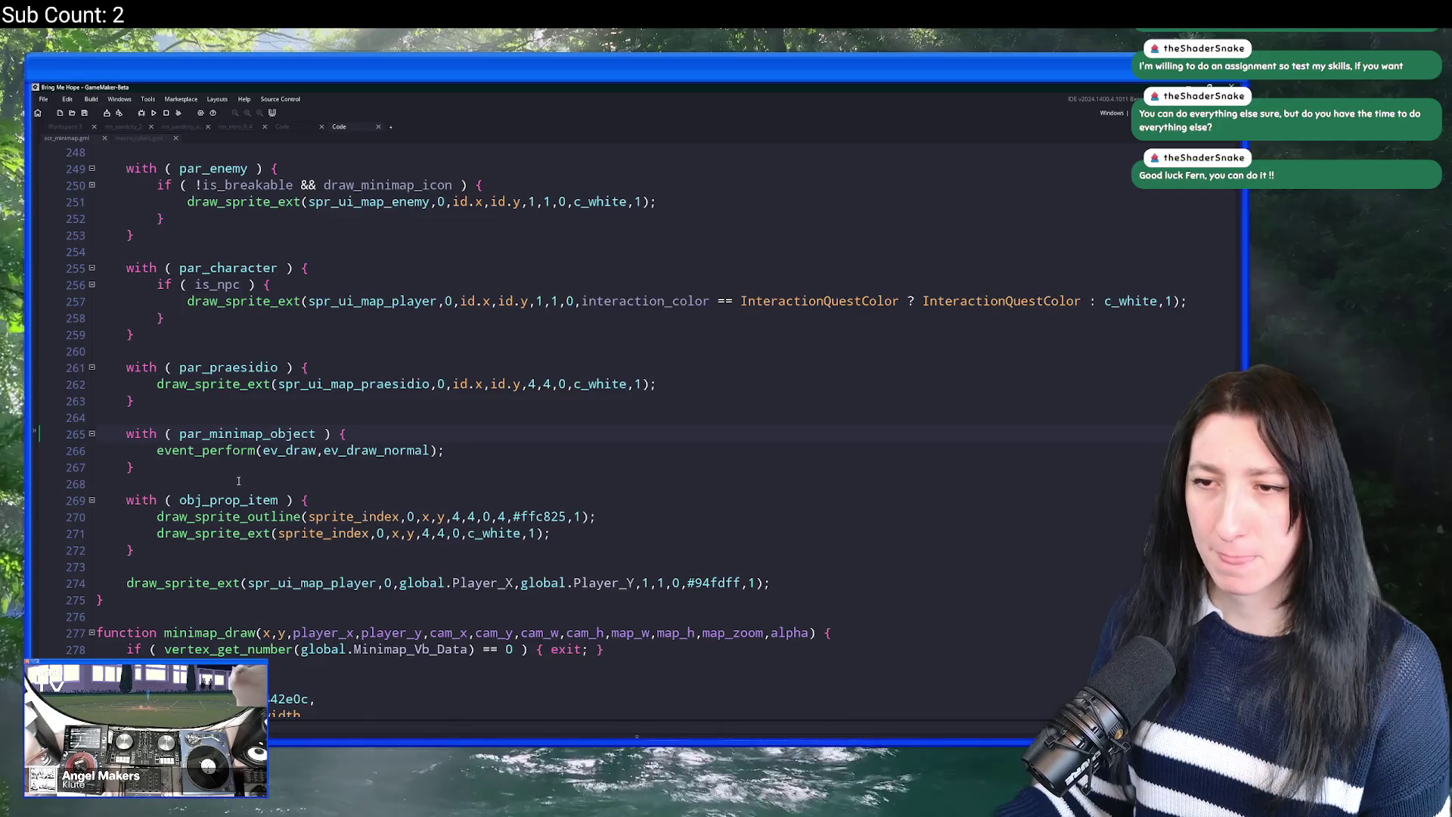
# Step: Open obj_minimap_subwaytrain's Draw event code from par_minimap_object in a full tab
pyautogui.middleClick(249, 433)
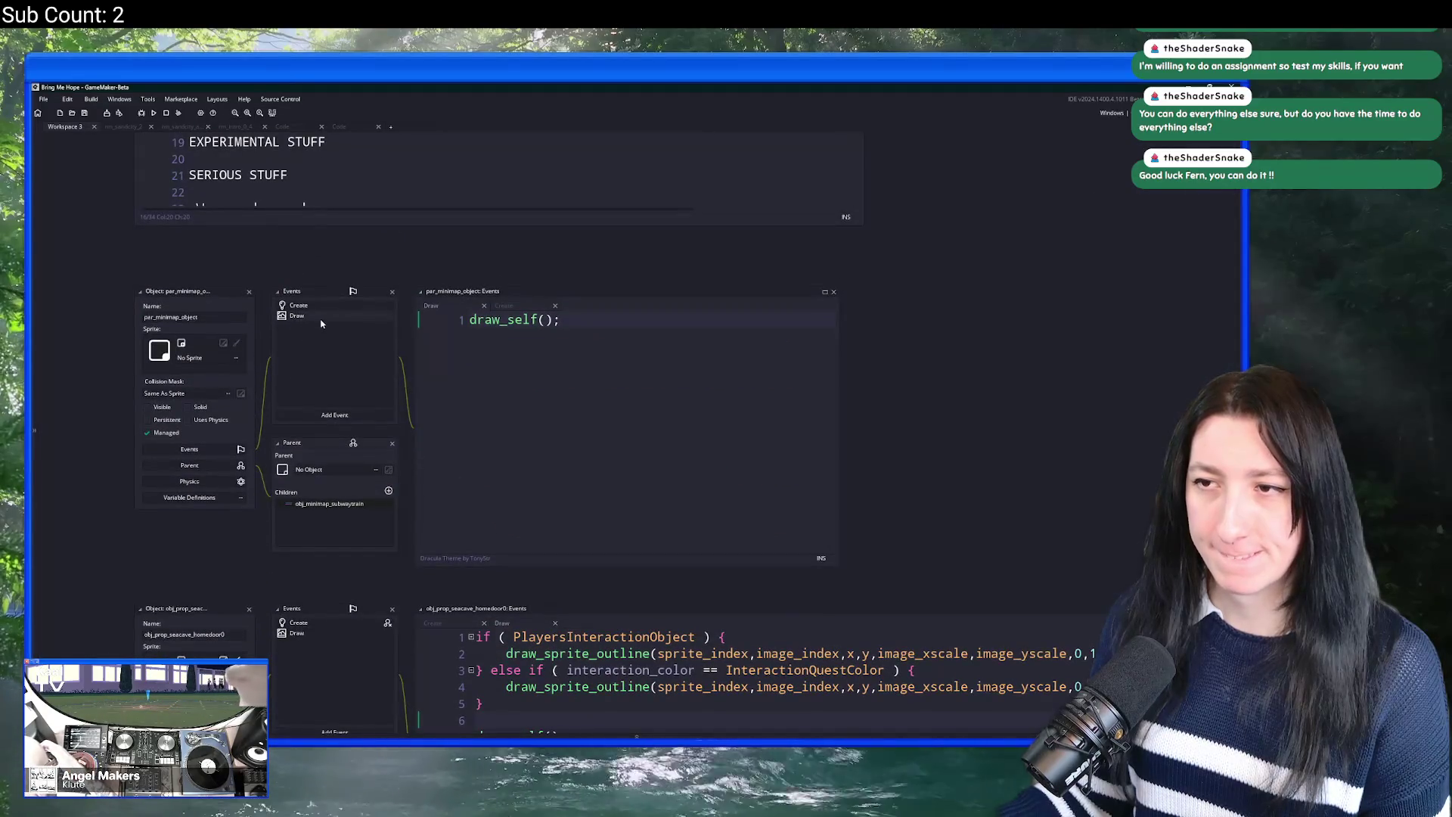
pyautogui.doubleClick(333, 503)
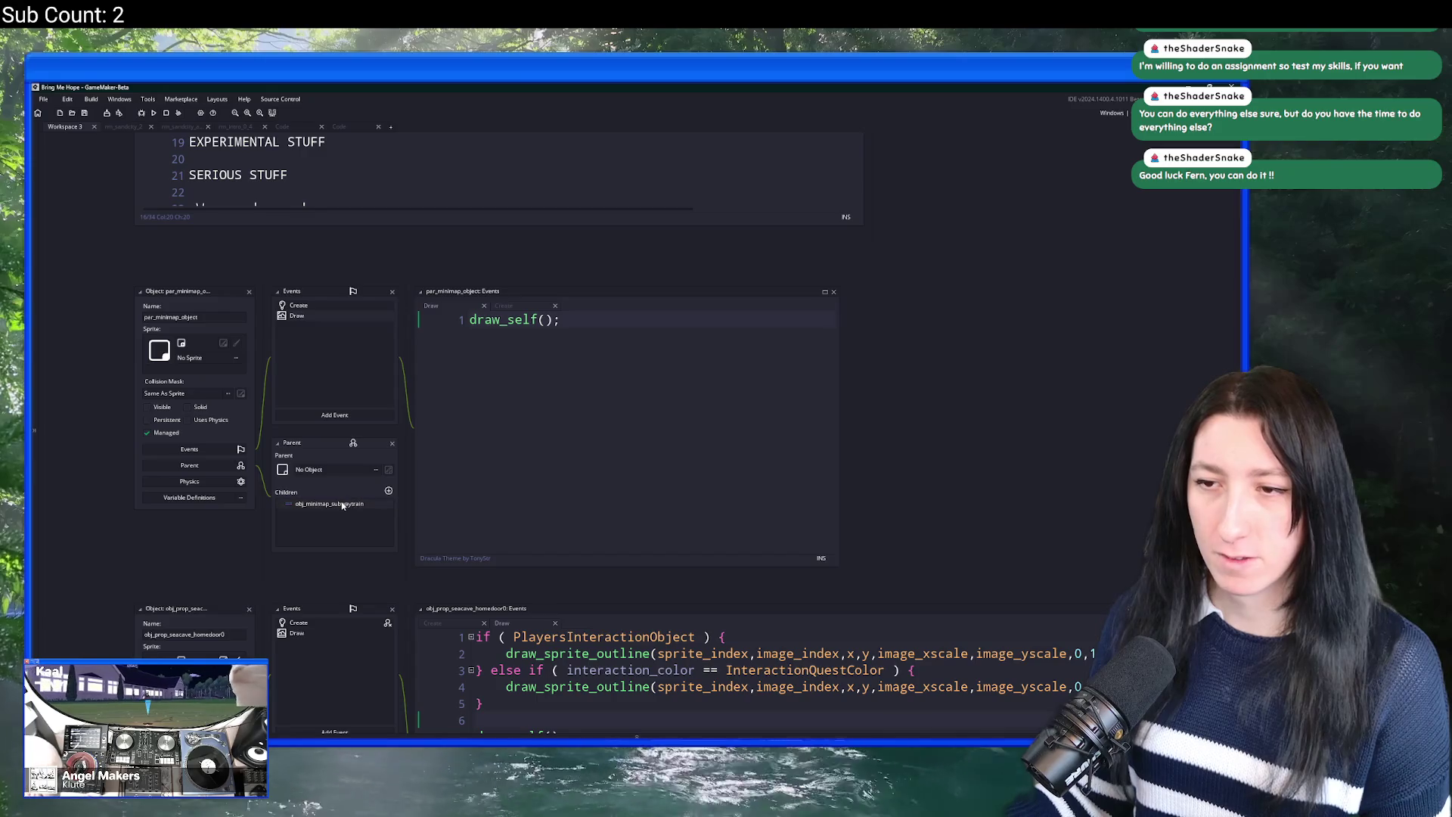
pyautogui.doubleClick(338, 323)
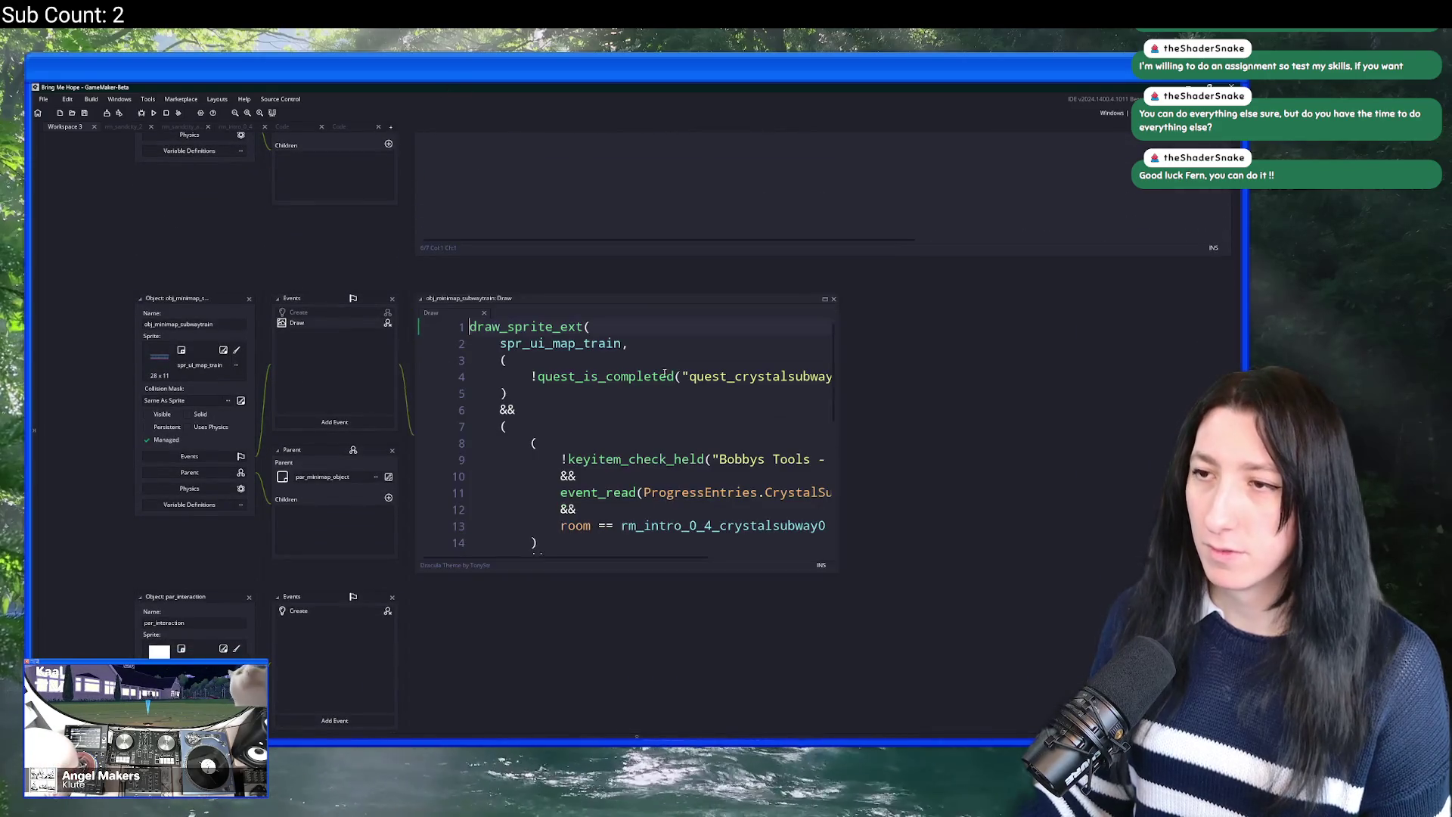
pyautogui.click(685, 321)
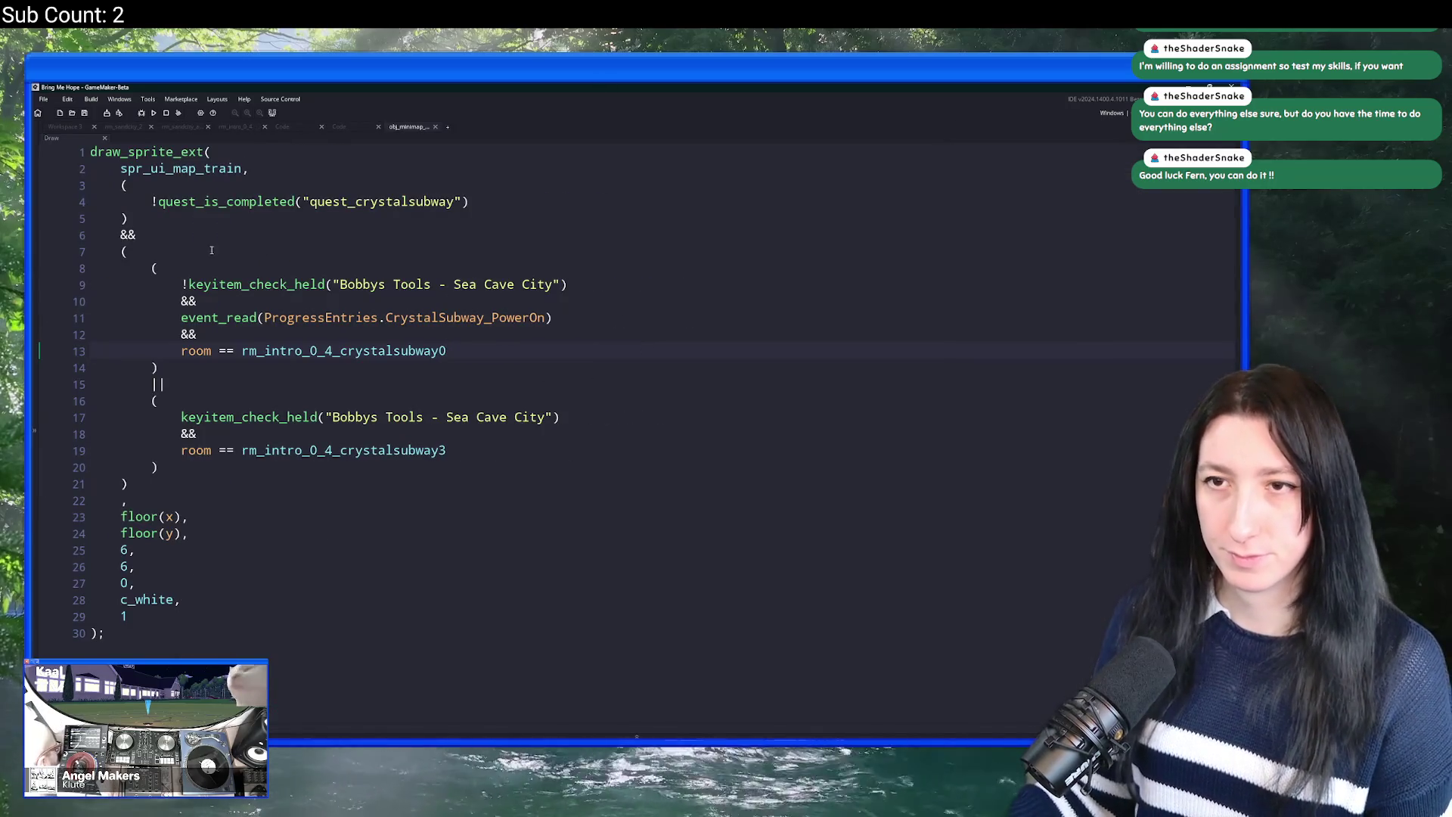
pyautogui.moveTo(191, 172)
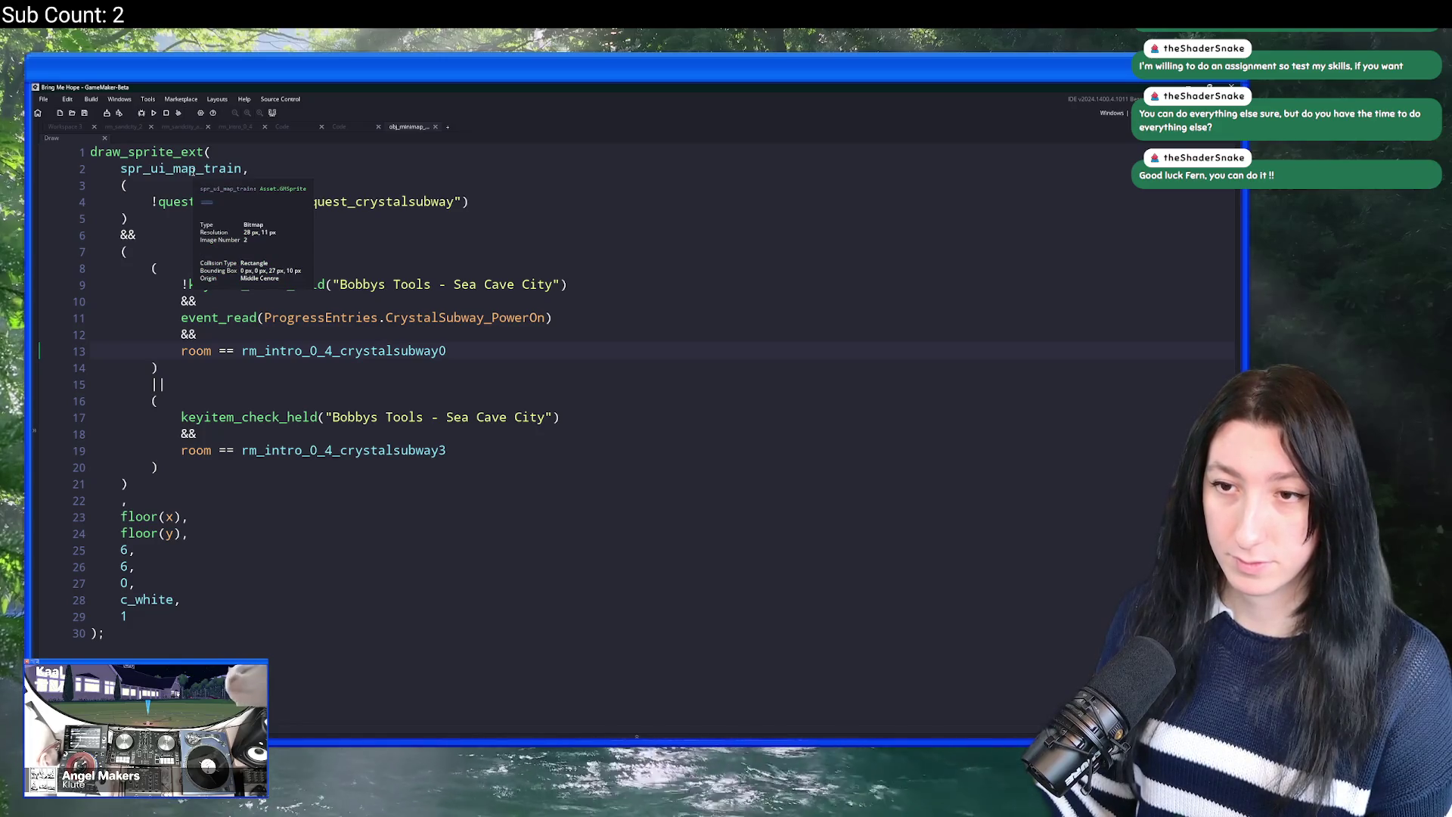
# Step: Review the train Draw code and its spr_ui_map_train sprite, then switch to rm_sandcity_aqueduct_2
pyautogui.click(64, 126)
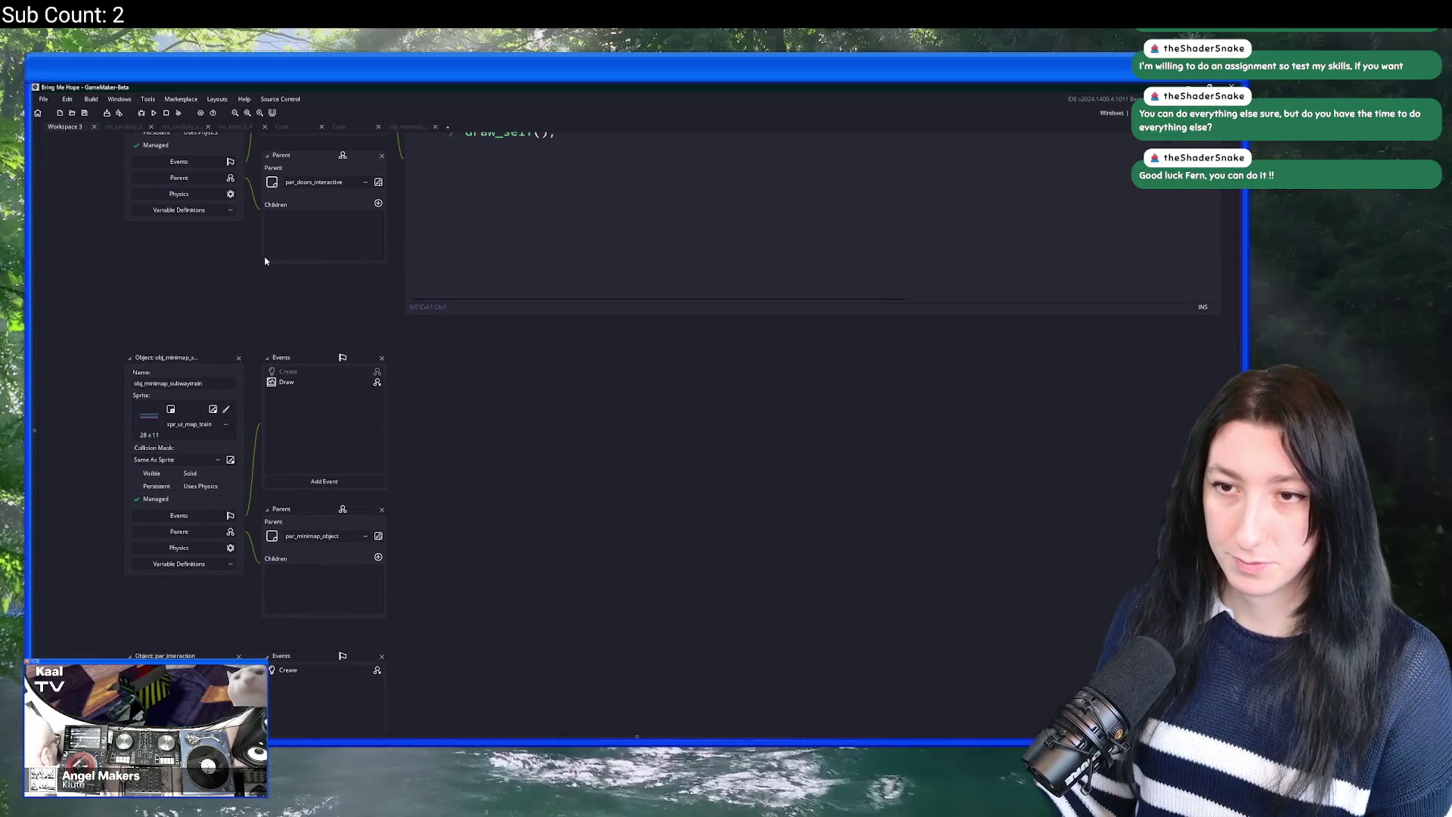
pyautogui.moveTo(366, 246); pyautogui.dragTo(352, 457)
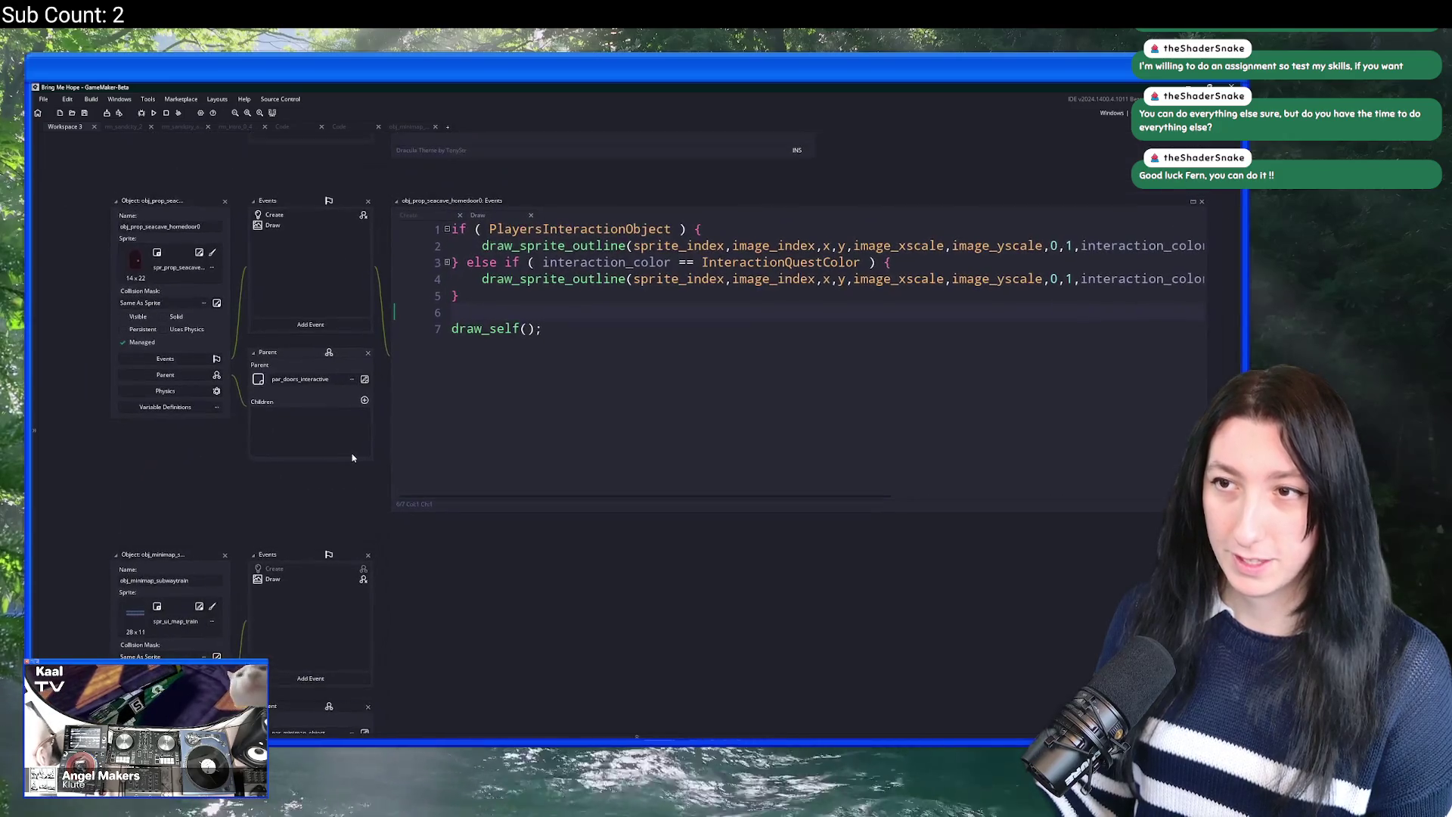
pyautogui.click(409, 127)
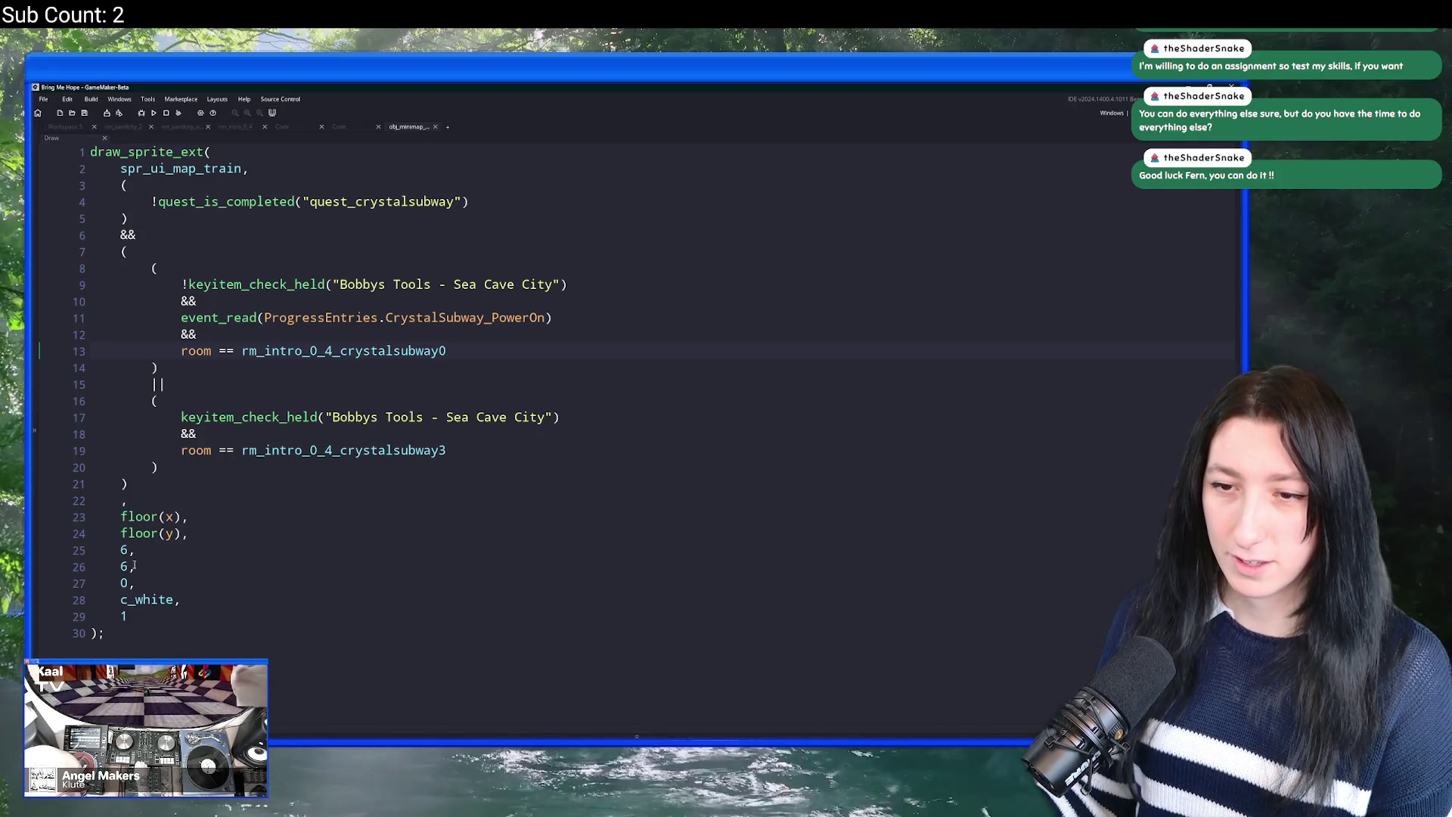
pyautogui.middleClick(175, 168)
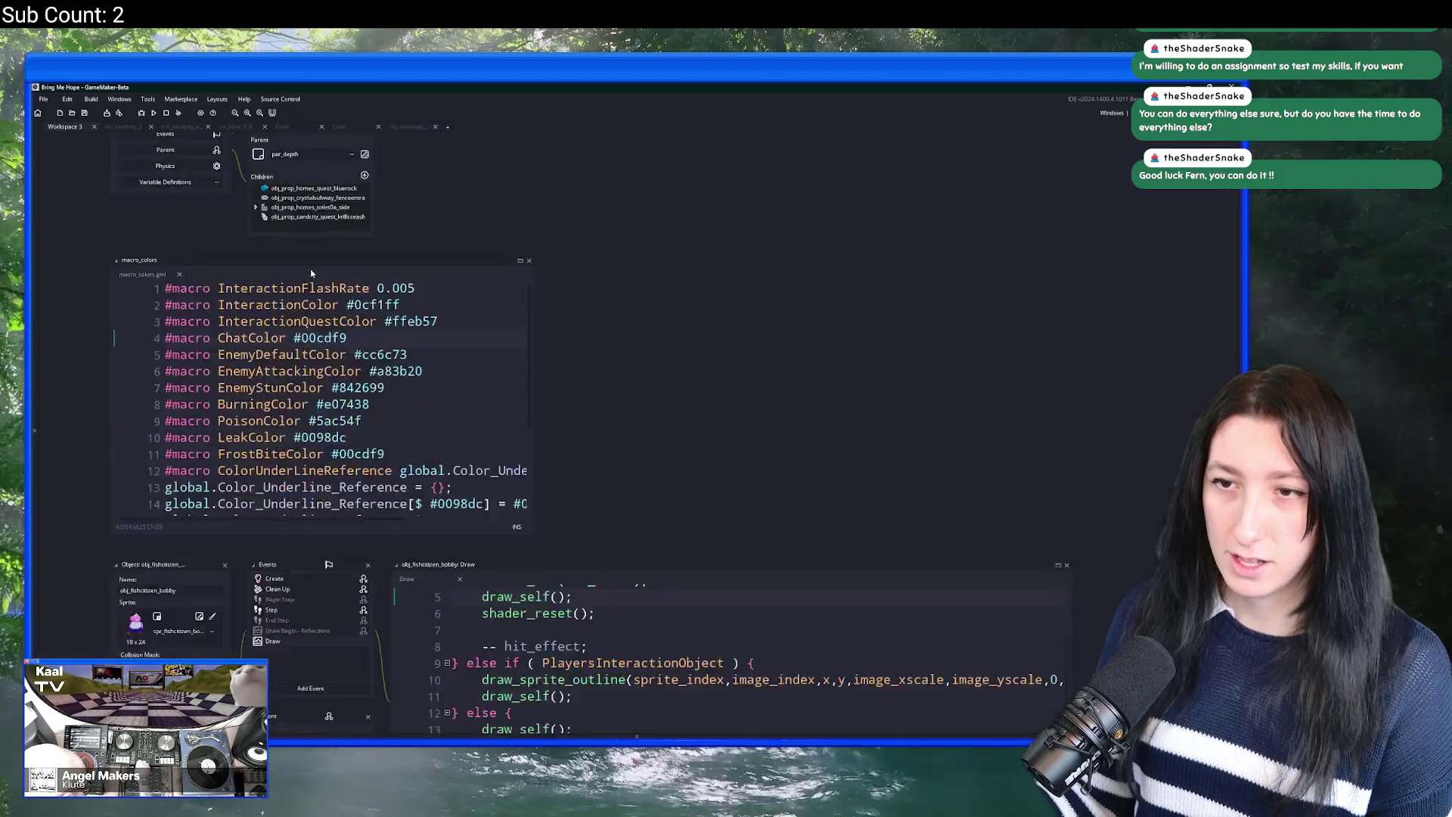
pyautogui.click(588, 292)
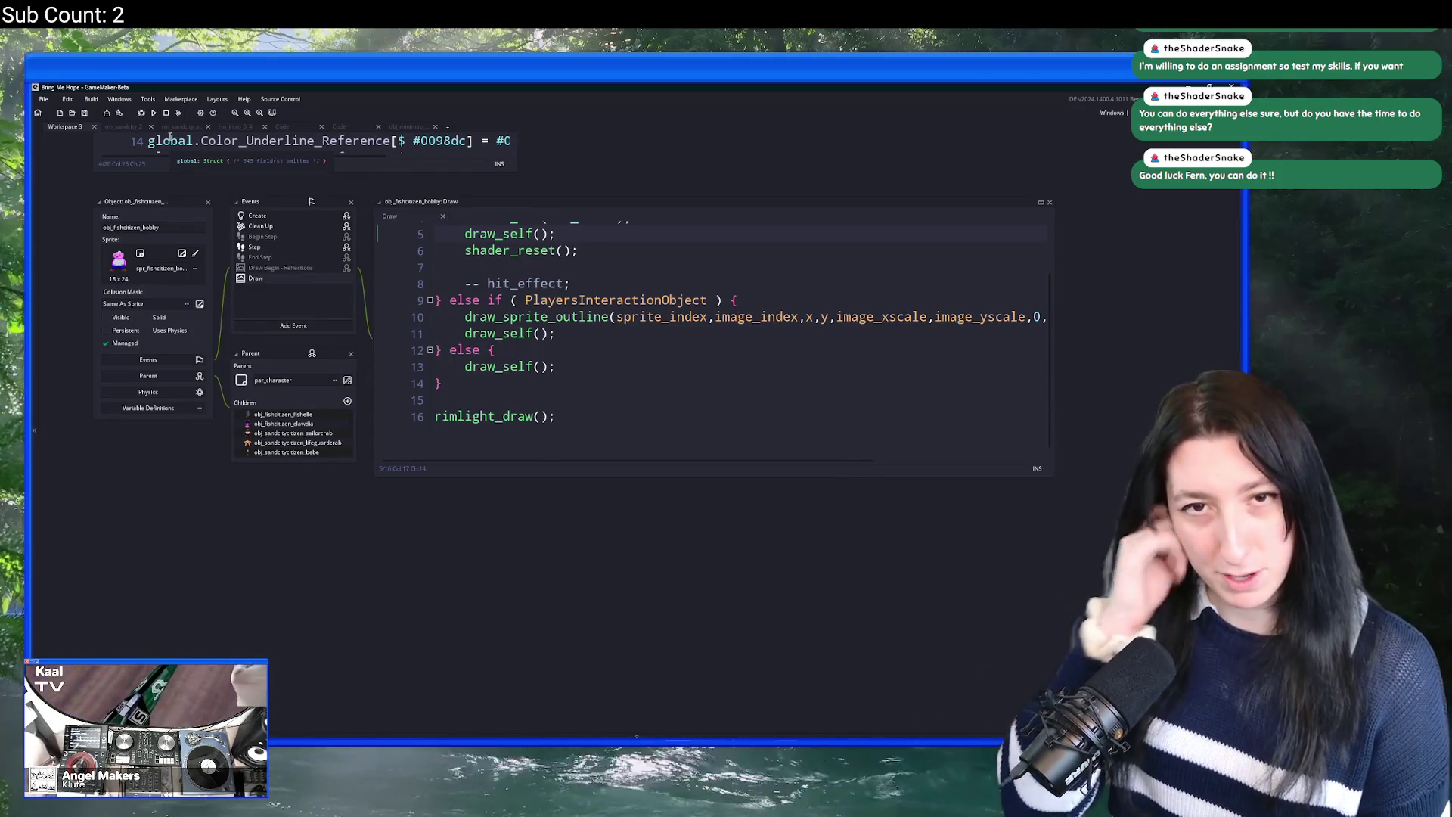
pyautogui.click(182, 126)
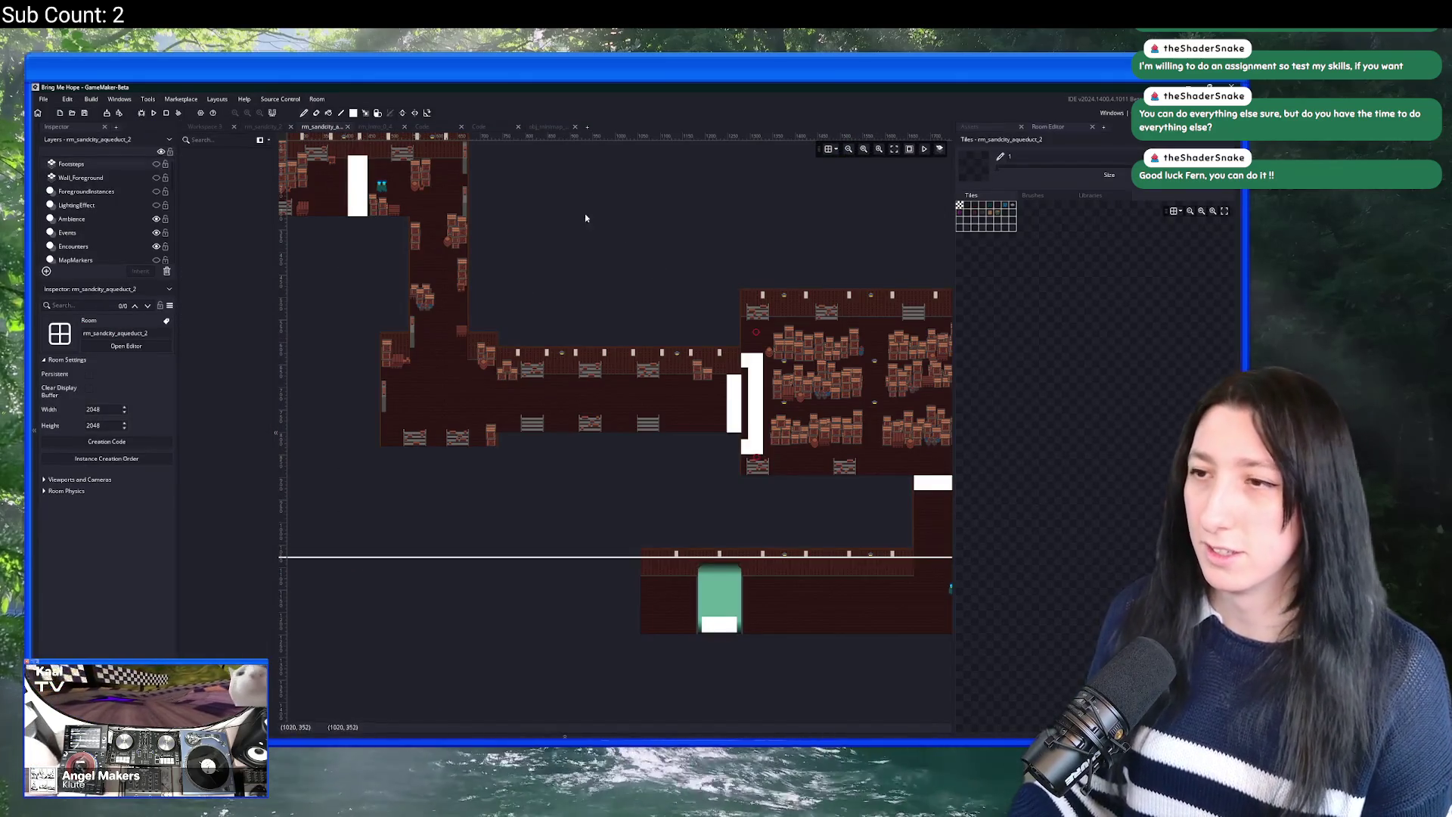
# Step: Close an unused room tab and bring up rm_intro_0_4 with a wider room view
pyautogui.click(290, 127)
pyautogui.moveTo(322, 126); pyautogui.dragTo(261, 126)
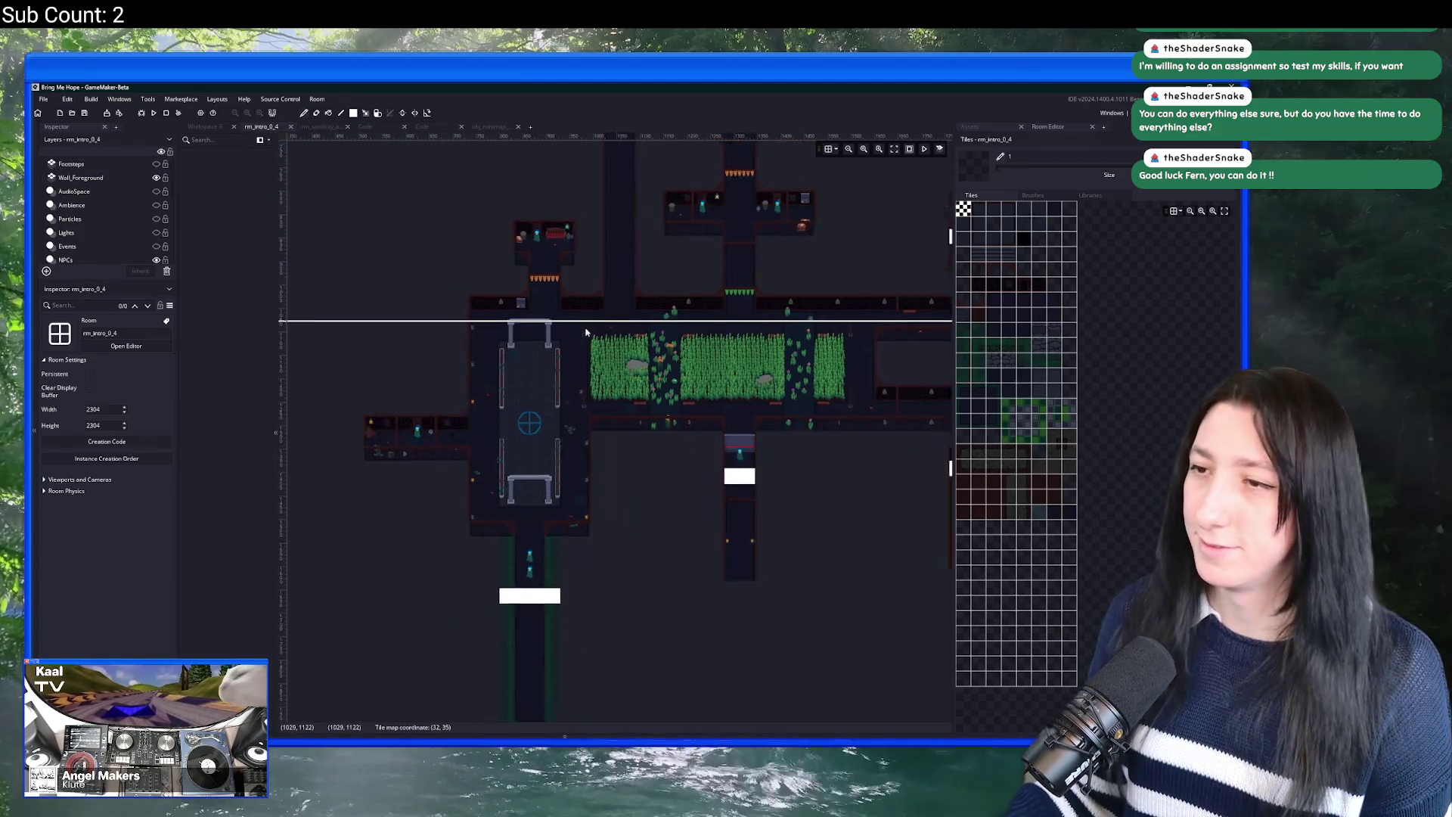
pyautogui.scroll(3, 542, 276)
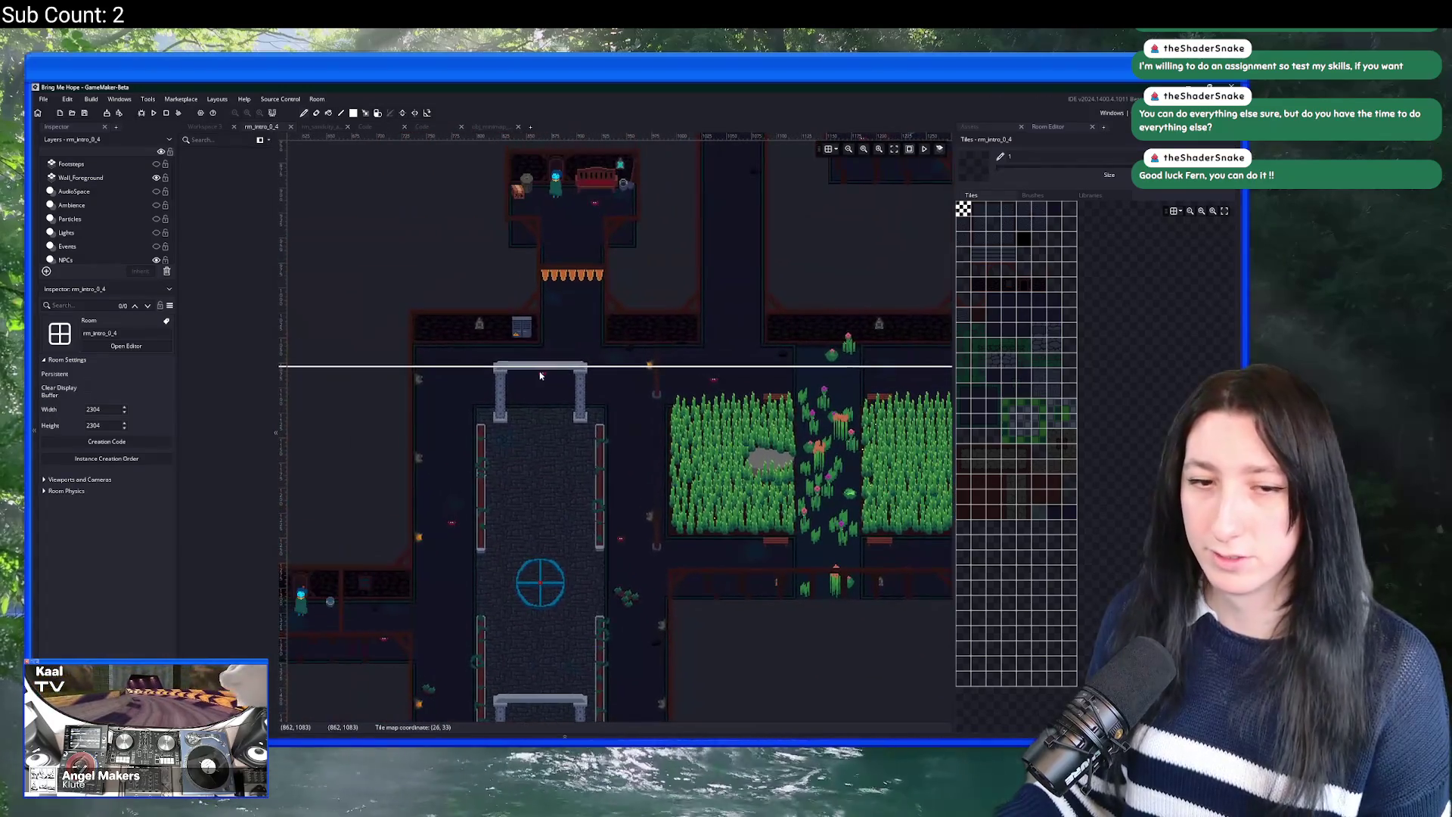
pyautogui.click(983, 127)
pyautogui.moveTo(956, 143); pyautogui.dragTo(1045, 143)
pyautogui.moveTo(739, 272); pyautogui.dragTo(588, 255)
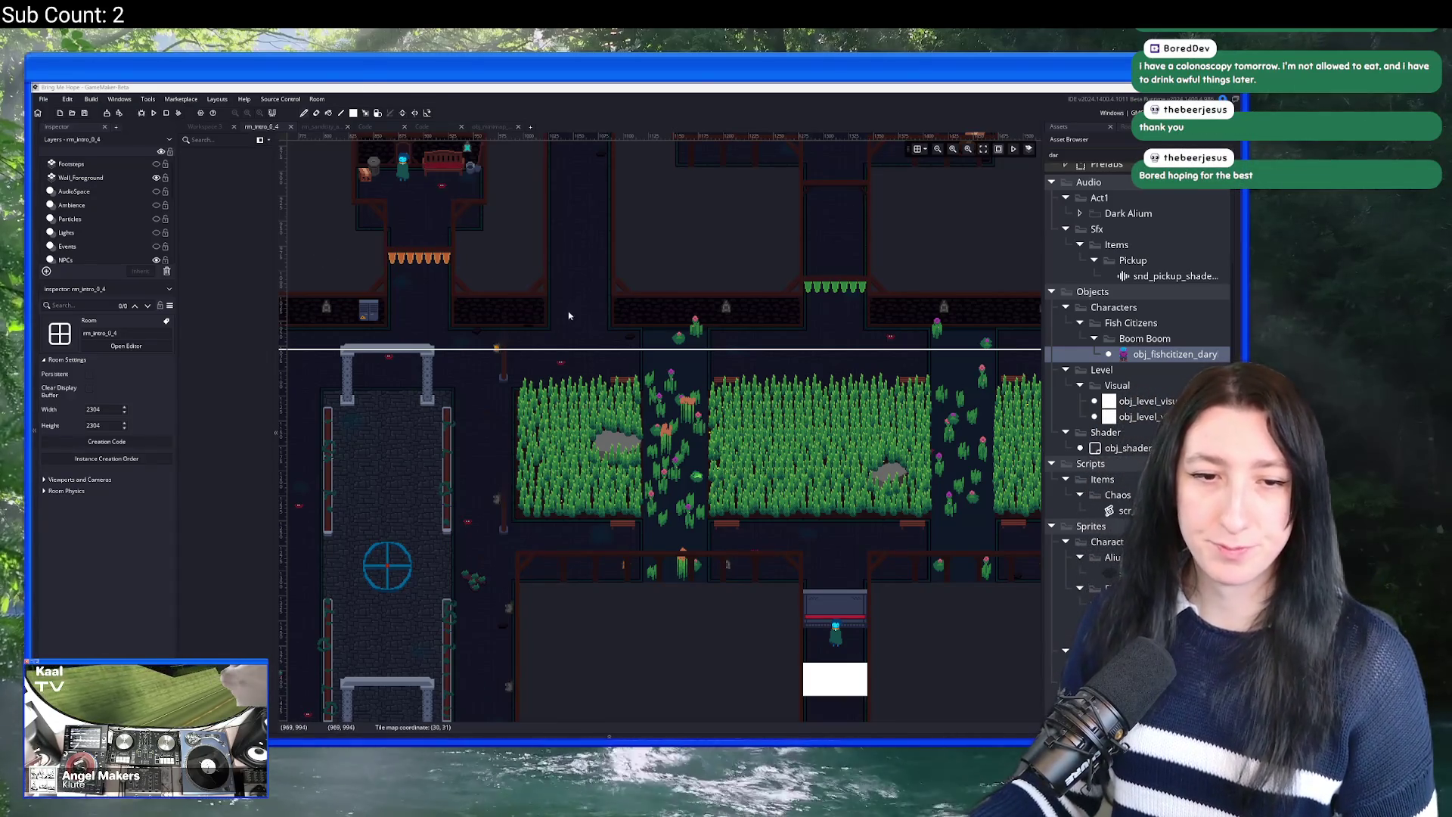
pyautogui.hscroll(4, 569, 315)
pyautogui.scroll(1, 488, 279)
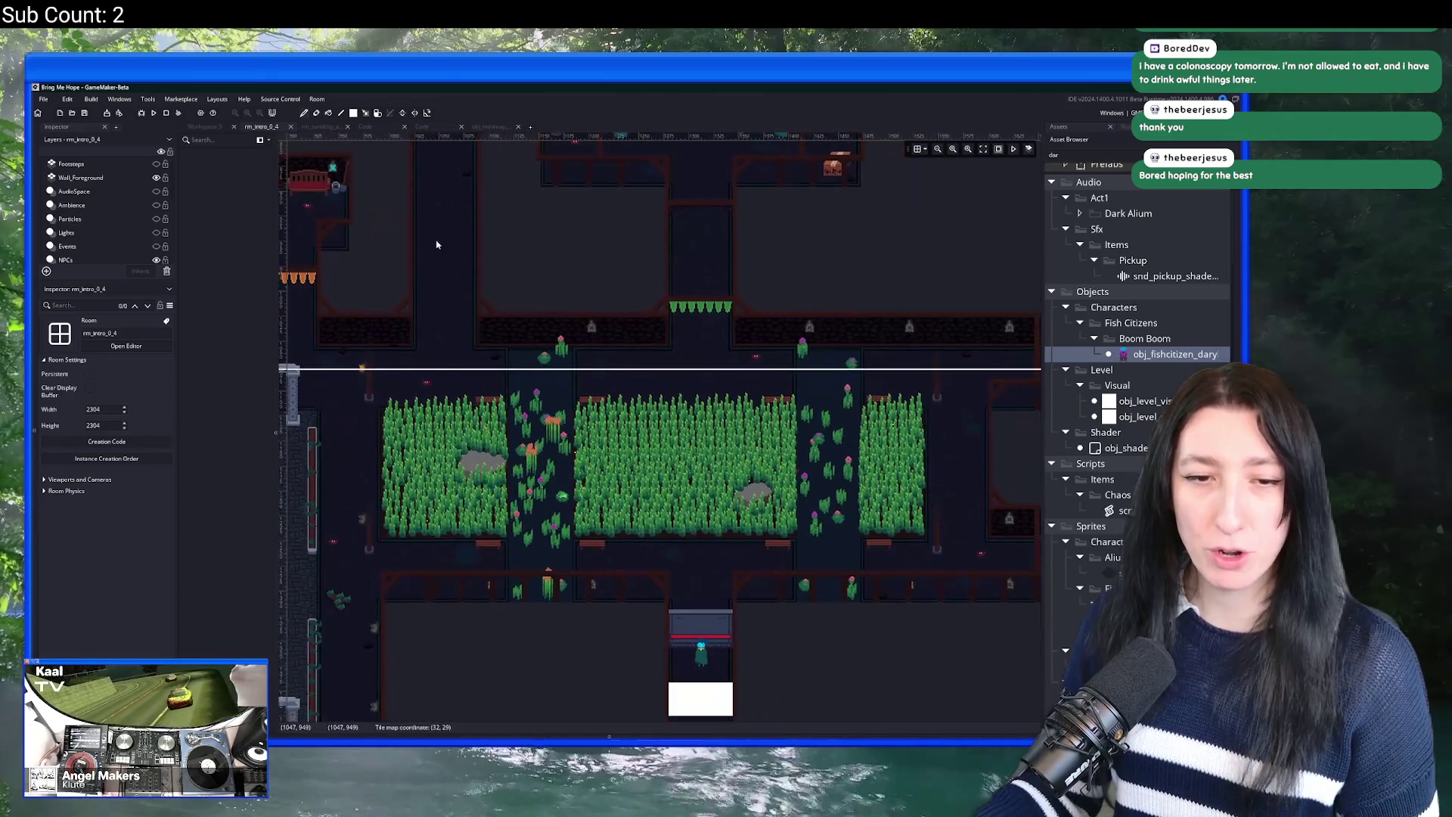
pyautogui.scroll(-3, 447, 174)
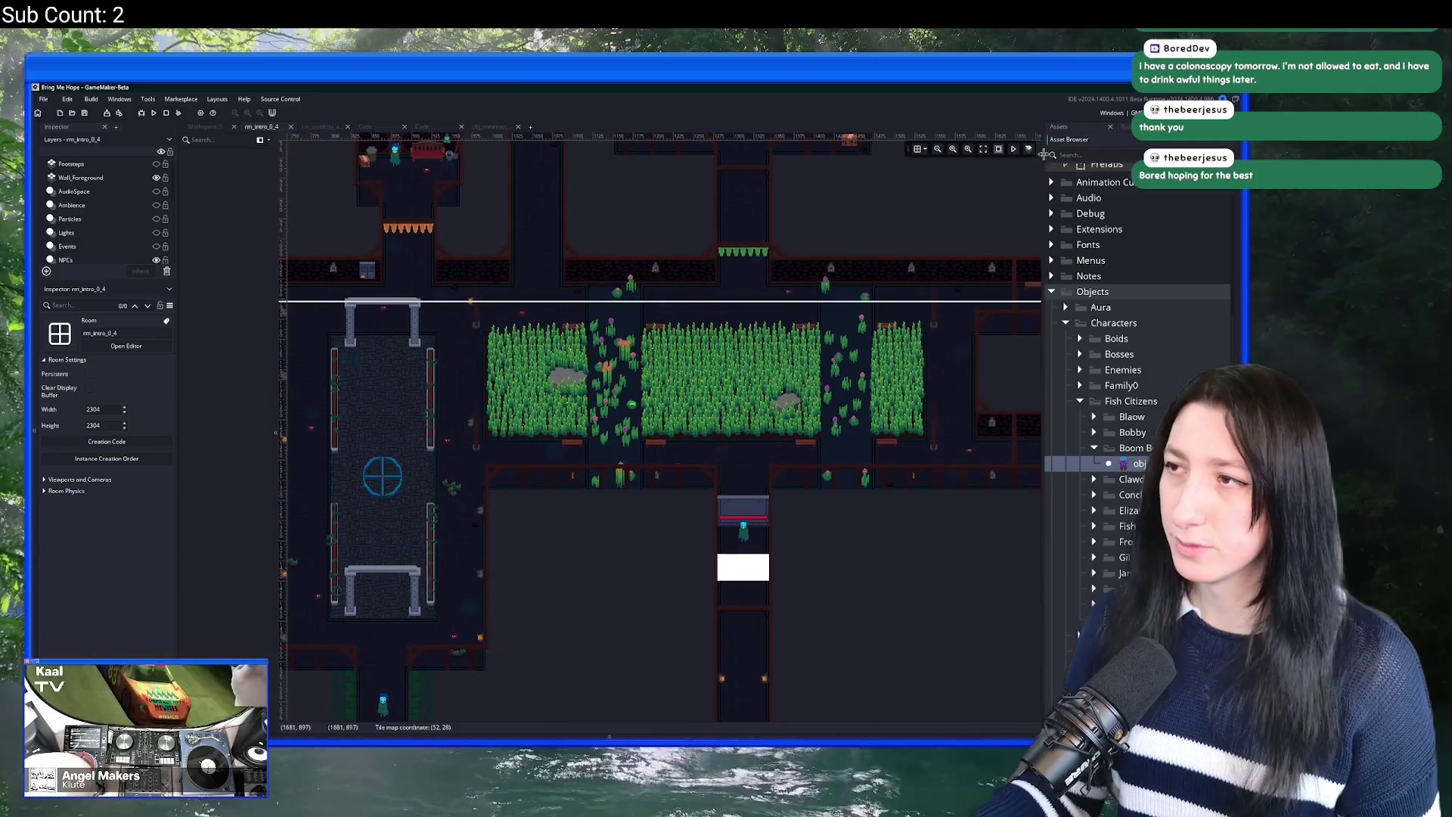
# Step: Collapse the Boom Boom, Fish Citizens and Characters folders in the asset tree
pyautogui.moveTo(1043, 154); pyautogui.dragTo(1007, 155)
pyautogui.click(1060, 447)
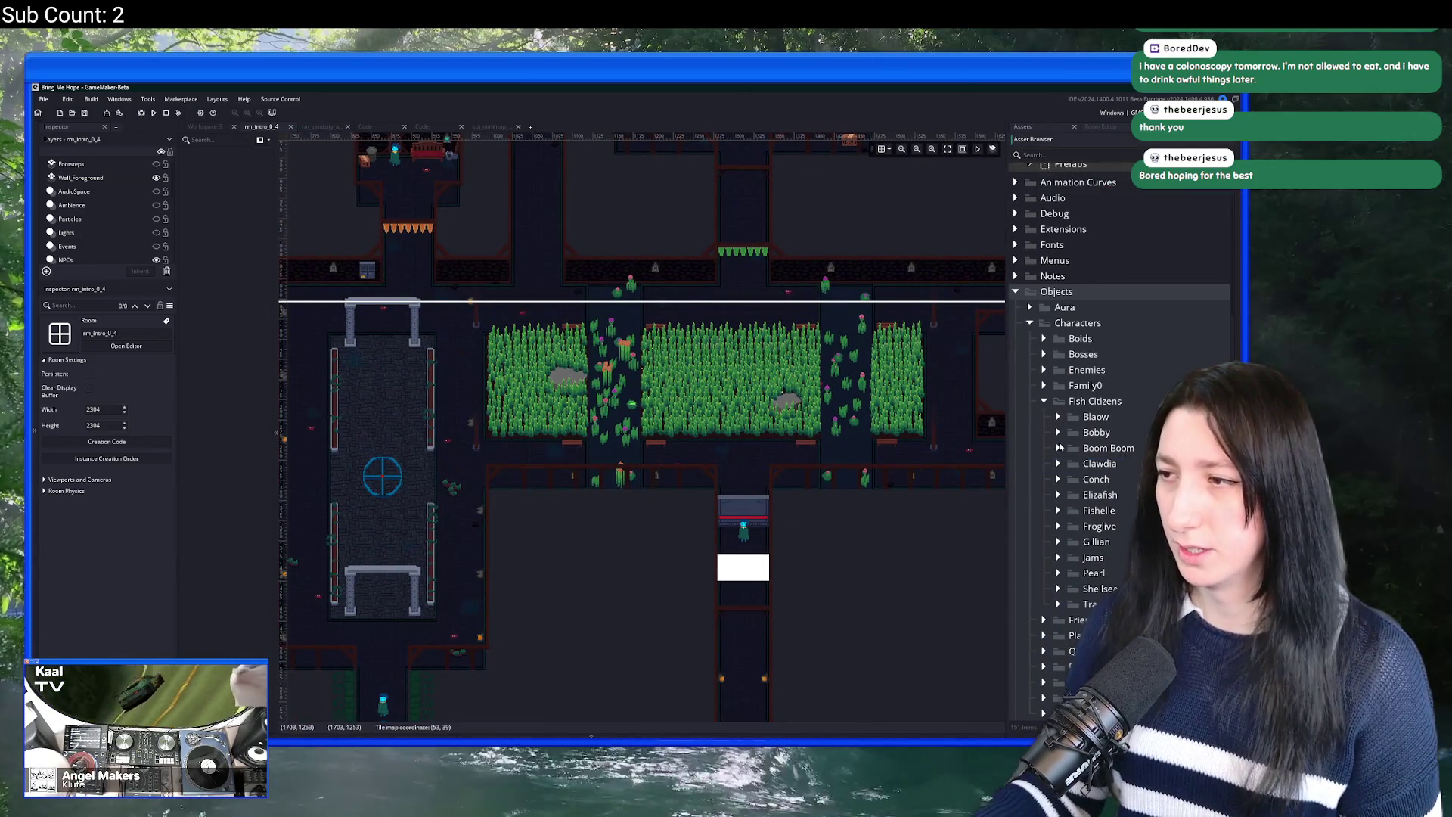
pyautogui.click(1056, 404)
pyautogui.click(1045, 402)
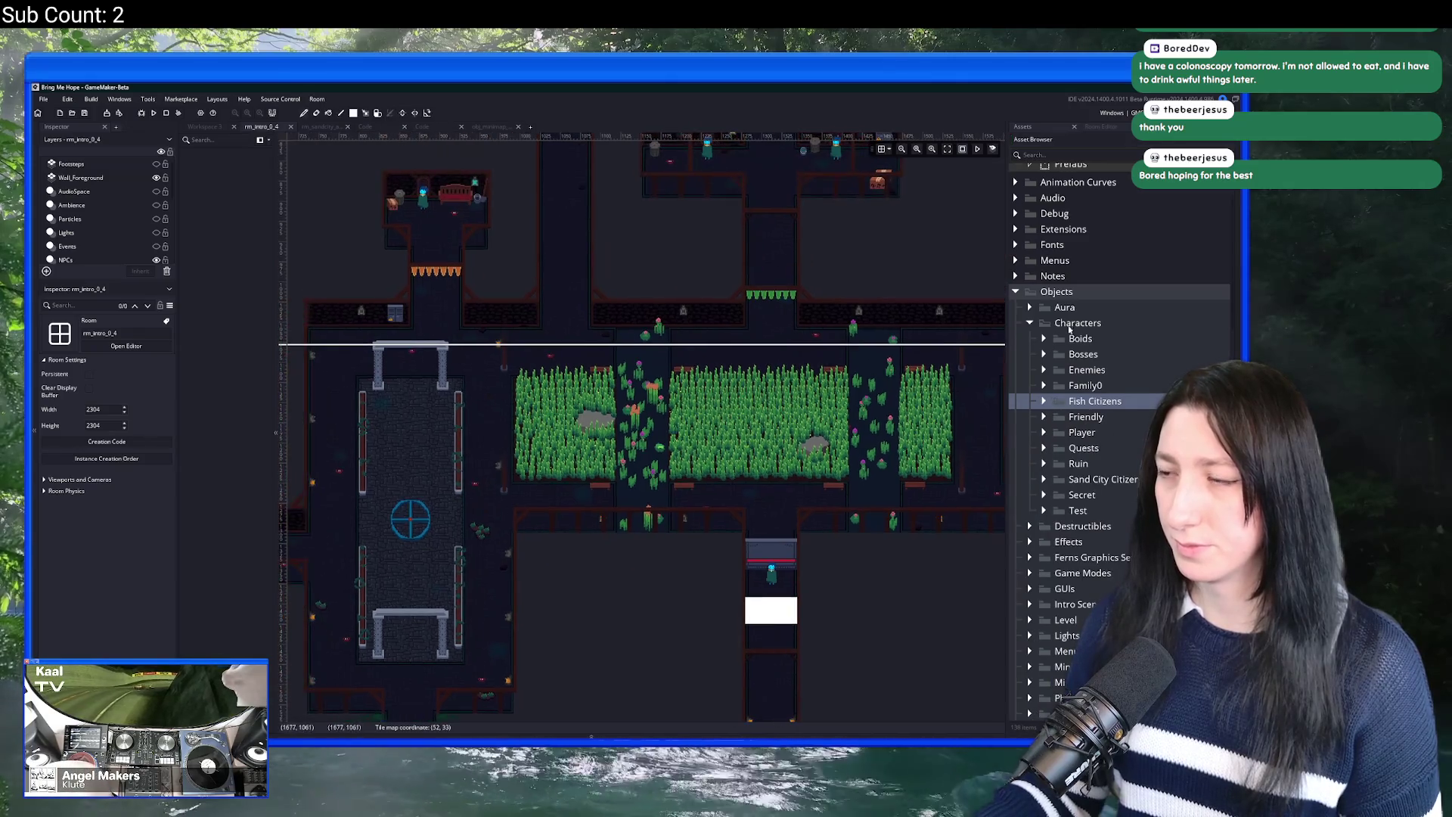
pyautogui.click(1031, 324)
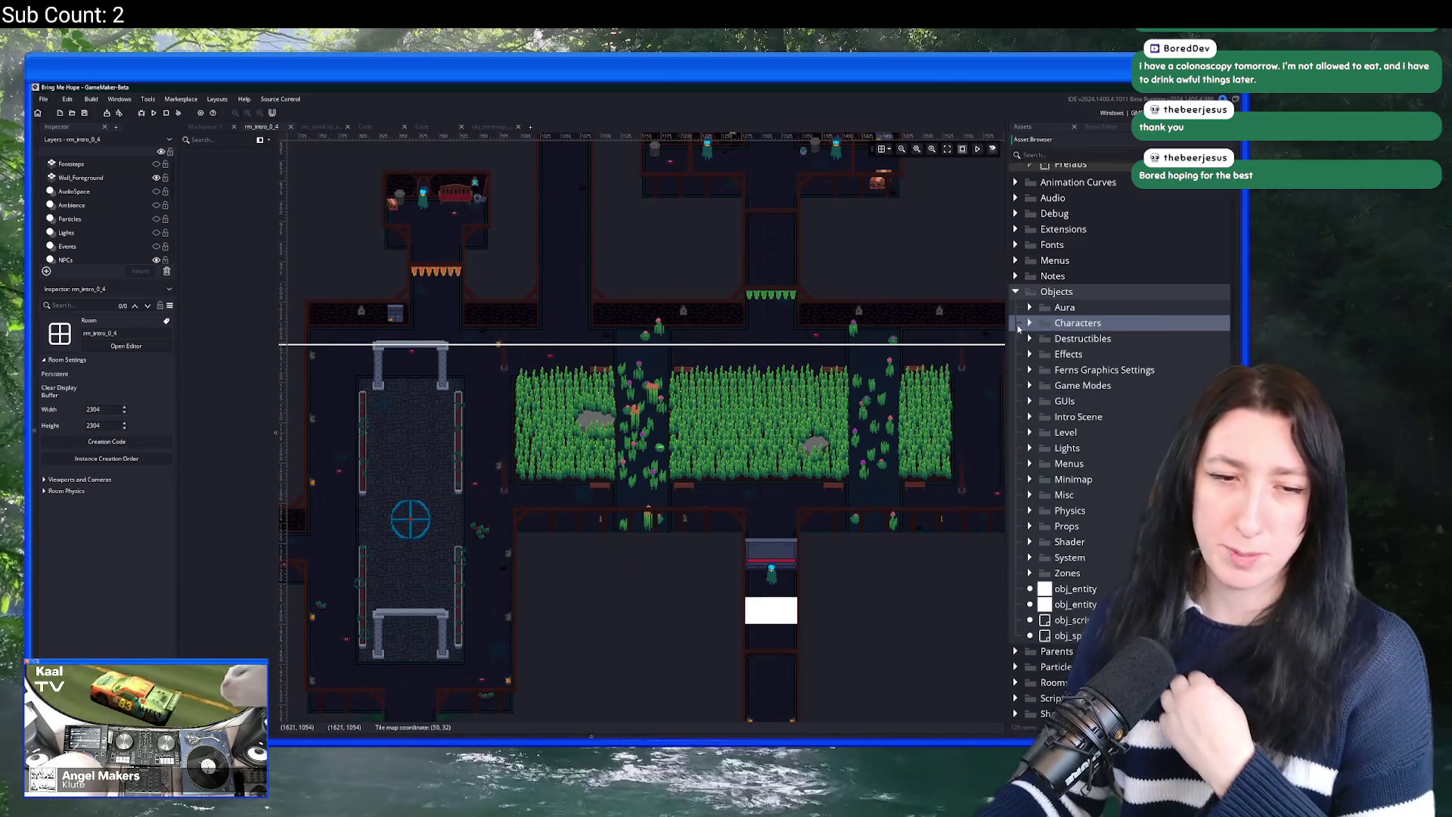
pyautogui.scroll(-1, 597, 317)
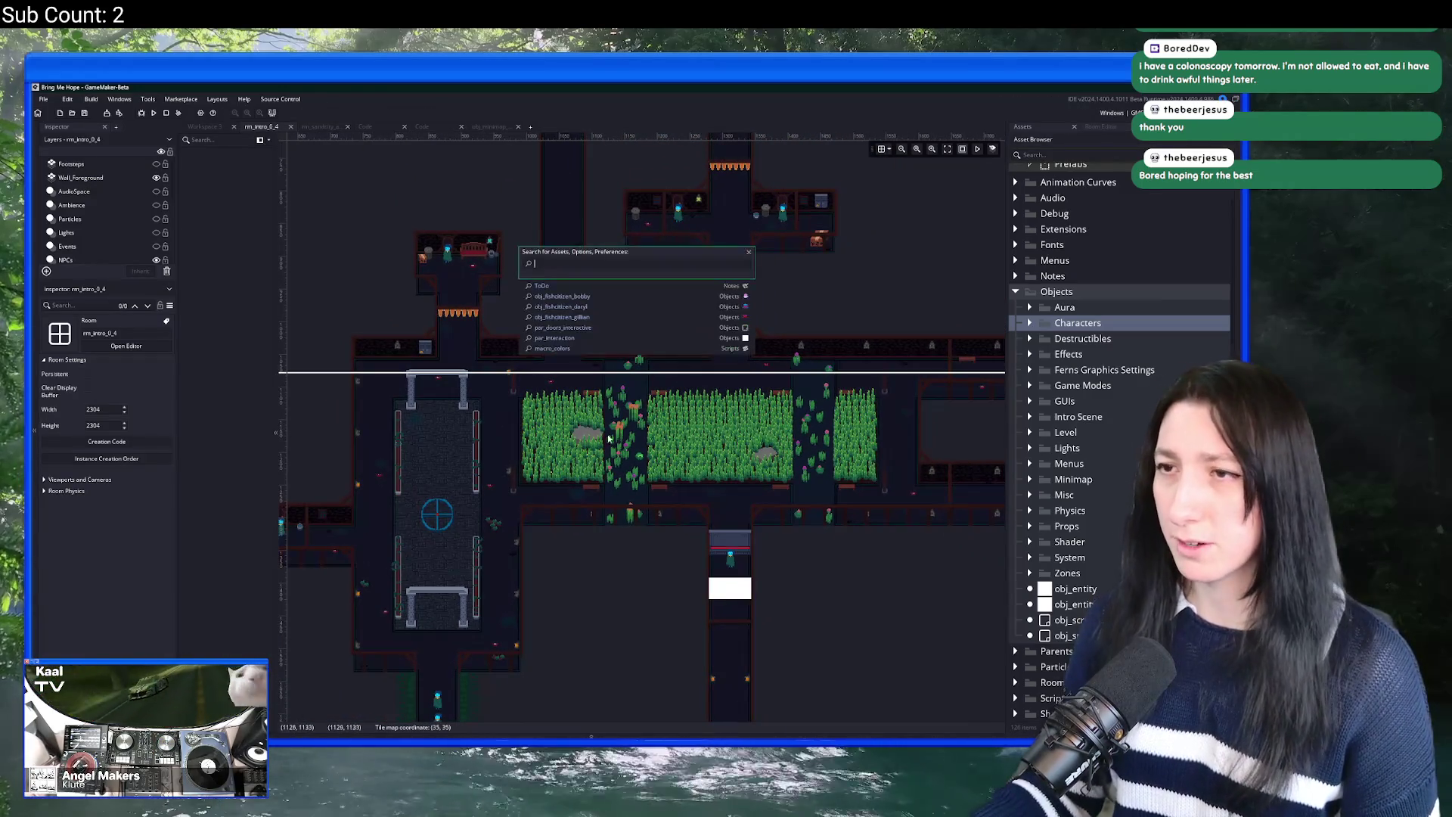
pyautogui.scroll(-1, 513, 376)
pyautogui.scroll(-2, 511, 374)
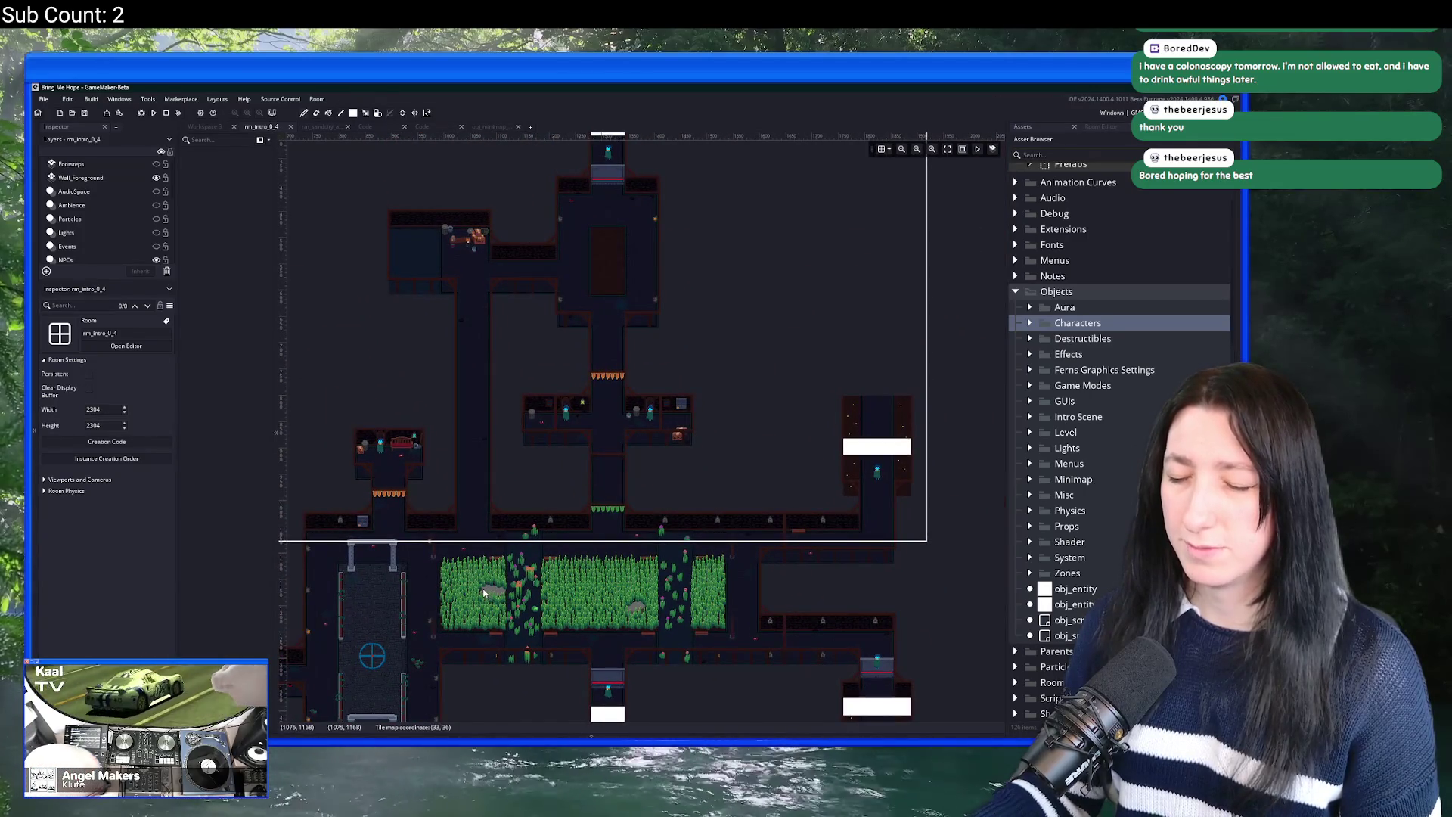
pyautogui.hotkey('ctrl', 't')
# Step: Open the ToDo note and review the 'Remove light quality option' task
pyautogui.write('todo')
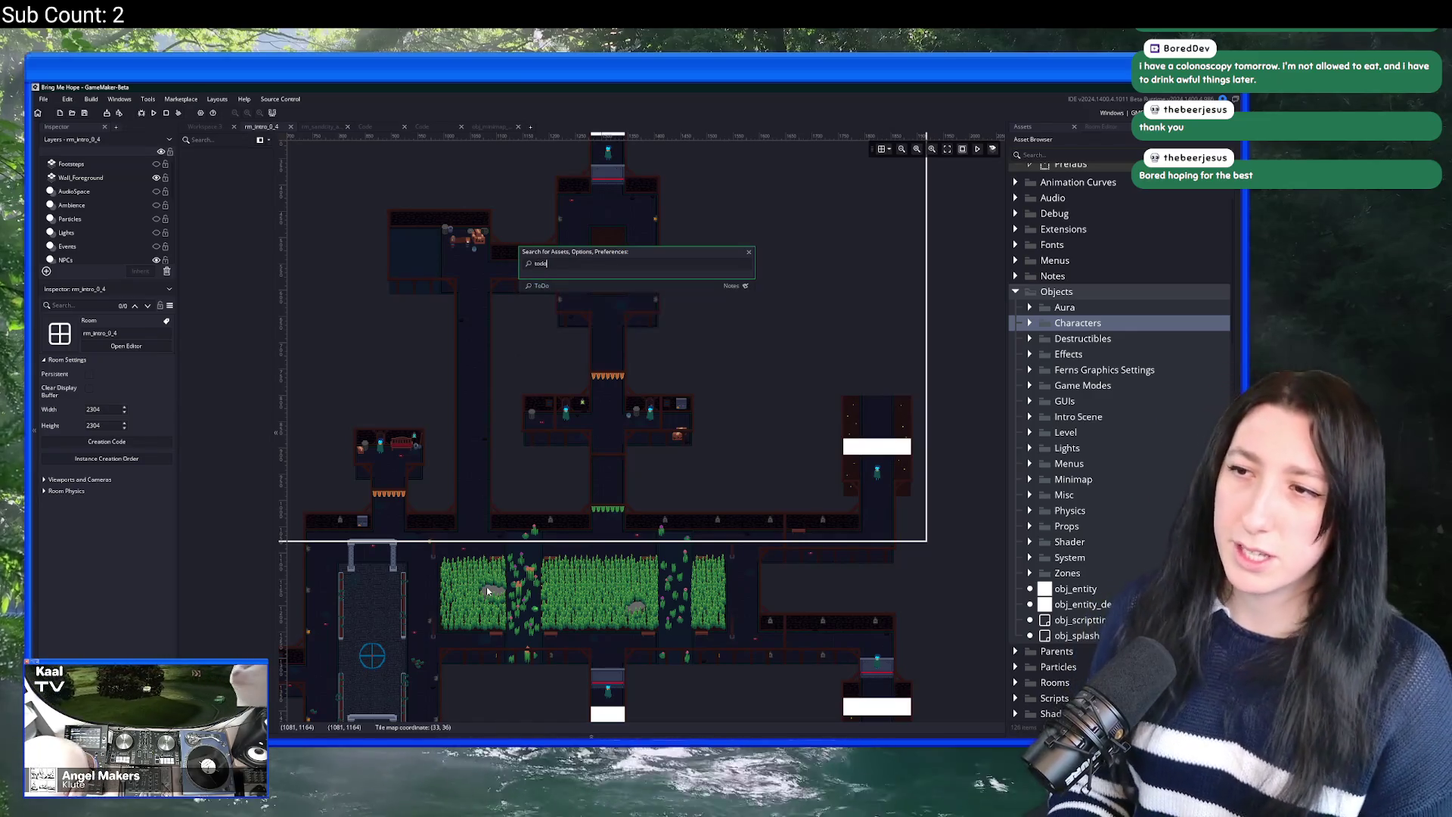
pyautogui.press('Return')
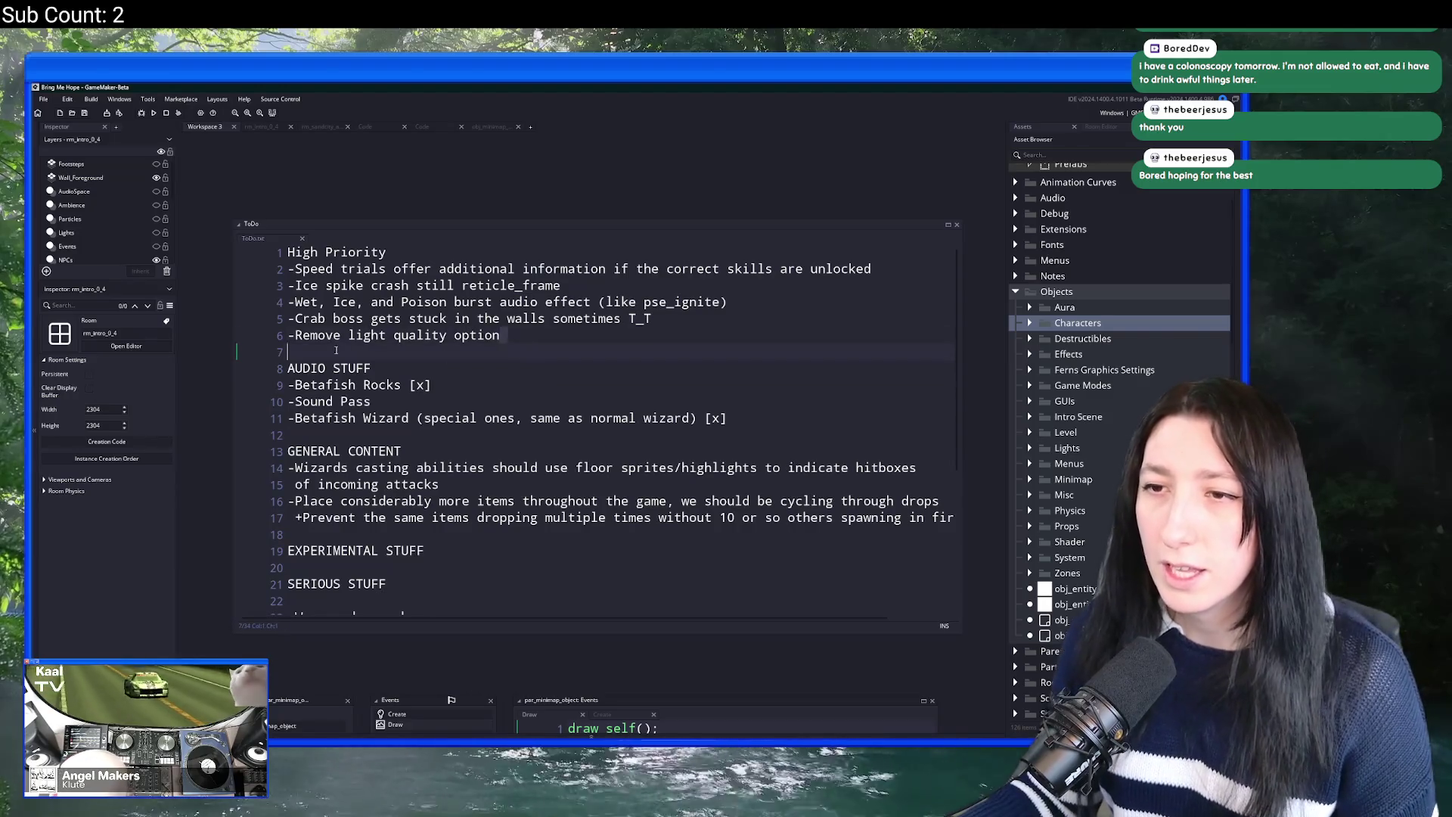
pyautogui.moveTo(502, 334); pyautogui.dragTo(295, 338)
pyautogui.click(300, 338)
# Step: Open obj_menu_graphics via asset search and show its Create event code in a full tab
pyautogui.hotkey('ctrl', 't')
pyautogui.write('graph')
pyautogui.press('Return')
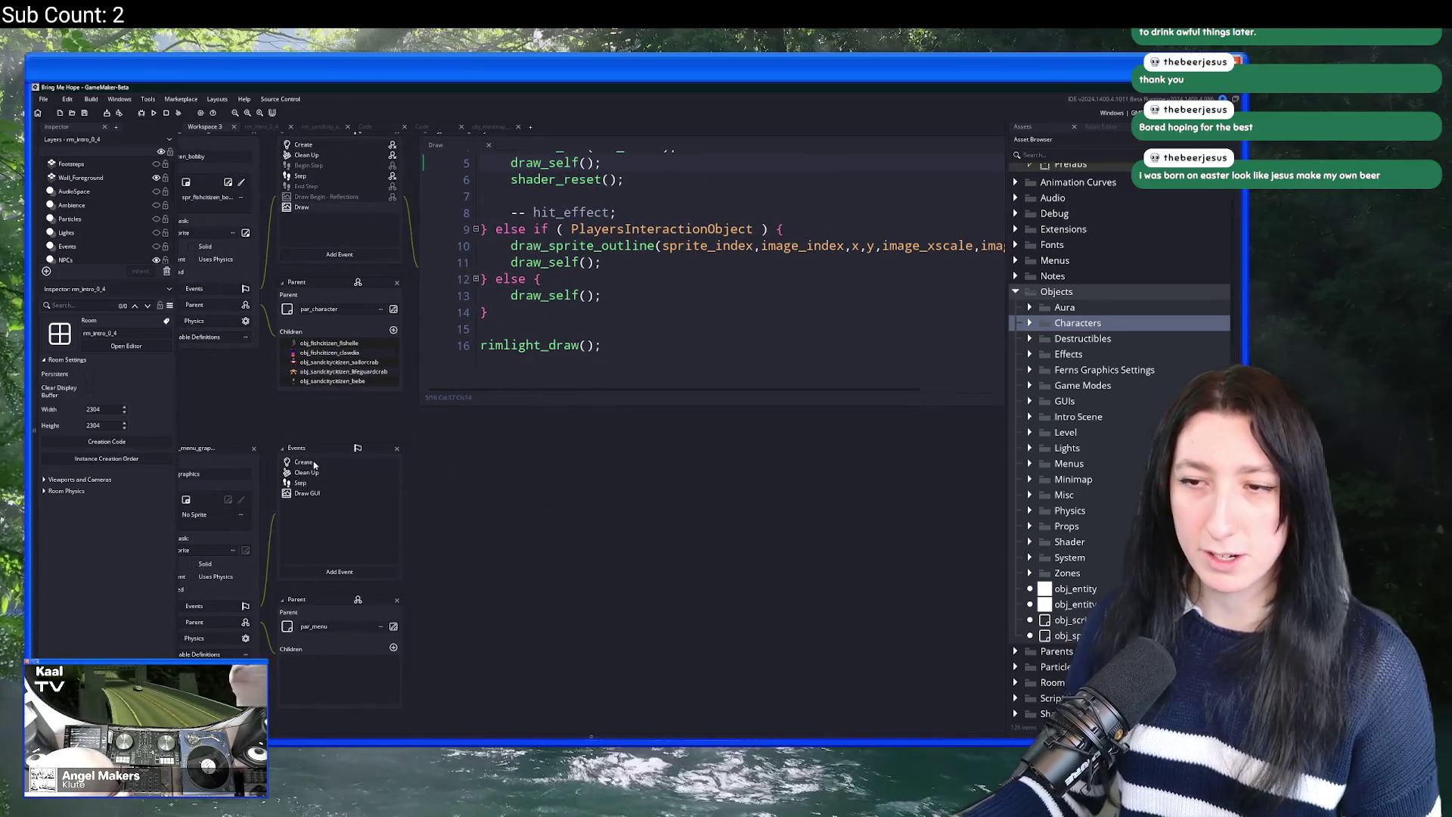
pyautogui.doubleClick(314, 465)
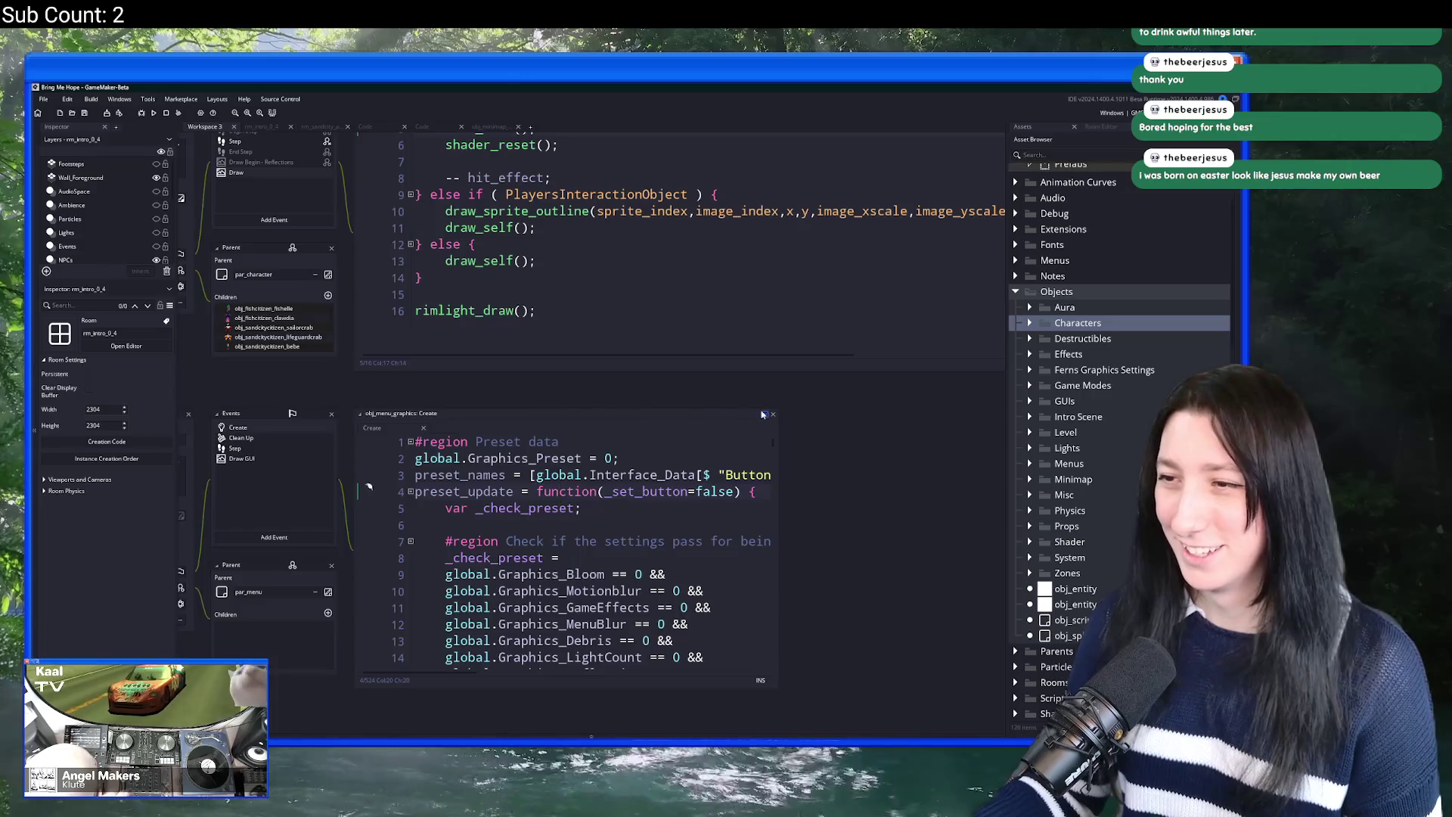
pyautogui.click(763, 414)
# Step: Delete the Low preset's LightQuality check and search the project for global.Graphics_LightQuality
pyautogui.press('F12')
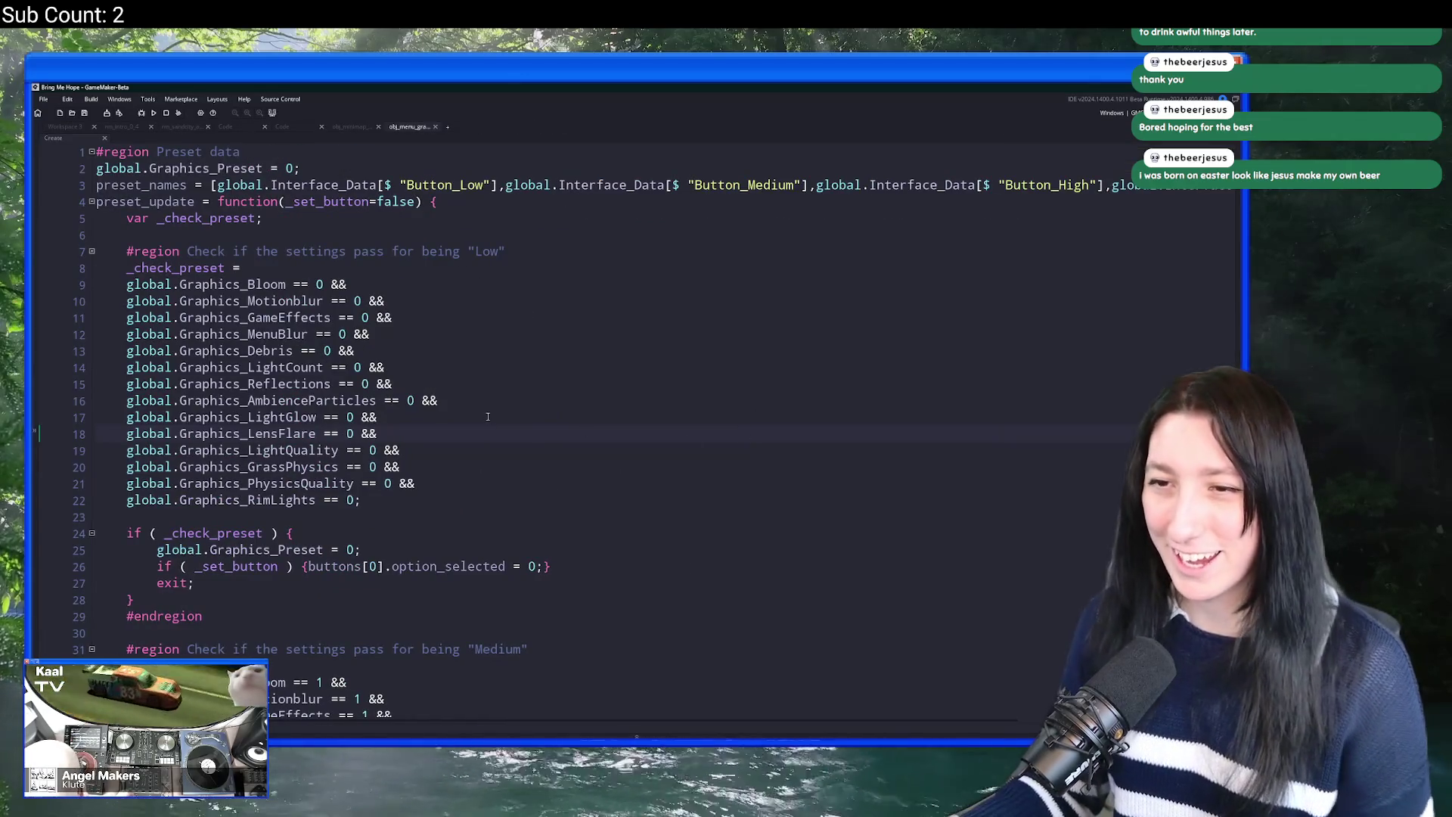
pyautogui.click(333, 416)
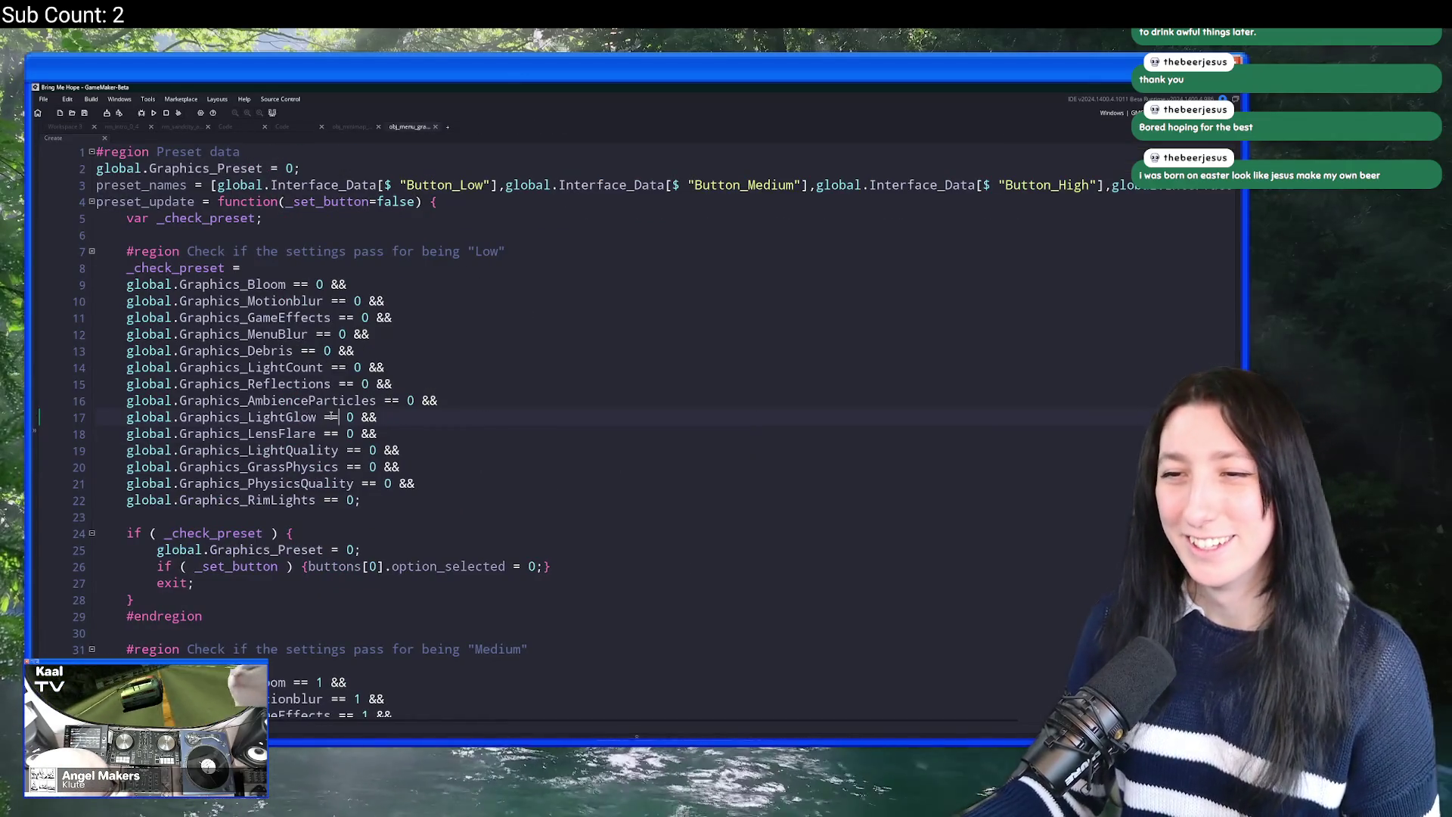
pyautogui.click(406, 451)
pyautogui.press('Home')
pyautogui.scroll(-2, 500, 133)
pyautogui.hotkey('shift', 'End')
pyautogui.press('Delete')
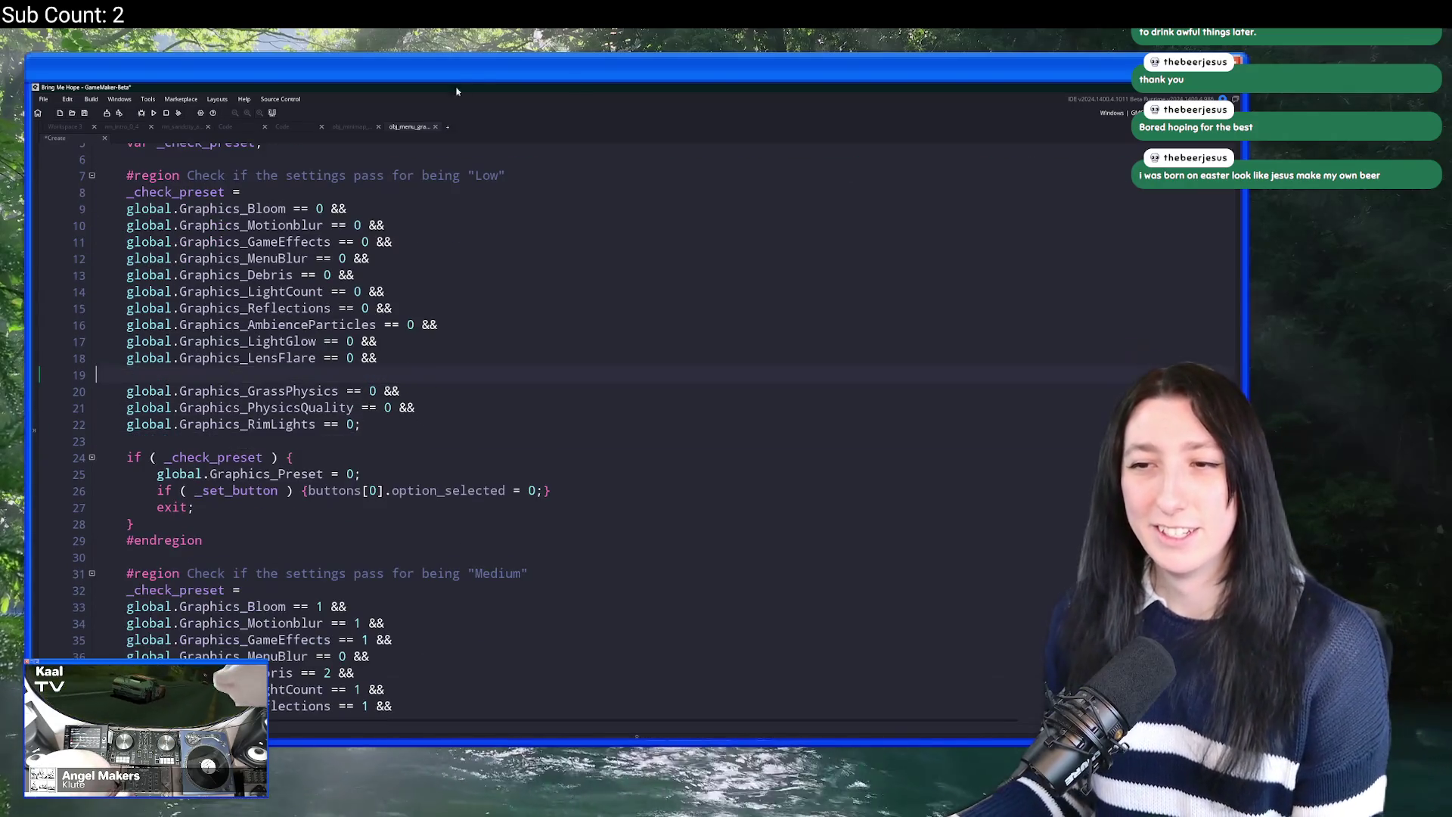
pyautogui.press('Delete')
pyautogui.scroll(-4, 347, 639)
pyautogui.click(115, 547)
pyautogui.hotkey('ctrl', 'v')
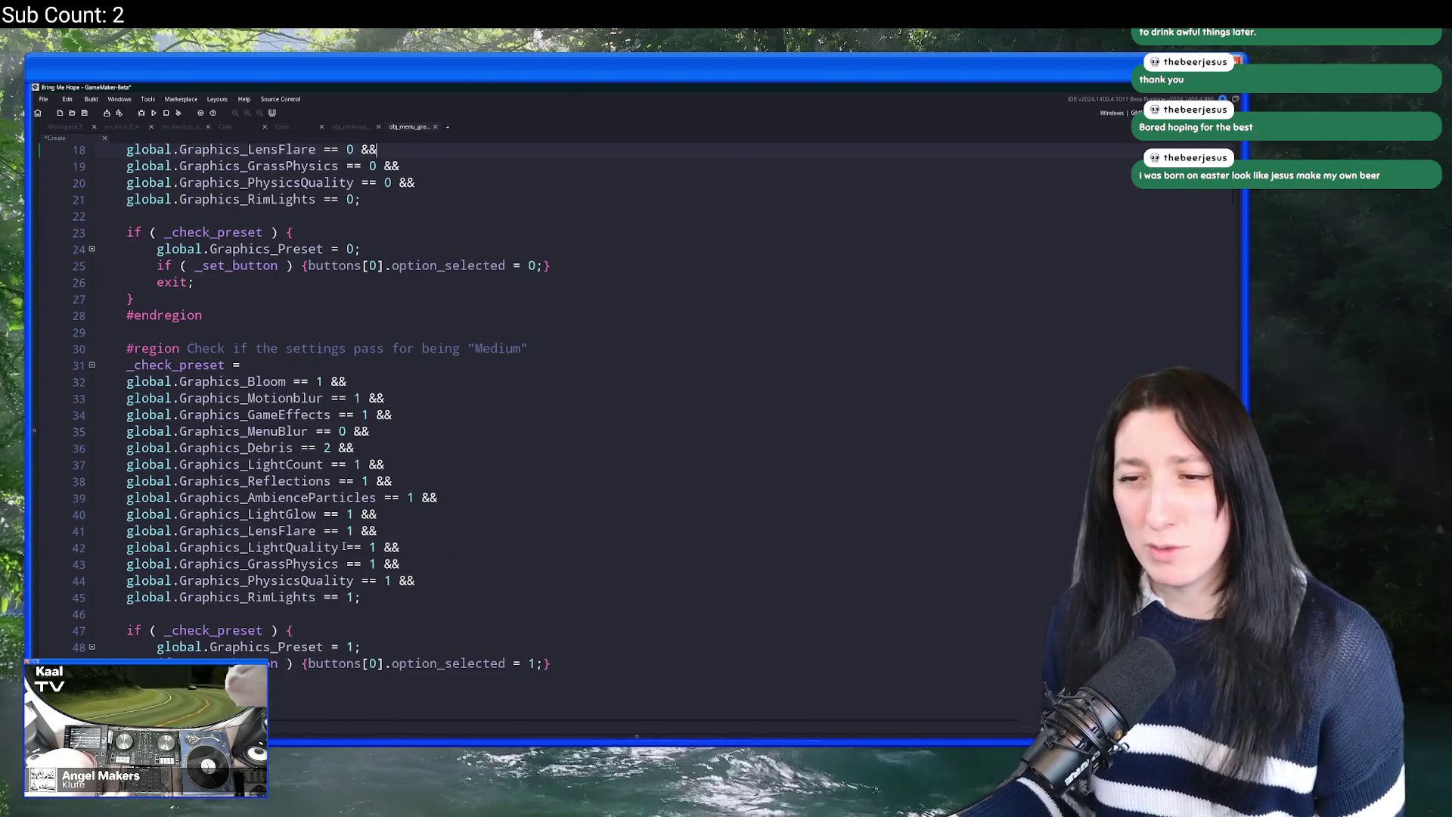
pyautogui.moveTo(126, 548); pyautogui.dragTo(339, 547)
pyautogui.hotkey('ctrl', 'shift', 'f')
pyautogui.press('Return')
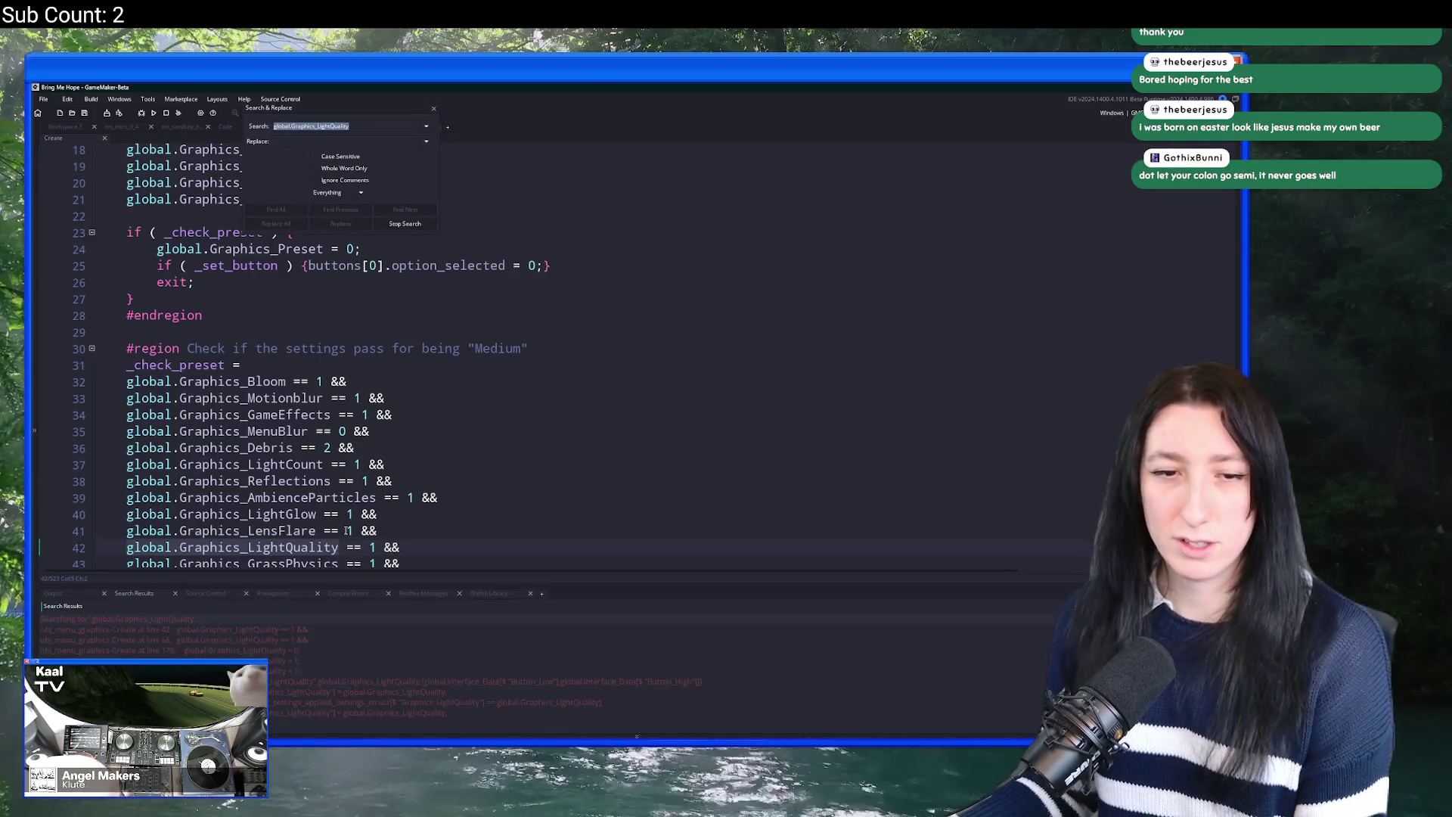
# Step: Remove the LightQuality lines from the Medium and High preset checks
pyautogui.click(393, 541)
pyautogui.hotkey('ctrl', 'd')
pyautogui.scroll(-9, 446, 438)
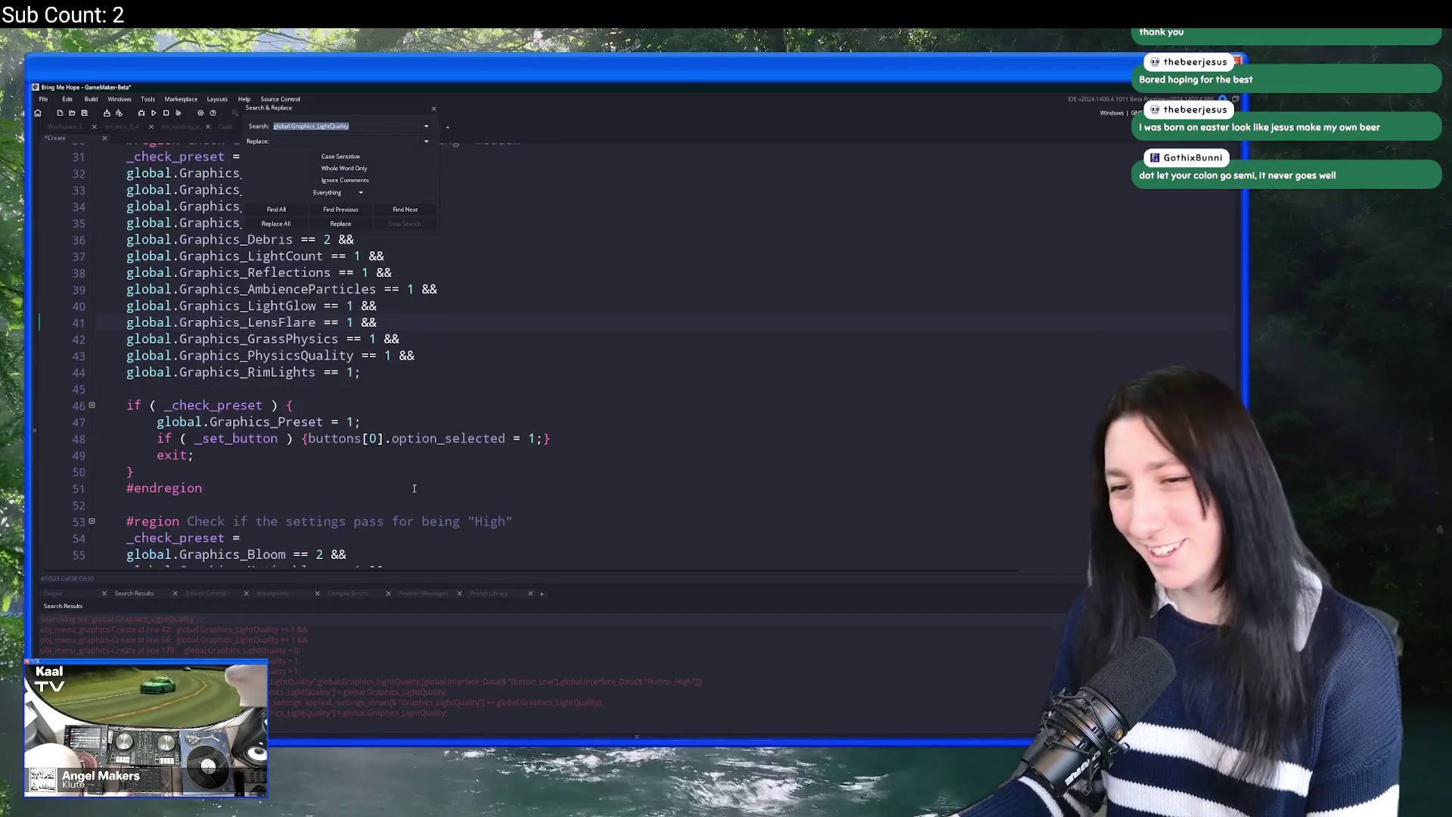
pyautogui.click(447, 438)
pyautogui.press('Down')
pyautogui.press('Down')
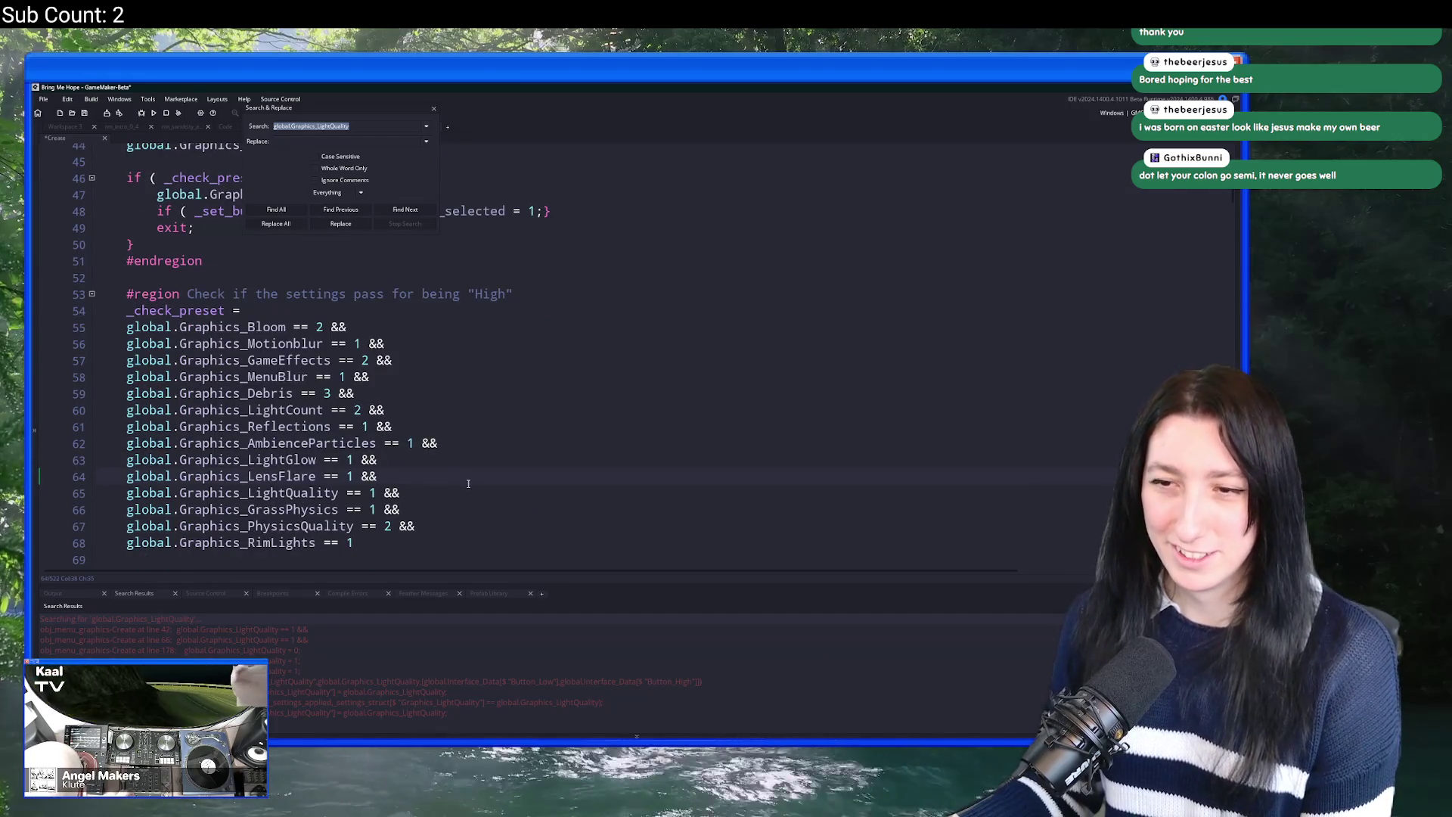
pyautogui.scroll(-12, 483, 474)
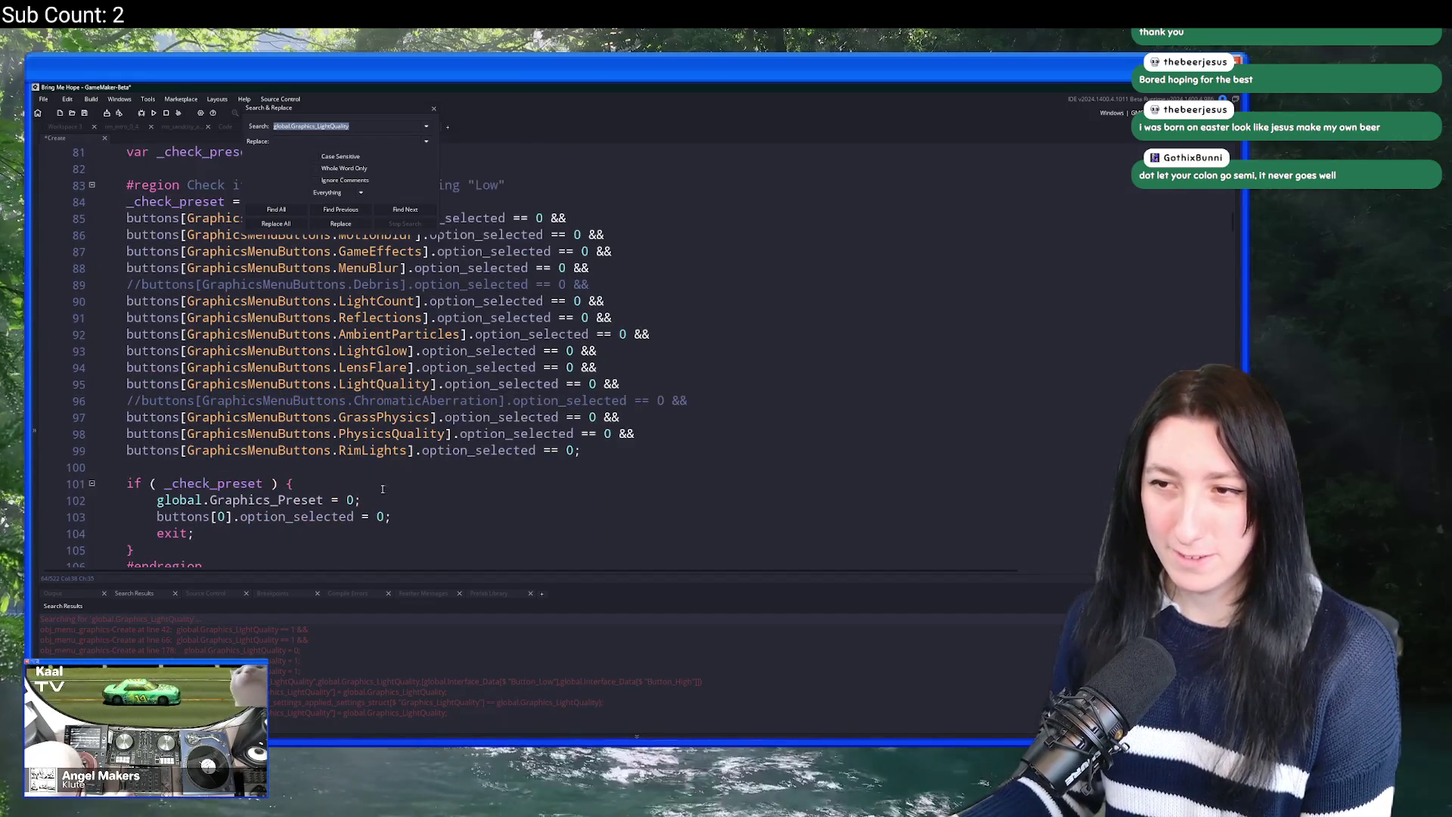
# Step: Delete the LightQuality button checks from the Low through High preset blocks
pyautogui.click(703, 384)
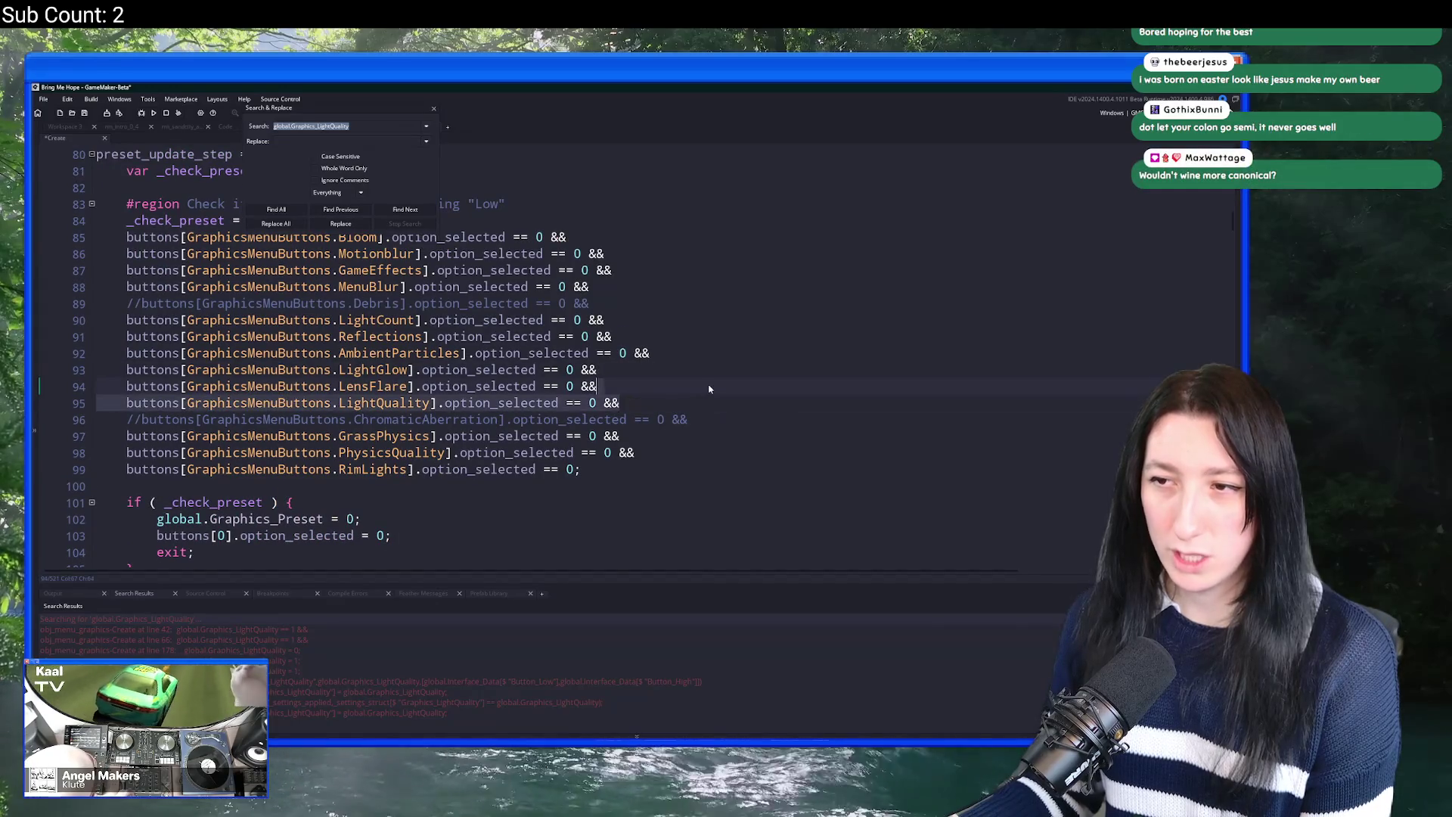
pyautogui.hotkey('ctrl', 'd')
pyautogui.scroll(-7, 688, 399)
pyautogui.hotkey('ctrl', 'v')
pyautogui.click(703, 412)
pyautogui.scroll(-8, 696, 416)
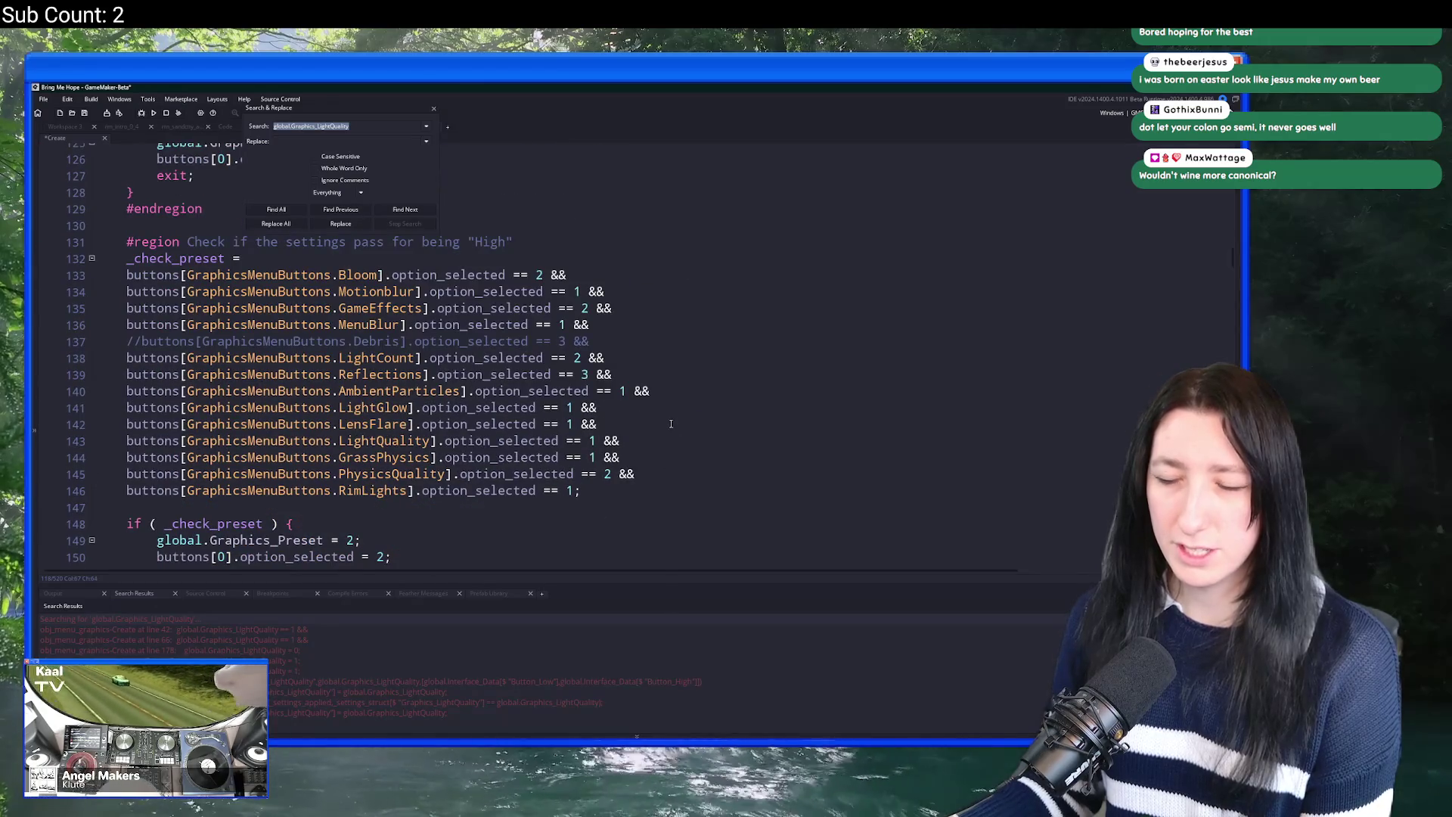
pyautogui.click(712, 408)
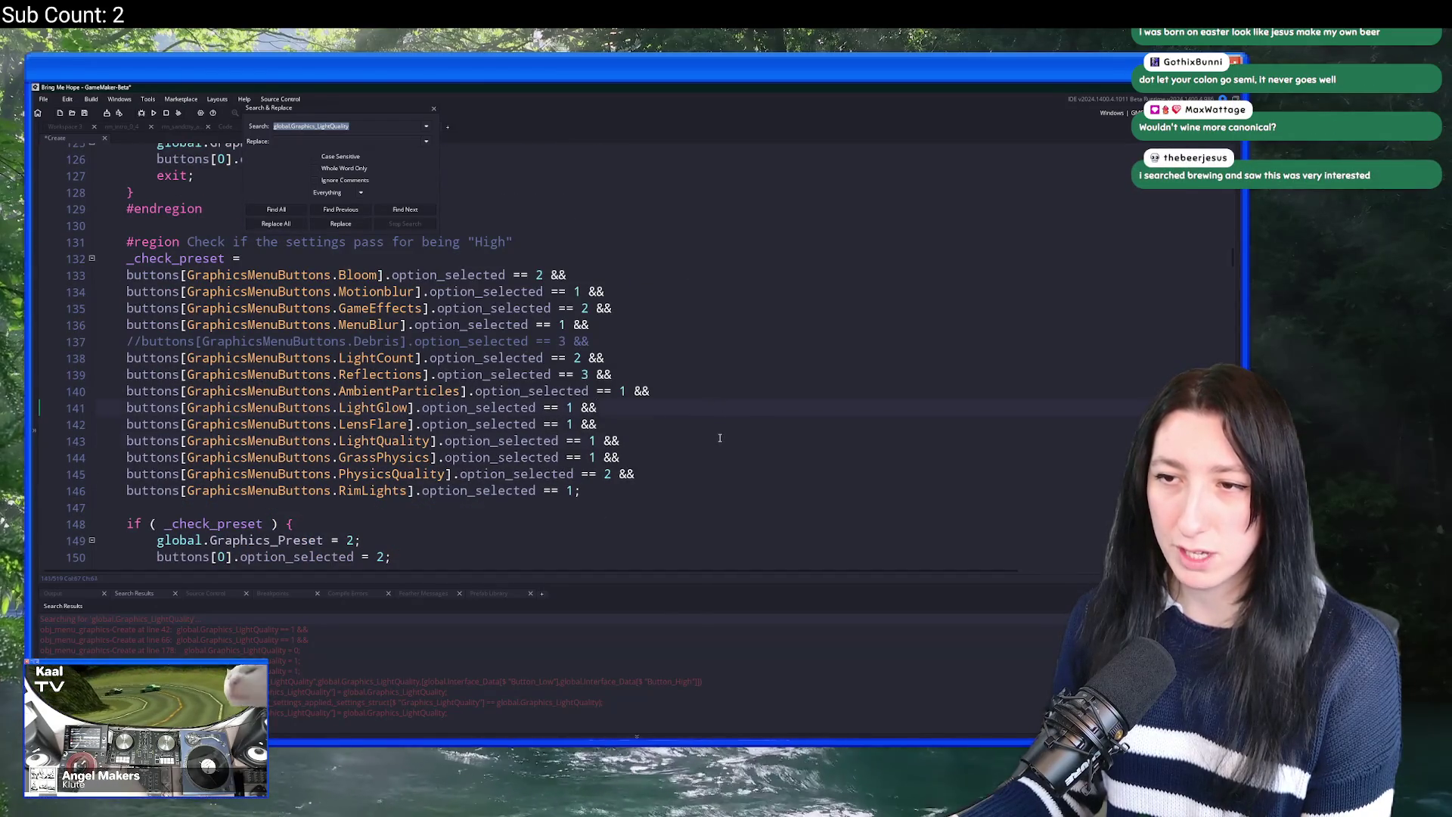
pyautogui.click(725, 421)
pyautogui.click(744, 357)
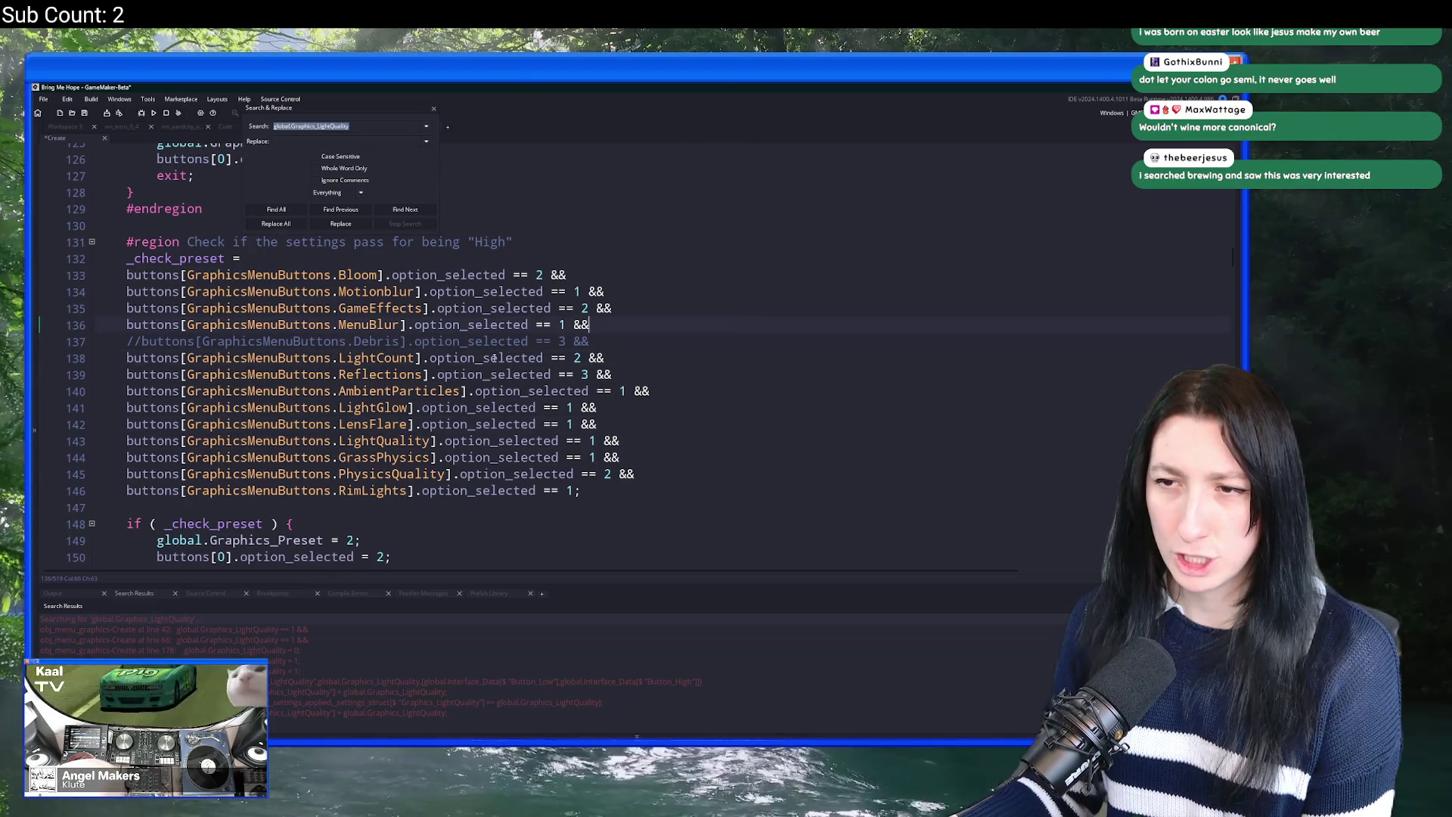
pyautogui.click(620, 426)
pyautogui.scroll(-8, 620, 426)
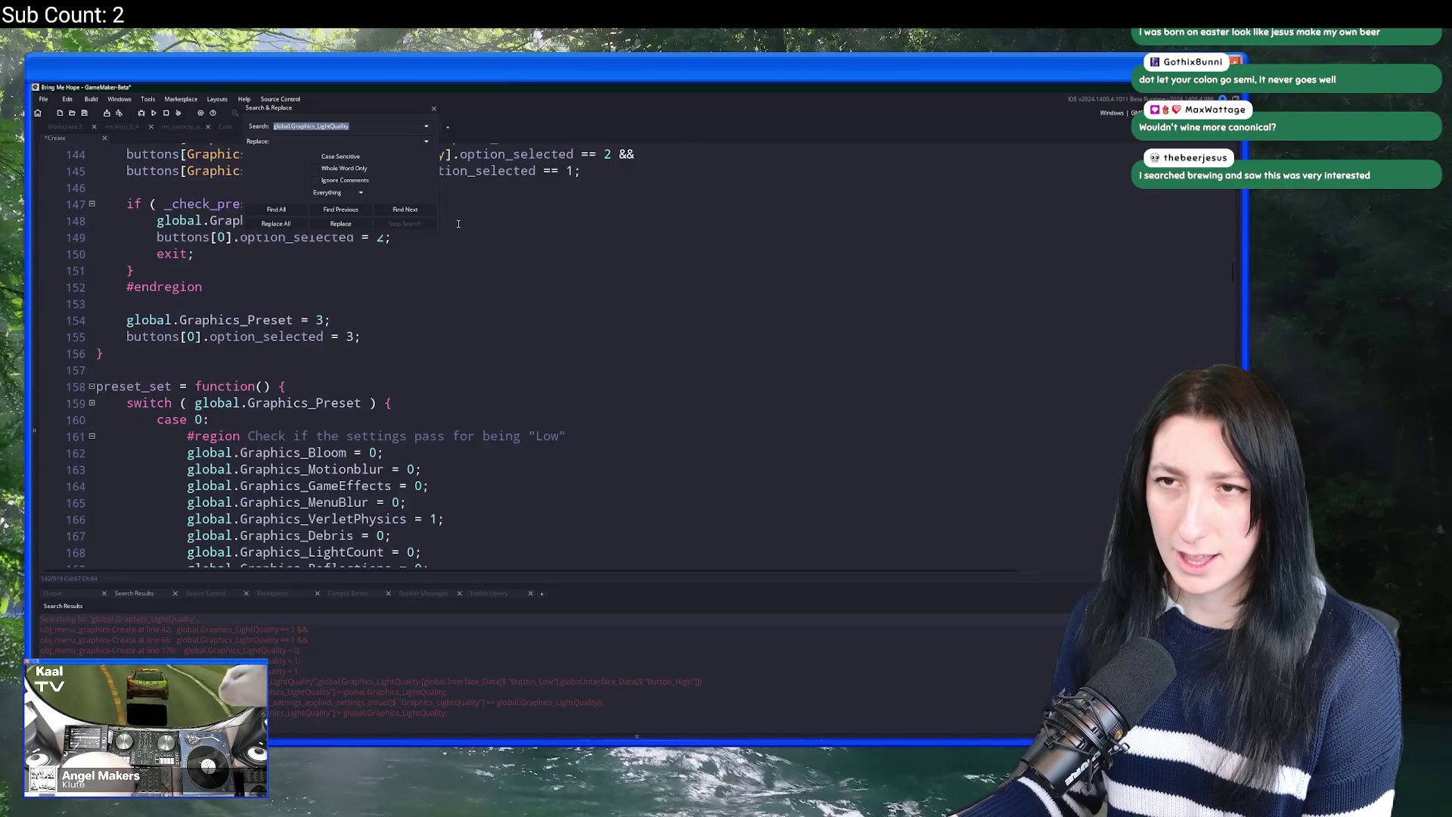
# Step: Remove the LightQuality assignments from the Low, Medium and High preset_set cases
pyautogui.click(276, 209)
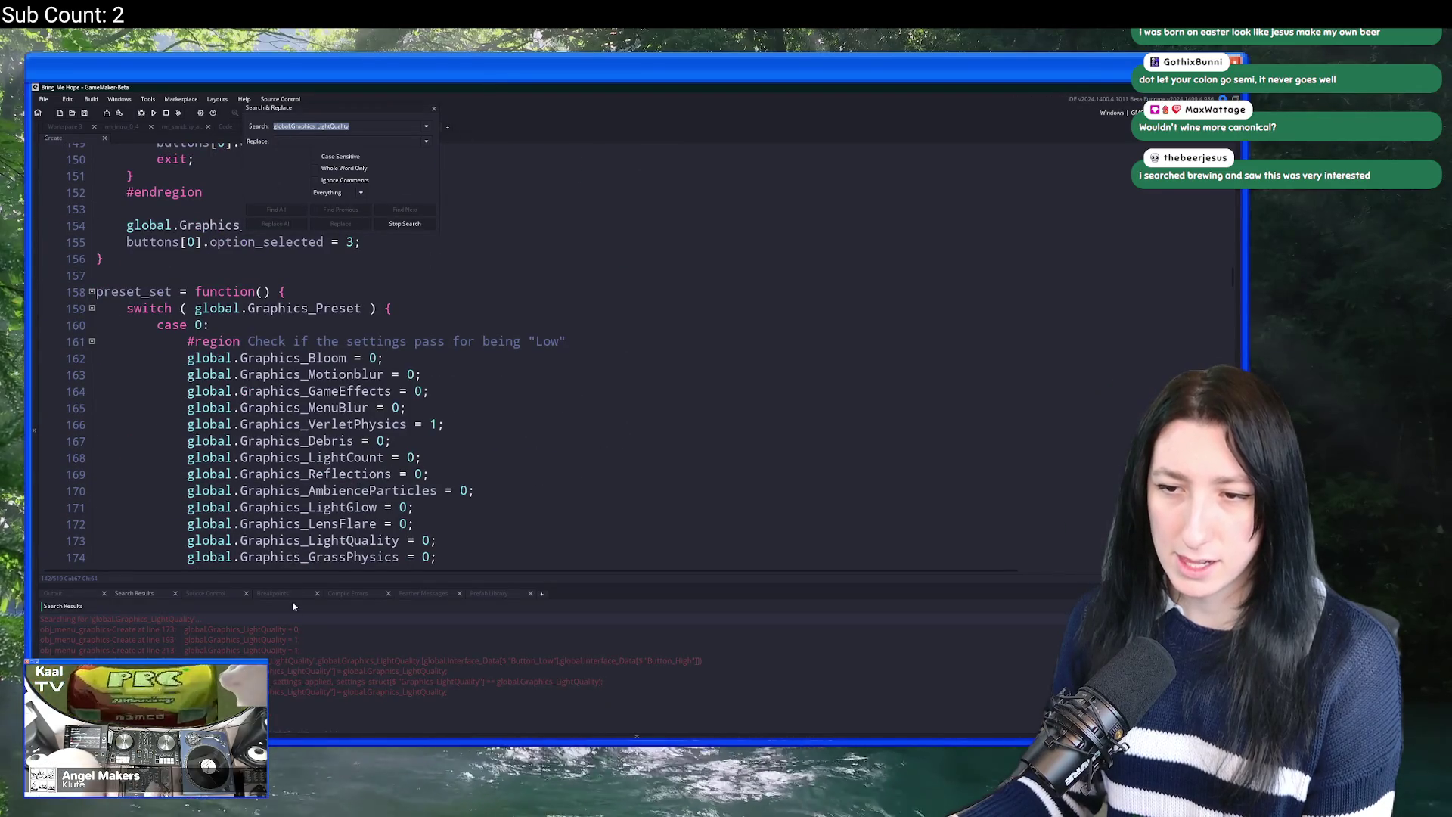
pyautogui.doubleClick(278, 629)
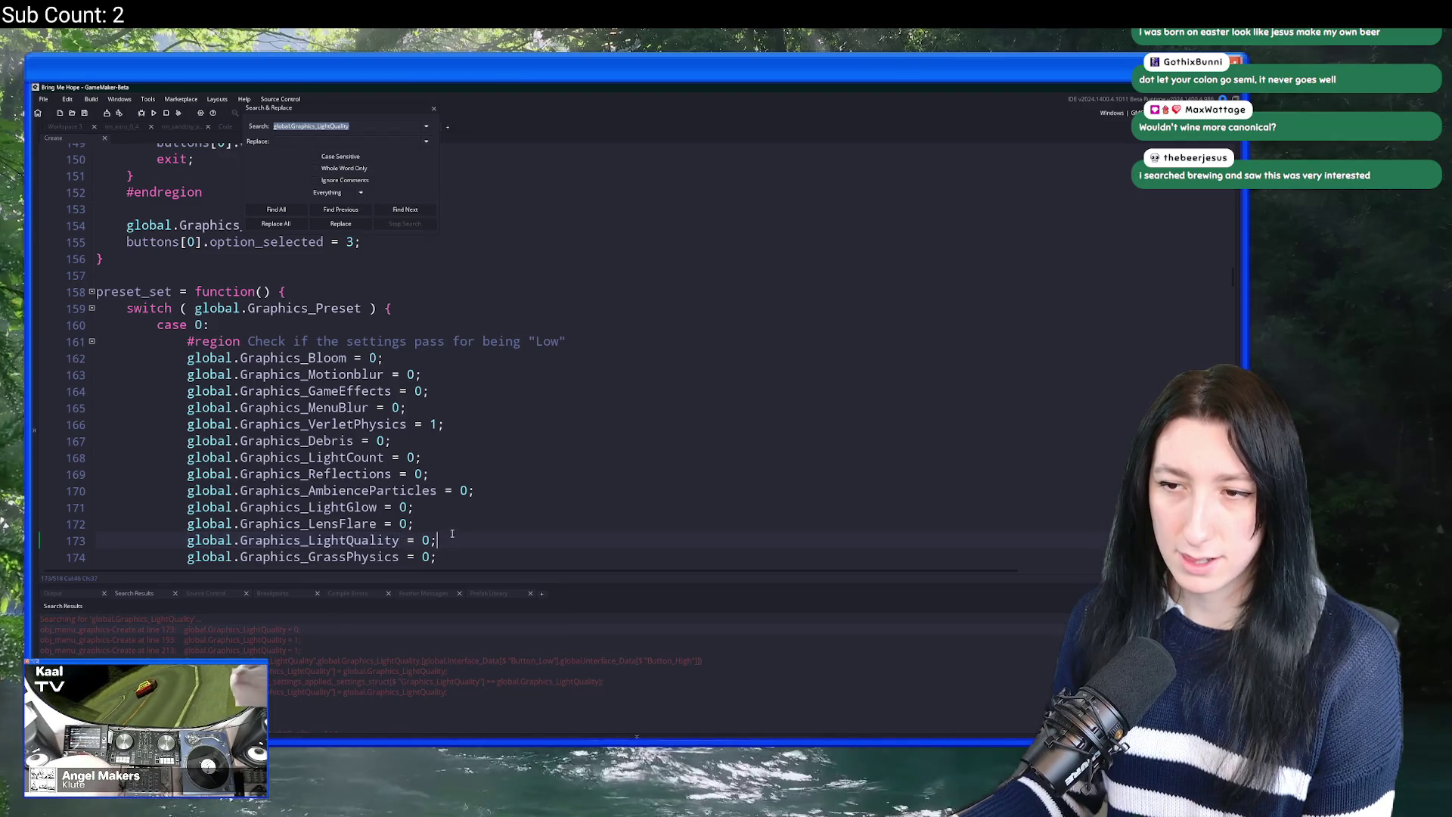
pyautogui.hotkey('ctrl', 'd')
pyautogui.scroll(-5, 438, 517)
pyautogui.scroll(-2, 475, 505)
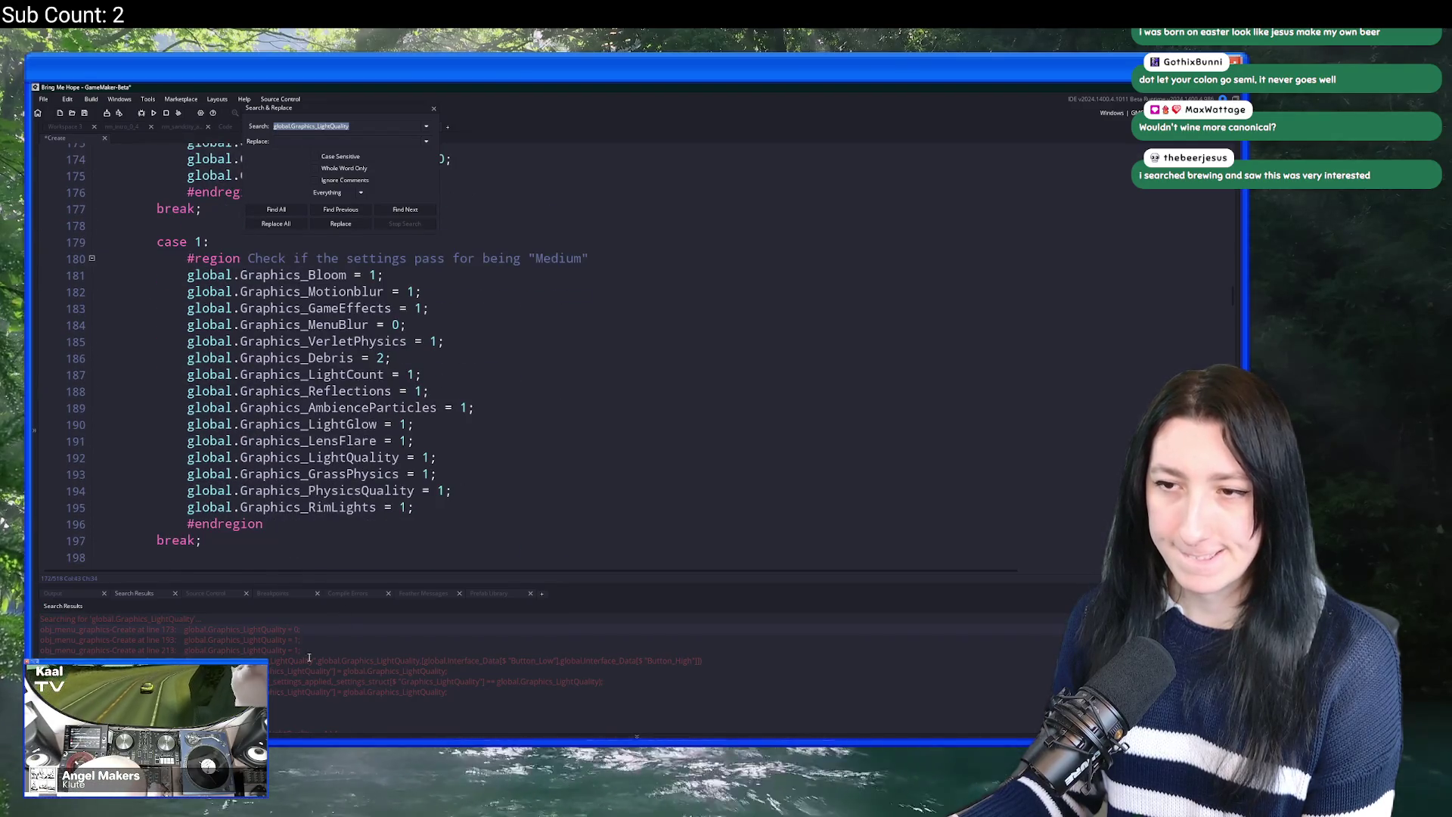
pyautogui.doubleClick(278, 640)
pyautogui.click(473, 462)
pyautogui.hotkey('shift', 'Up')
pyautogui.press('Delete')
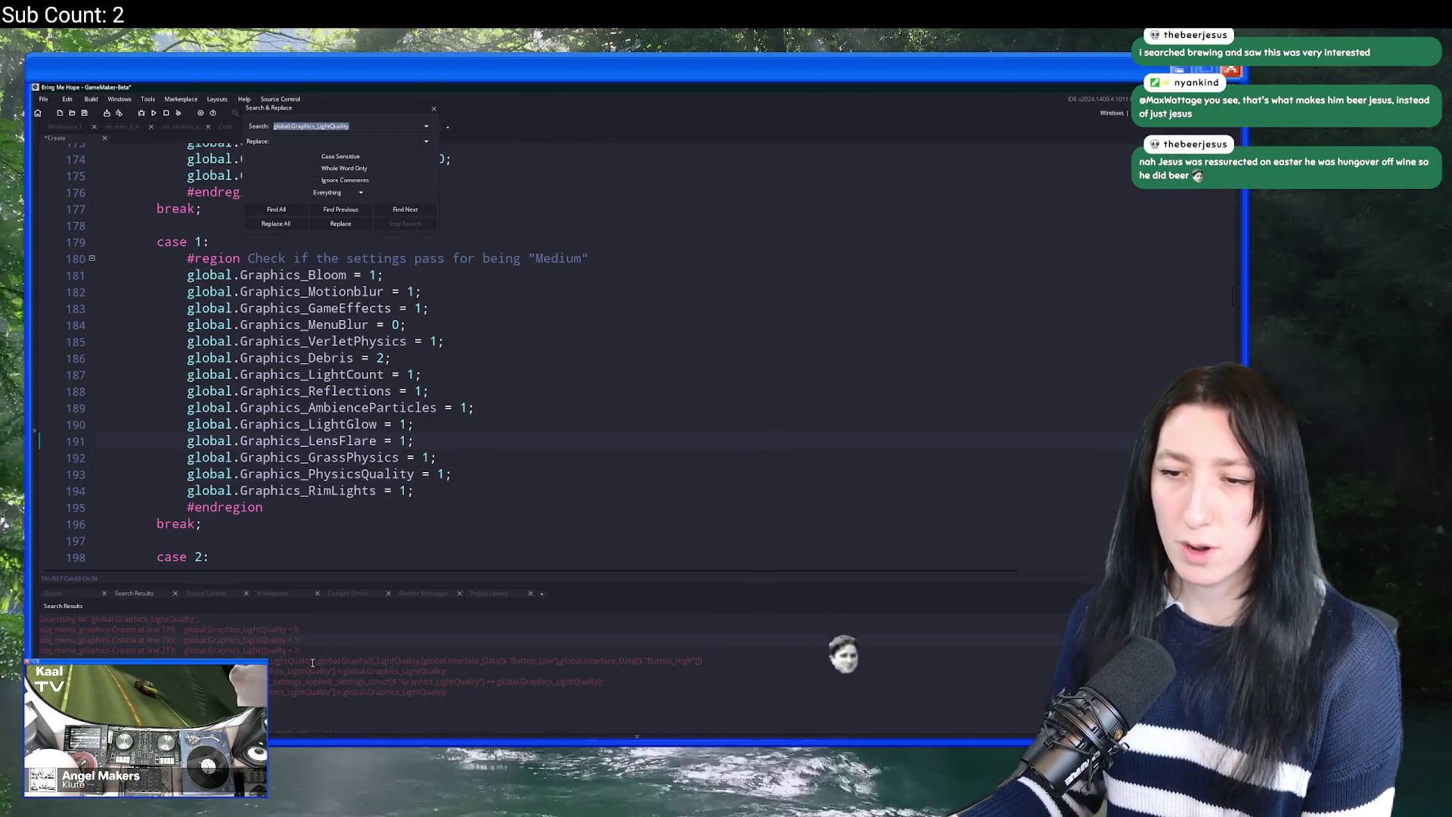
pyautogui.scroll(-12, 469, 453)
pyautogui.scroll(4, 466, 367)
pyautogui.click(466, 360)
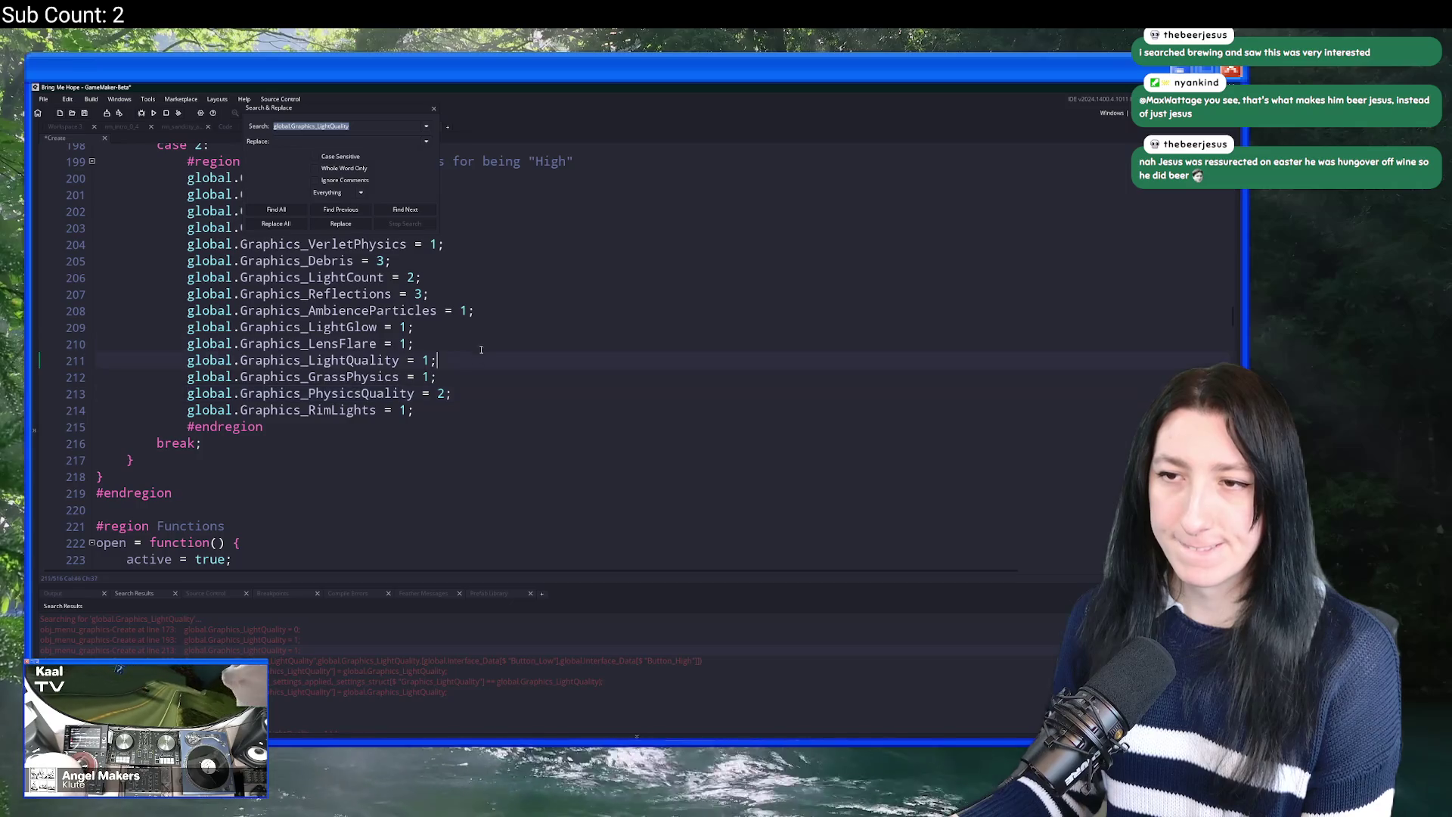
pyautogui.hotkey('shift', 'Up')
pyautogui.press('Delete')
# Step: Delete the whole Lightquality array_push button definition block
pyautogui.doubleClick(260, 657)
pyautogui.scroll(3, 468, 355)
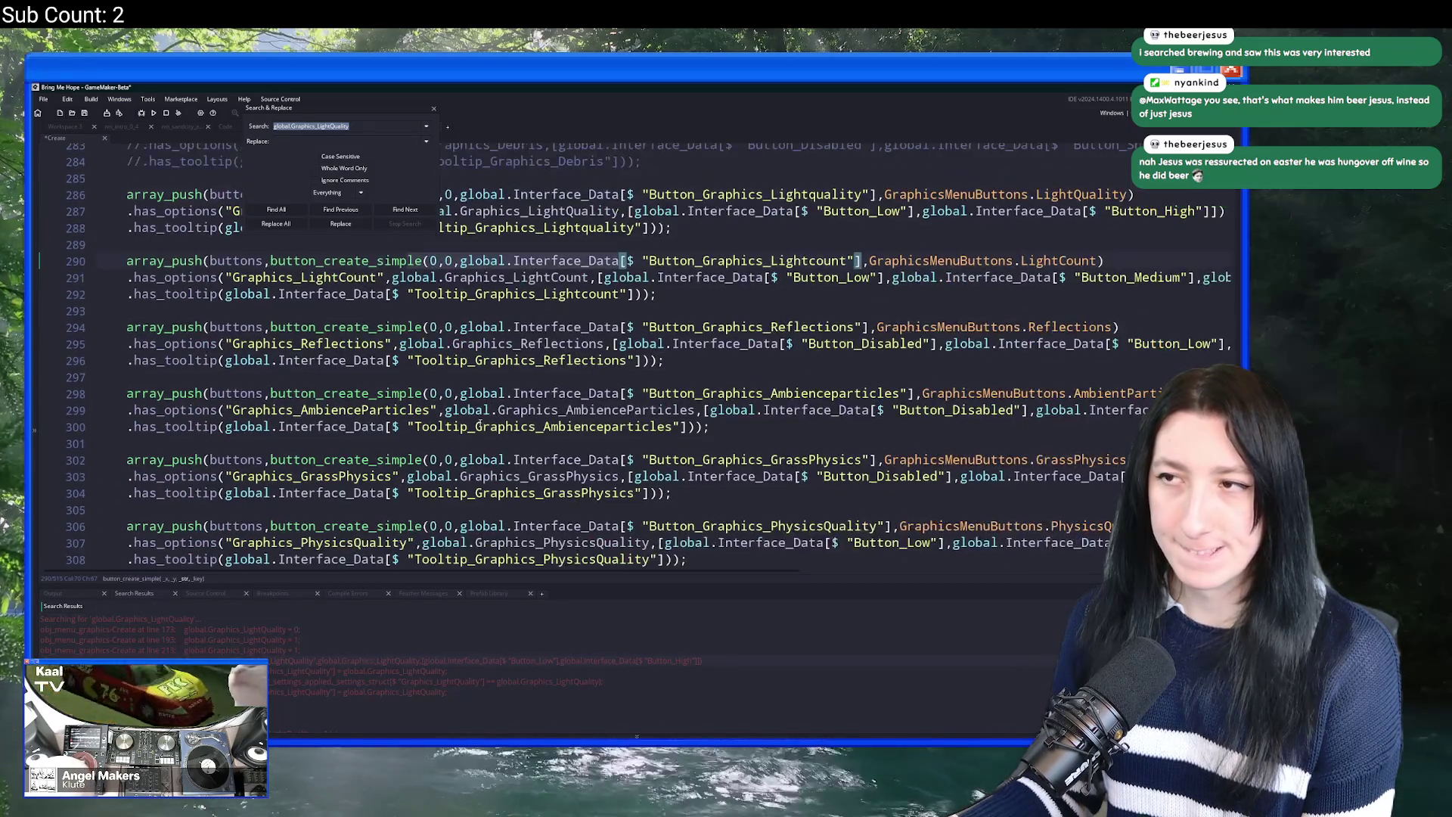
pyautogui.click(188, 330)
pyautogui.moveTo(187, 331); pyautogui.dragTo(43, 301)
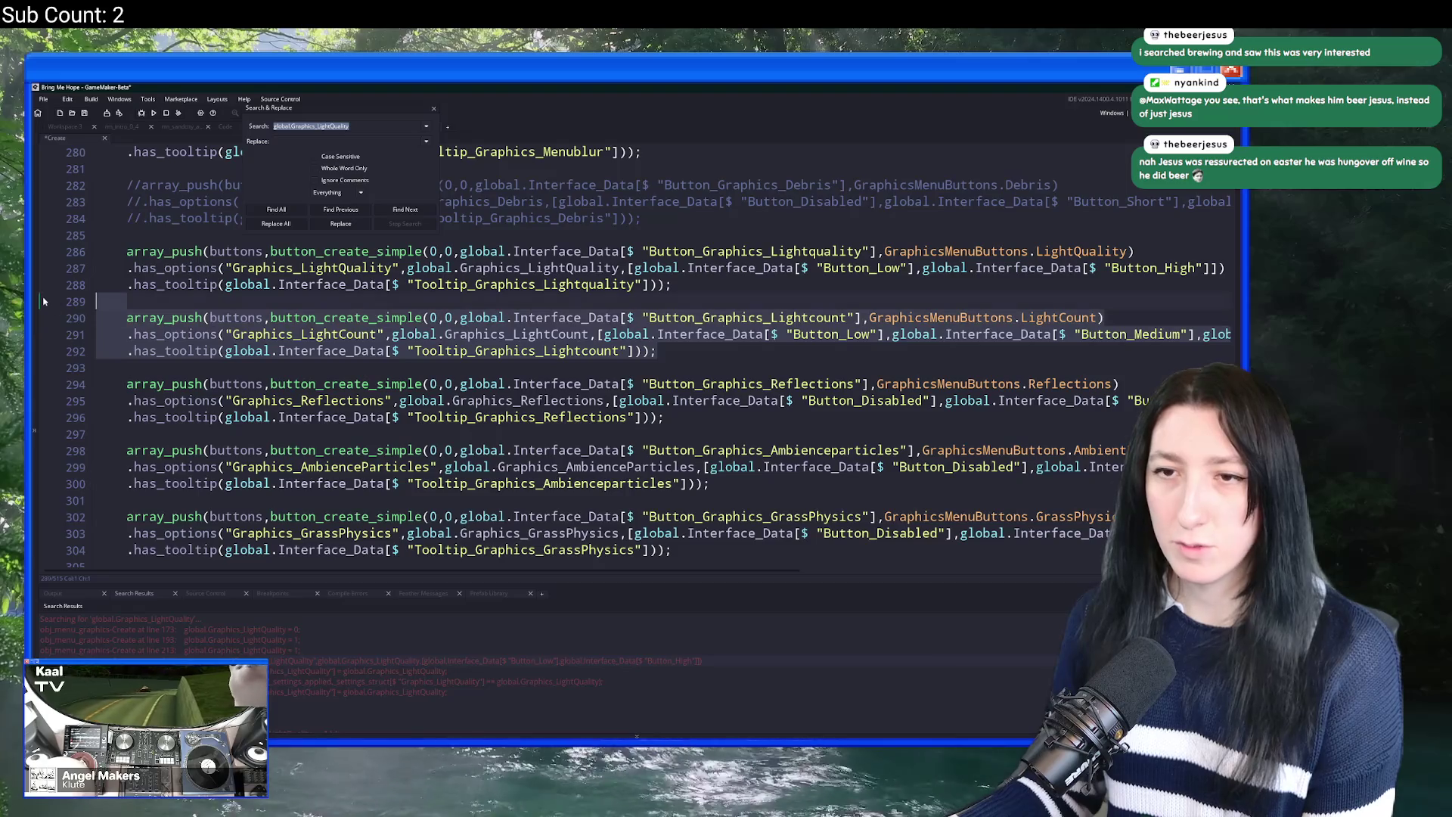
pyautogui.scroll(2, 765, 325)
pyautogui.click(692, 344)
pyautogui.scroll(1, 529, 344)
pyautogui.keyDown('shift'); pyautogui.click(369, 345); pyautogui.keyUp('shift')
pyautogui.moveTo(311, 345); pyautogui.dragTo(82, 334)
pyautogui.press('BackSpace')
pyautogui.press('BackSpace')
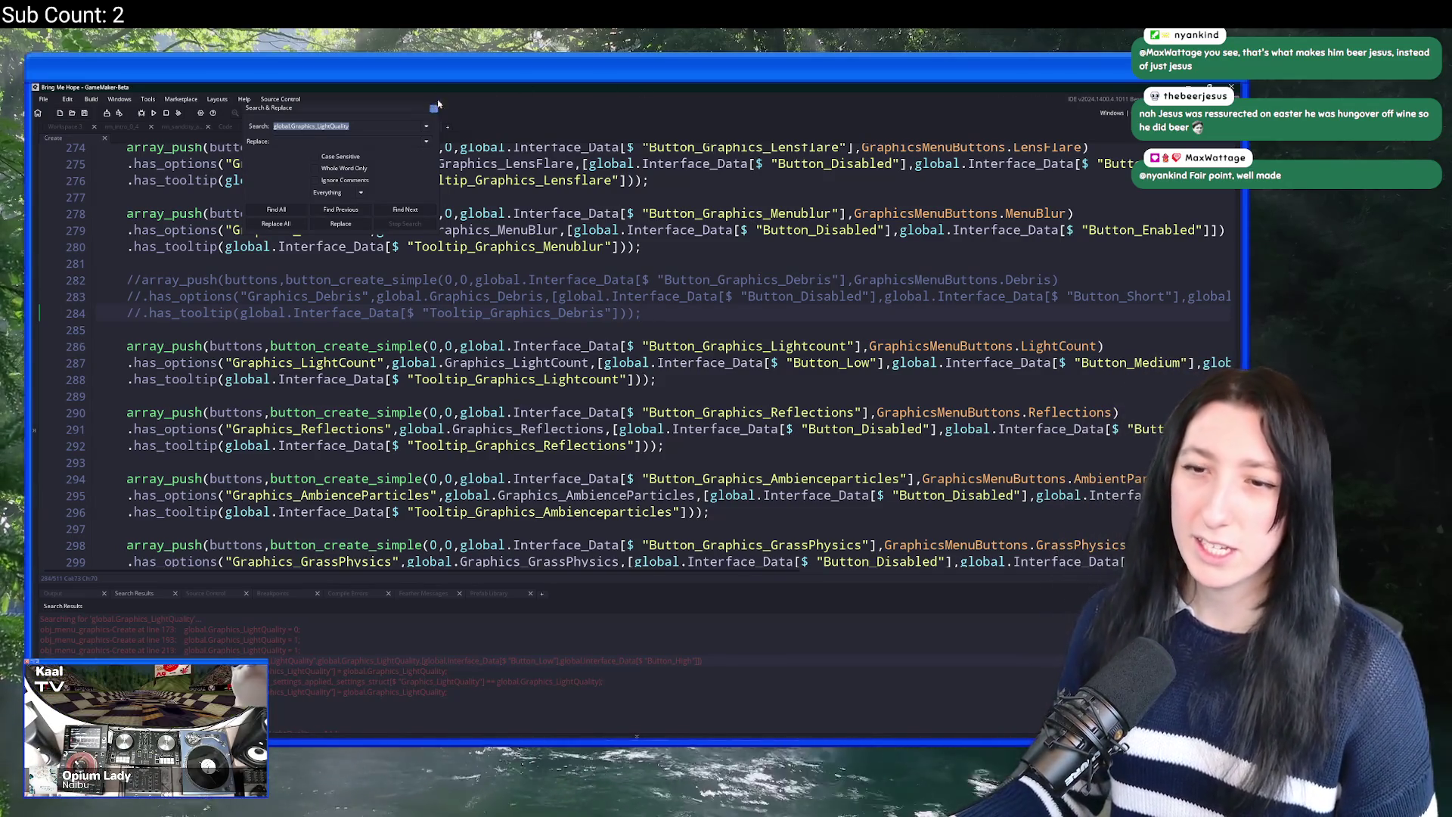
pyautogui.click(434, 108)
# Step: Delete the Graphics_LightQuality line from the settings_struct save code
pyautogui.doubleClick(332, 683)
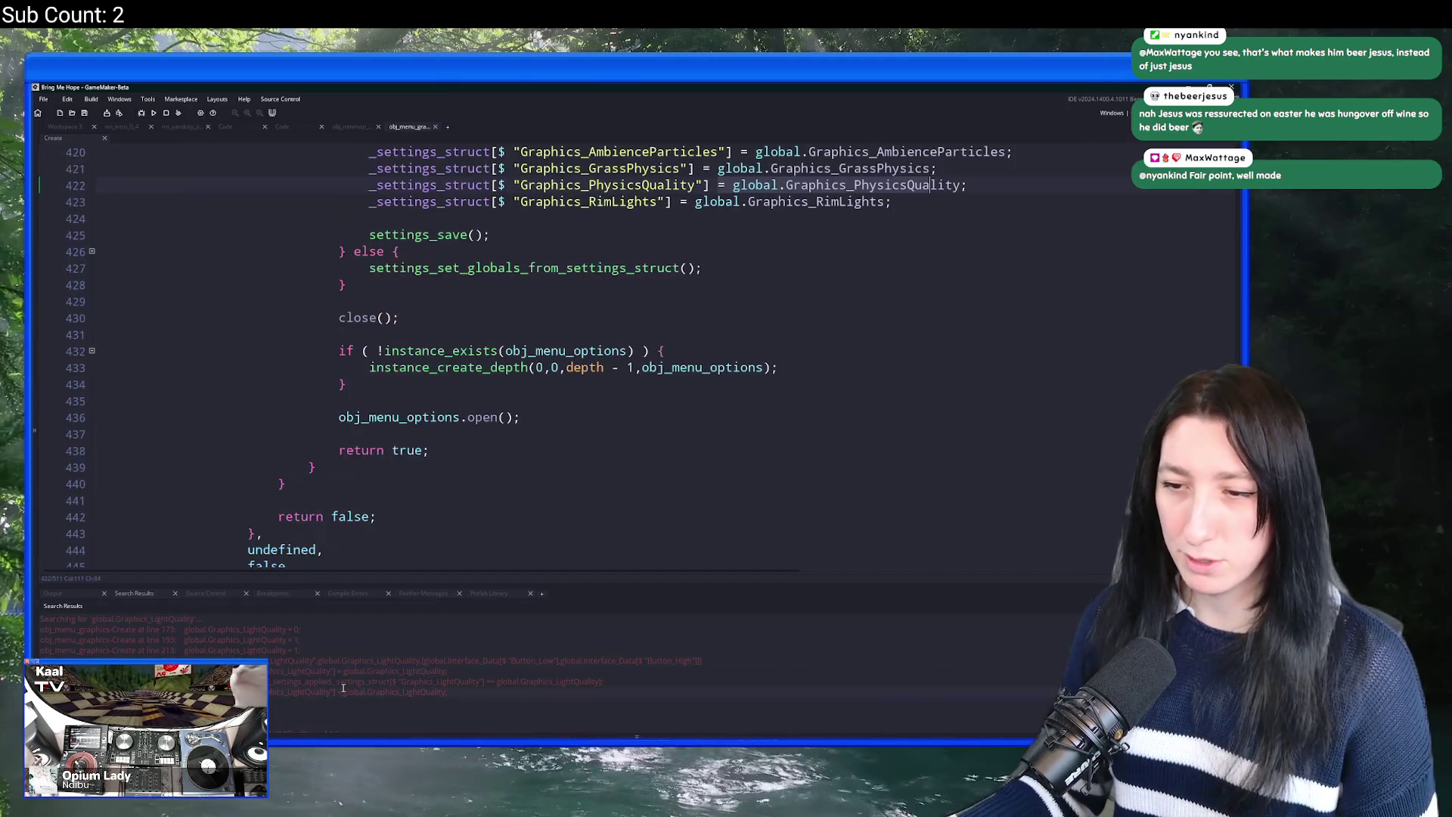
pyautogui.scroll(4, 938, 372)
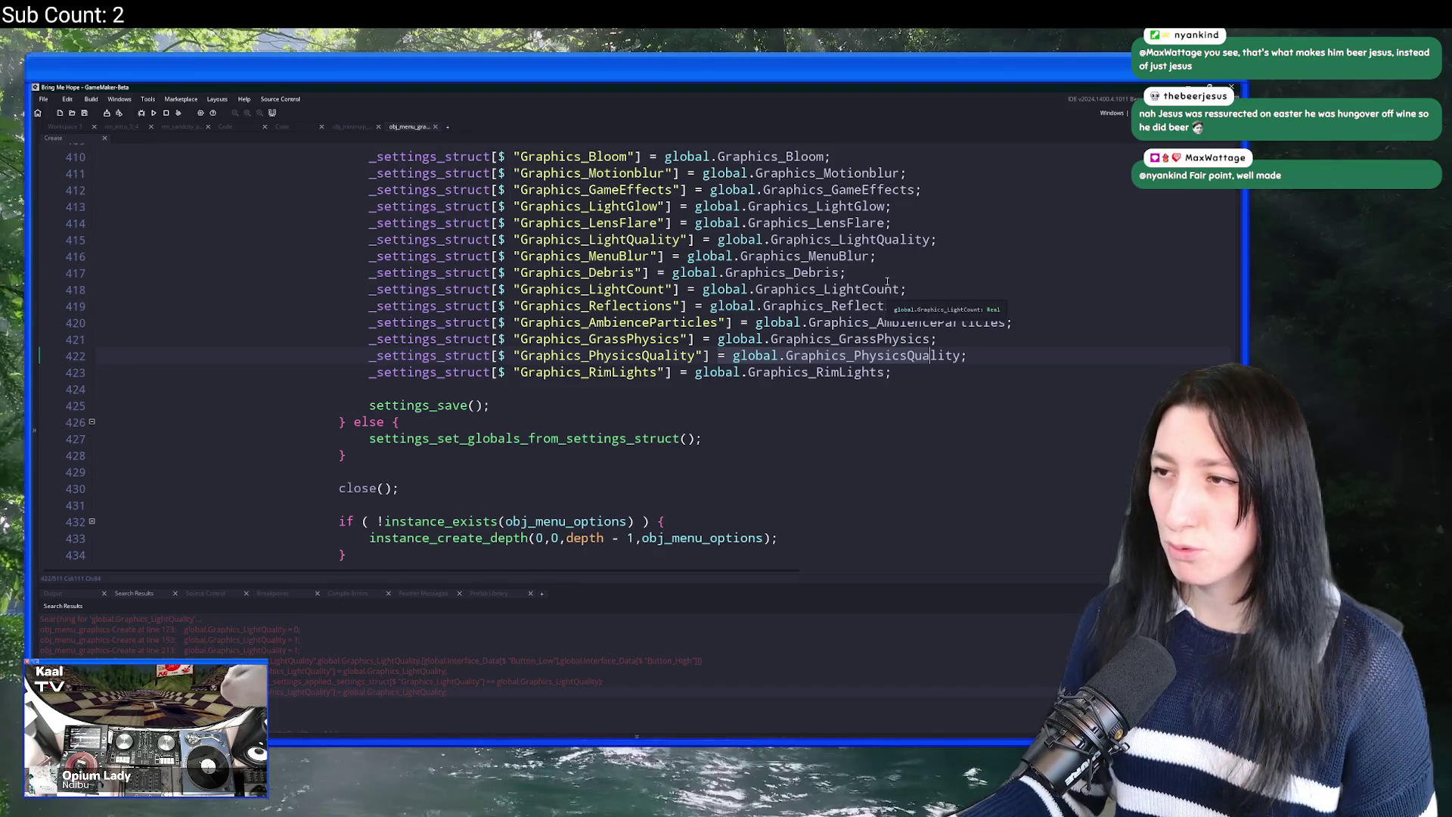
pyautogui.click(886, 288)
pyautogui.moveTo(931, 240); pyautogui.dragTo(717, 240)
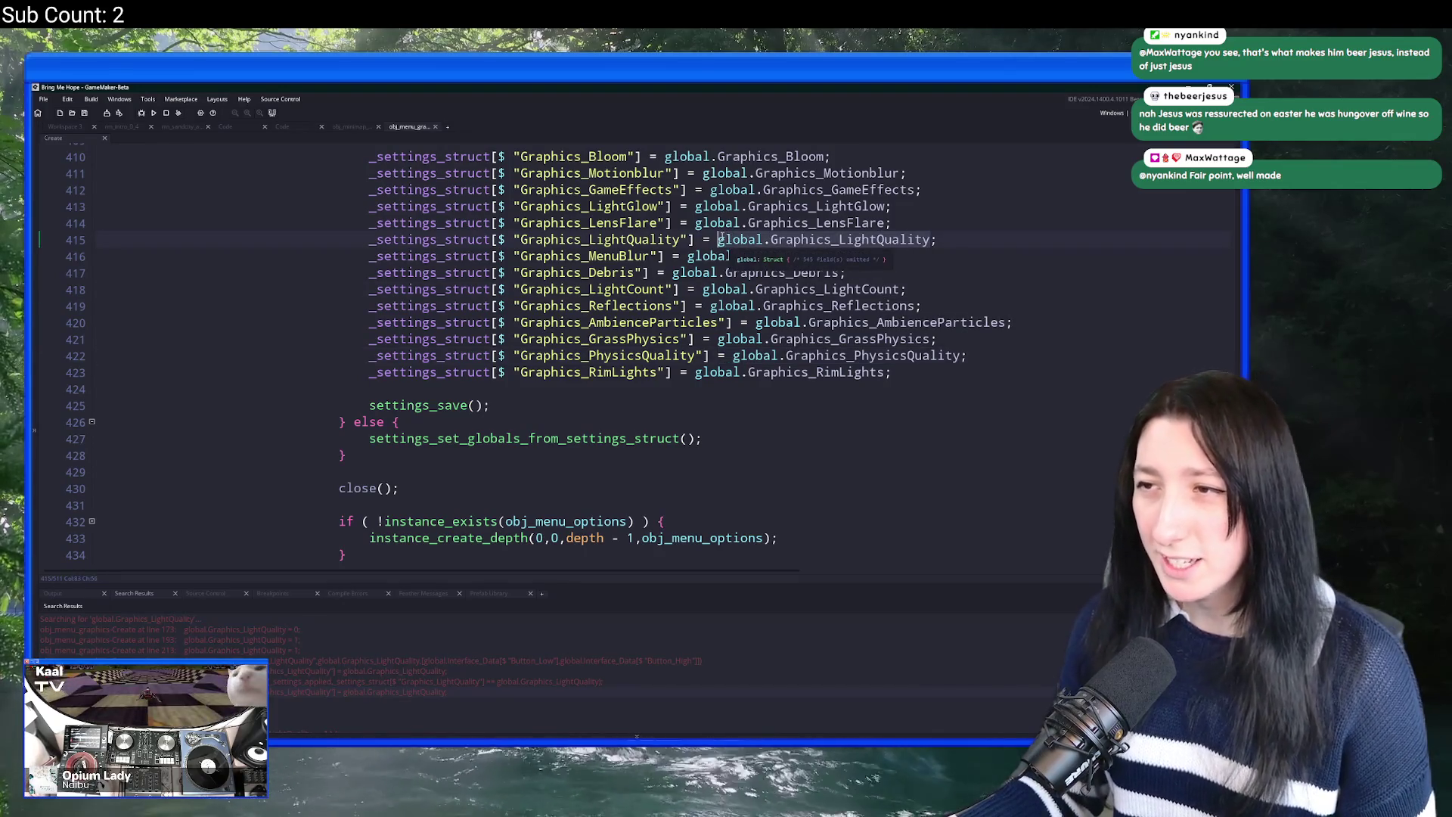
pyautogui.hotkey('ctrl', 'shift', 'f')
pyautogui.press('Return')
pyautogui.click(983, 241)
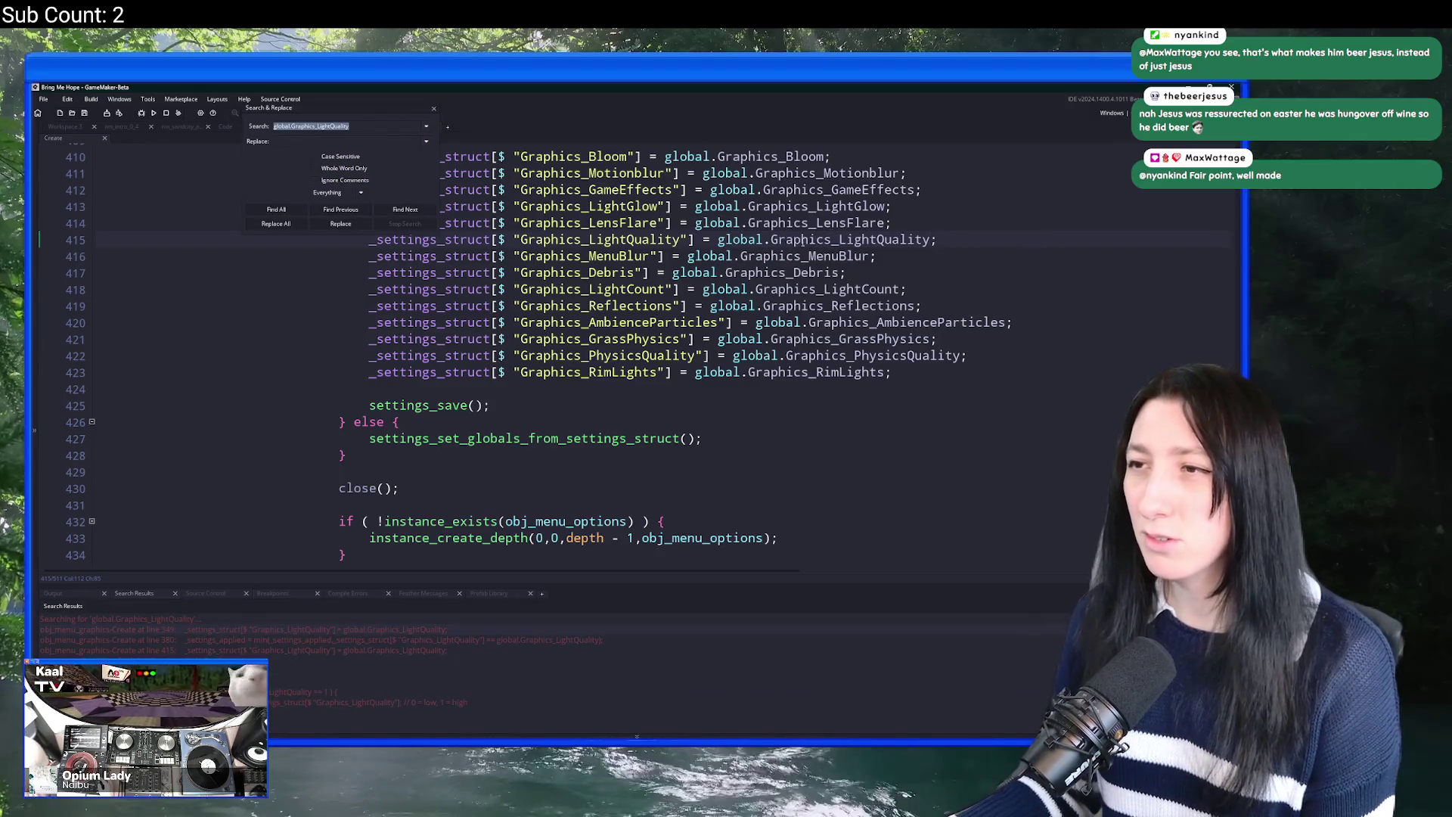
pyautogui.moveTo(772, 240); pyautogui.dragTo(936, 239)
pyautogui.hotkey('ctrl', 'shift', 'f')
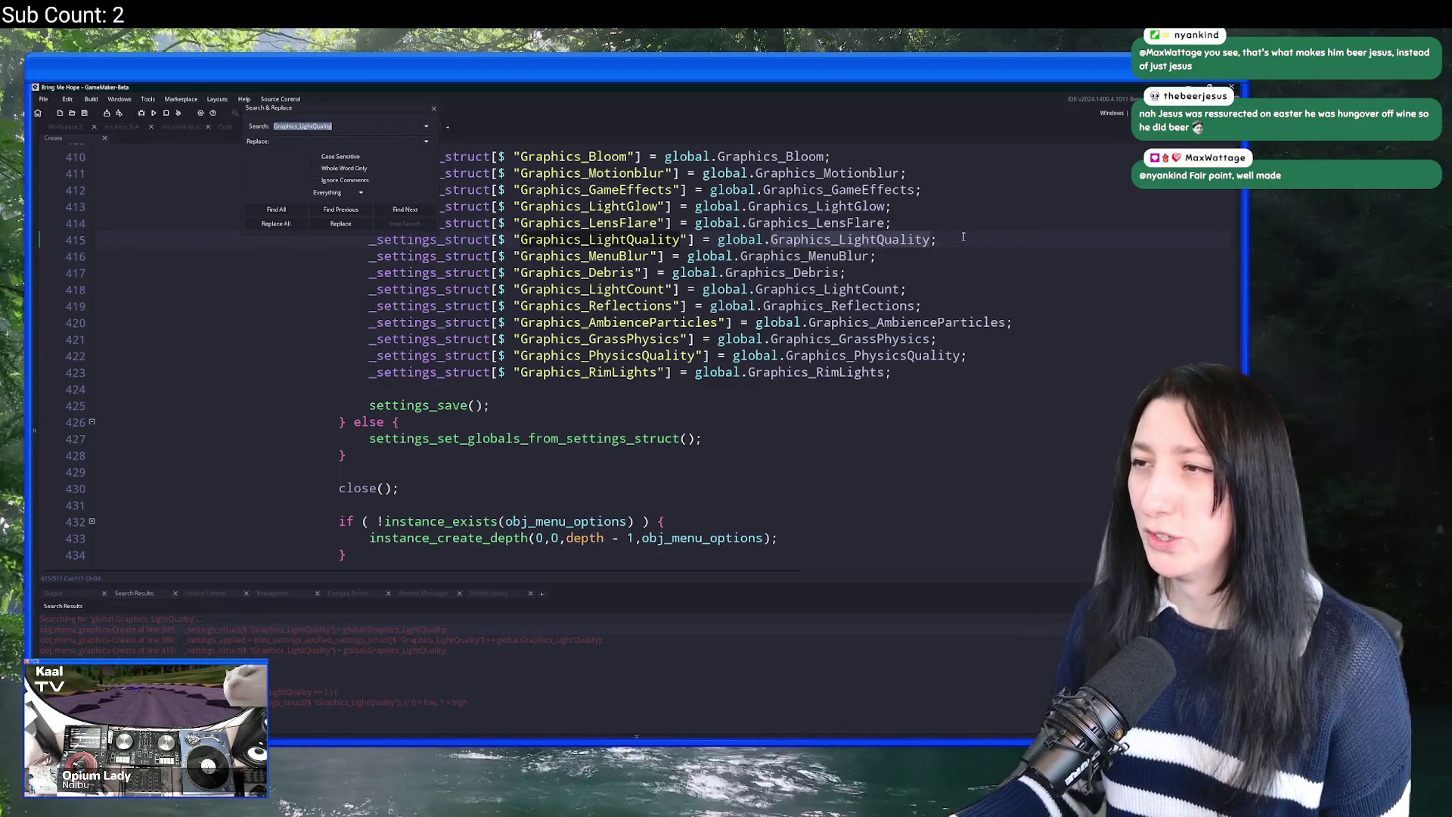
pyautogui.click(968, 231)
pyautogui.hotkey('shift', 'Down')
pyautogui.hotkey('shift', 'End')
pyautogui.press('Delete')
# Step: Remove the remaining LightQuality save line and the LightQuality settings comparison line
pyautogui.click(276, 212)
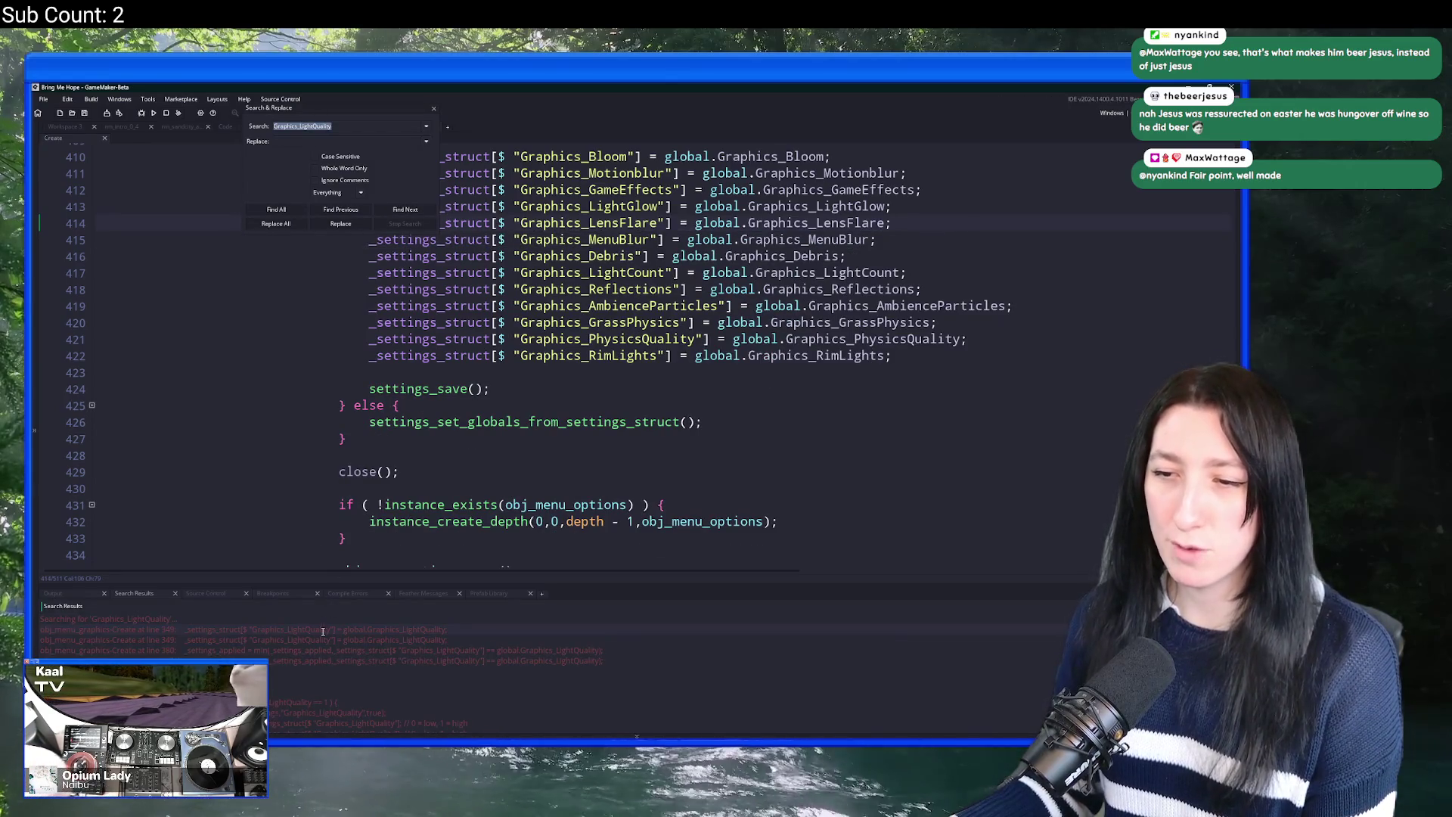
pyautogui.doubleClick(323, 630)
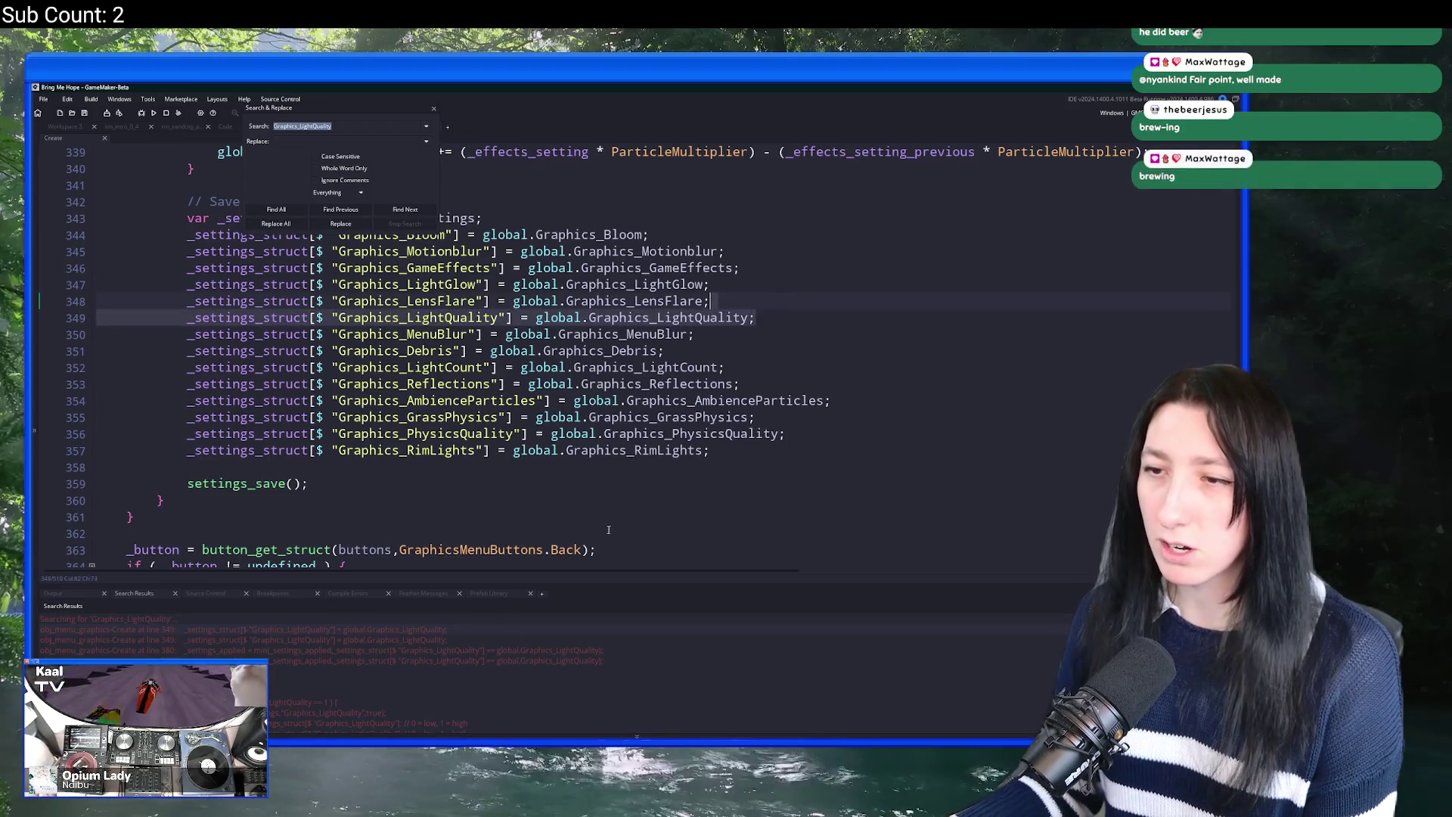
pyautogui.press('Down')
pyautogui.hotkey('ctrl', 'shift', 'k')
pyautogui.scroll(2, 737, 390)
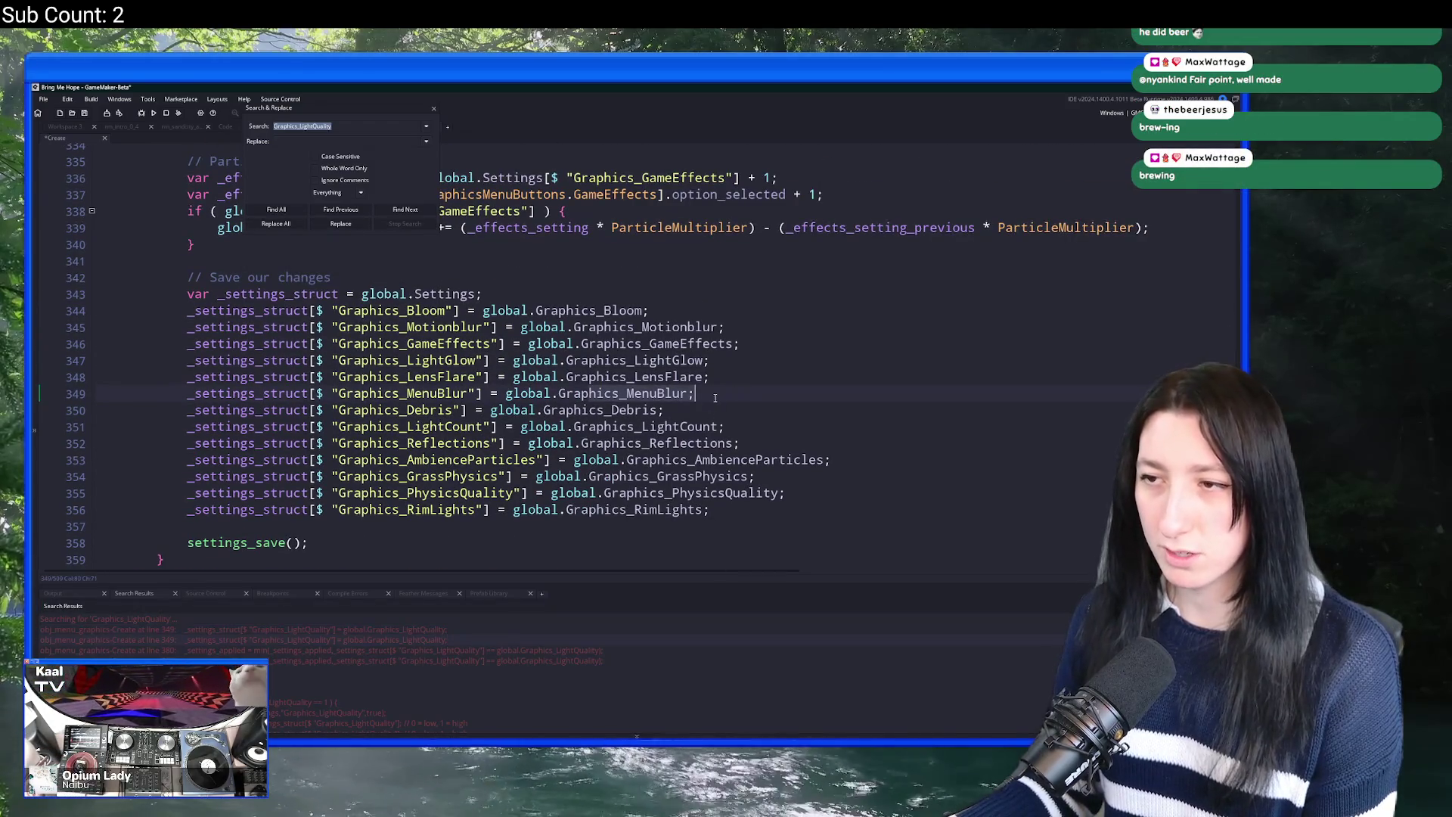
pyautogui.click(721, 382)
pyautogui.doubleClick(500, 650)
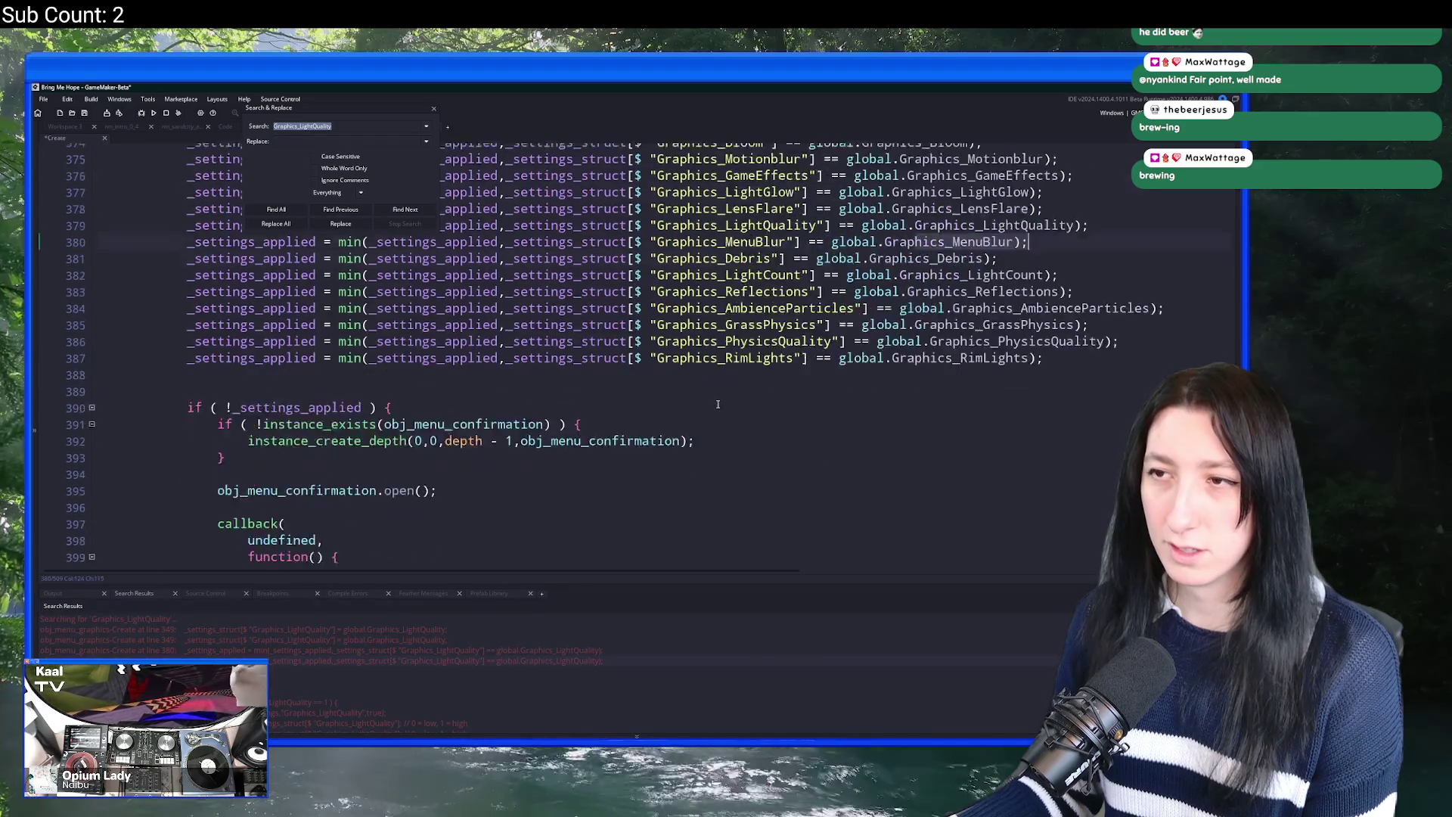
pyautogui.click(1110, 302)
pyautogui.hotkey('shift', 'Up')
pyautogui.press('BackSpace')
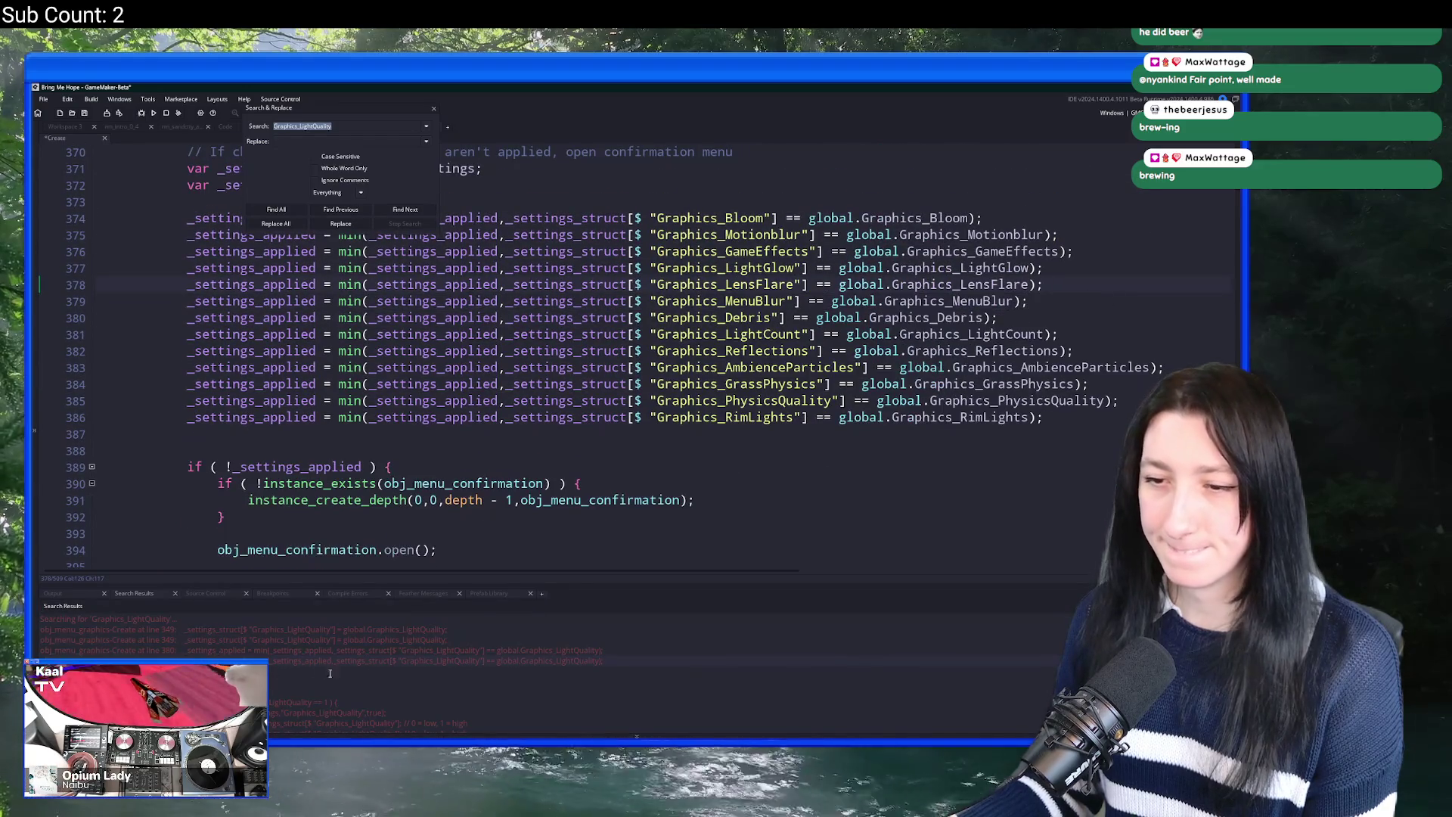
pyautogui.doubleClick(347, 667)
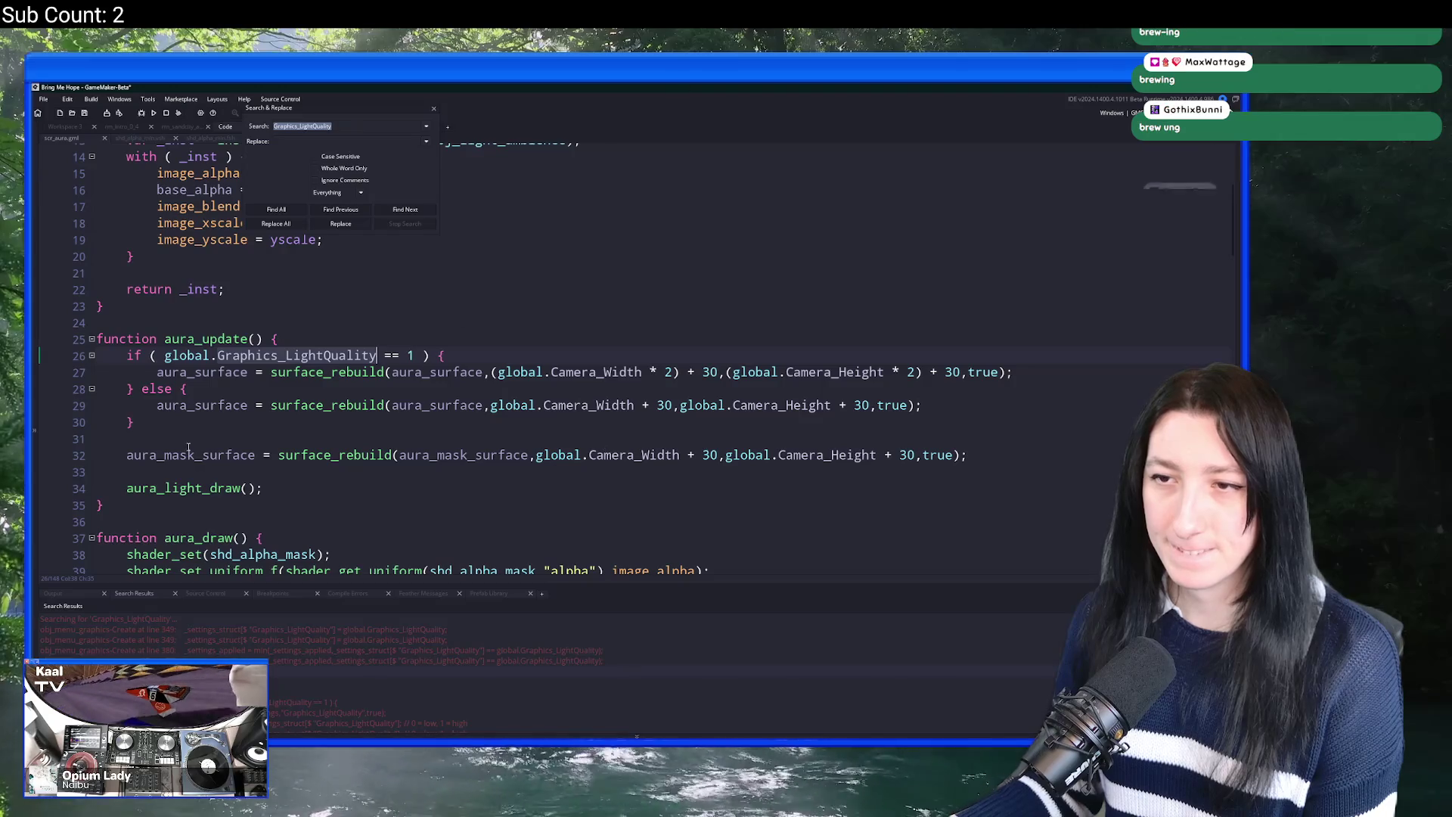
# Step: Remove the light-quality if/else branches from aura_update
pyautogui.click(155, 422)
pyautogui.press('BackSpace')
pyautogui.press('BackSpace')
pyautogui.press('BackSpace')
pyautogui.moveTo(155, 405); pyautogui.dragTo(126, 355)
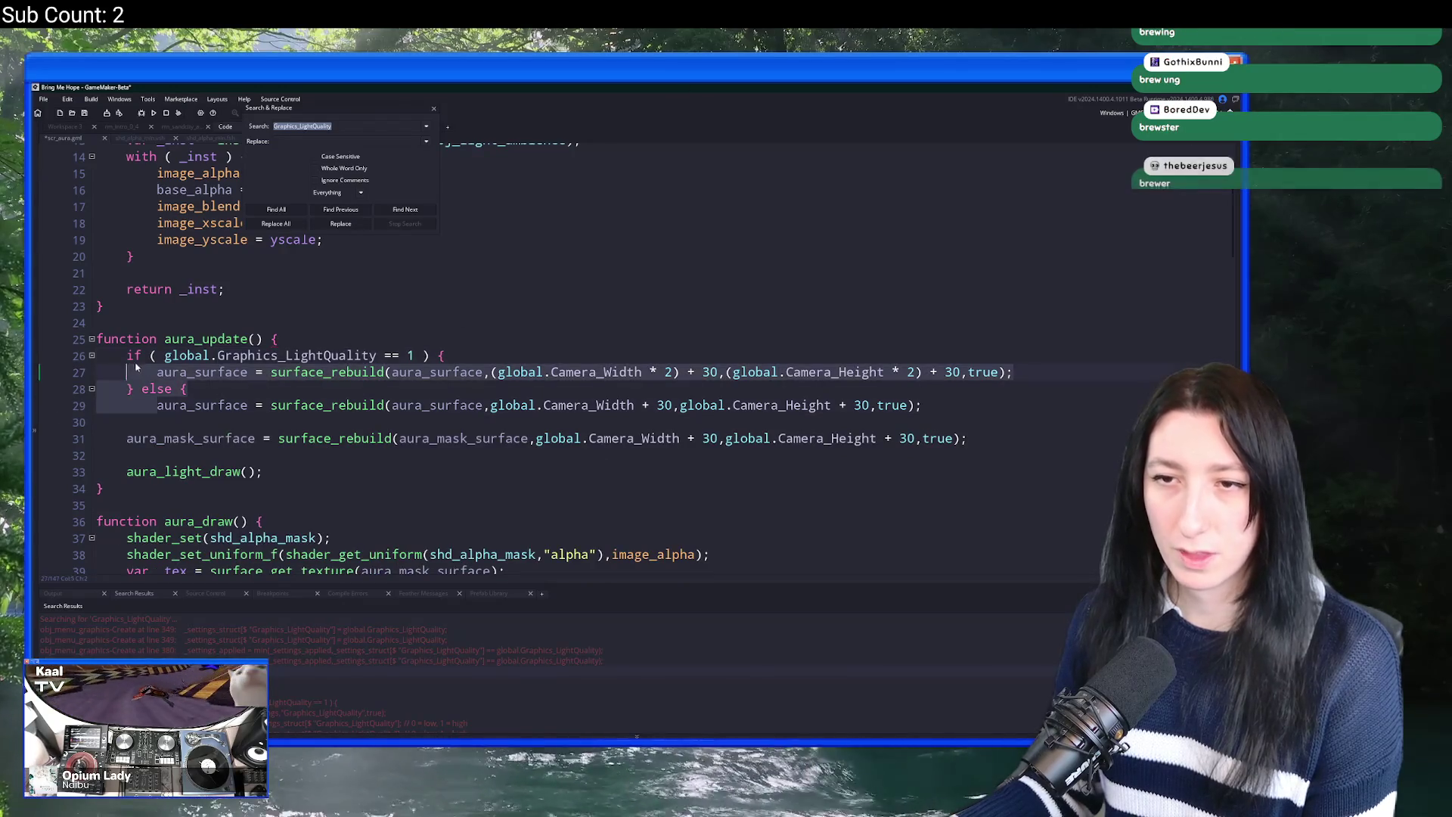
pyautogui.press('BackSpace')
pyautogui.scroll(-4, 144, 406)
pyautogui.scroll(-2, 143, 406)
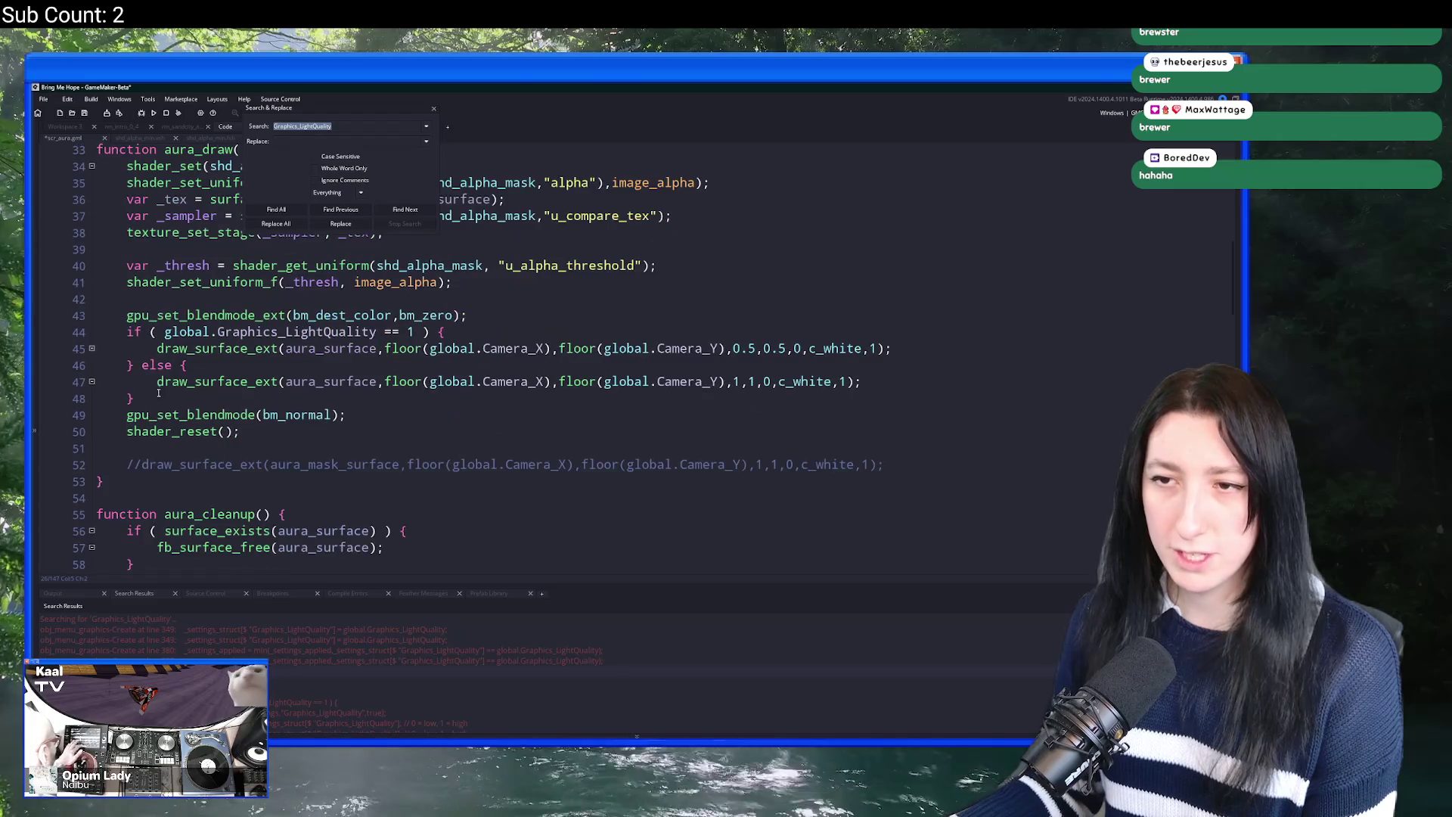
pyautogui.moveTo(156, 381)
pyautogui.mouseDown()
pyautogui.moveTo(125, 316)
pyautogui.moveTo(155, 367)
pyautogui.moveTo(126, 332)
pyautogui.mouseUp()
pyautogui.press('BackSpace')
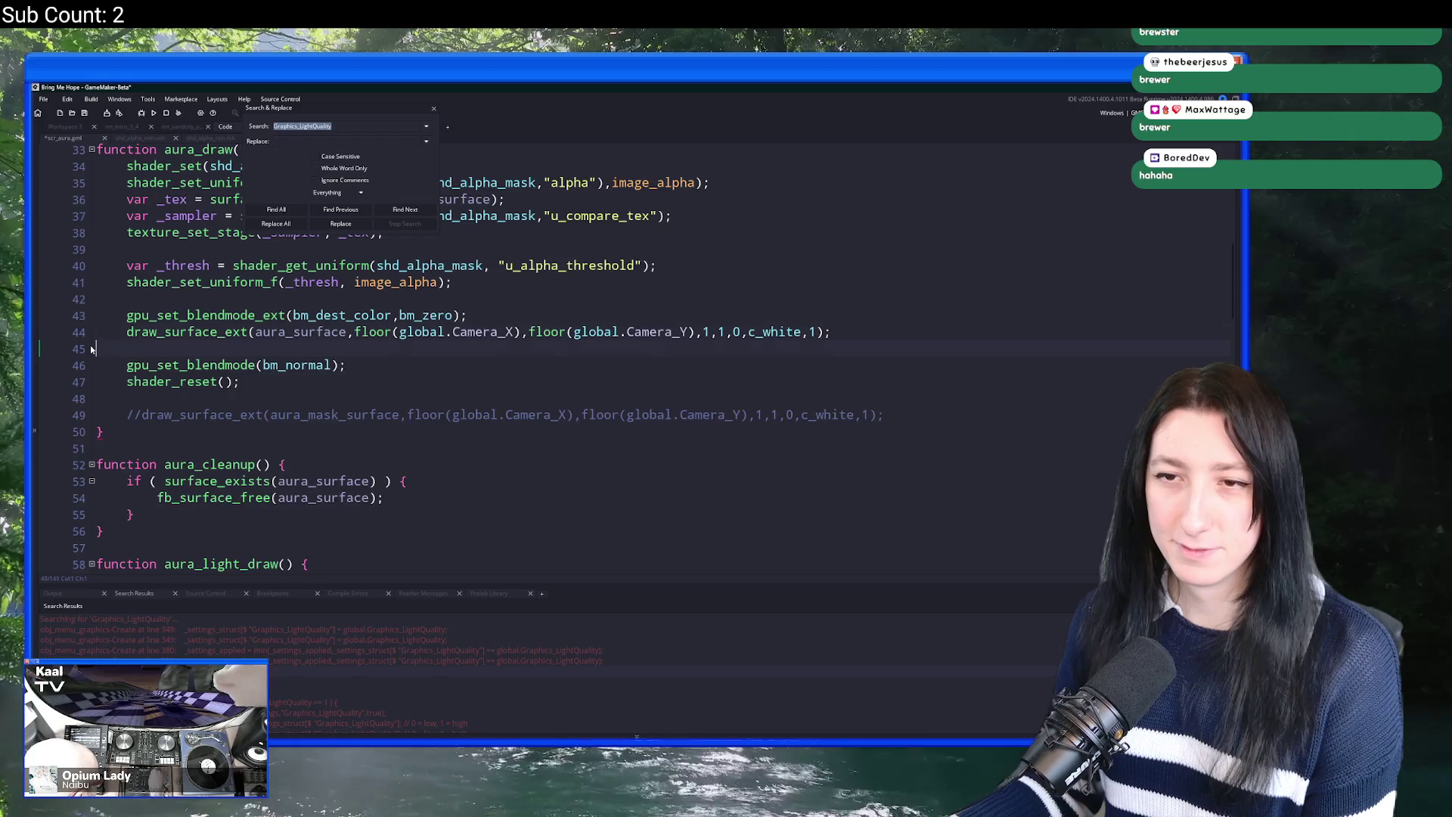
pyautogui.scroll(-9, 216, 396)
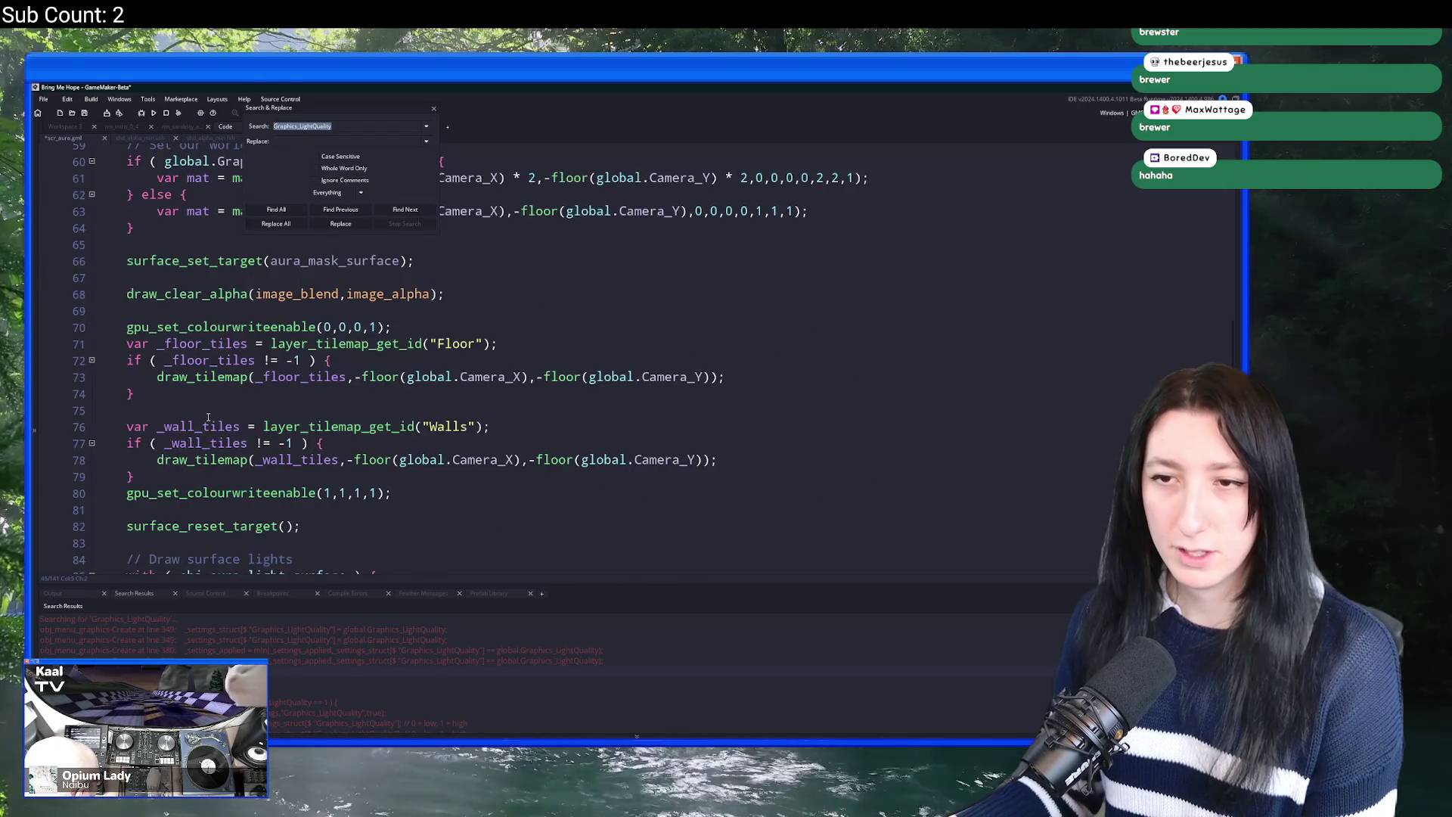
pyautogui.scroll(-3, 208, 417)
pyautogui.scroll(3, 207, 412)
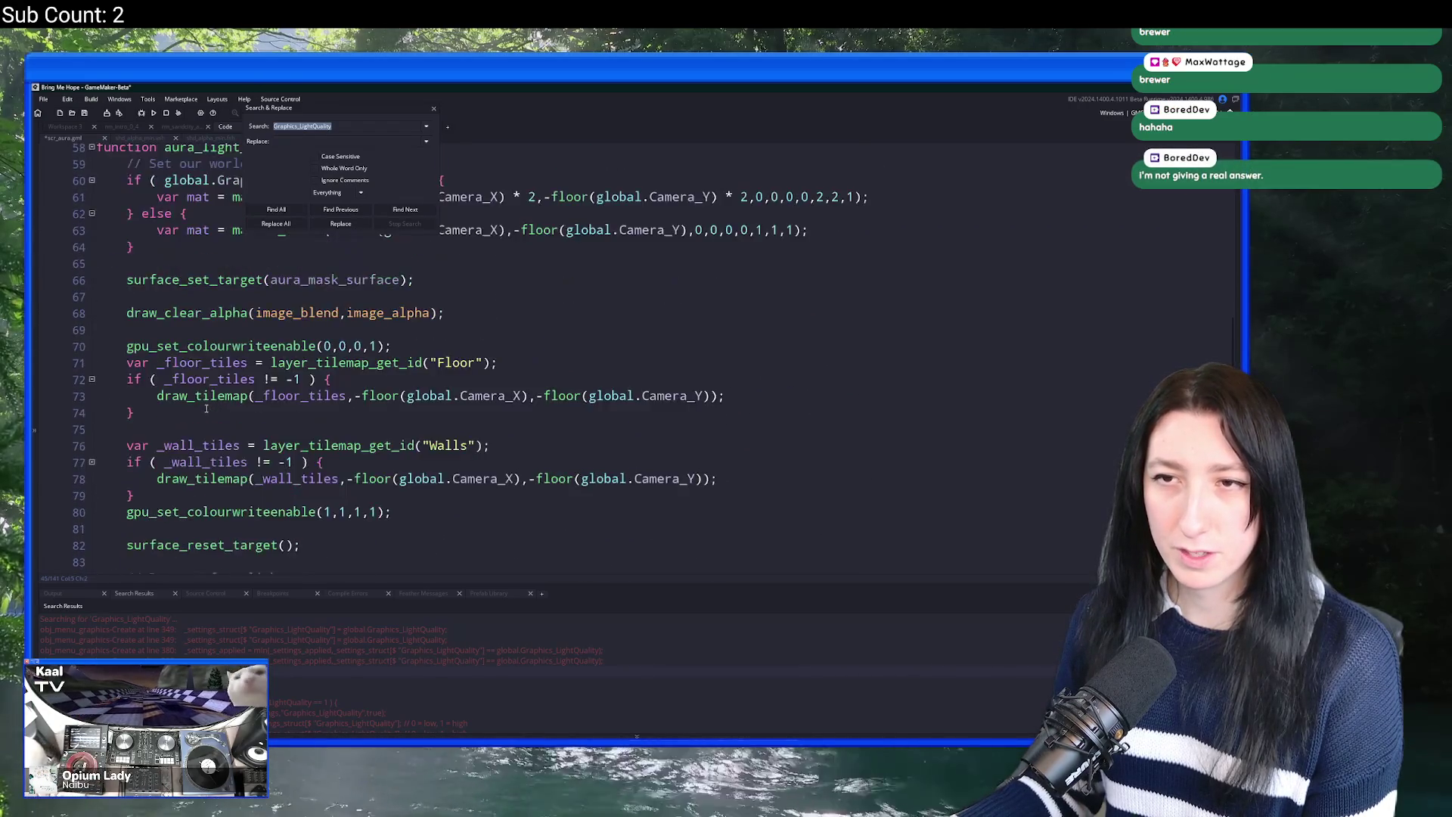
pyautogui.scroll(2, 203, 382)
pyautogui.press('BackSpace')
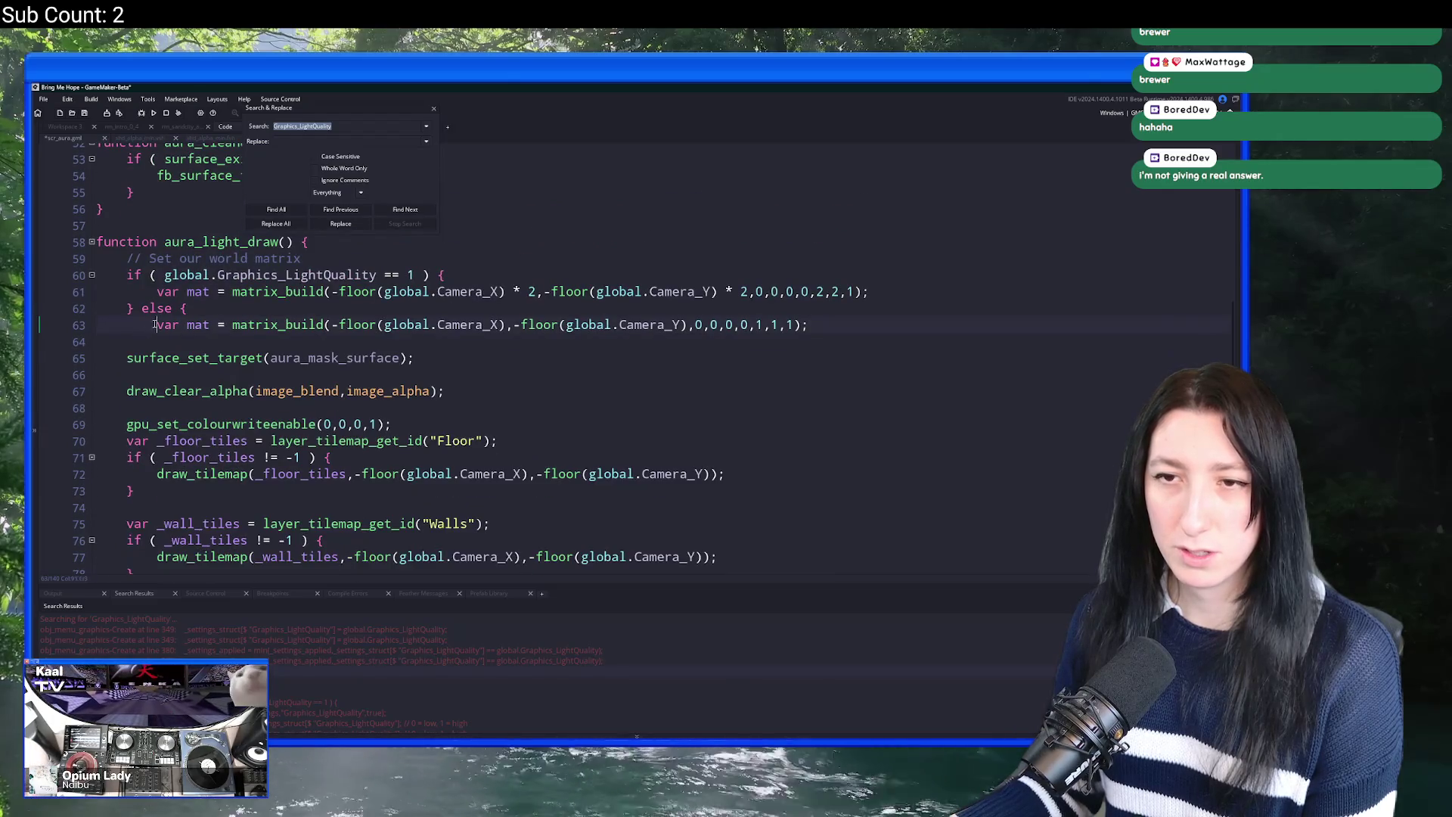
# Step: Delete aura_light_draw's light-quality if/else on lines 60–63, keeping one matrix_build line
pyautogui.moveTo(157, 324); pyautogui.dragTo(127, 276)
pyautogui.press('BackSpace')
pyautogui.scroll(-2, 285, 679)
pyautogui.doubleClick(305, 655)
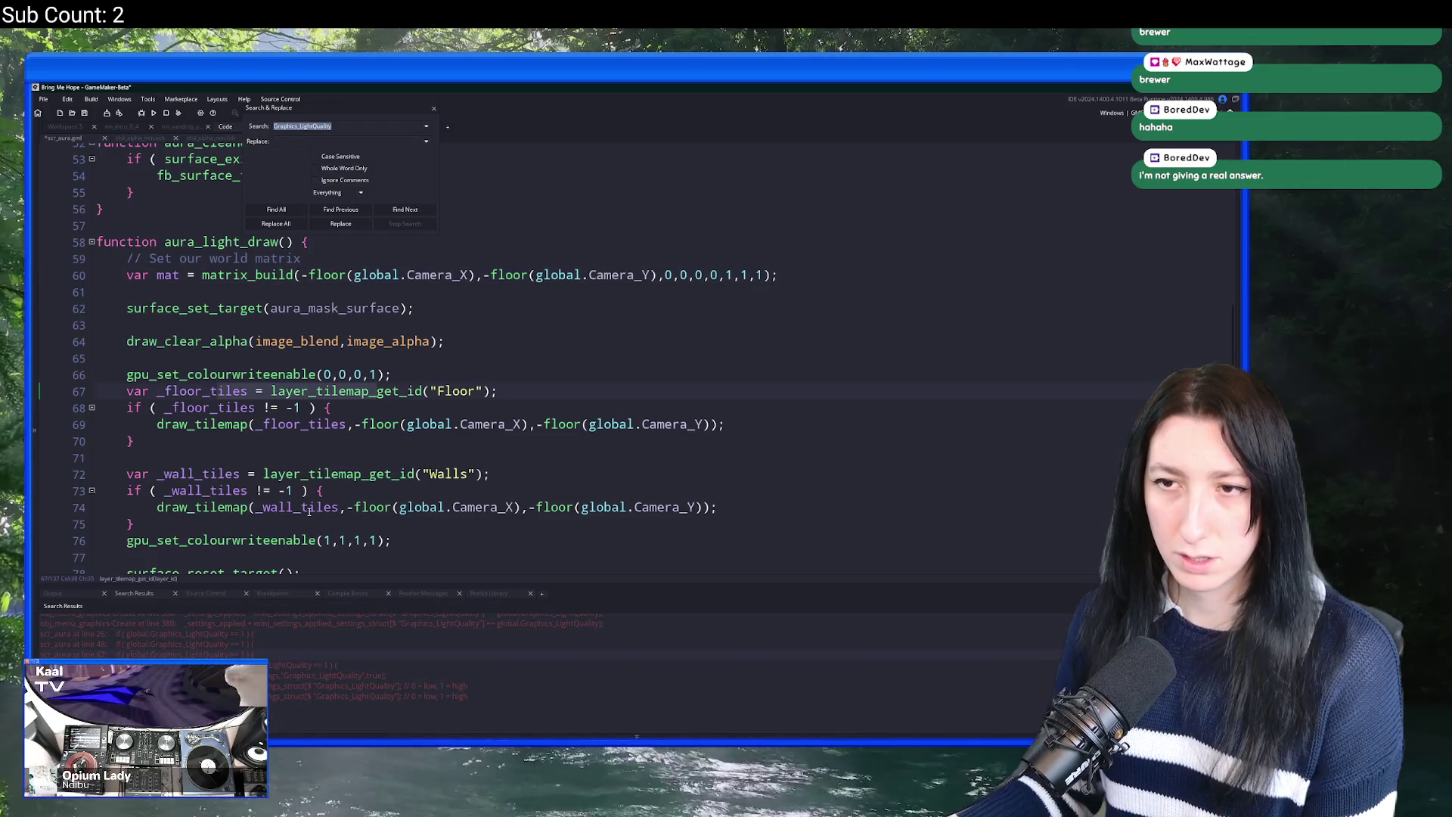
pyautogui.scroll(-10, 309, 511)
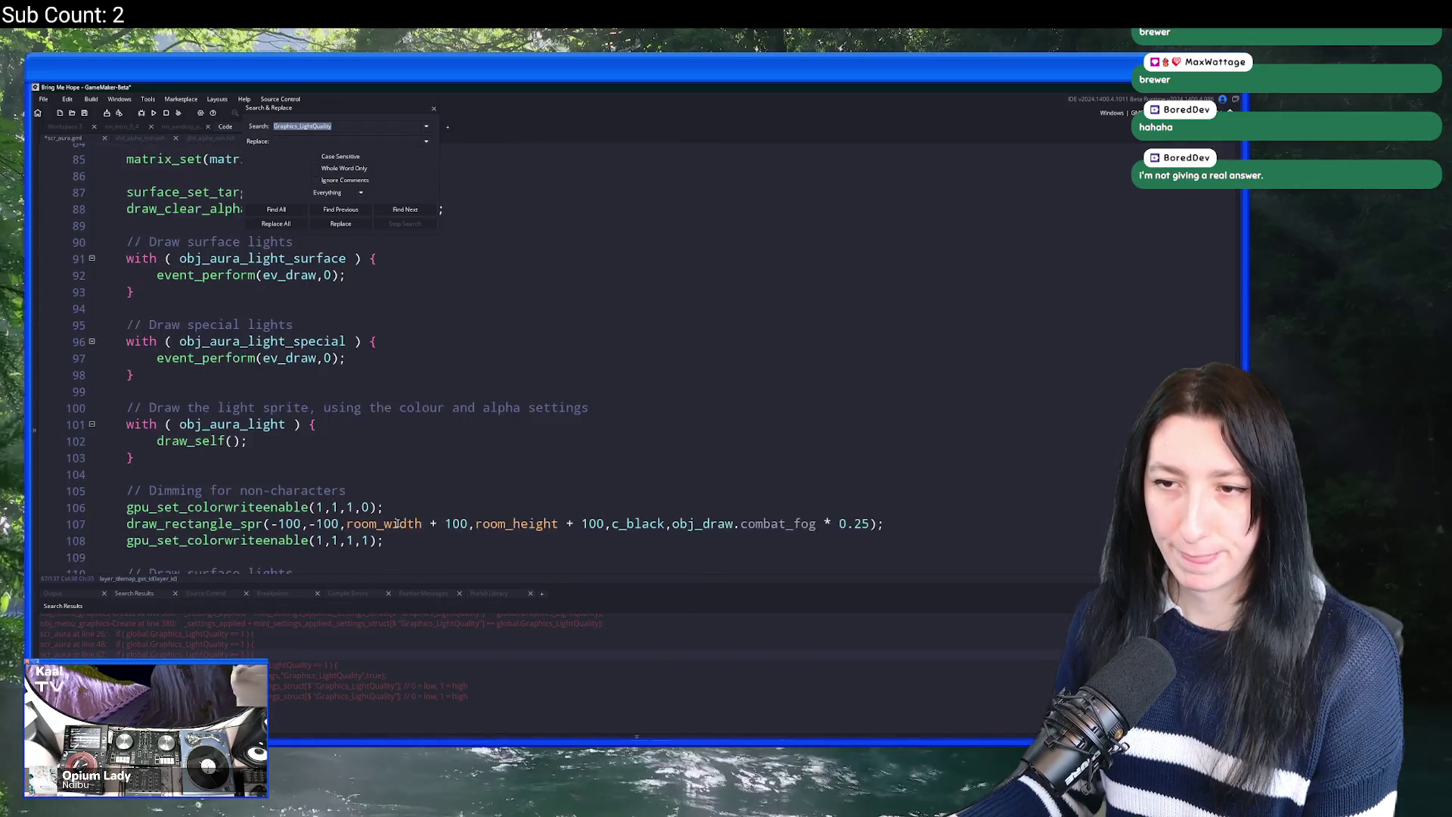
pyautogui.scroll(-3, 397, 523)
pyautogui.doubleClick(370, 670)
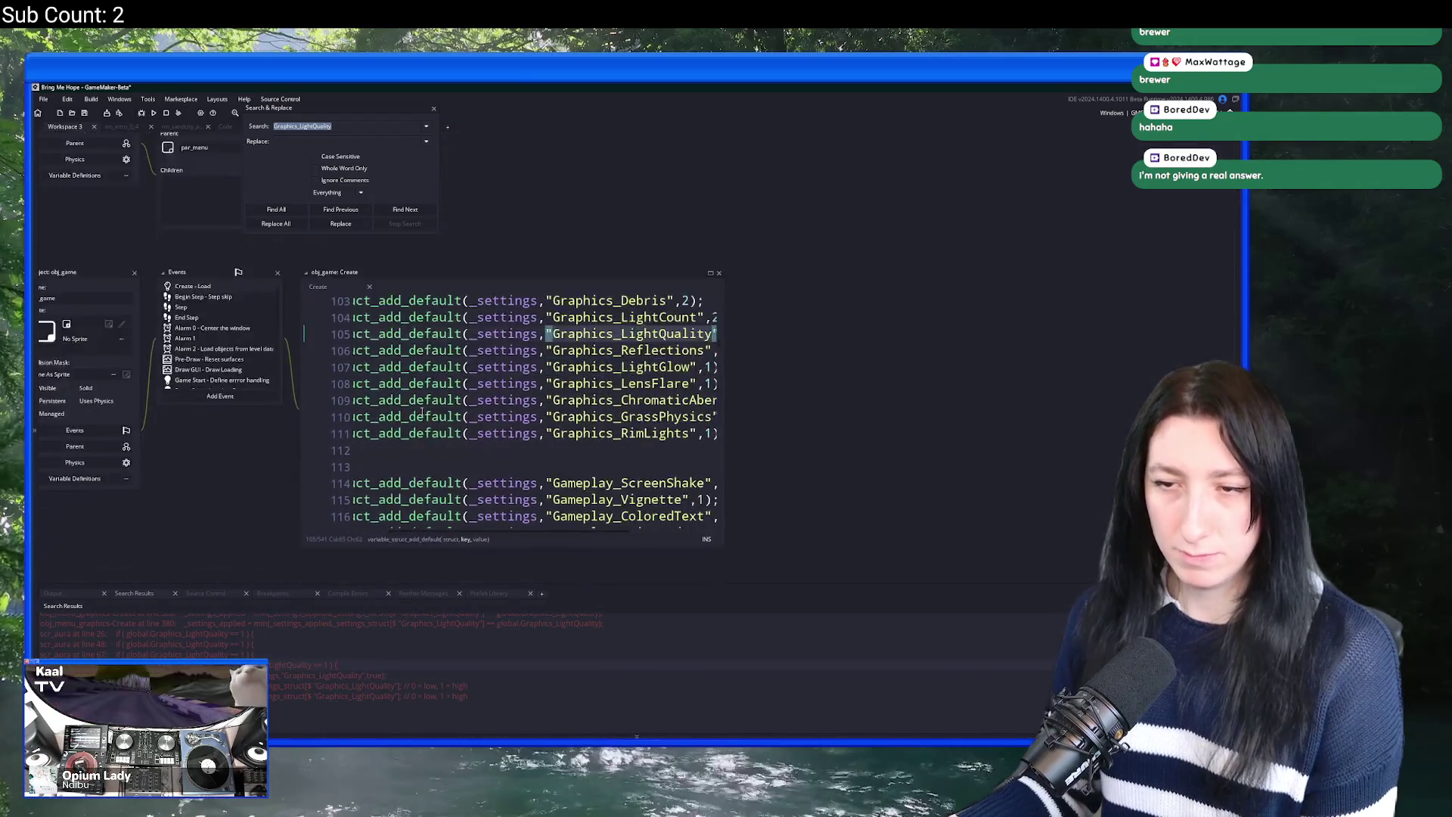
# Step: Remove the light-quality if/else wrapper from obj_light_character_outline's Draw code
pyautogui.click(509, 375)
pyautogui.press('BackSpace')
pyautogui.press('BackSpace')
pyautogui.press('Home')
pyautogui.moveTo(418, 366); pyautogui.dragTo(372, 317)
pyautogui.press('BackSpace')
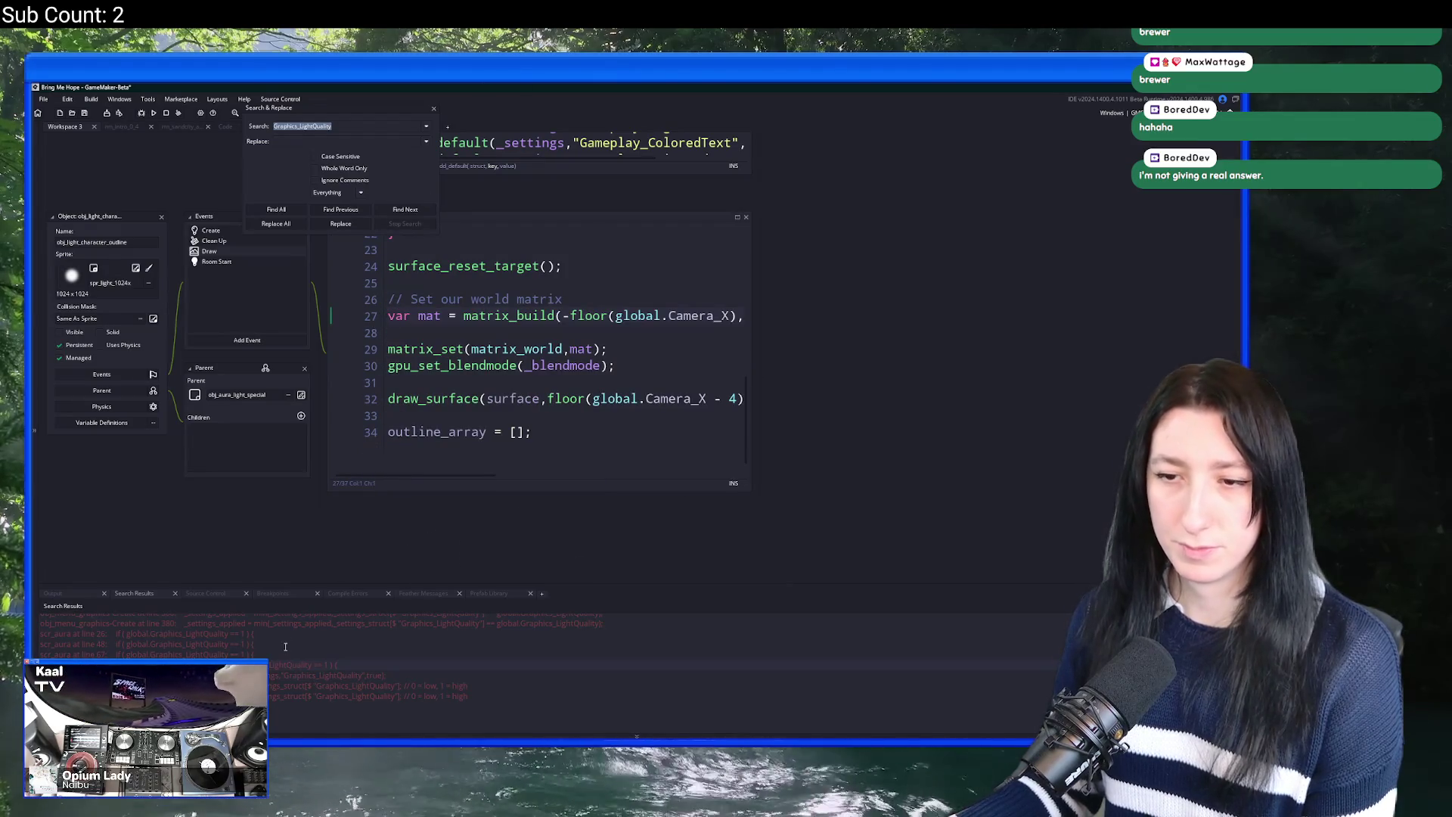
# Step: Delete the Graphics_LightQuality default on line 105 of obj_game's Create code
pyautogui.doubleClick(277, 675)
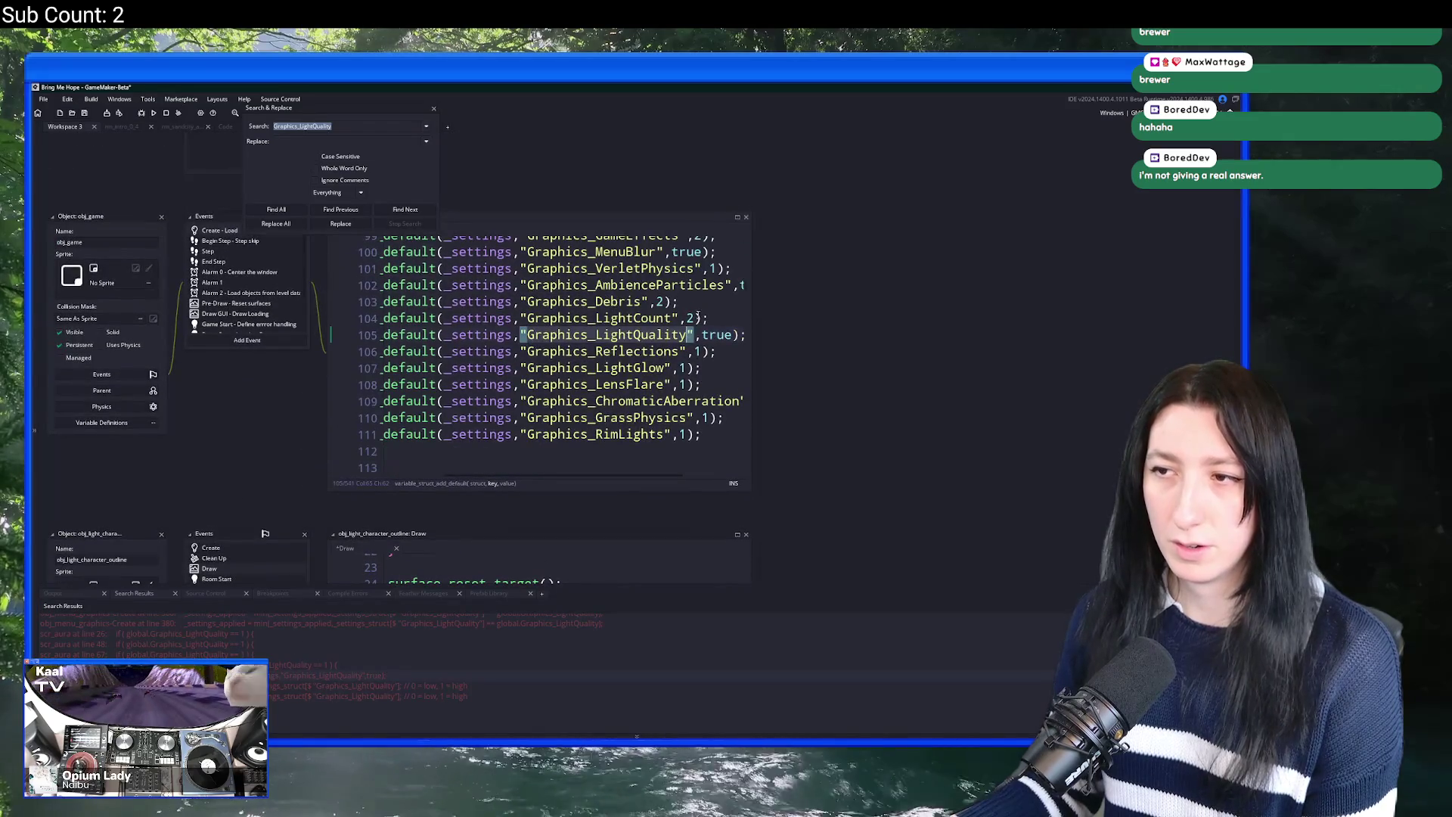
pyautogui.press('Home')
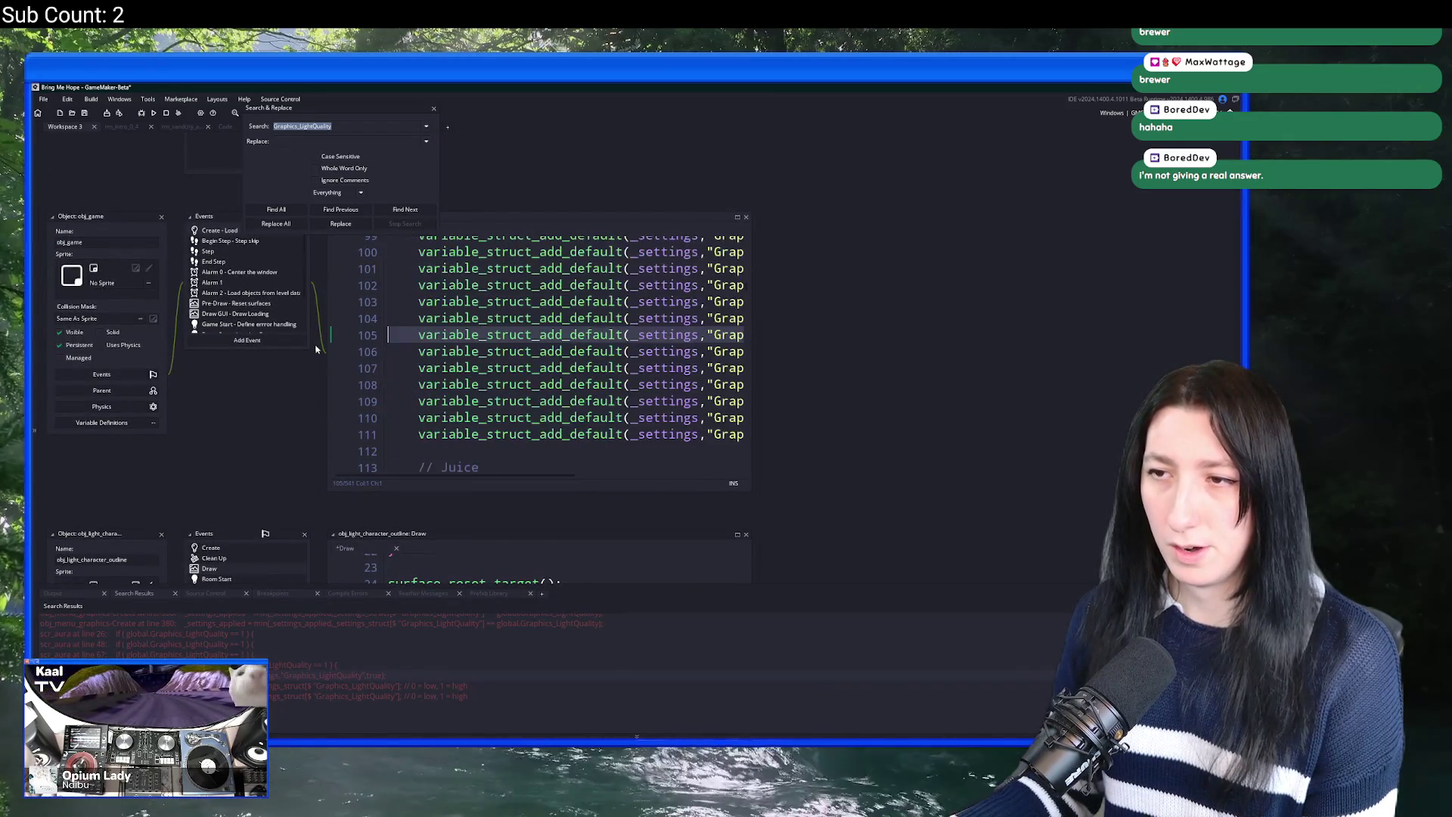
pyautogui.hotkey('shift', 'End')
pyautogui.press('BackSpace')
pyautogui.press('BackSpace')
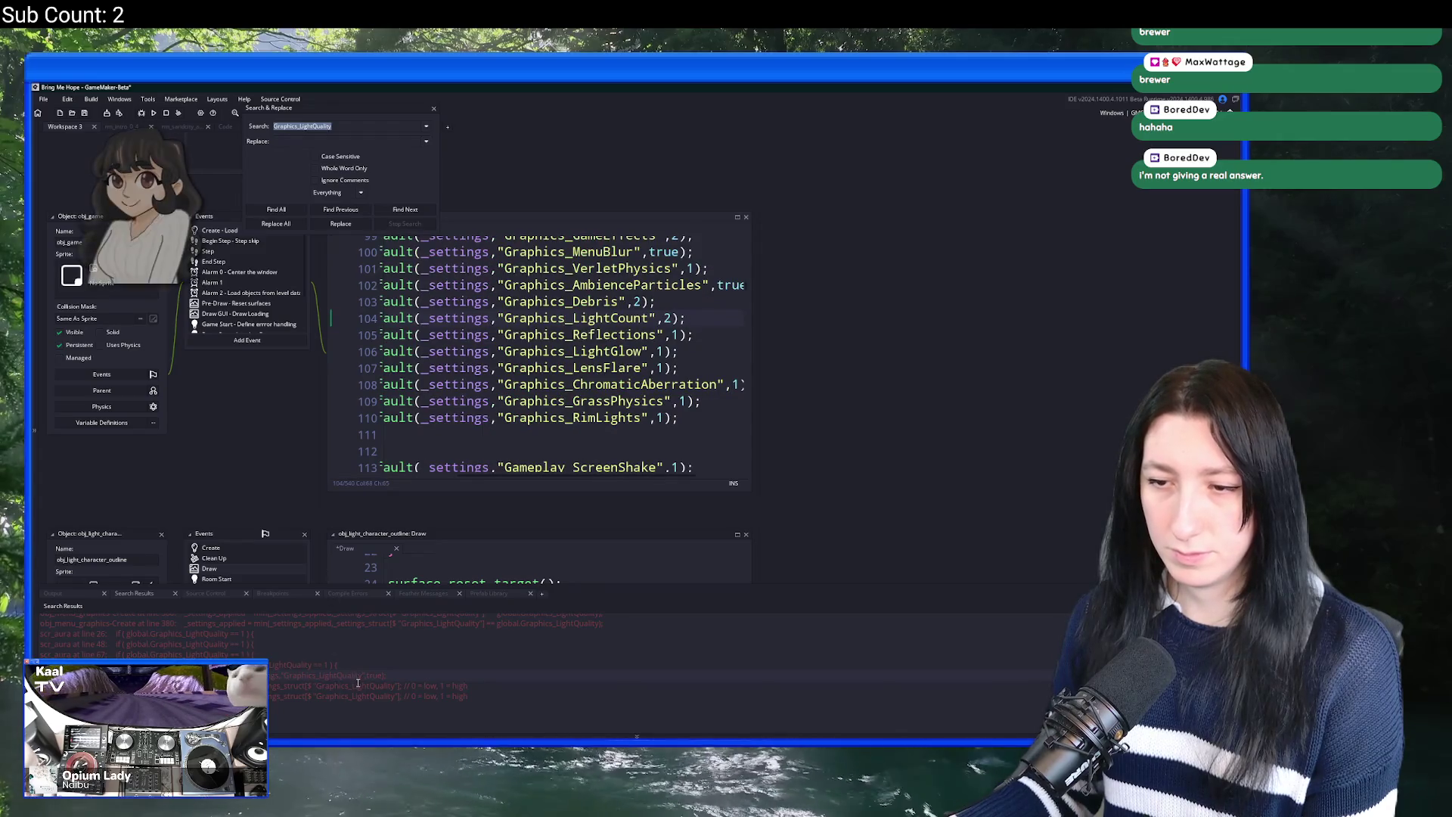
pyautogui.doubleClick(357, 684)
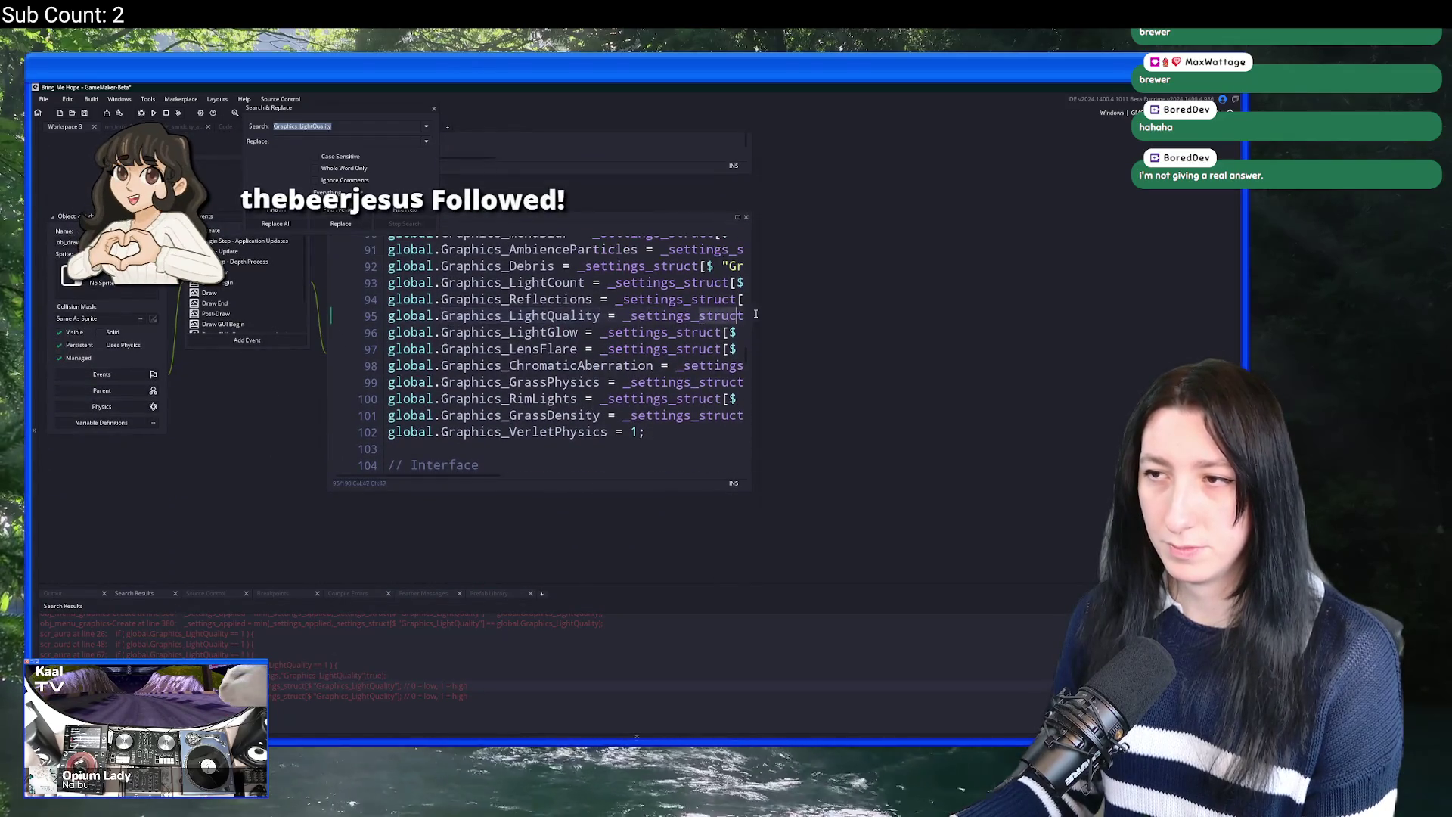
# Step: Delete the global.Graphics_LightQuality assignment on line 95 of the graphics settings code
pyautogui.click(737, 217)
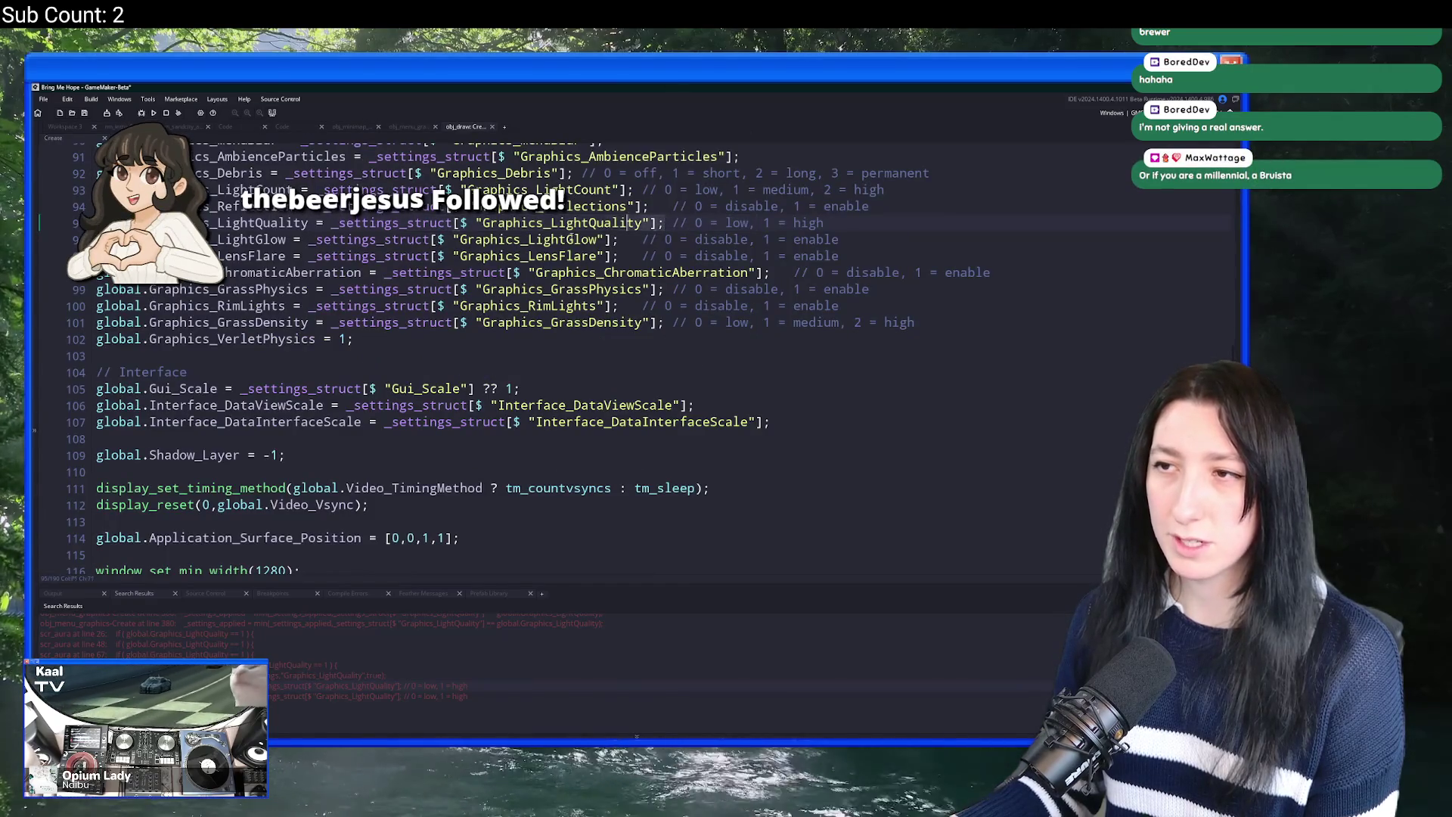
pyautogui.click(390, 239)
pyautogui.click(153, 224)
pyautogui.hotkey('ctrl', 'shift', 'f')
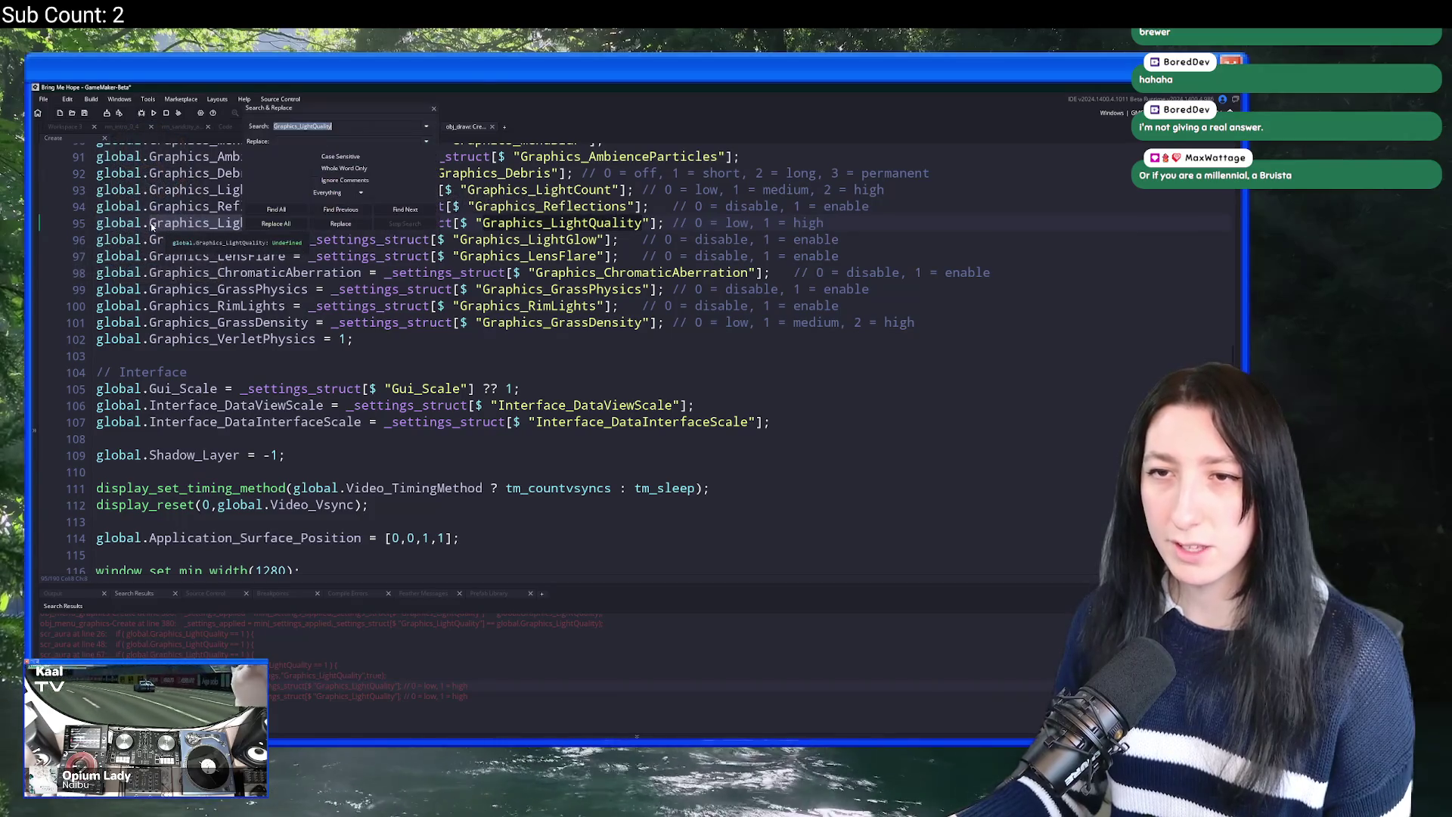
pyautogui.scroll(2, 904, 316)
pyautogui.click(905, 315)
pyautogui.hotkey('shift', 'Home')
pyautogui.press('BackSpace')
pyautogui.press('BackSpace')
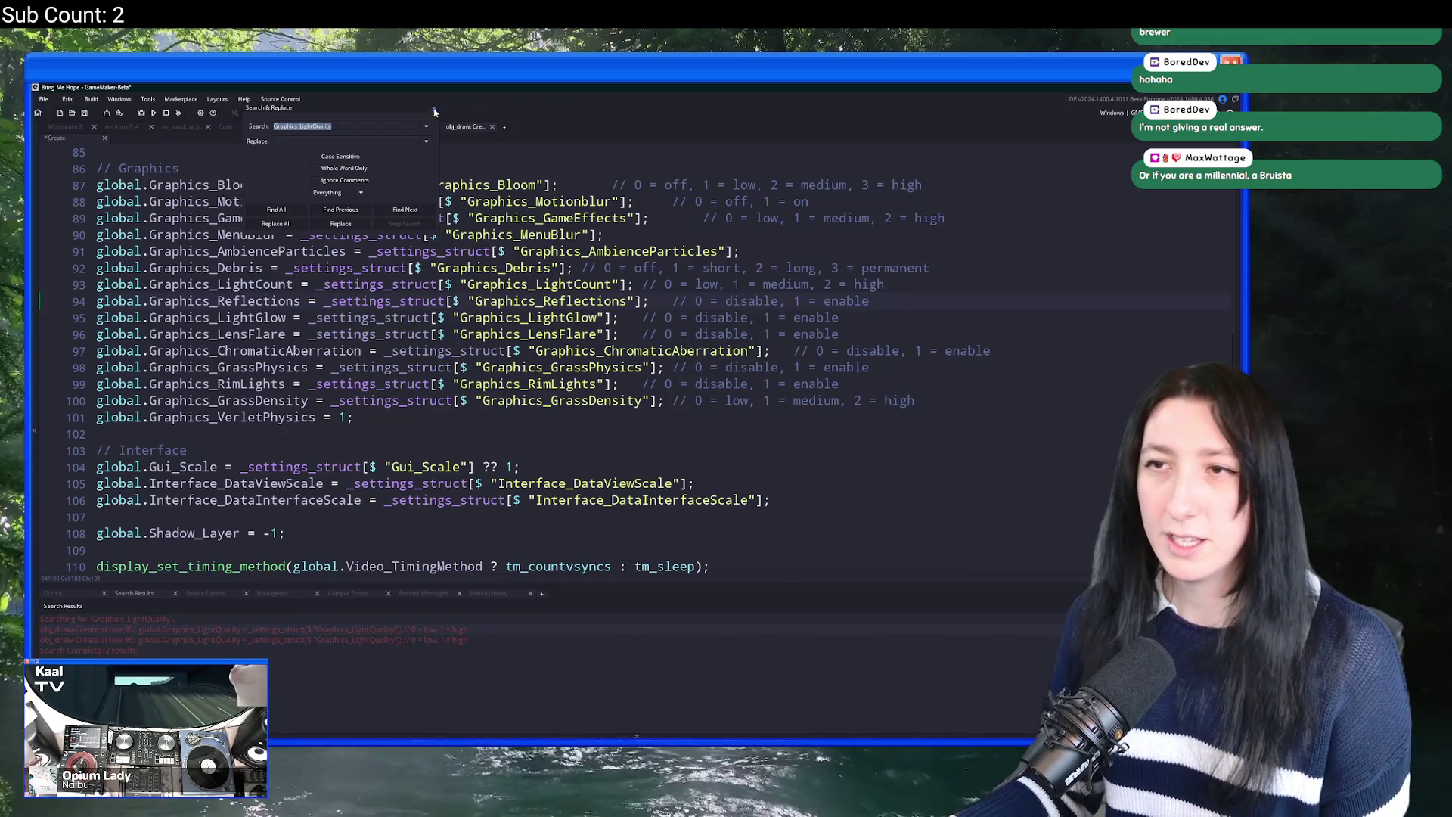
# Step: Close the project search and build and run the game with F5
pyautogui.click(437, 107)
pyautogui.click(427, 168)
pyautogui.press('F5')
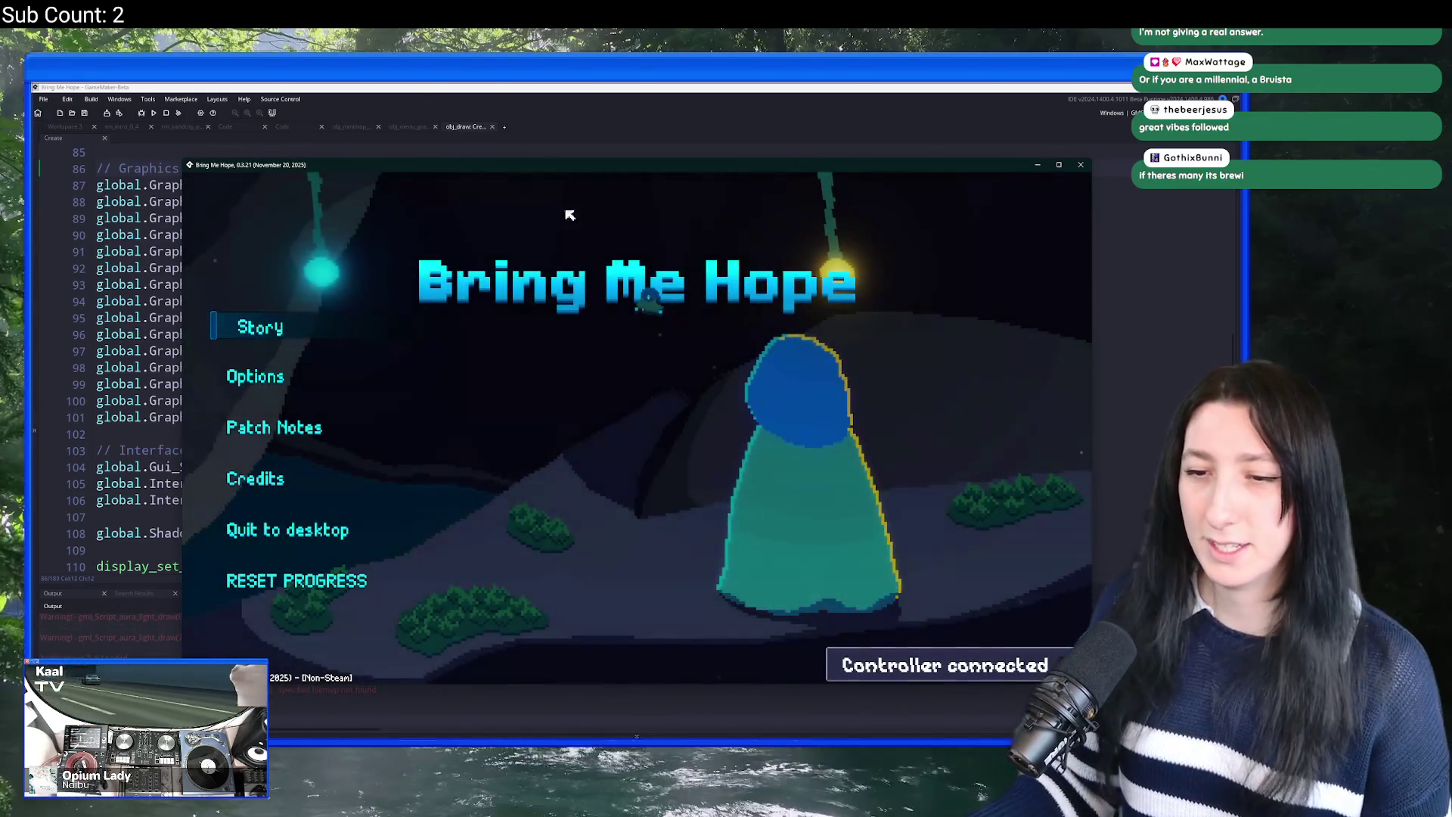
# Step: Start Story and walk the character away from the travel circle through the grass field
pyautogui.press('Return')
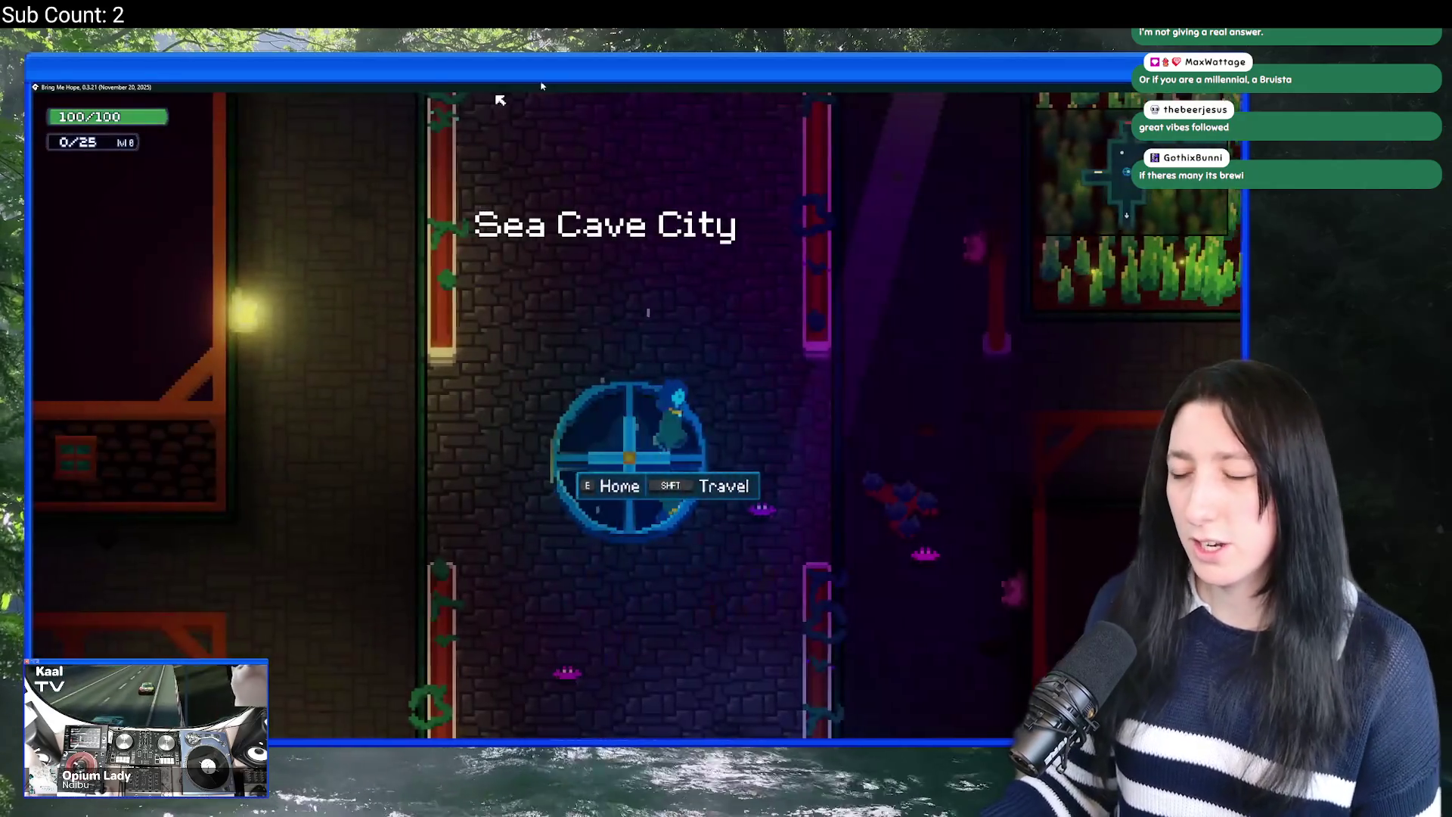
pyautogui.press('d')
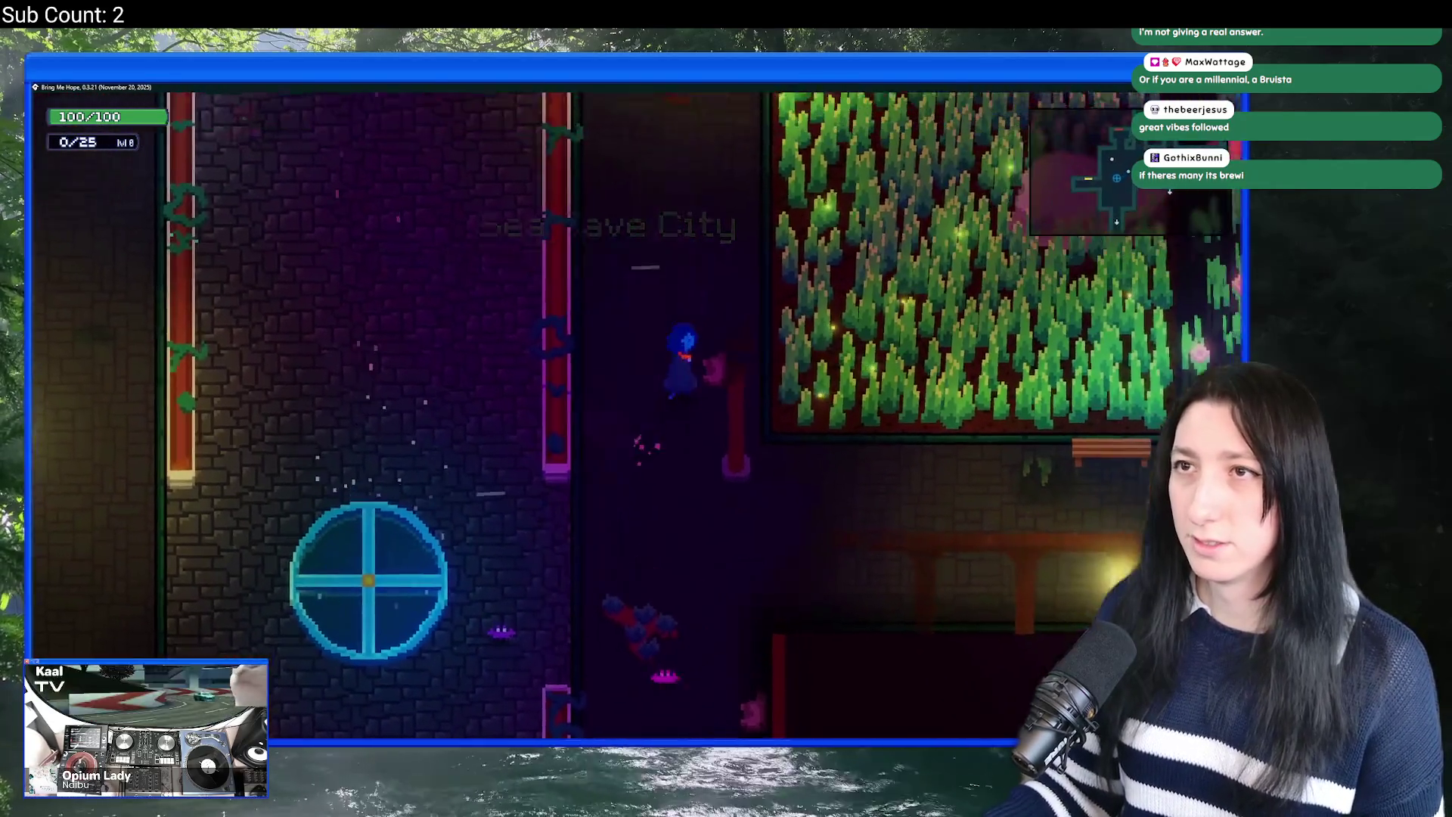
pyautogui.press('d')
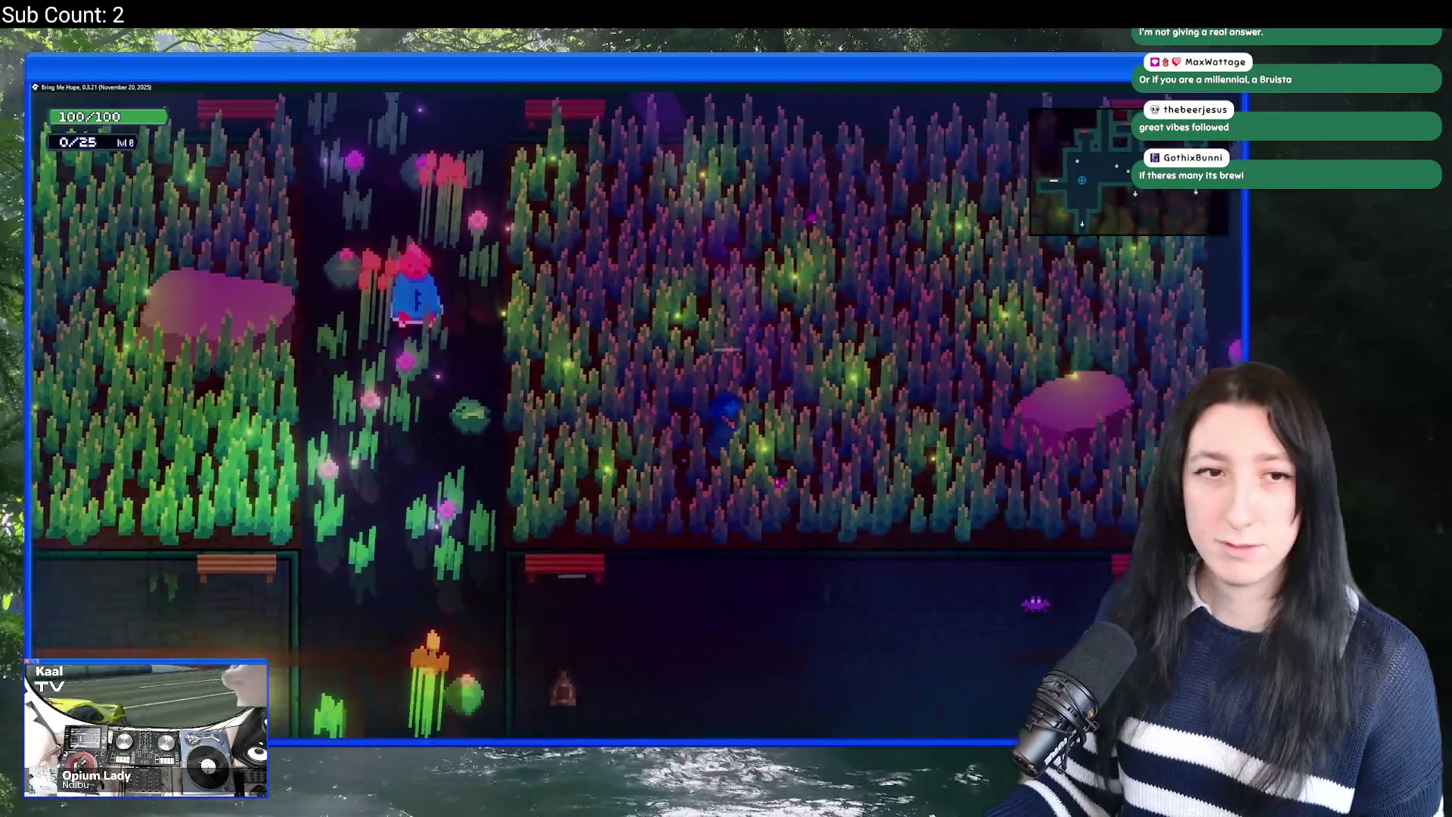
pyautogui.press('d')
pyautogui.press('w')
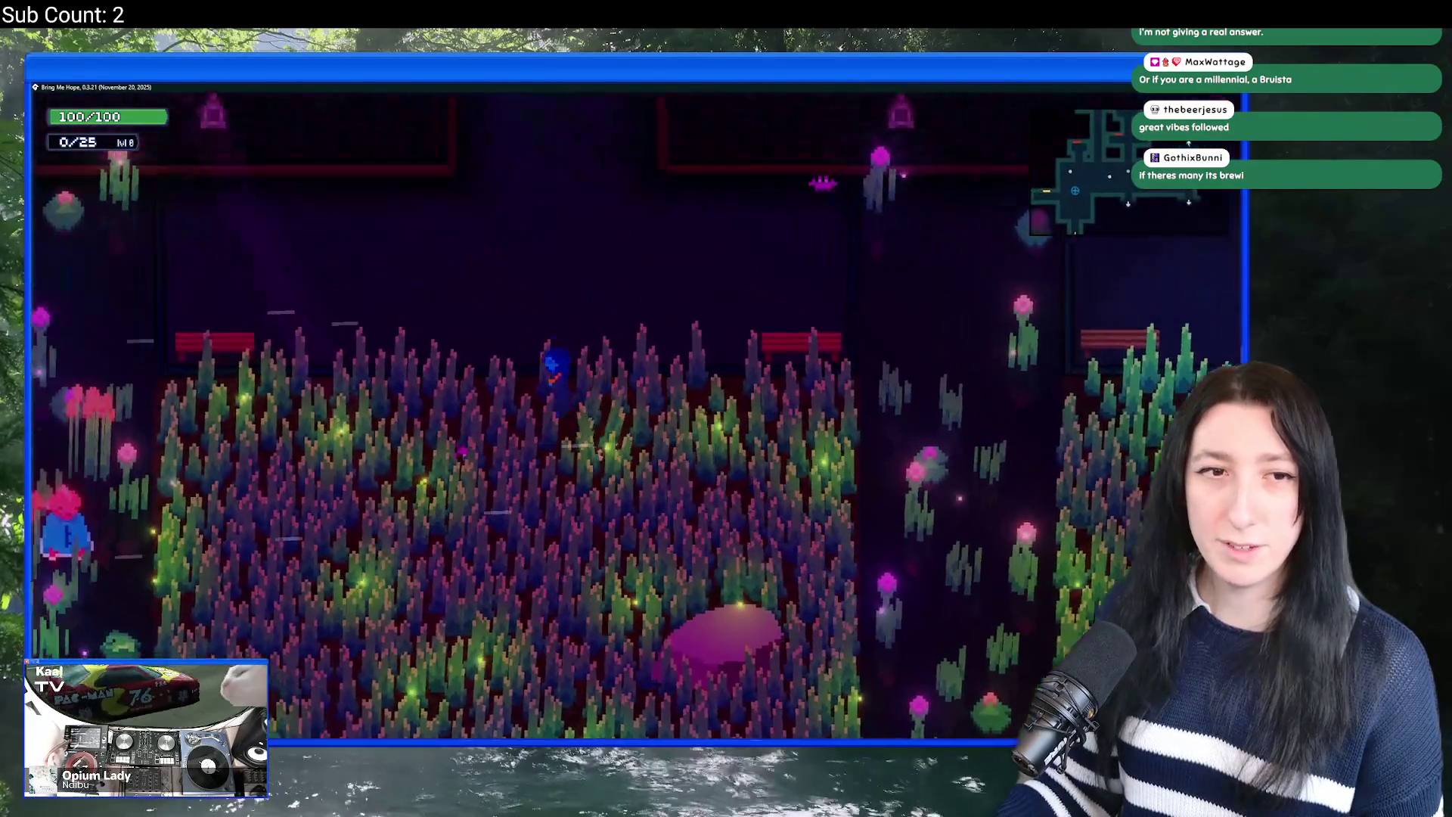
pyautogui.press('w')
pyautogui.press('a')
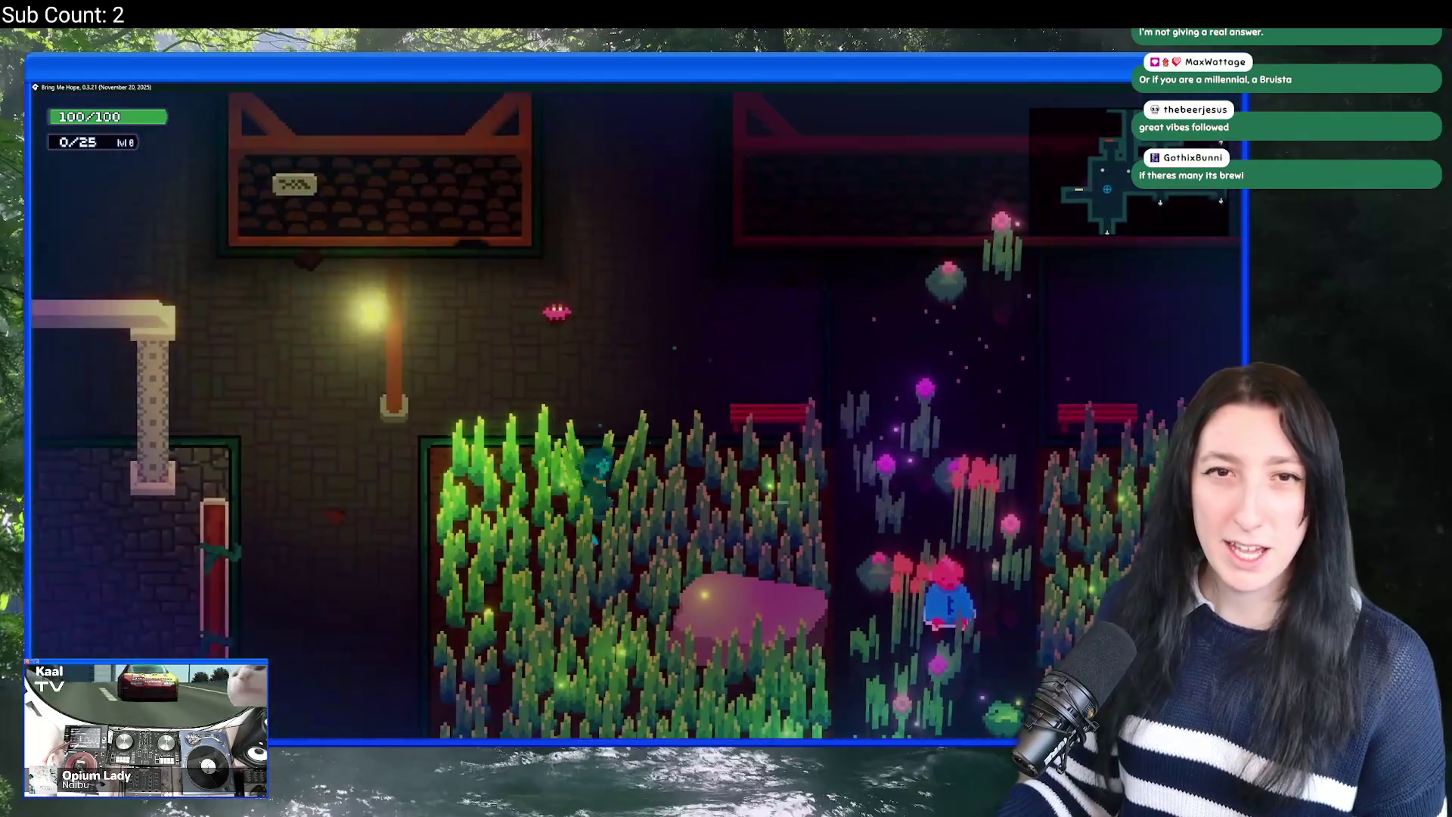
# Step: Walk left along the dark path past the round grate and enter Bobby's House
pyautogui.press('s')
pyautogui.press('a')
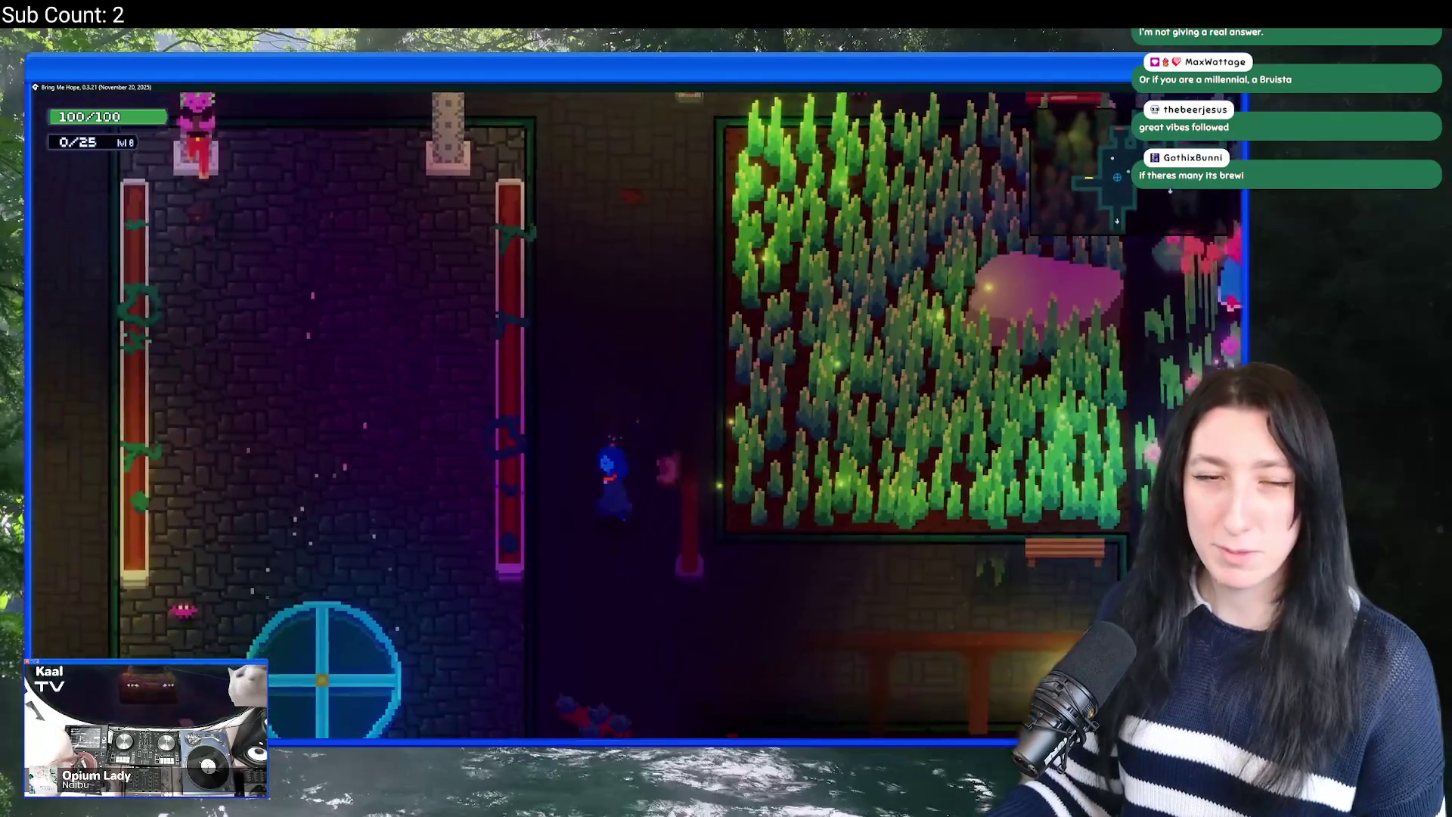
pyautogui.press('a')
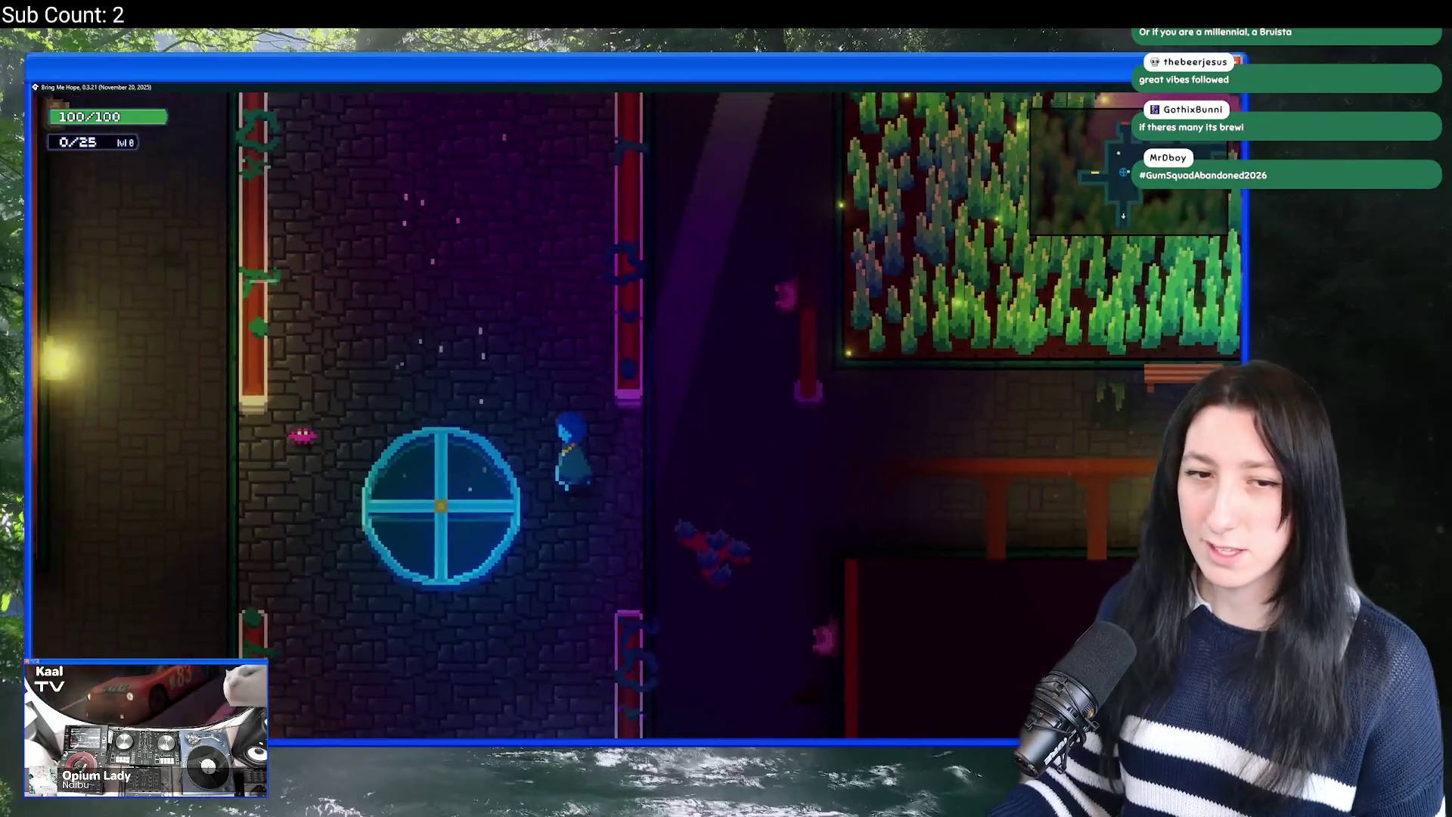
pyautogui.press('a')
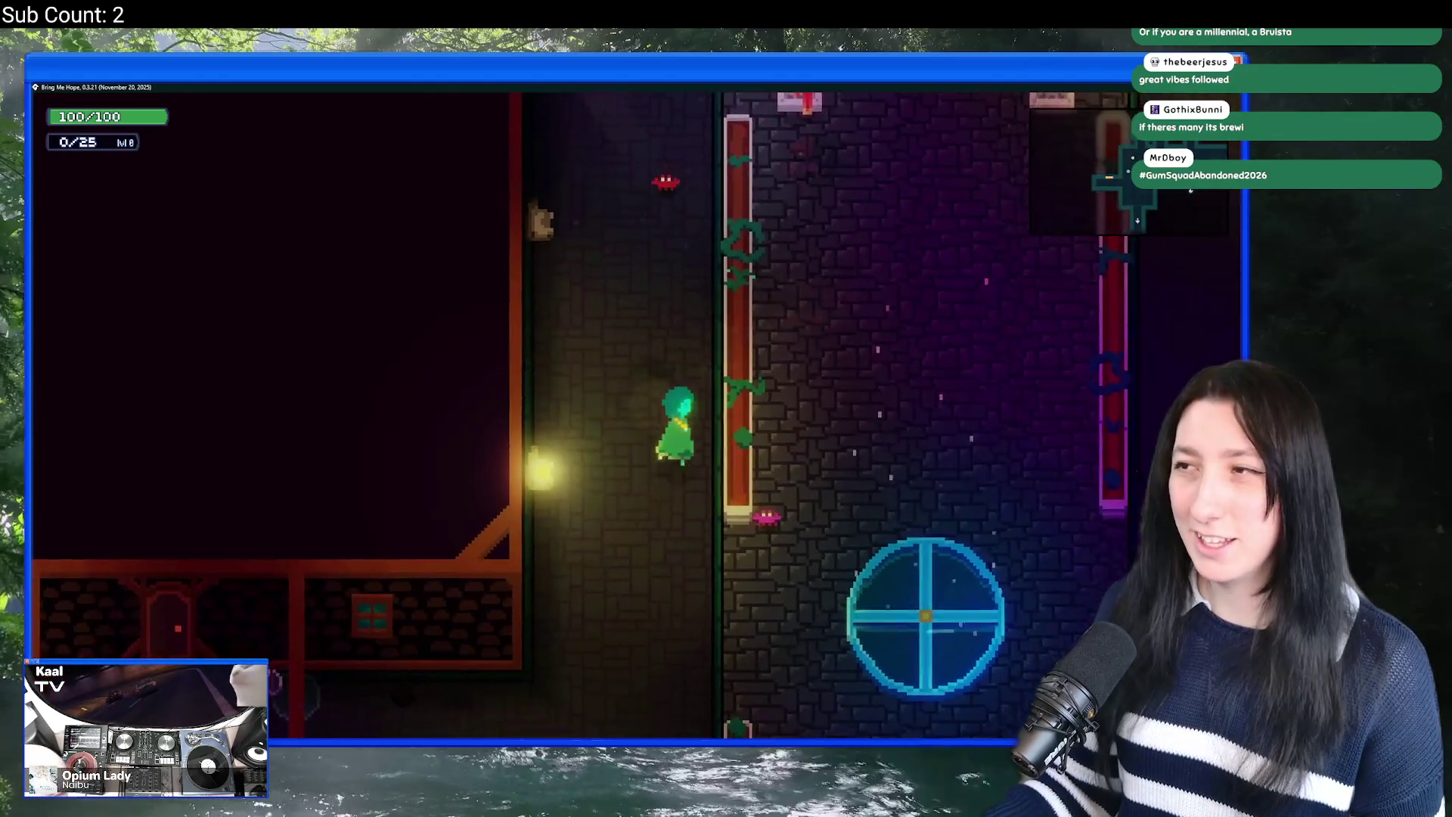
pyautogui.press('w')
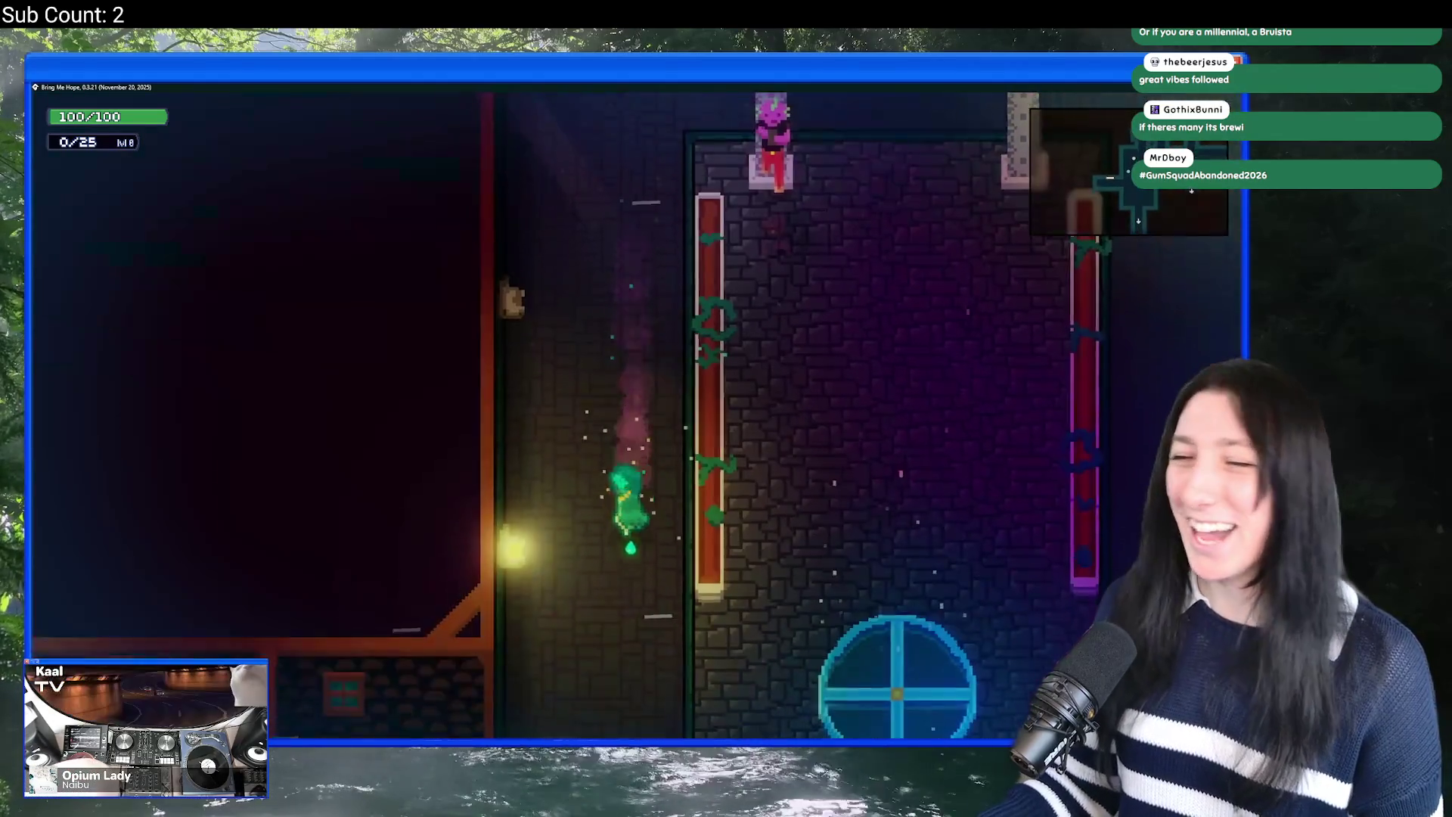
pyautogui.press('w')
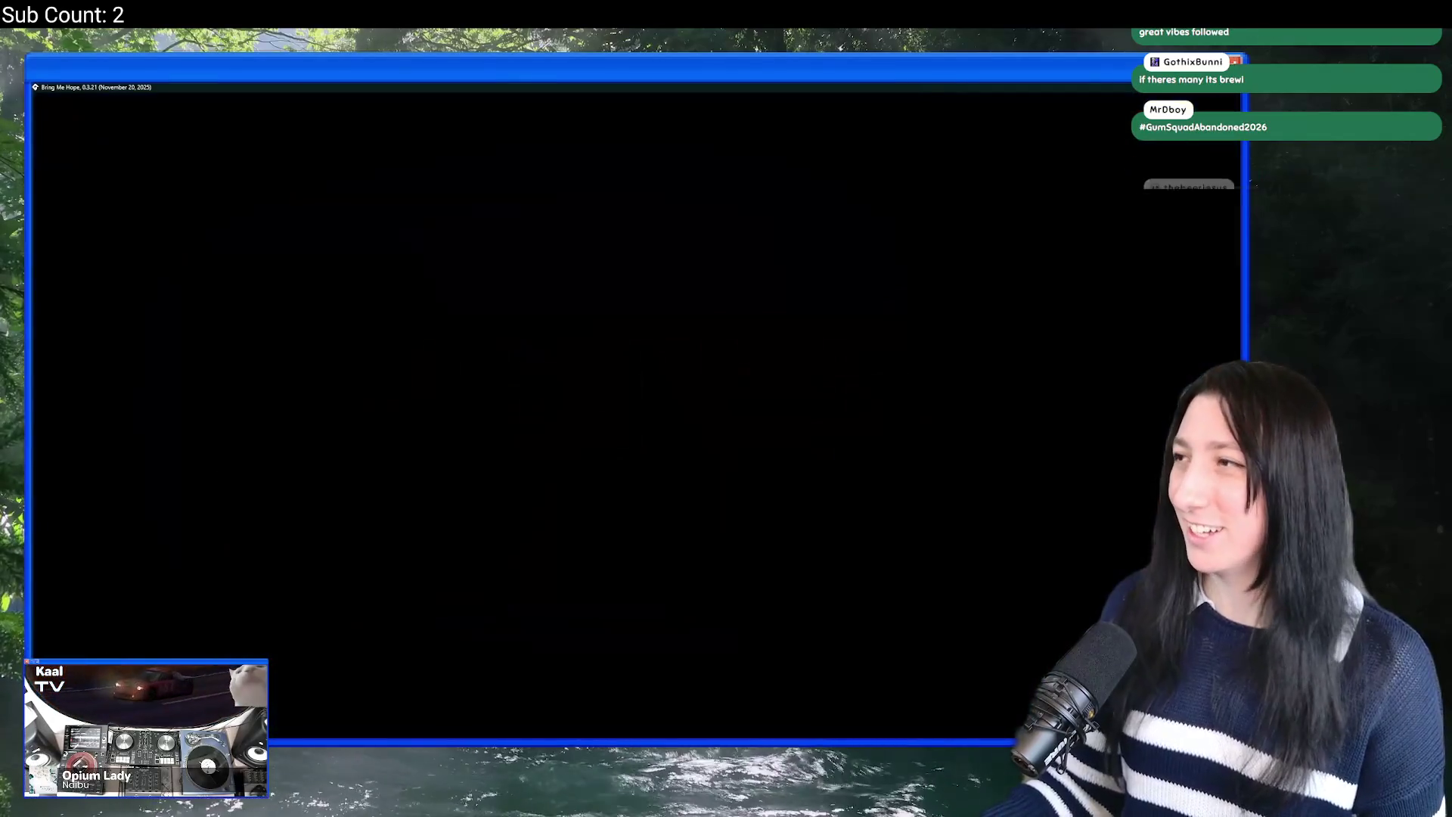
# Step: Talk to the pink character in the blue room and receive the Entrance and Lockbox keys
pyautogui.press('w')
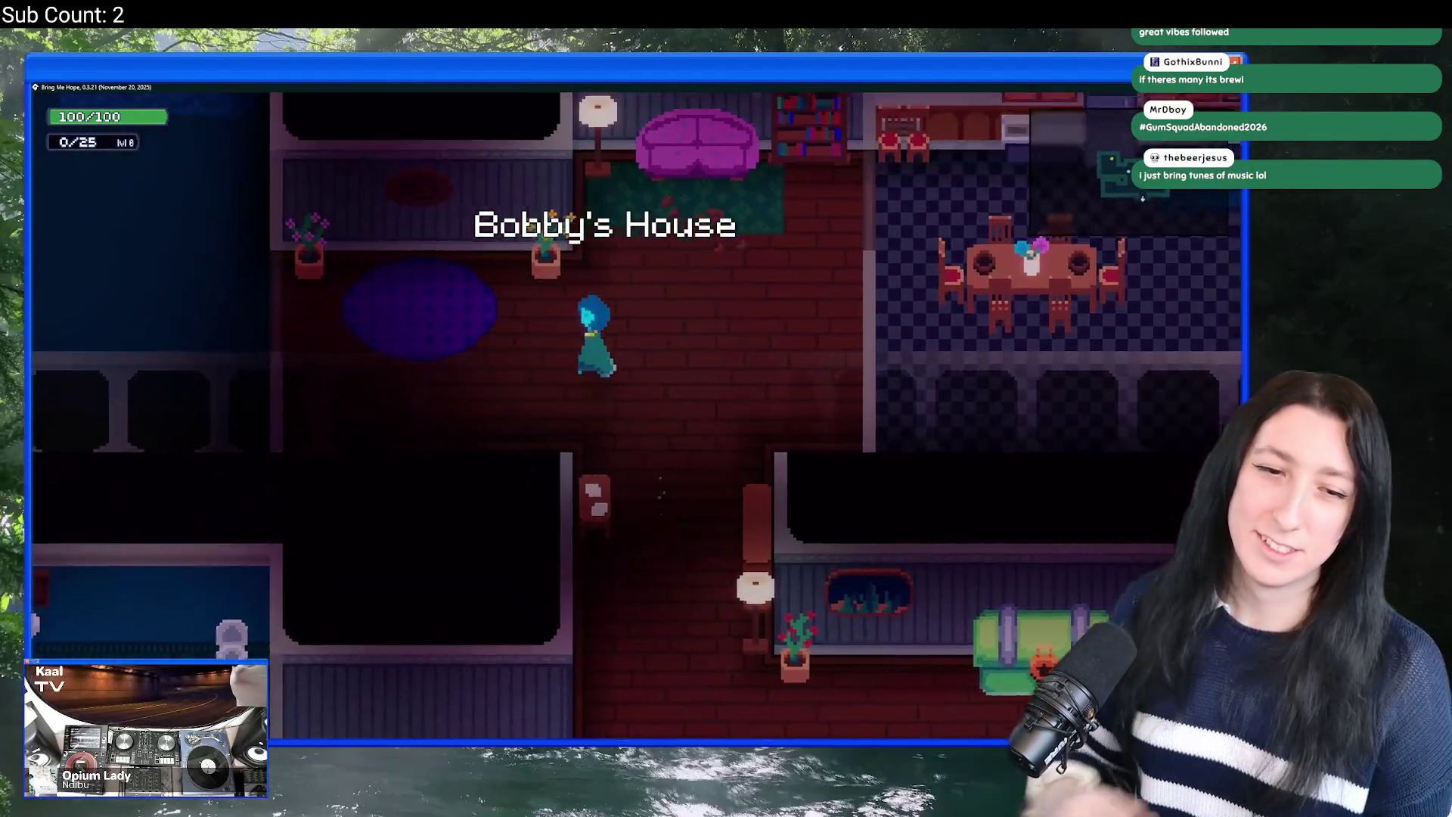
pyautogui.press('a')
pyautogui.press('w')
pyautogui.press('e')
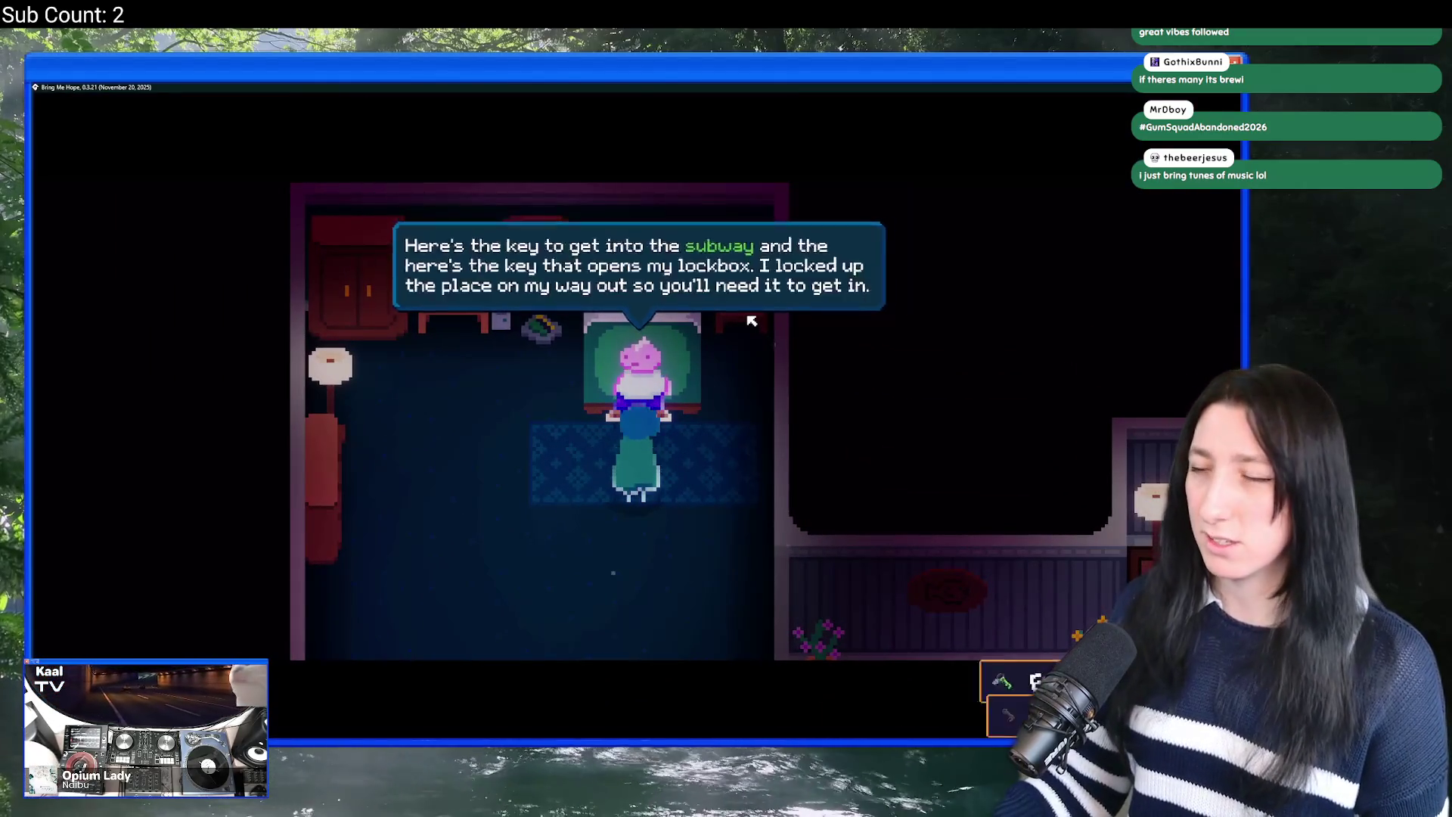
pyautogui.press('e')
pyautogui.press('s')
pyautogui.press('d')
# Step: Leave the house, walk through Sea Cave City, and switch back to GameMaker
pyautogui.press('s')
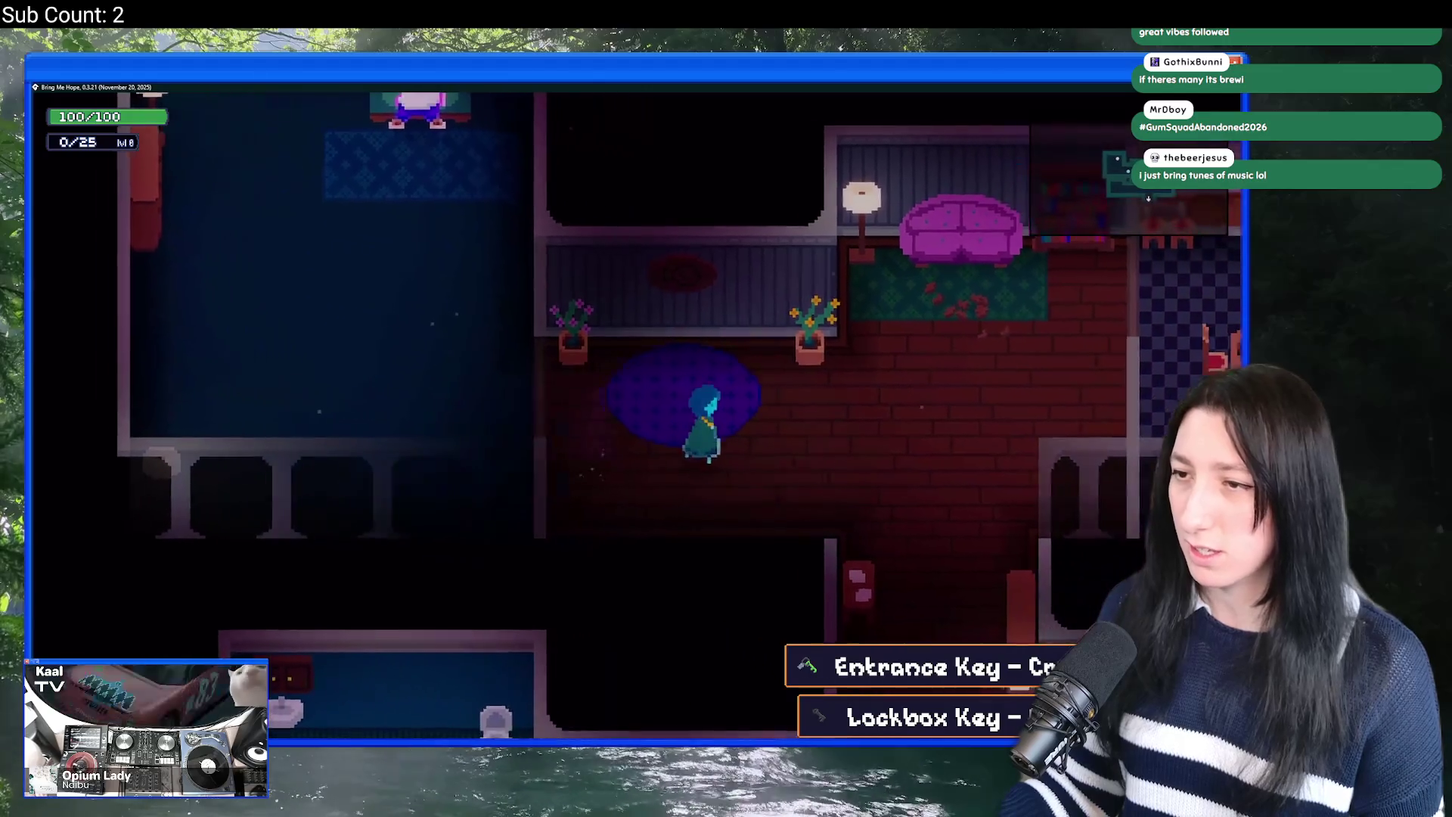
pyautogui.press('s')
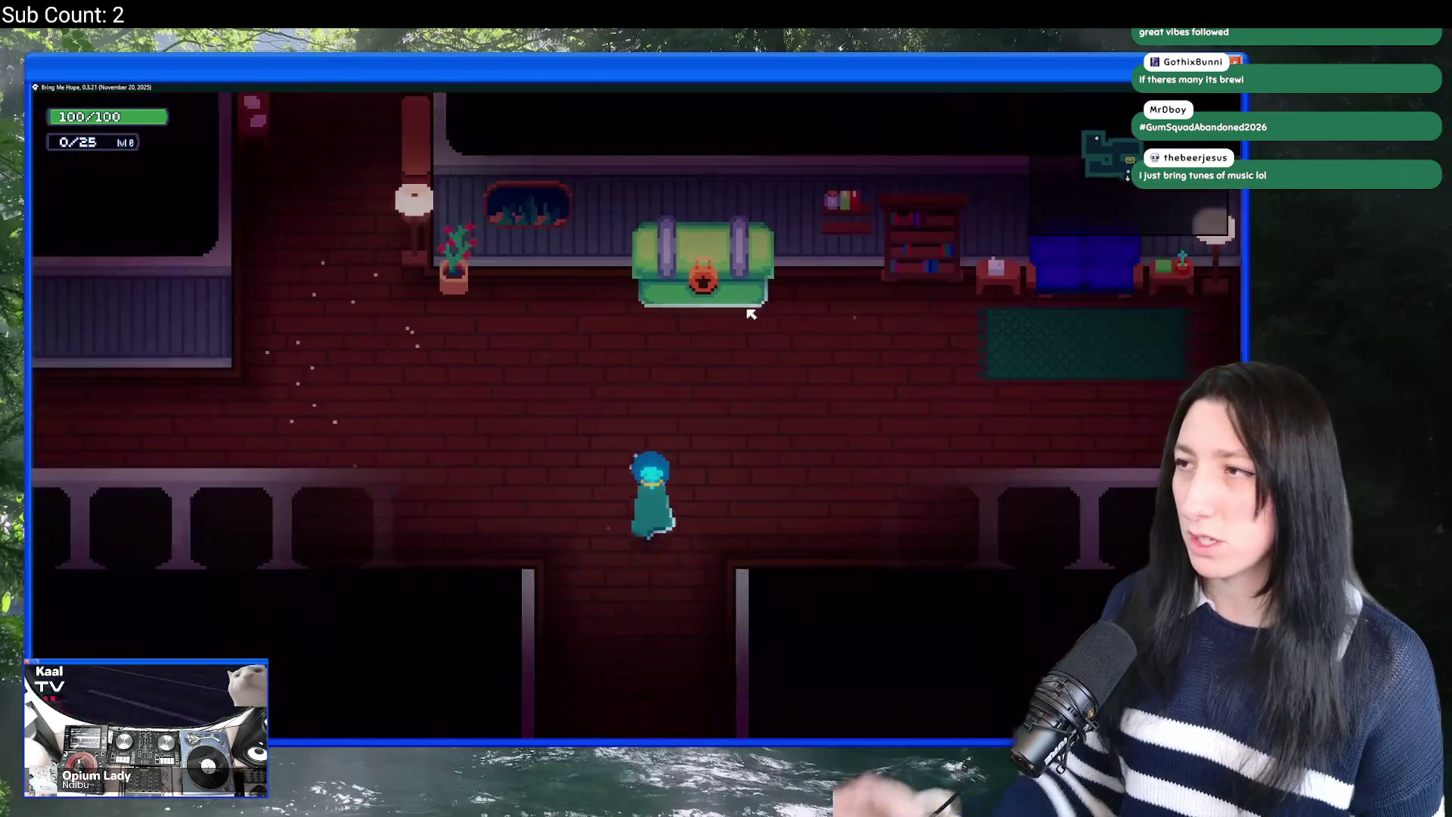
pyautogui.press('s')
pyautogui.press('d')
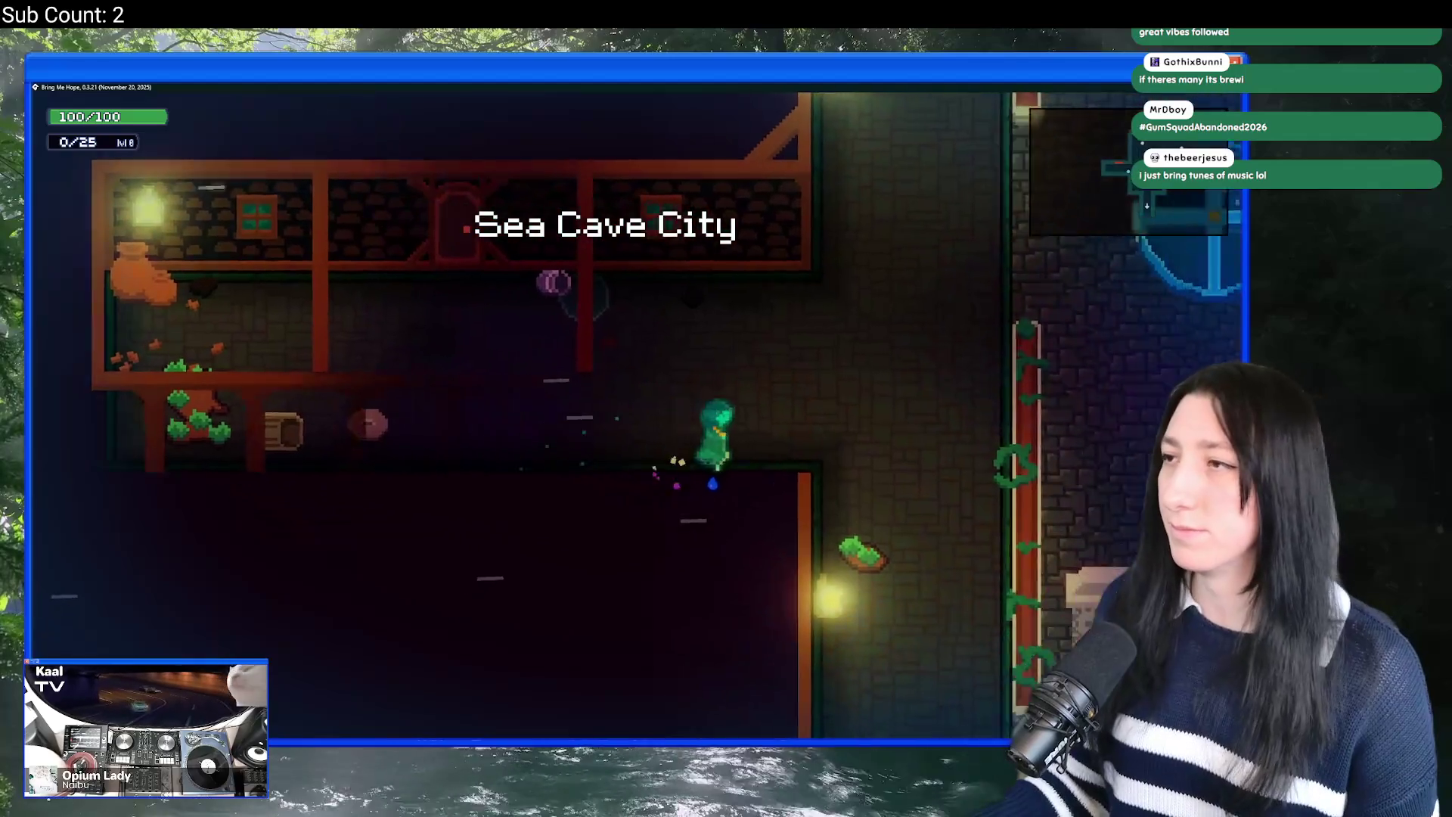
pyautogui.press('a')
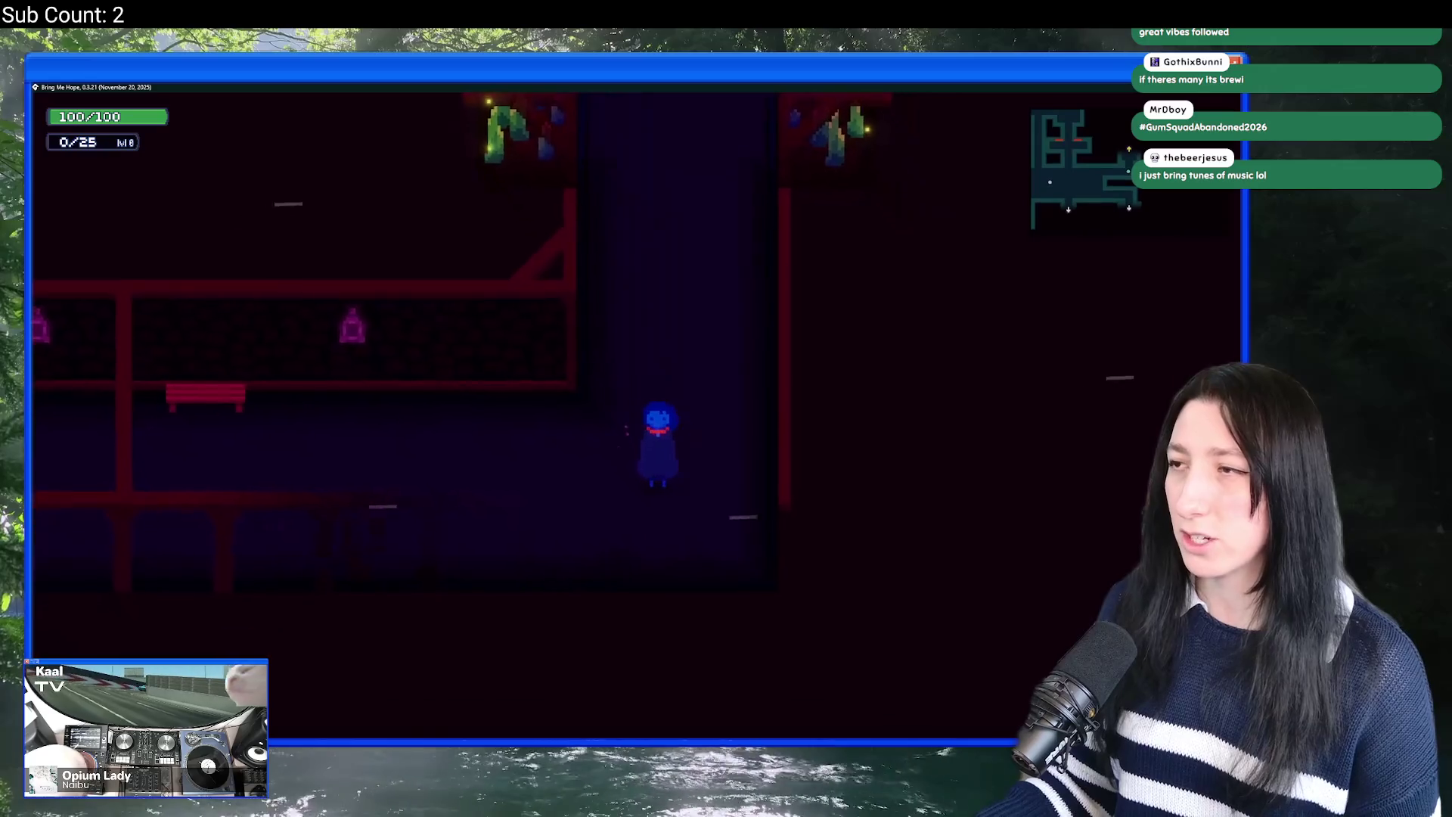
pyautogui.hotkey('alt', 'Tab')
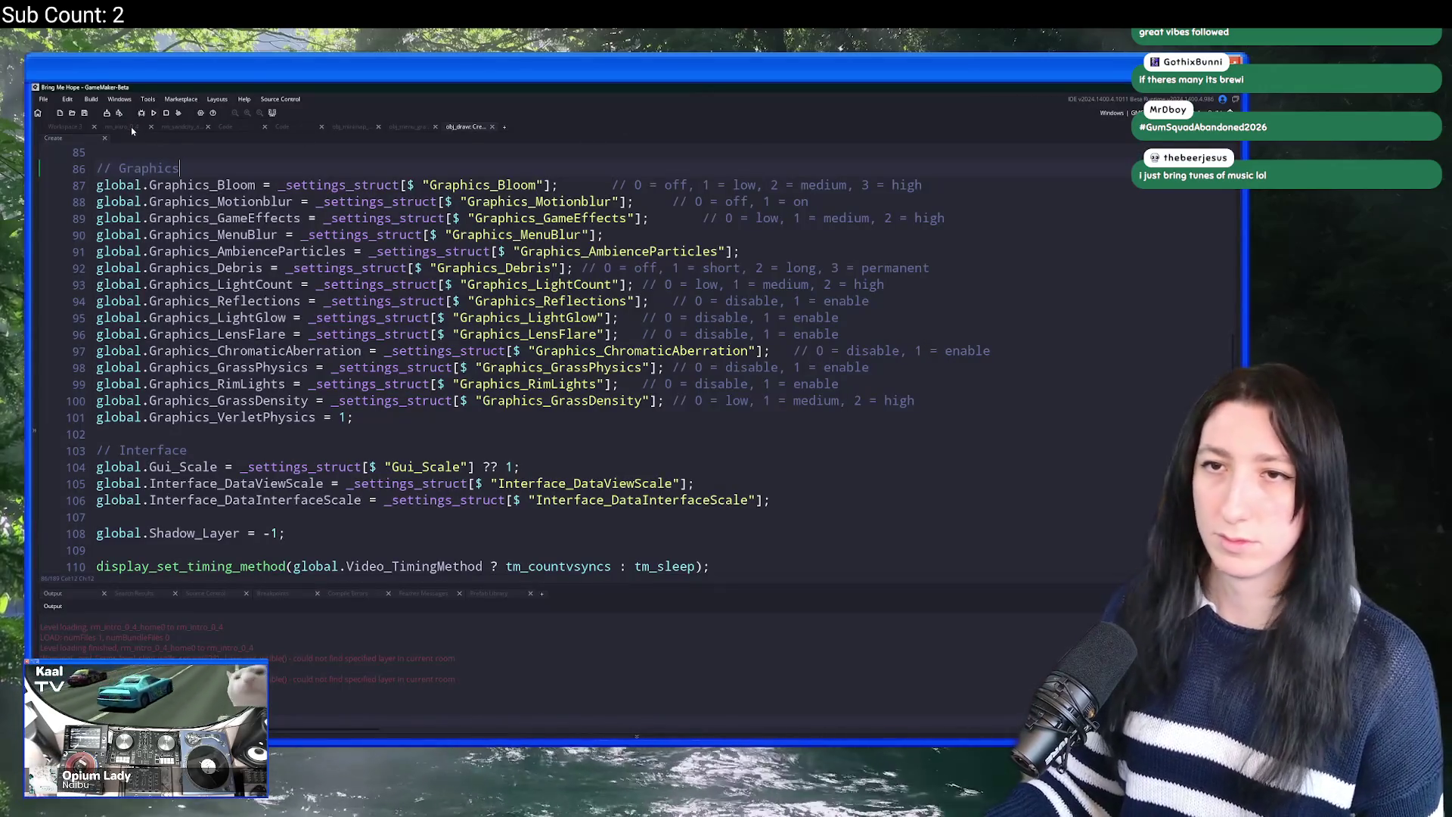
# Step: Open obj_level_transition via asset search, find it project-wide, and open scr_minimap at line 218
pyautogui.hotkey('ctrl', 't')
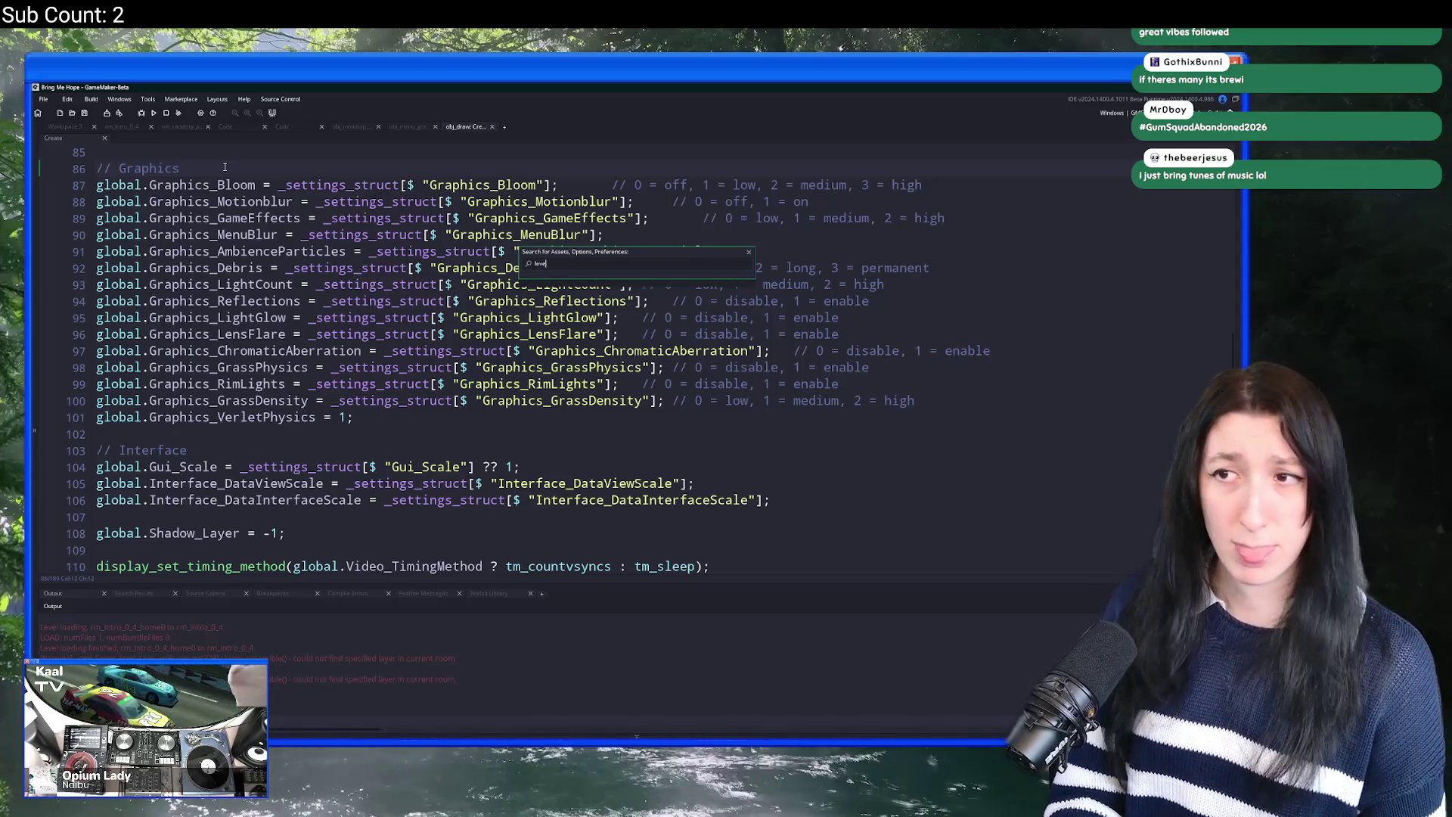
pyautogui.write('l_t')
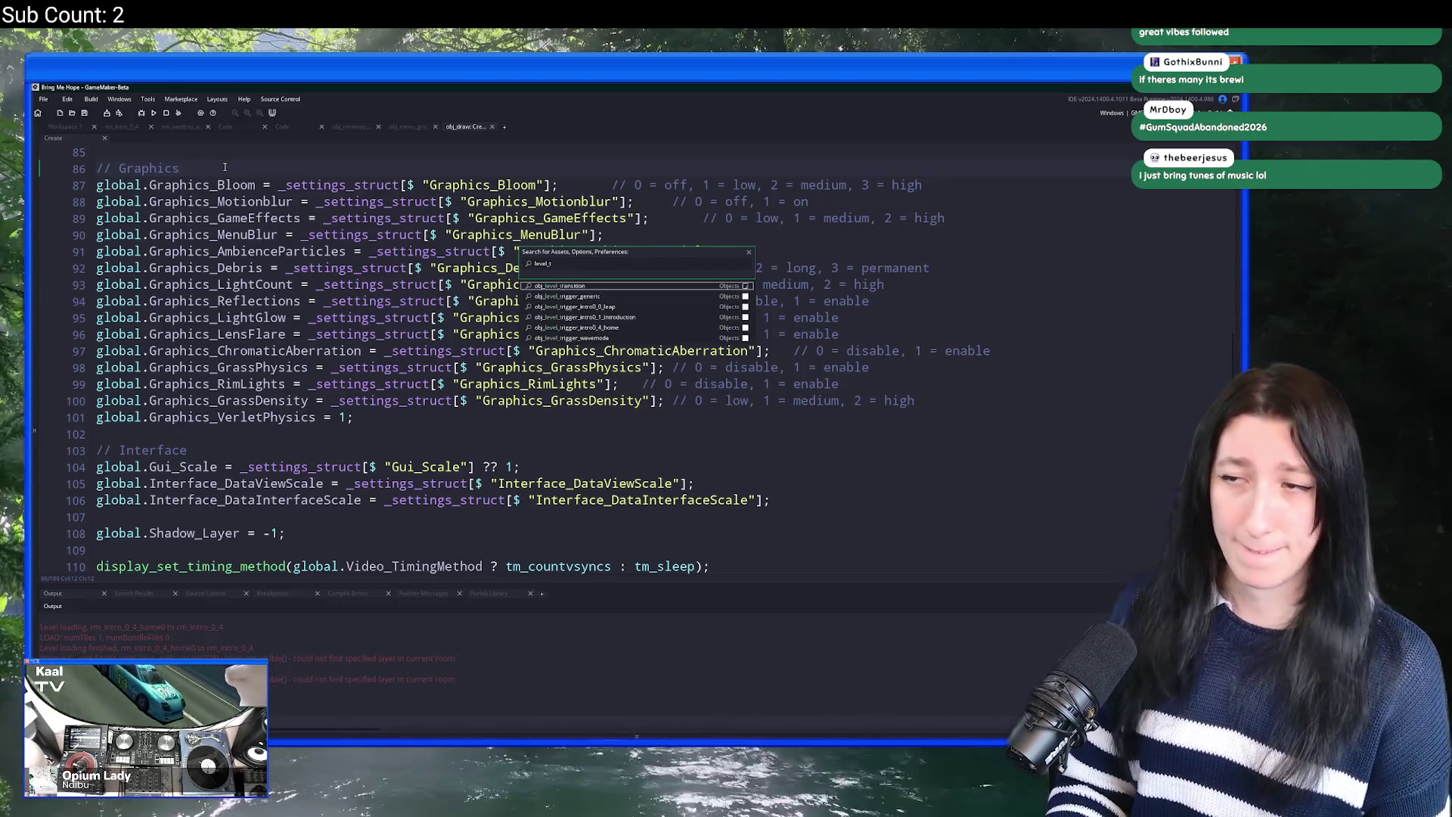
pyautogui.press('Return')
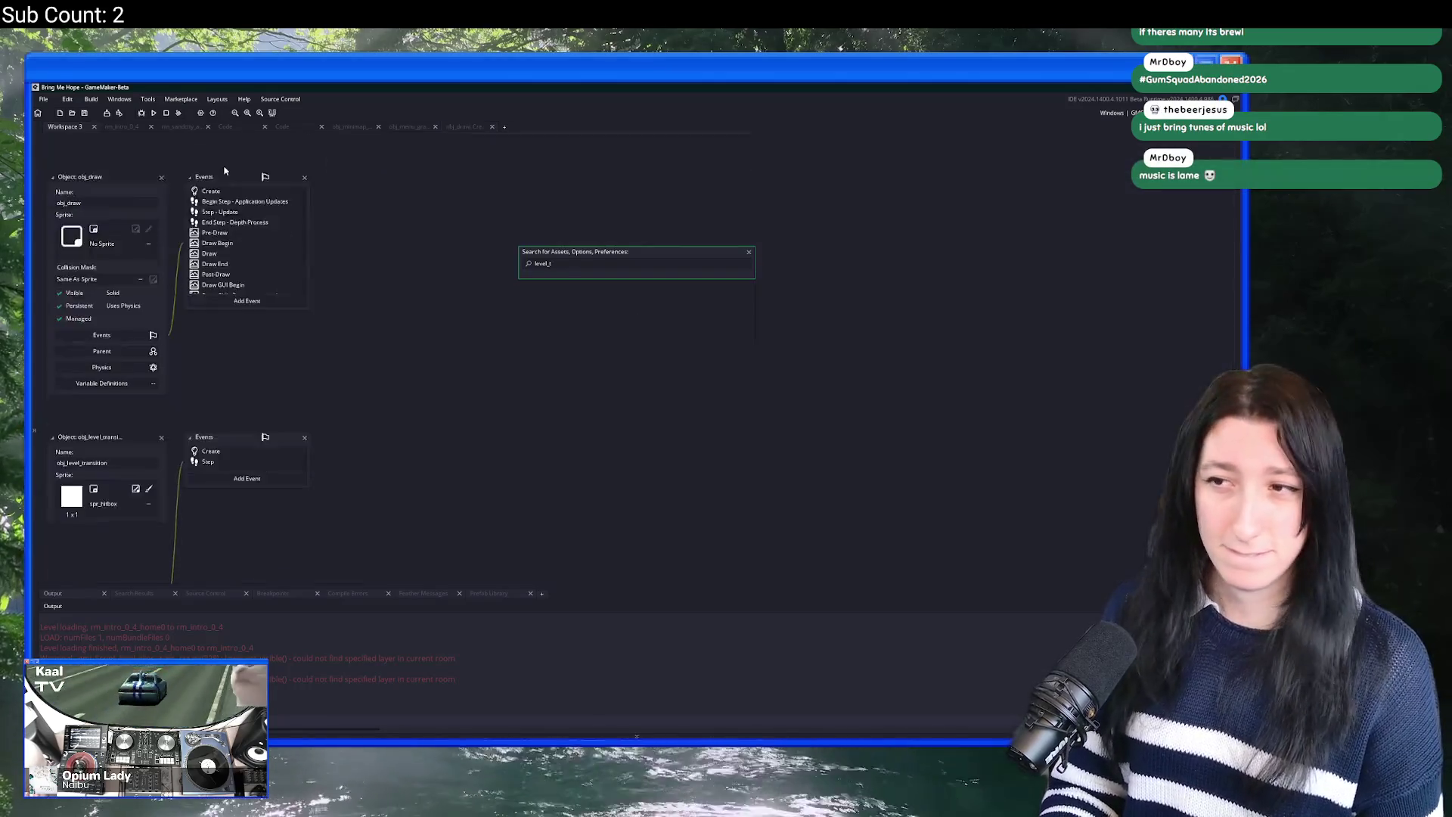
pyautogui.doubleClick(130, 273)
pyautogui.hotkey('ctrl', 'shift', 'f')
pyautogui.press('Return')
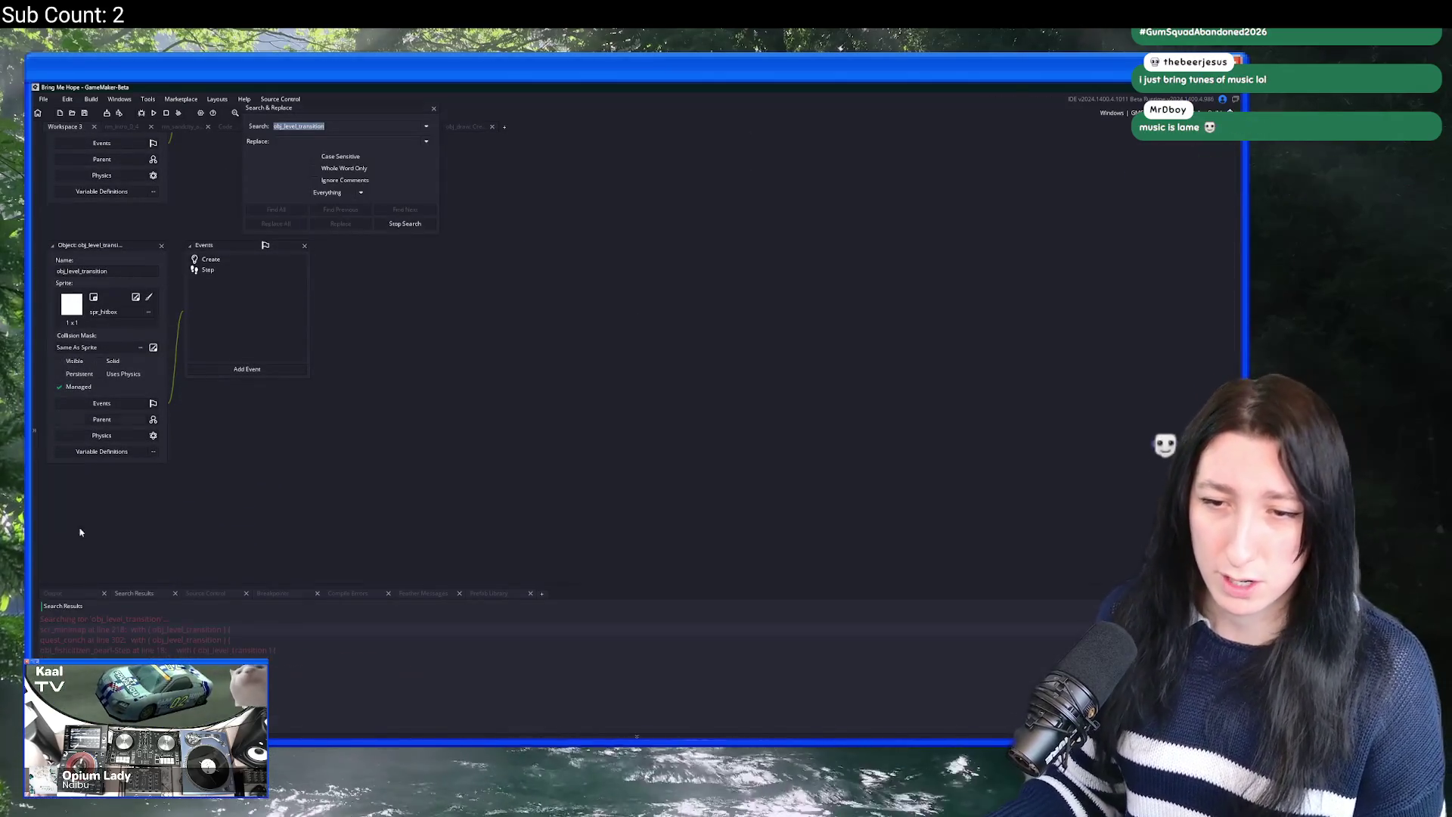
pyautogui.doubleClick(97, 628)
# Step: Select the merge_color flashing colour expression on line 245, then return to line 224
pyautogui.scroll(4, 363, 403)
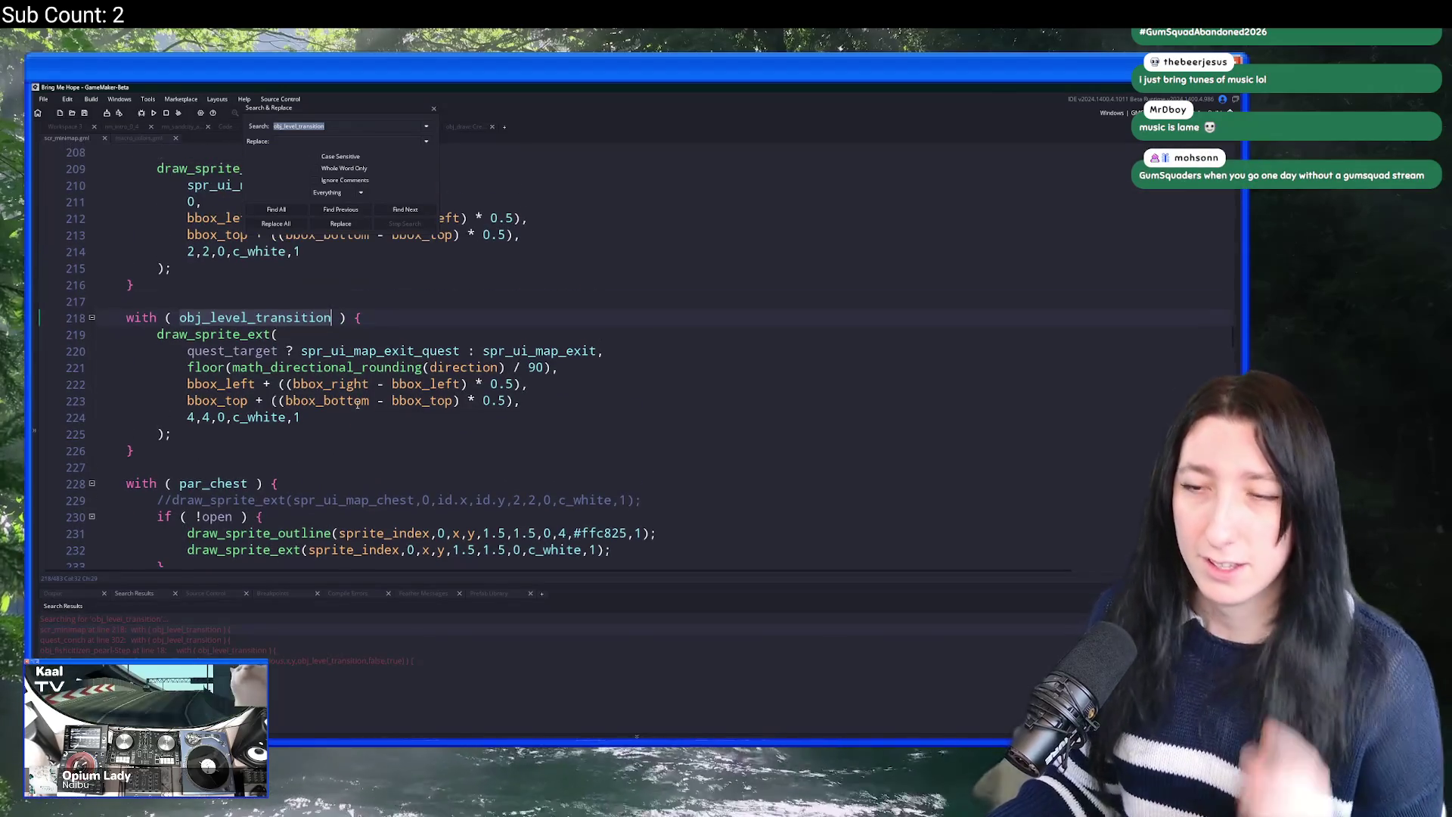
pyautogui.scroll(-3, 362, 404)
pyautogui.scroll(6, 363, 404)
pyautogui.scroll(-8, 393, 414)
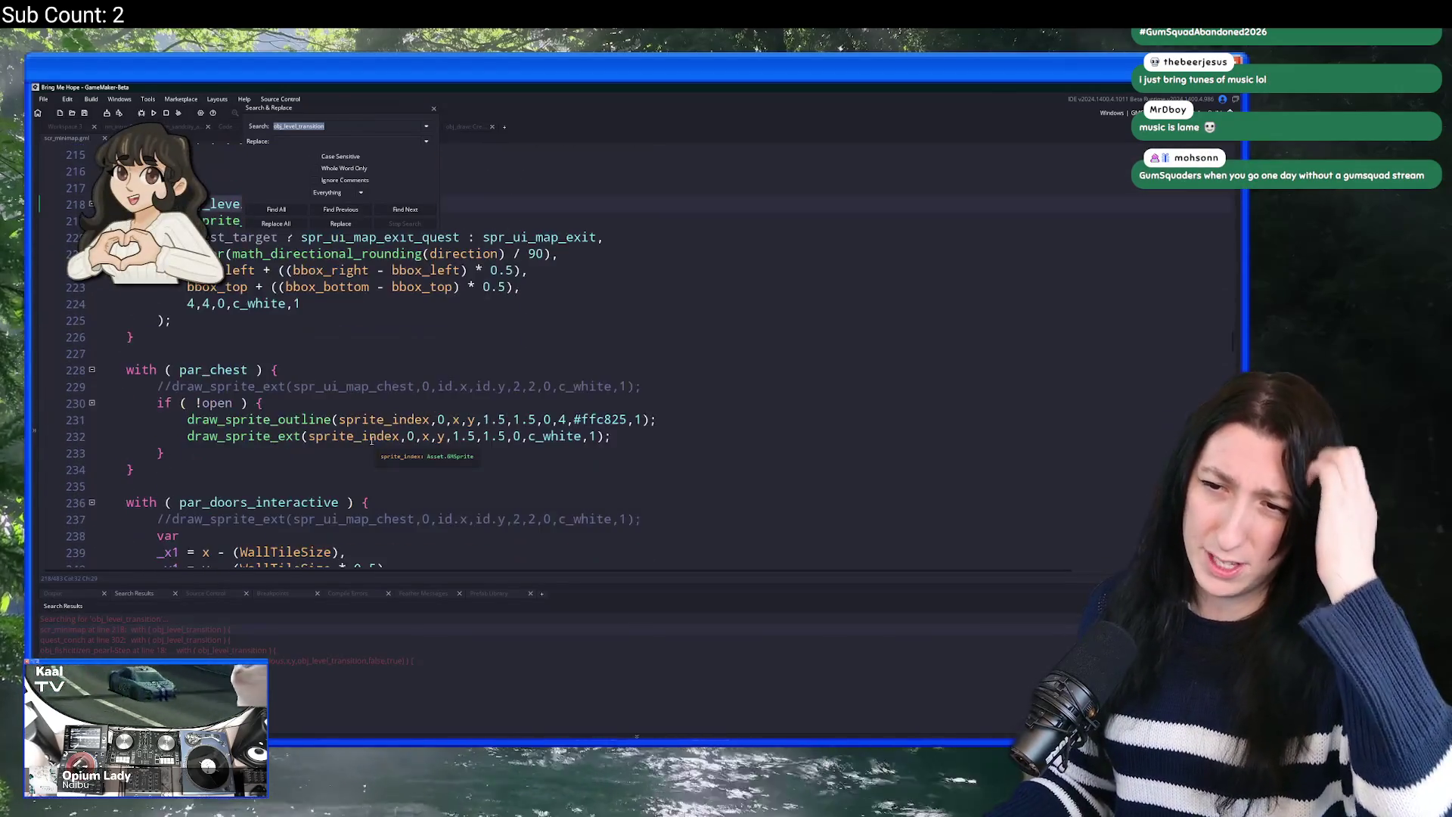
pyautogui.scroll(-2, 421, 424)
pyautogui.click(452, 462)
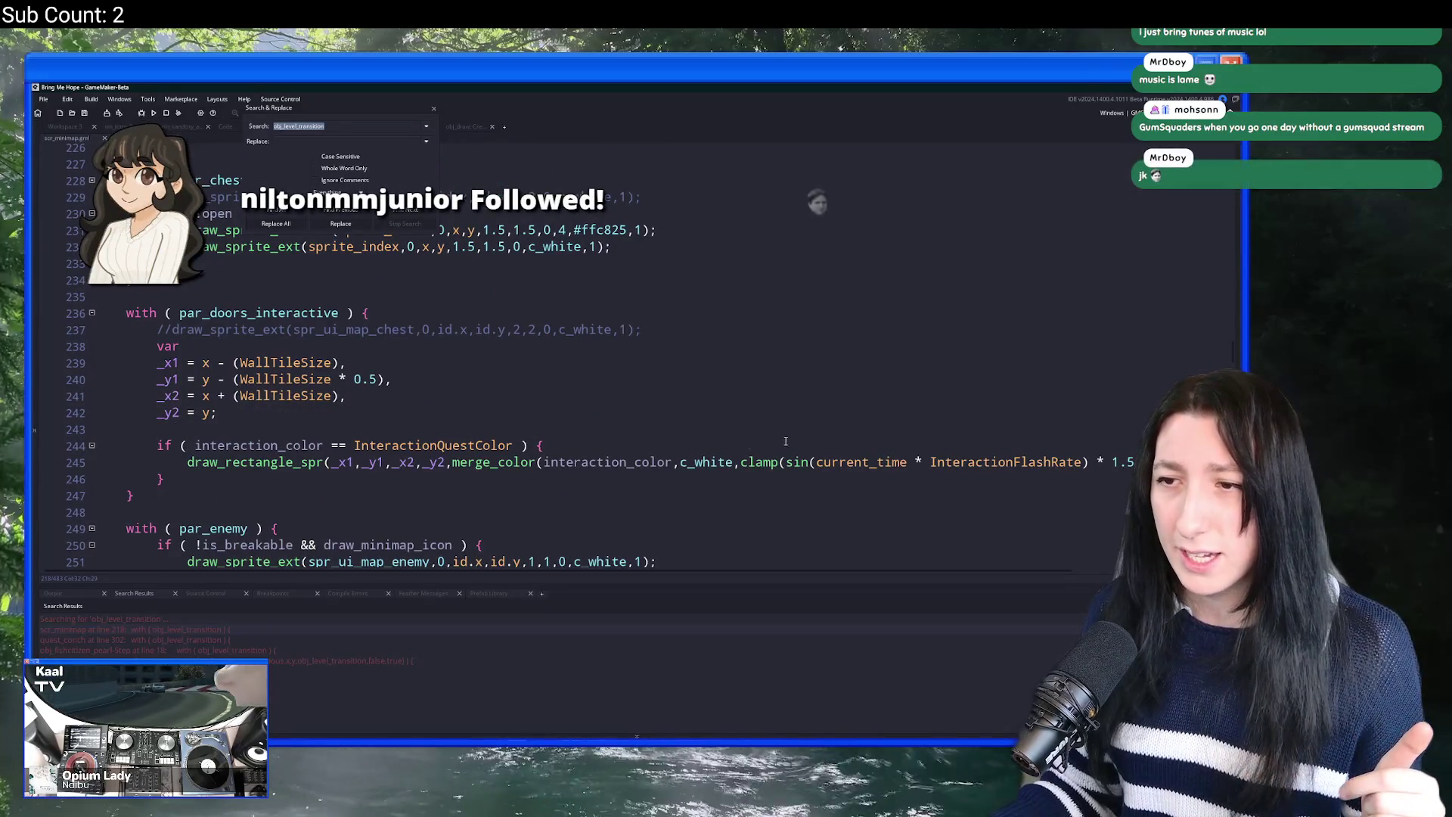
pyautogui.moveTo(452, 462); pyautogui.dragTo(1127, 462)
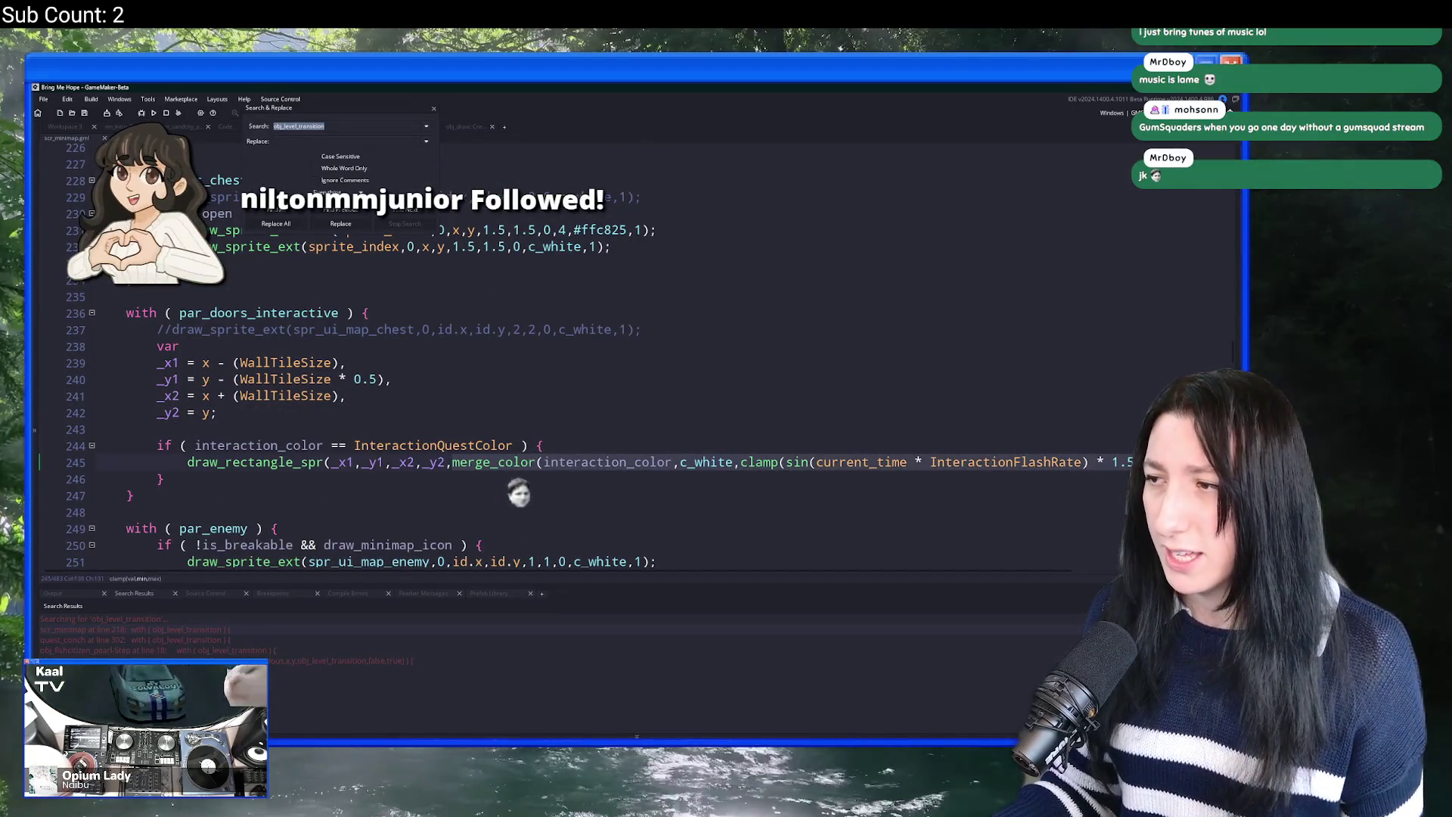
pyautogui.scroll(6, 291, 418)
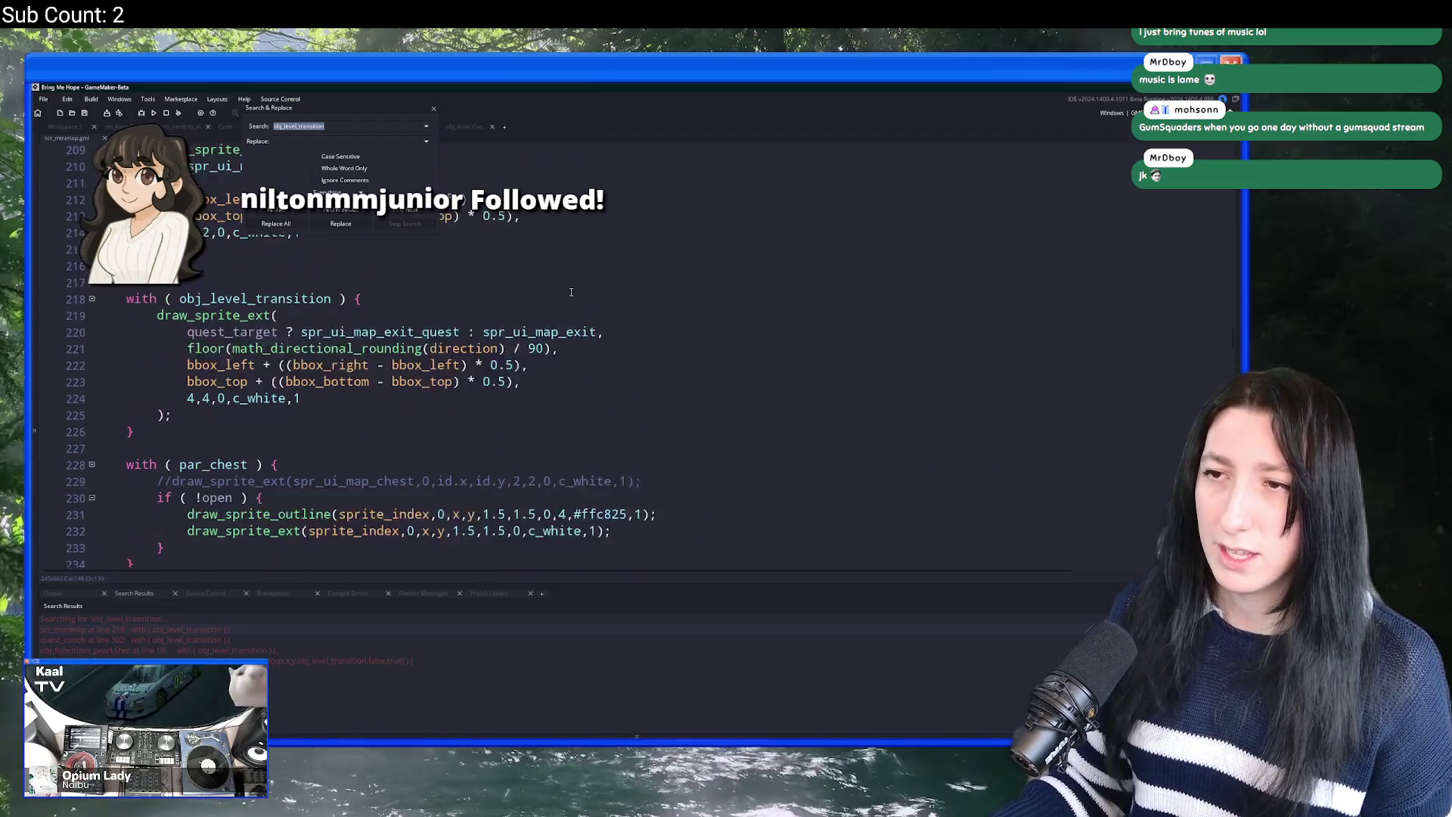
pyautogui.click(326, 418)
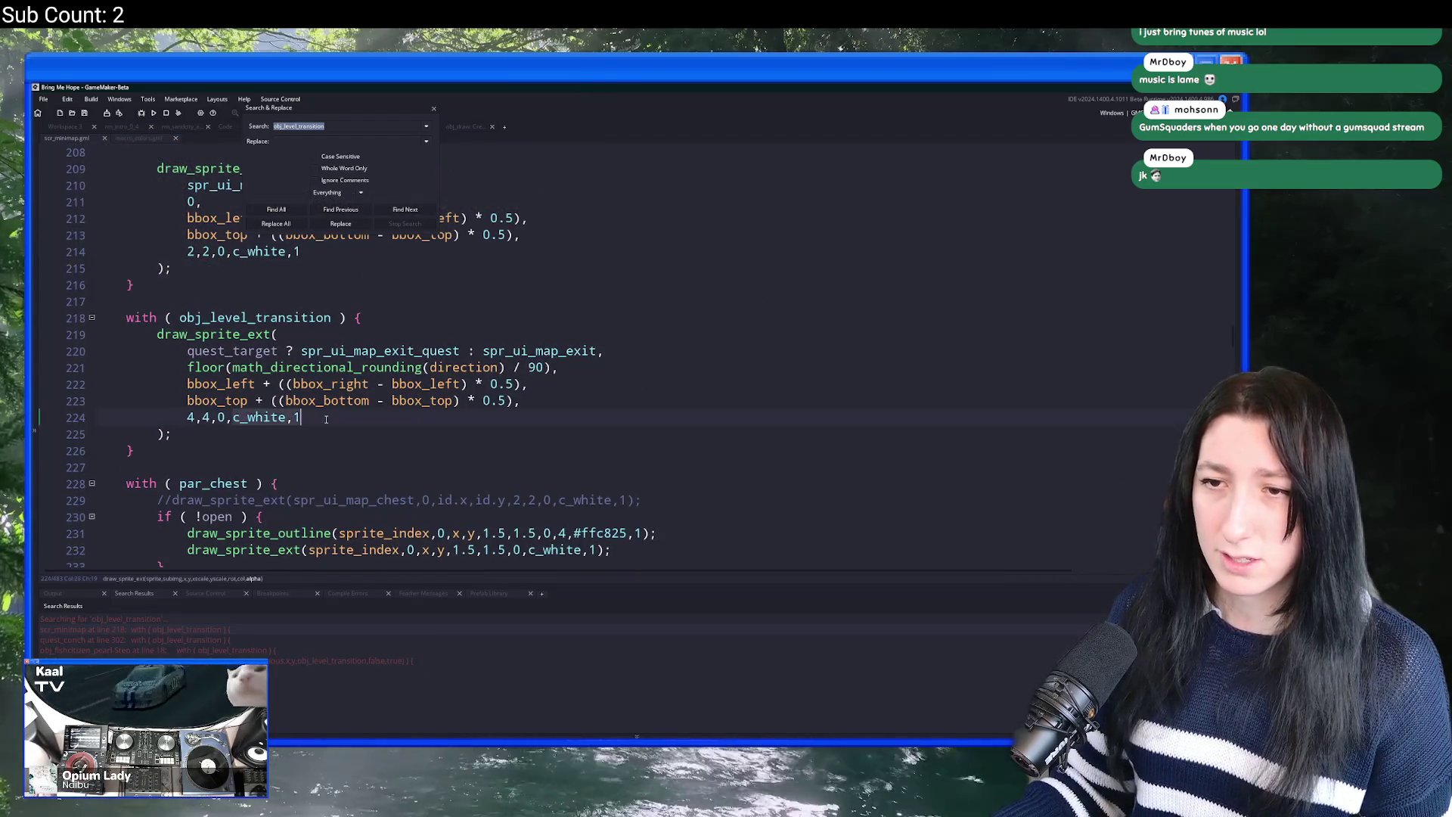
# Step: Duplicate the exit-icon draw_sprite_ext call and paste the merge_color flash colour over c_white
pyautogui.scroll(-1, 325, 419)
pyautogui.moveTo(187, 395)
pyautogui.mouseDown()
pyautogui.moveTo(181, 312)
pyautogui.moveTo(156, 296)
pyautogui.mouseUp()
pyautogui.hotkey('ctrl', 'd')
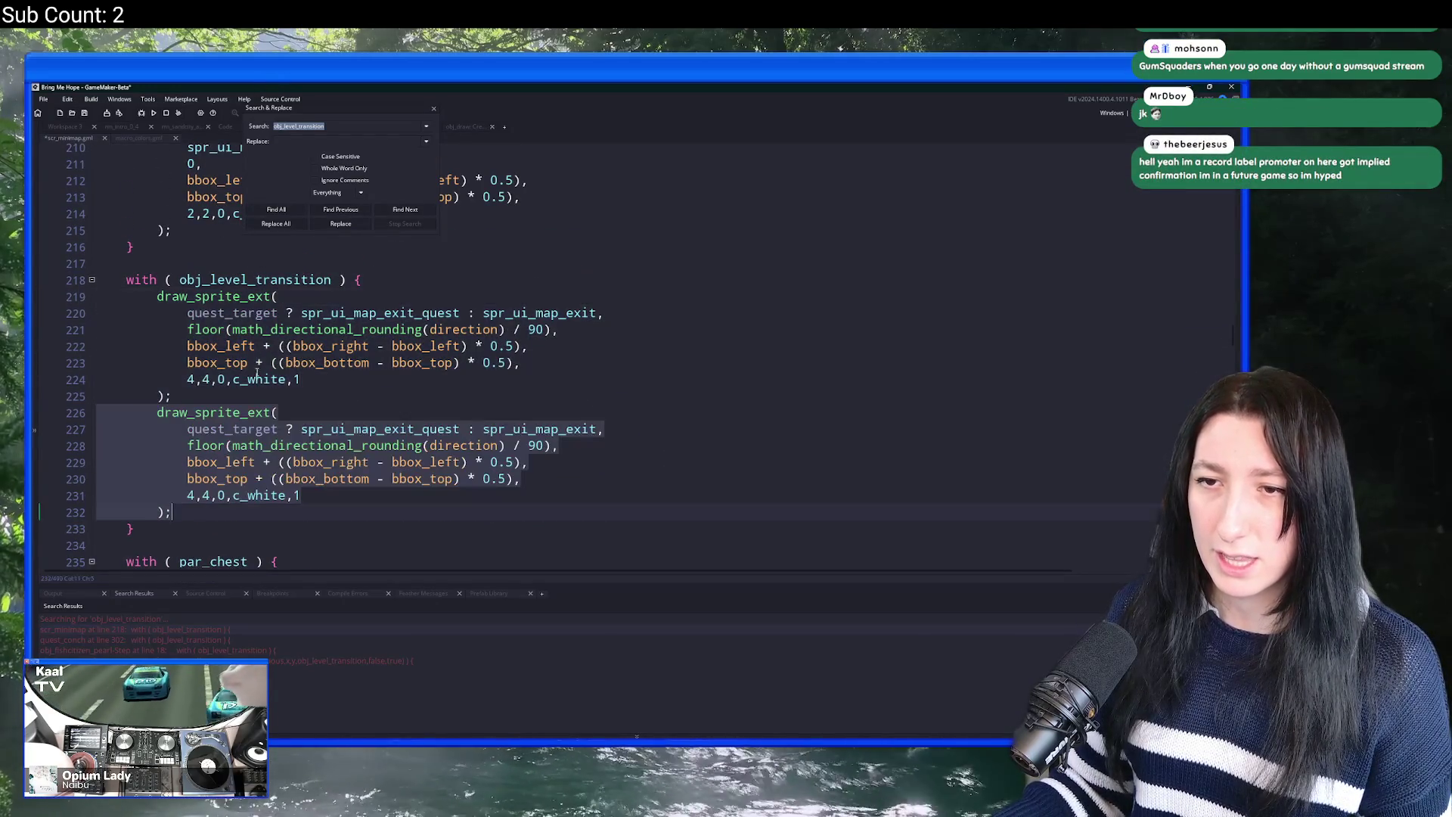
pyautogui.click(286, 495)
pyautogui.hotkey('ctrl', 'v')
pyautogui.scroll(-5, 282, 430)
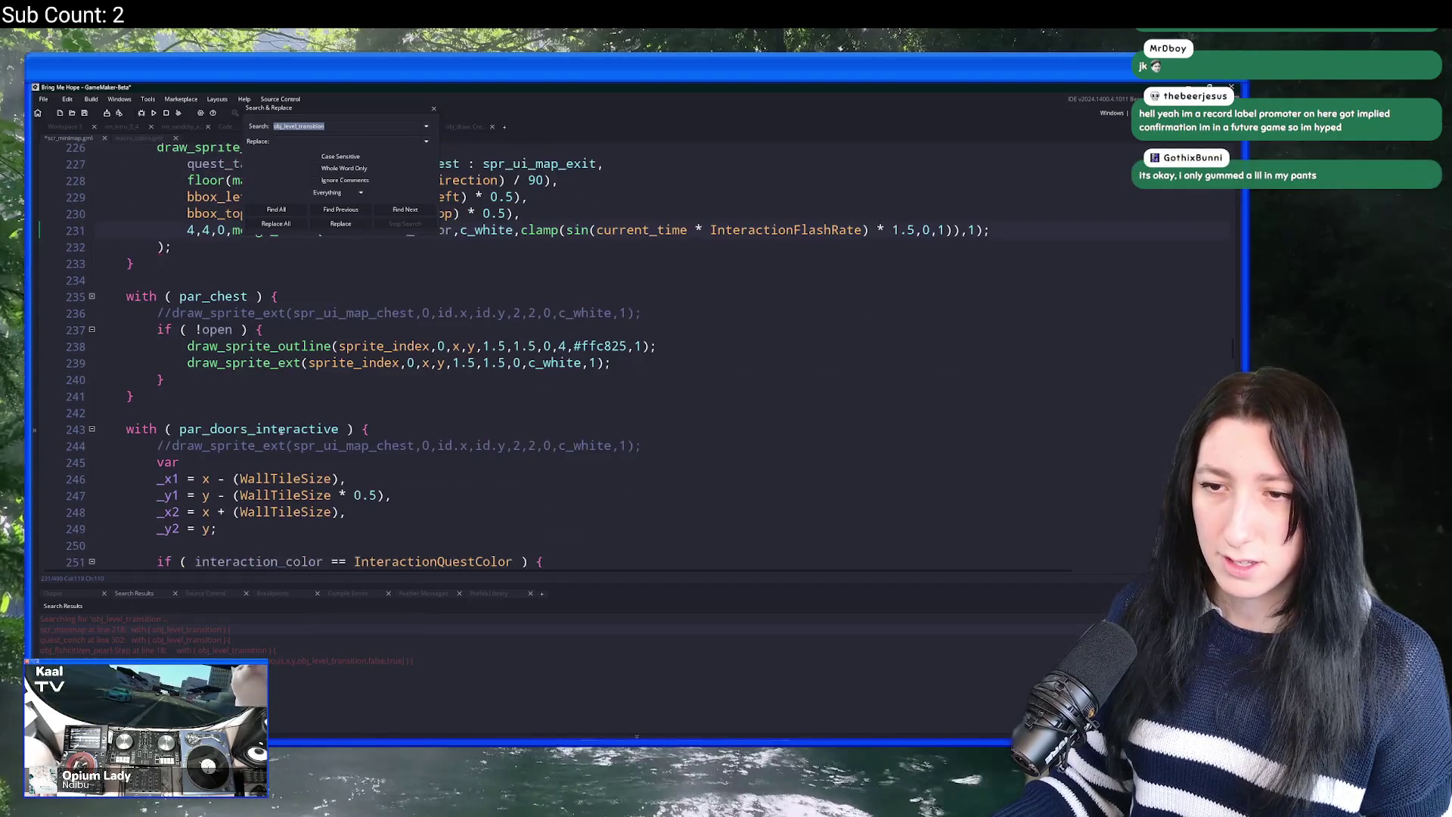
pyautogui.scroll(-1, 361, 489)
# Step: Grab the quest-colour condition line, close Search & Replace, and clear stray closing characters
pyautogui.moveTo(550, 500); pyautogui.dragTo(180, 489)
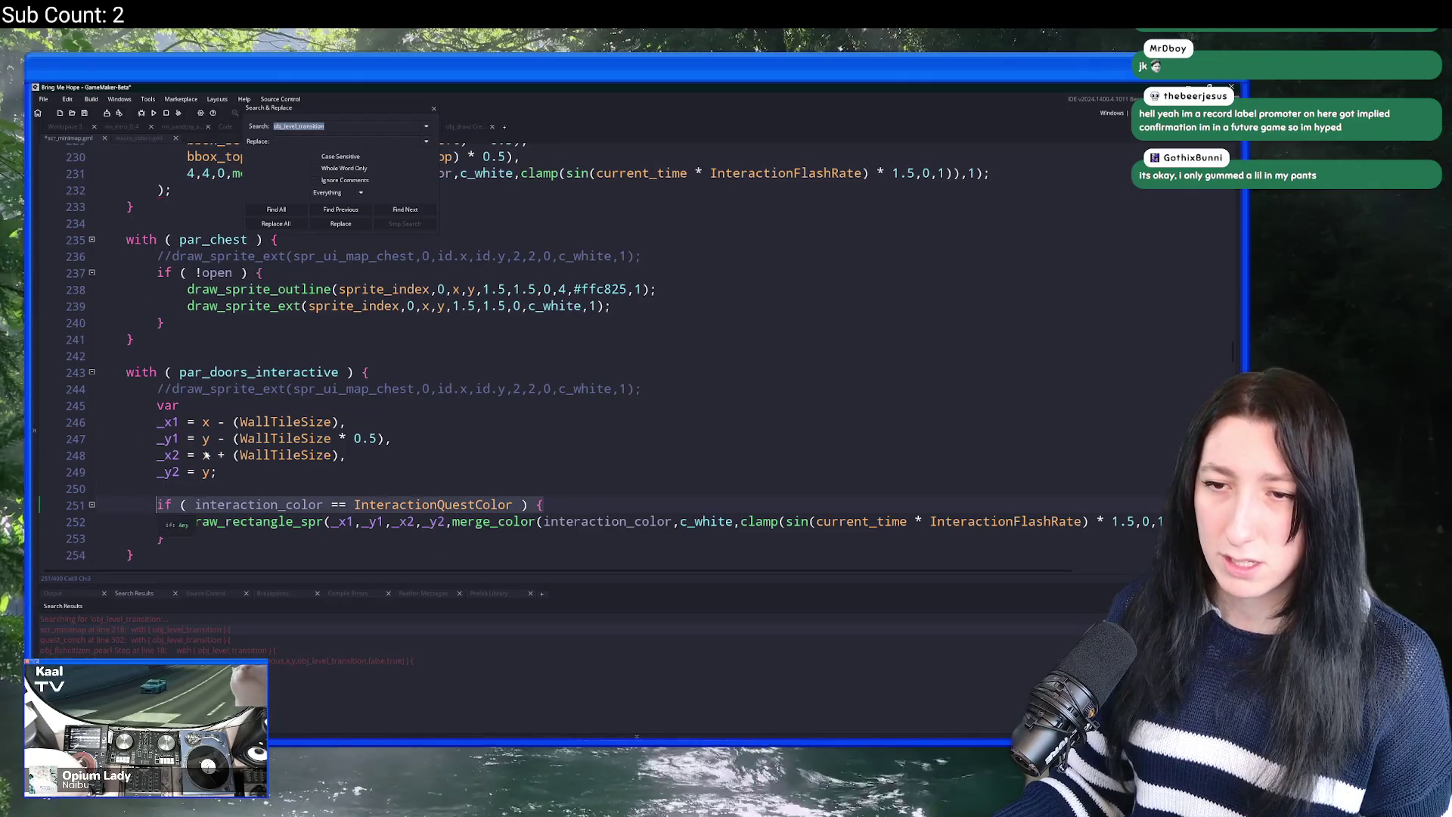
pyautogui.click(434, 109)
pyautogui.scroll(5, 214, 423)
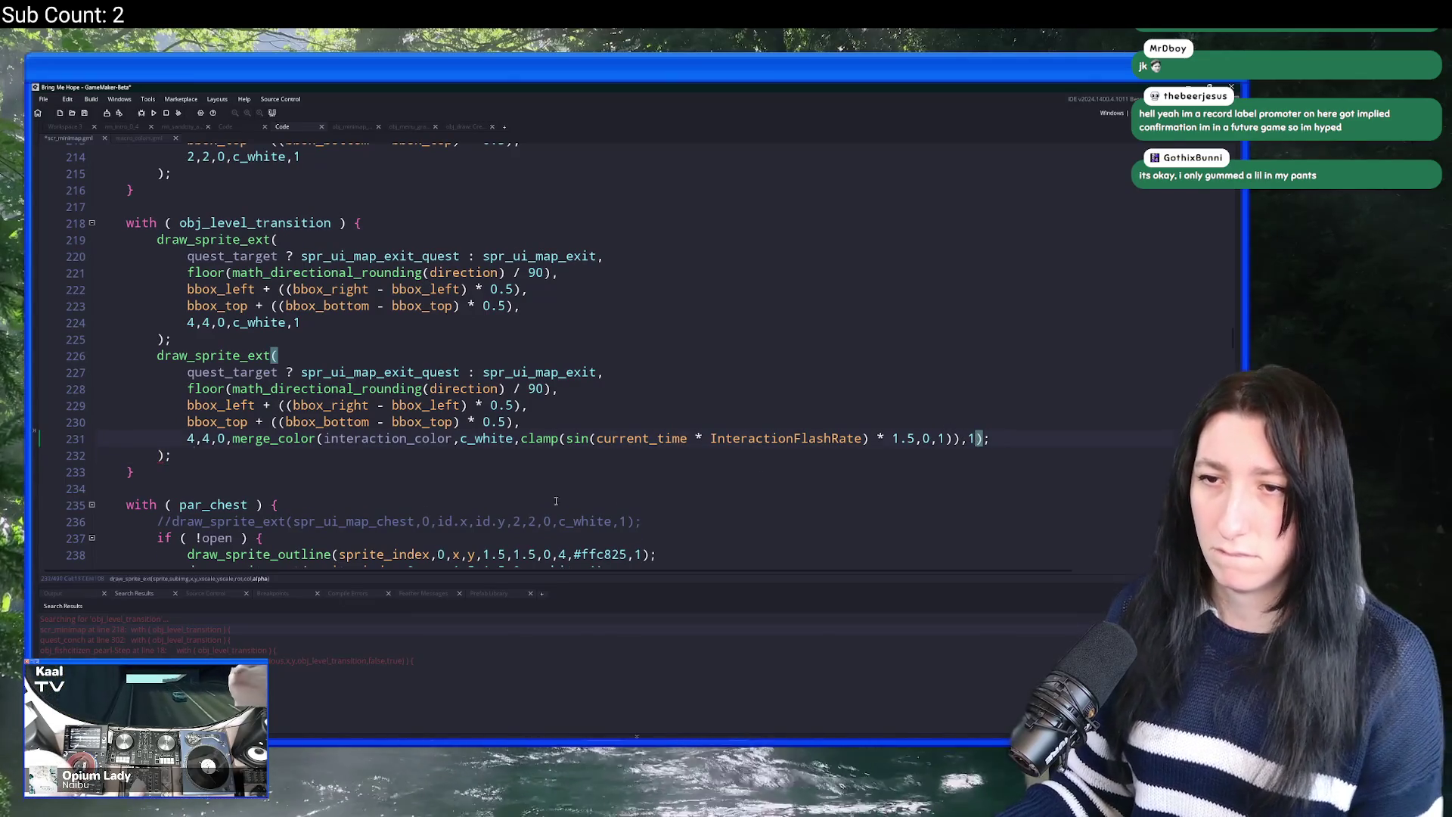
pyautogui.press('Delete')
pyautogui.press('Delete')
pyautogui.press('Down')
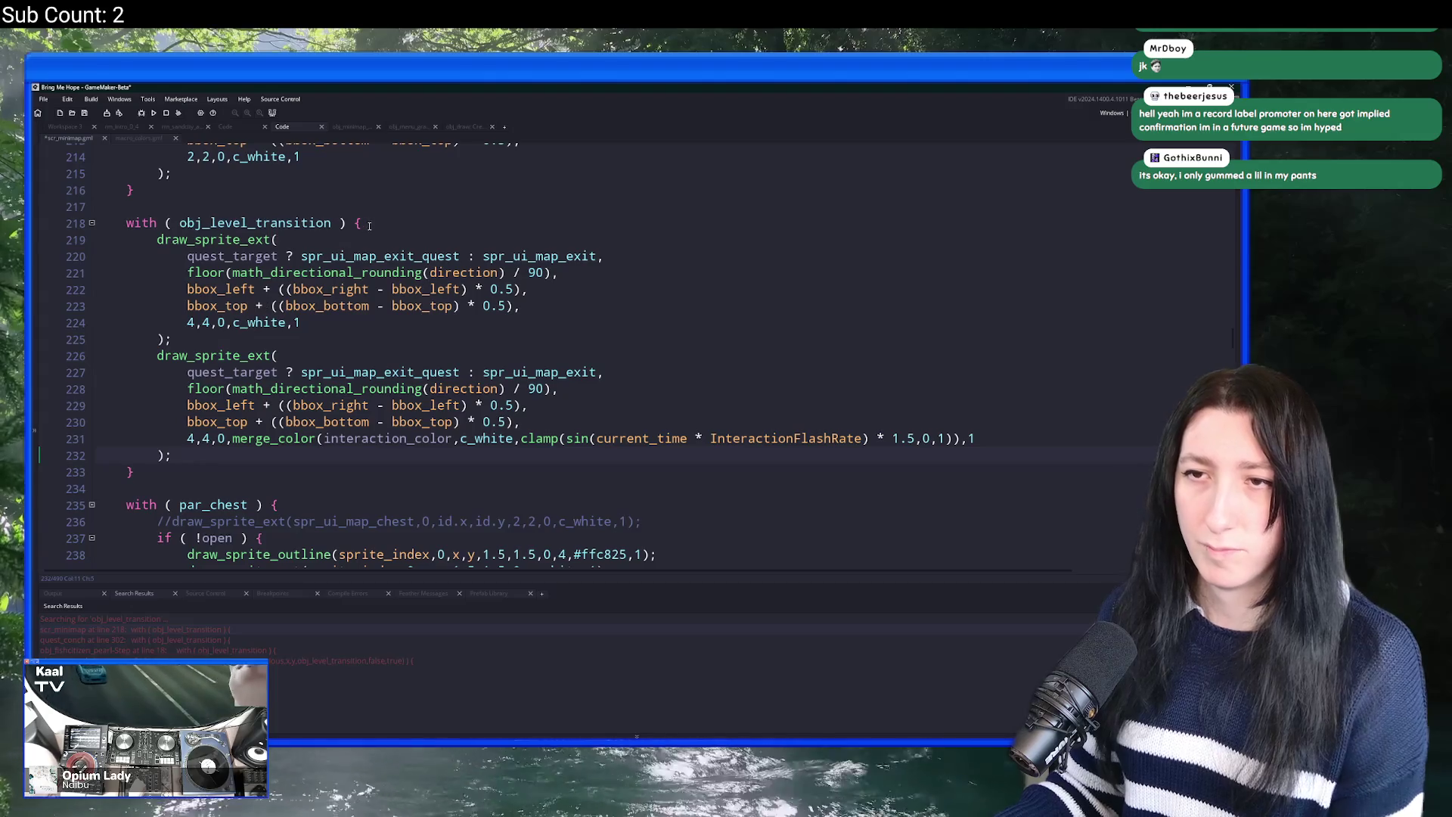
pyautogui.hotkey('ctrl', 'z')
pyautogui.hotkey('ctrl', 'y')
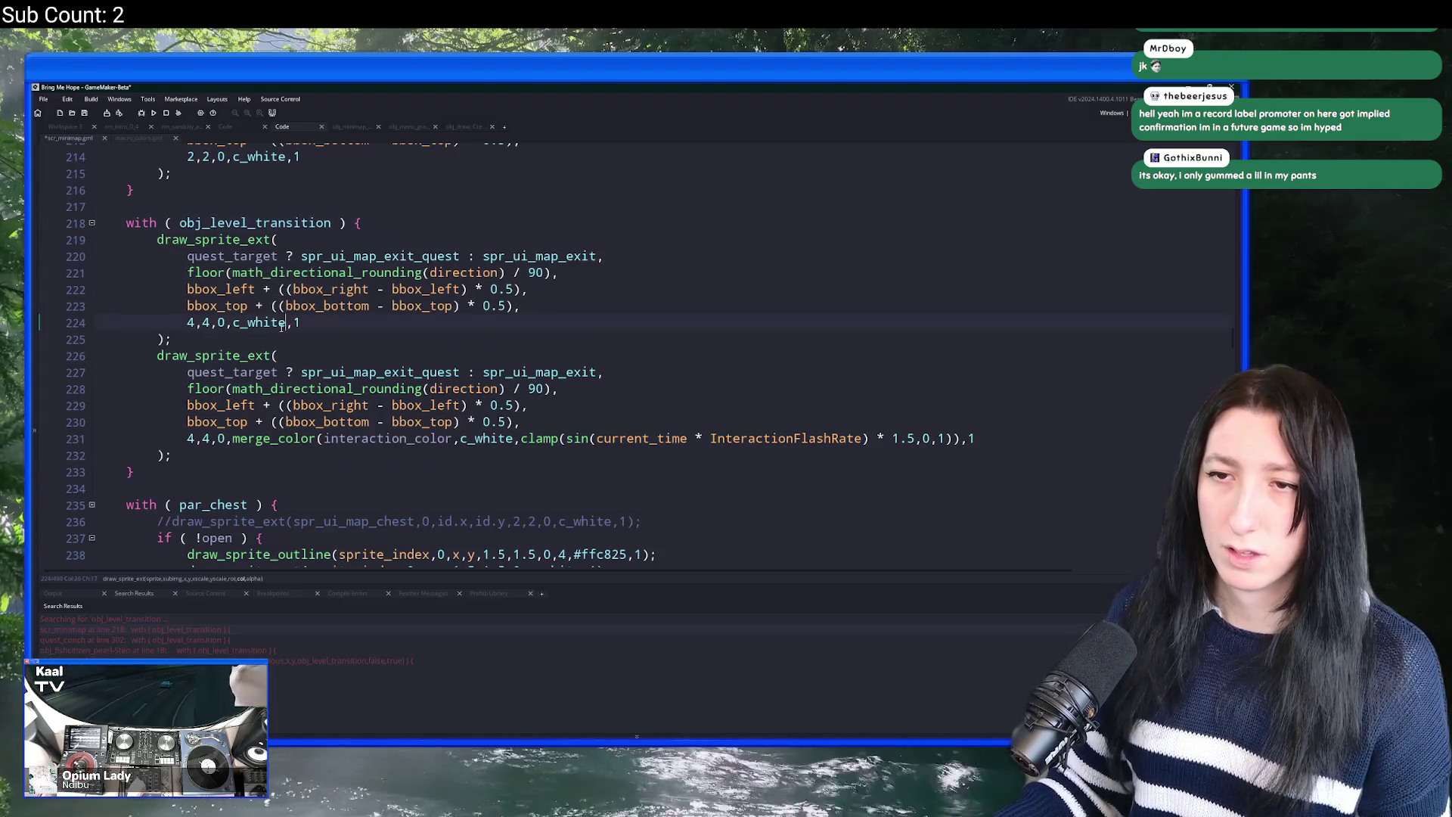
# Step: Wrap the flashing draw call in if (interaction_color == InteractionQuestColor) and indent it
pyautogui.press('Return')
pyautogui.hotkey('ctrl', 'v')
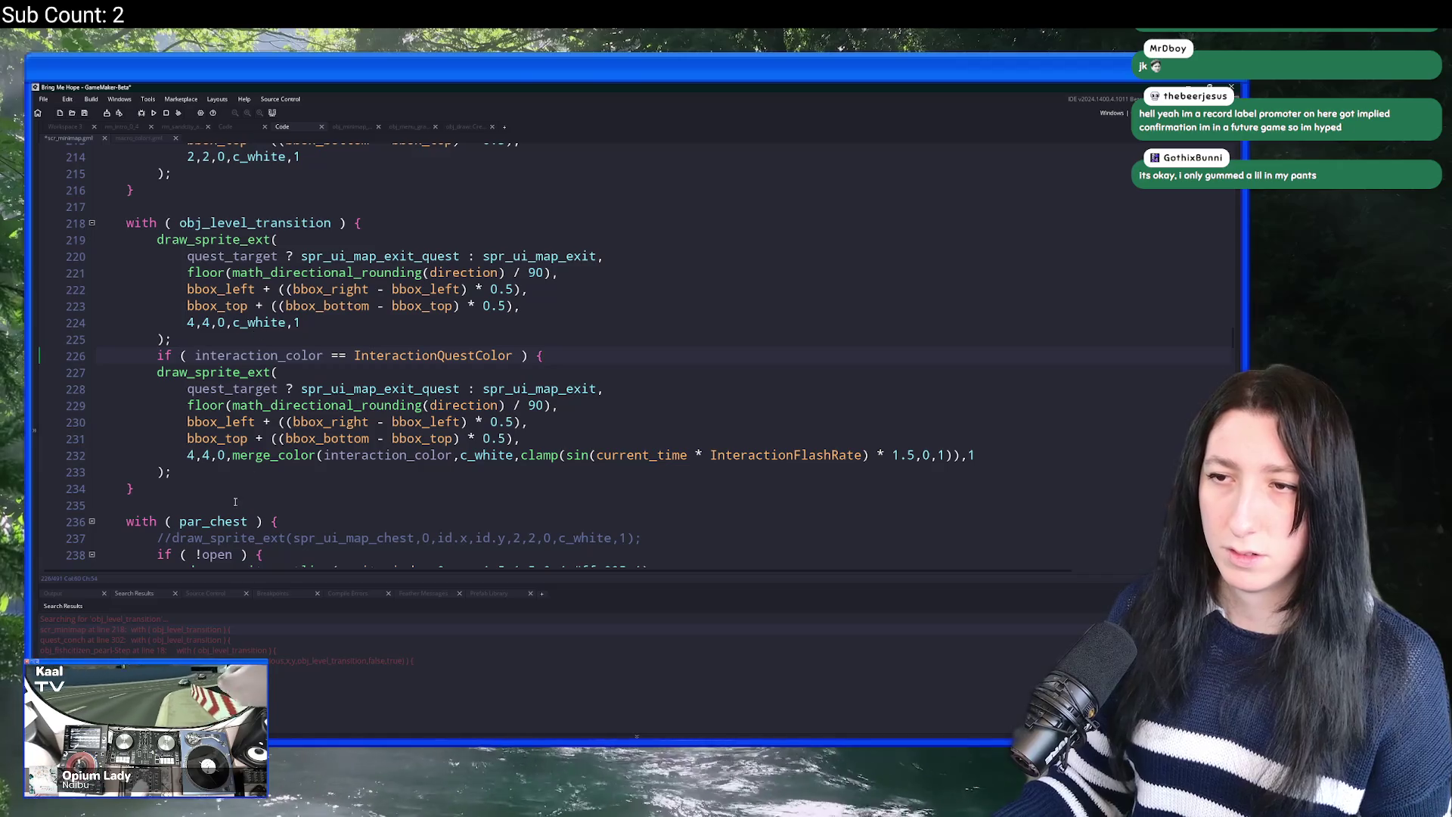
pyautogui.moveTo(210, 478)
pyautogui.mouseDown()
pyautogui.moveTo(156, 372)
pyautogui.moveTo(157, 240)
pyautogui.mouseUp()
pyautogui.press('Tab')
# Step: Add an else branch drawing the exit icon in c_white, indent it, and run with F5
pyautogui.press('Delete')
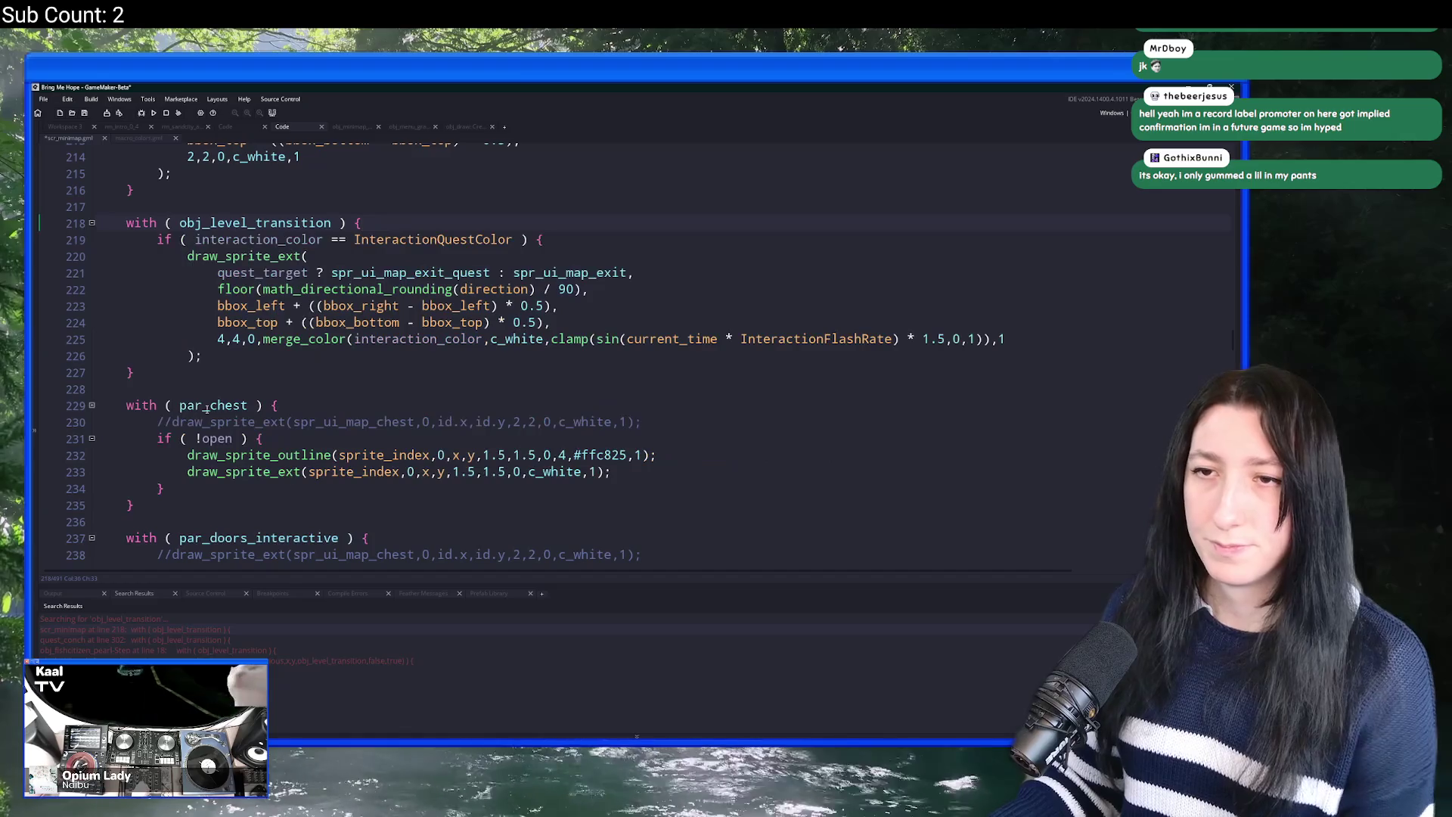
pyautogui.press('Return')
pyautogui.write('lse {')
pyautogui.press('Return')
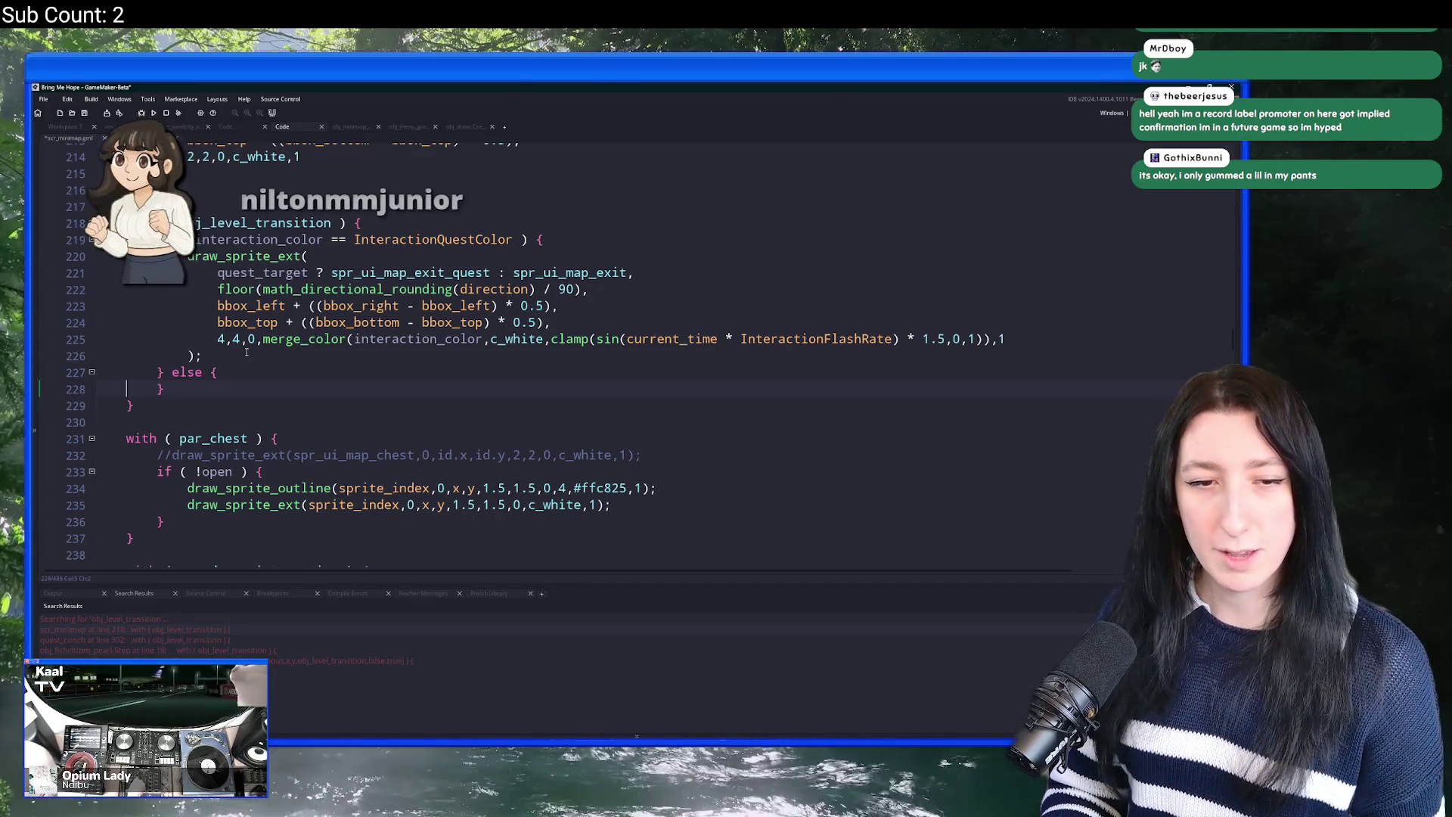
pyautogui.hotkey('ctrl', 'v')
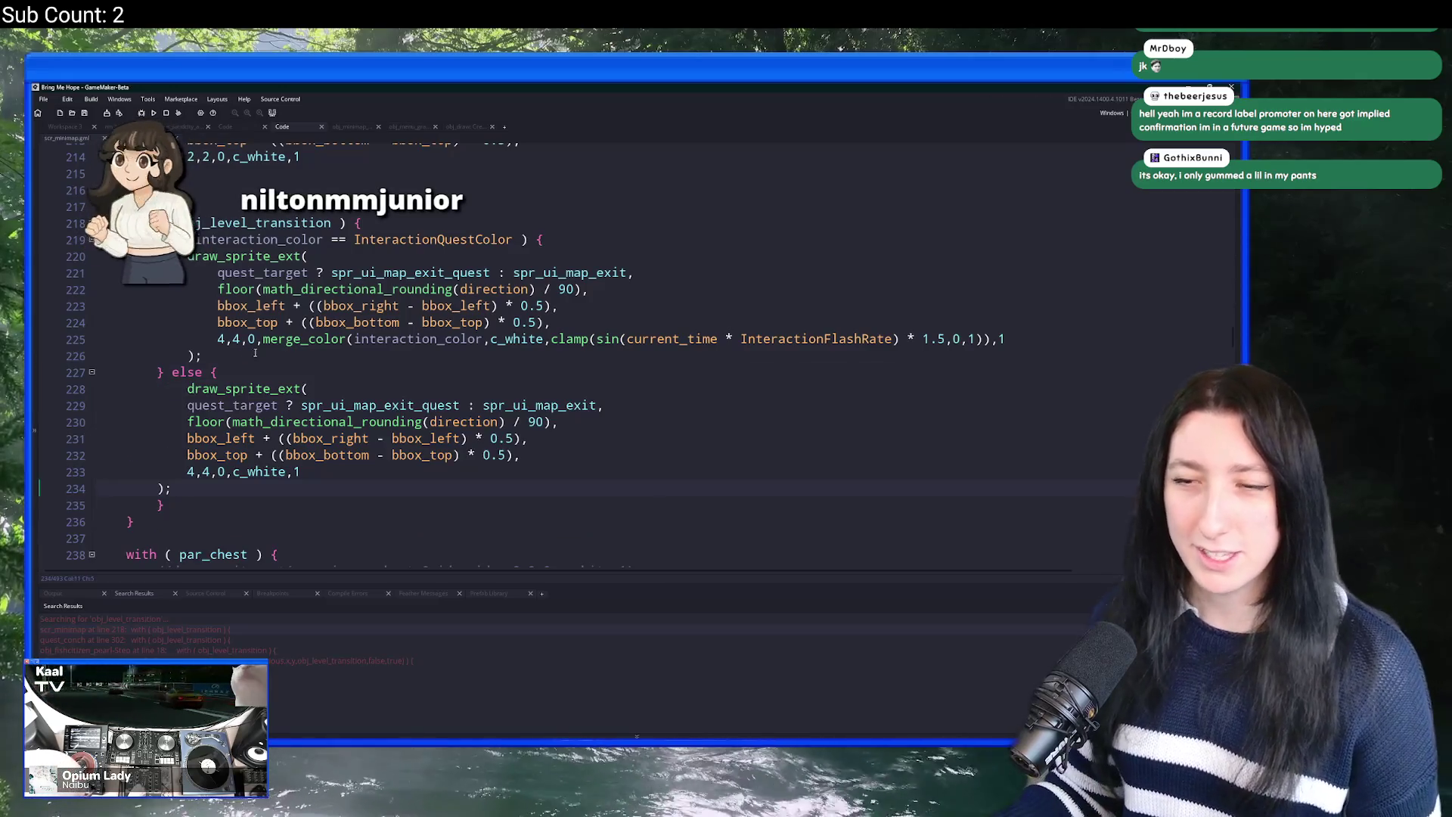
pyautogui.moveTo(239, 474); pyautogui.dragTo(187, 404)
pyautogui.press('Tab')
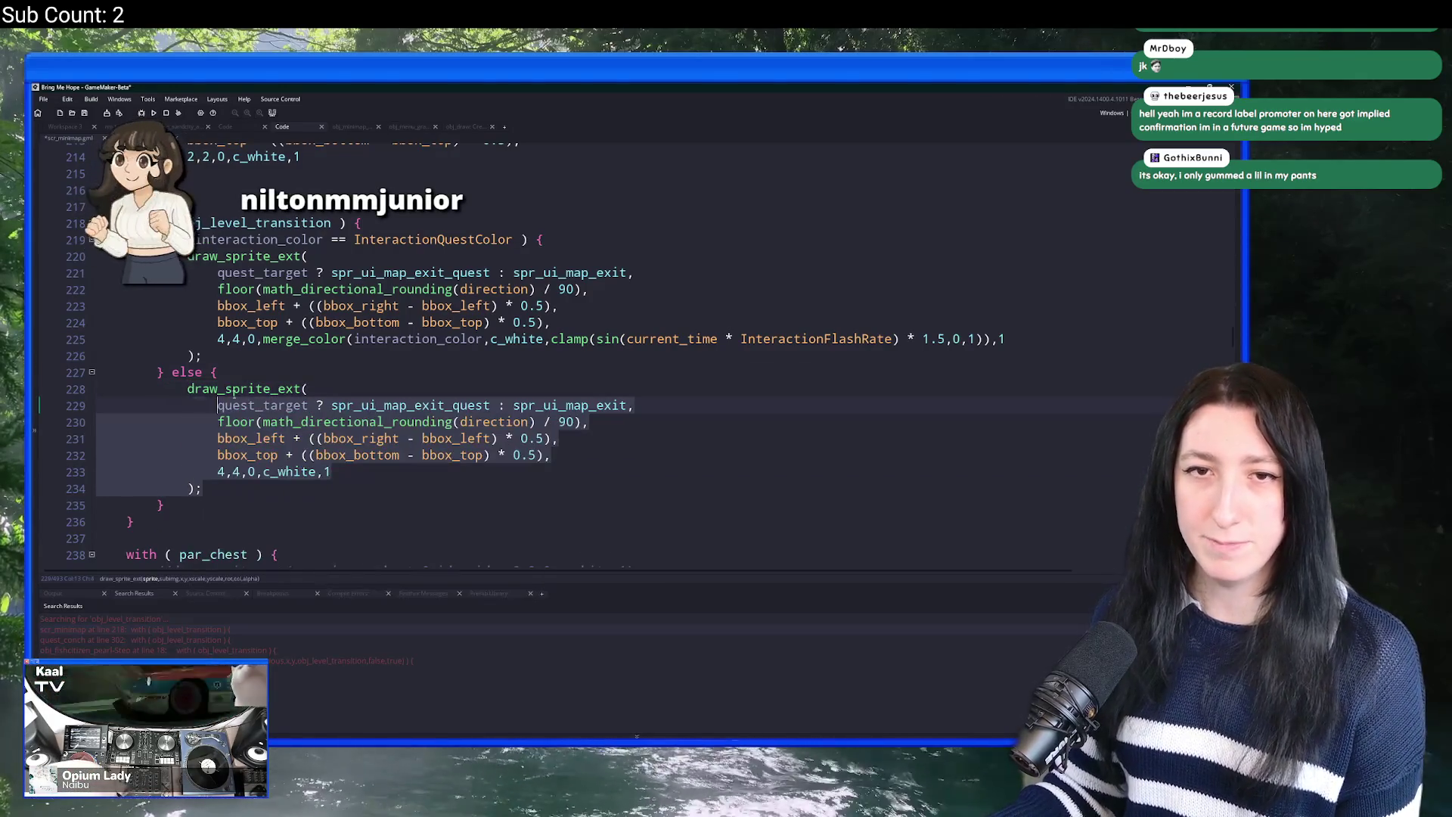
pyautogui.click(364, 386)
pyautogui.press('F5')
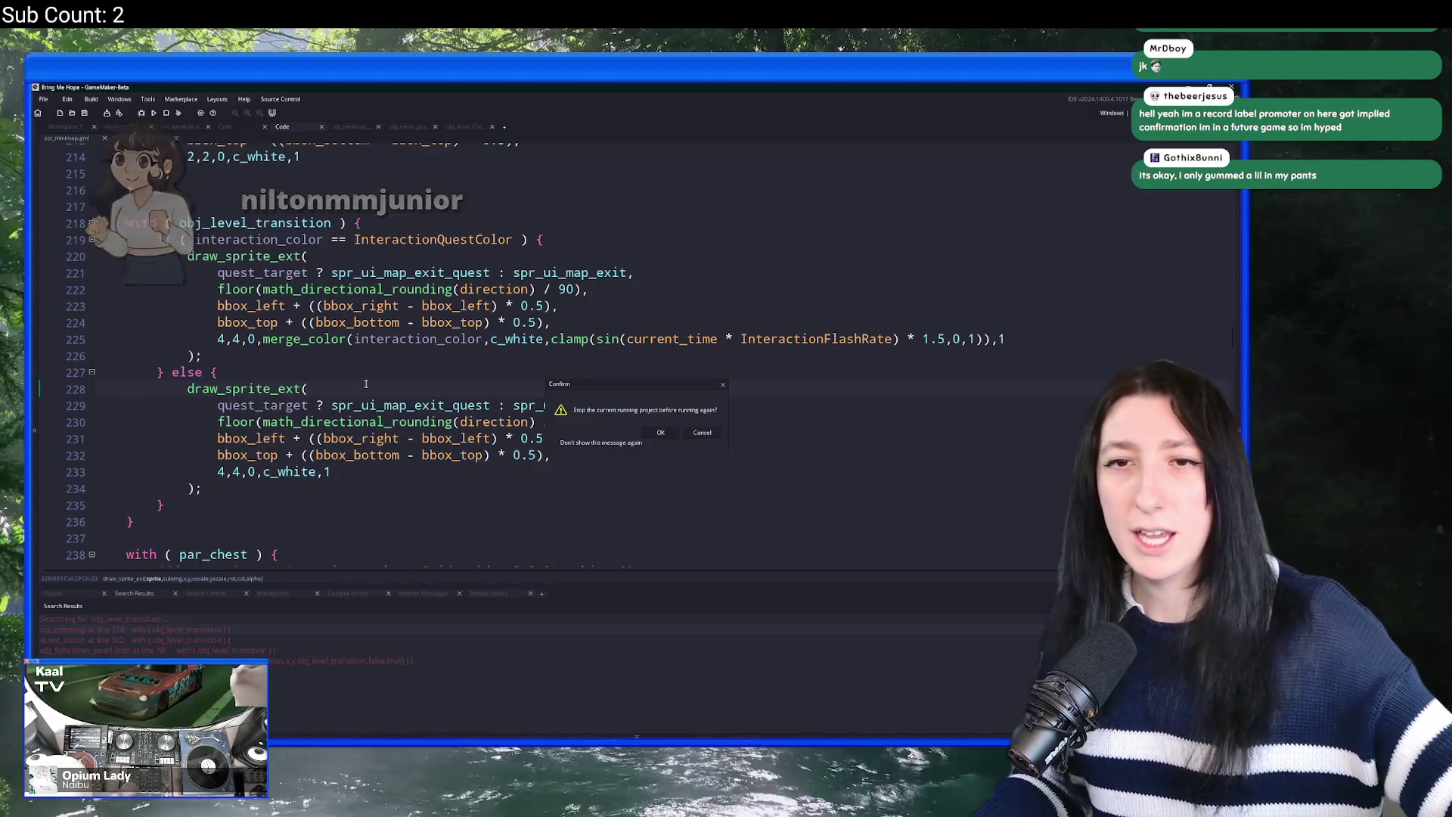
# Step: Confirm the rerun, start Story in the game, and dismiss the resulting code error
pyautogui.click(659, 434)
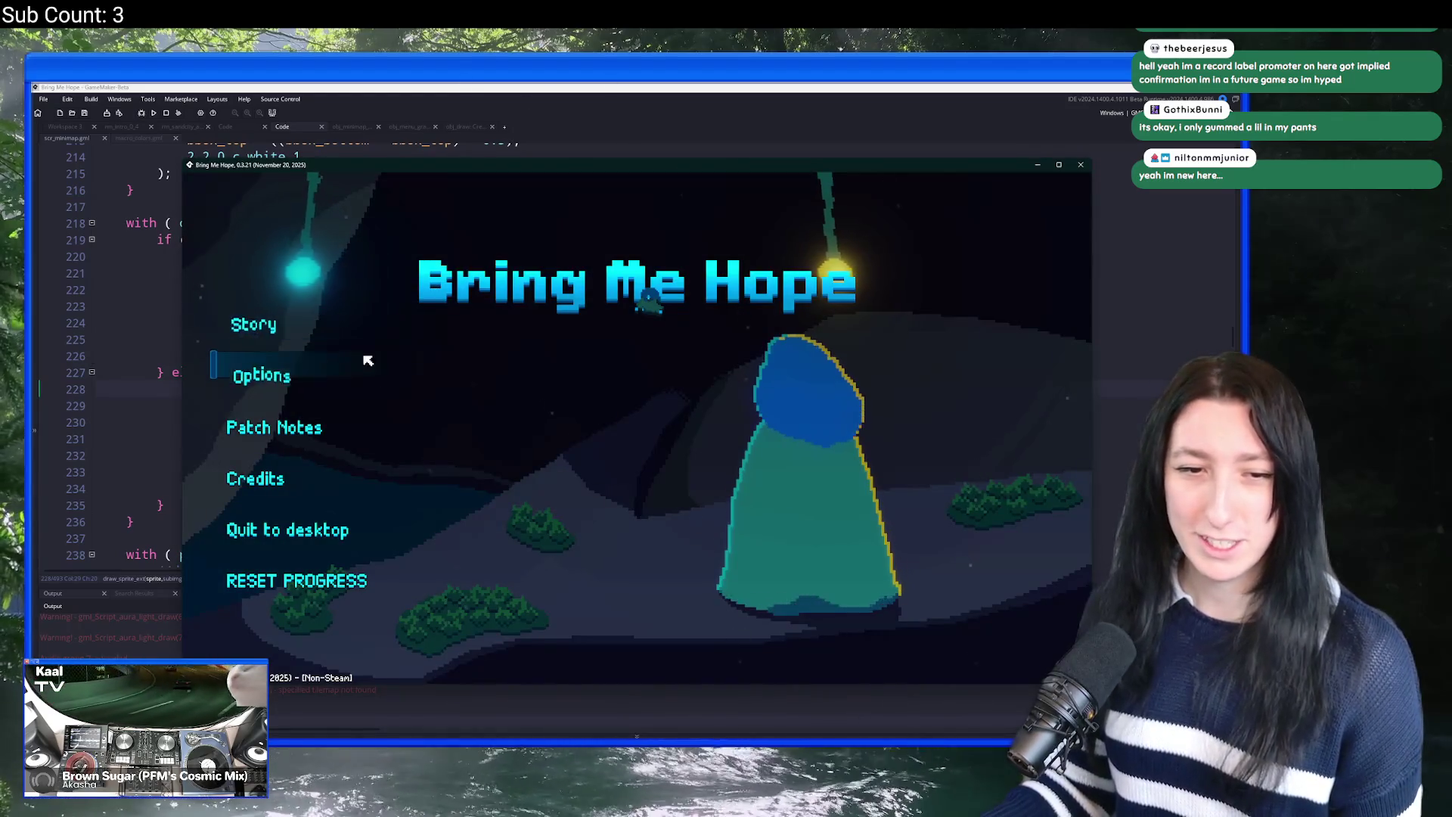
pyautogui.click(281, 327)
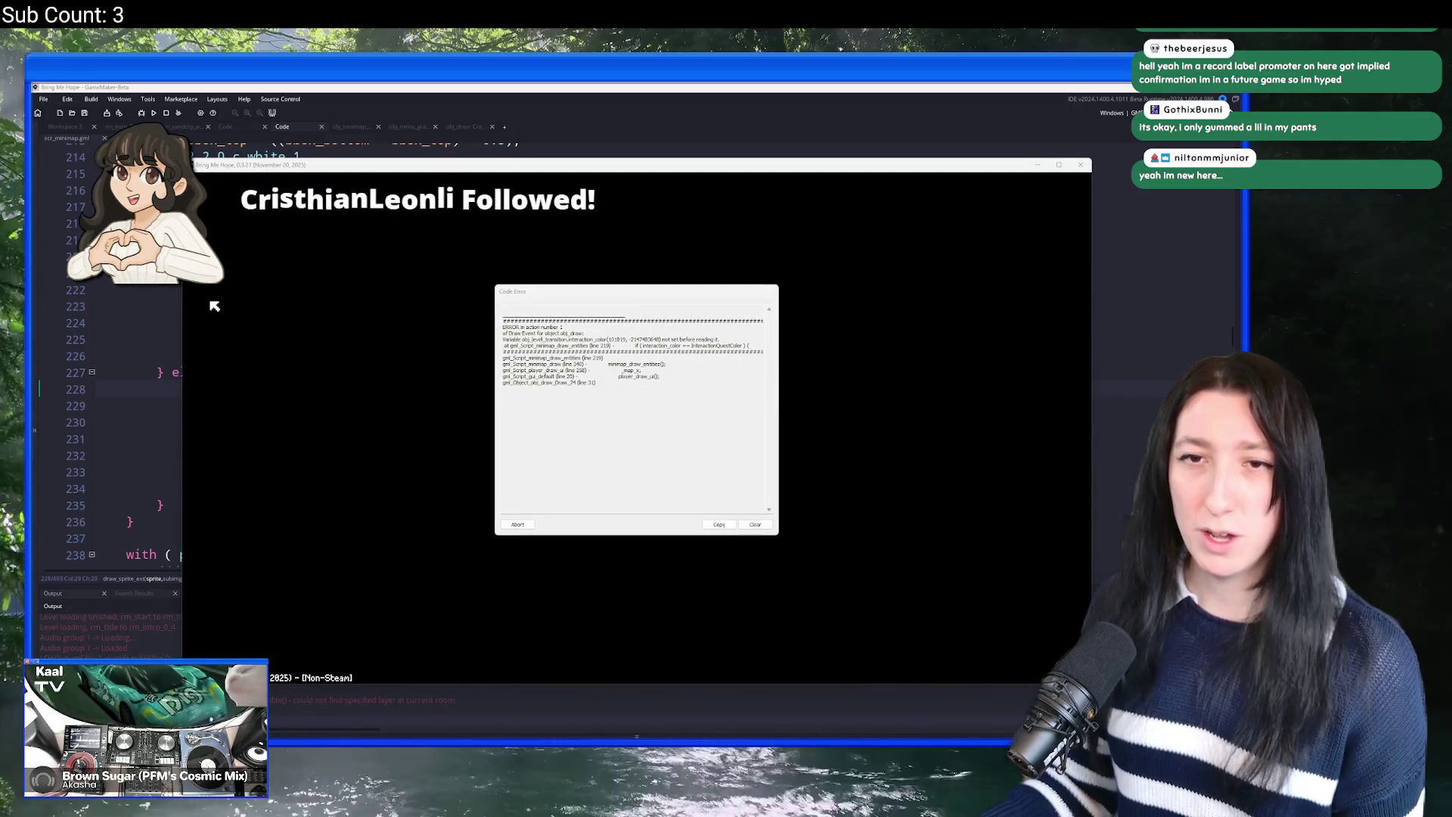
pyautogui.press('Escape')
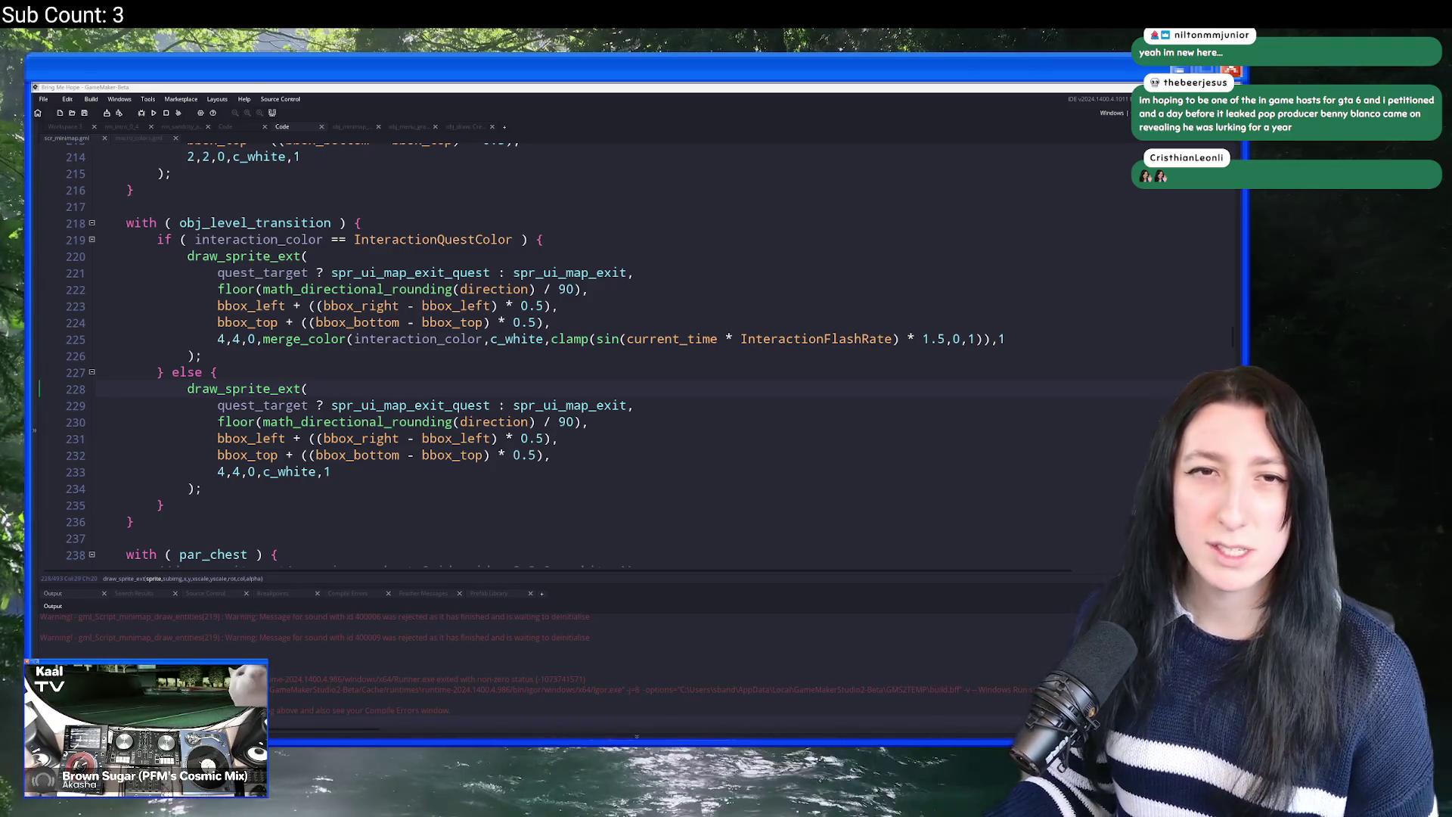
# Step: Search Google for 'beeny blany blanco', skim the results, and return to the minimap code
pyautogui.write('be')
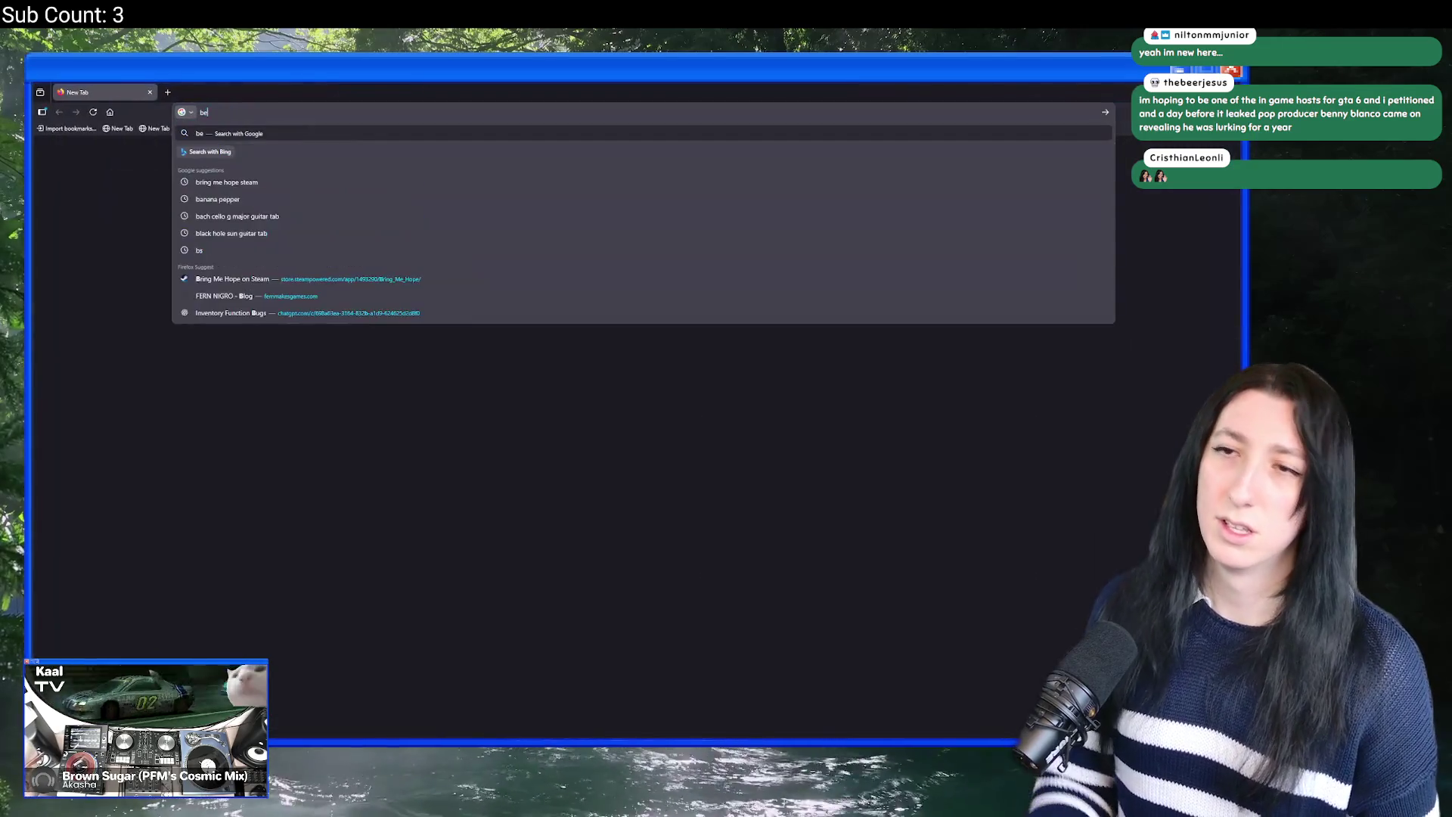
pyautogui.write('eny blany blanco')
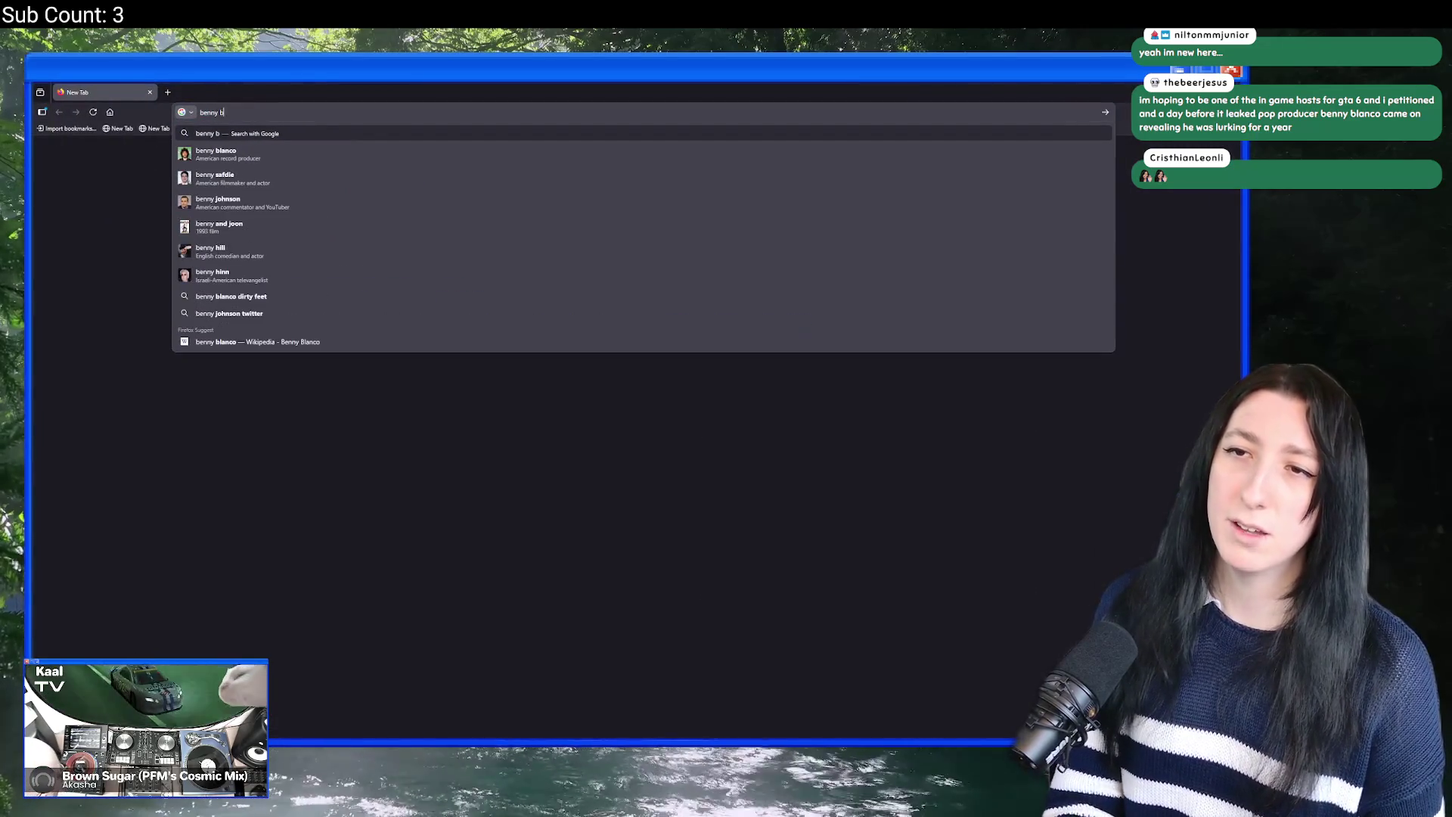
pyautogui.press('Return')
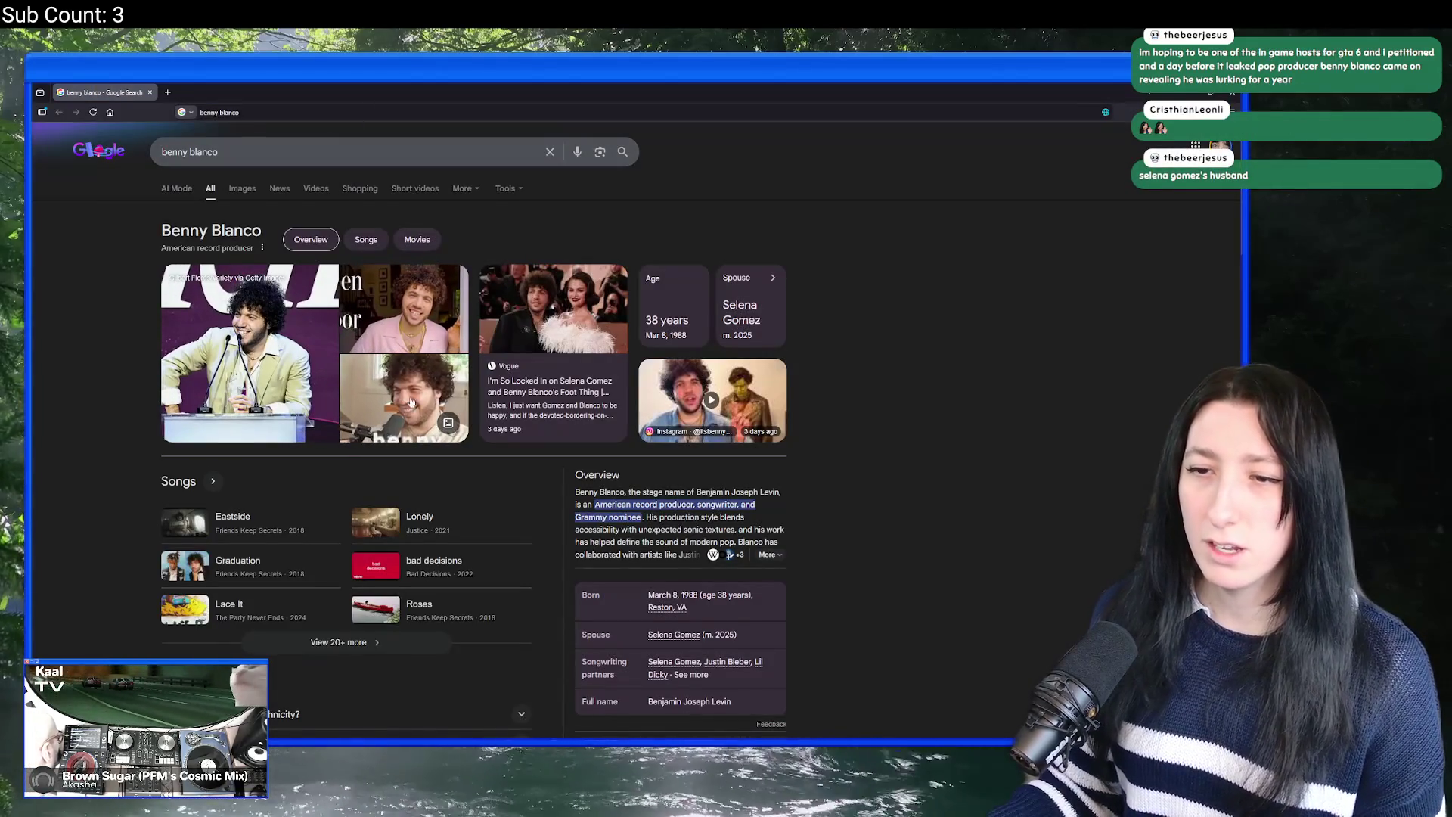
pyautogui.scroll(-5, 420, 367)
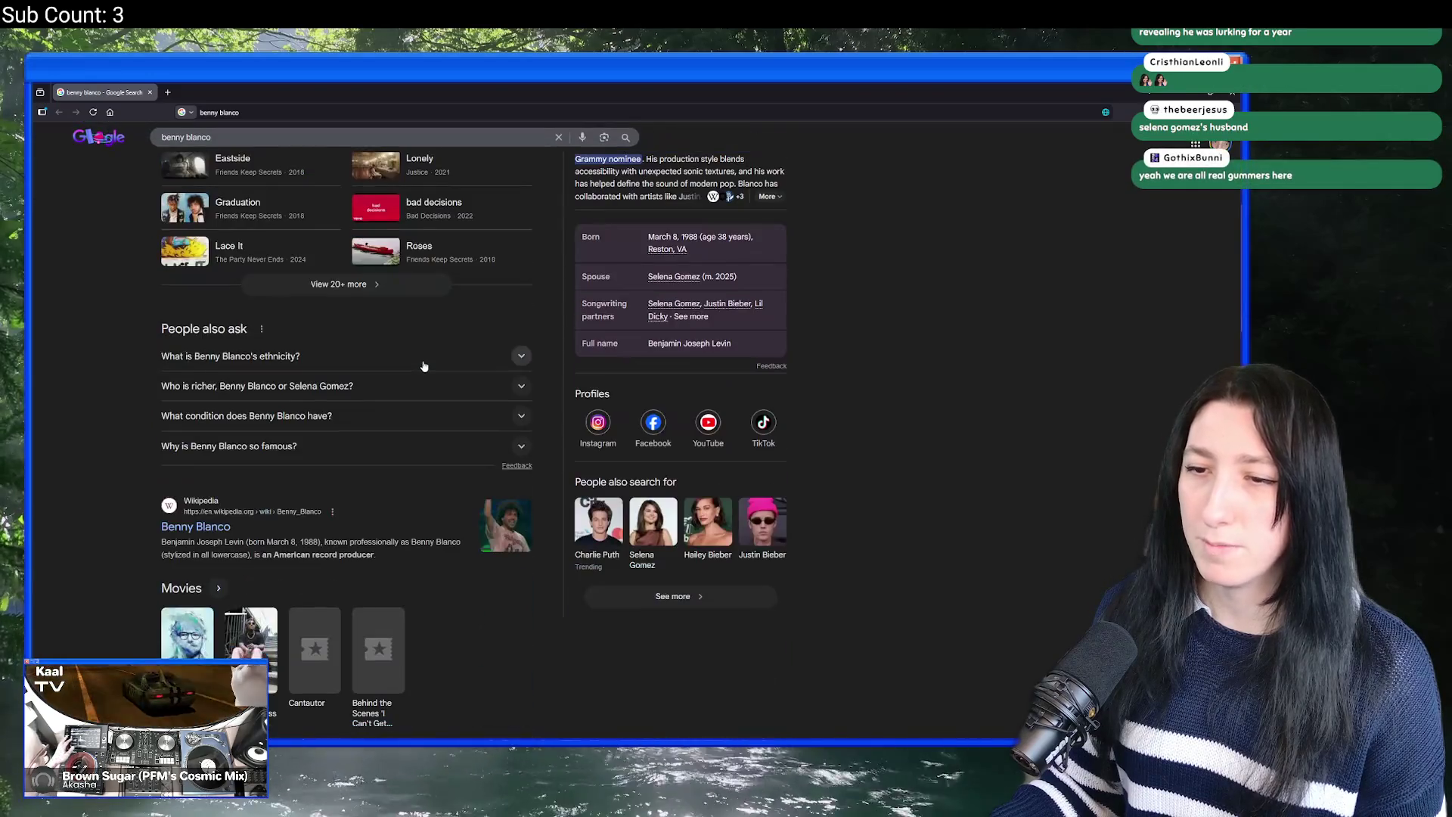
pyautogui.scroll(5, 388, 365)
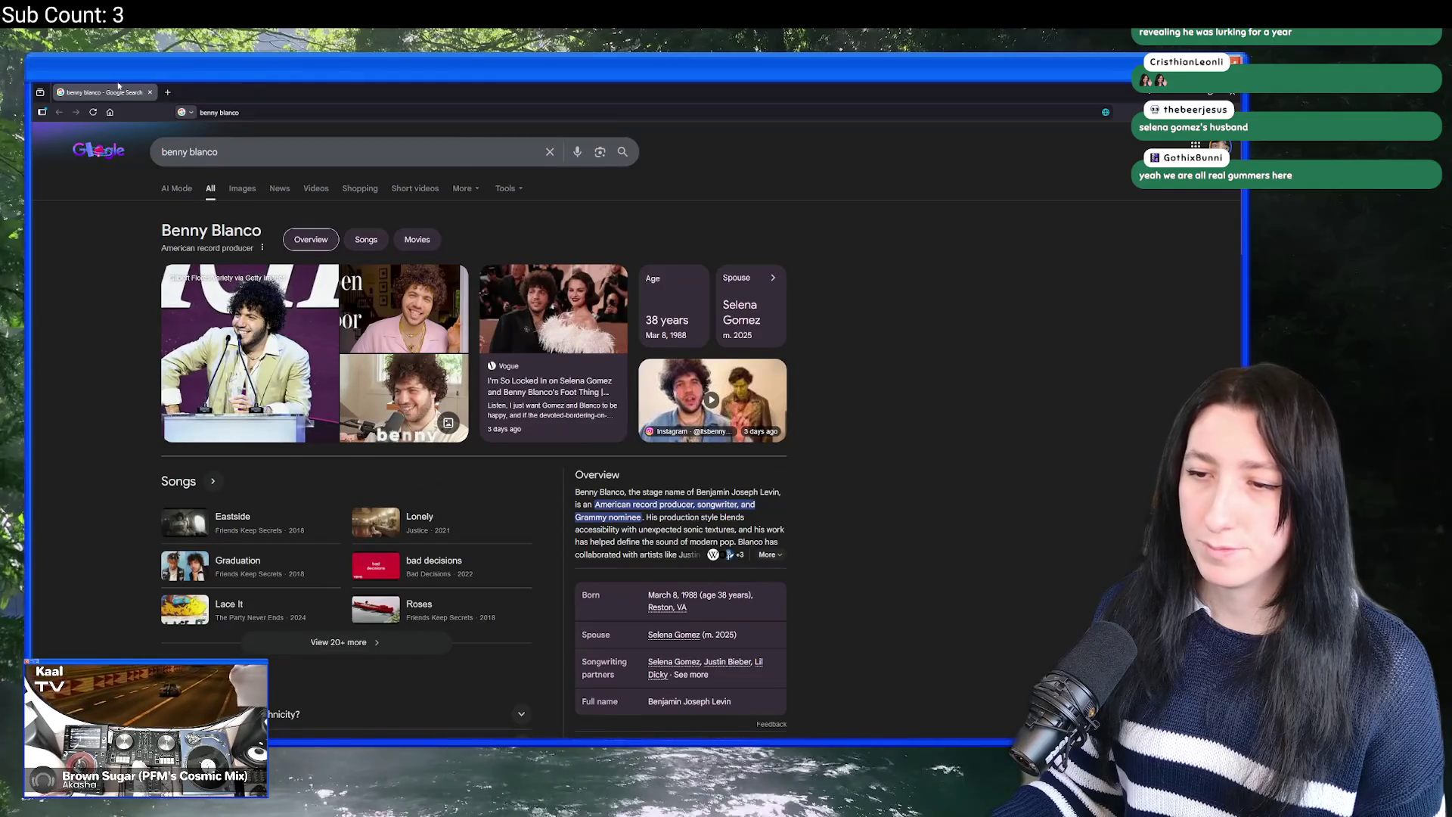
pyautogui.hotkey('alt', 'Tab')
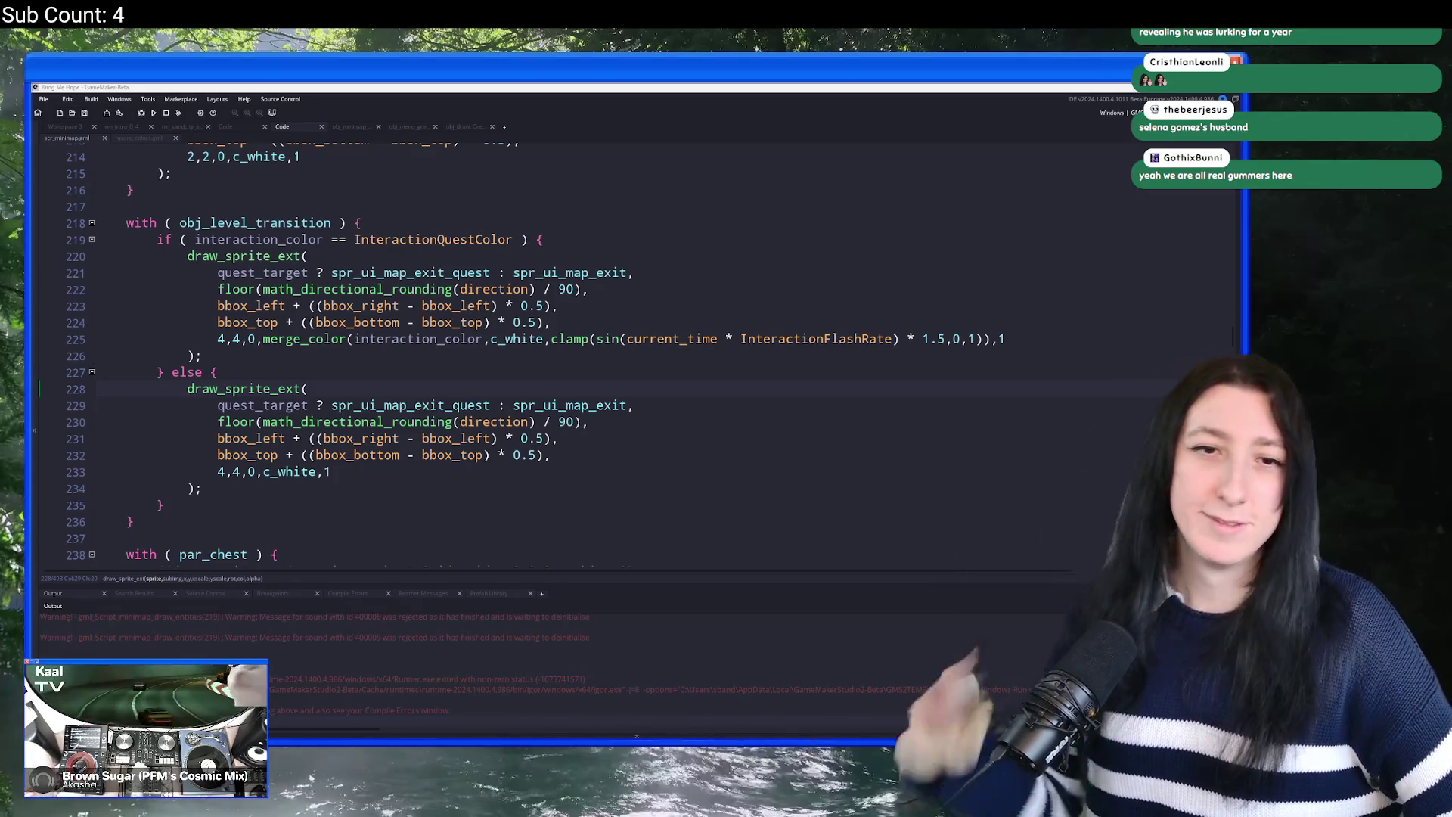
# Step: Strip the quest_target ternary from line 221 so it always uses spr_ui_map_exit
pyautogui.click(395, 365)
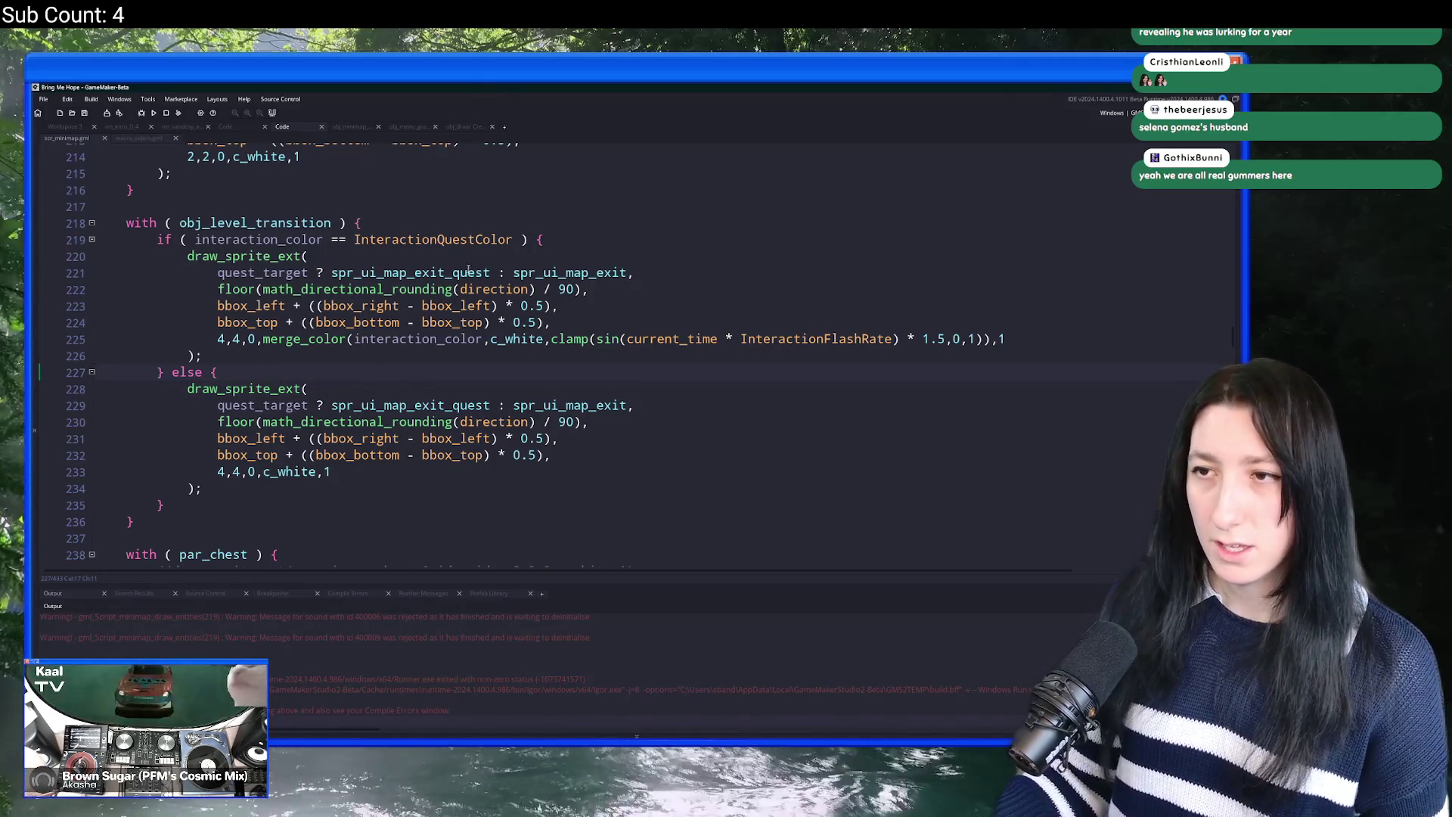
pyautogui.moveTo(545, 268)
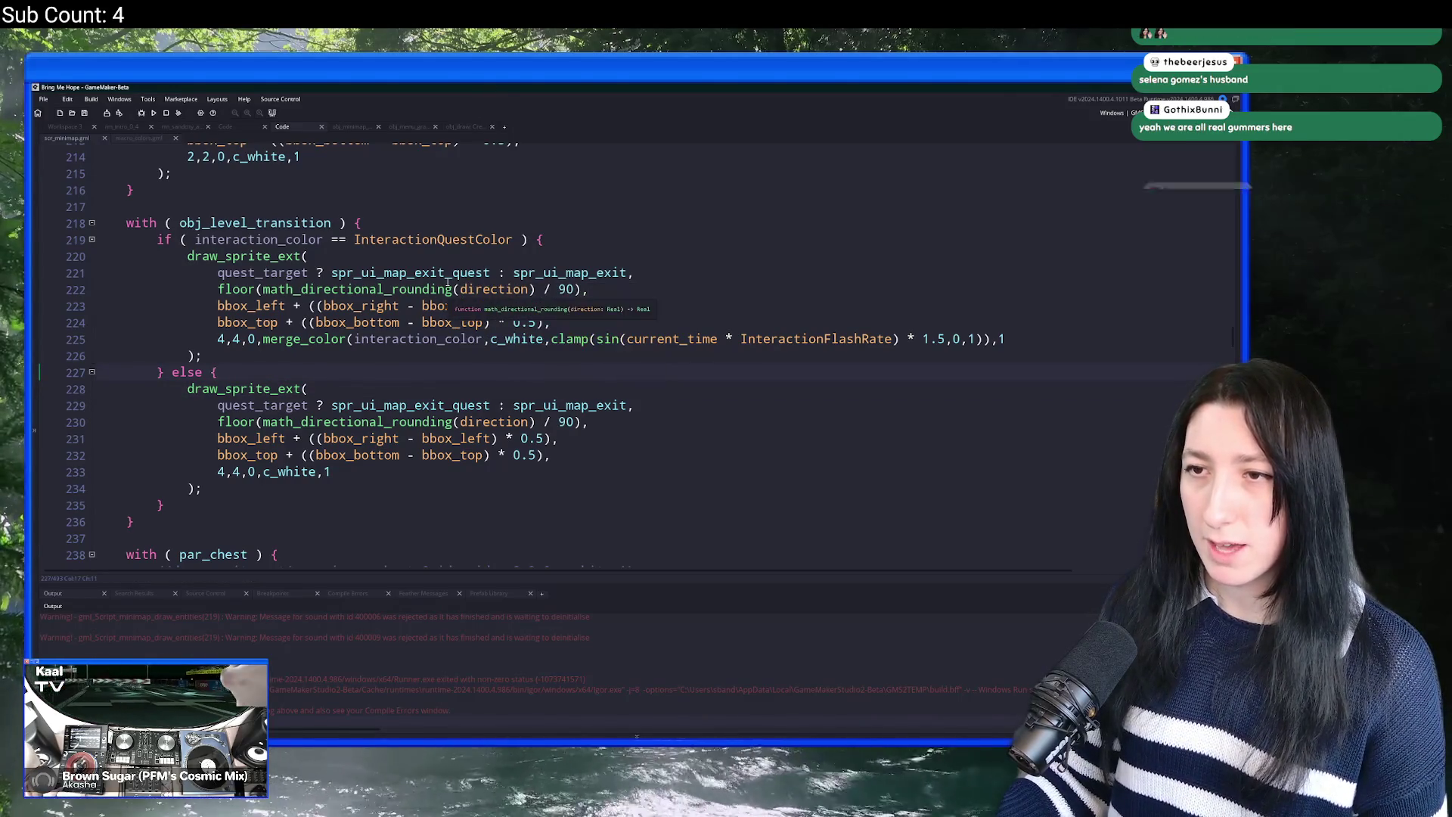
pyautogui.moveTo(443, 274)
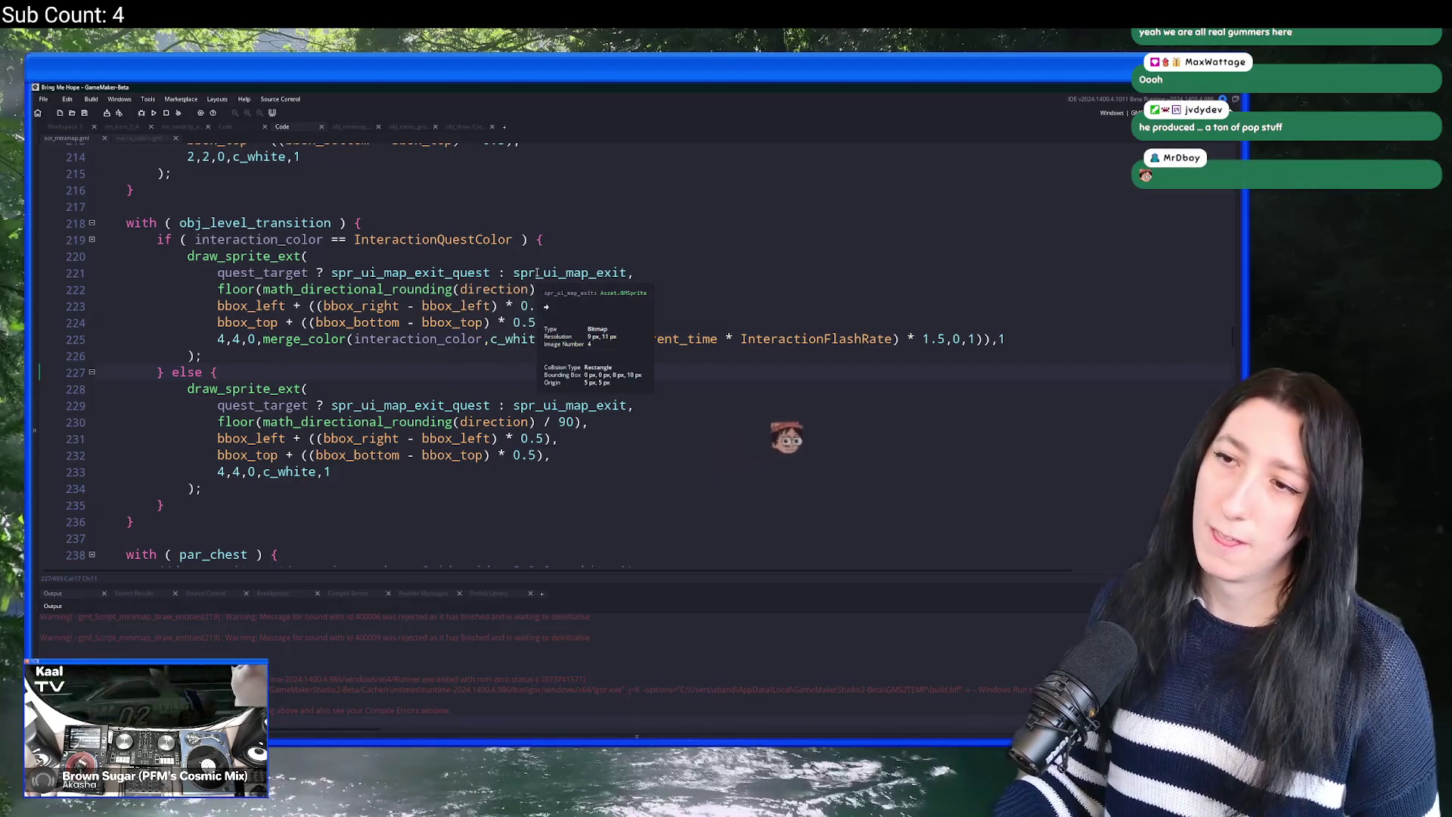
pyautogui.click(622, 275)
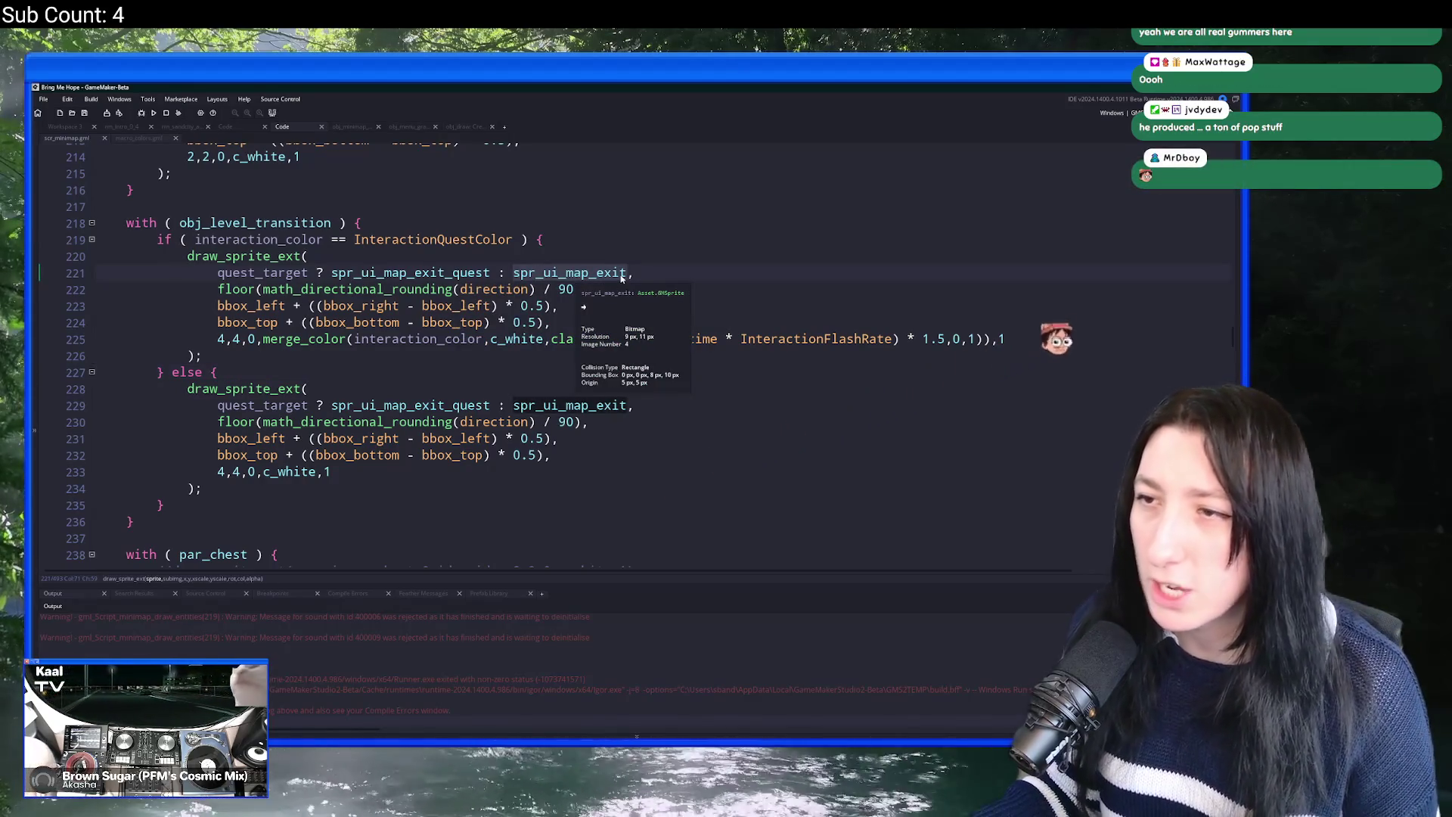
pyautogui.click(475, 275)
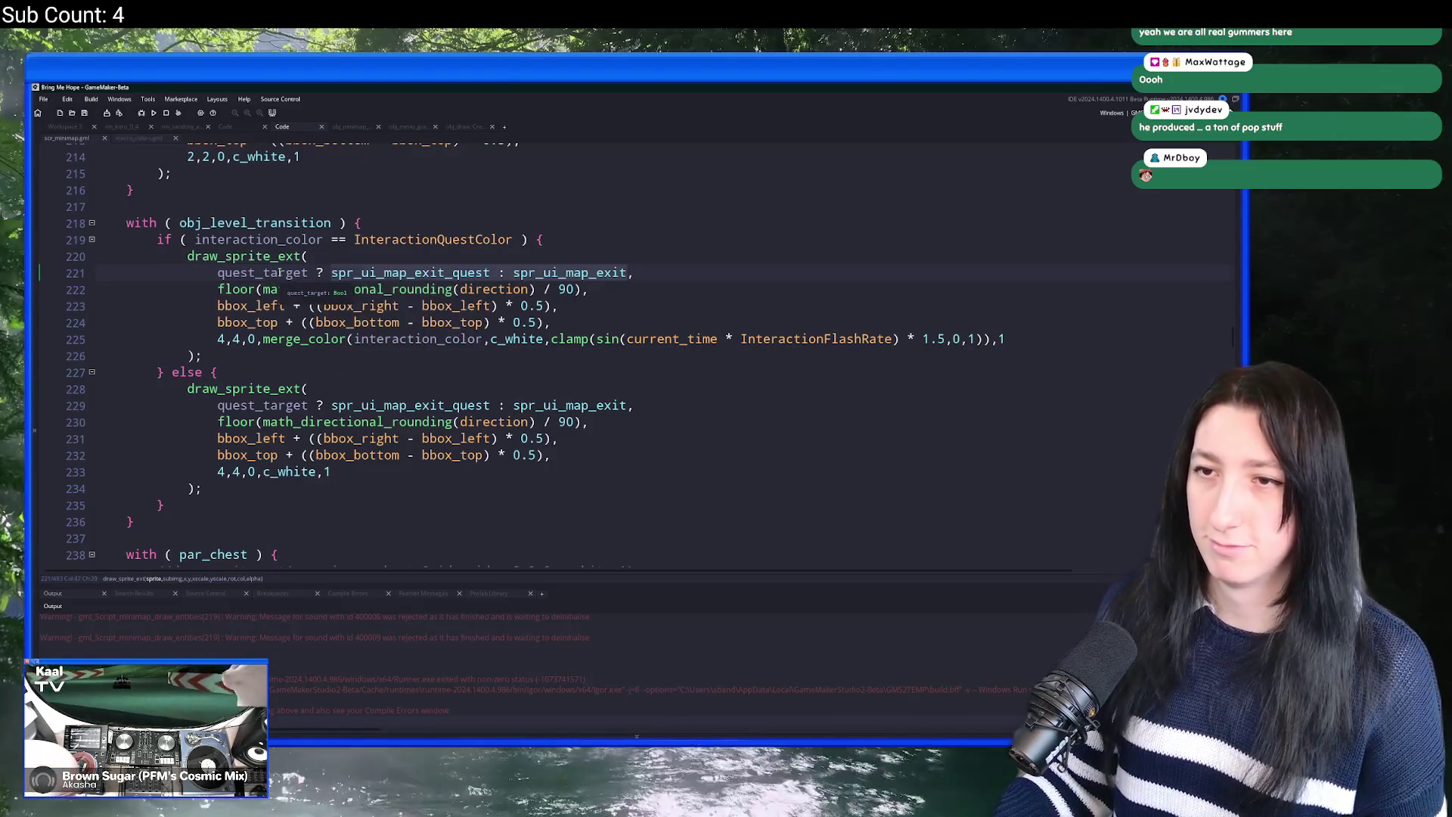
pyautogui.press('BackSpace')
pyautogui.click(308, 273)
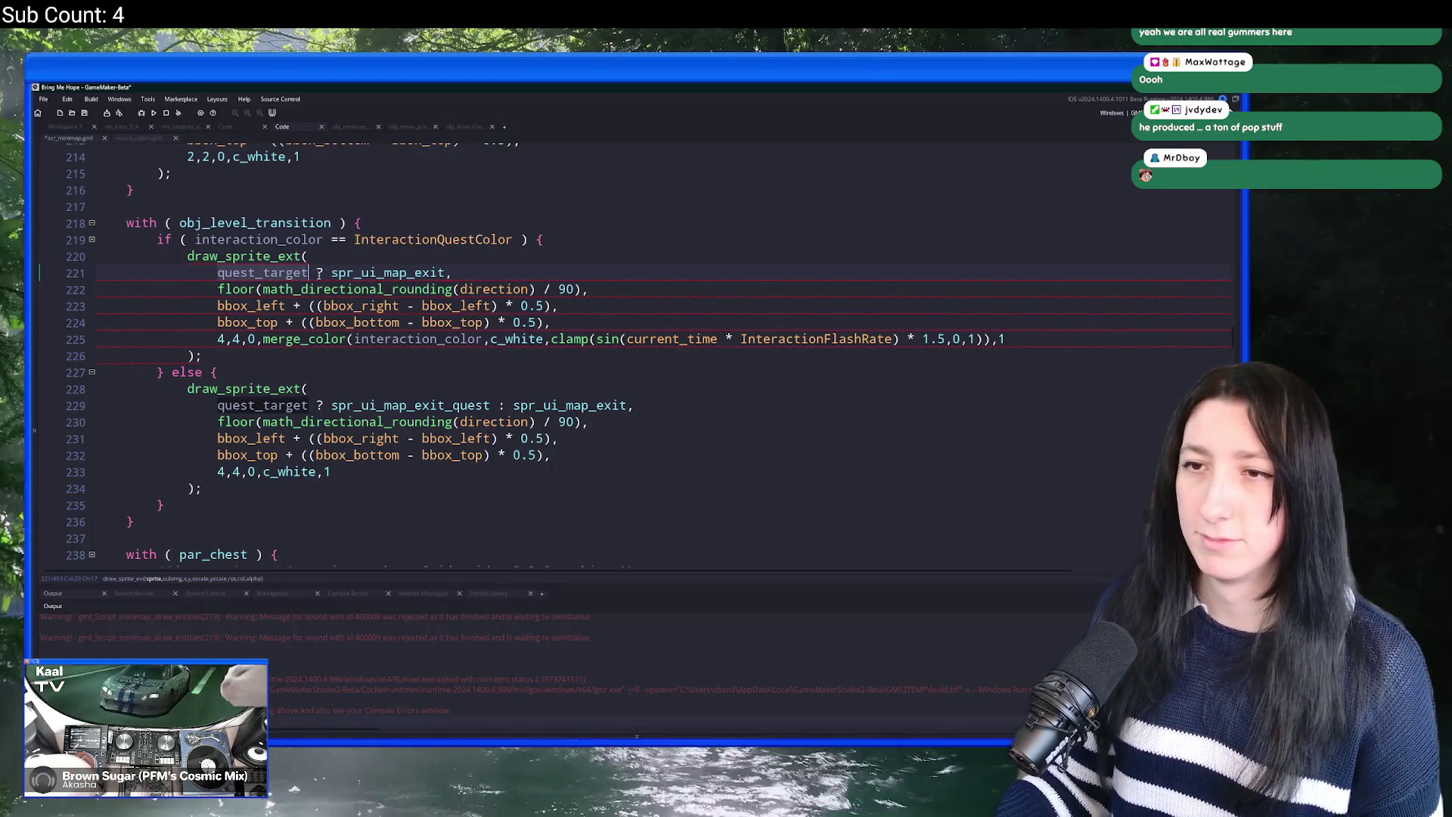
pyautogui.moveTo(356, 275)
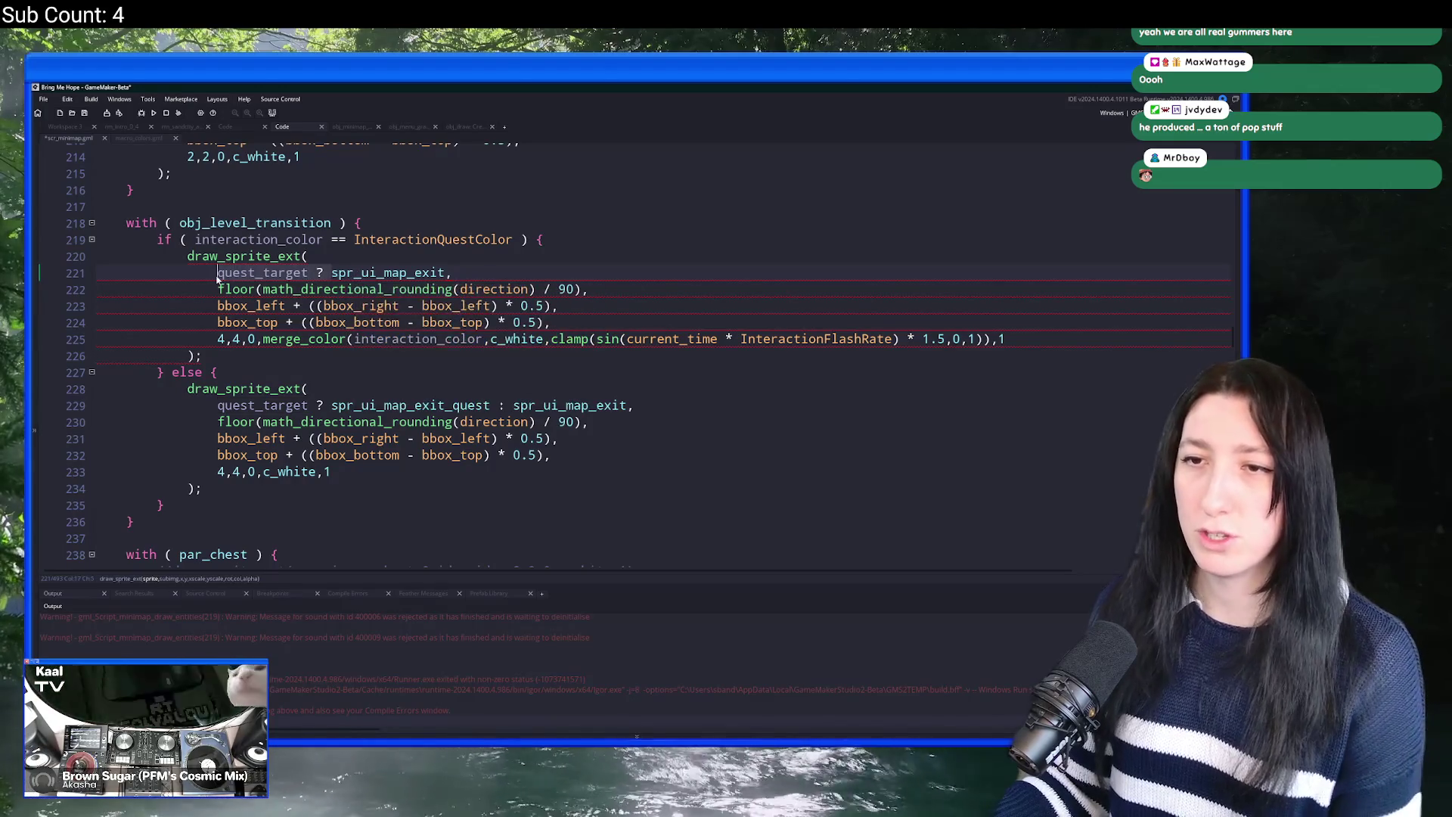
pyautogui.hotkey('ctrl', 'BackSpace')
pyautogui.press('Delete')
pyautogui.press('Delete')
pyautogui.press('Delete')
# Step: Remove the same ternary from line 229 and change line 219's condition to if (quest_target)
pyautogui.hotkey('ctrl', 'BackSpace')
pyautogui.press('Delete')
pyautogui.press('Delete')
pyautogui.click(483, 405)
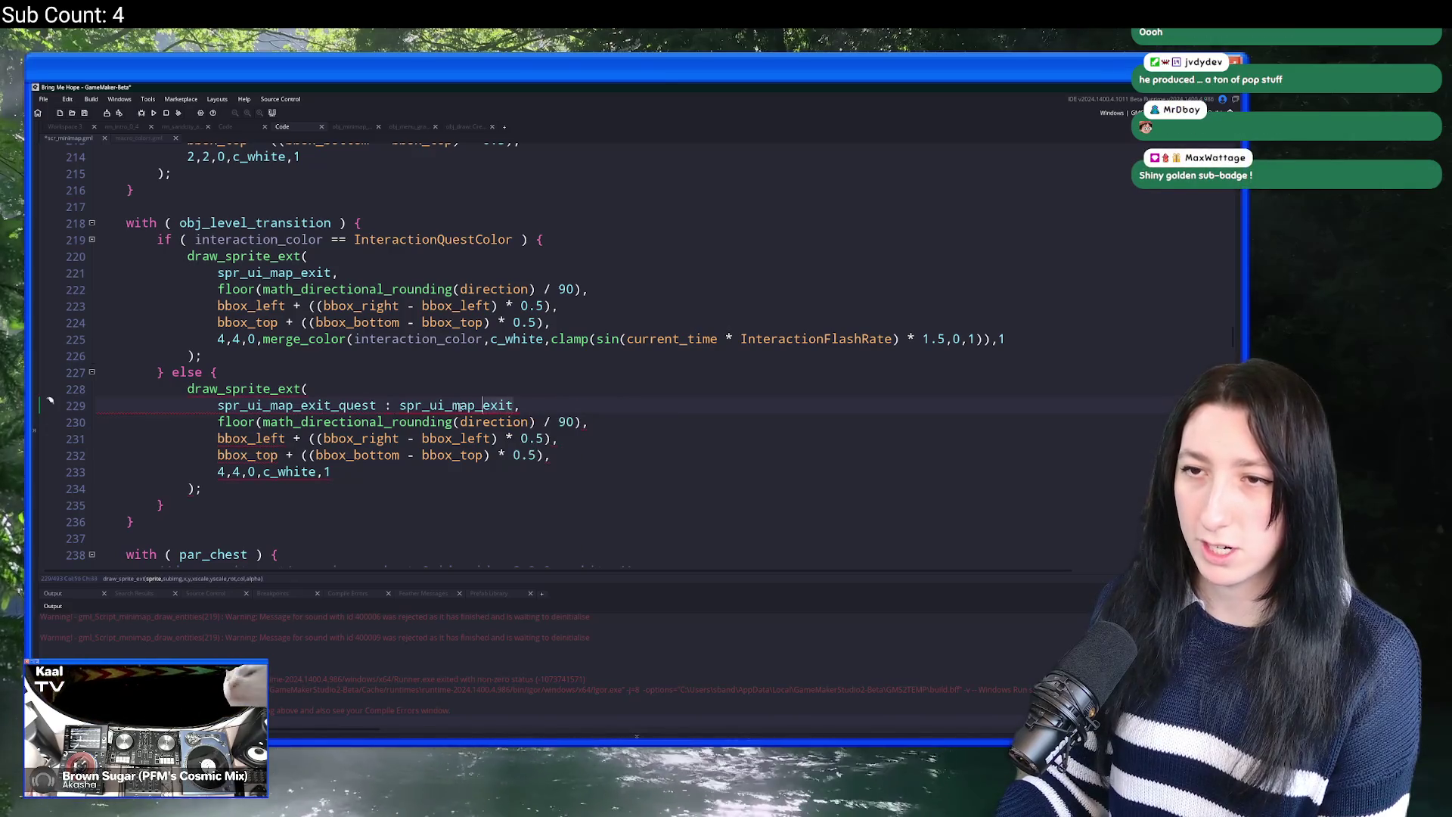
pyautogui.click(240, 406)
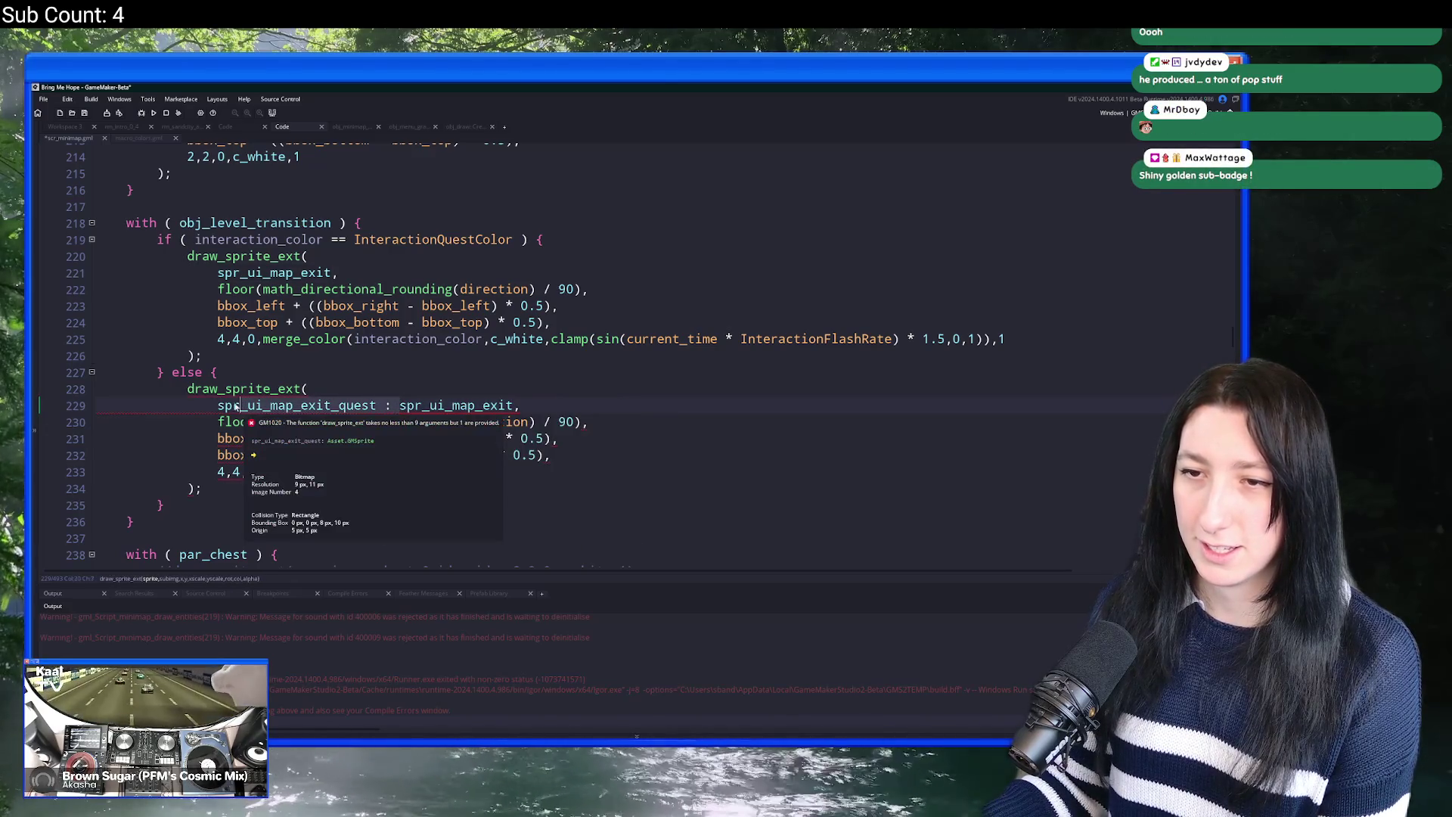
pyautogui.press('Home')
pyautogui.hotkey('ctrl', 'Delete')
pyautogui.hotkey('ctrl', 'Delete')
pyautogui.hotkey('ctrl', 'Delete')
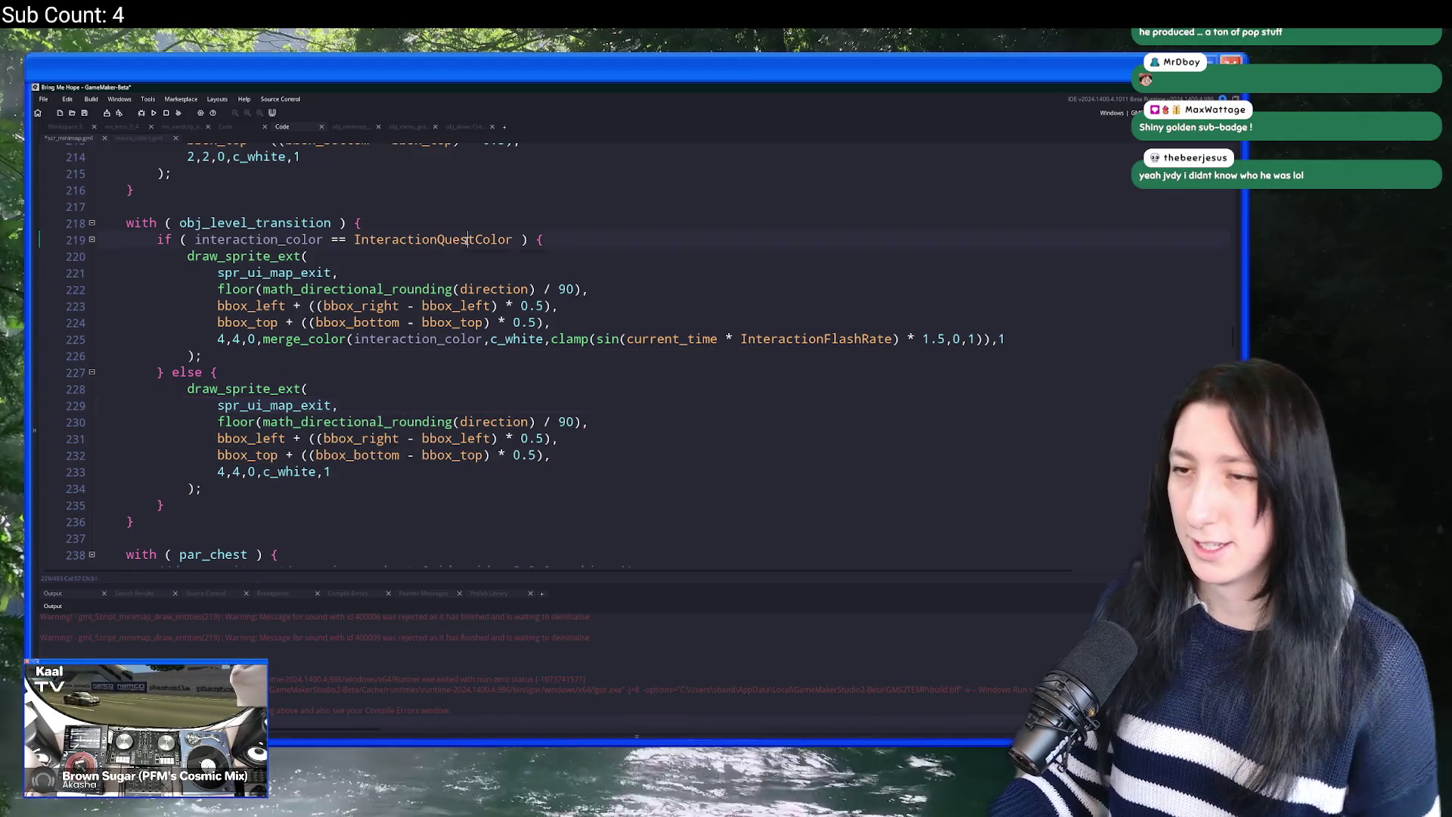
pyautogui.moveTo(517, 239); pyautogui.dragTo(195, 239)
pyautogui.write('quest_target')
pyautogui.click(456, 266)
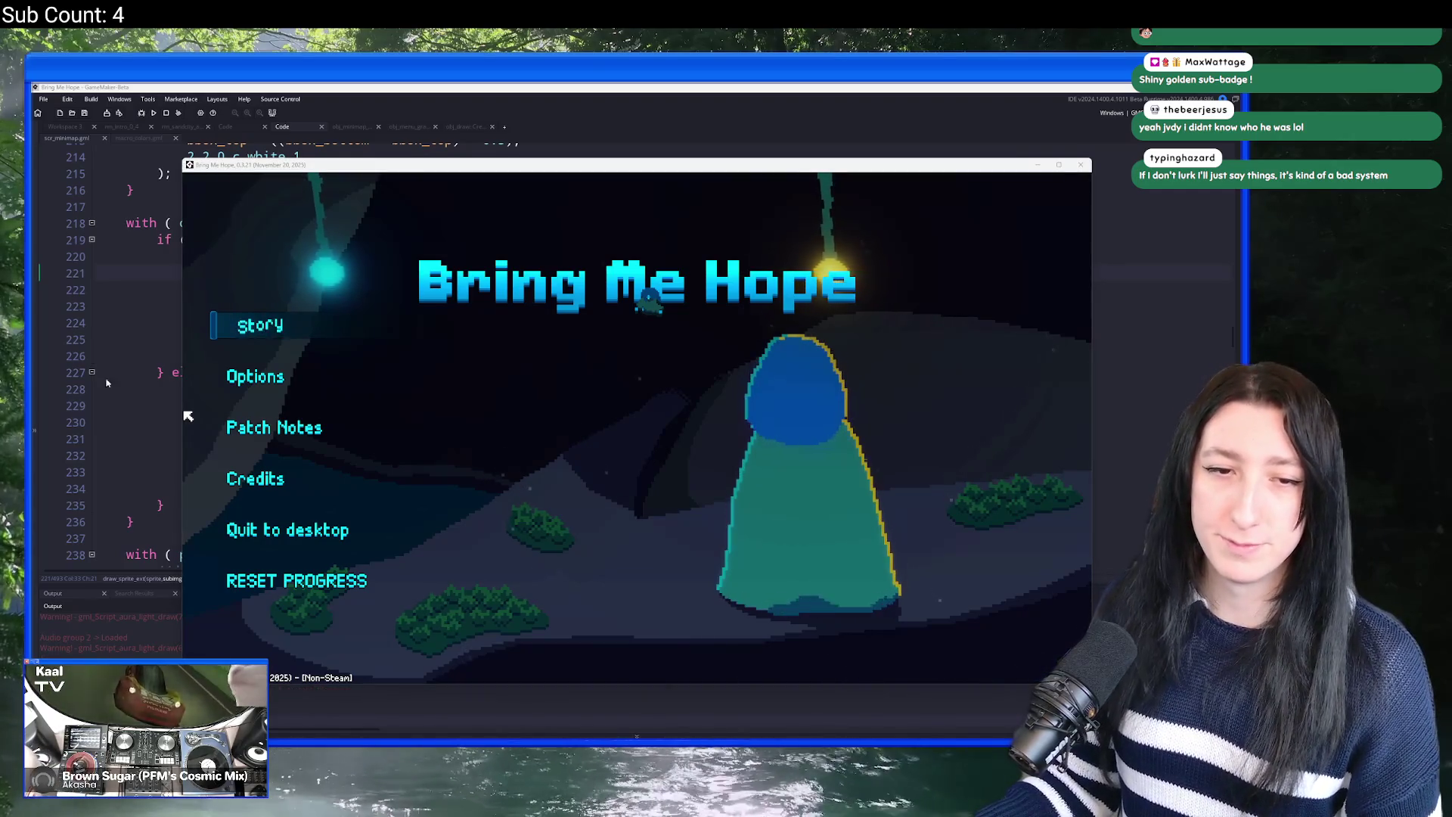
# Step: Start Story in the rebuilt game and abort on the interaction_color code error
pyautogui.click(276, 337)
pyautogui.click(237, 317)
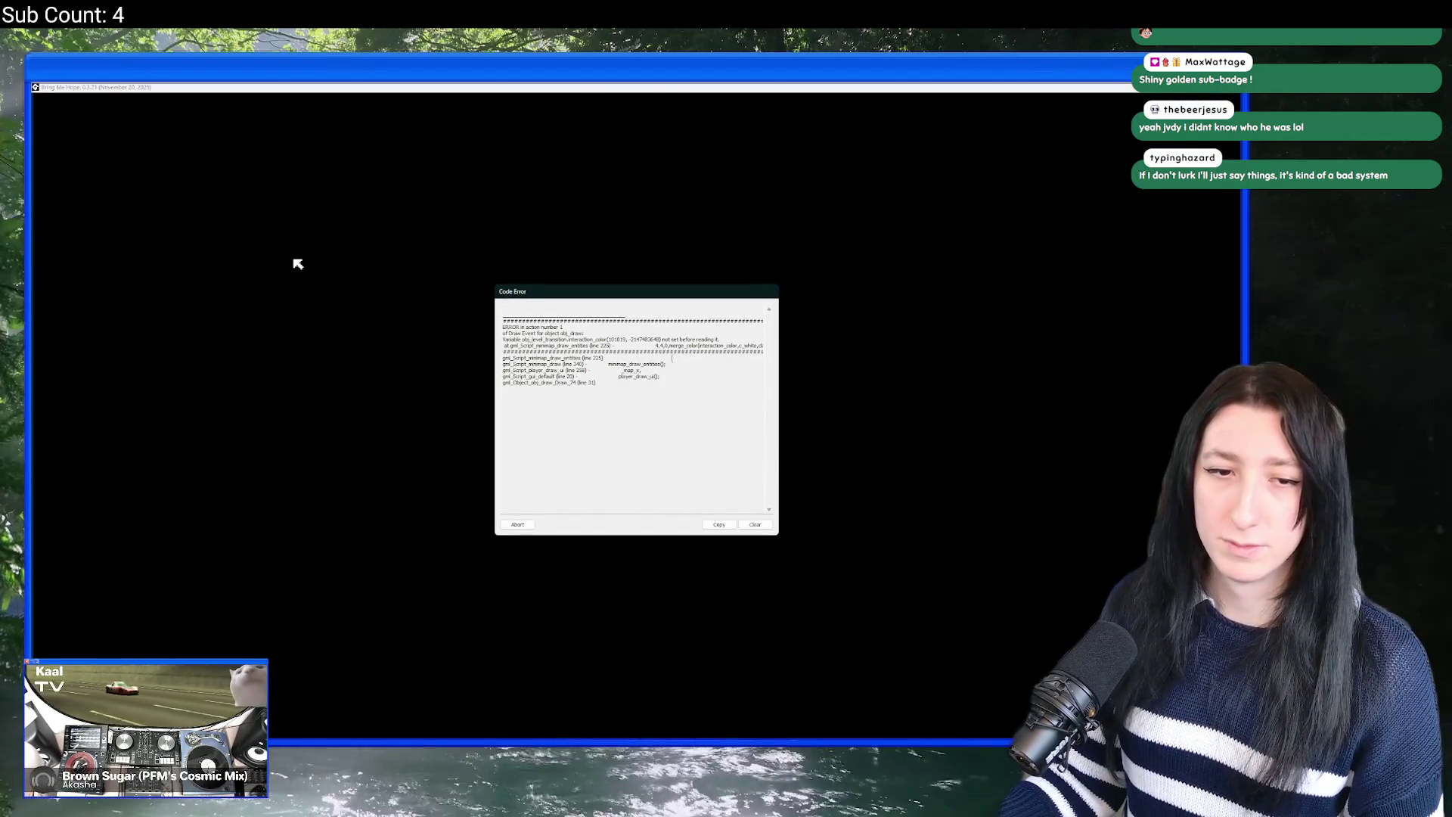
pyautogui.click(527, 525)
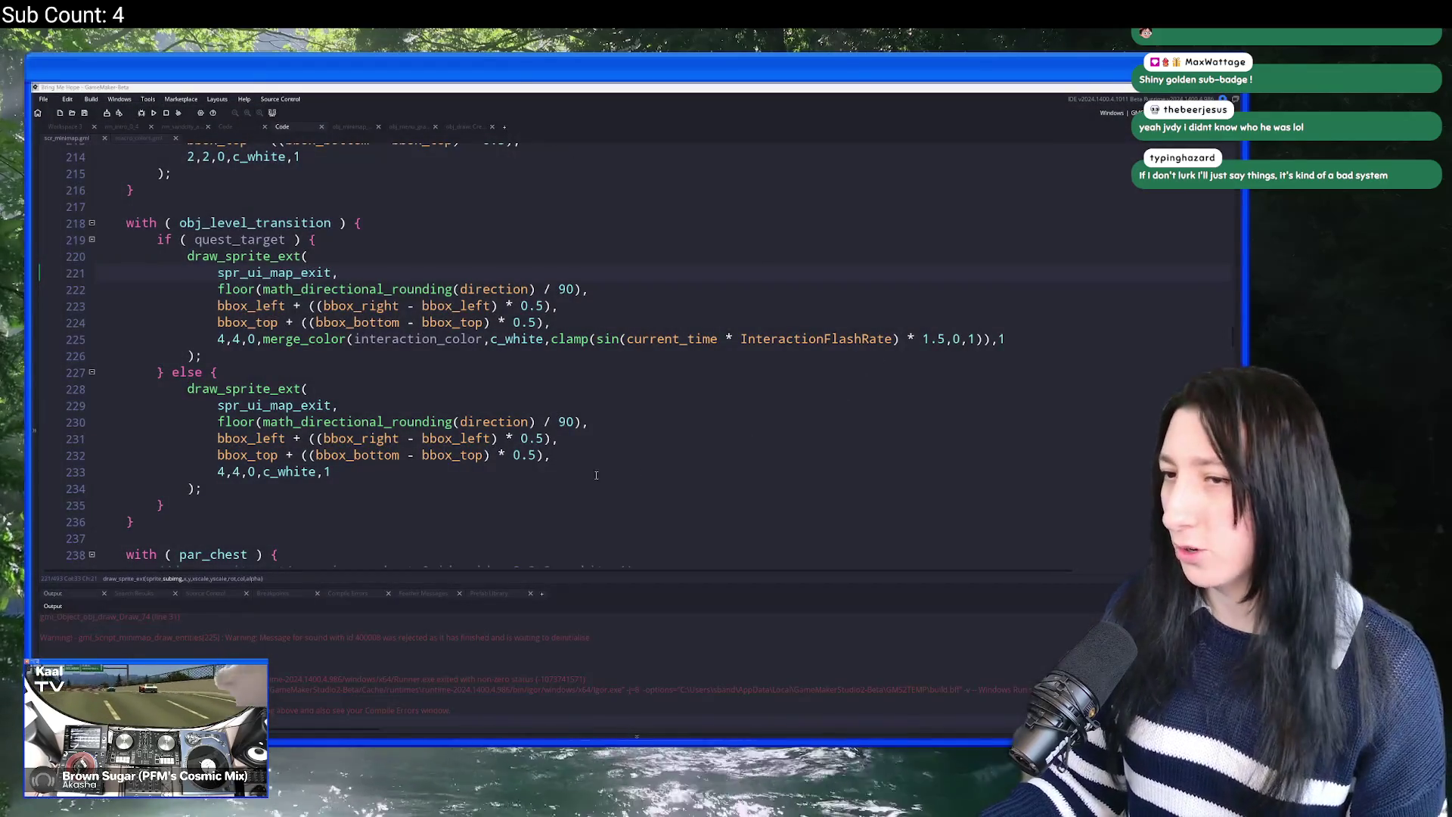
# Step: Replace interaction_color on line 225 with InteractionQuestColor and rerun the game with F5
pyautogui.doubleClick(447, 336)
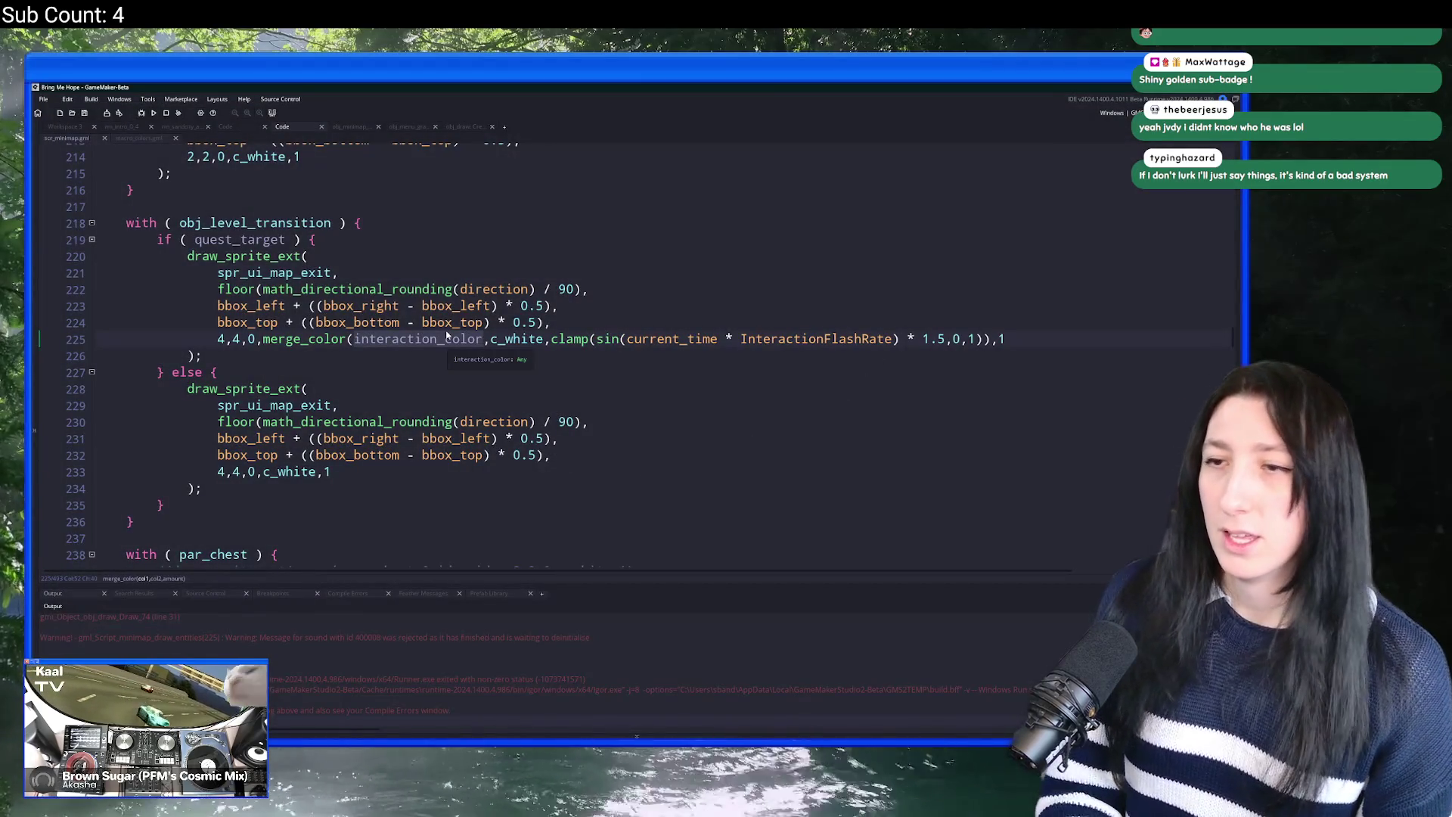
pyautogui.write('InteractionQ')
pyautogui.press('Return')
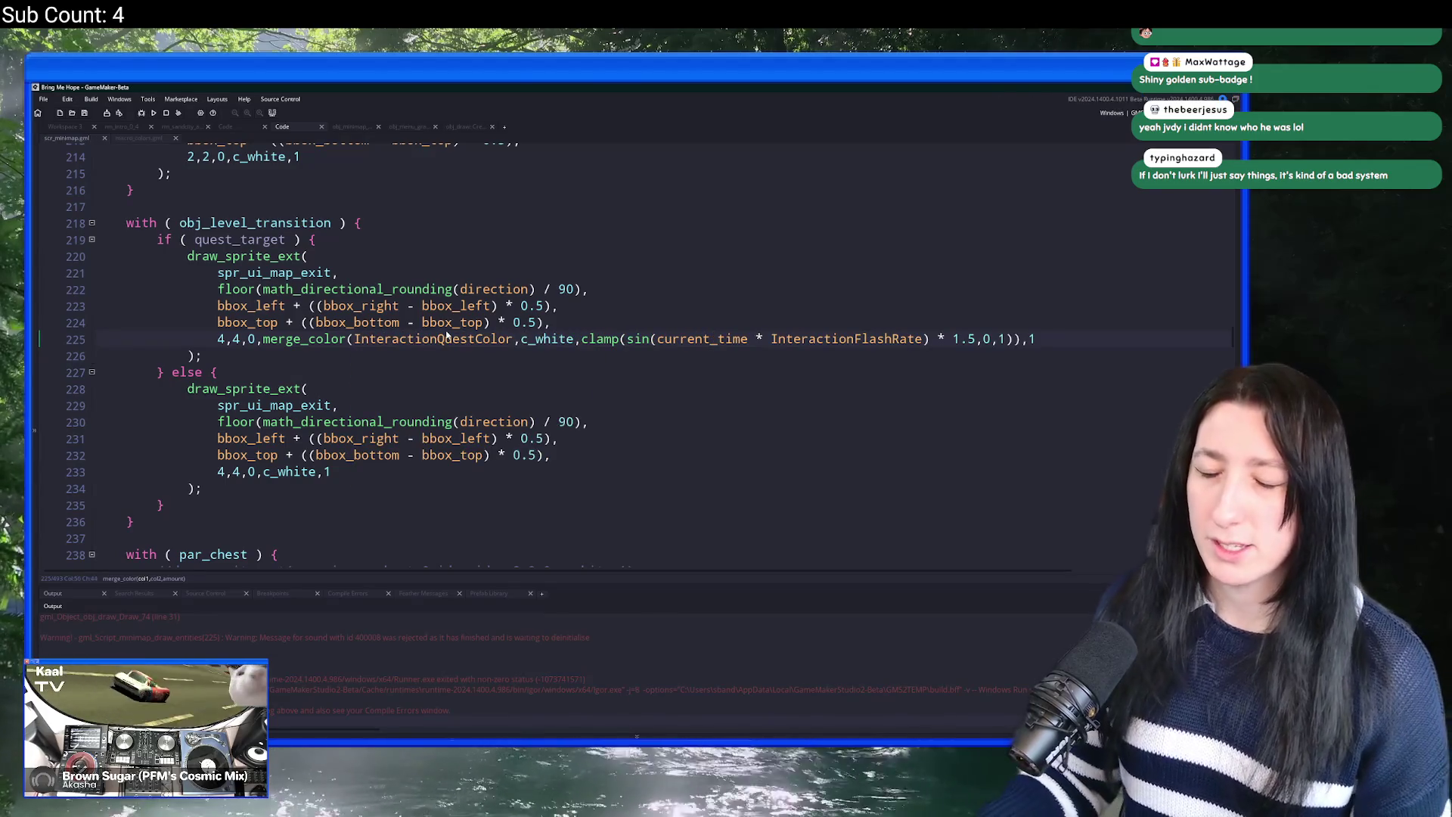
pyautogui.press('F5')
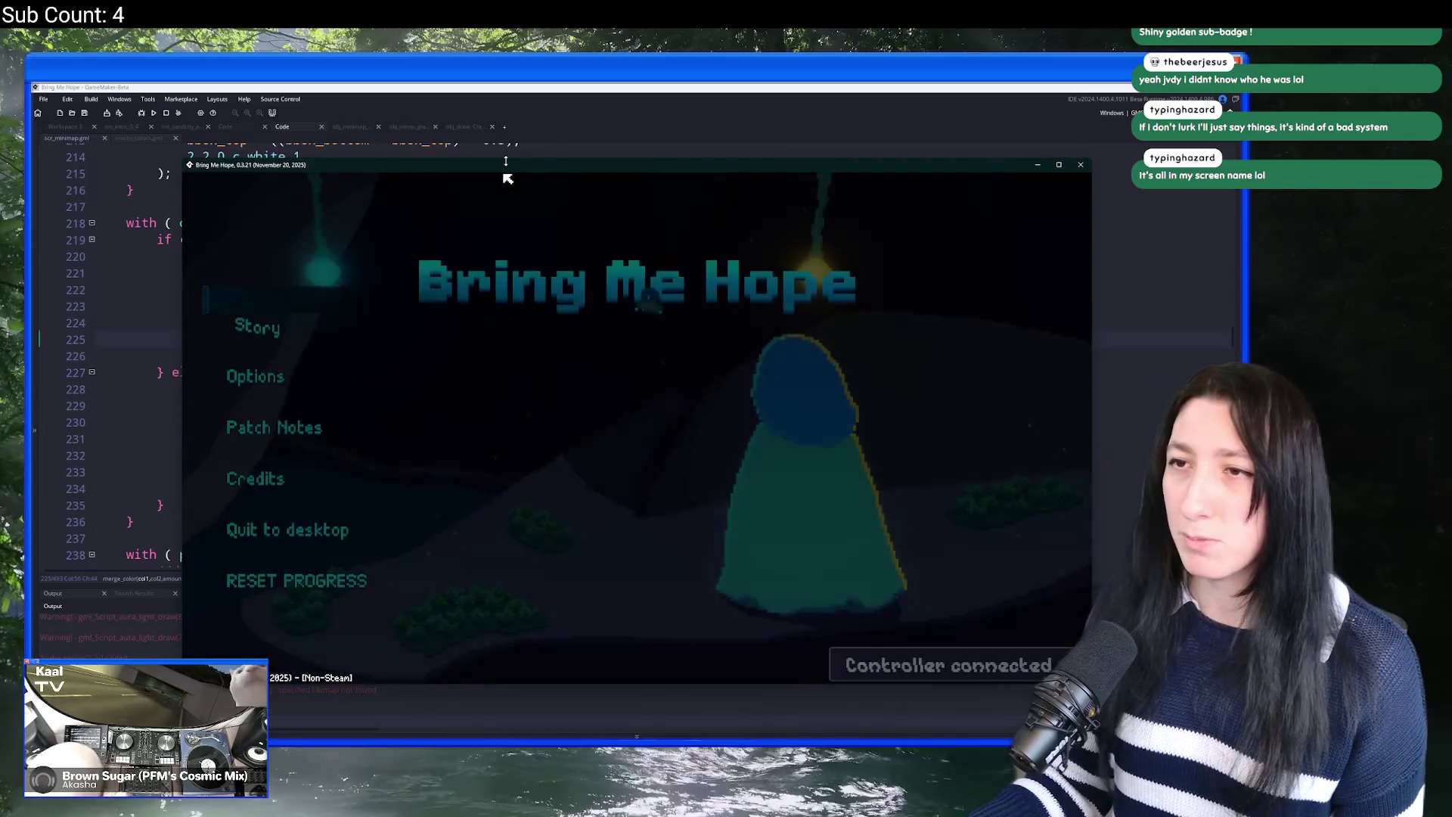
# Step: Maximize the game window, start Story mode and walk around past the arch to the pillar
pyautogui.moveTo(505, 164); pyautogui.dragTo(594, 34)
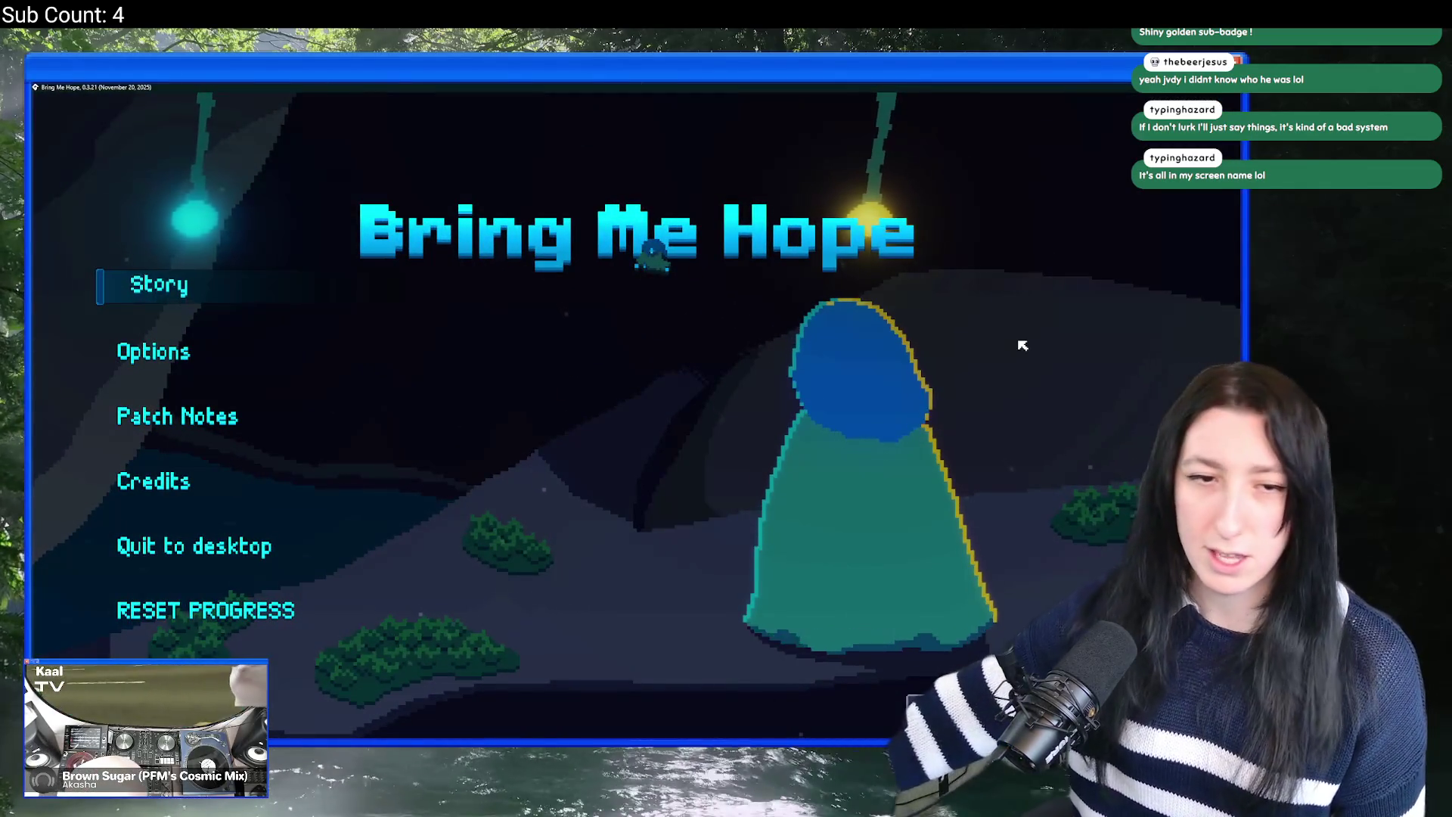
pyautogui.click(168, 291)
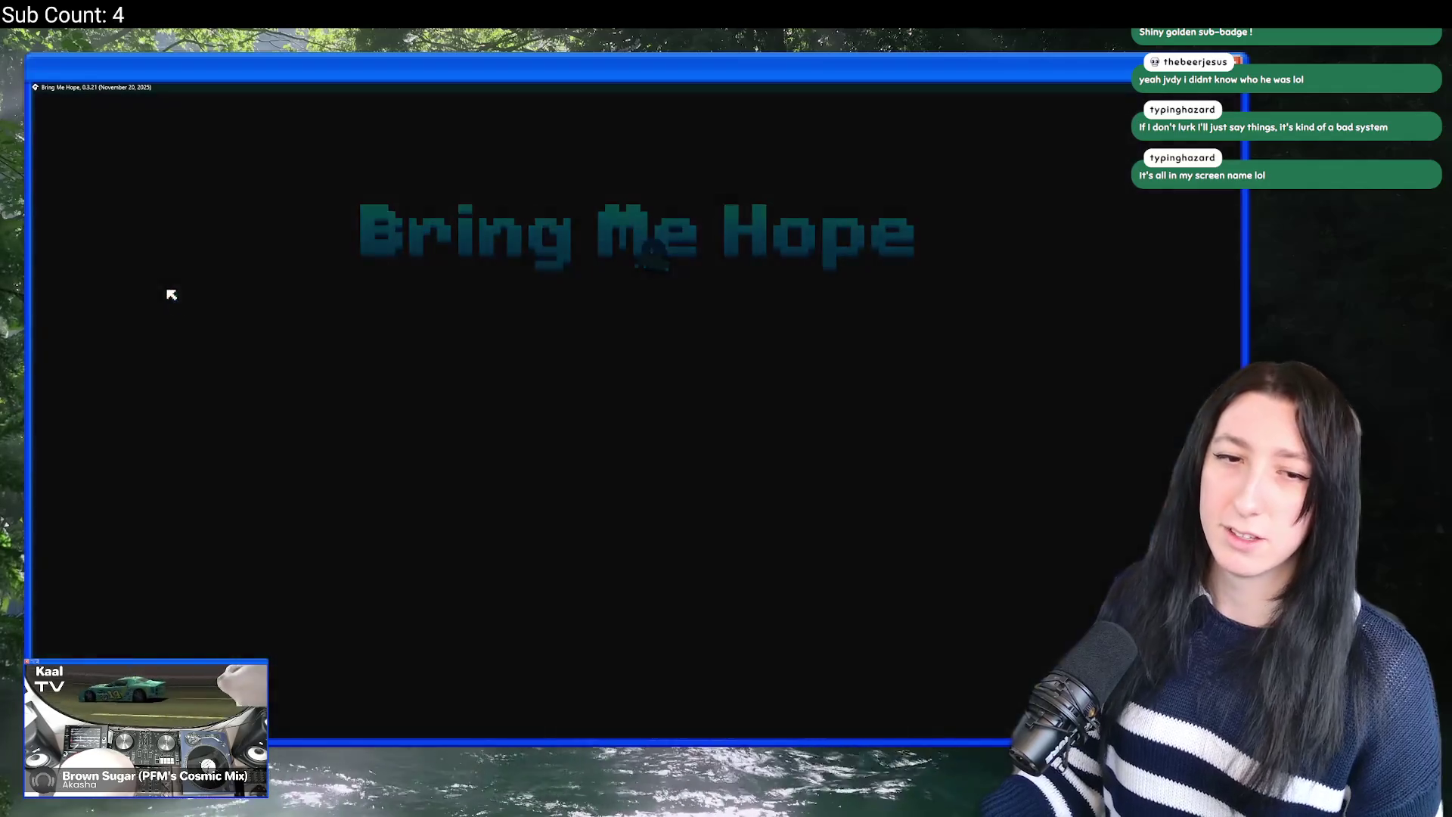
pyautogui.press('w')
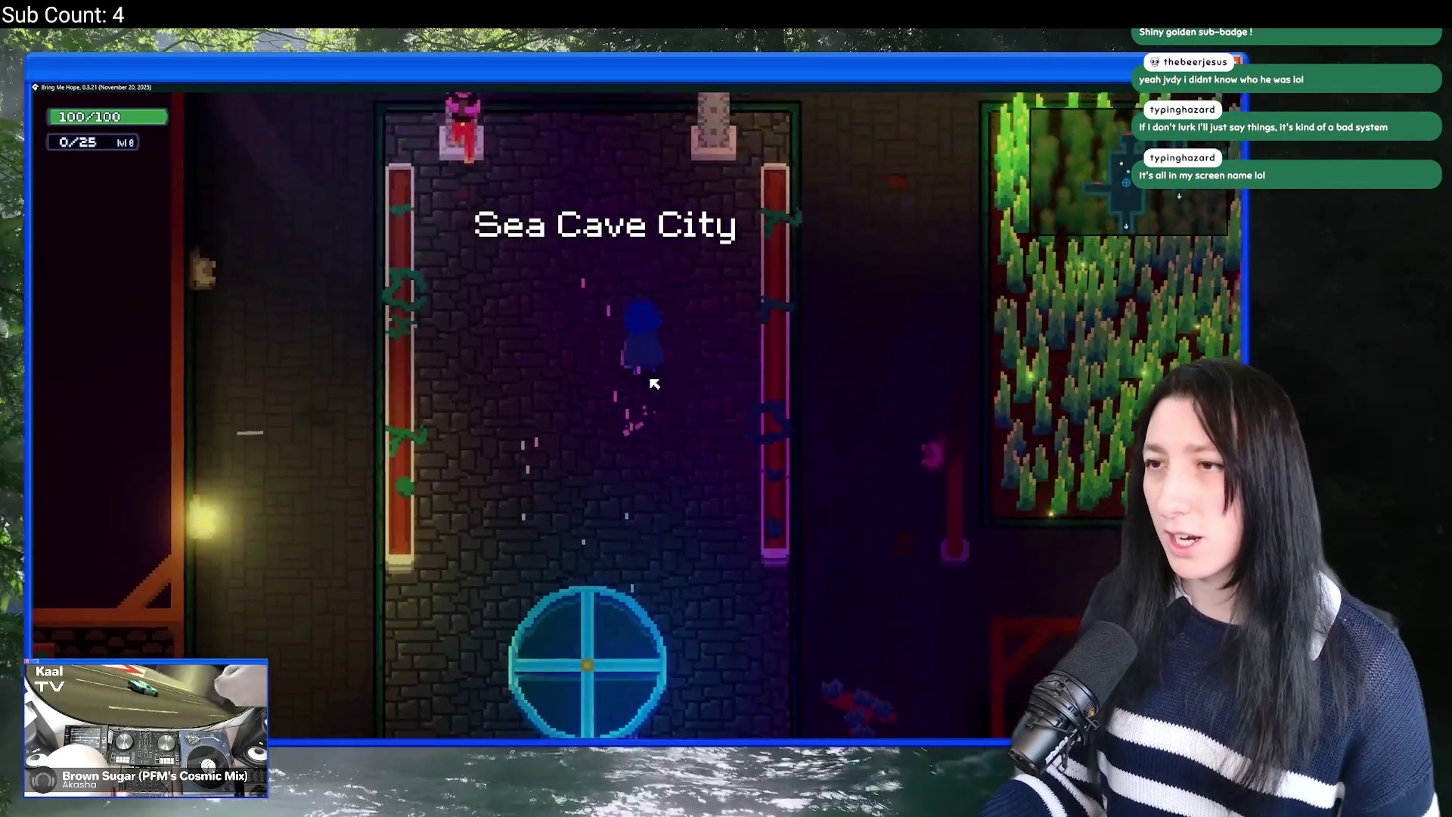
pyautogui.press('d')
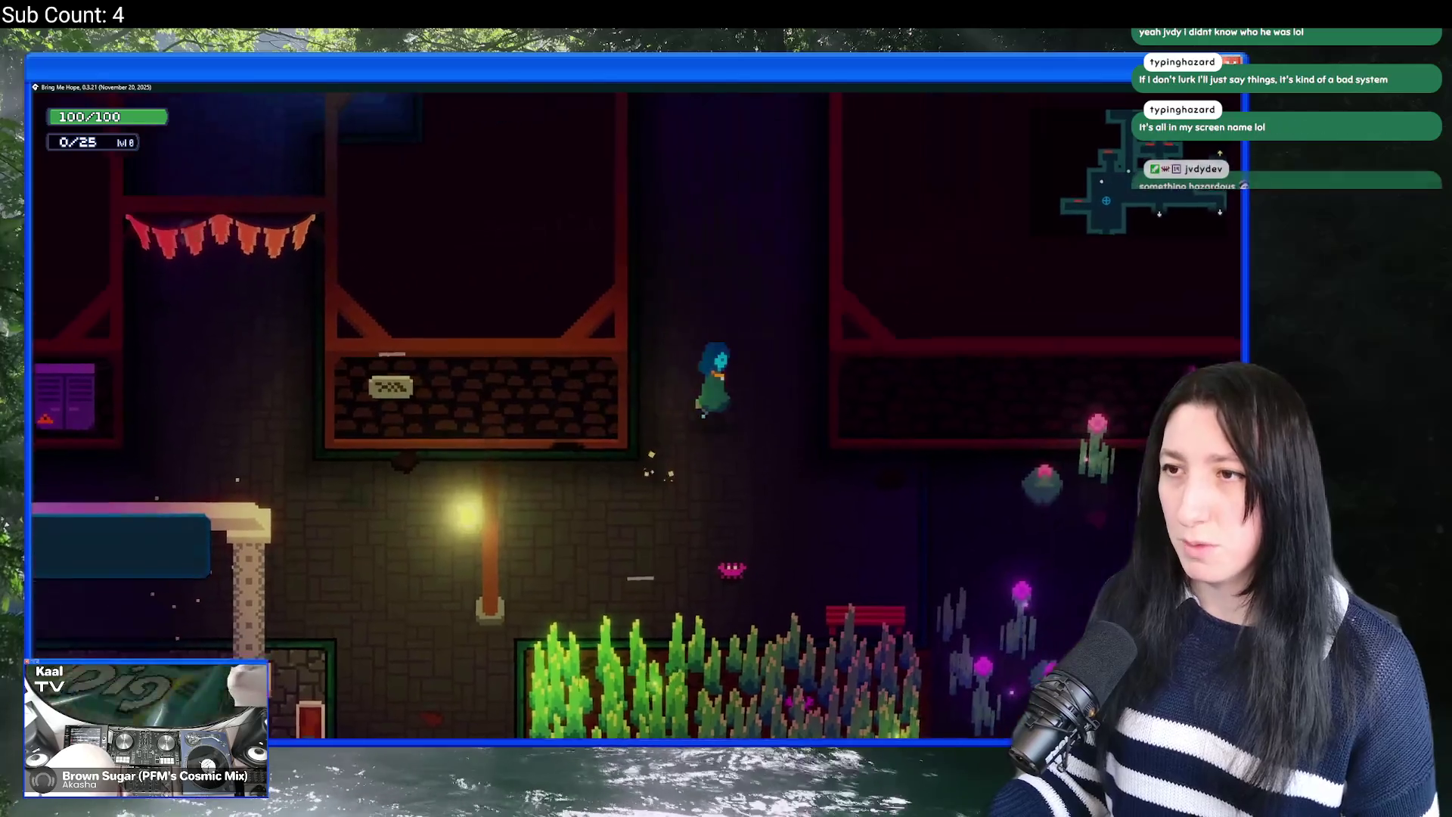
pyautogui.press('a')
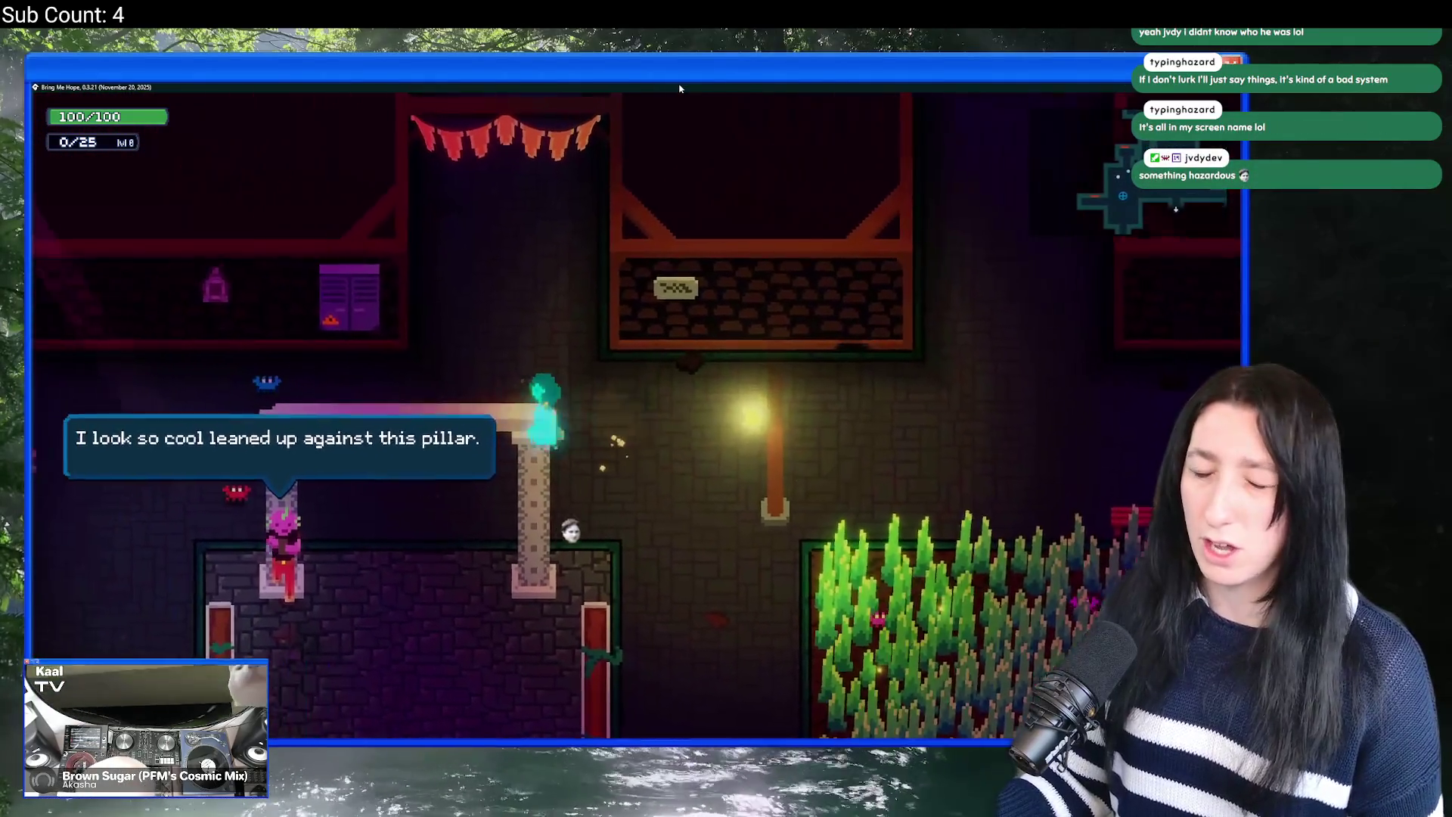
# Step: Walk through the brick corridor and portal into another room, then open the full map
pyautogui.press('s')
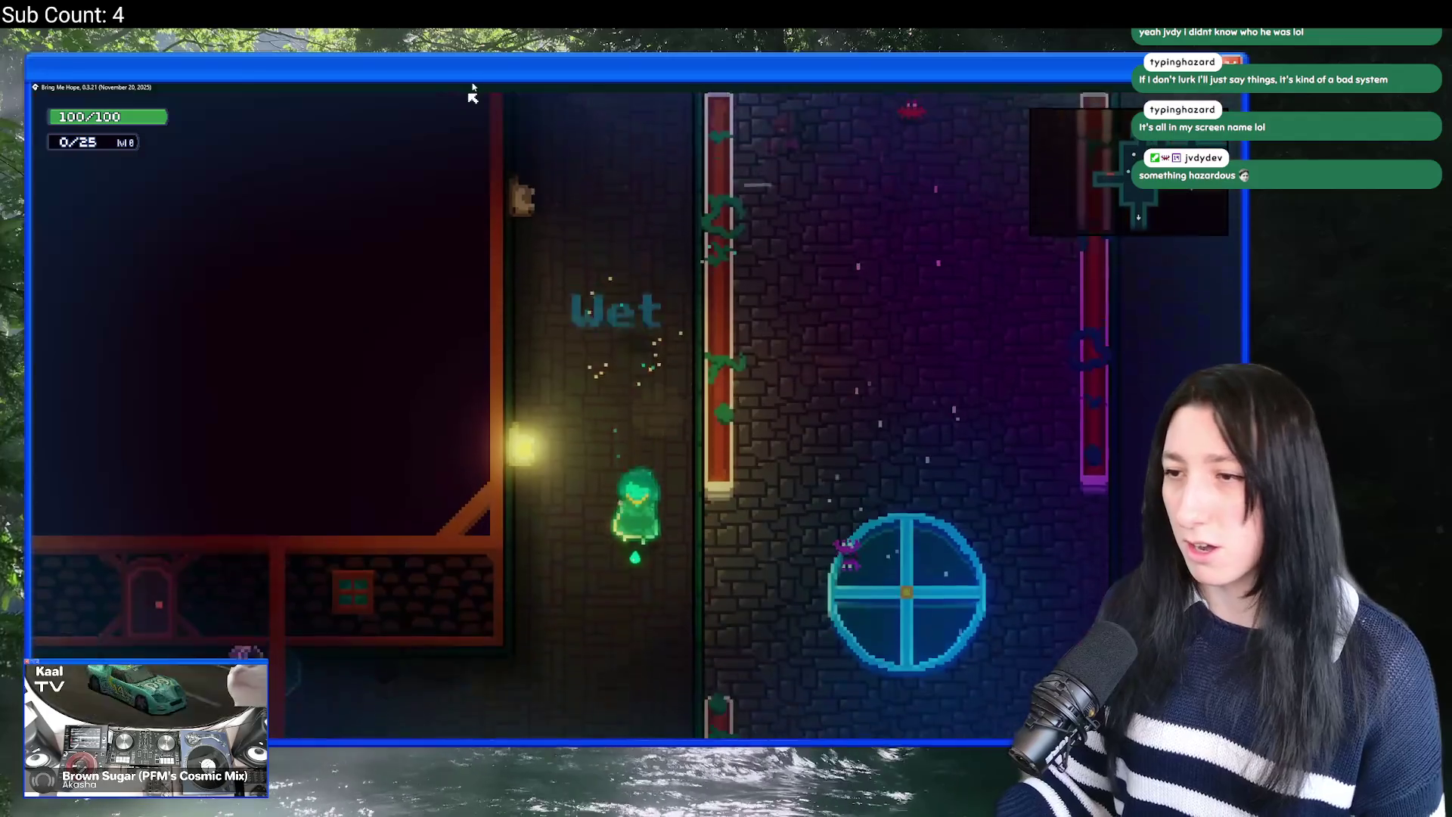
pyautogui.press('w')
pyautogui.press('e')
pyautogui.press('e')
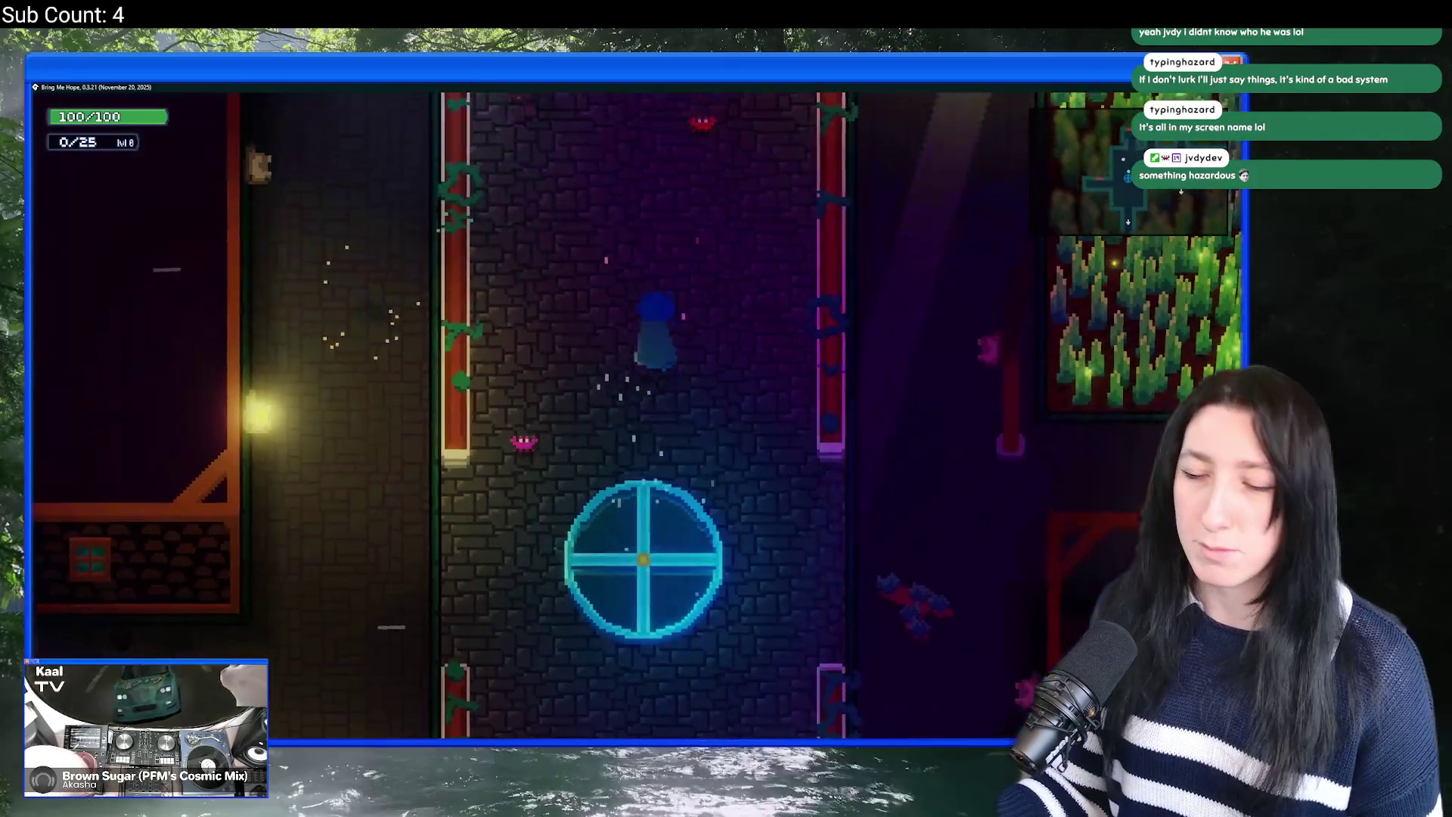
pyautogui.press('w')
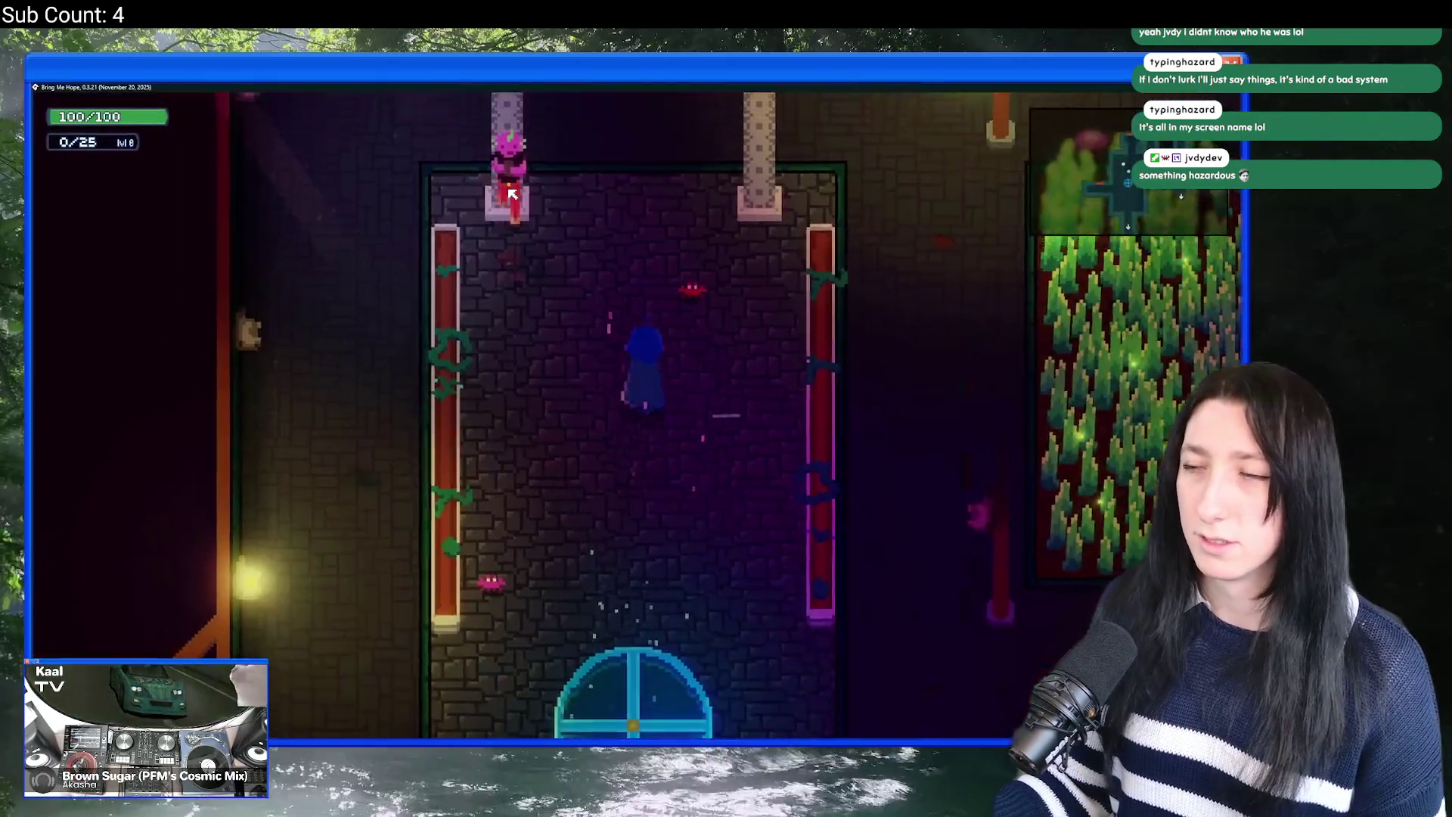
pyautogui.press('d')
pyautogui.press('m')
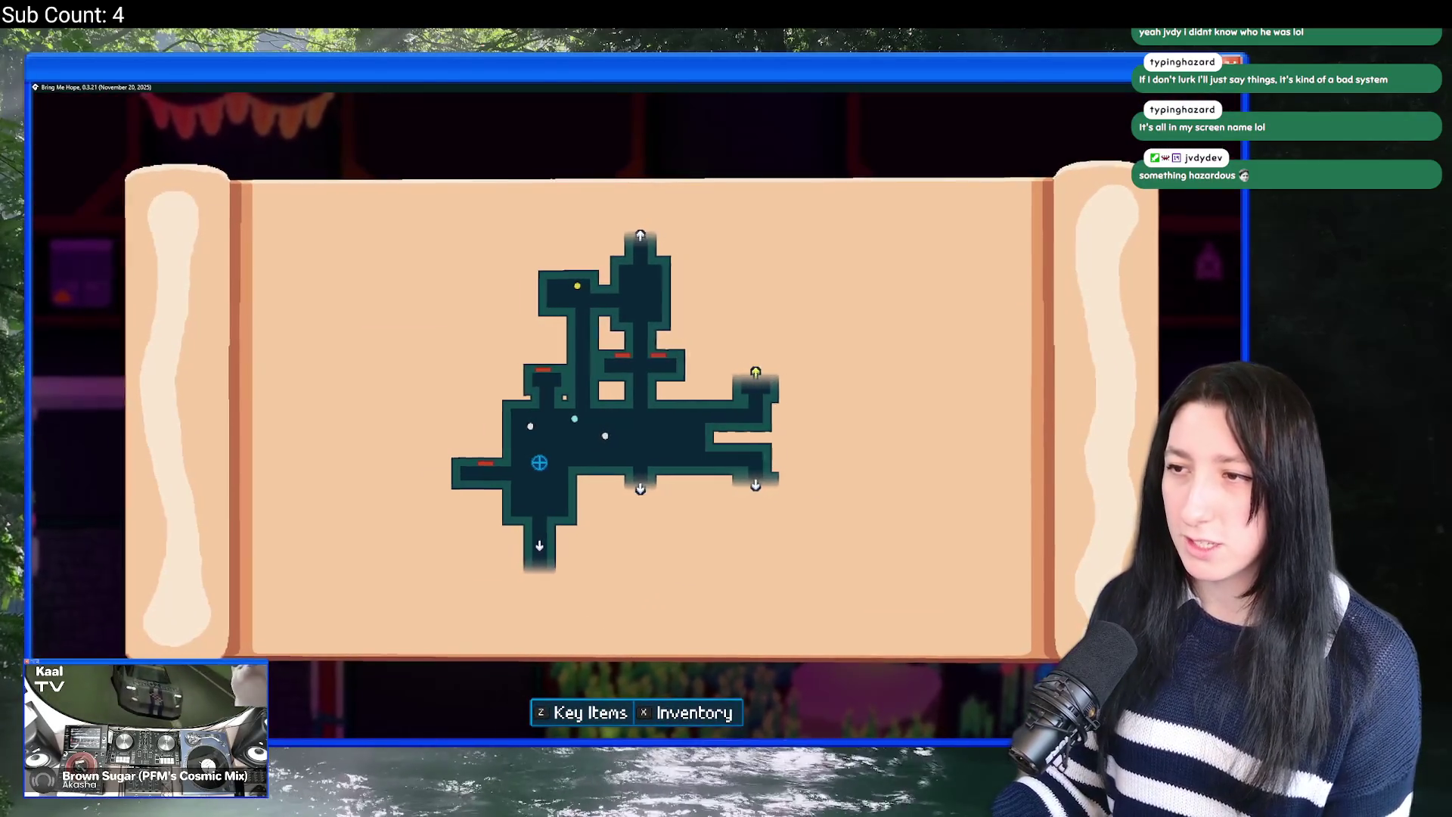
# Step: Close the map and walk through Crystal Subway into Sea Cave City's grassy area
pyautogui.press('m')
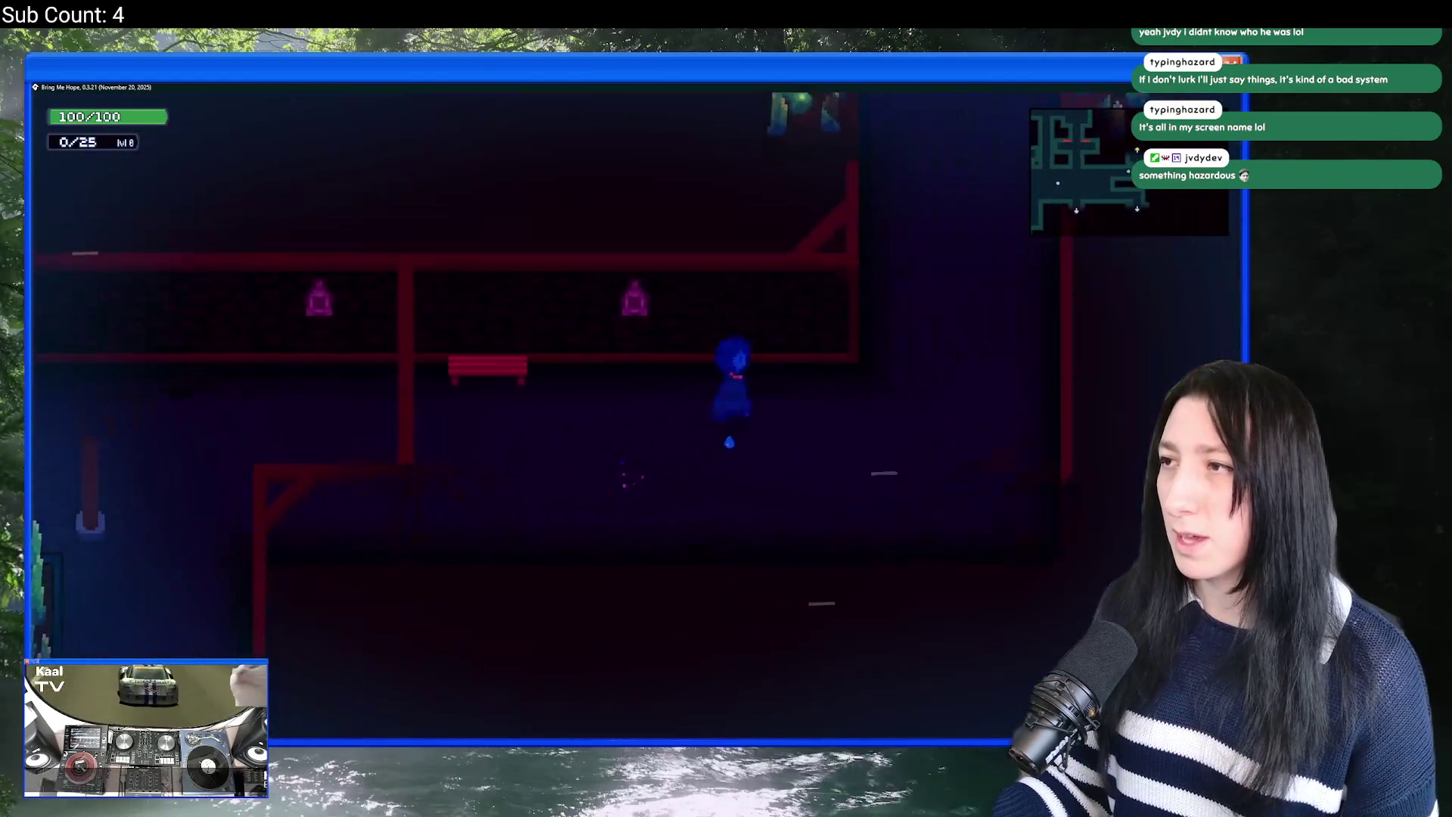
pyautogui.press('w')
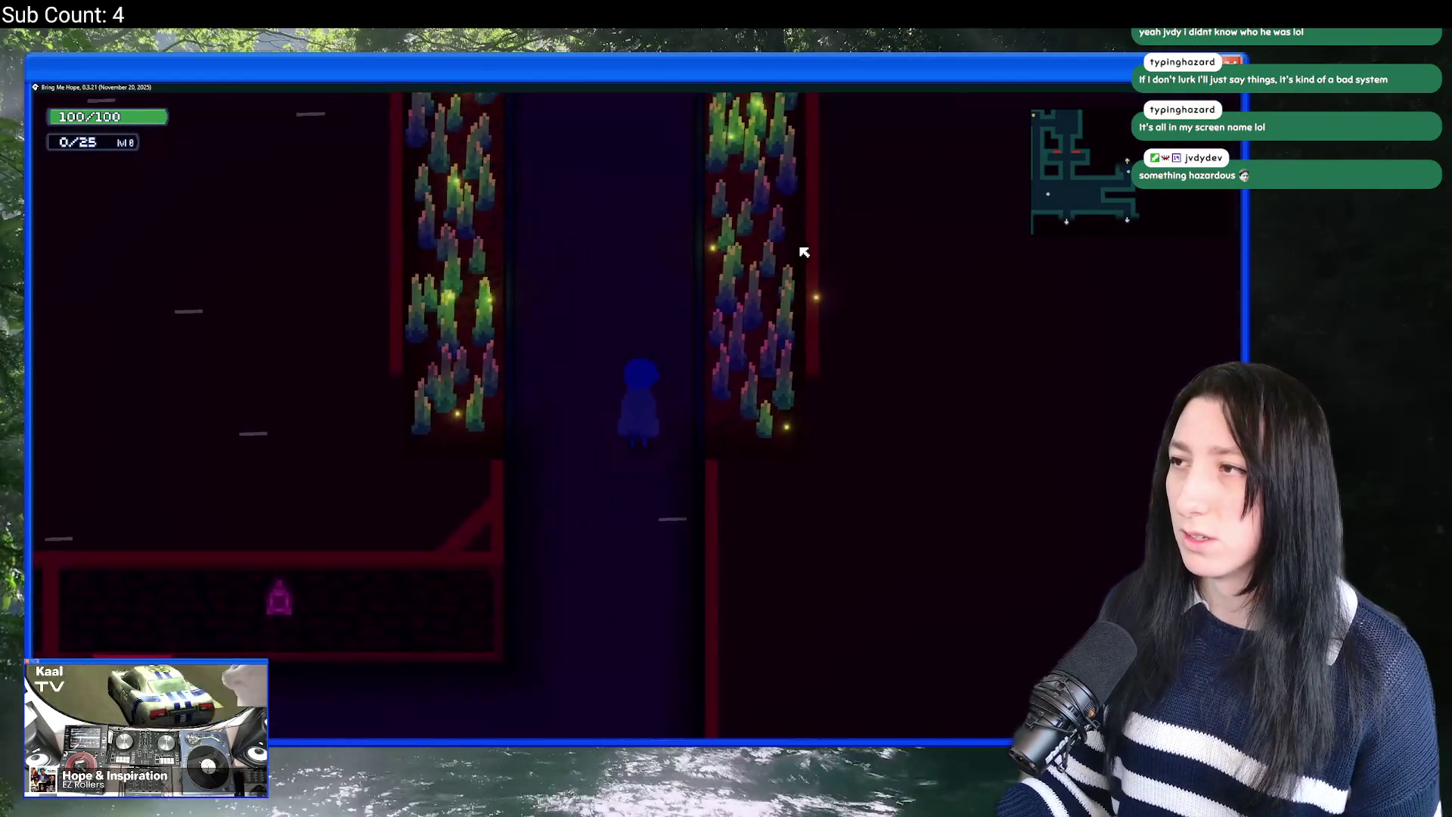
pyautogui.press('w')
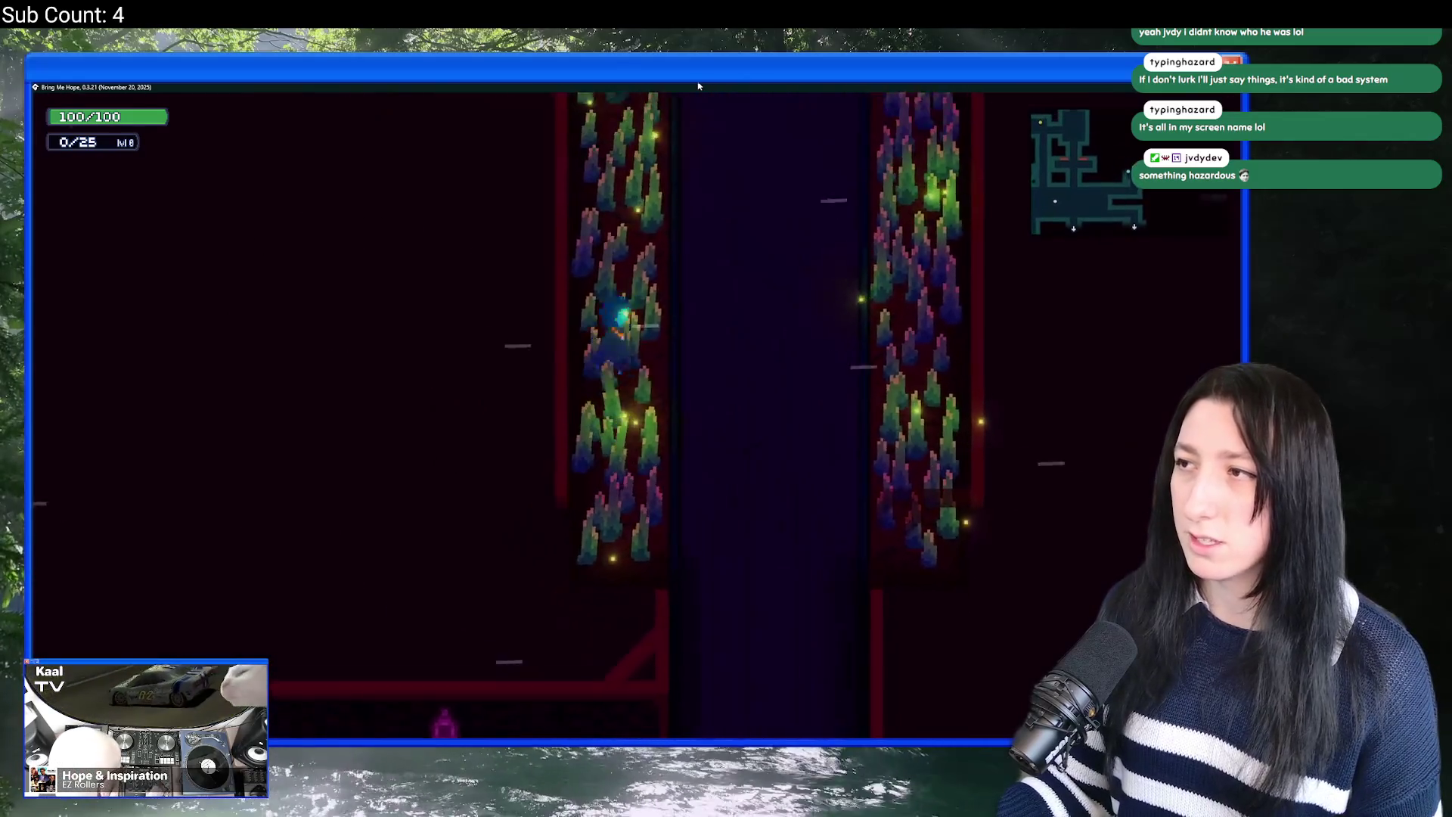
pyautogui.press('s')
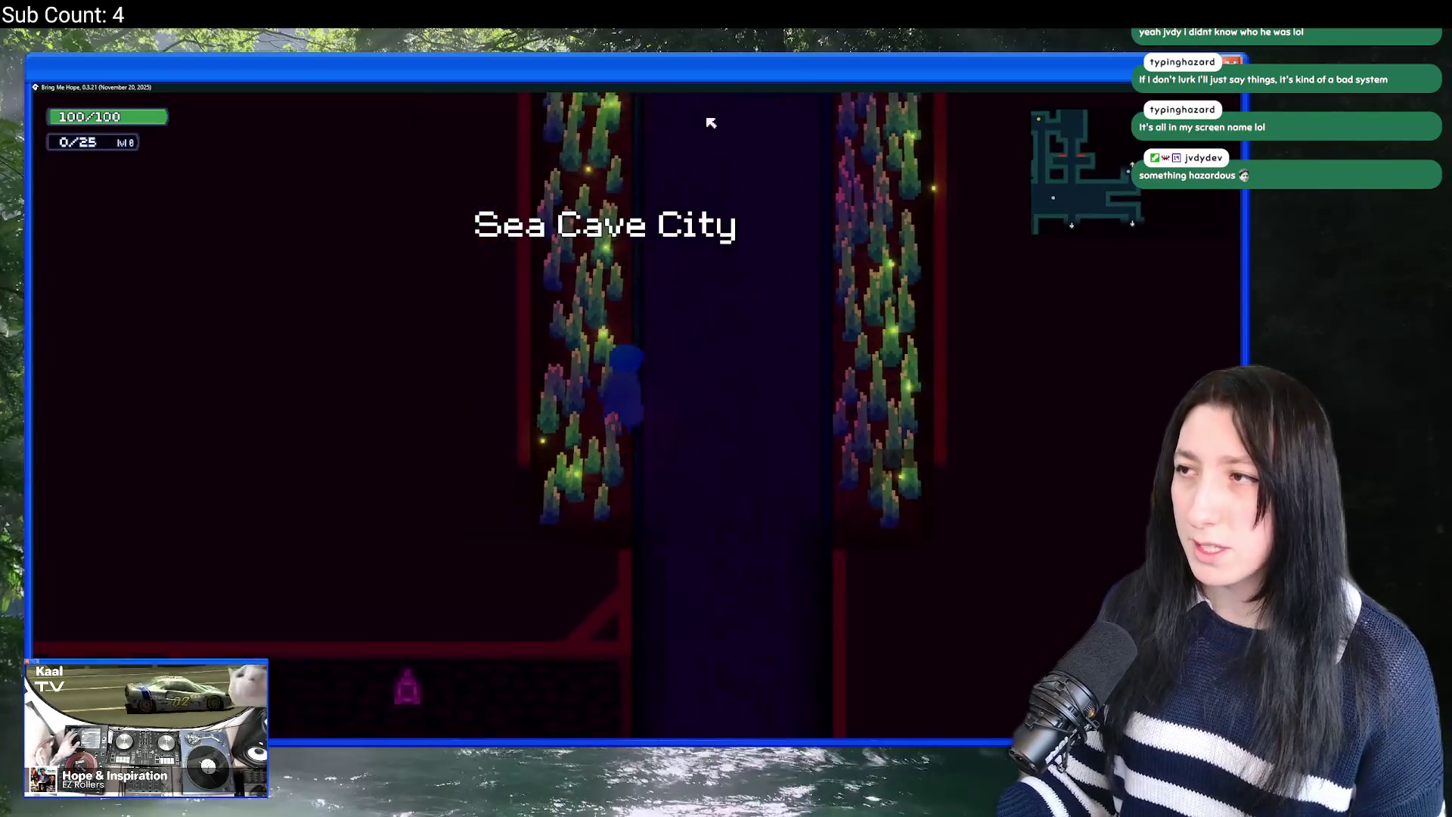
pyautogui.press('d')
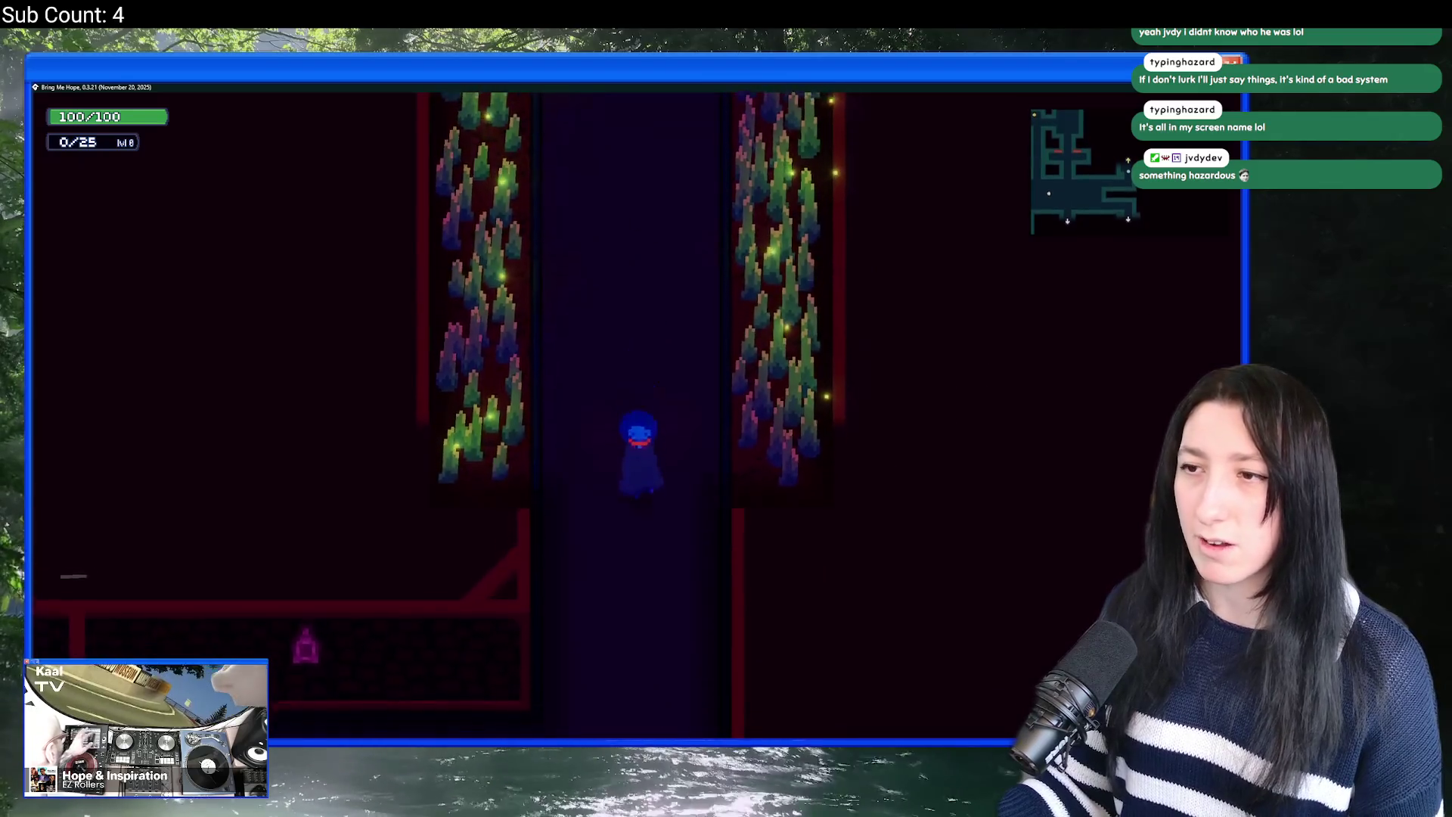
pyautogui.press('s')
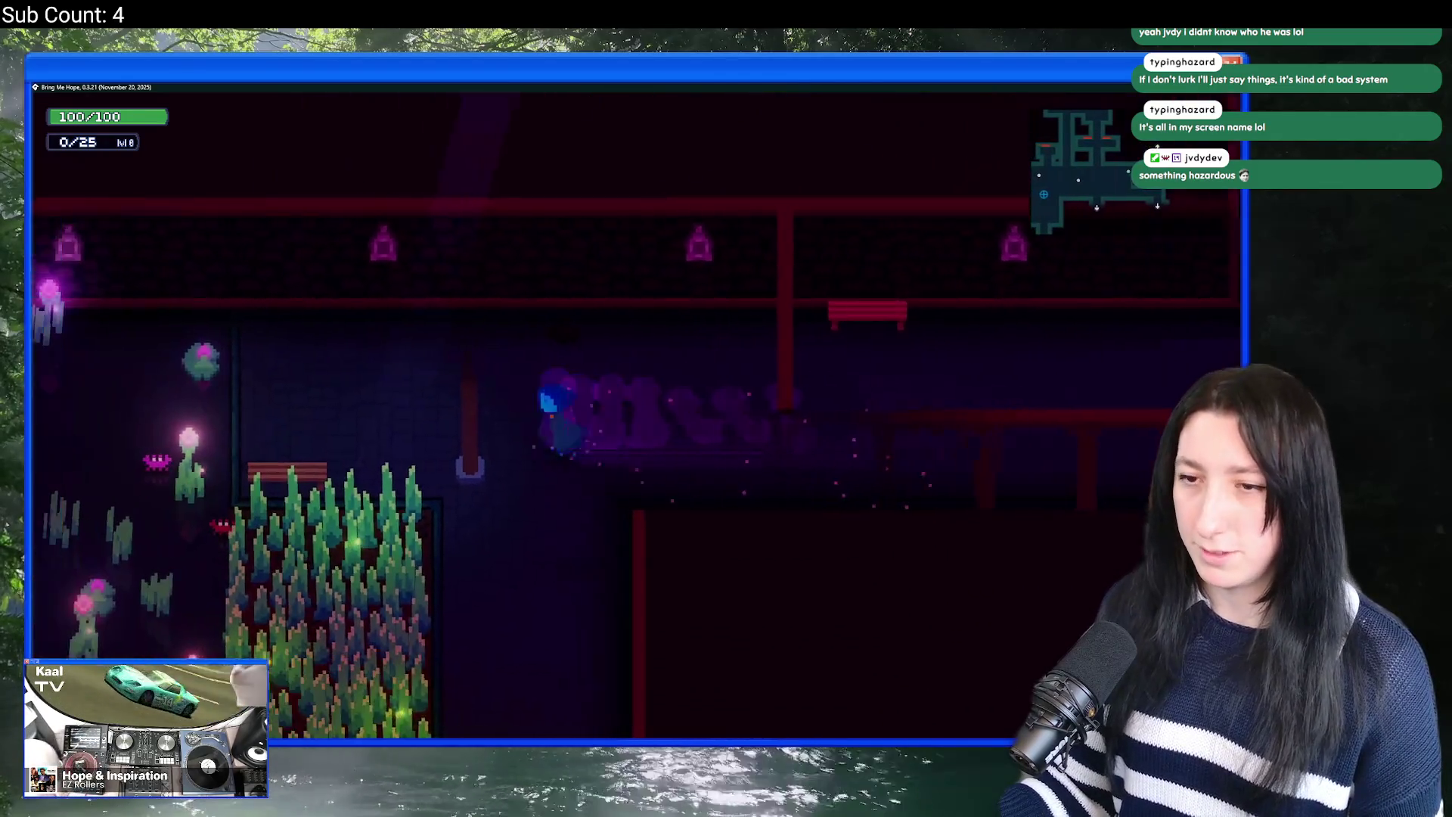
pyautogui.press('a')
pyautogui.press('a')
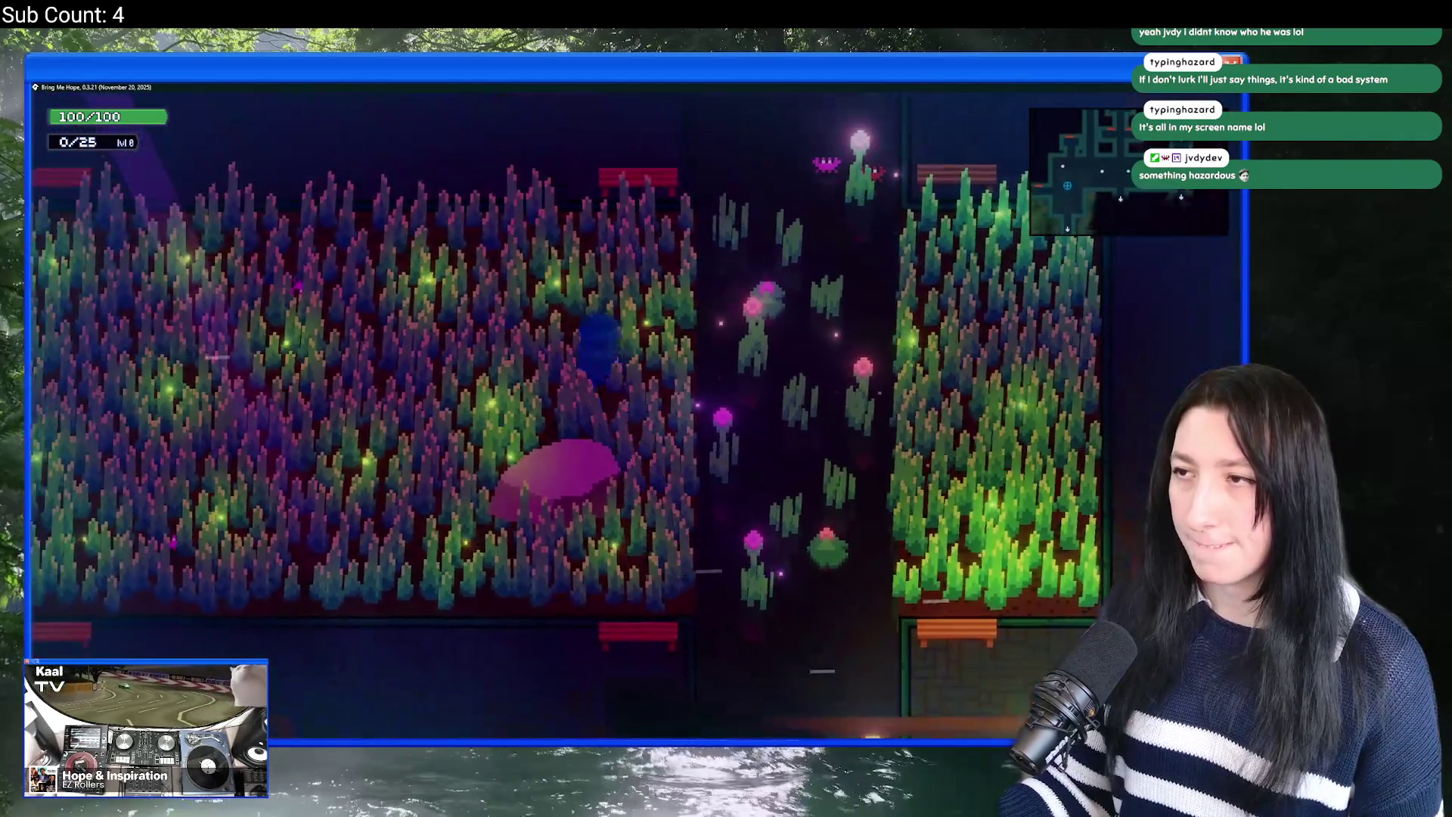
pyautogui.press('d')
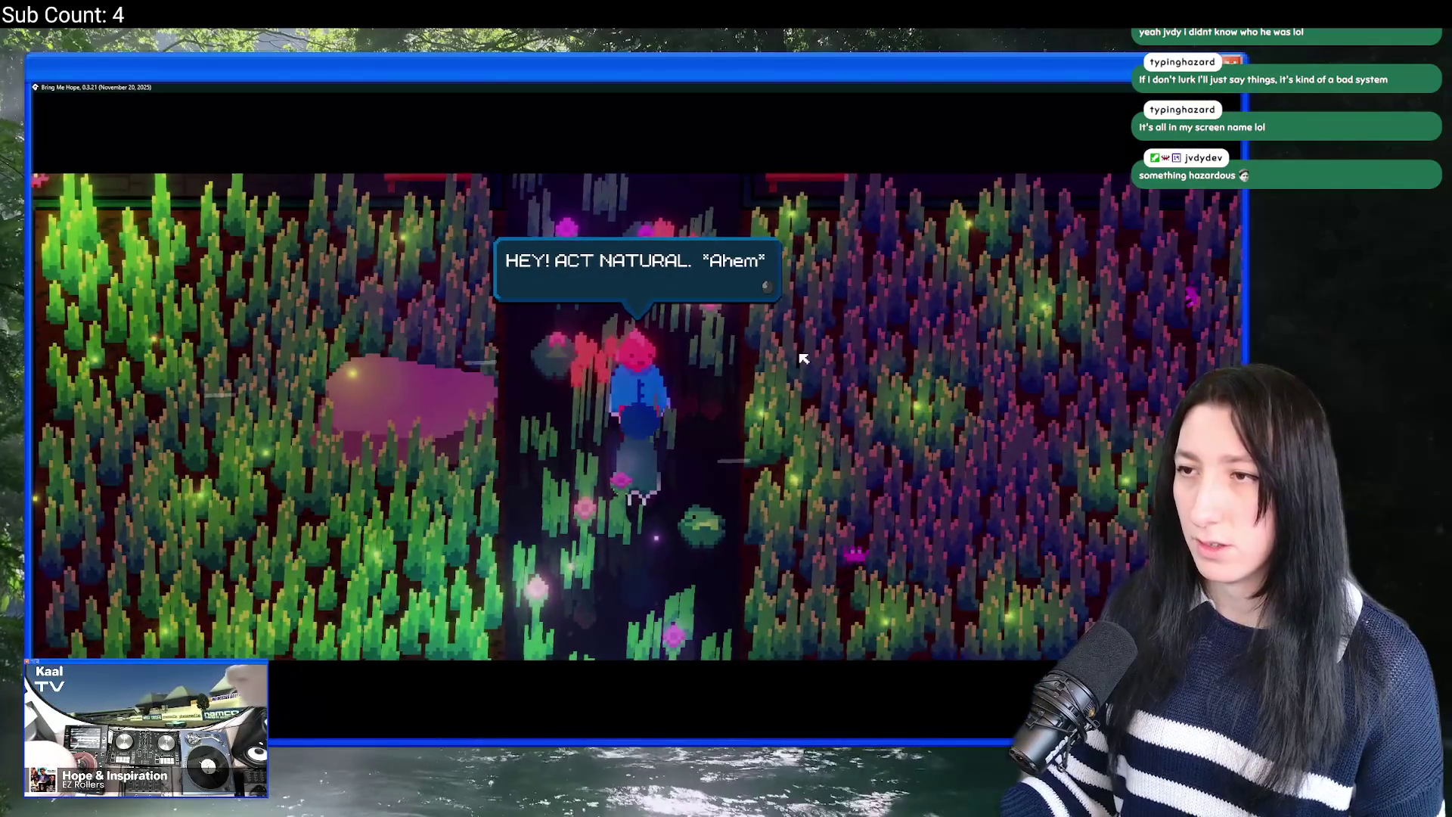
# Step: Dismiss the cutscene dialogue, climb the shaft to the plant room, and open the inventory screen
pyautogui.press('space')
pyautogui.press('w')
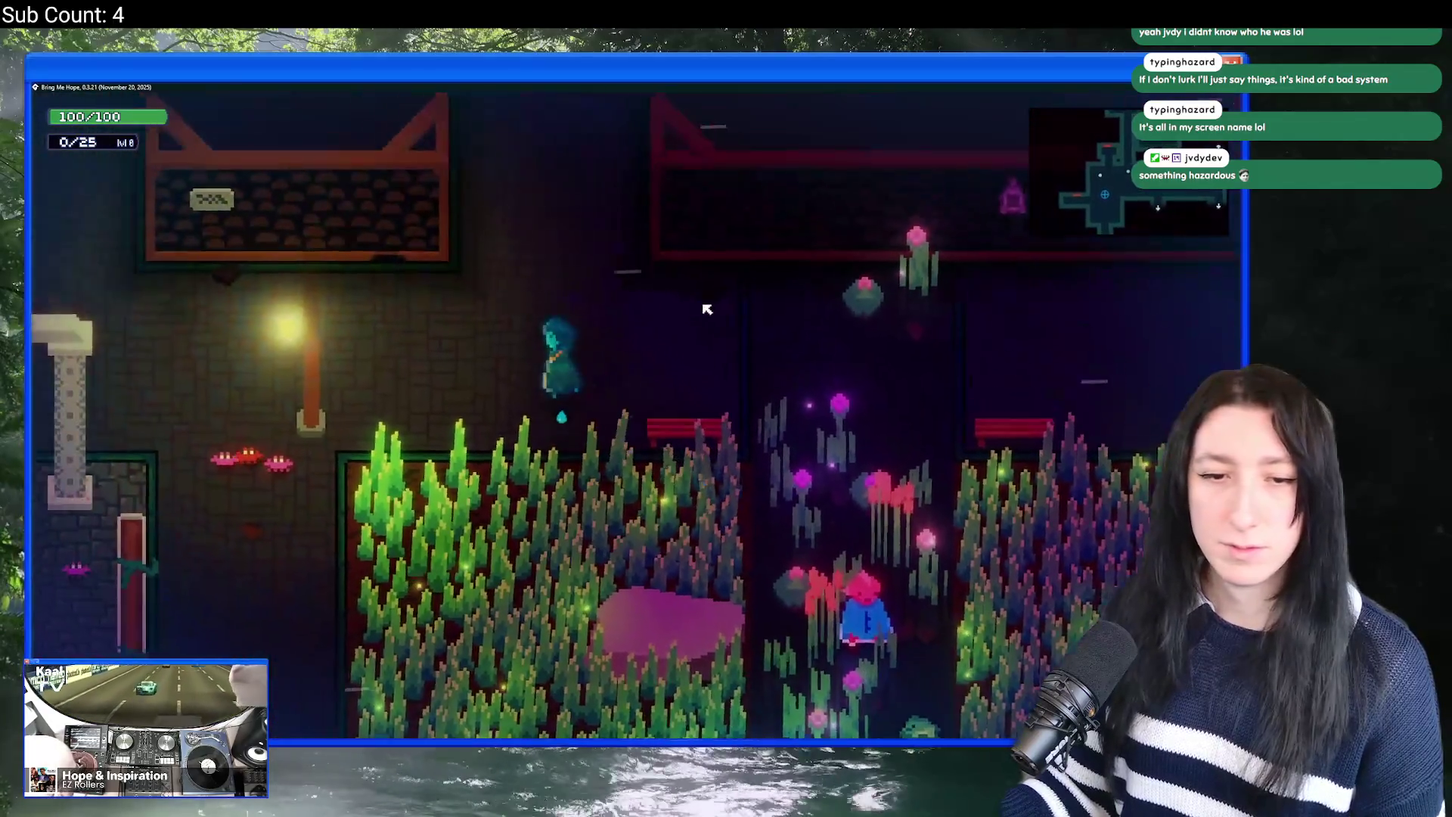
pyautogui.press('w')
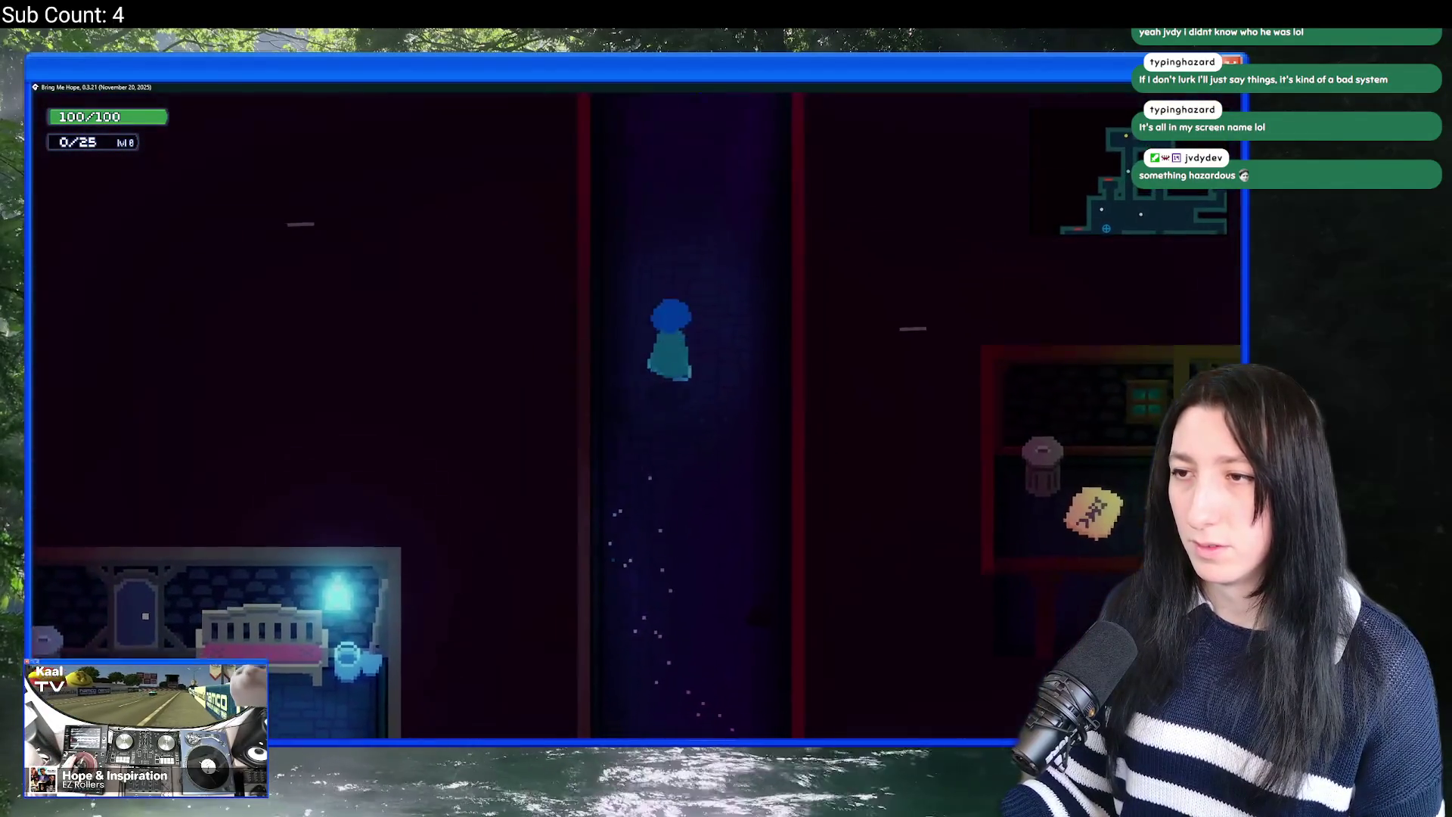
pyautogui.press('w')
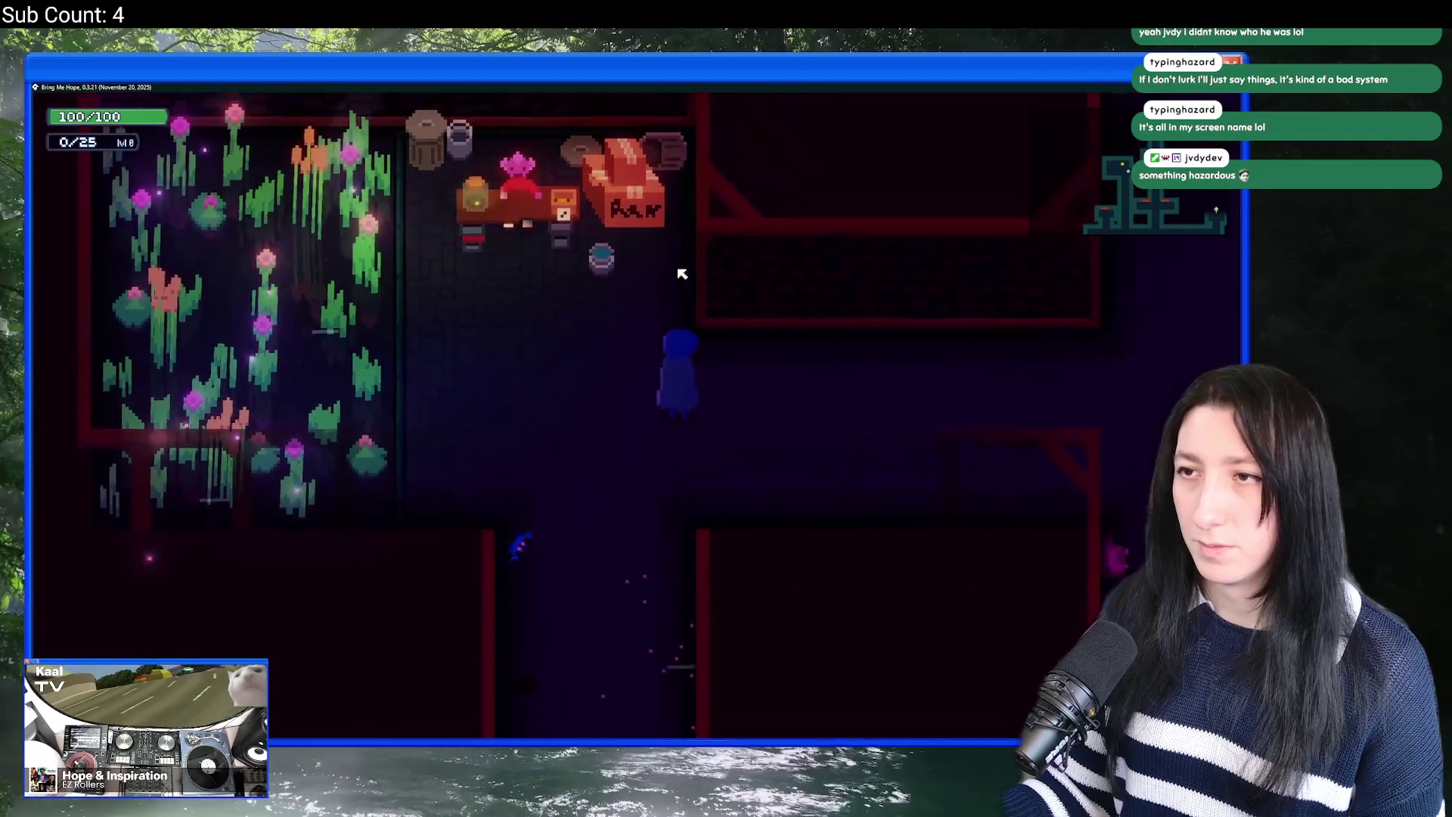
pyautogui.press('Tab')
pyautogui.press('x')
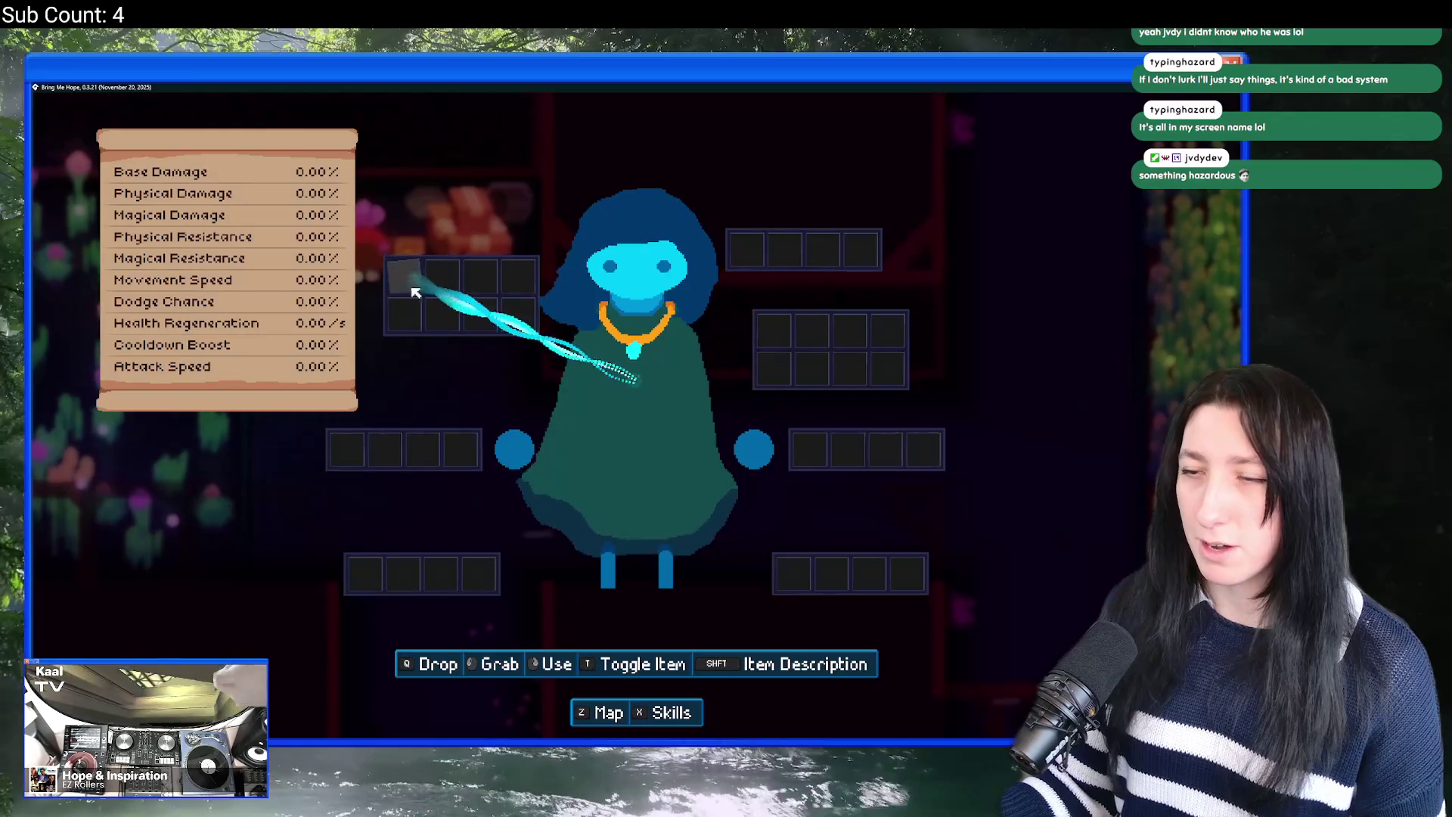
# Step: Close the inventory and walk through the corridors into Bobby's House
pyautogui.press('Tab')
pyautogui.press('w')
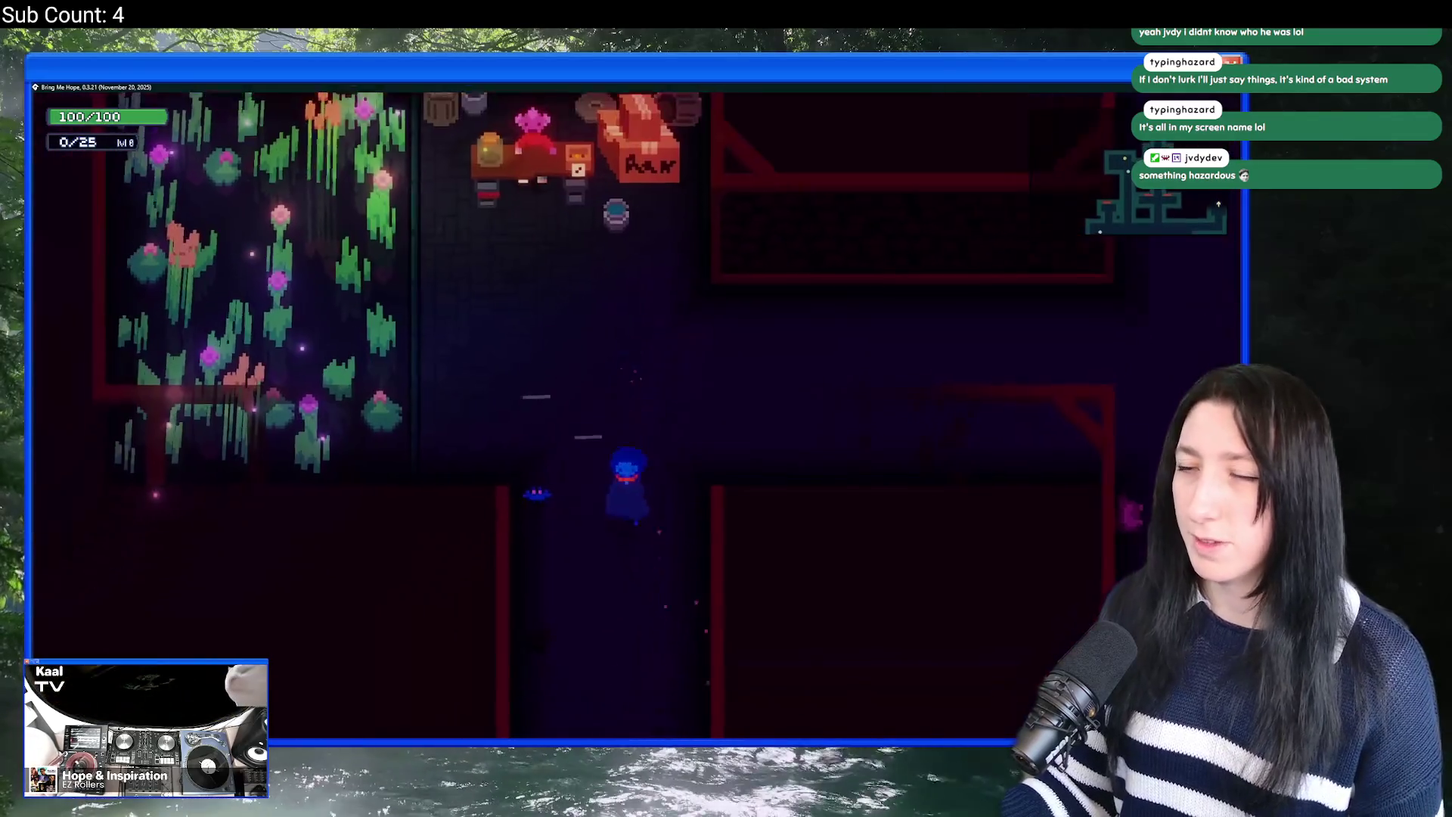
pyautogui.press('w')
pyautogui.press('s')
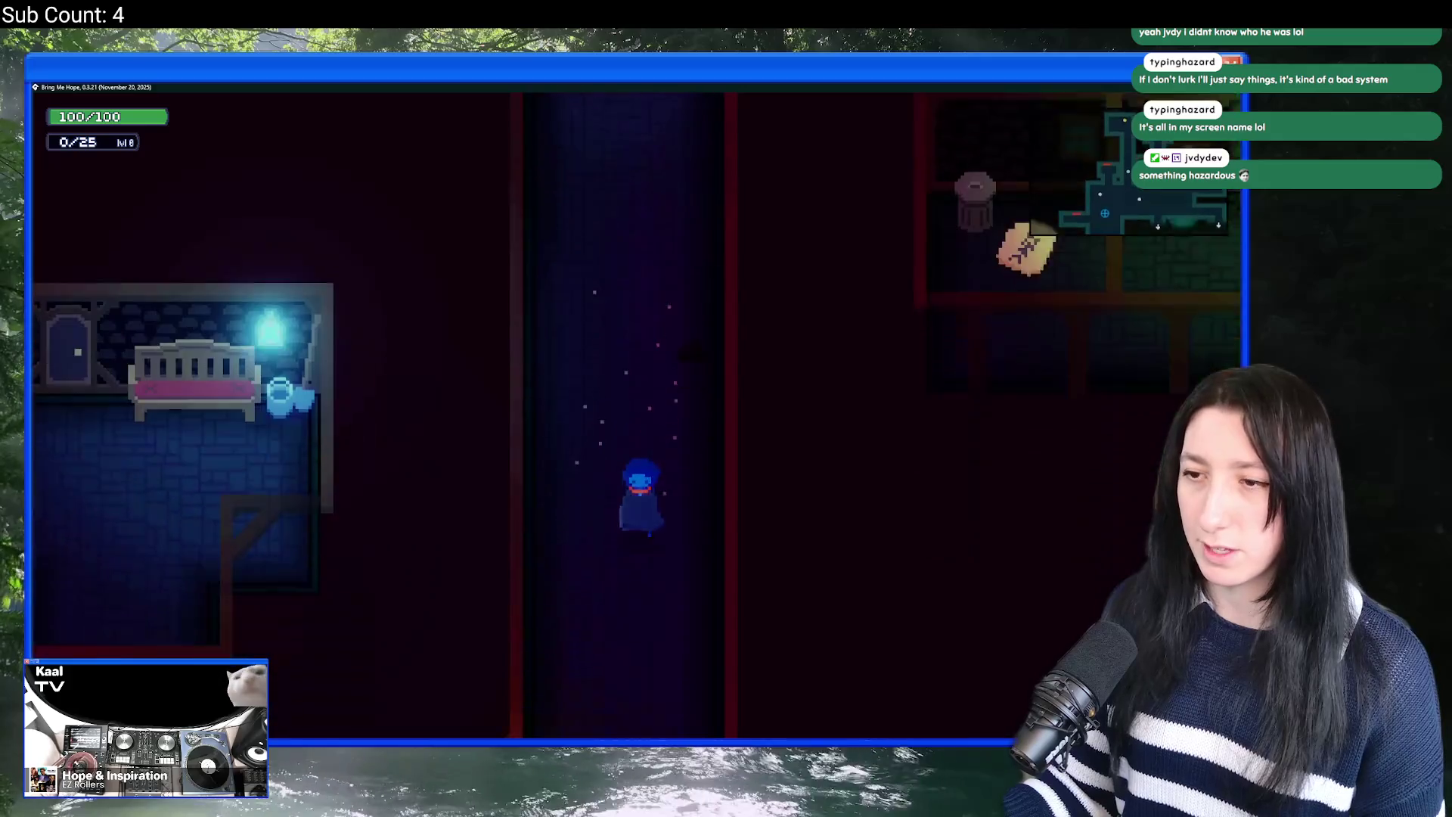
pyautogui.press('a')
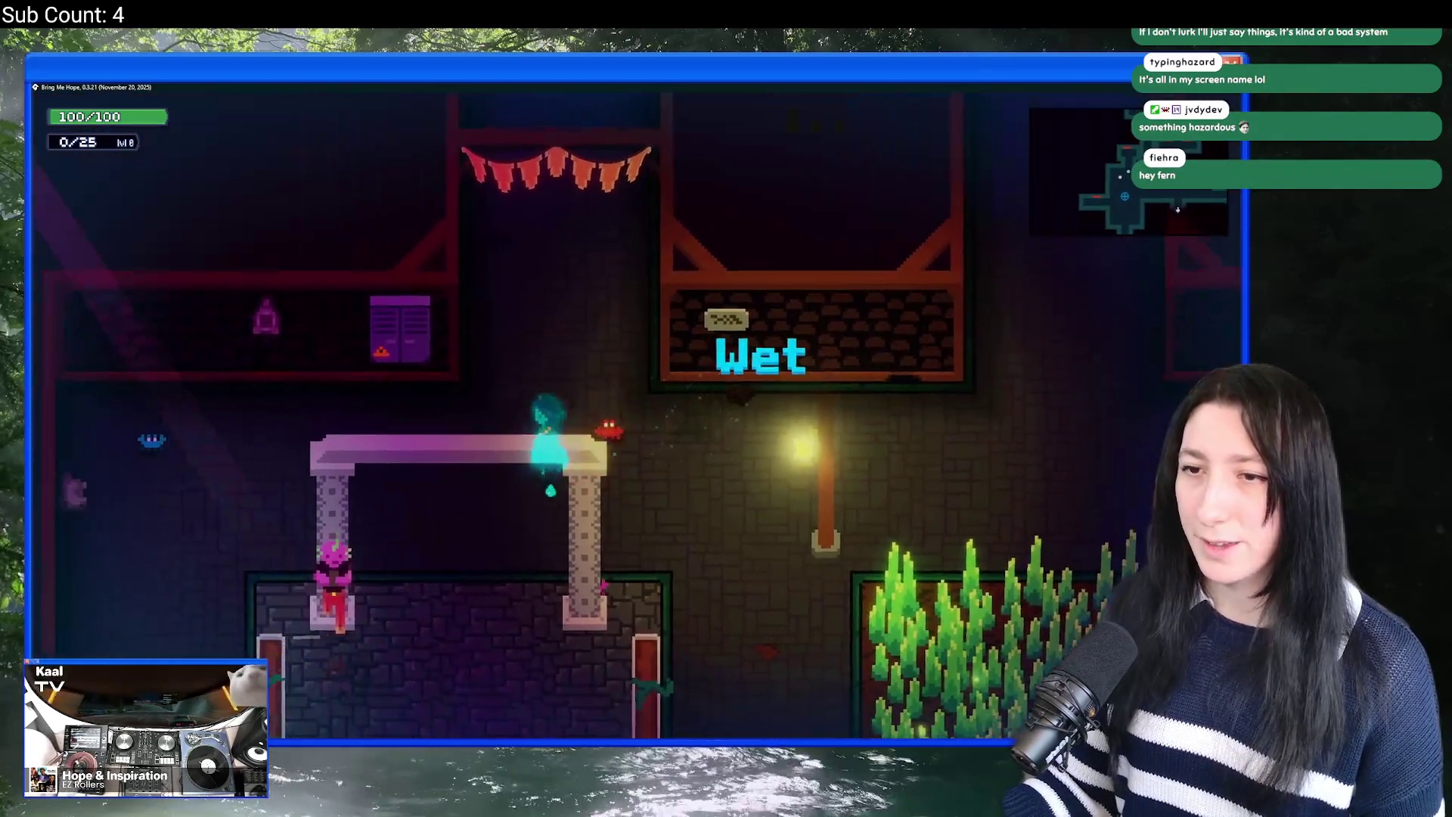
pyautogui.press('s')
pyautogui.press('s')
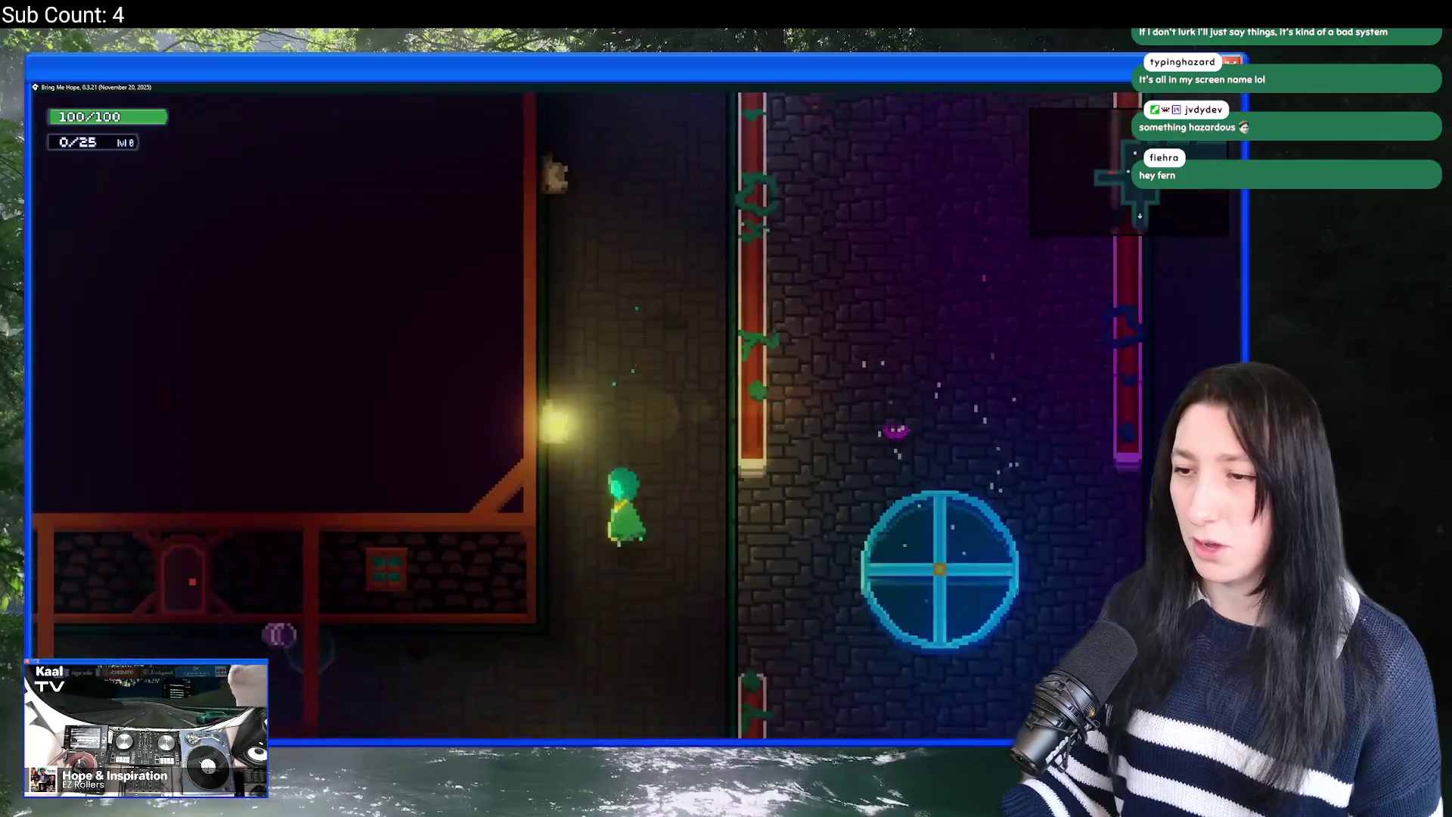
pyautogui.press('e')
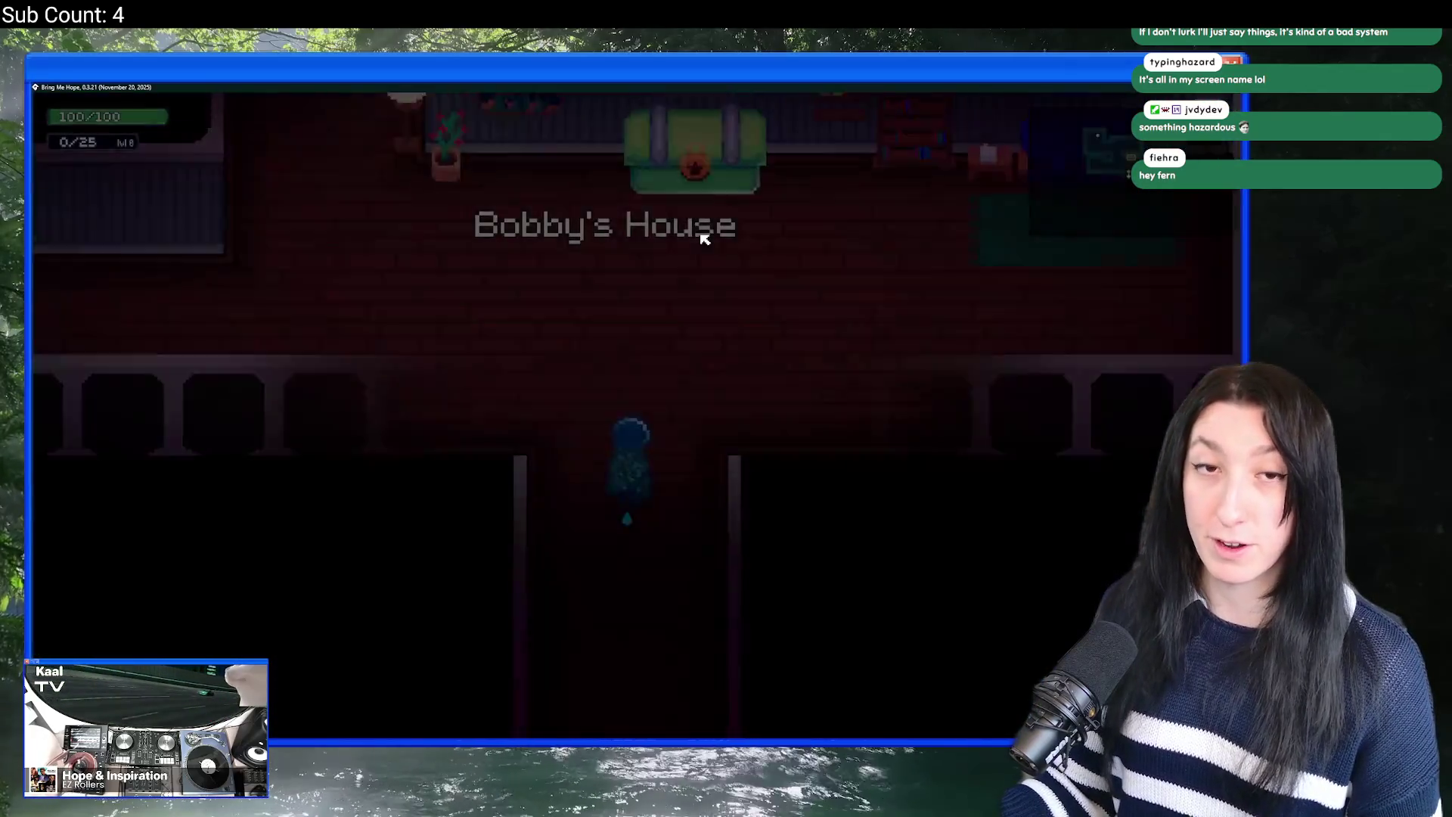
# Step: Loot the green chest for Plastic Guard - Hands and check it in the inventory
pyautogui.press('w')
pyautogui.press('e')
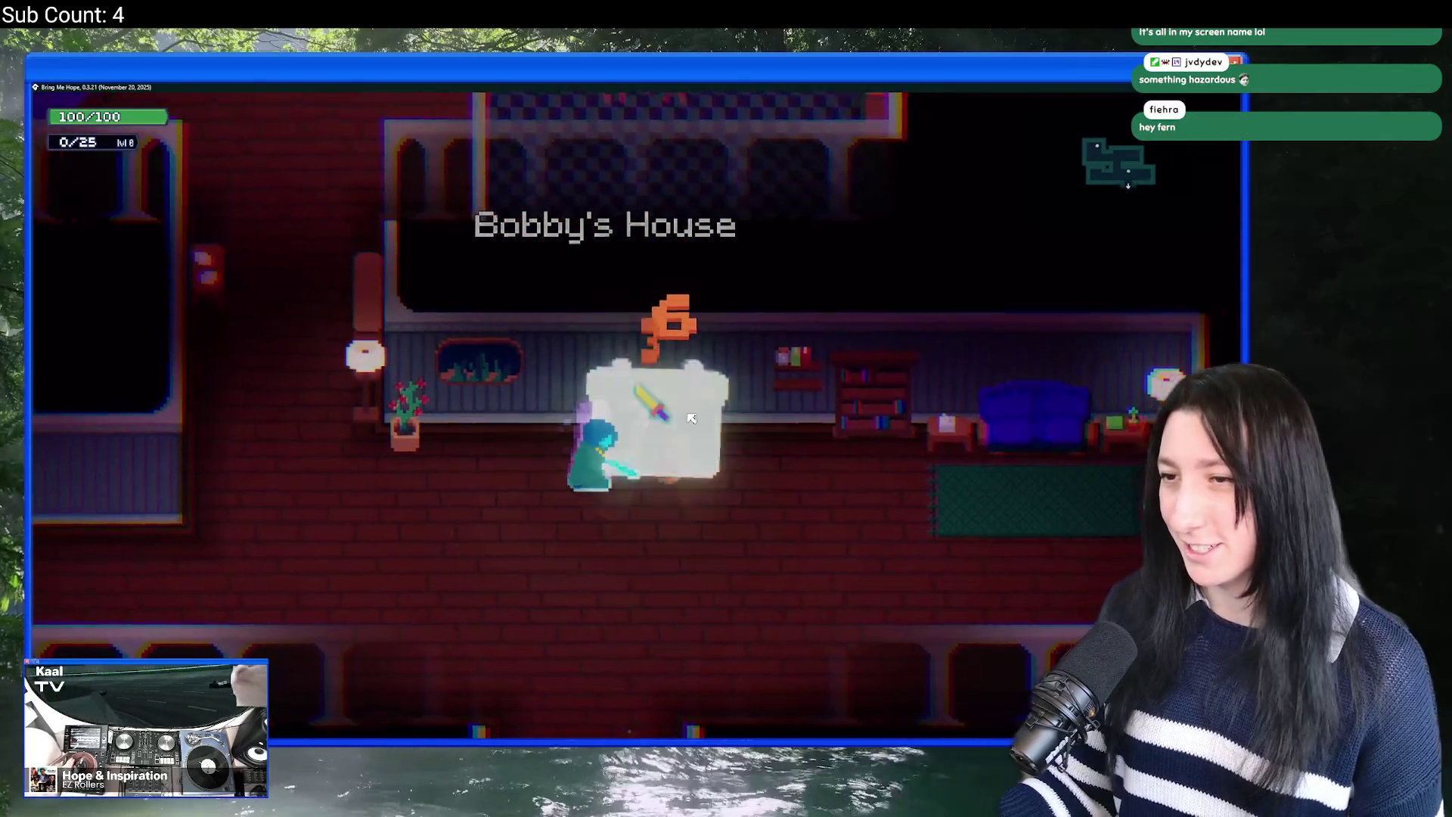
pyautogui.press('e')
pyautogui.press('Tab')
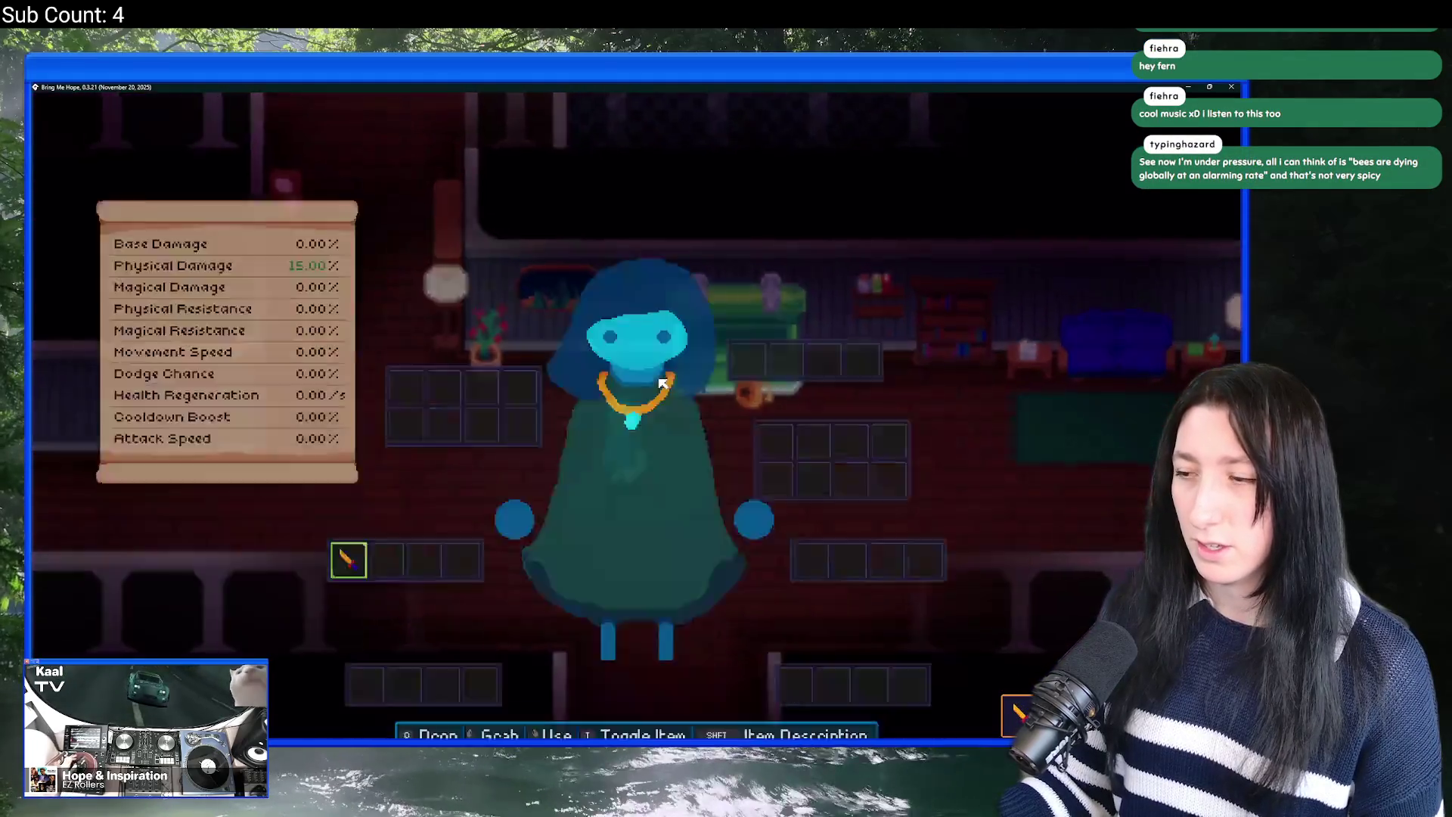
pyautogui.press('Tab')
# Step: Move around the green rug below the chest, turning the character up and down
pyautogui.press('s')
pyautogui.press('a')
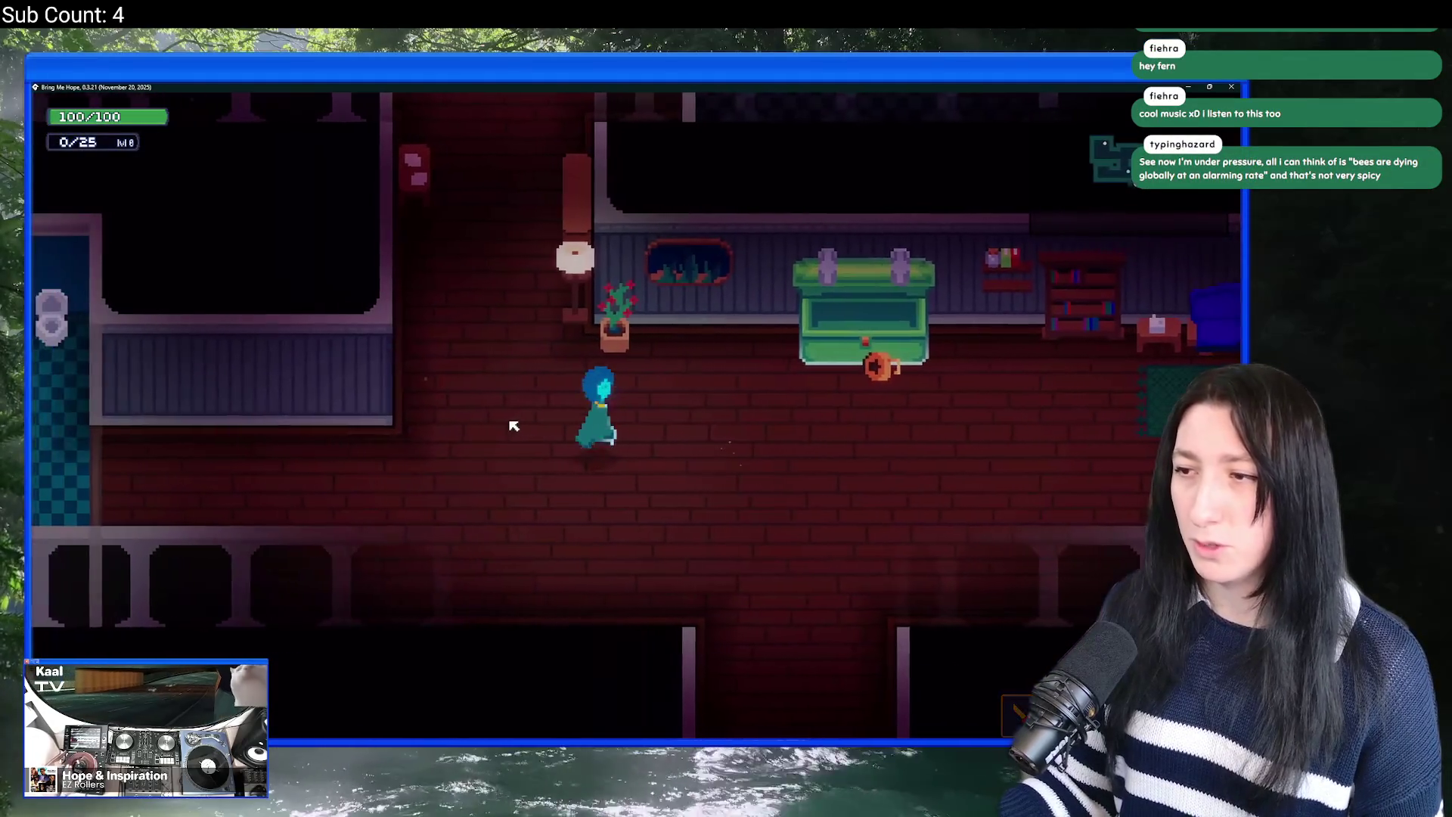
pyautogui.press('d')
pyautogui.press('a')
pyautogui.press('w')
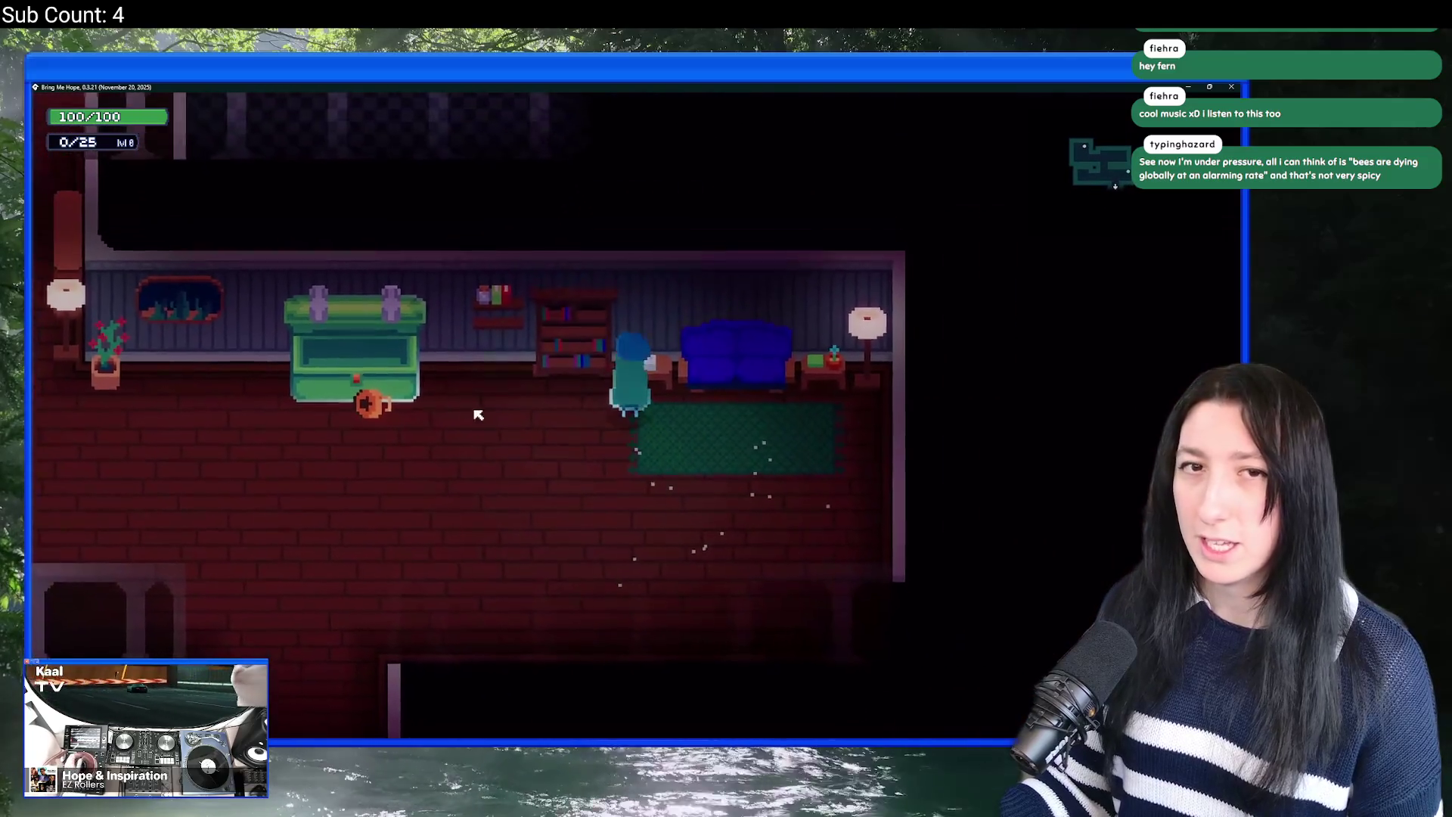
pyautogui.press('s')
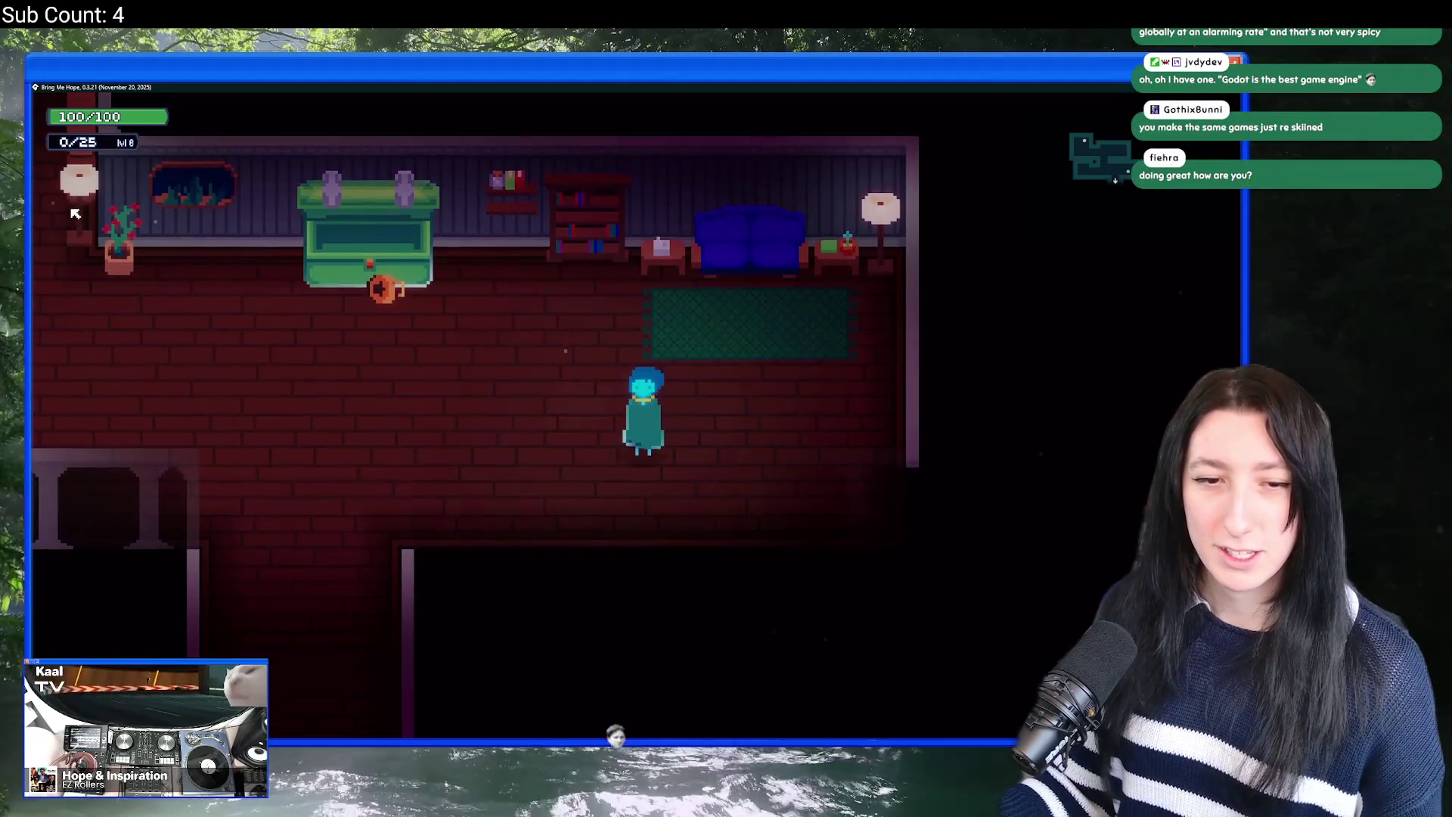
pyautogui.press('w')
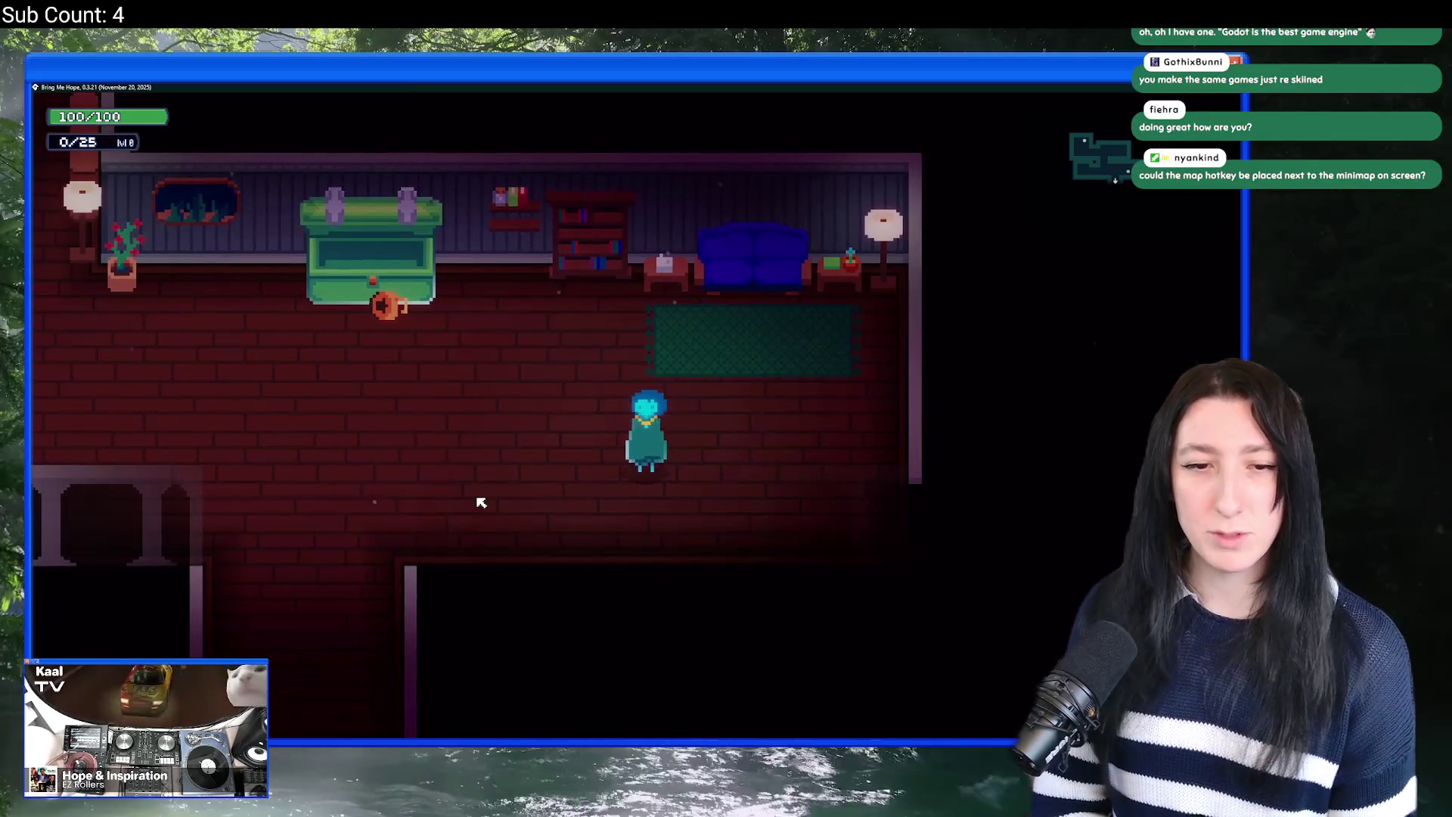
pyautogui.press('s')
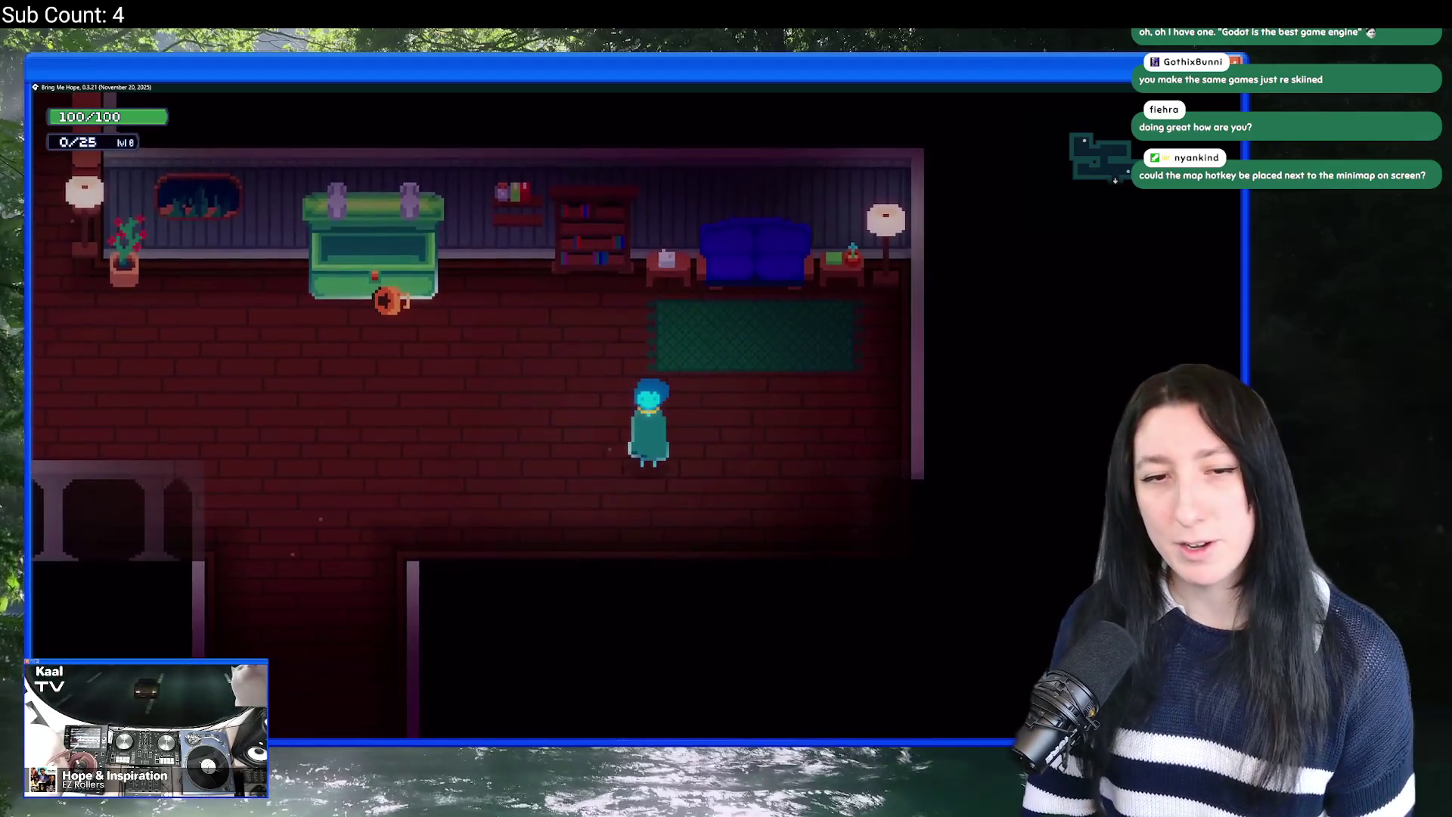
pyautogui.press('w')
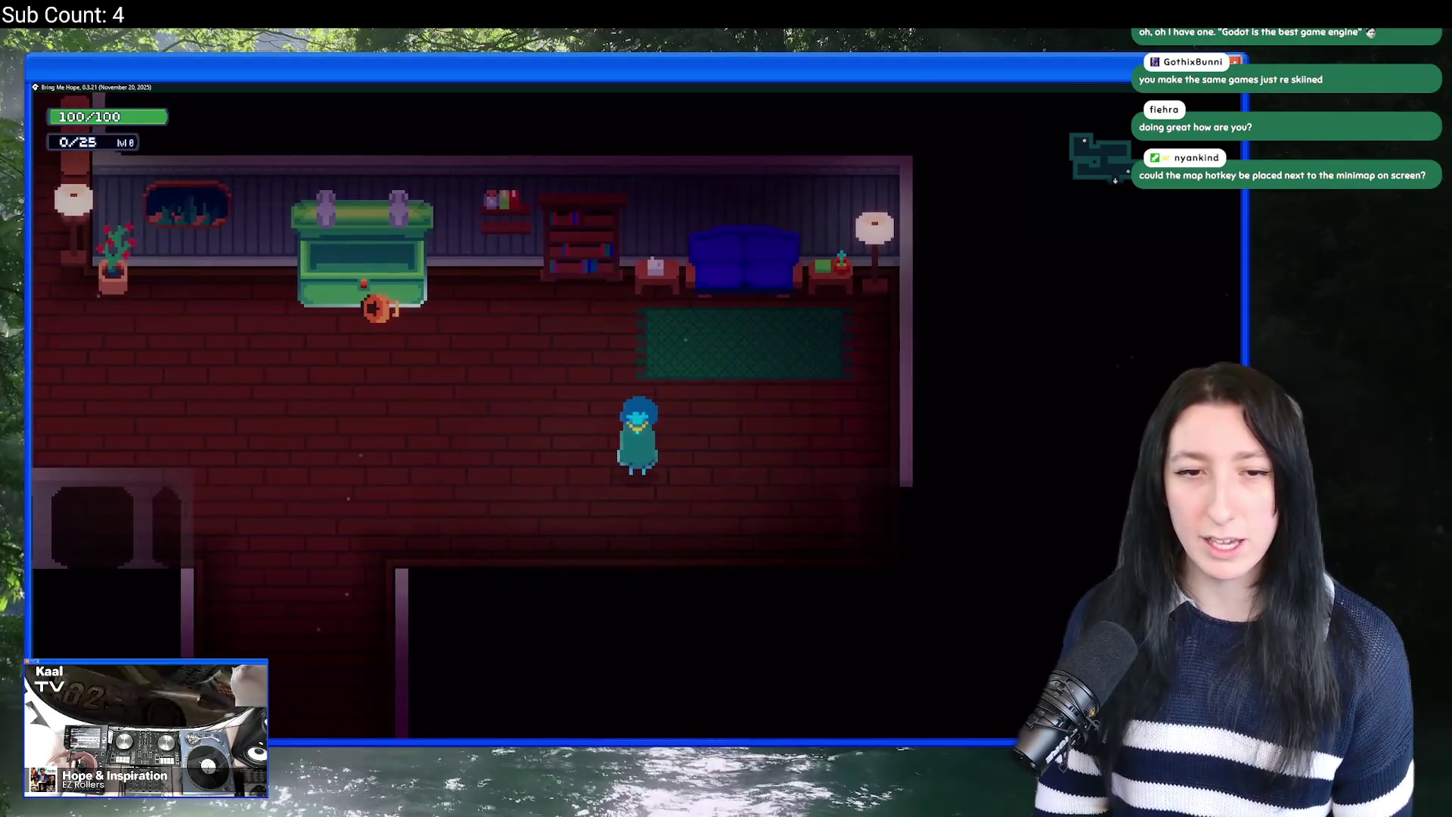
pyautogui.press('w')
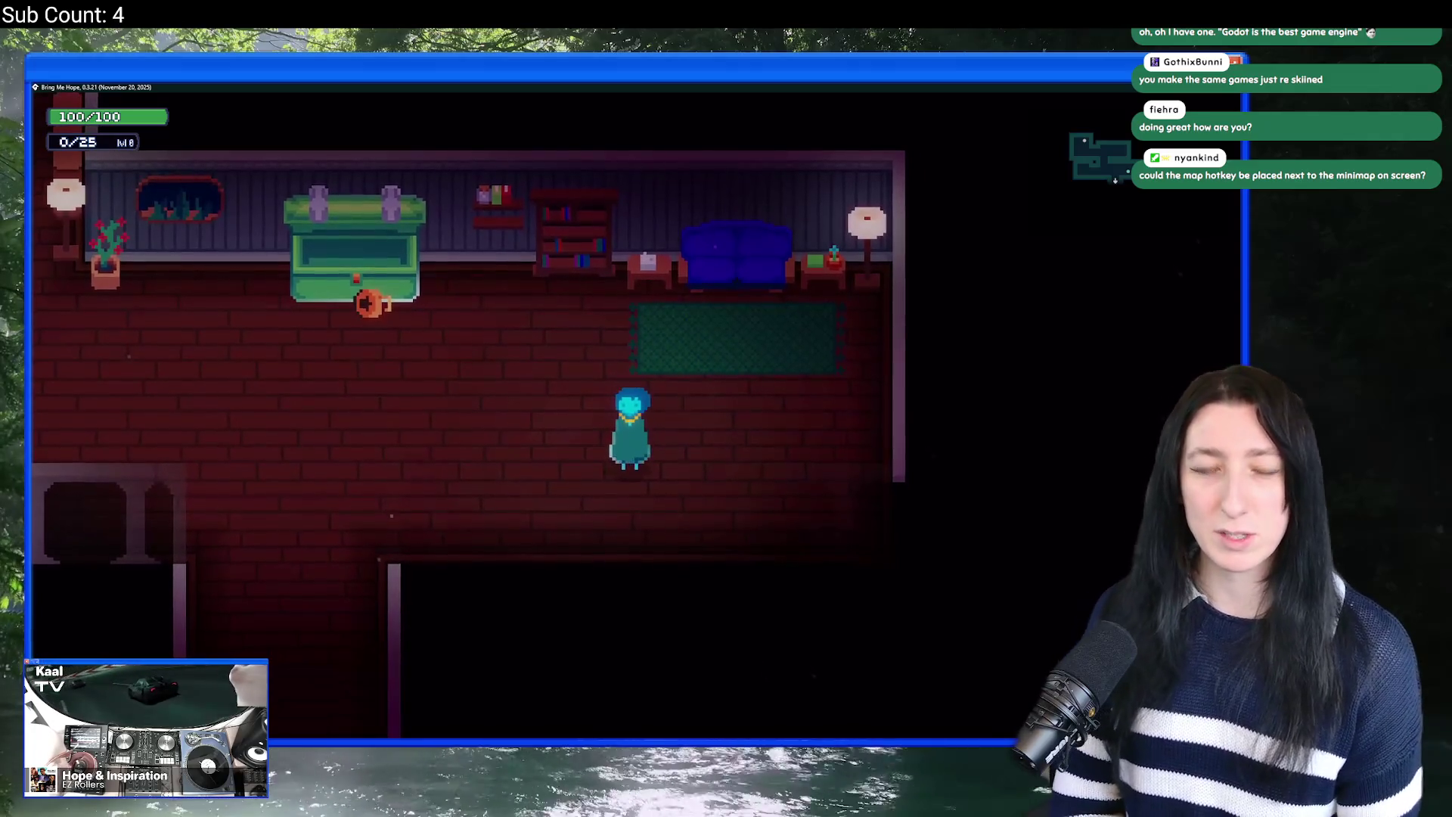
pyautogui.press('s')
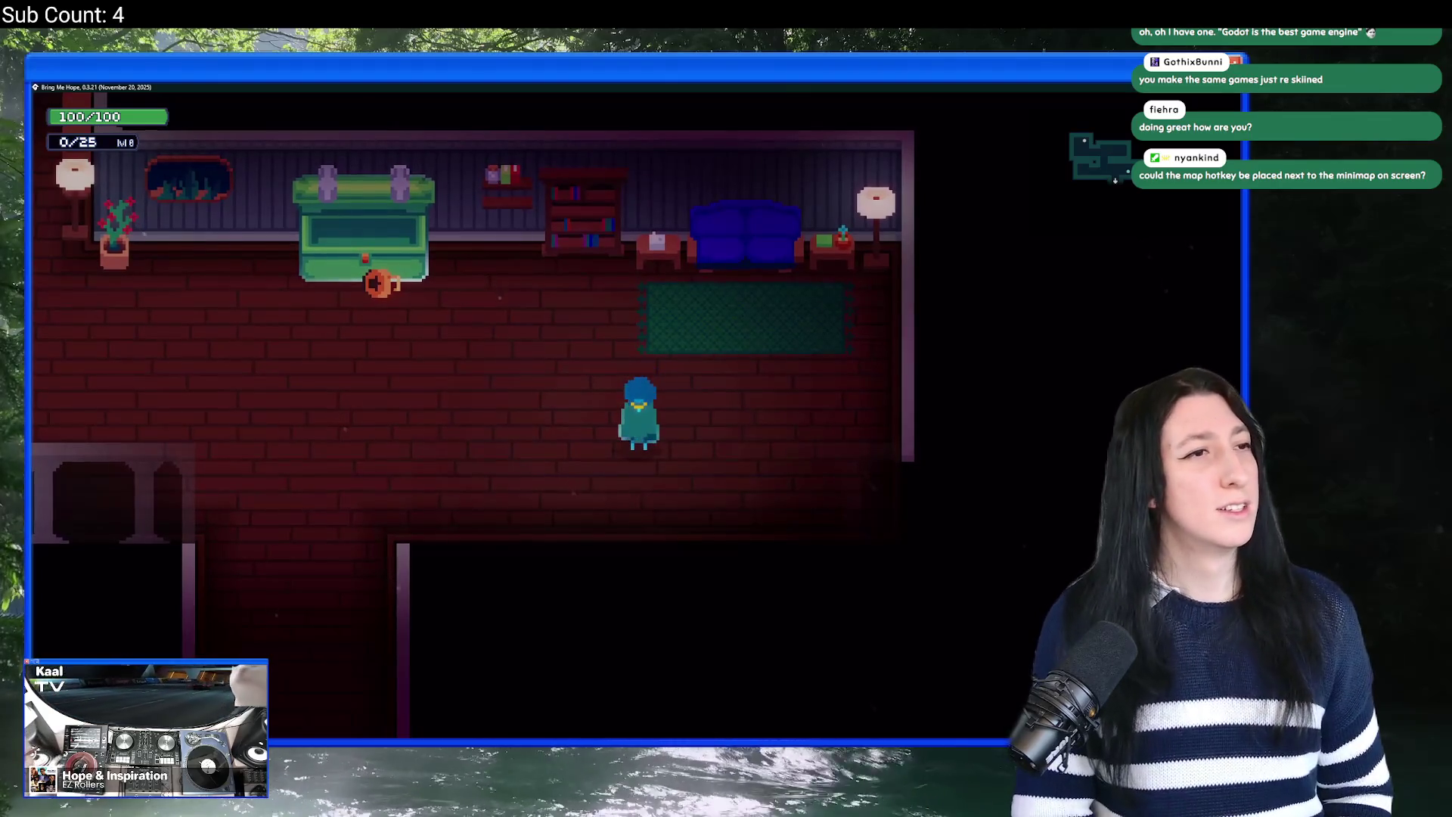
pyautogui.press('s')
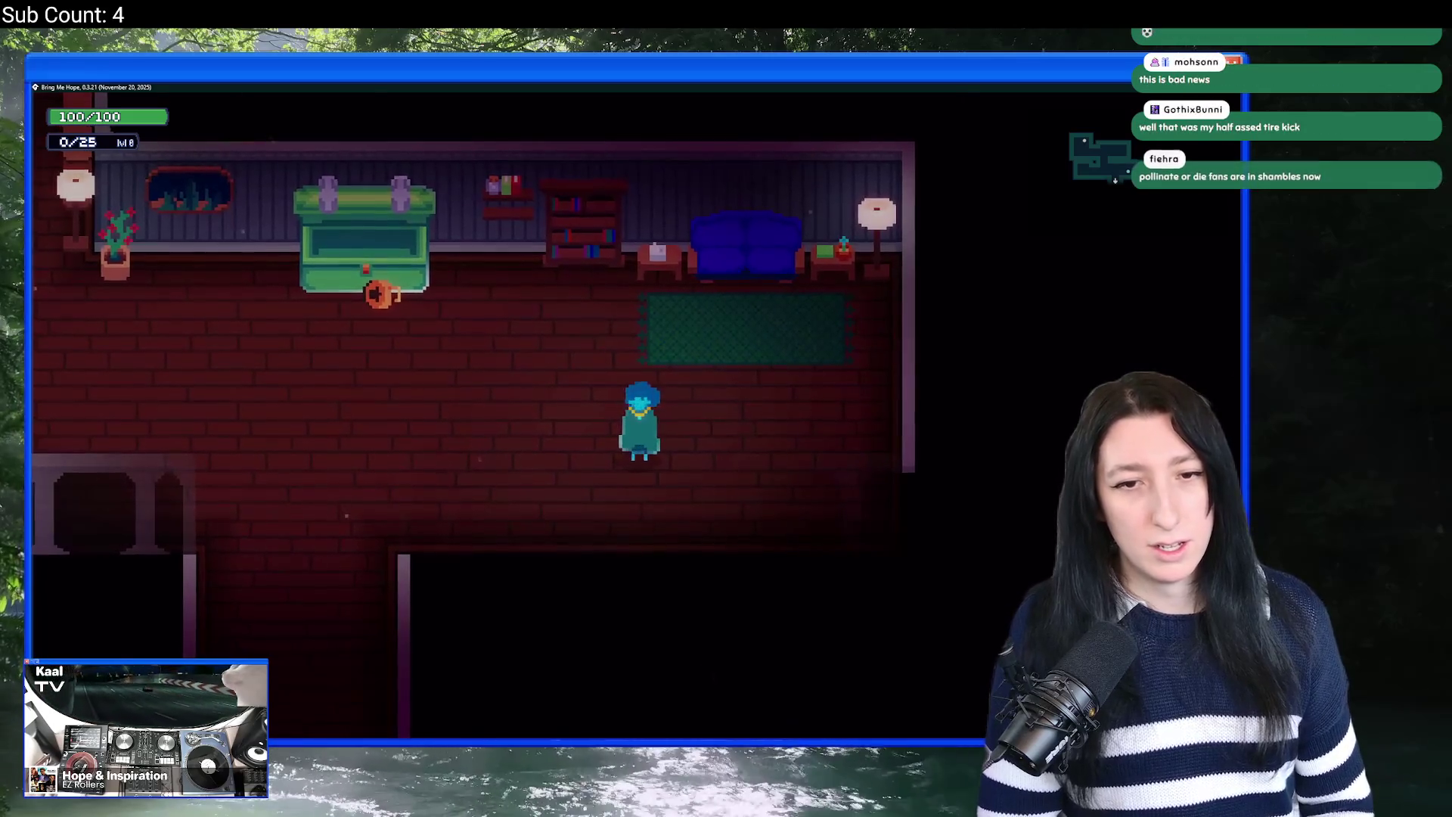
# Step: Check the map and inventory, then walk left toward the bathroom
pyautogui.press('m')
pyautogui.press('m')
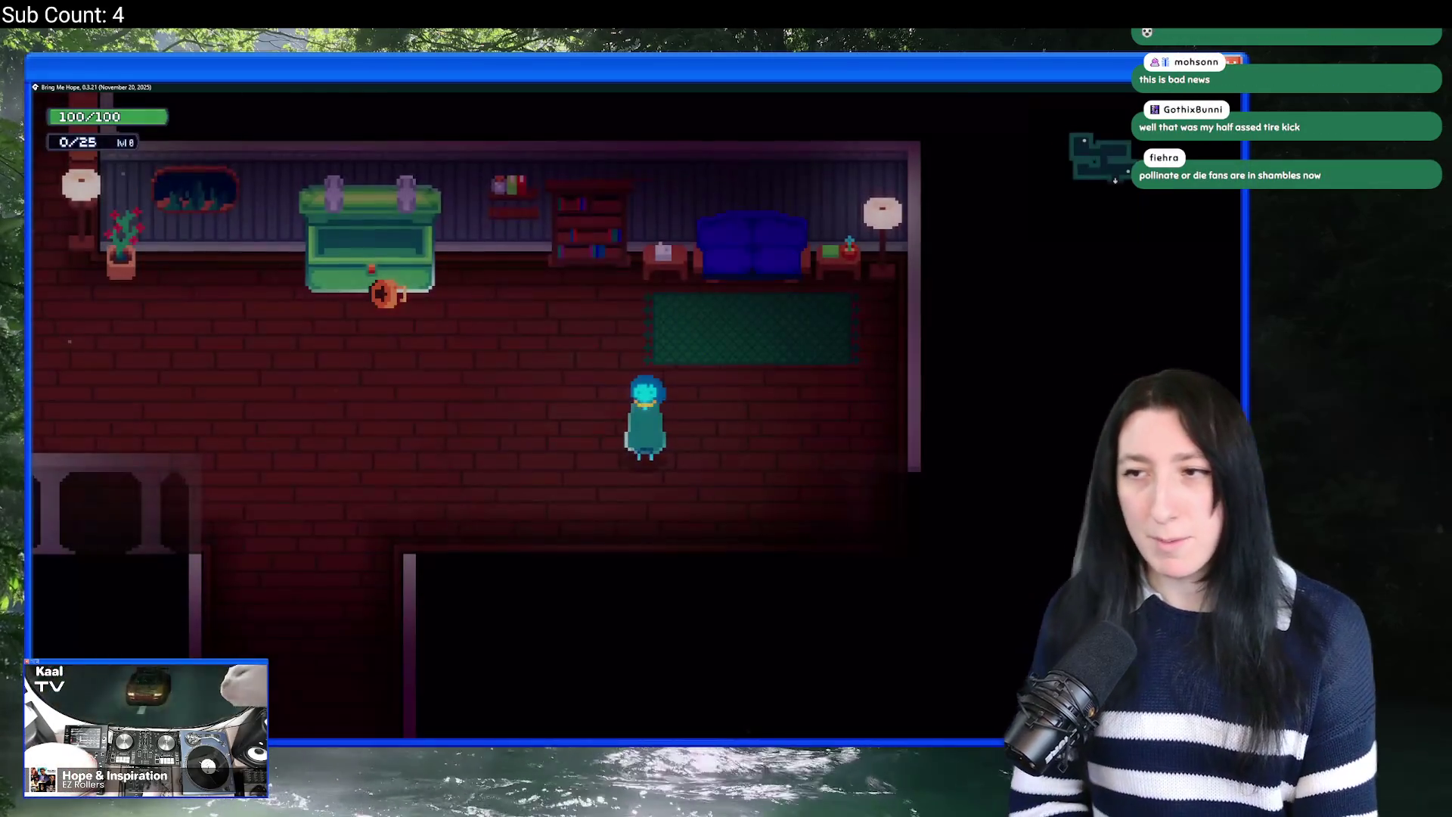
pyautogui.press('m')
pyautogui.press('x')
pyautogui.press('Escape')
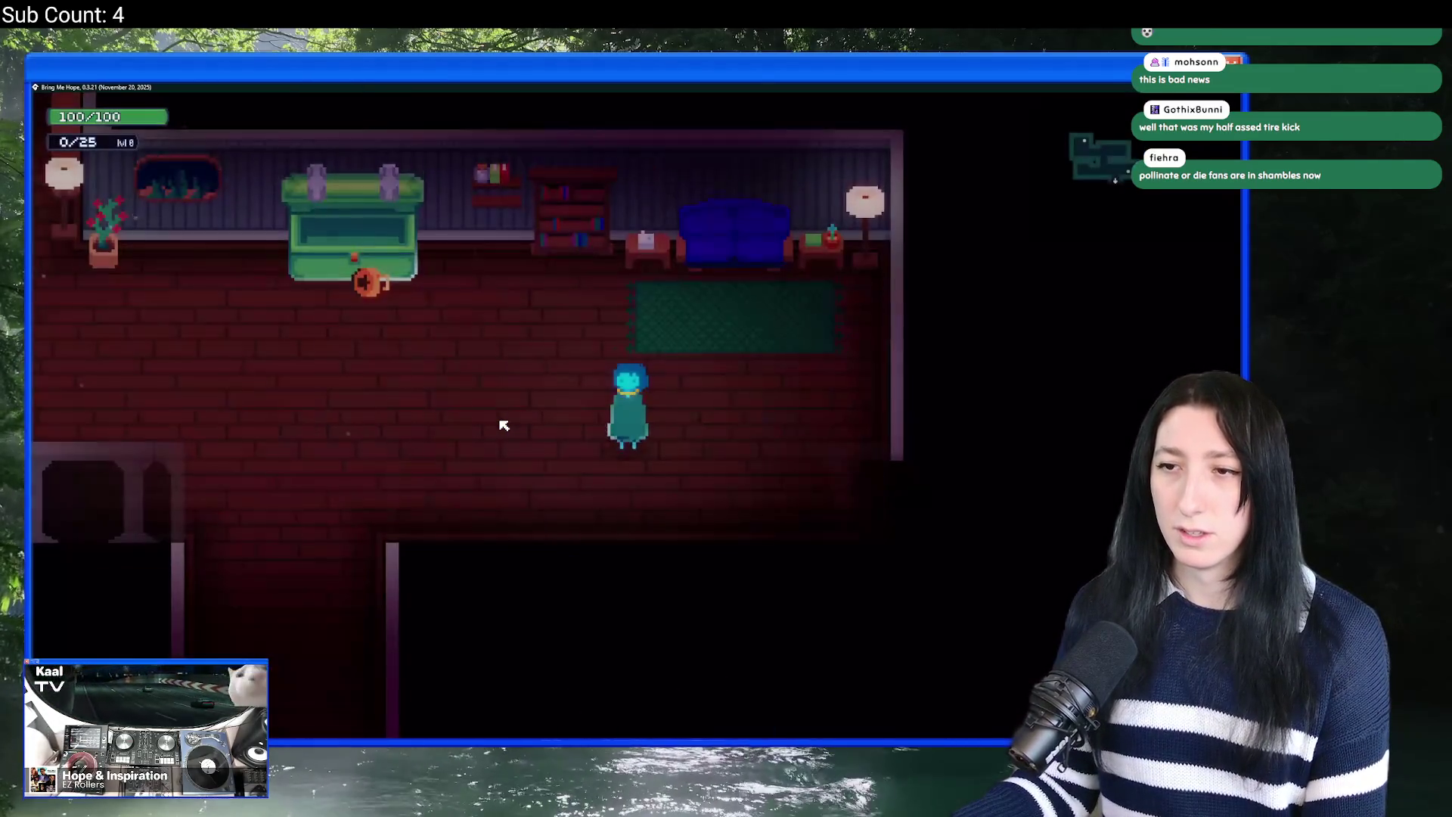
pyautogui.press('a')
pyautogui.press('a')
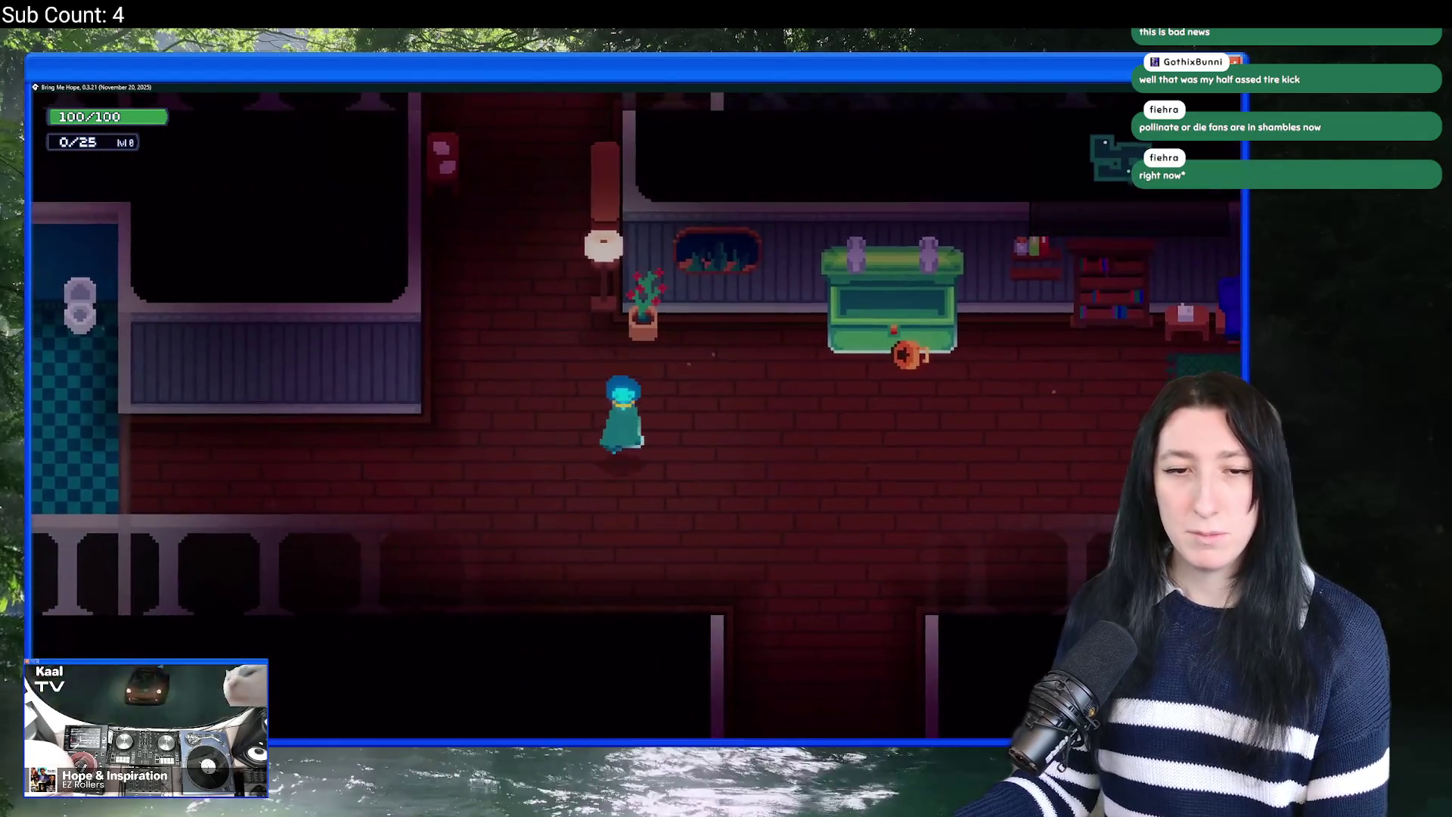
pyautogui.press('a')
# Step: Walk up into the living room, back down the corridor, and stand below the green cabinet
pyautogui.press('w')
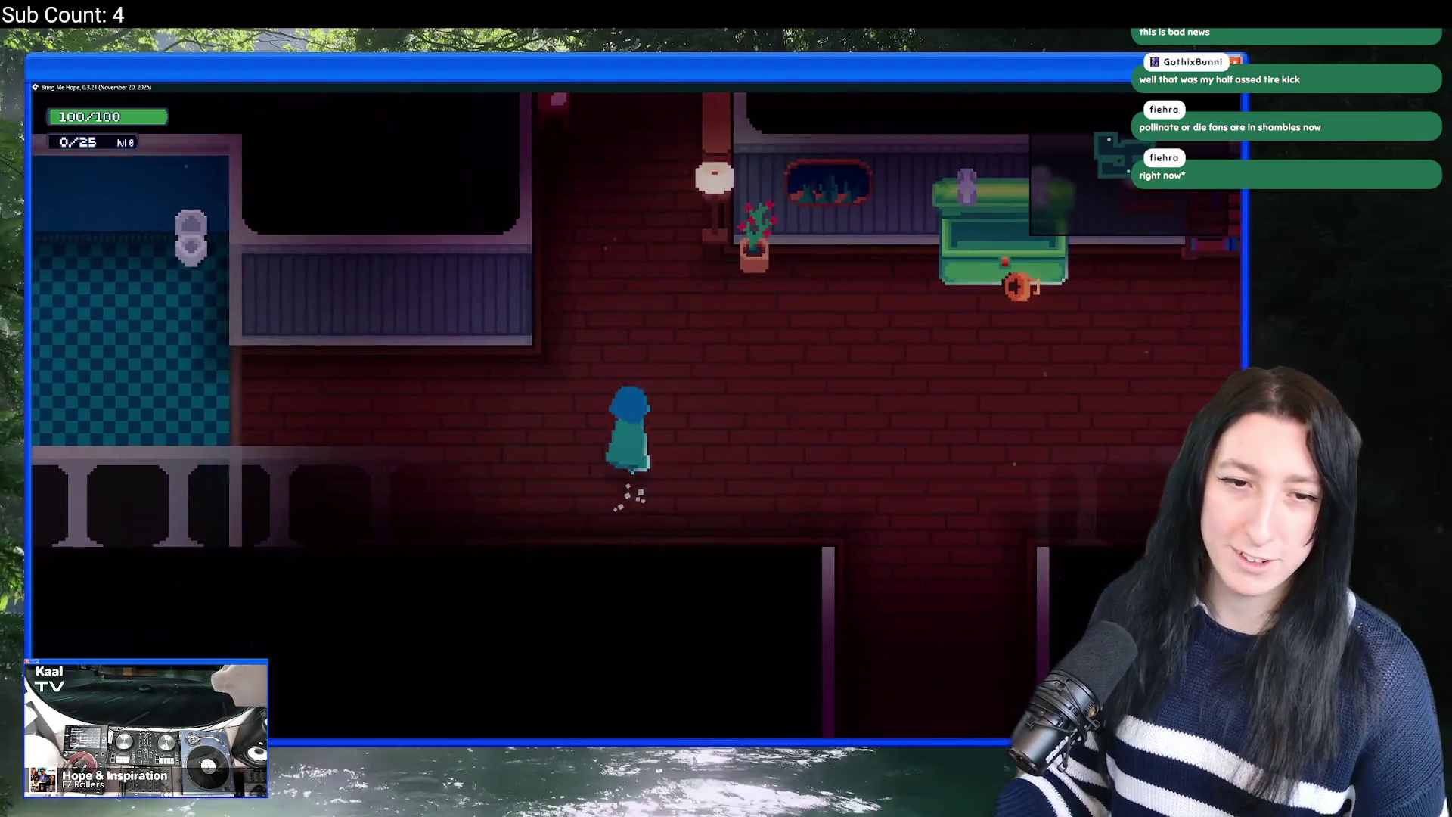
pyautogui.press('w')
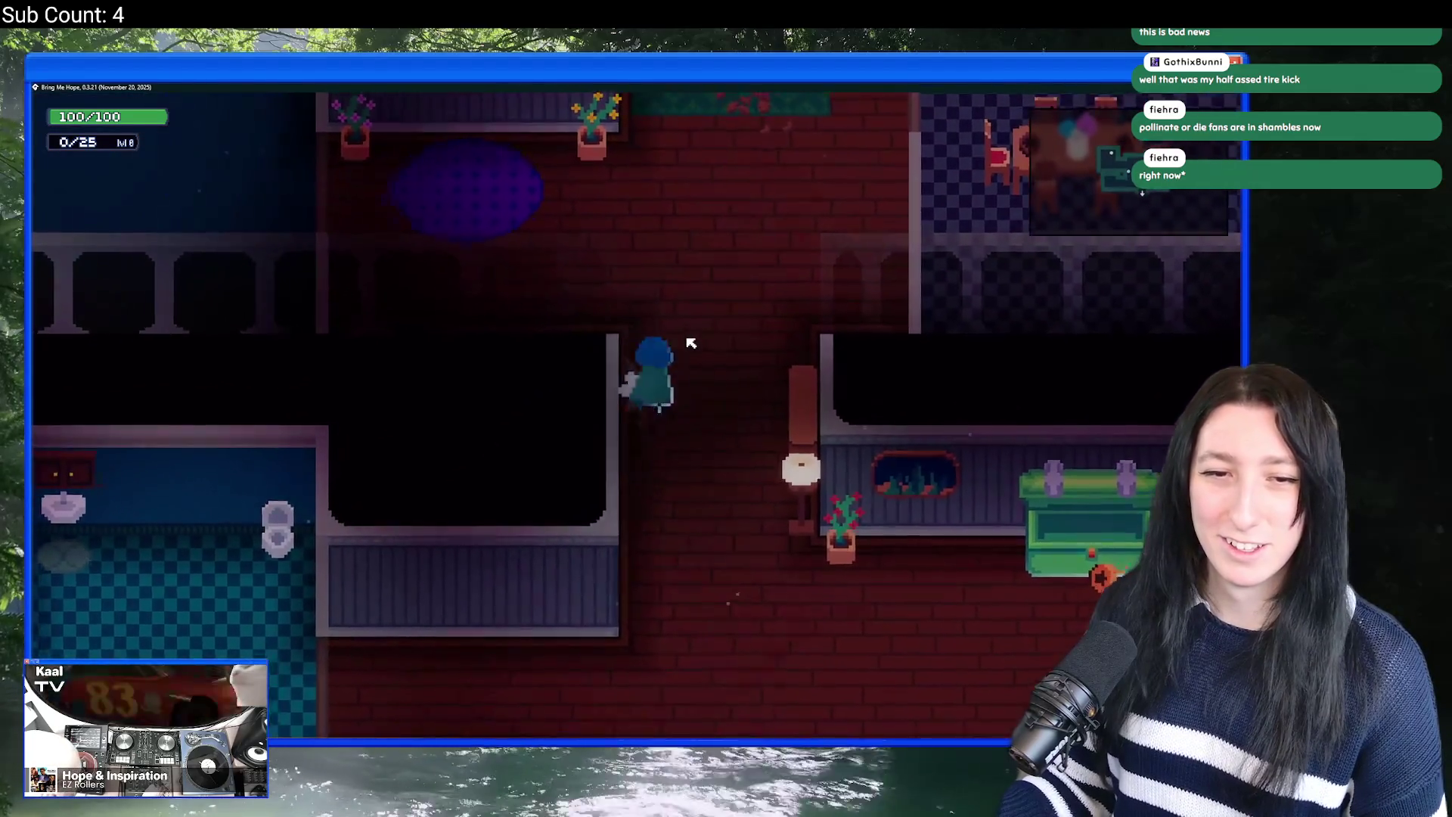
pyautogui.press('s')
pyautogui.press('d')
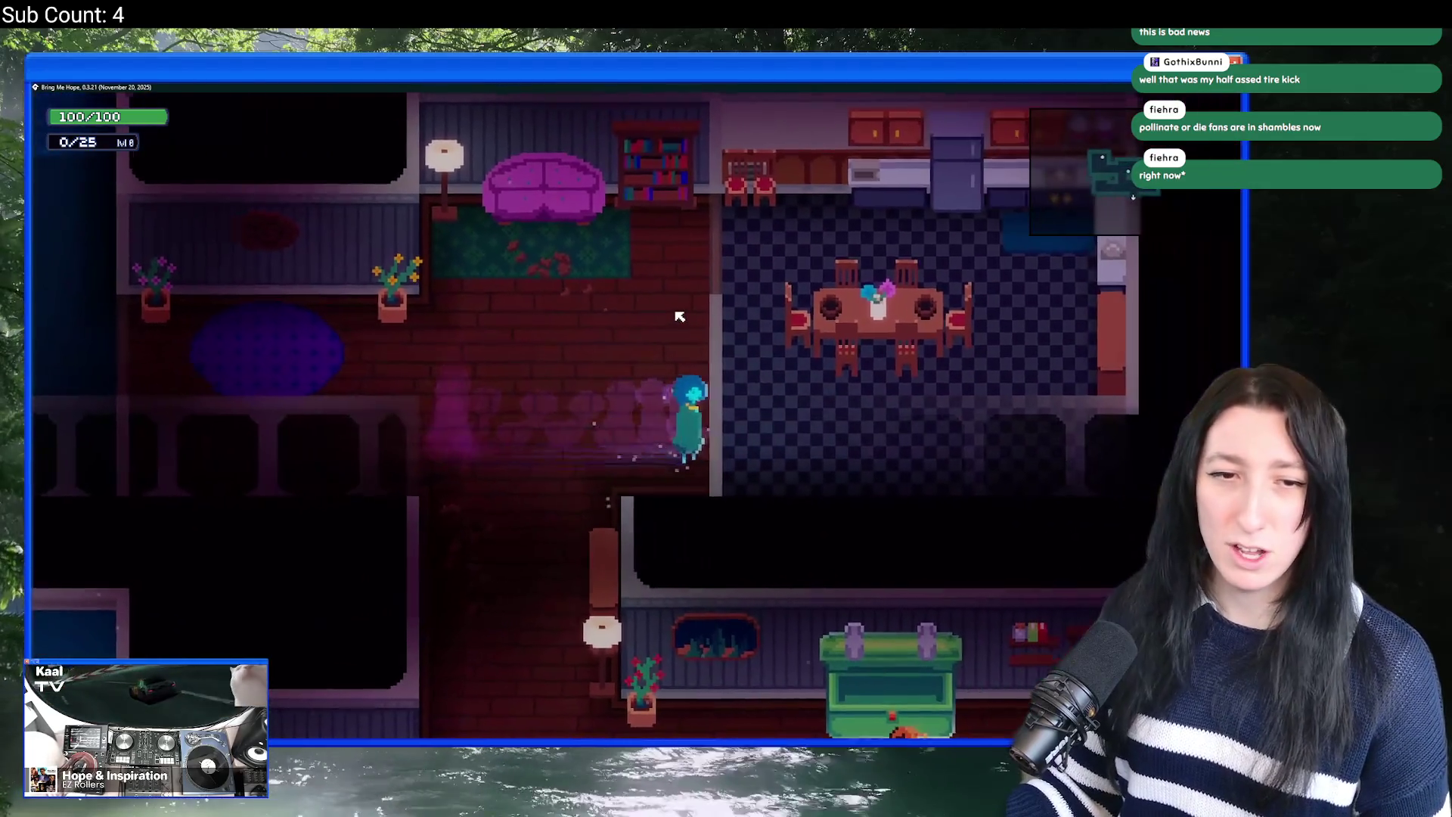
pyautogui.press('a')
pyautogui.press('s')
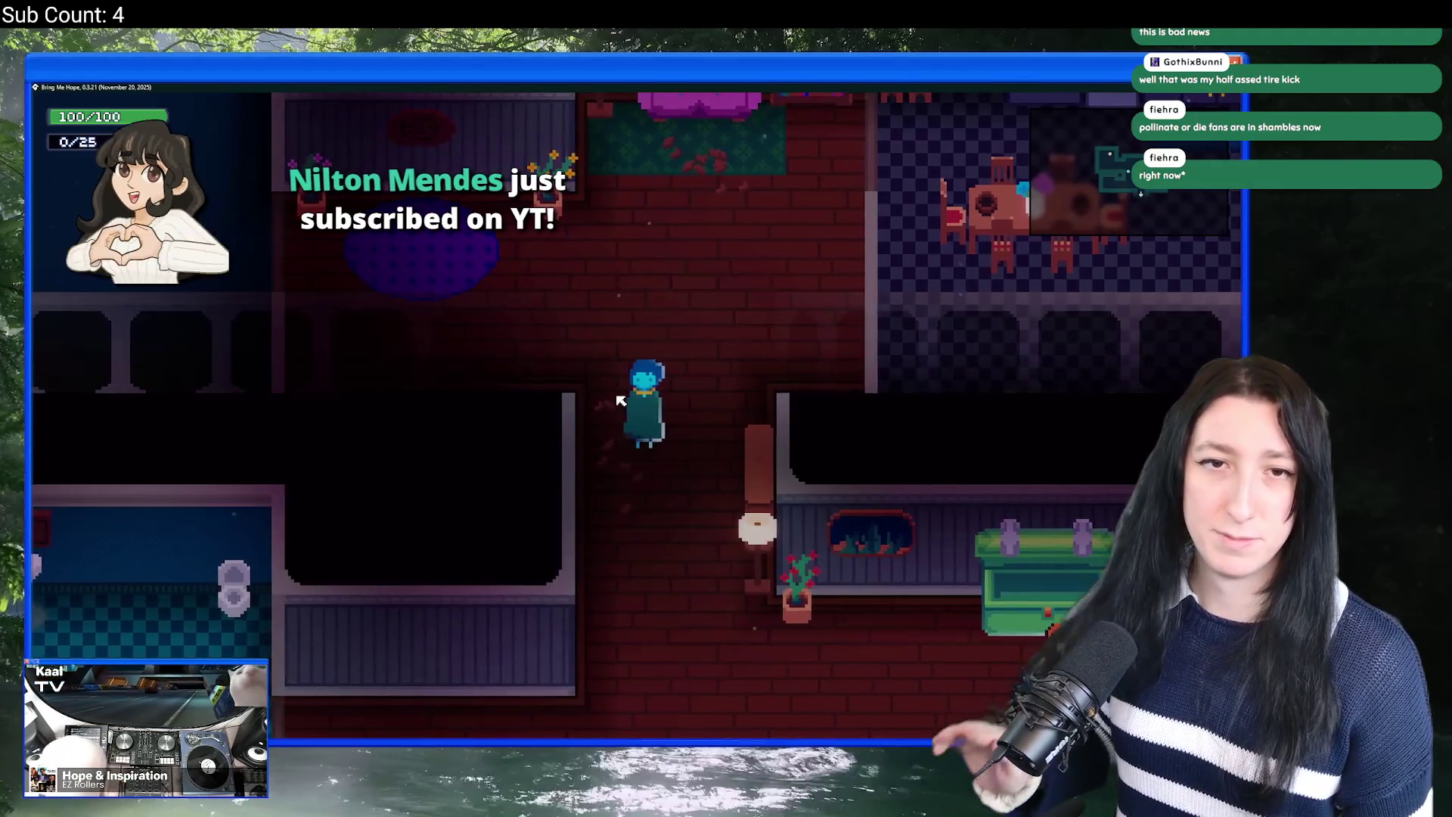
pyautogui.press('s')
pyautogui.press('d')
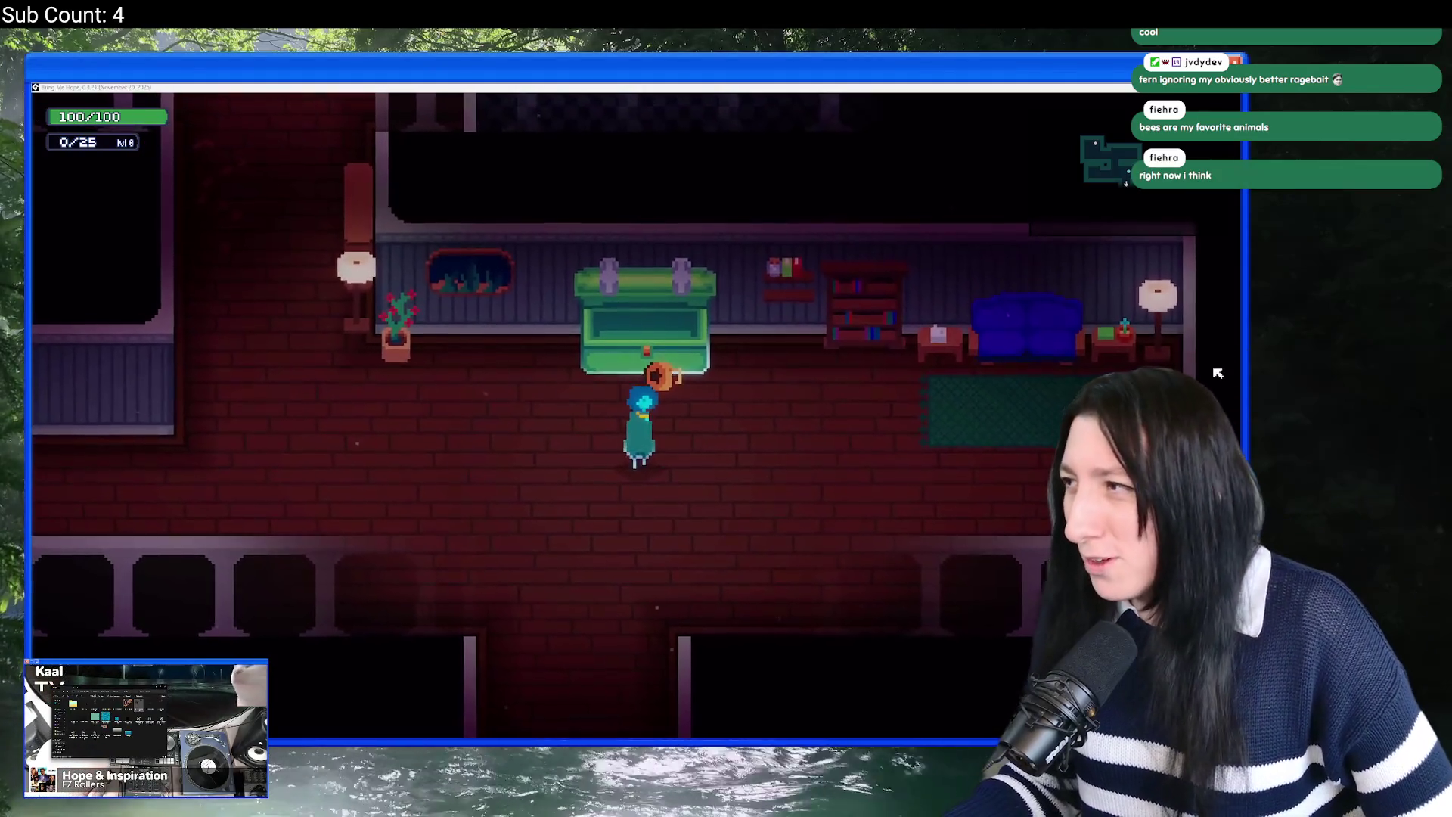
pyautogui.hotkey('alt', 'Tab')
pyautogui.hotkey('alt', 'Tab')
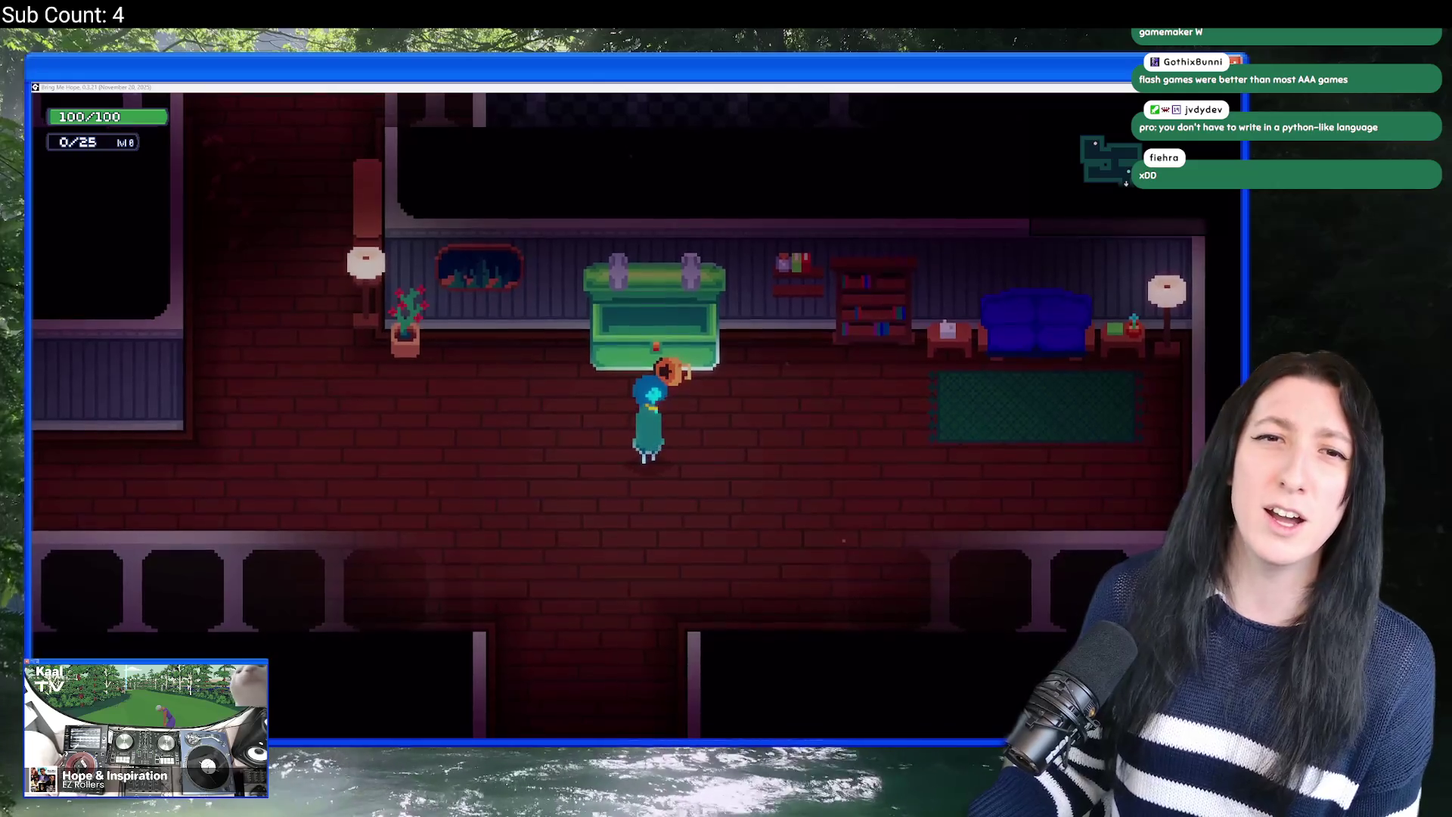
pyautogui.hotkey('alt', 'Tab')
# Step: Search Google for 'godot sponsorships'
pyautogui.write('godot sponsorships')
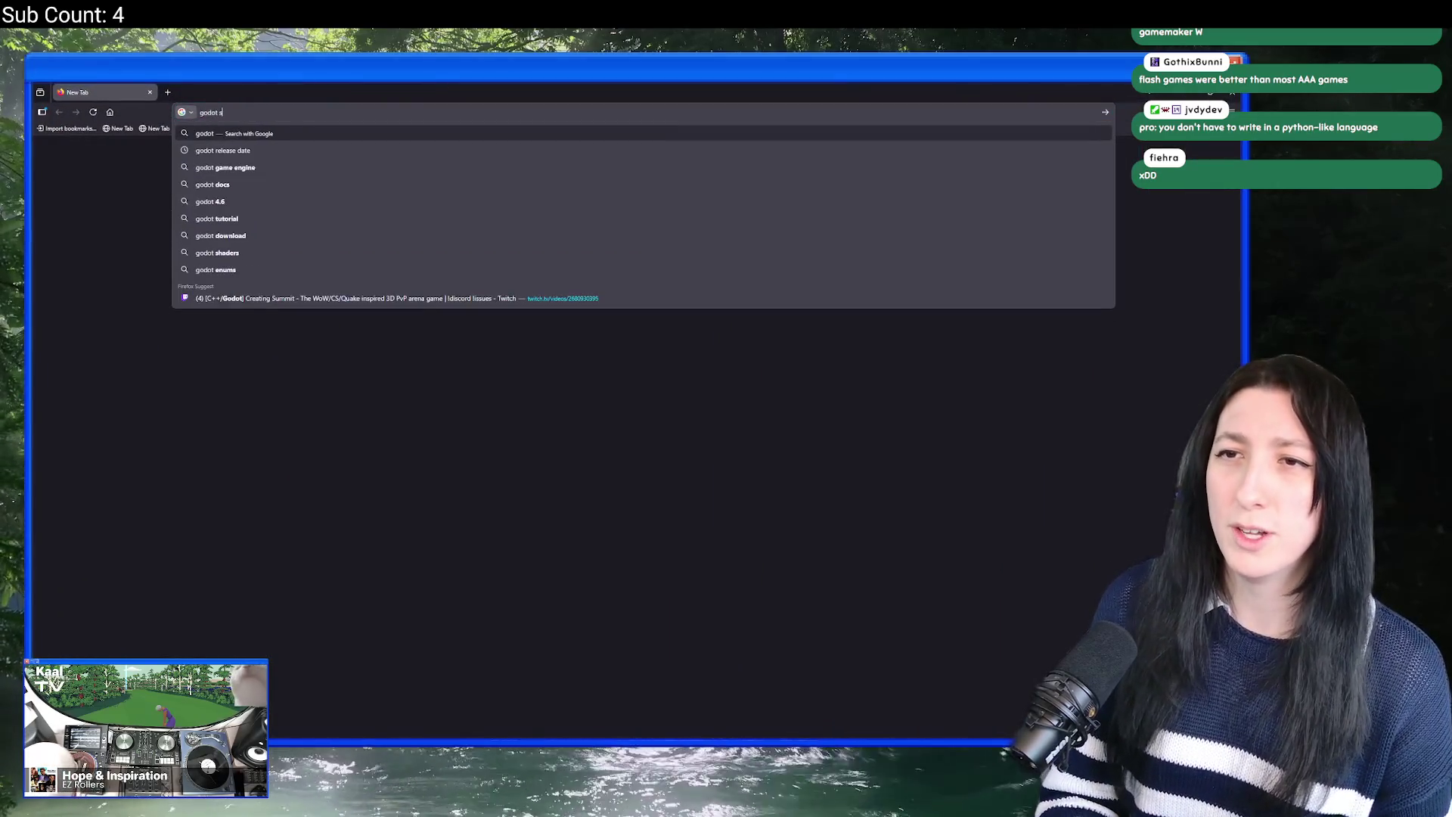
pyautogui.press('Return')
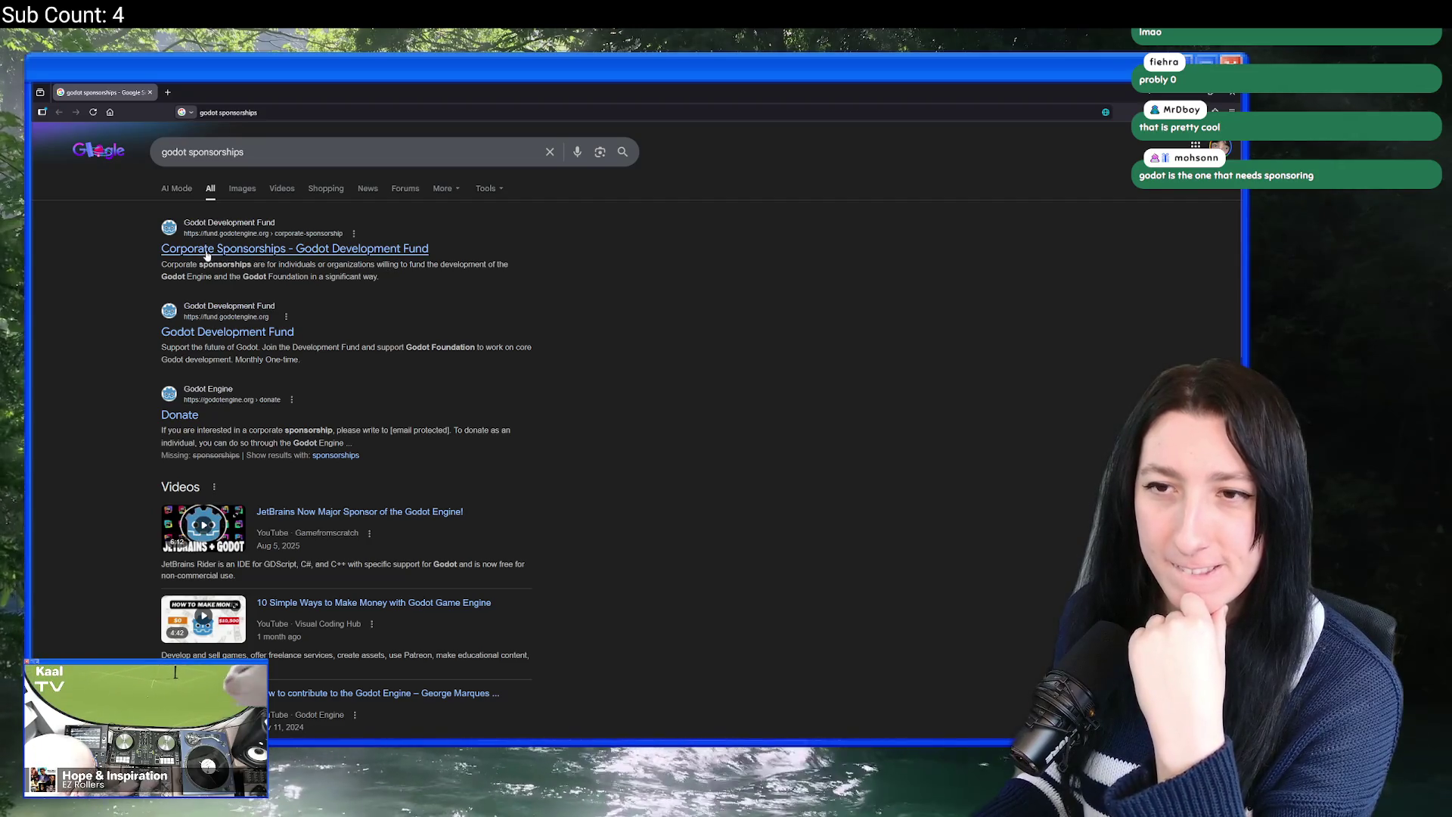
# Step: Highlight the Corporate Sponsorships snippet, scroll through the results, and return to the game window
pyautogui.moveTo(399, 278); pyautogui.dragTo(171, 262)
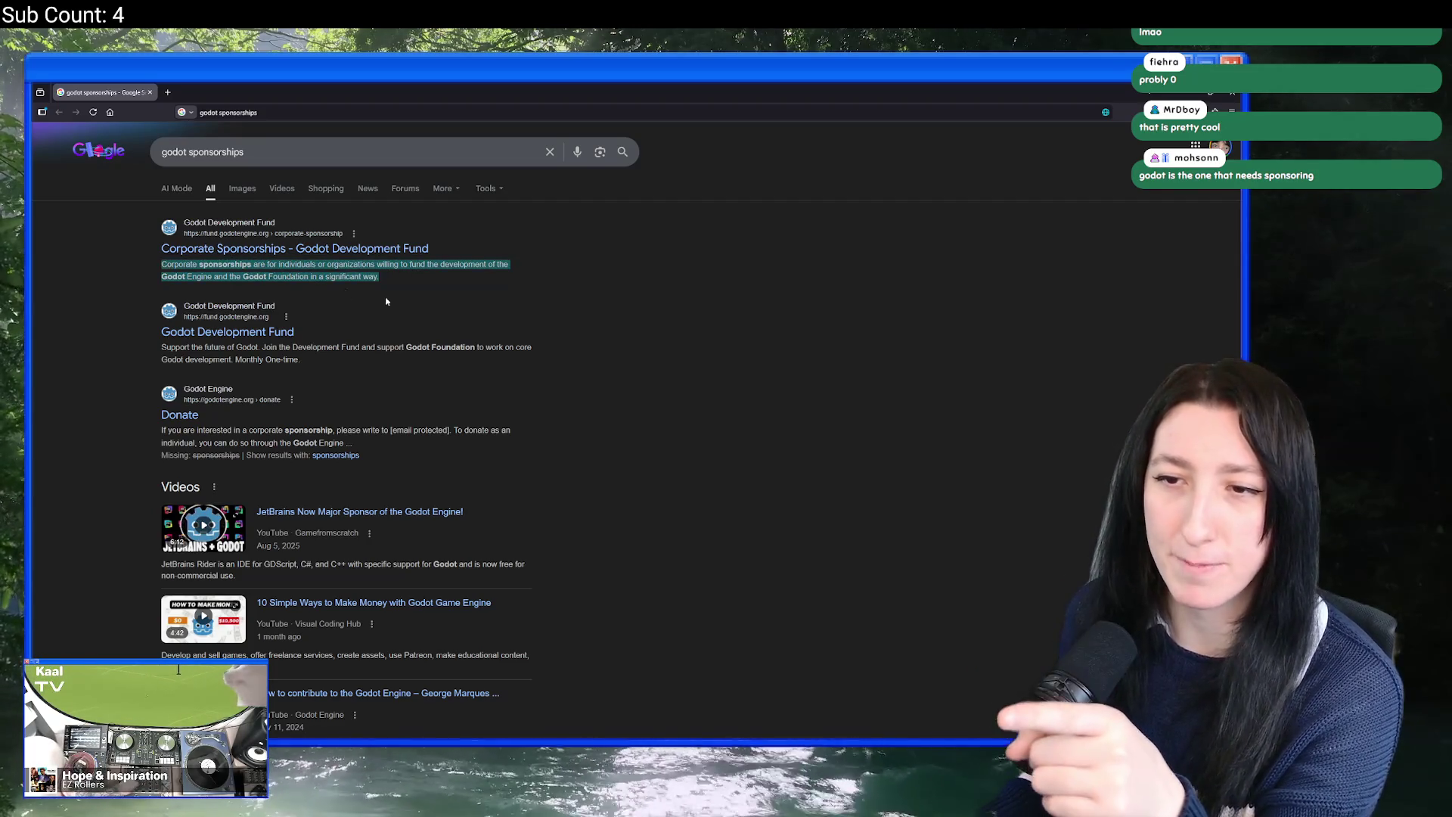
pyautogui.scroll(-10, 617, 295)
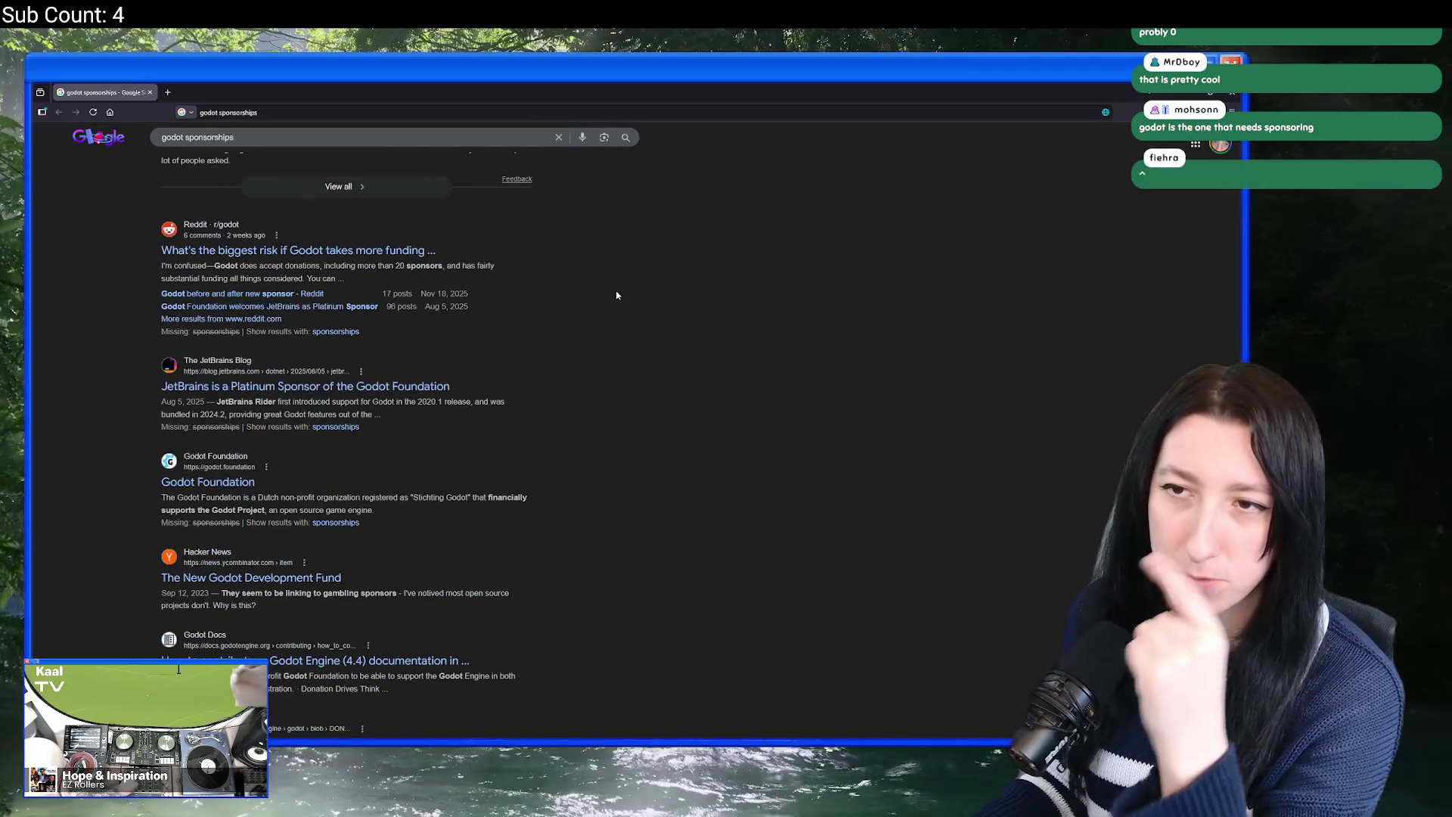
pyautogui.hotkey('alt', 'Tab')
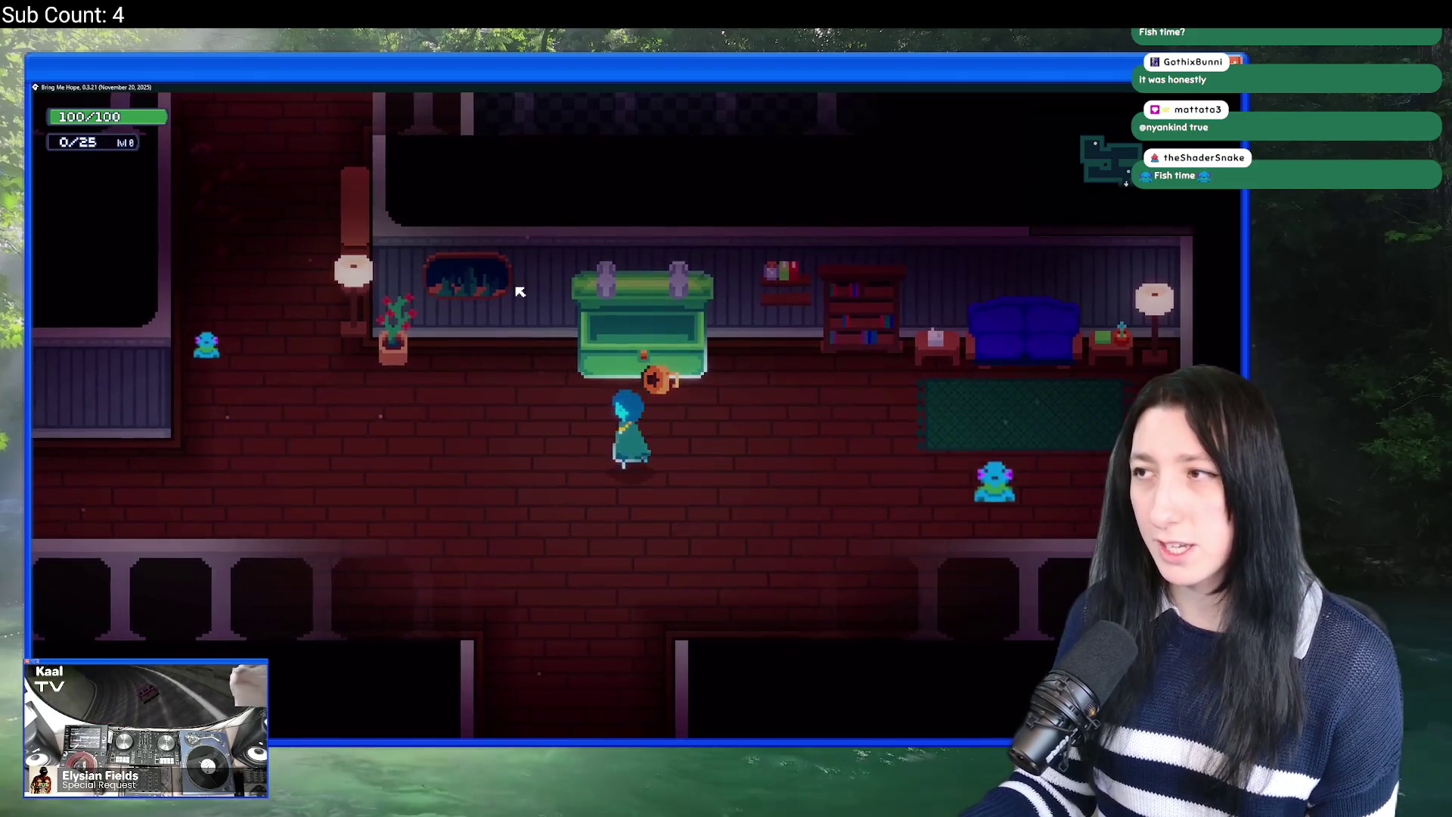
# Step: Walk out of the house through the lower doorway into Sea Cave City
pyautogui.press('a')
pyautogui.press('w')
pyautogui.press('s')
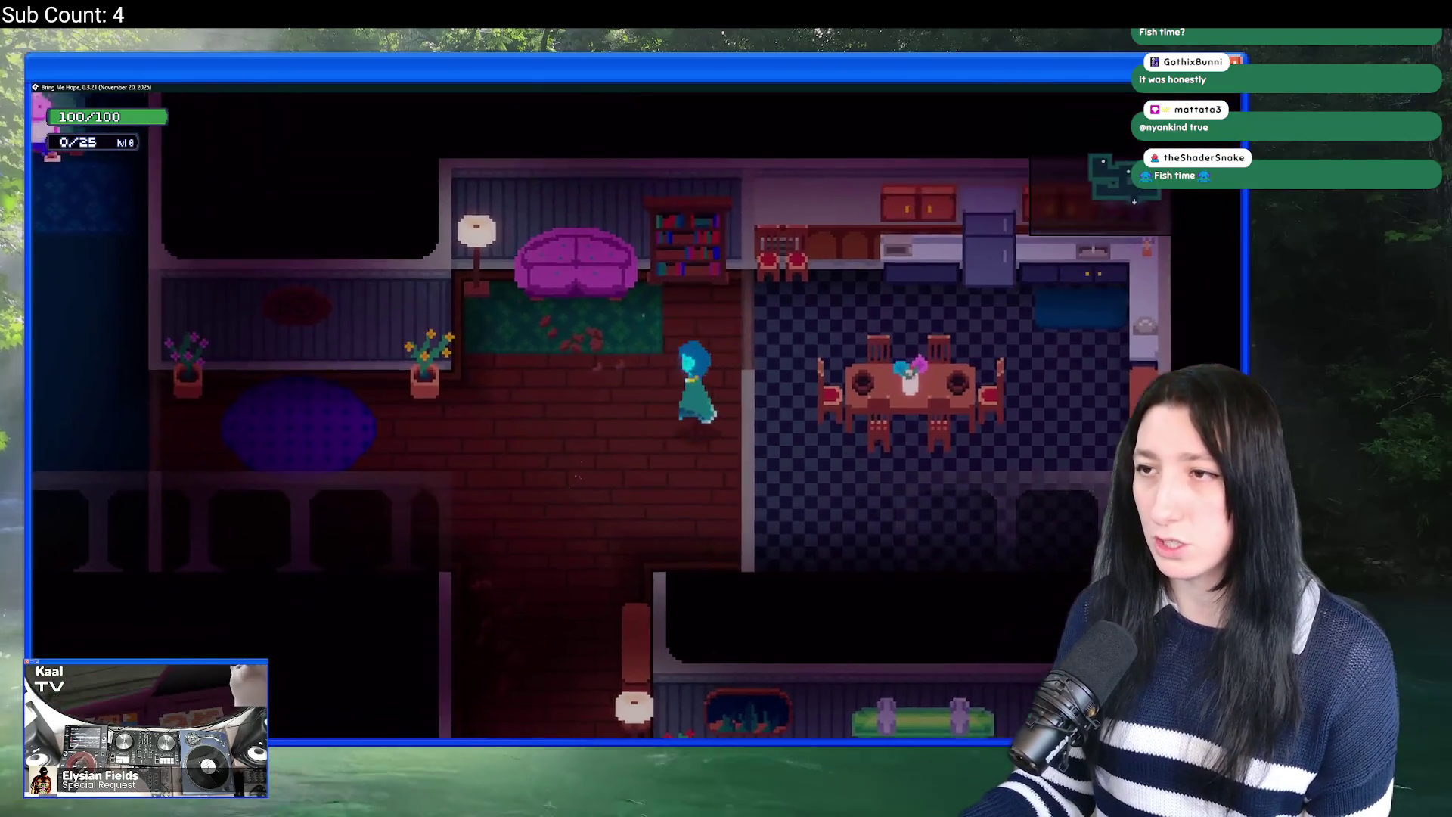
pyautogui.press('s')
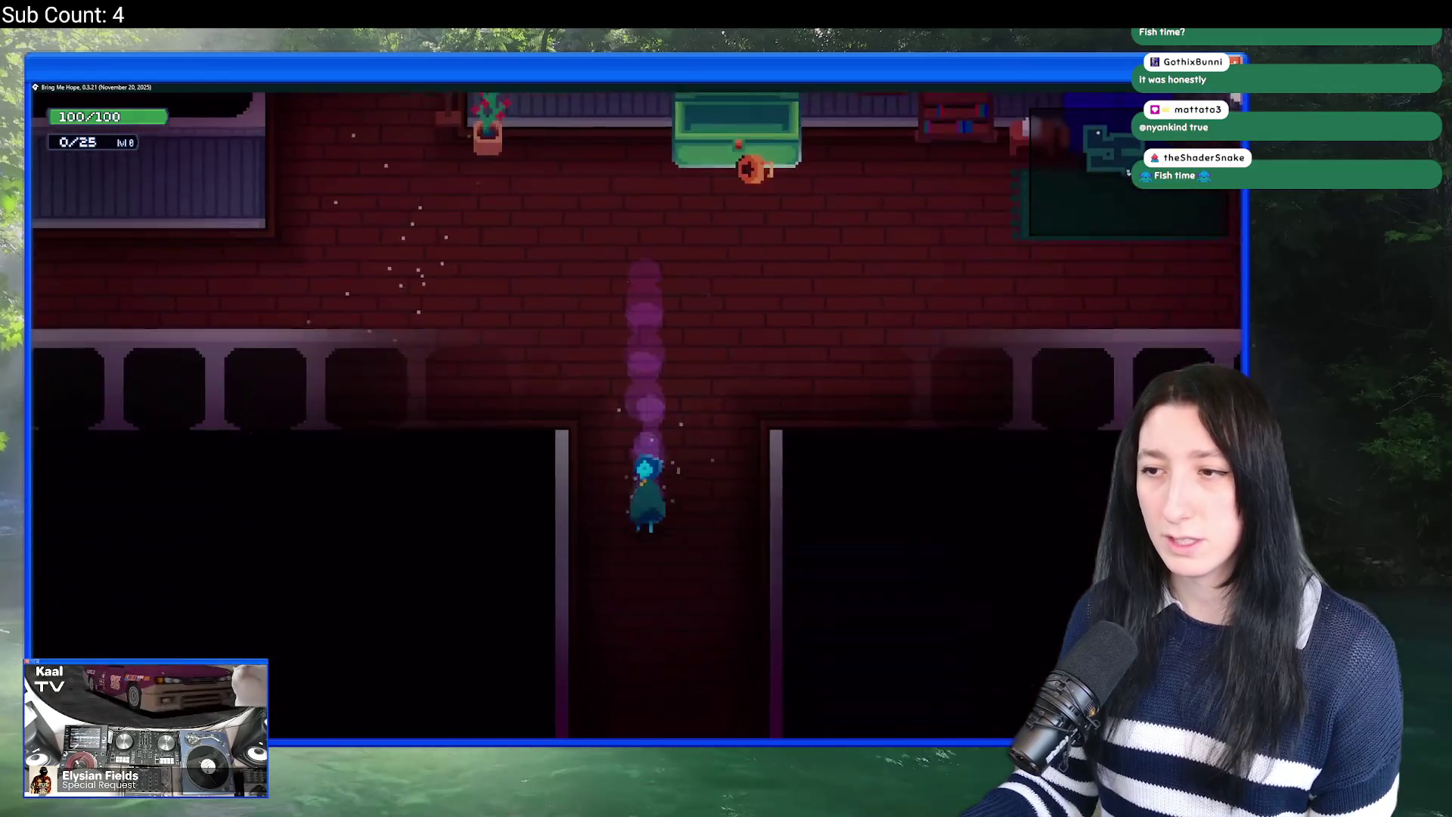
pyautogui.press('d')
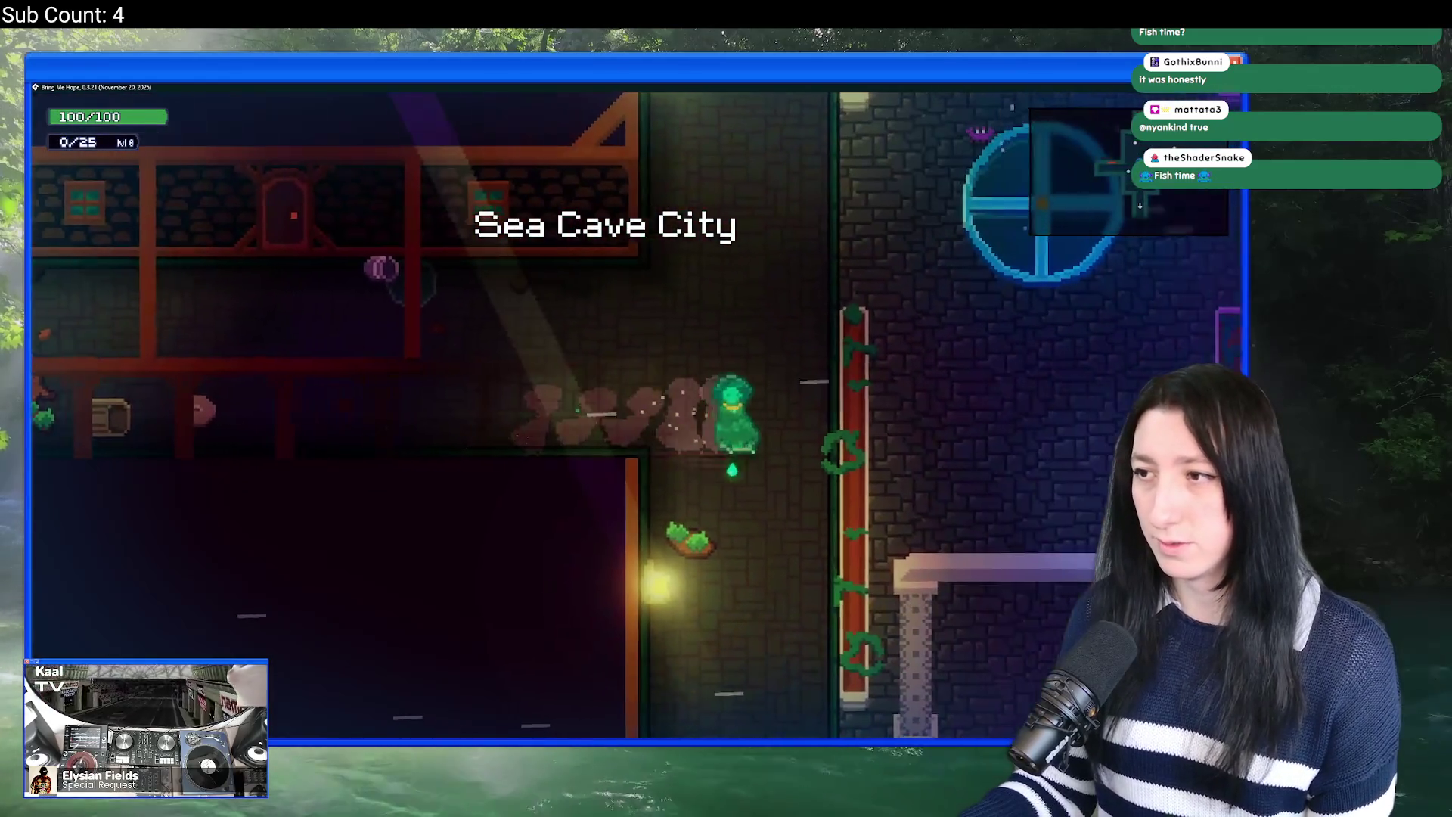
# Step: Walk through the cyan-circle hallway into the grass, then shrink and close the game
pyautogui.press('w')
pyautogui.press('d')
pyautogui.press('w')
pyautogui.press('a')
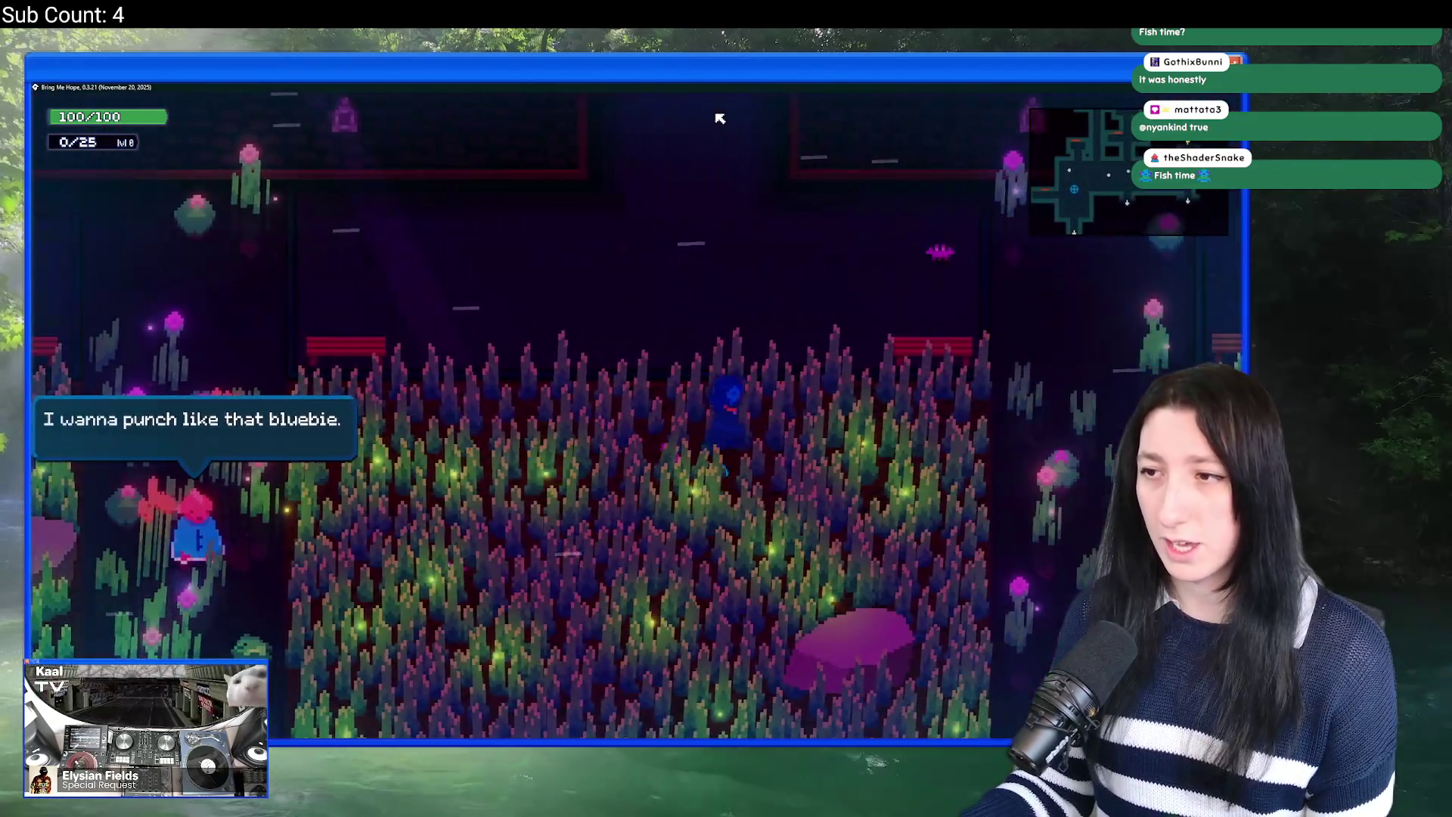
pyautogui.moveTo(719, 87)
pyautogui.mouseDown()
pyautogui.moveTo(631, 403)
pyautogui.moveTo(659, 84)
pyautogui.moveTo(669, 94)
pyautogui.moveTo(605, 185)
pyautogui.mouseUp()
pyautogui.click(1023, 180)
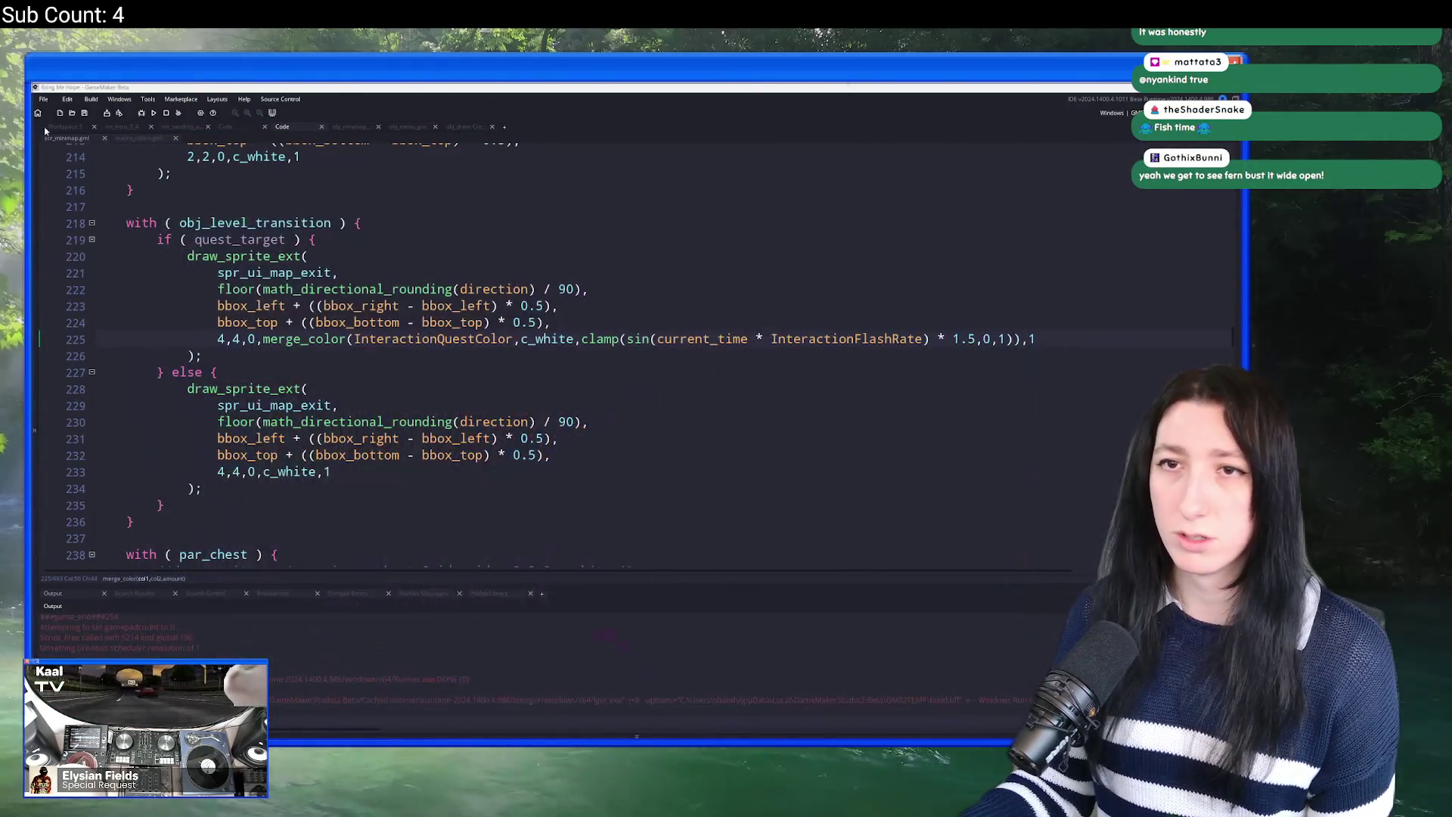
# Step: Open the ToDo note via asset search and delete its 'Remove light quality option' line
pyautogui.hotkey('ctrl', 'Tab')
pyautogui.hotkey('ctrl', 't')
pyautogui.write('todo')
pyautogui.press('Return')
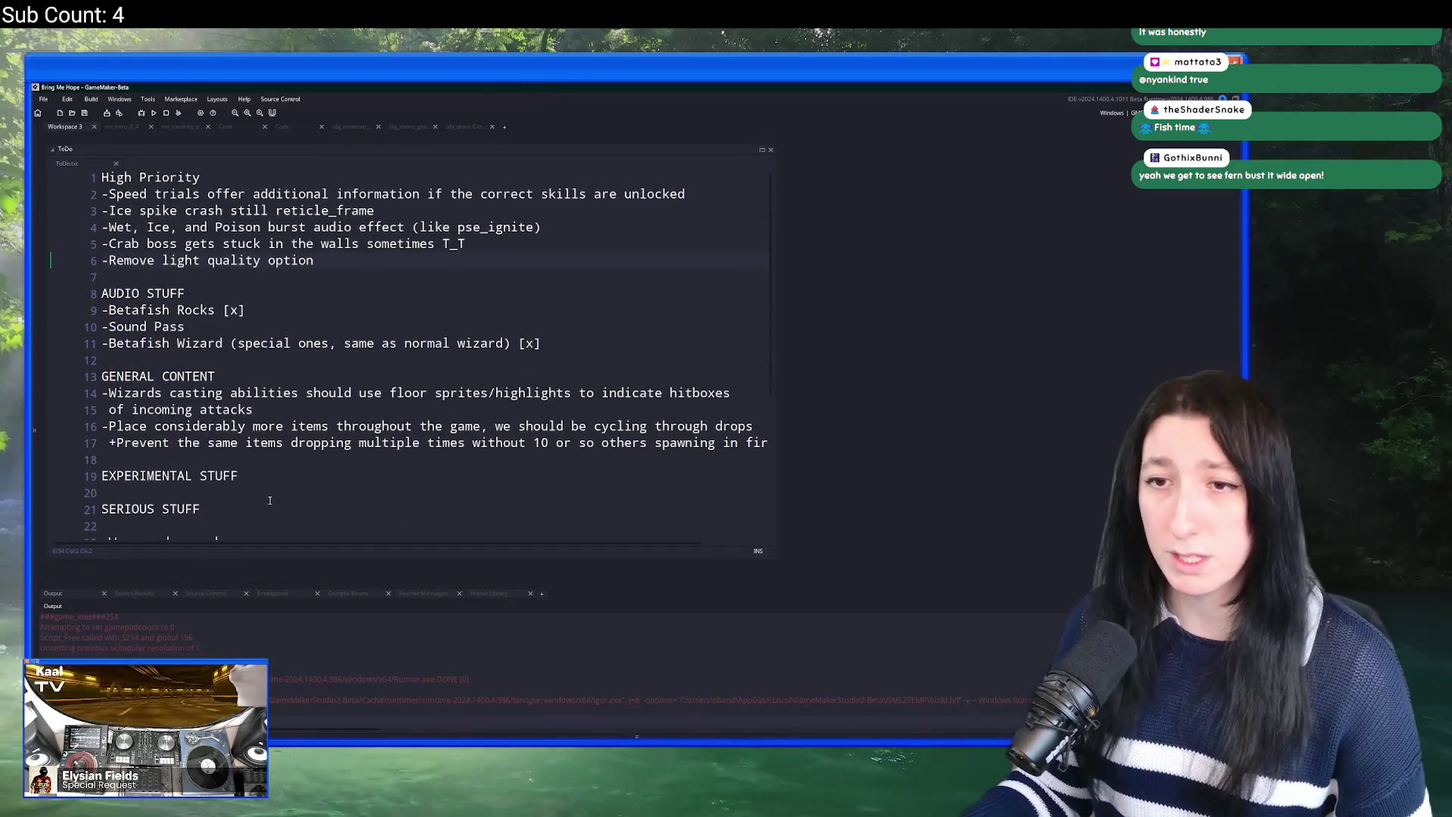
pyautogui.moveTo(314, 260); pyautogui.dragTo(77, 257)
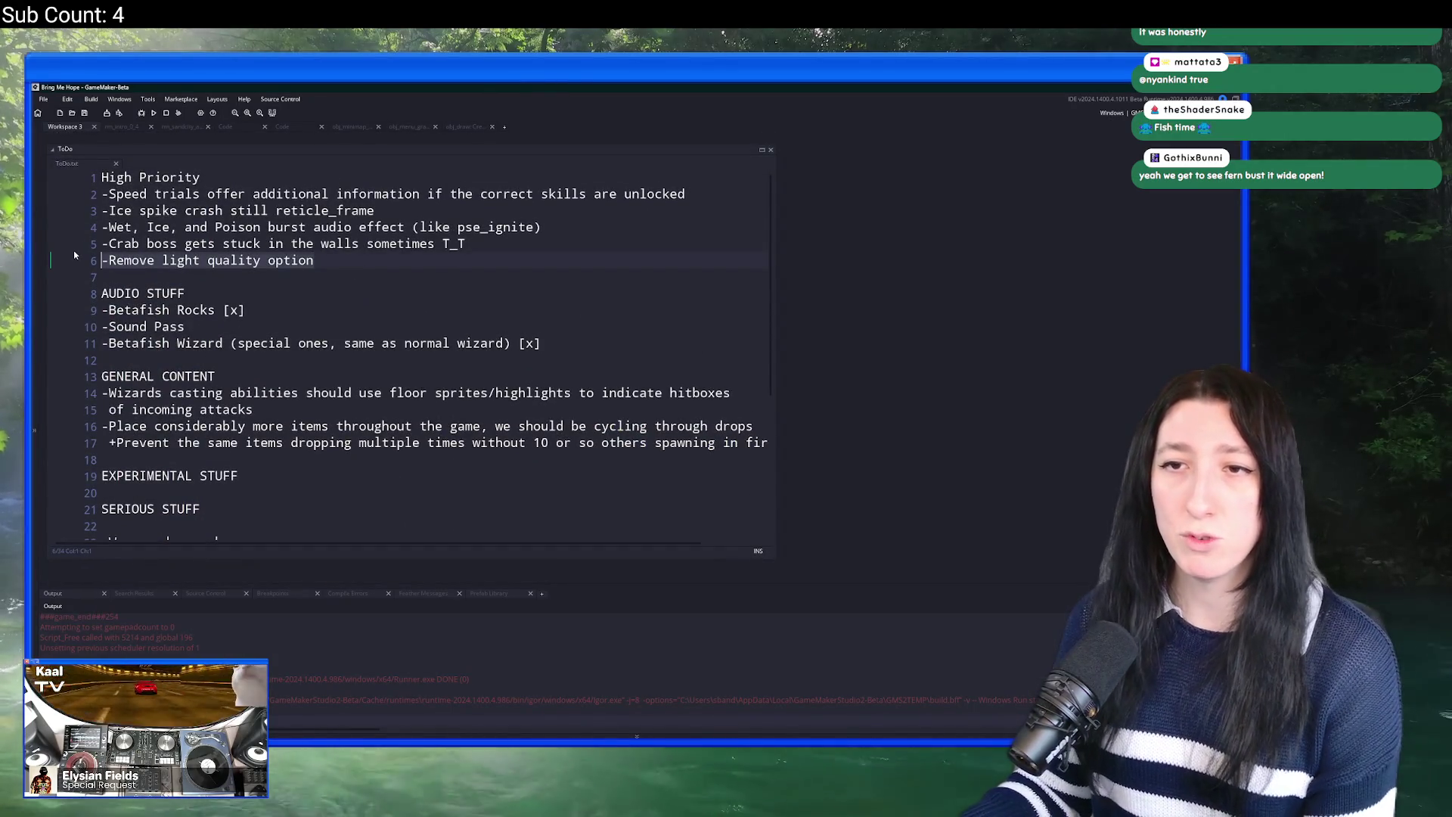
pyautogui.press('BackSpace')
pyautogui.press('BackSpace')
pyautogui.hotkey('alt', 'Tab')
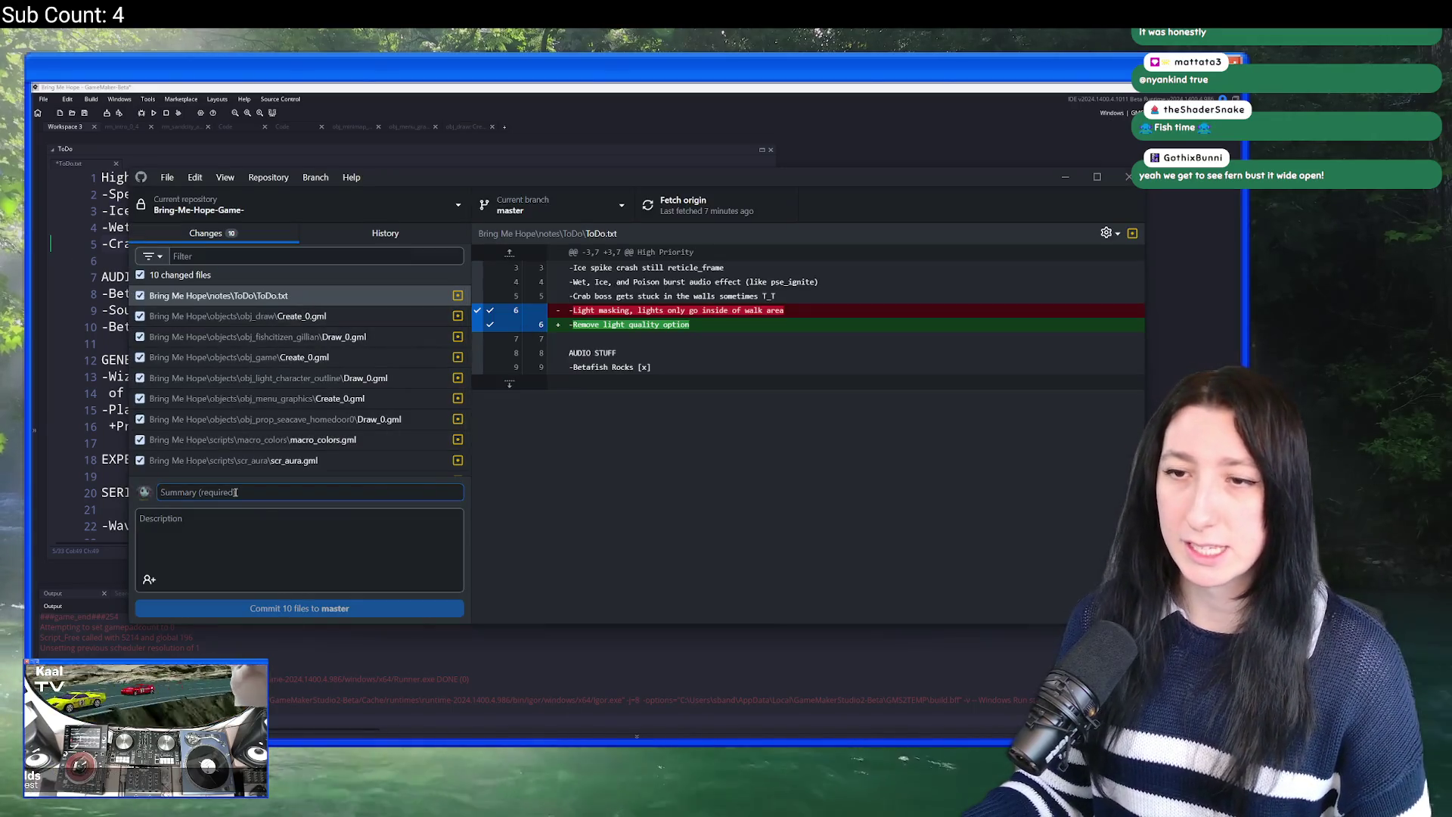
# Step: Commit the 10 changed files to master as 'New stuff' and push to origin
pyautogui.write('New ')
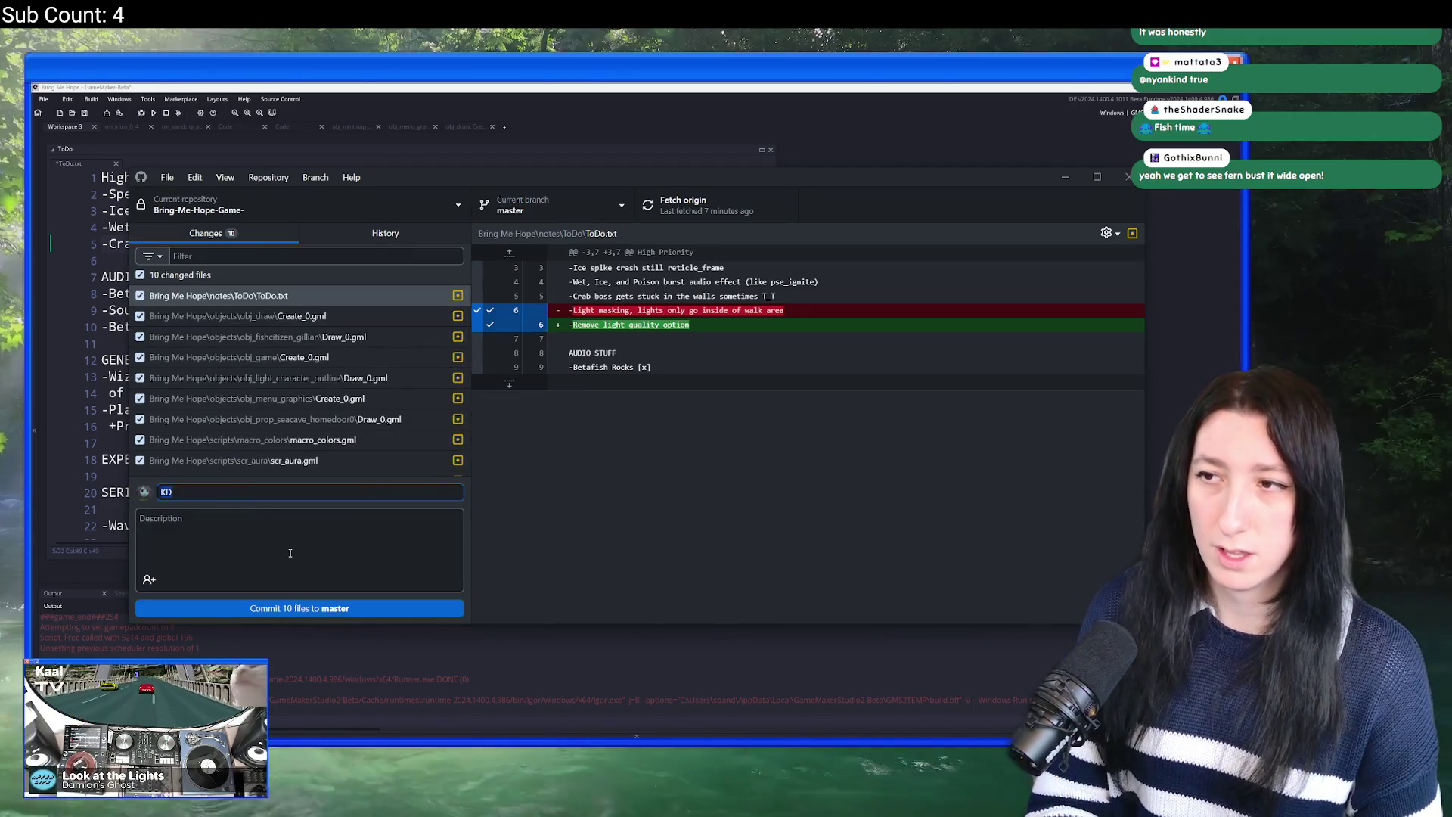
pyautogui.write('stuff')
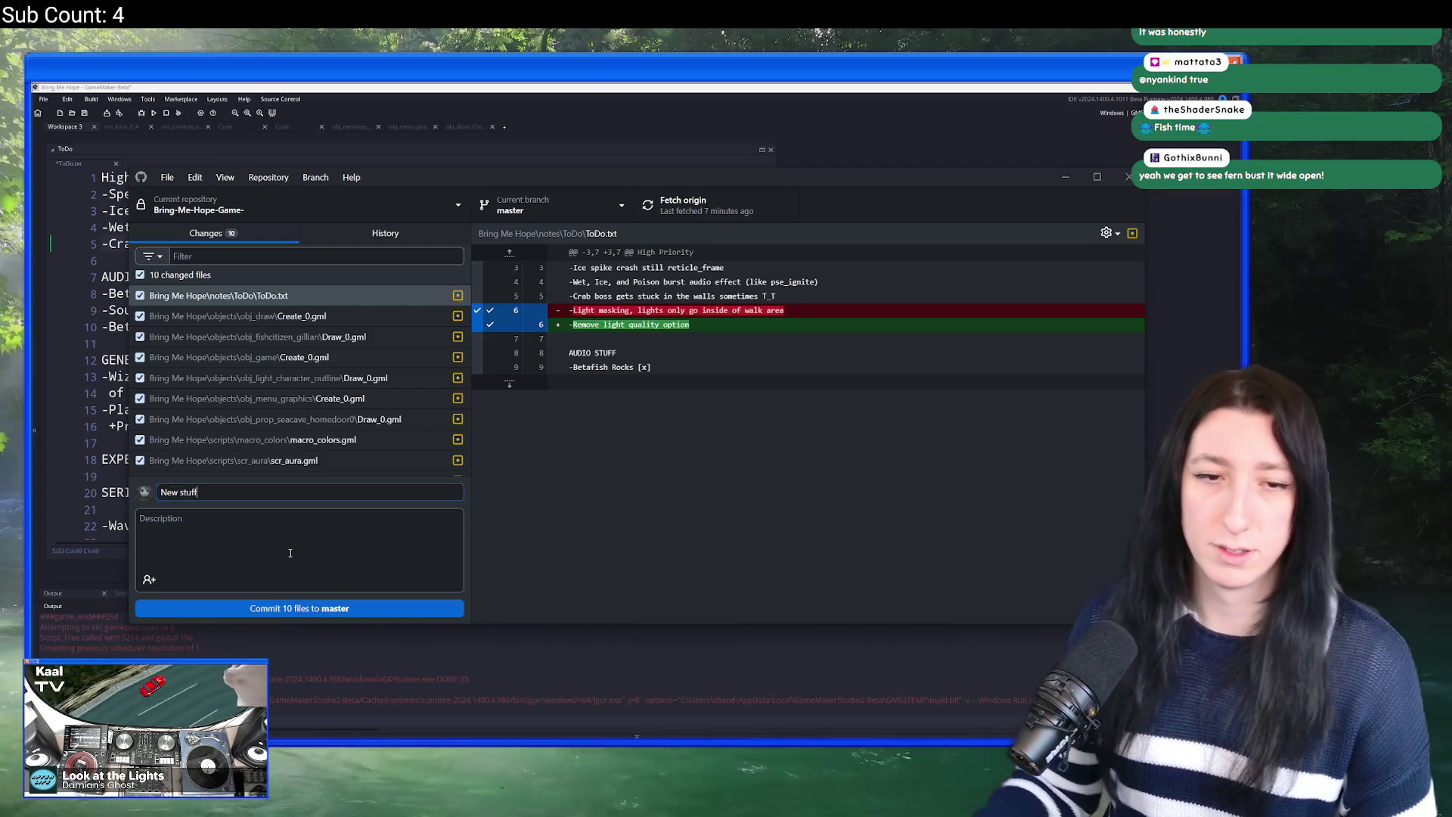
pyautogui.click(250, 609)
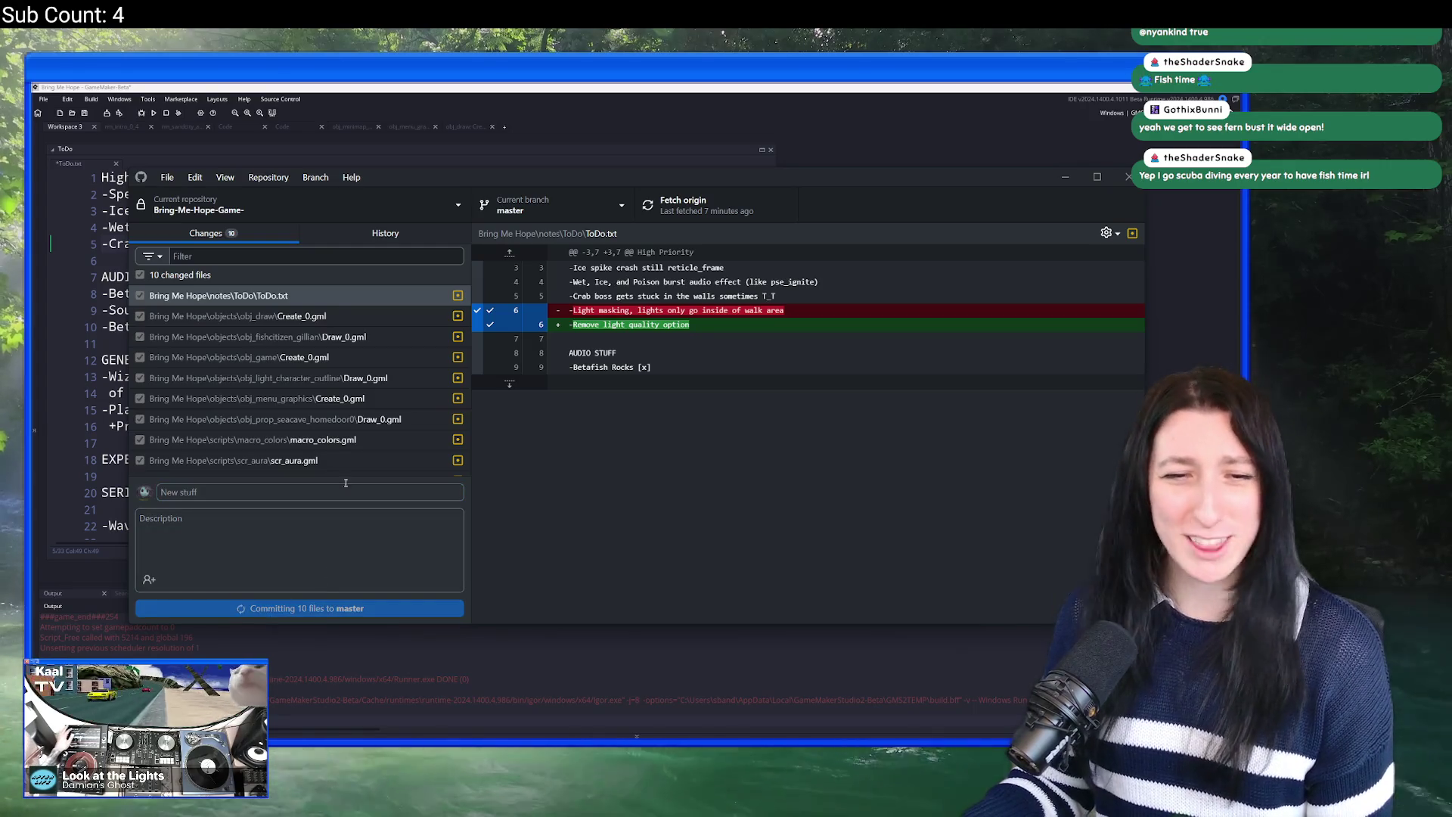
pyautogui.click(759, 204)
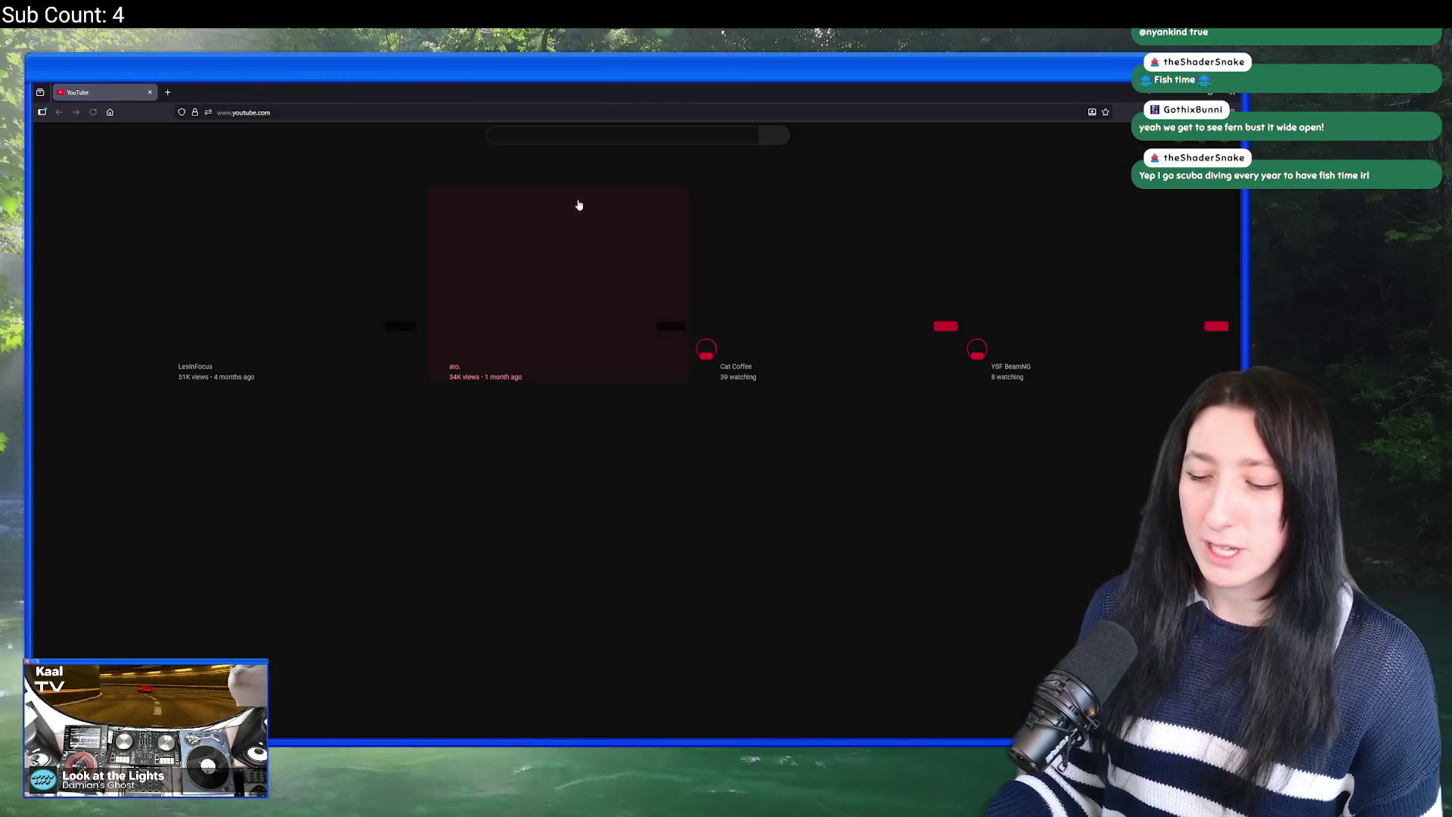
# Step: Search YouTube for '4k fish swimming' and play the Aquarium 4K coral reef fish video
pyautogui.click(740, 138)
pyautogui.write('4k')
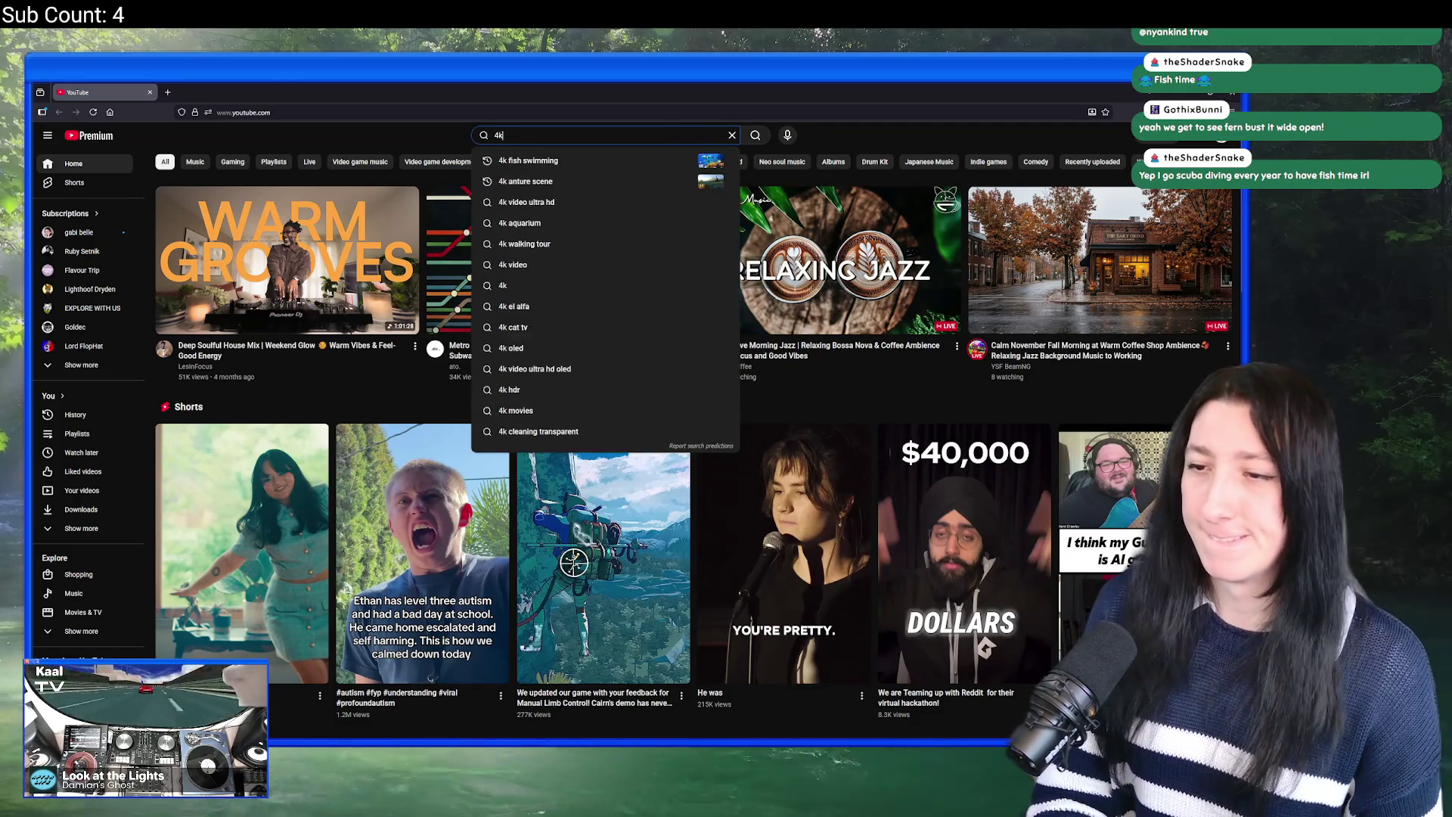
pyautogui.write(' fish swimming')
pyautogui.press('Return')
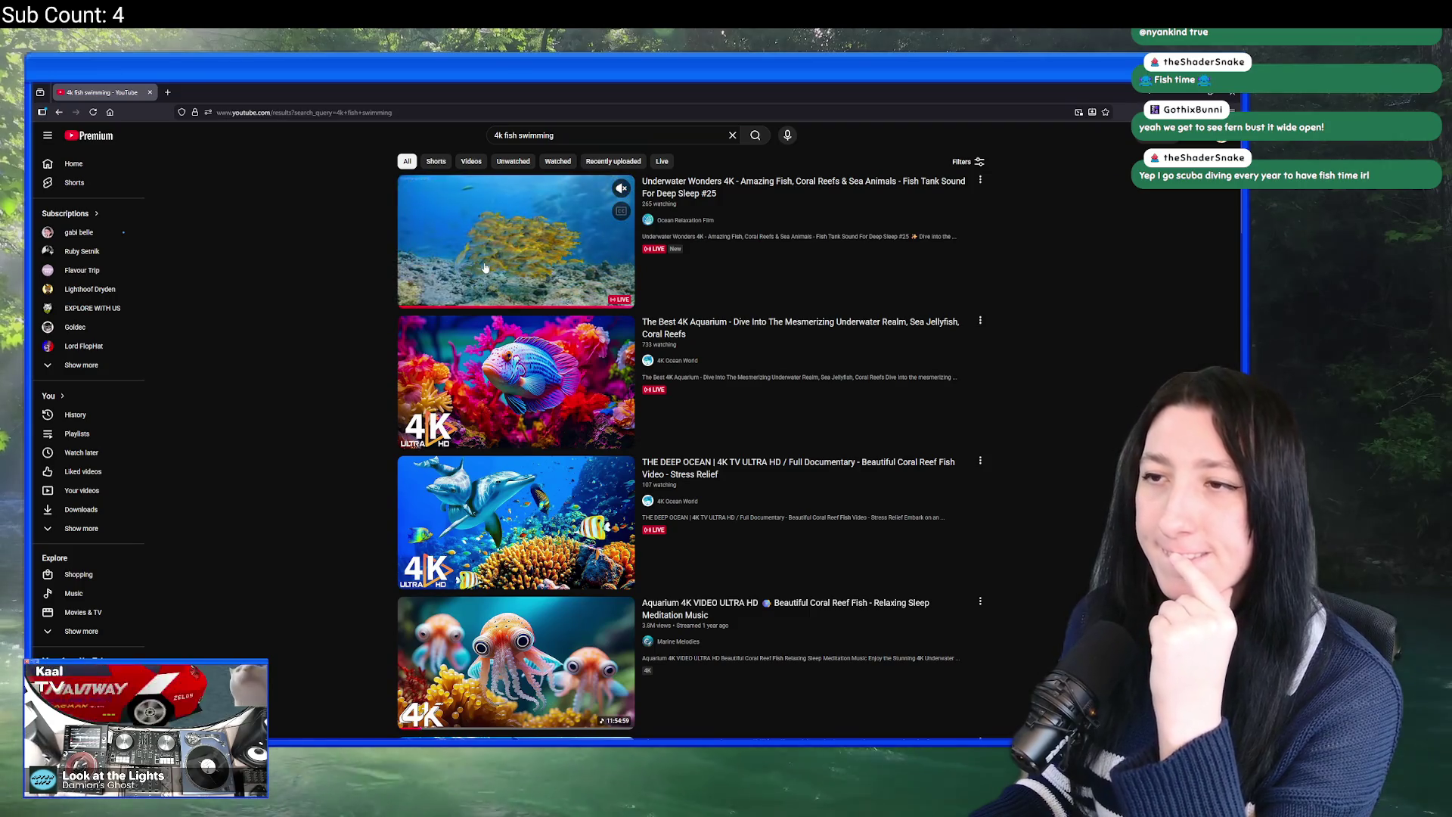
pyautogui.click(526, 665)
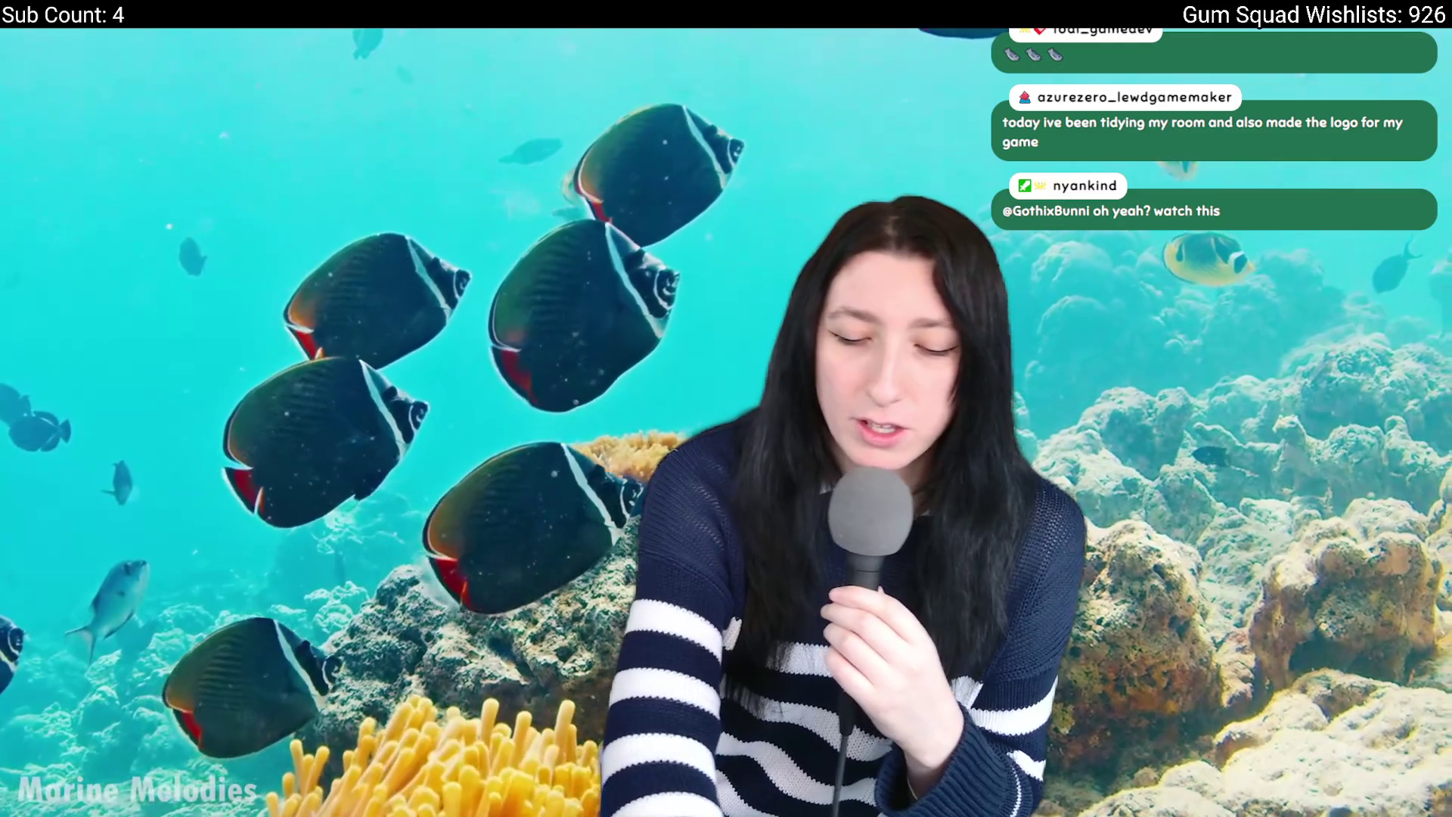
pyautogui.hotkey('alt', 'Tab')
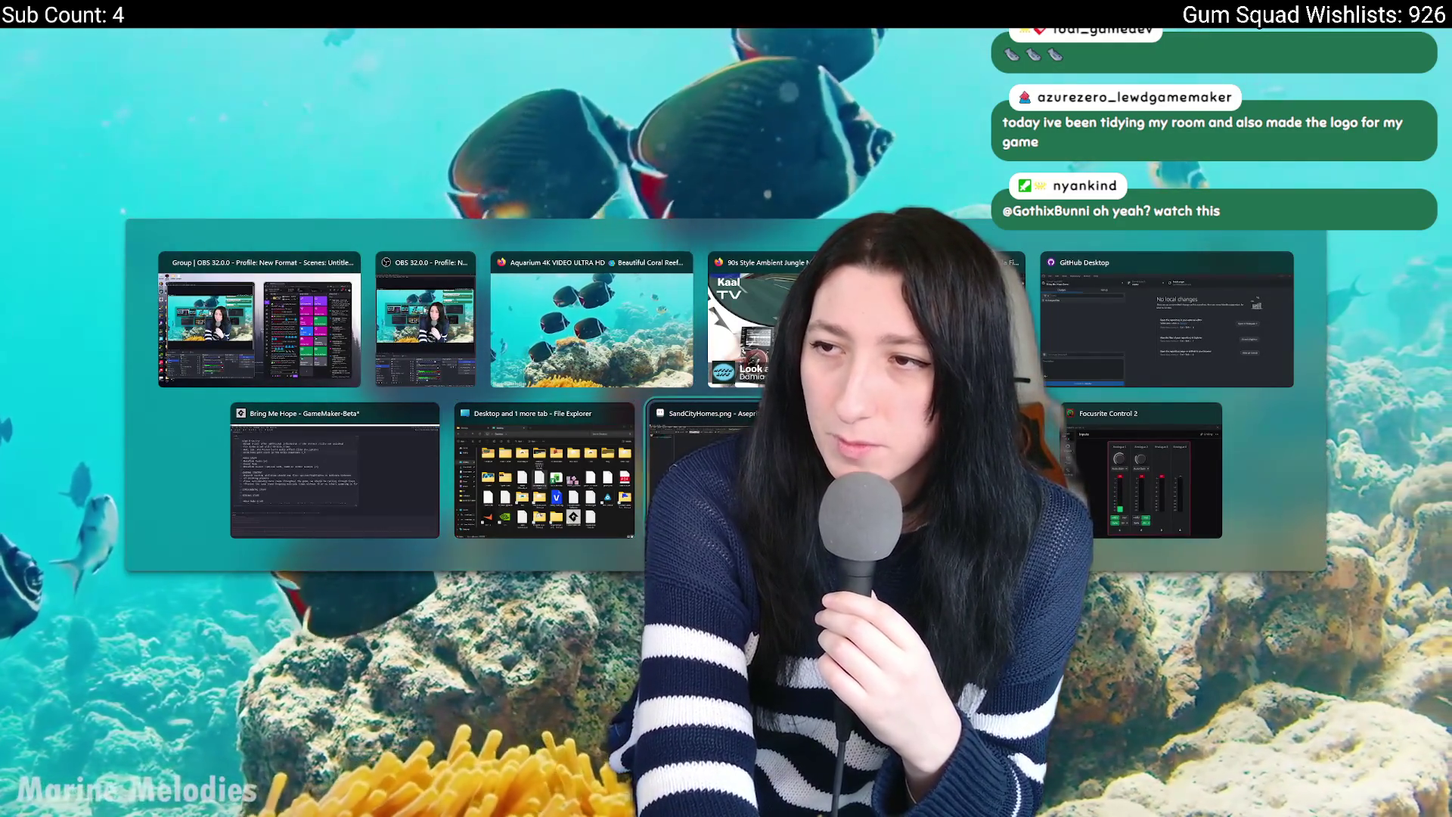
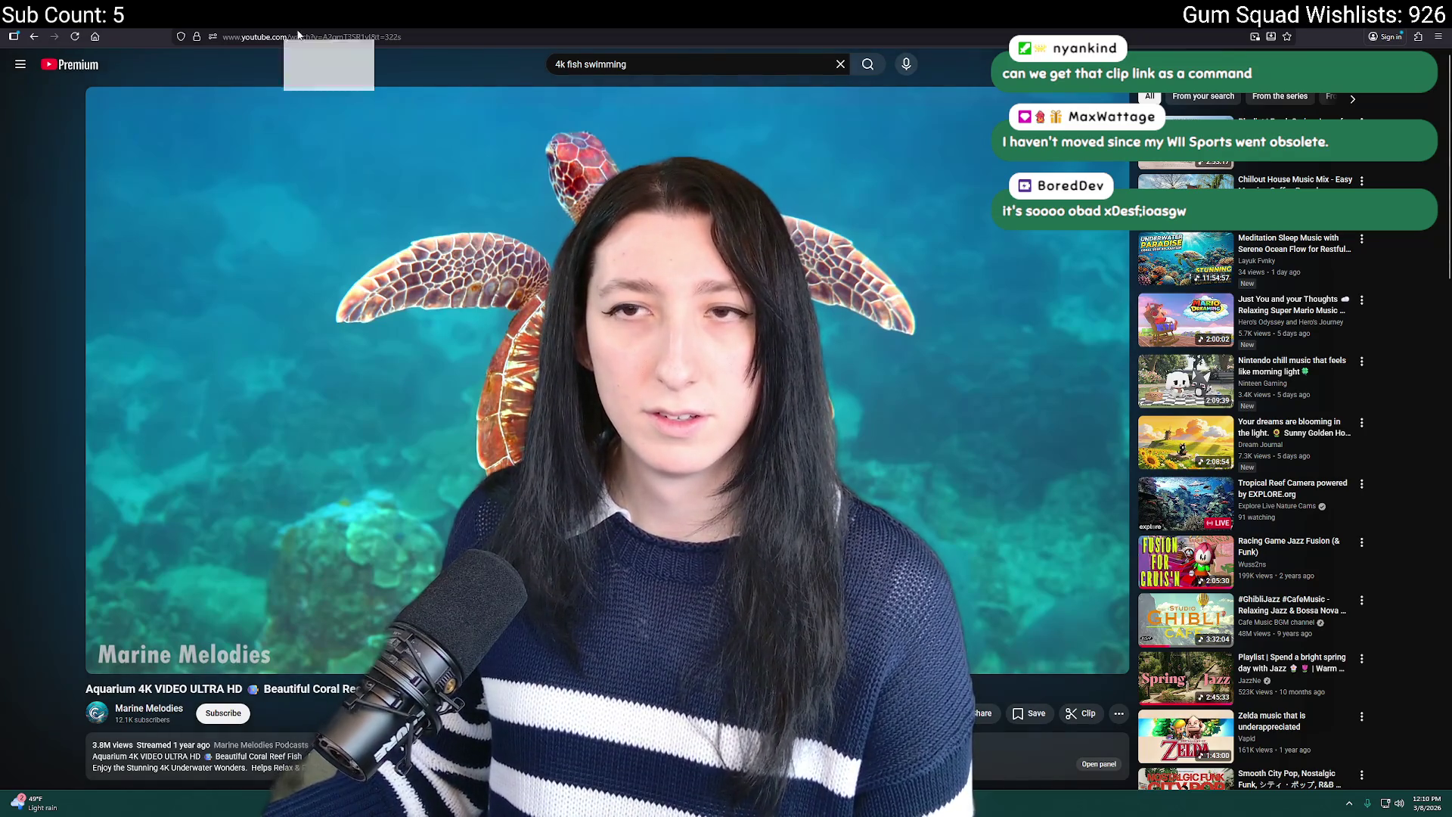
# Step: Pause and resume the aquarium-drawing past broadcast on Twitch
pyautogui.hotkey('ctrl', 'Tab')
pyautogui.click(211, 628)
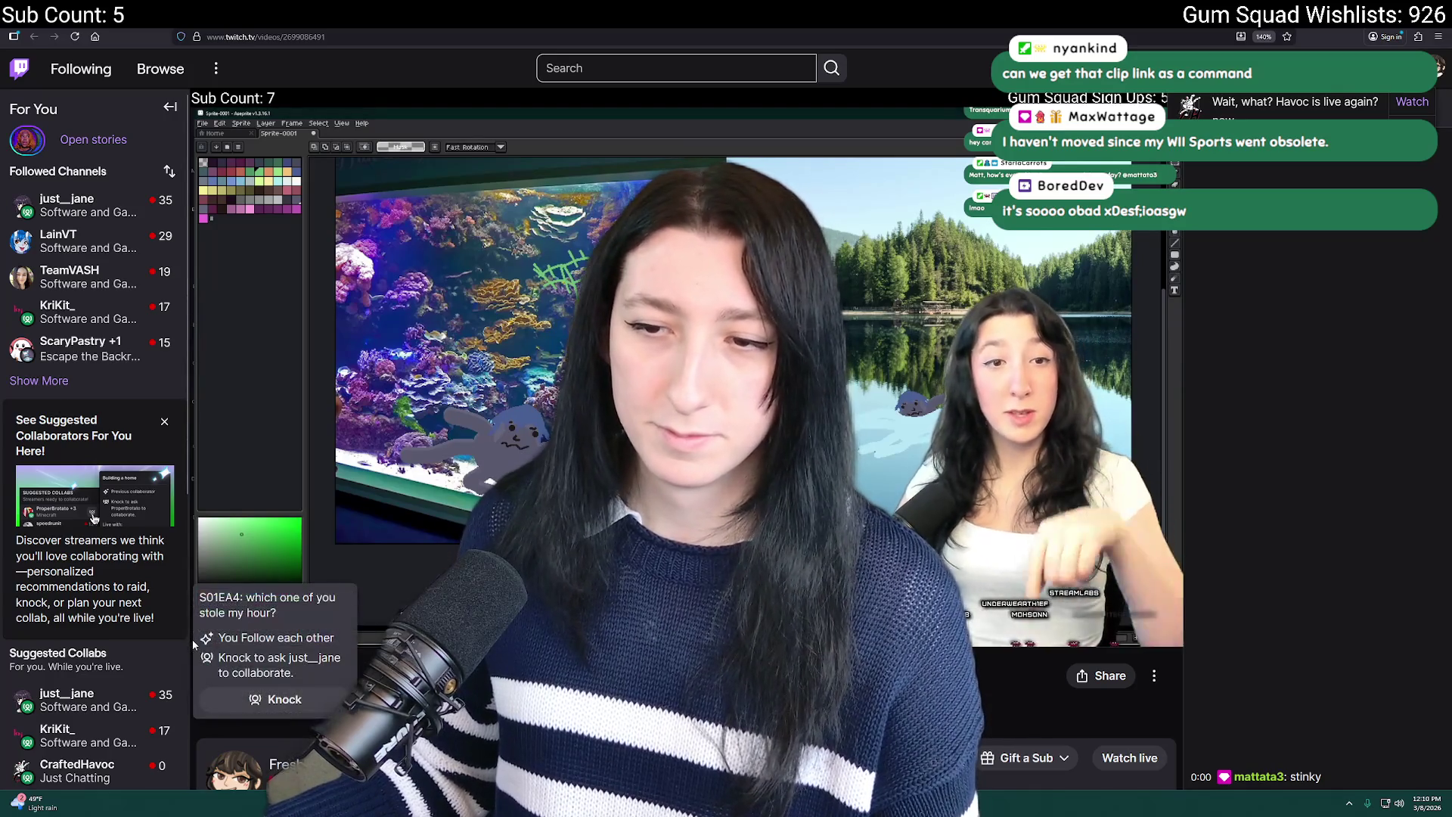
pyautogui.click(209, 627)
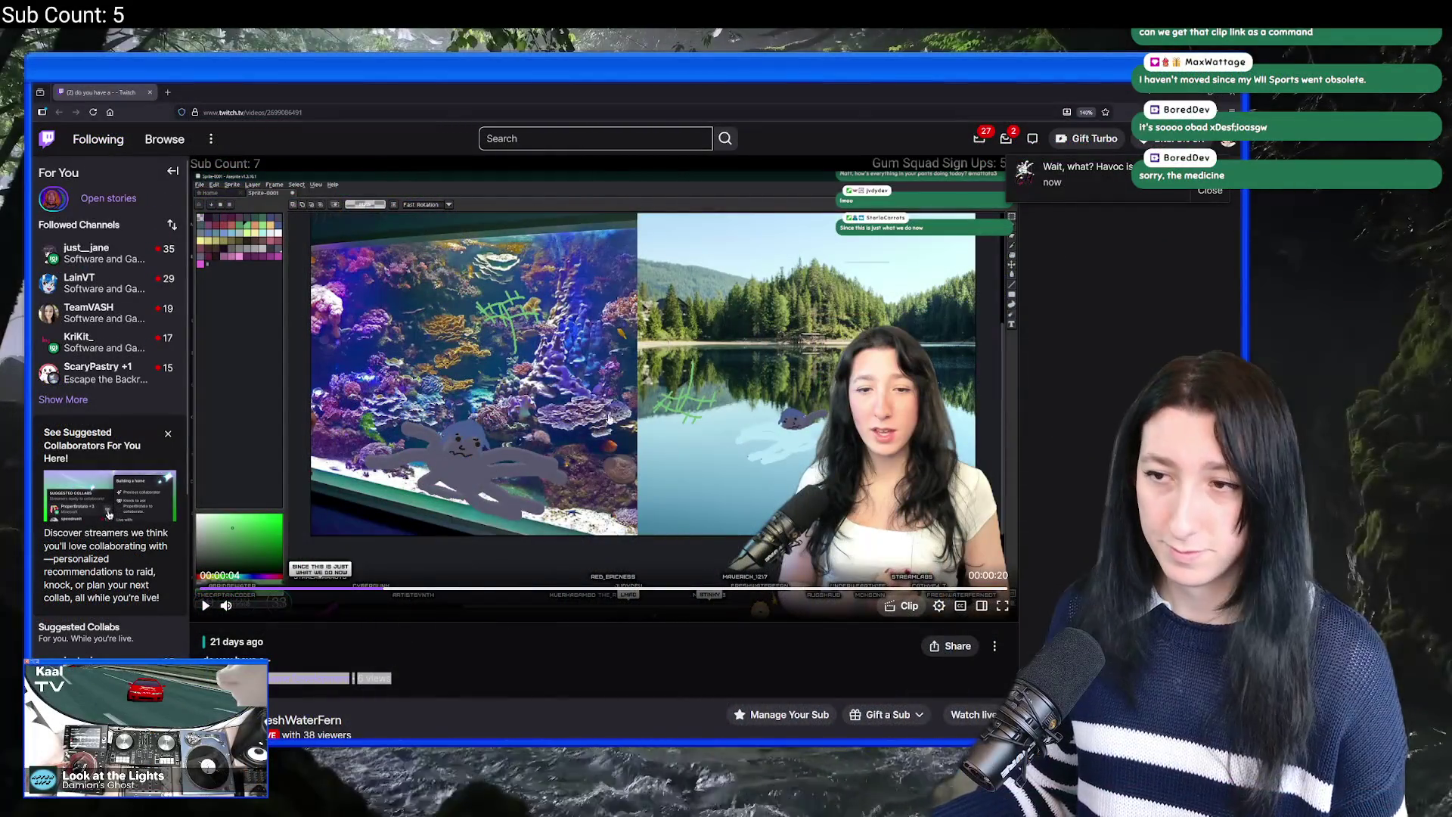
pyautogui.click(204, 605)
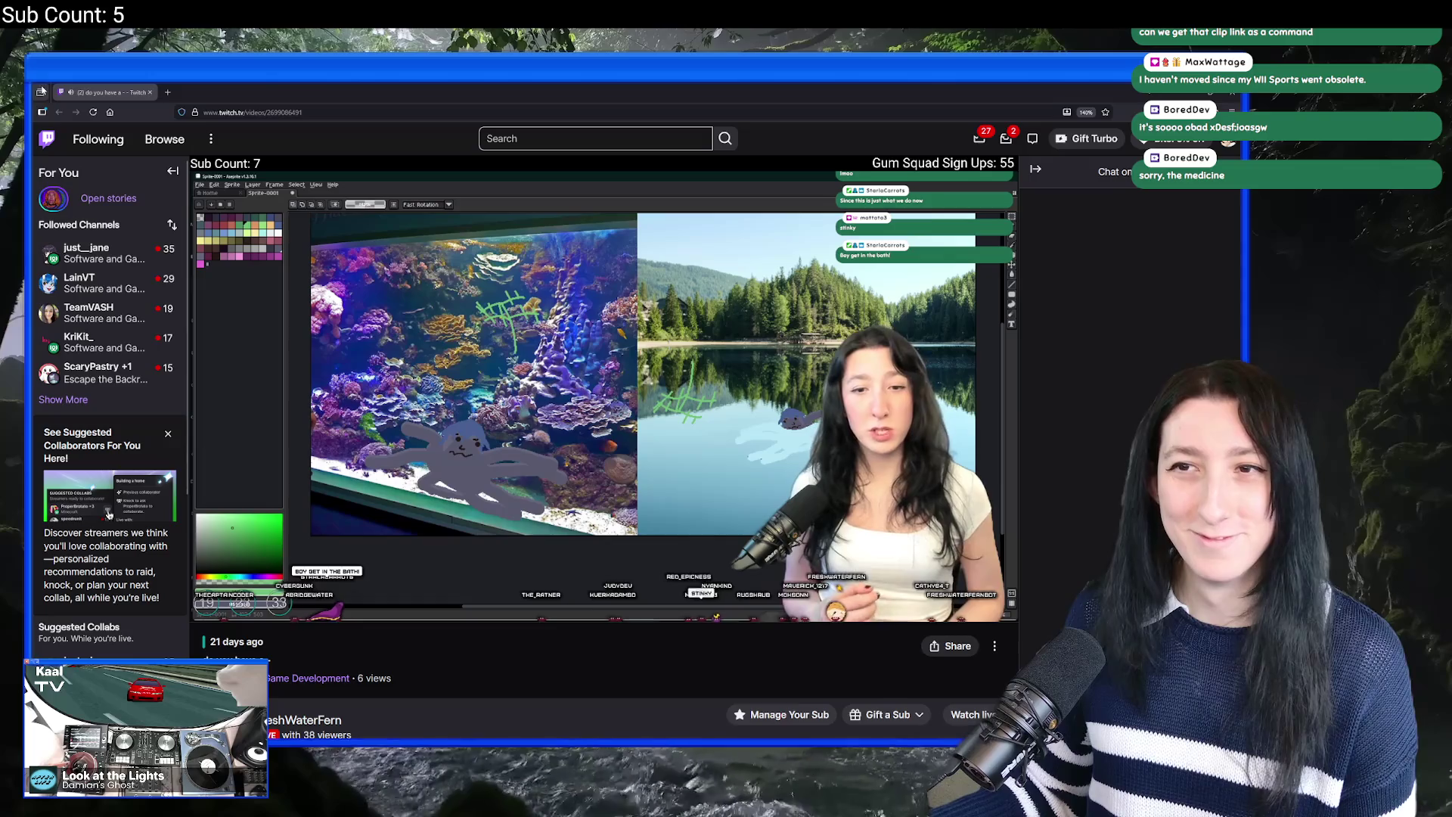
# Step: Edit the browser address, dismiss its suggestions, and leave Chrome
pyautogui.click(214, 112)
pyautogui.click(461, 689)
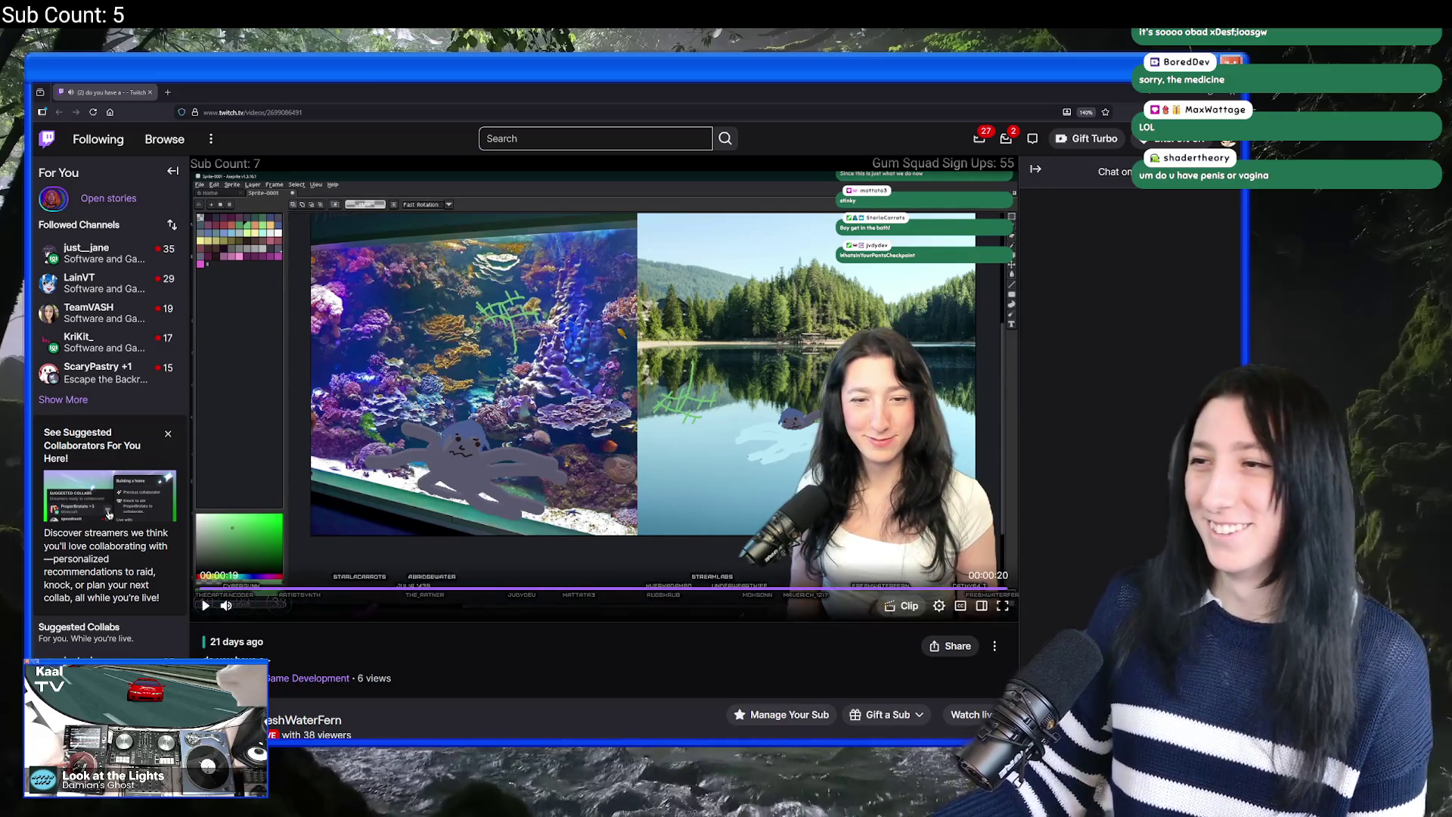
pyautogui.hotkey('alt', 'Tab')
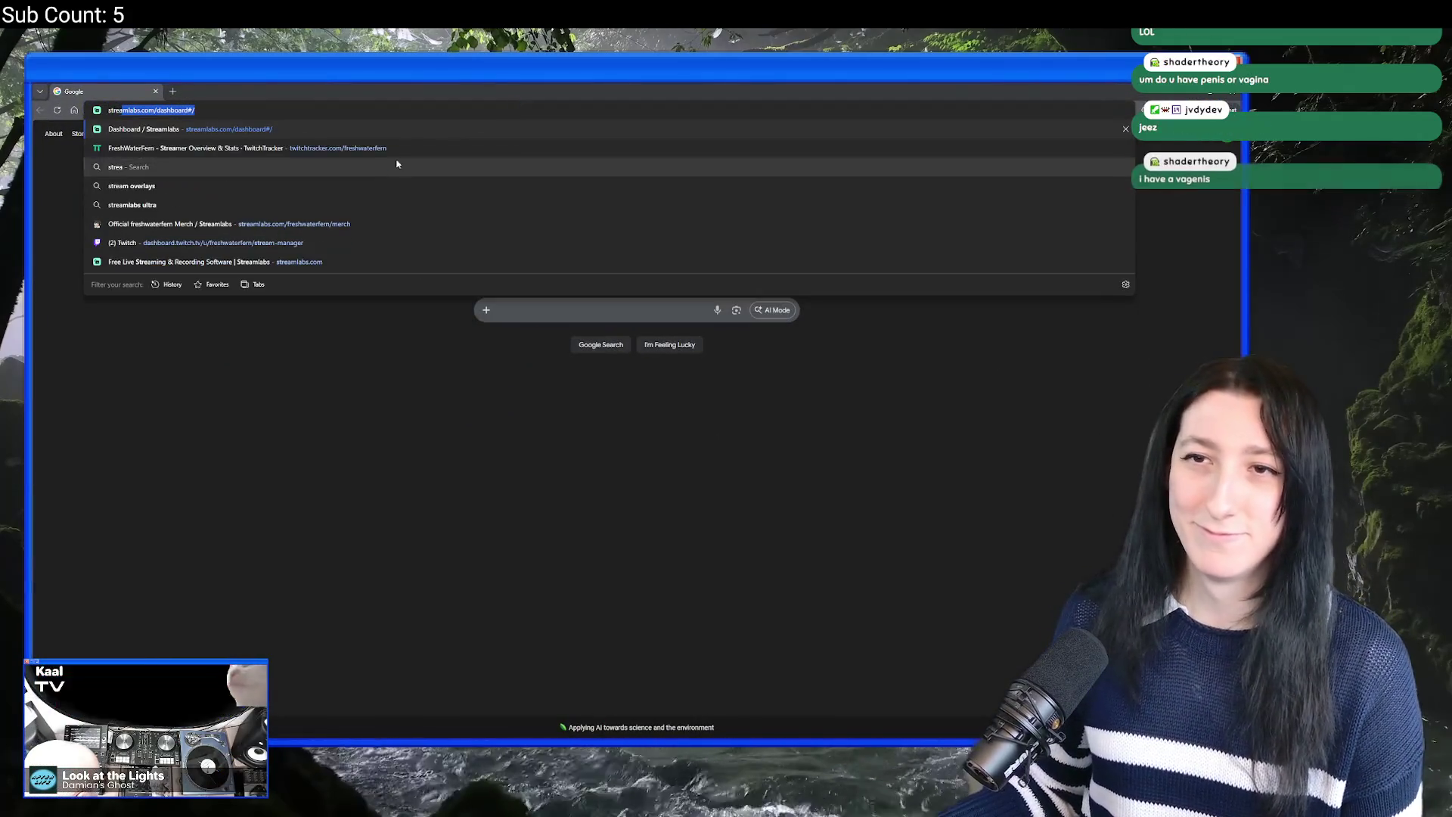
# Step: Leave Chrome for GitHub Desktop, showing master with no local changes
pyautogui.hotkey('alt', 'Tab')
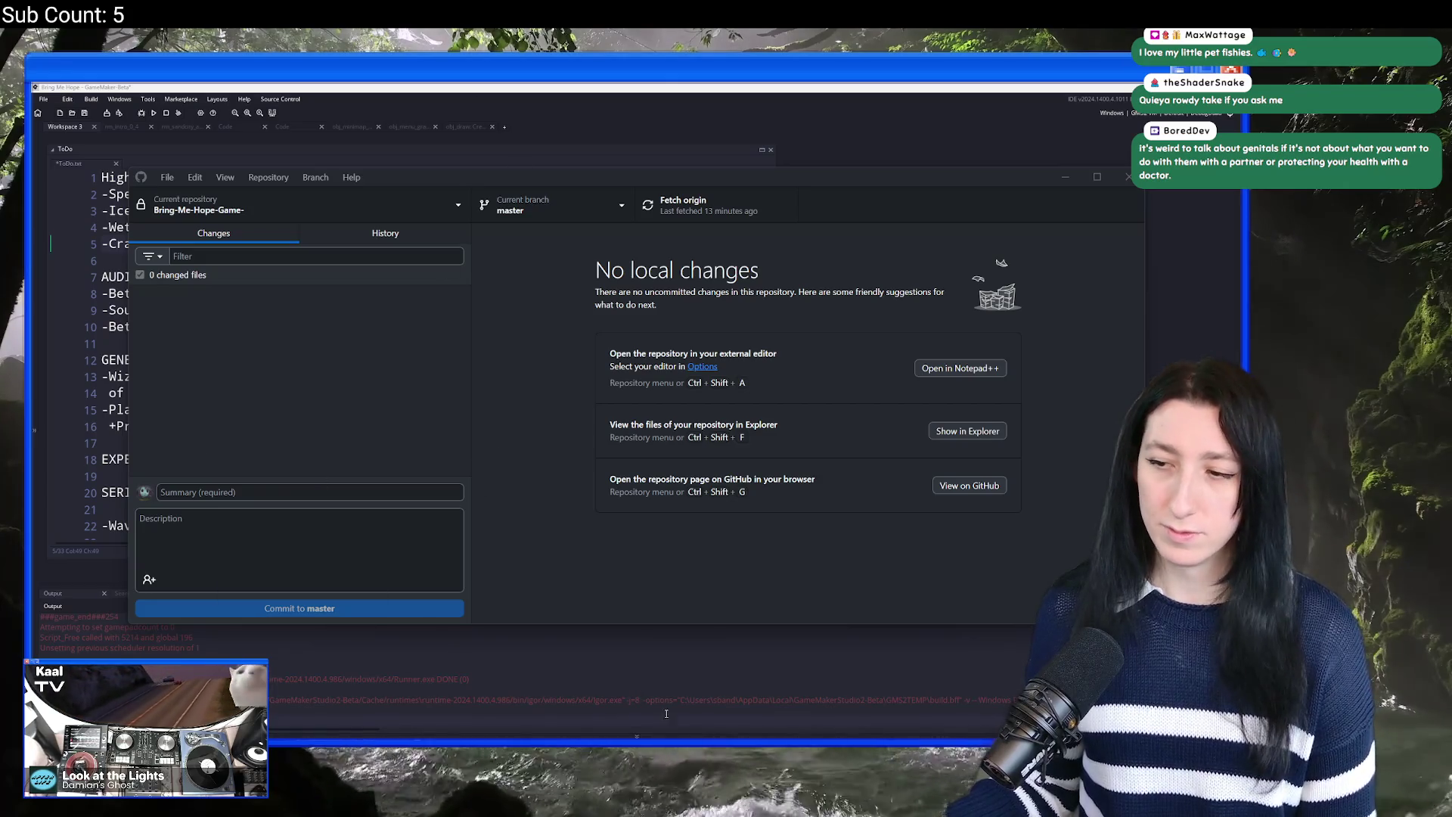
# Step: Confirm Bring-Me-Hope-Game- has 0 changed files, then bring GameMaker forward
pyautogui.moveTo(688, 737)
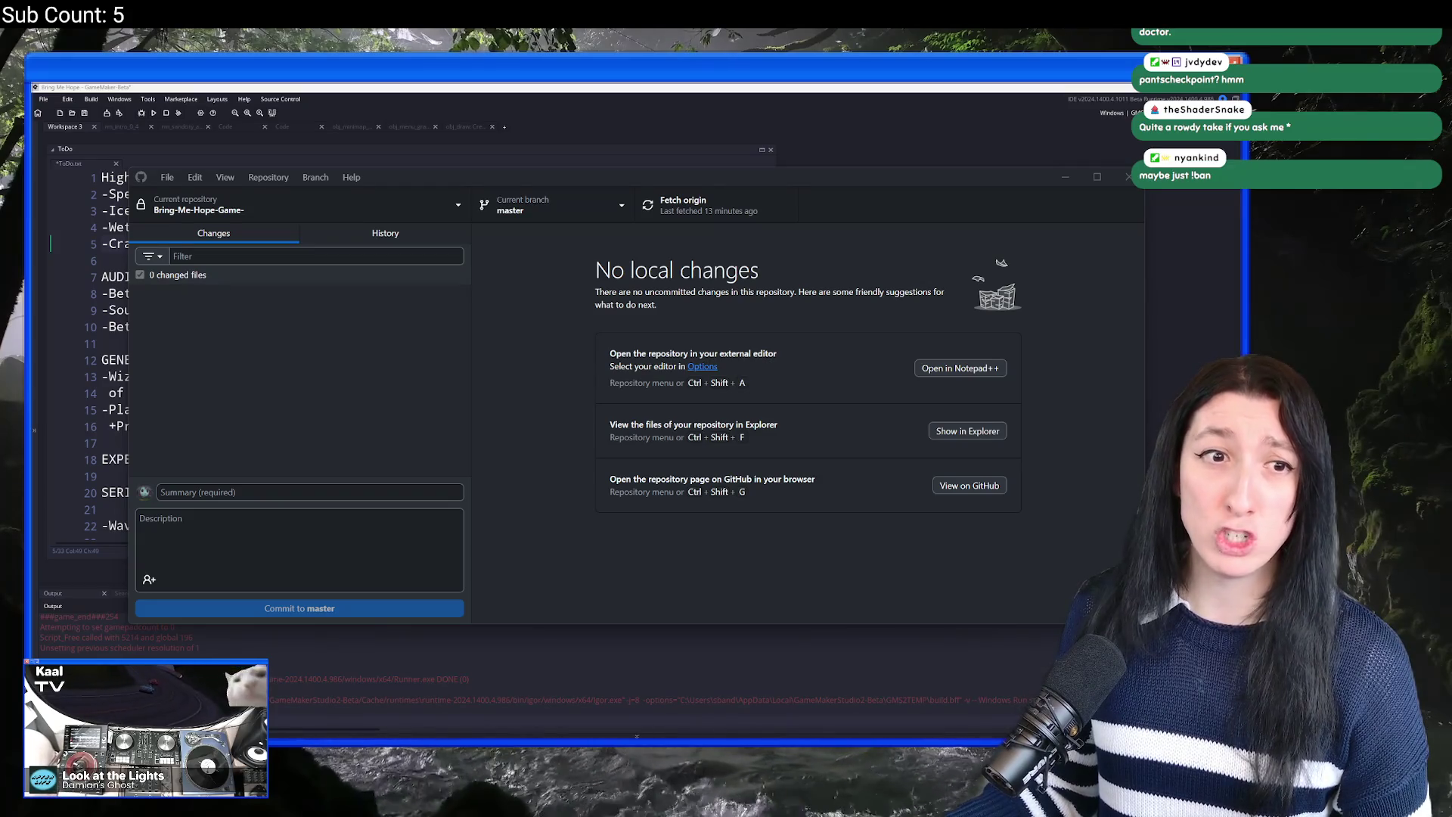
pyautogui.hotkey('alt', 'Tab')
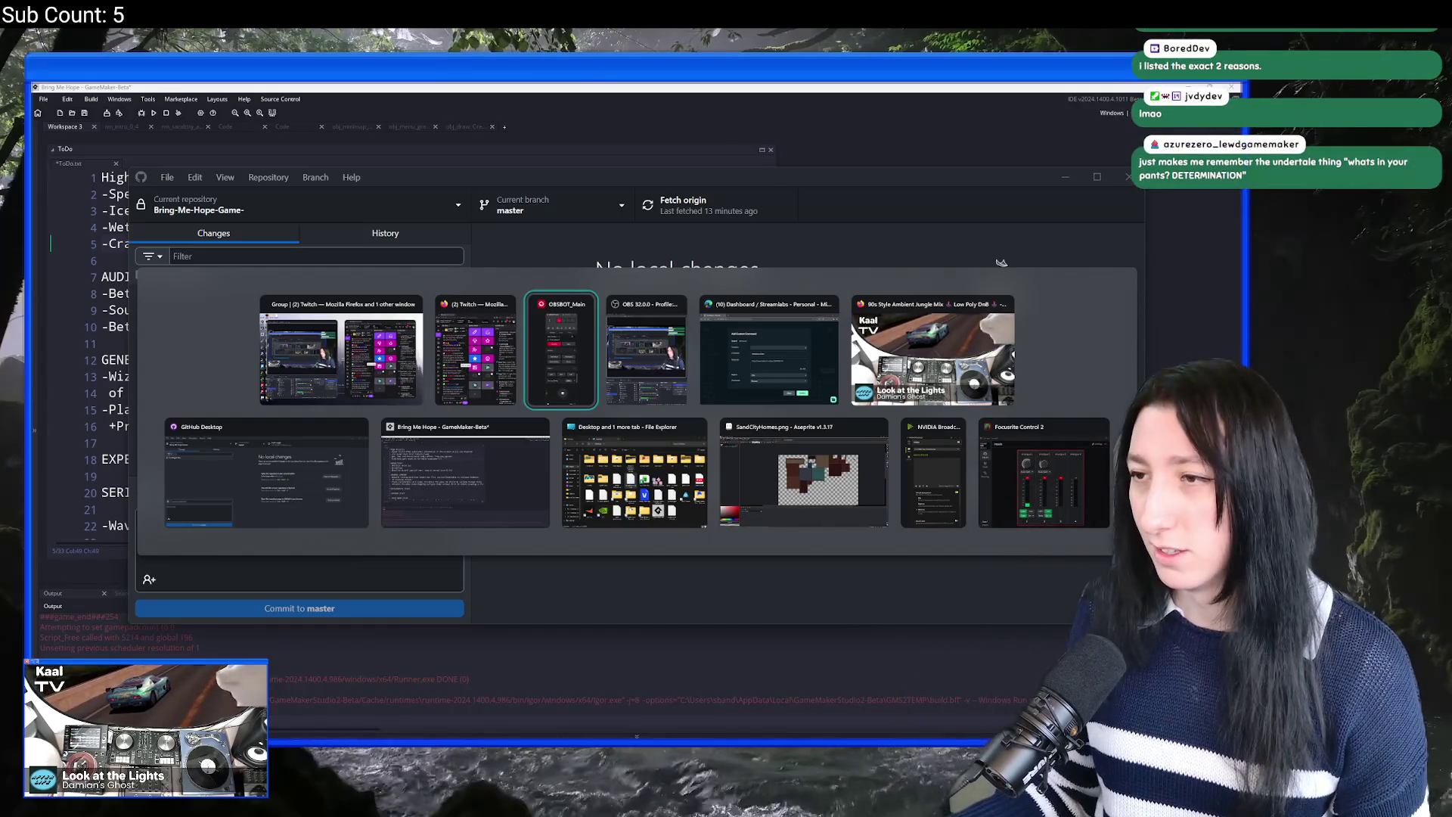
pyautogui.press('Escape')
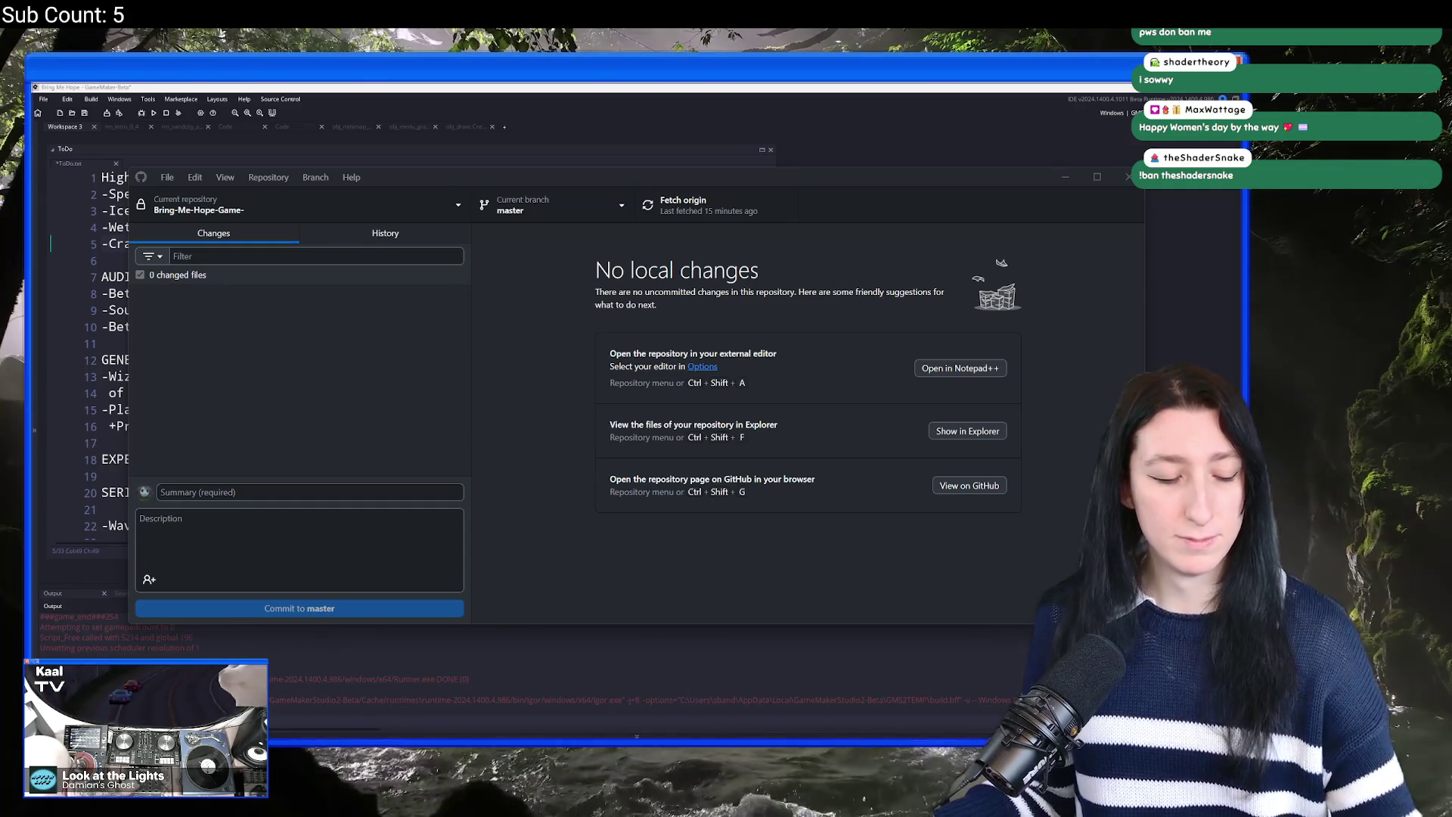
pyautogui.click(466, 85)
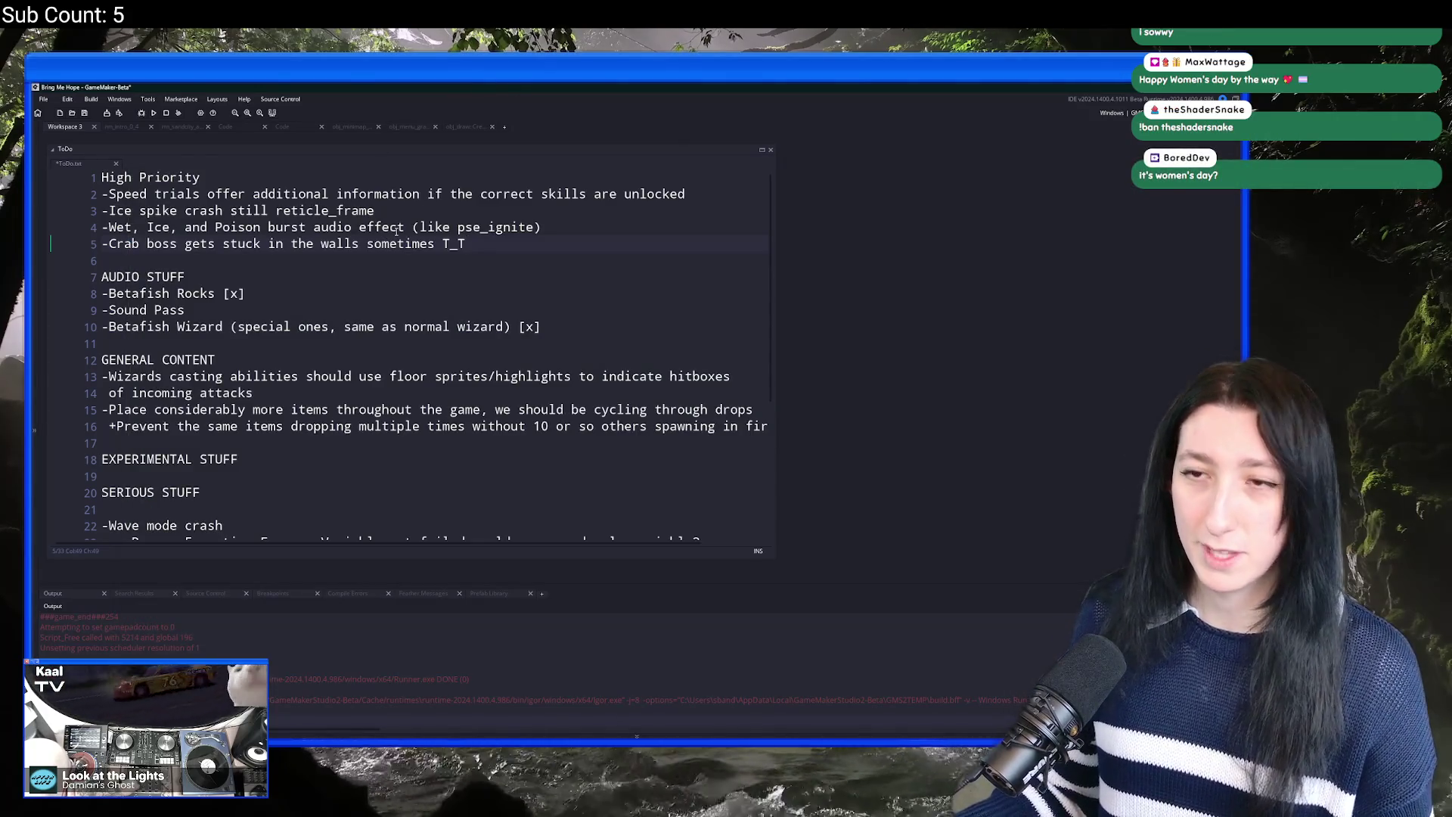
# Step: Leave the Crab boss note and switch to the rm_intro_0_4 room
pyautogui.click(474, 240)
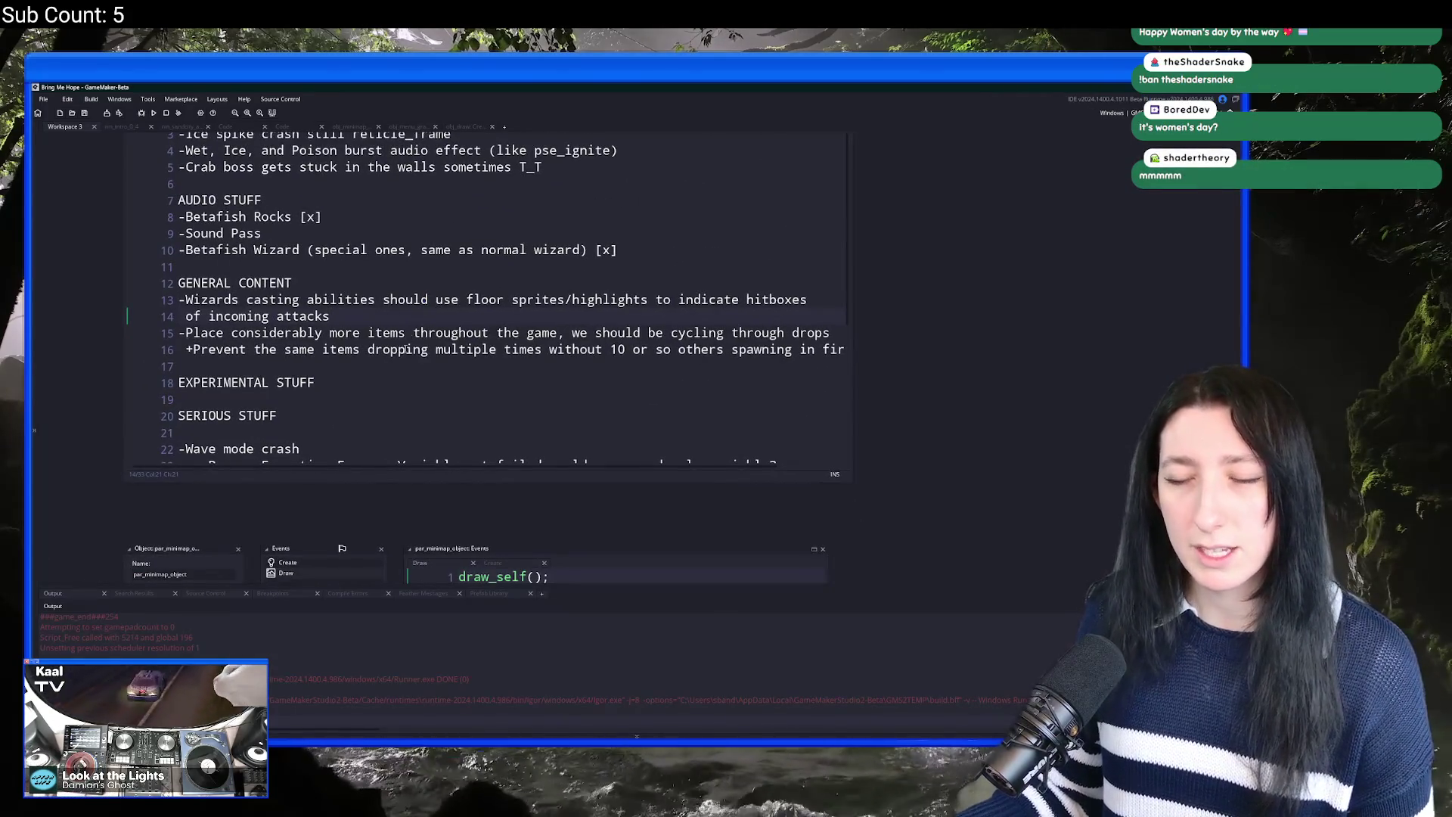
pyautogui.click(405, 349)
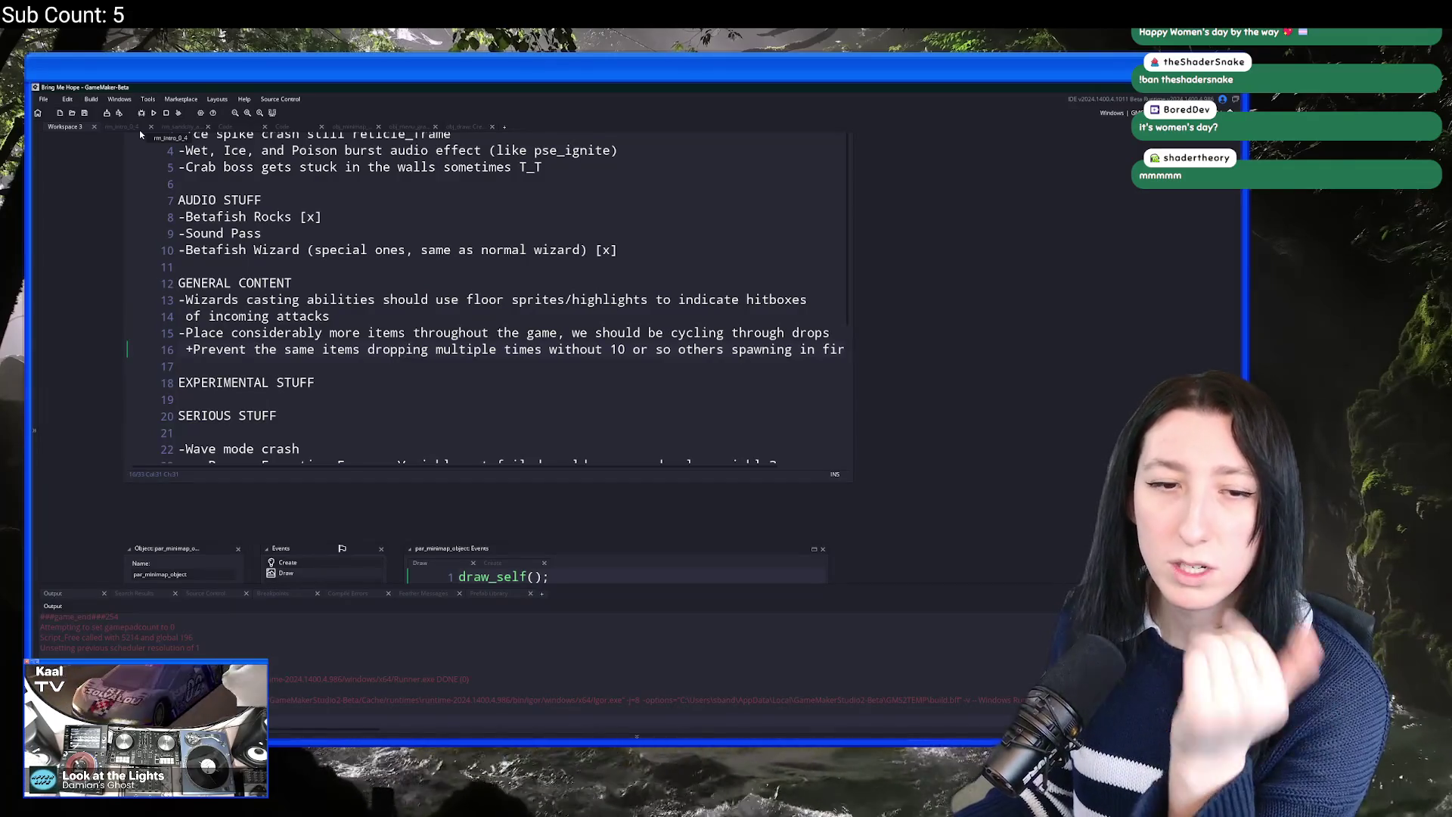
pyautogui.click(140, 134)
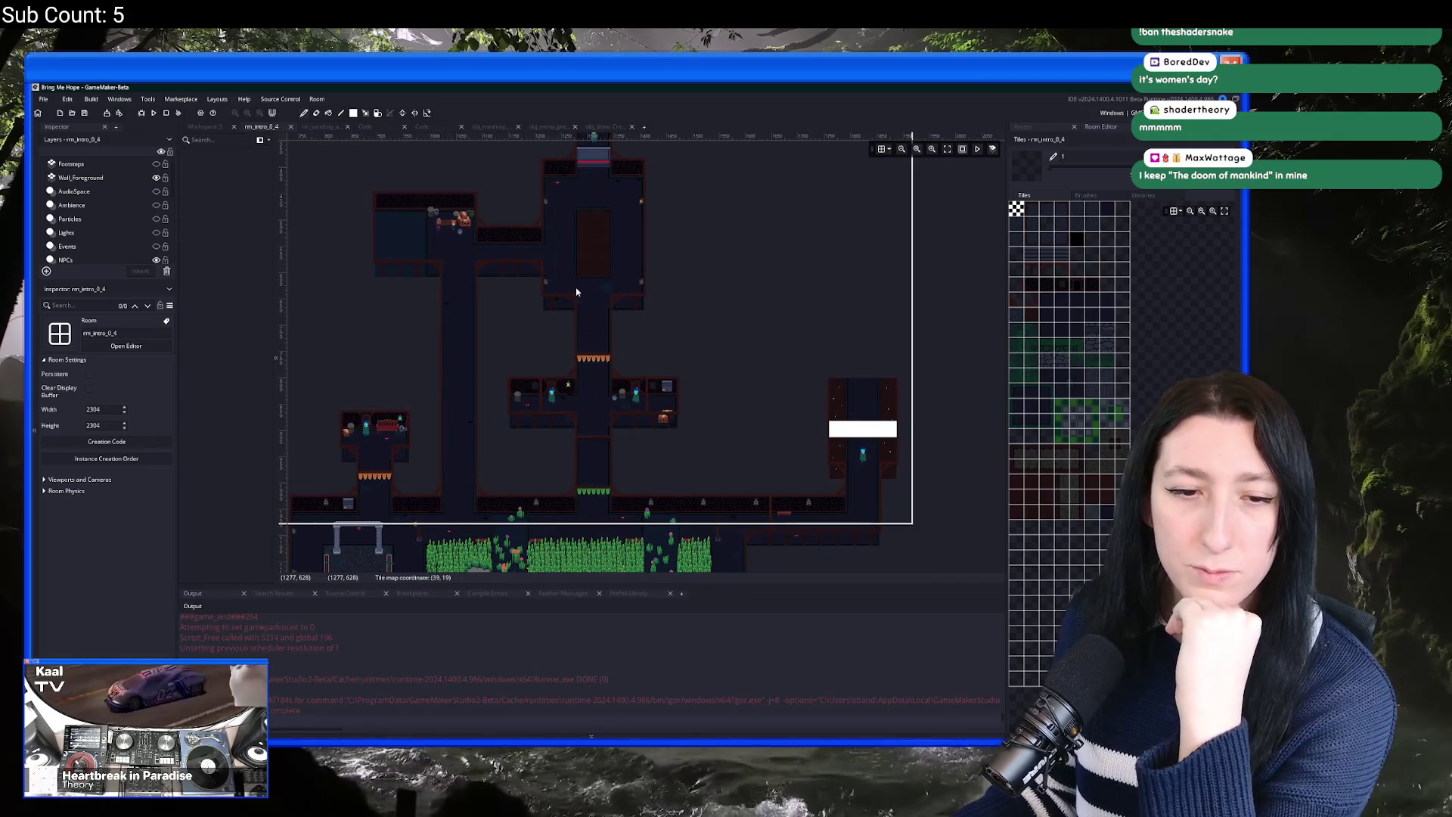
# Step: Toggle the right dock between asset tree and room panels, then bring up asset search
pyautogui.click(1054, 128)
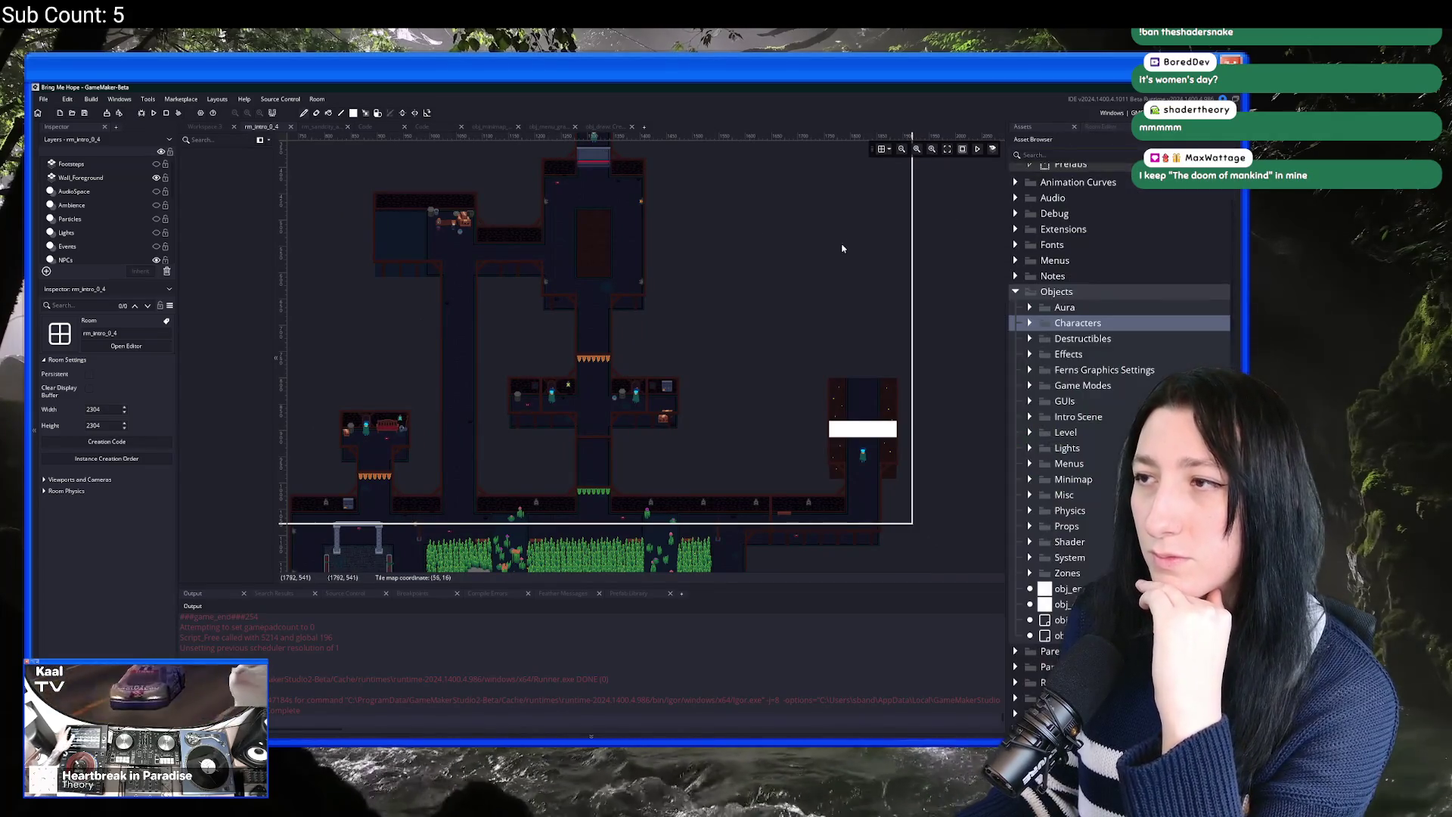
pyautogui.scroll(-5, 649, 371)
pyautogui.hscroll(-3, 649, 370)
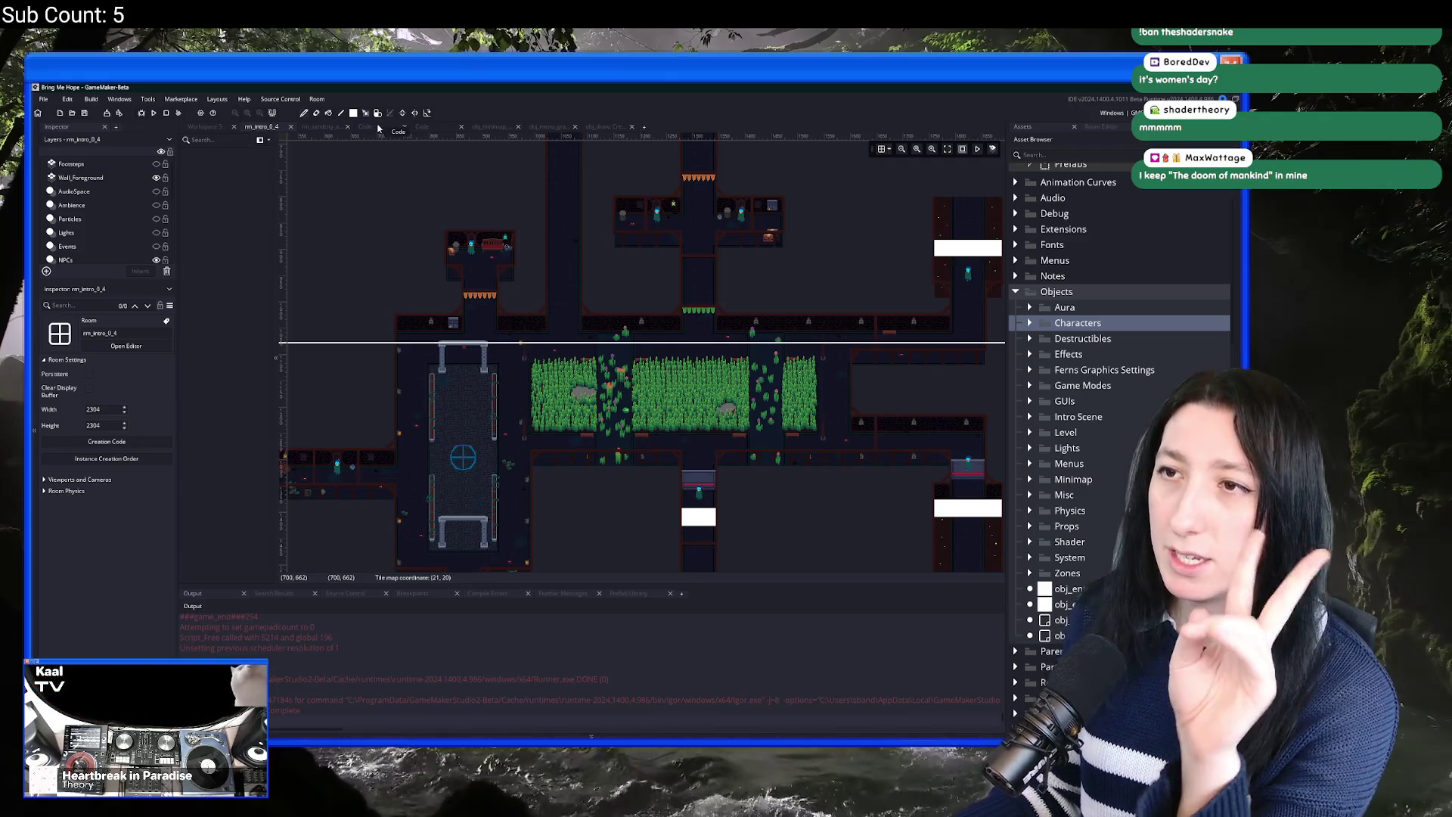
pyautogui.click(378, 129)
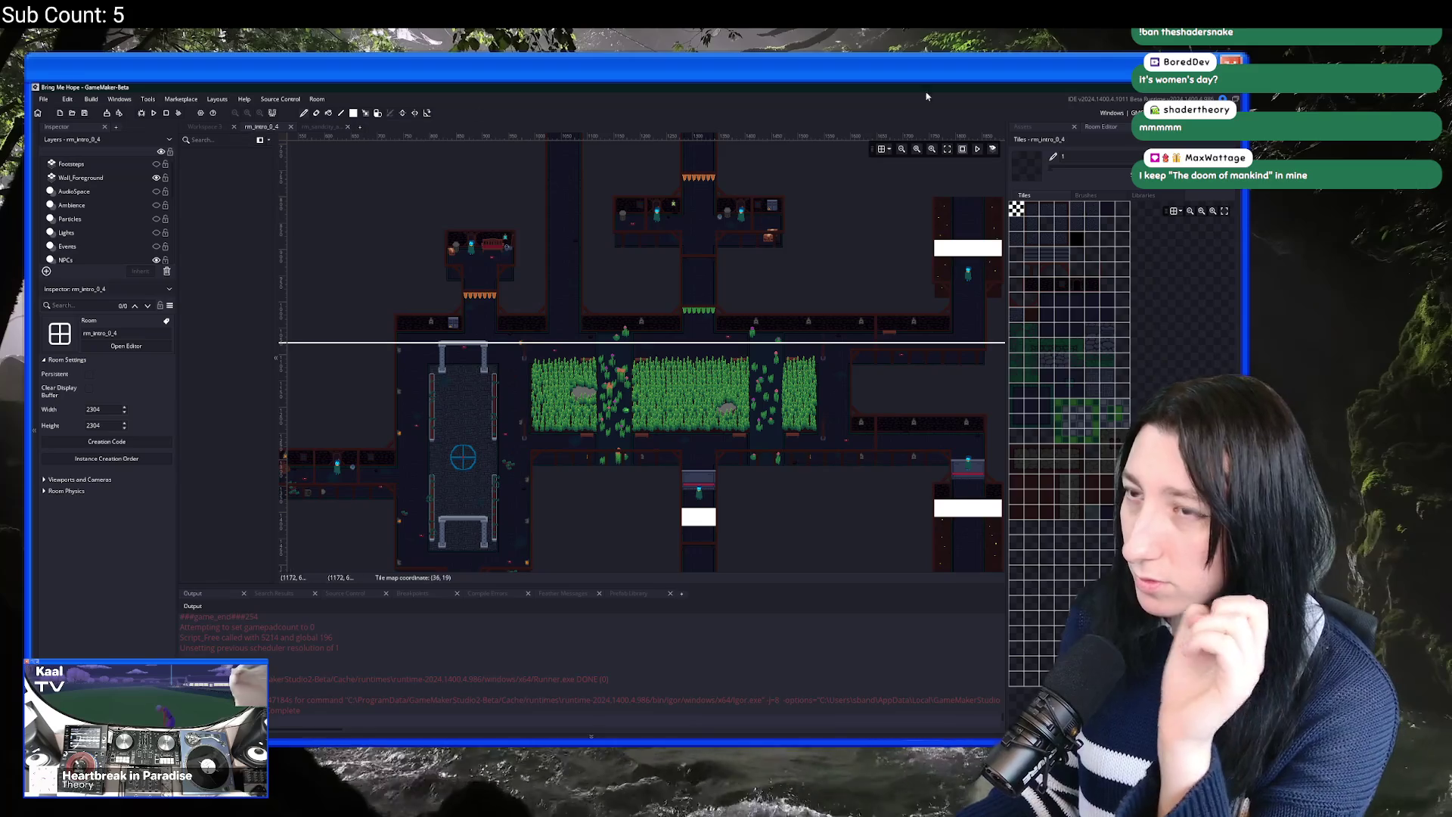
pyautogui.click(1064, 128)
pyautogui.click(1100, 126)
pyautogui.click(1043, 126)
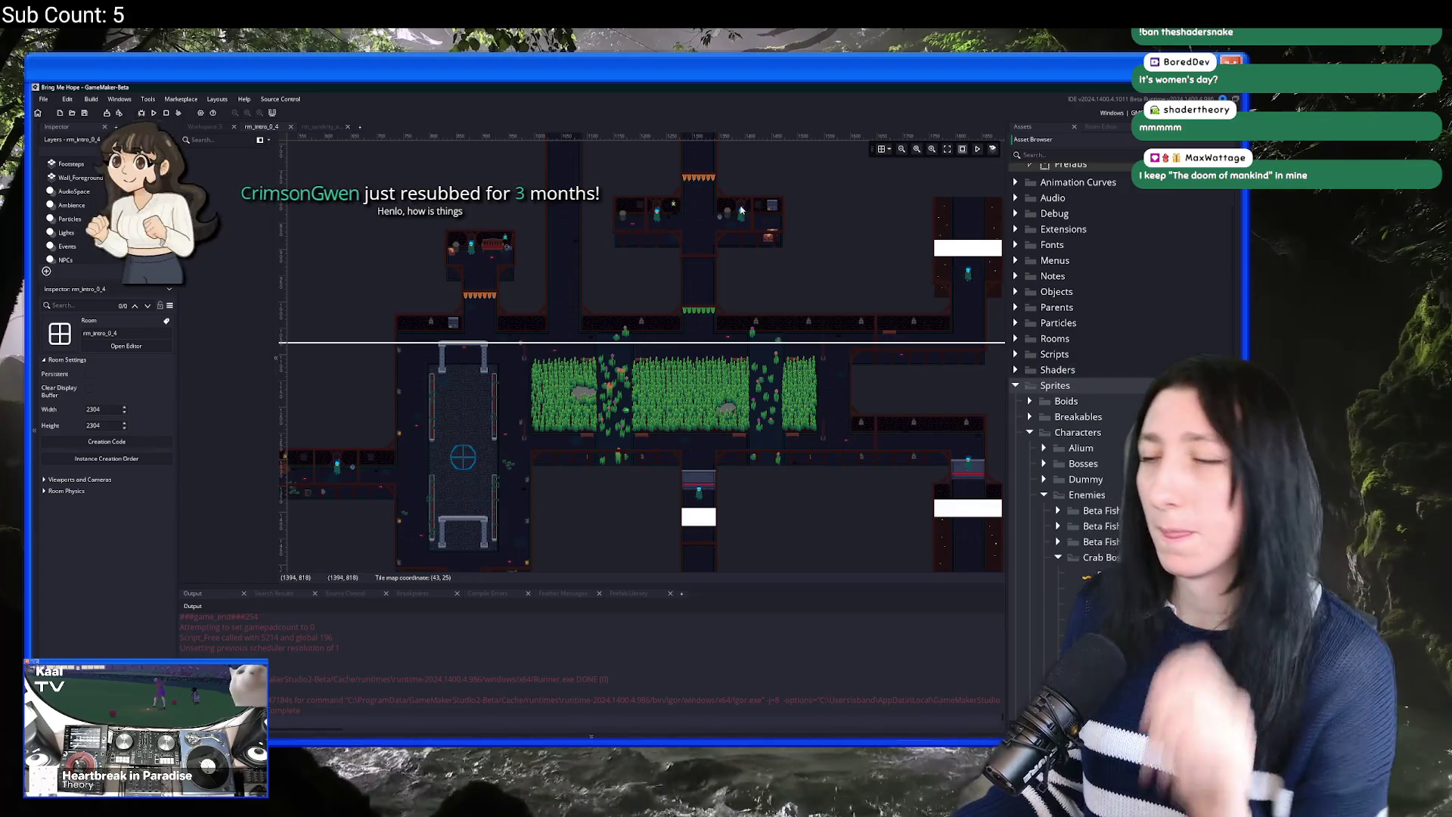
pyautogui.scroll(1, 699, 296)
pyautogui.scroll(-4, 699, 296)
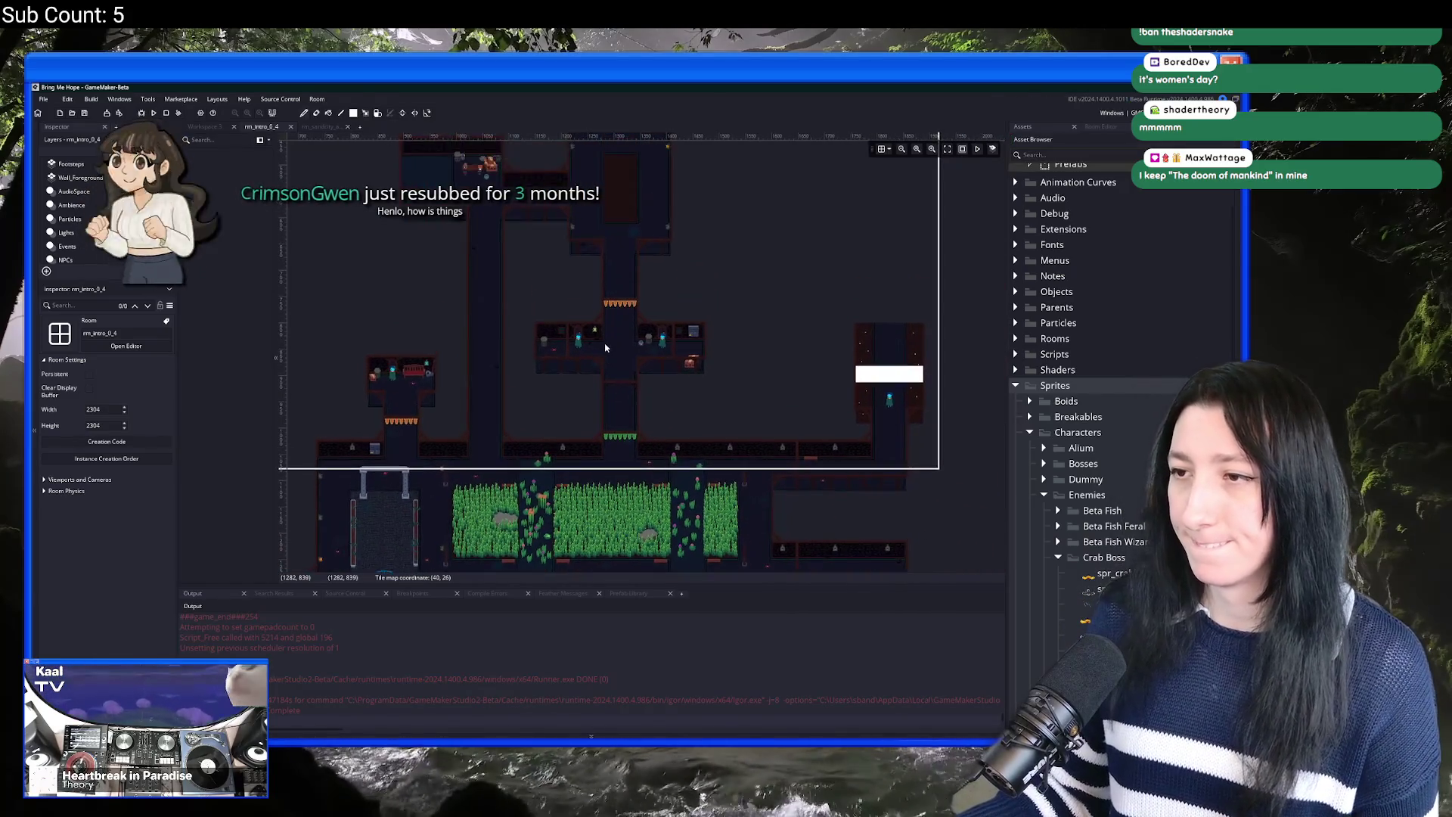
pyautogui.hotkey('ctrl', 't')
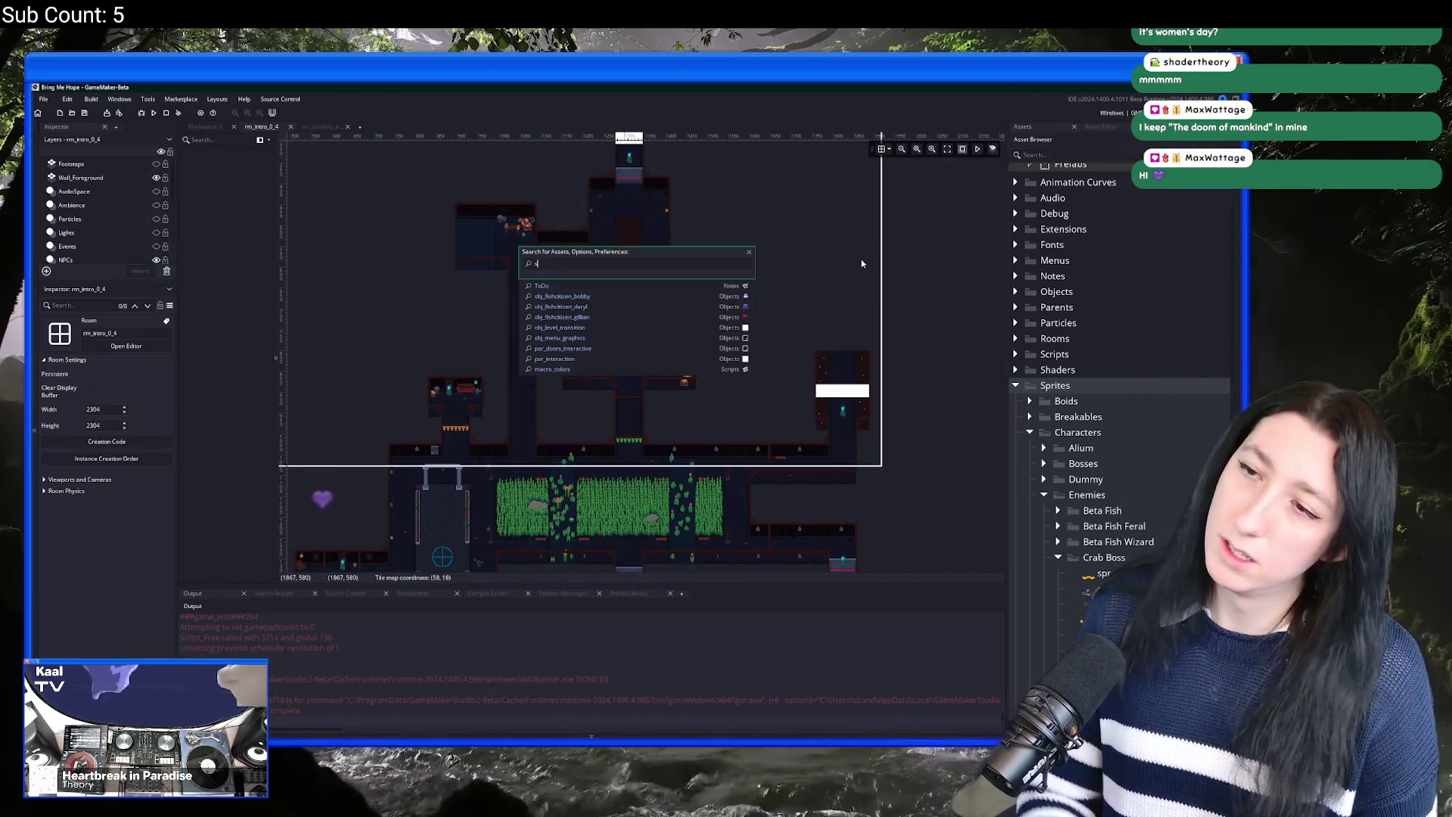
# Step: Filter assets for 'build' and open the build_options script
pyautogui.write('scr_b')
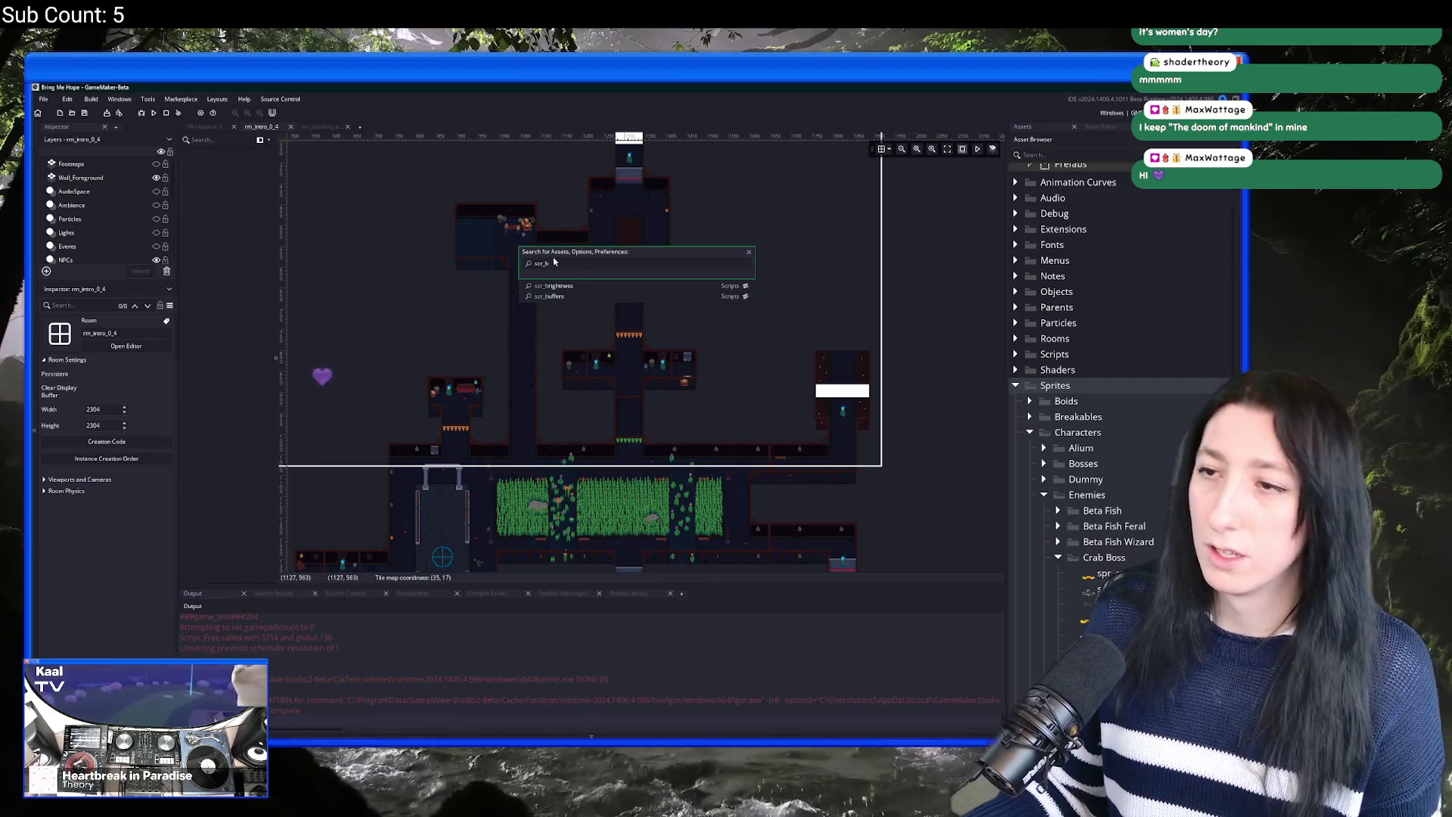
pyautogui.click(1032, 154)
pyautogui.write('build')
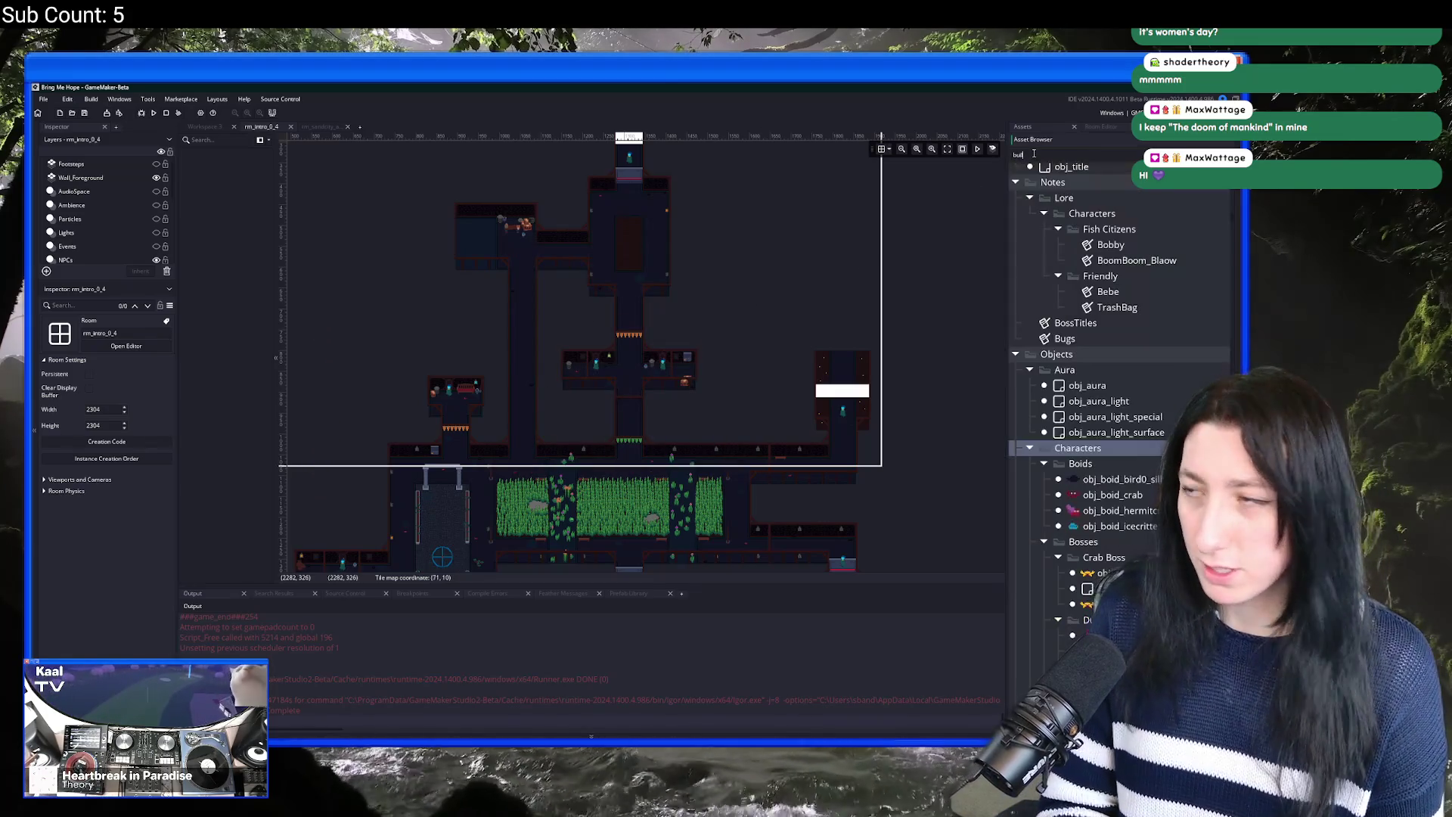
pyautogui.click(1068, 330)
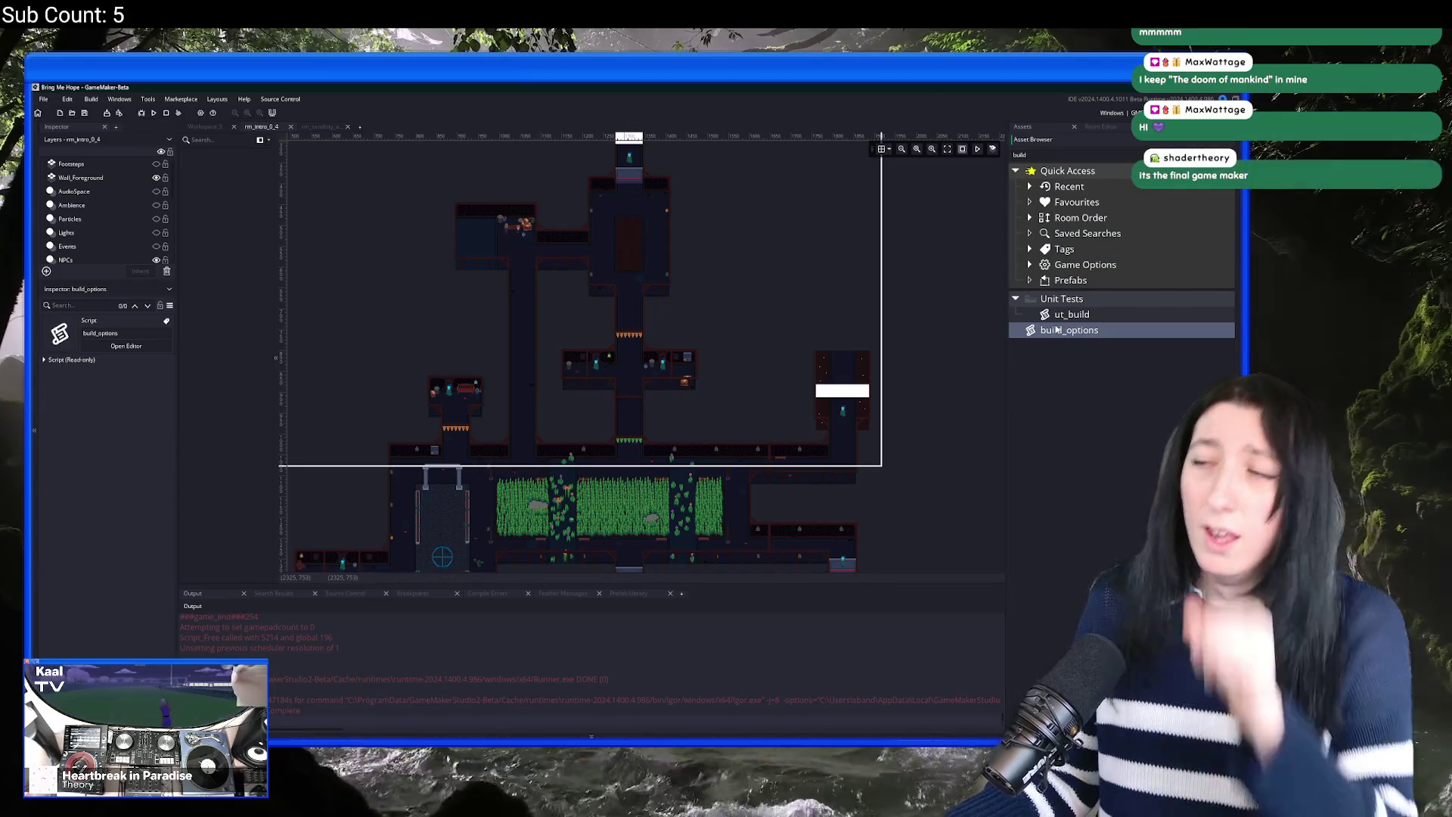
pyautogui.click(204, 127)
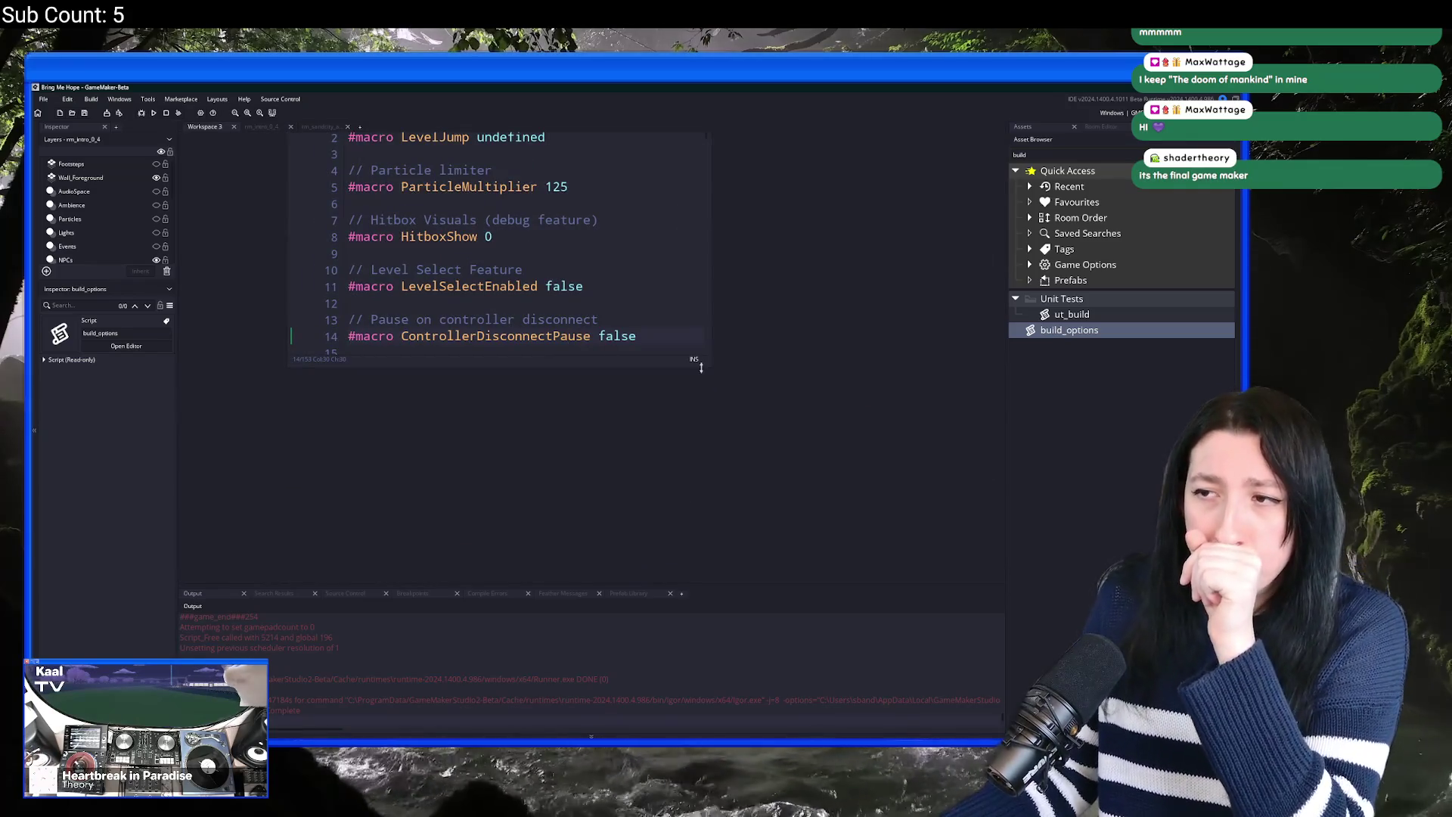
# Step: Enlarge the build_options editor, show Included Files, and start story mode in the game
pyautogui.moveTo(710, 369); pyautogui.dragTo(853, 478)
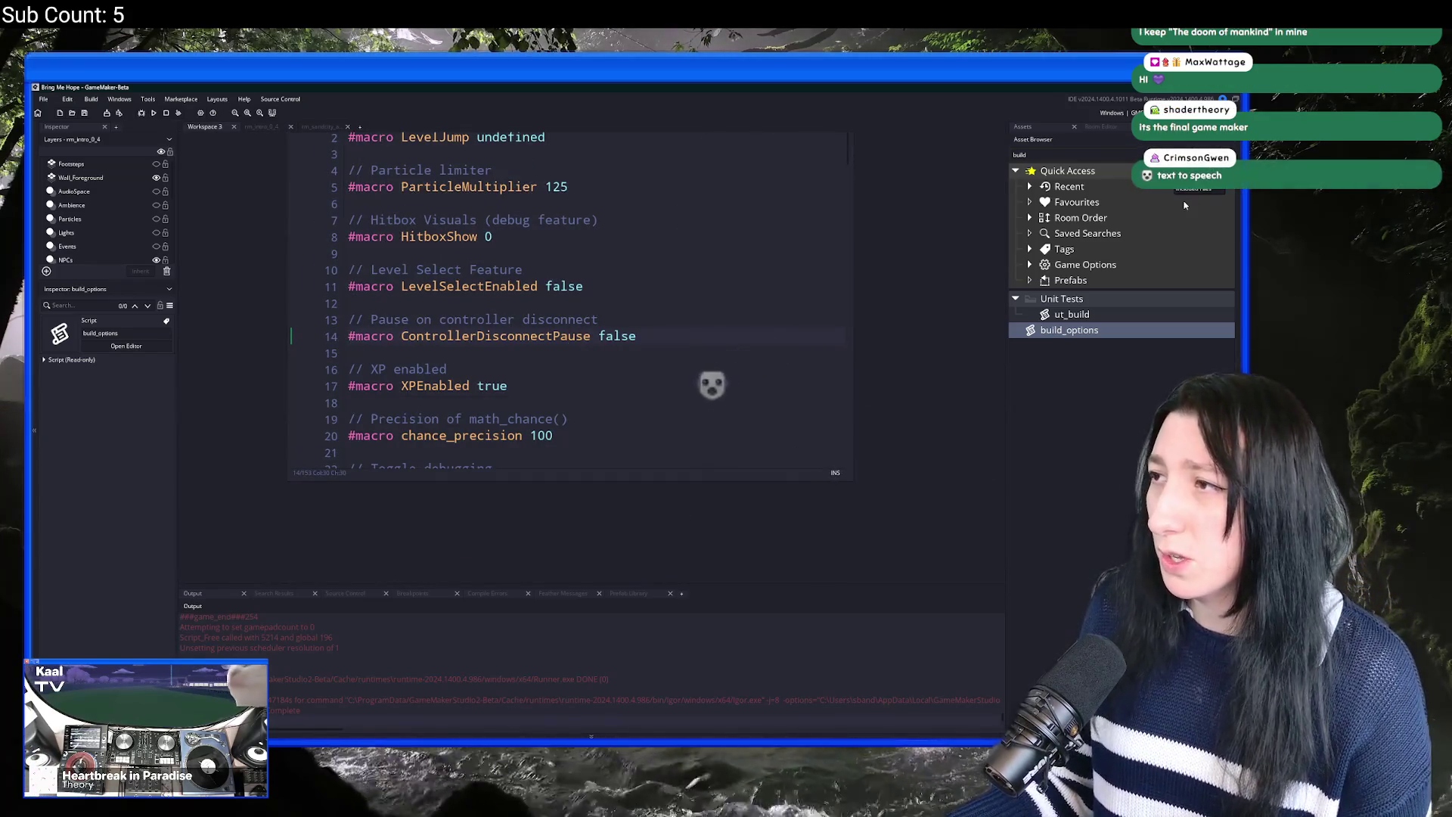
pyautogui.click(1196, 190)
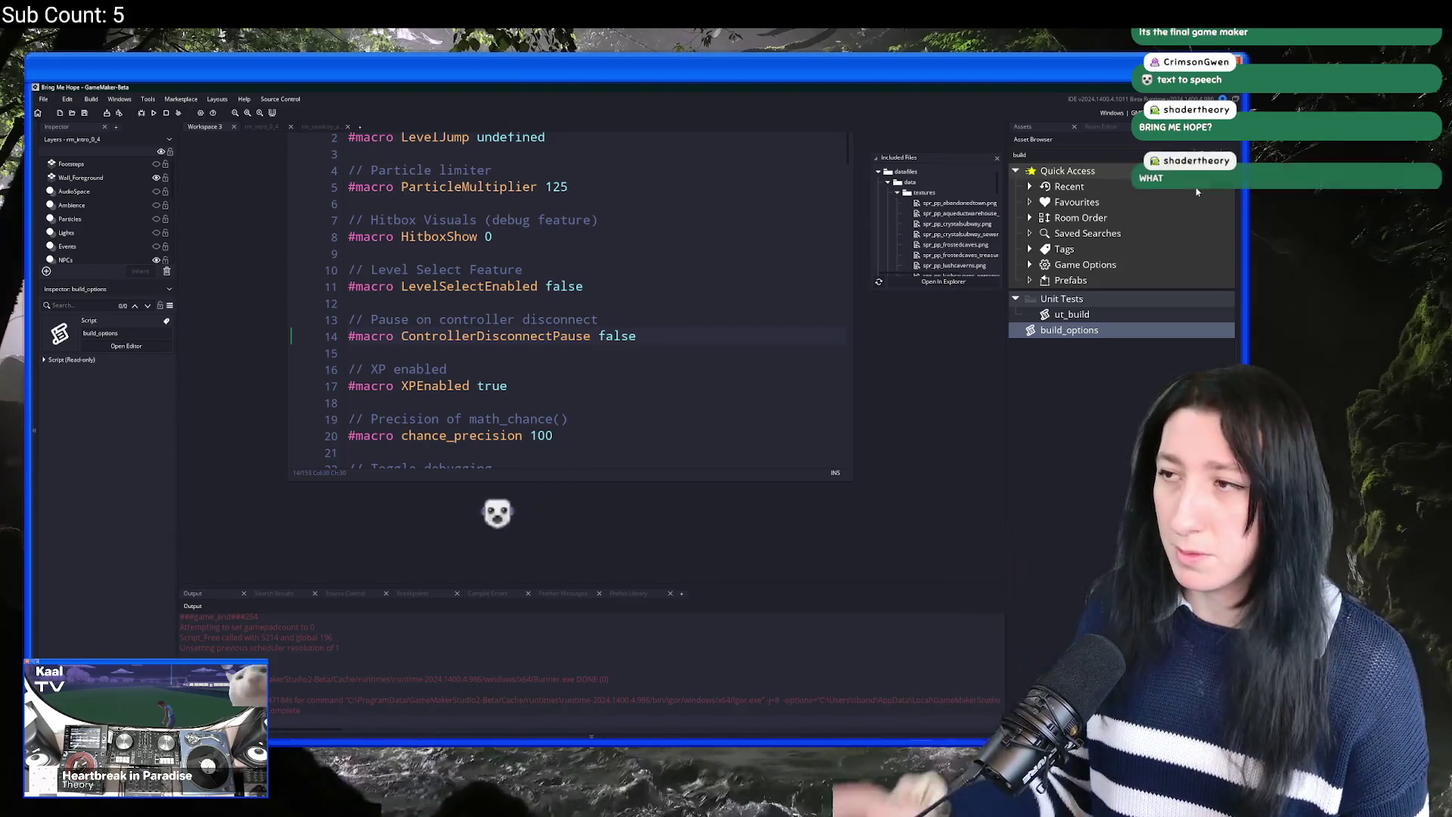
pyautogui.press('Up')
pyautogui.press('Up')
pyautogui.press('Up')
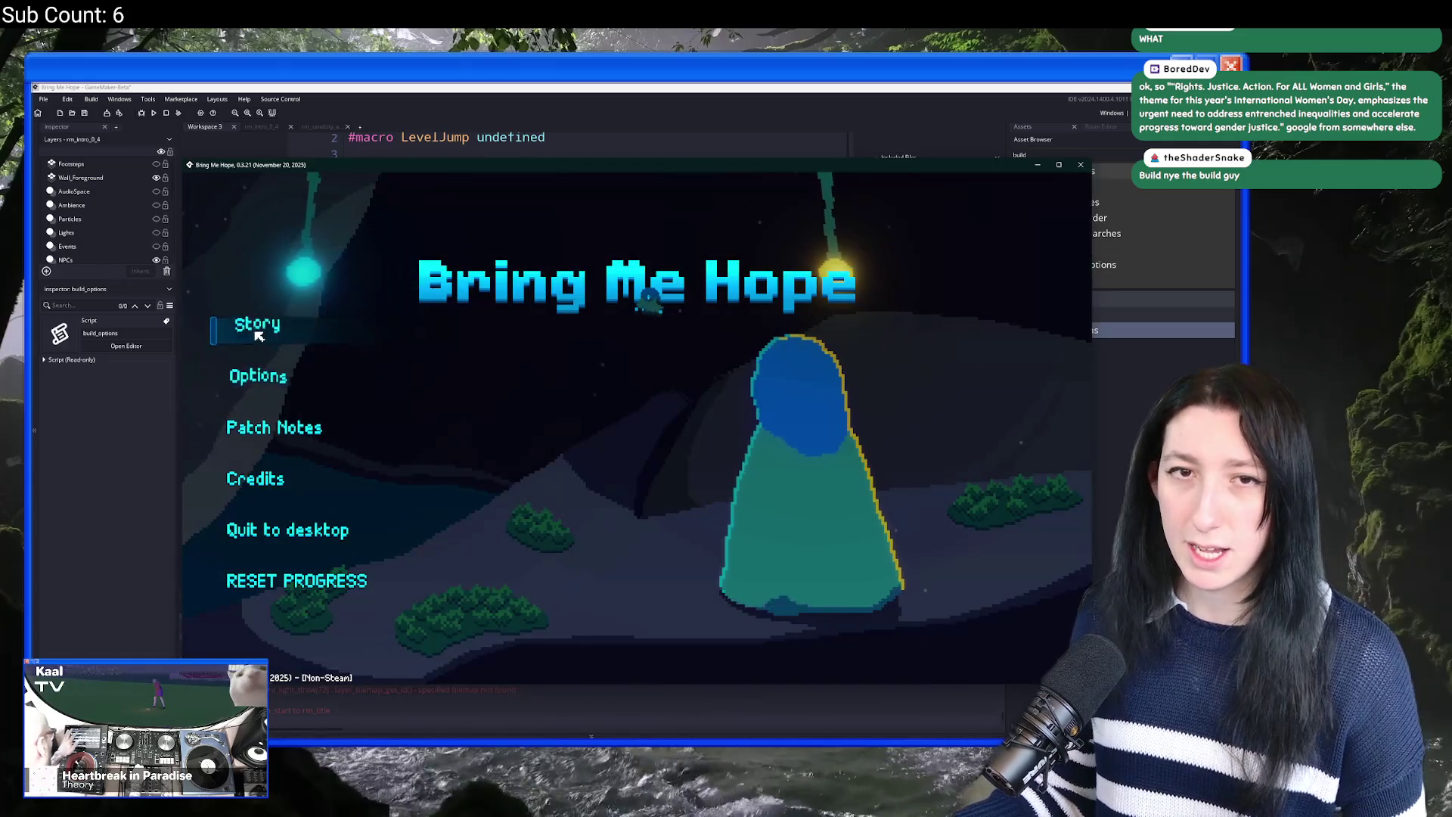
pyautogui.click(258, 335)
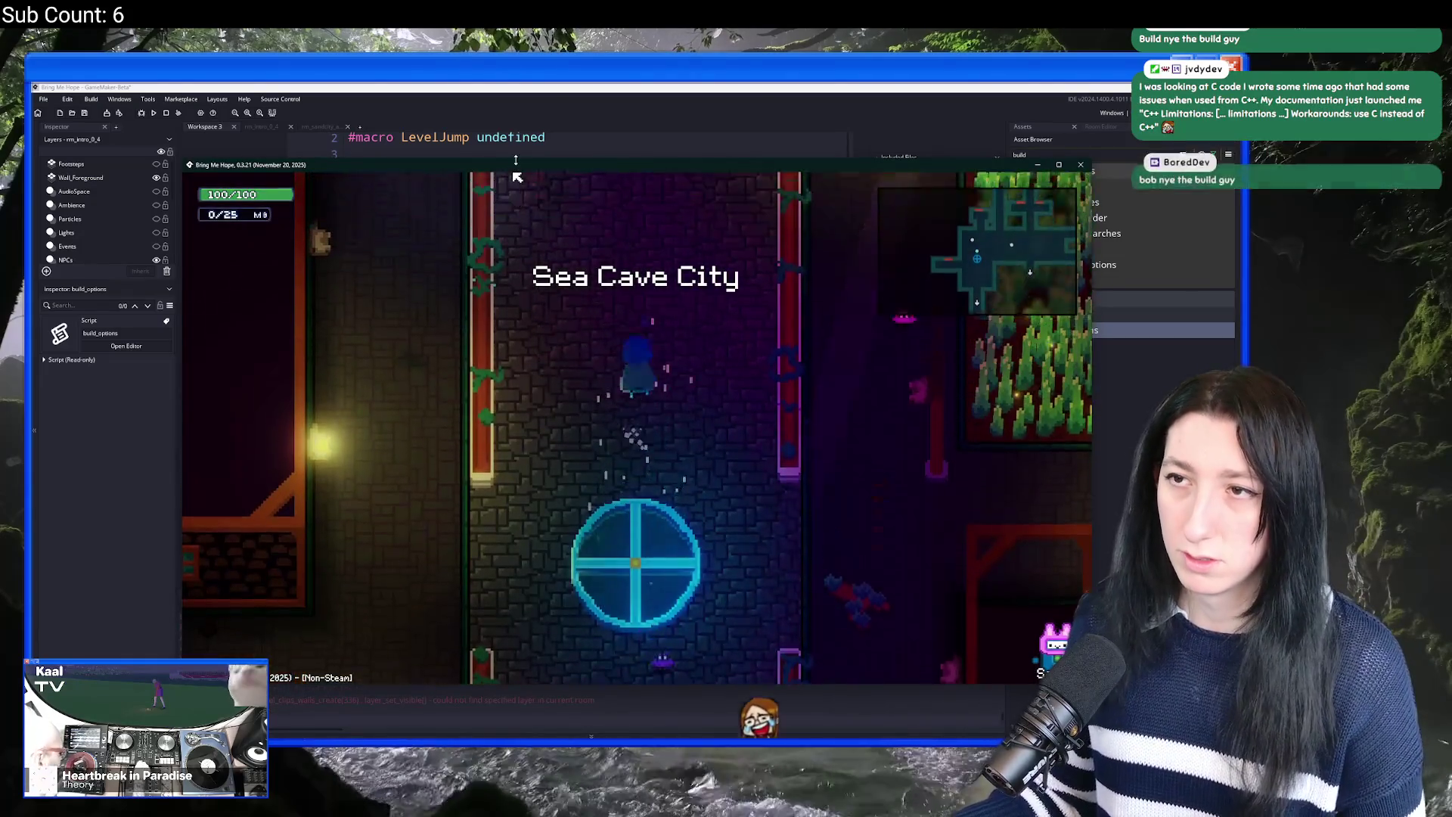
# Step: Bring build_options back in front of the game, showing BuildVersion and the ShowLogos macros
pyautogui.moveTo(510, 166)
pyautogui.mouseDown()
pyautogui.moveTo(438, 627)
pyautogui.moveTo(473, 317)
pyautogui.moveTo(452, 712)
pyautogui.mouseUp()
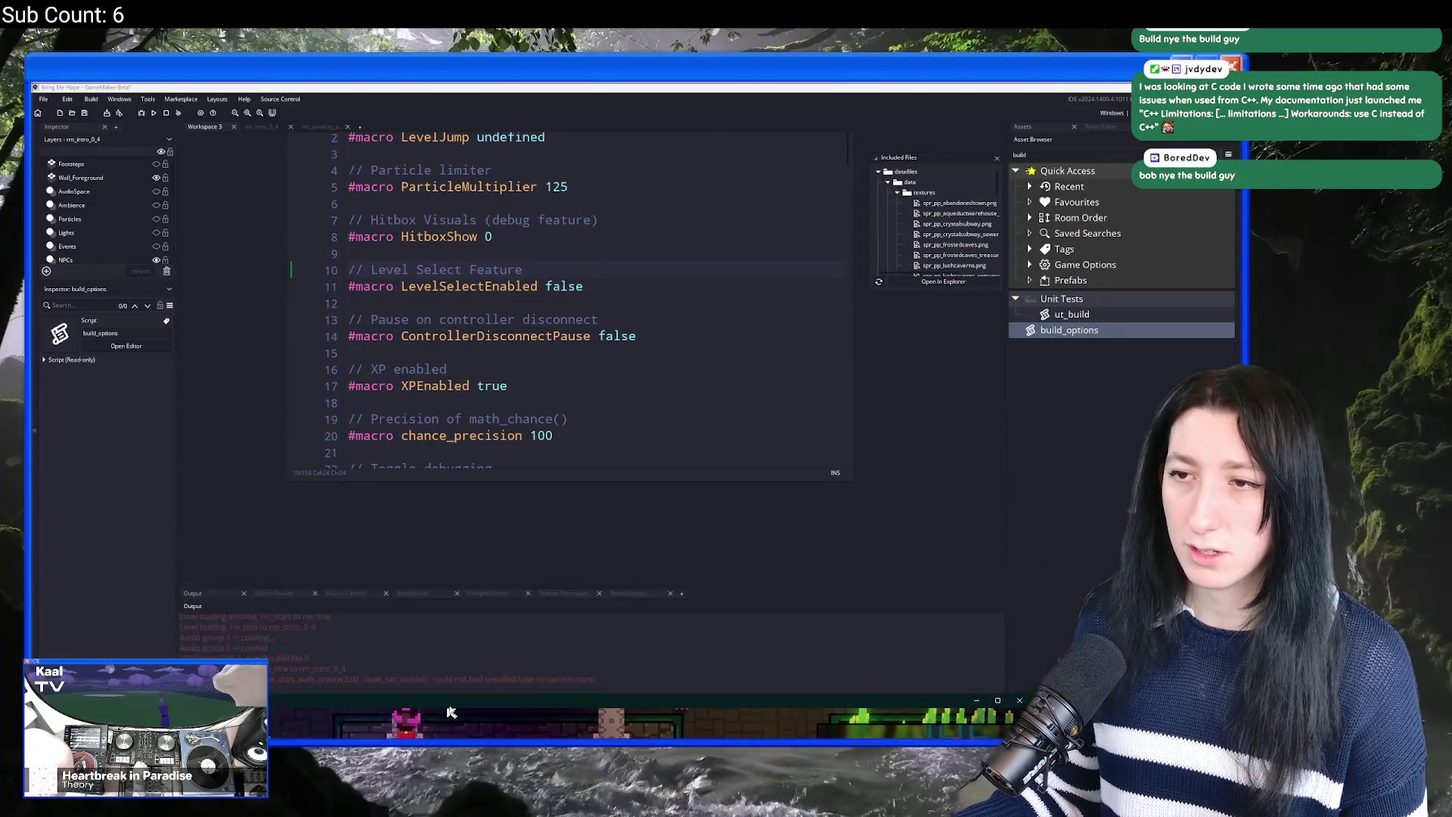
pyautogui.hotkey('alt', 'Tab')
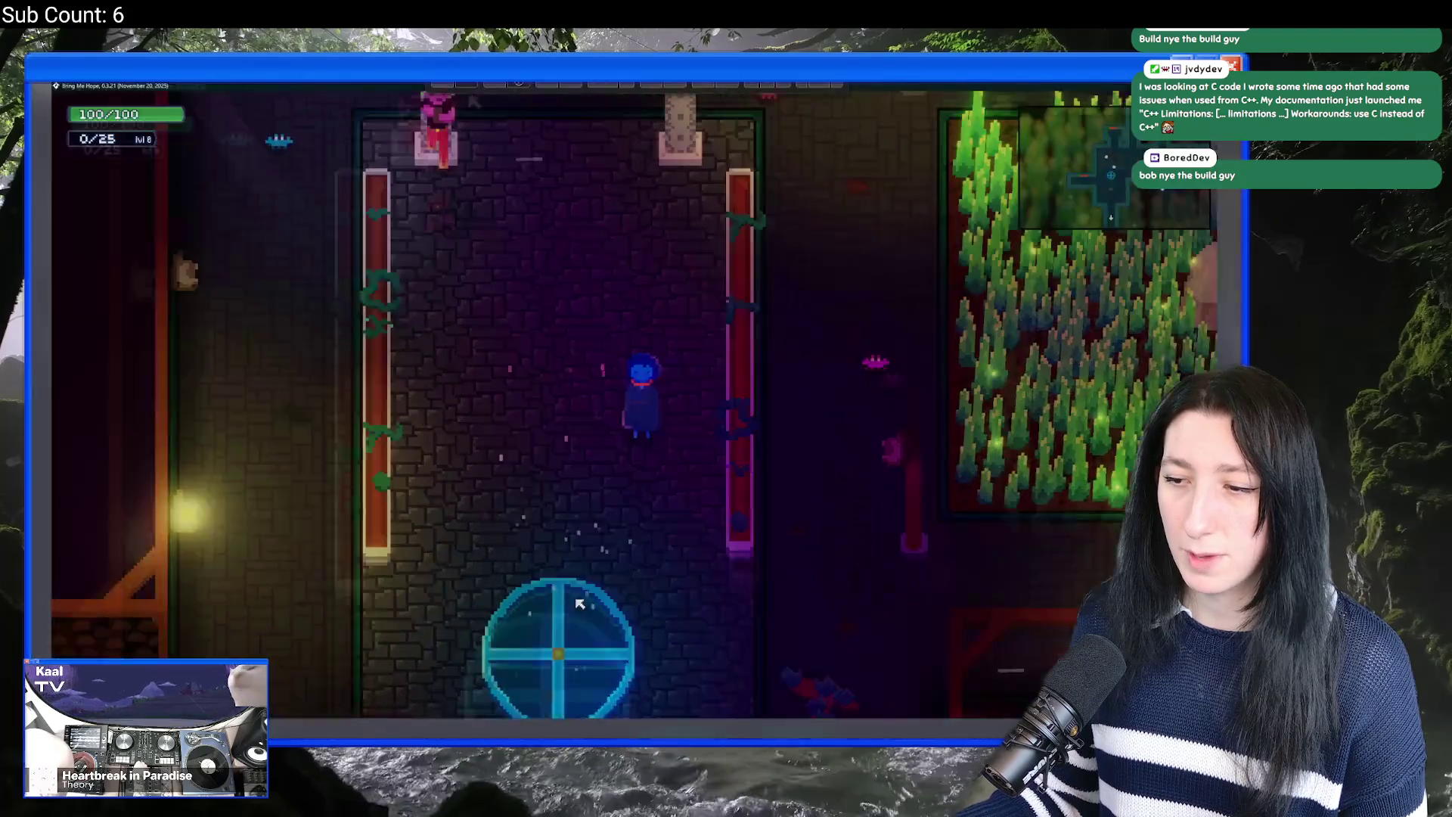
pyautogui.hotkey('alt', 'Tab')
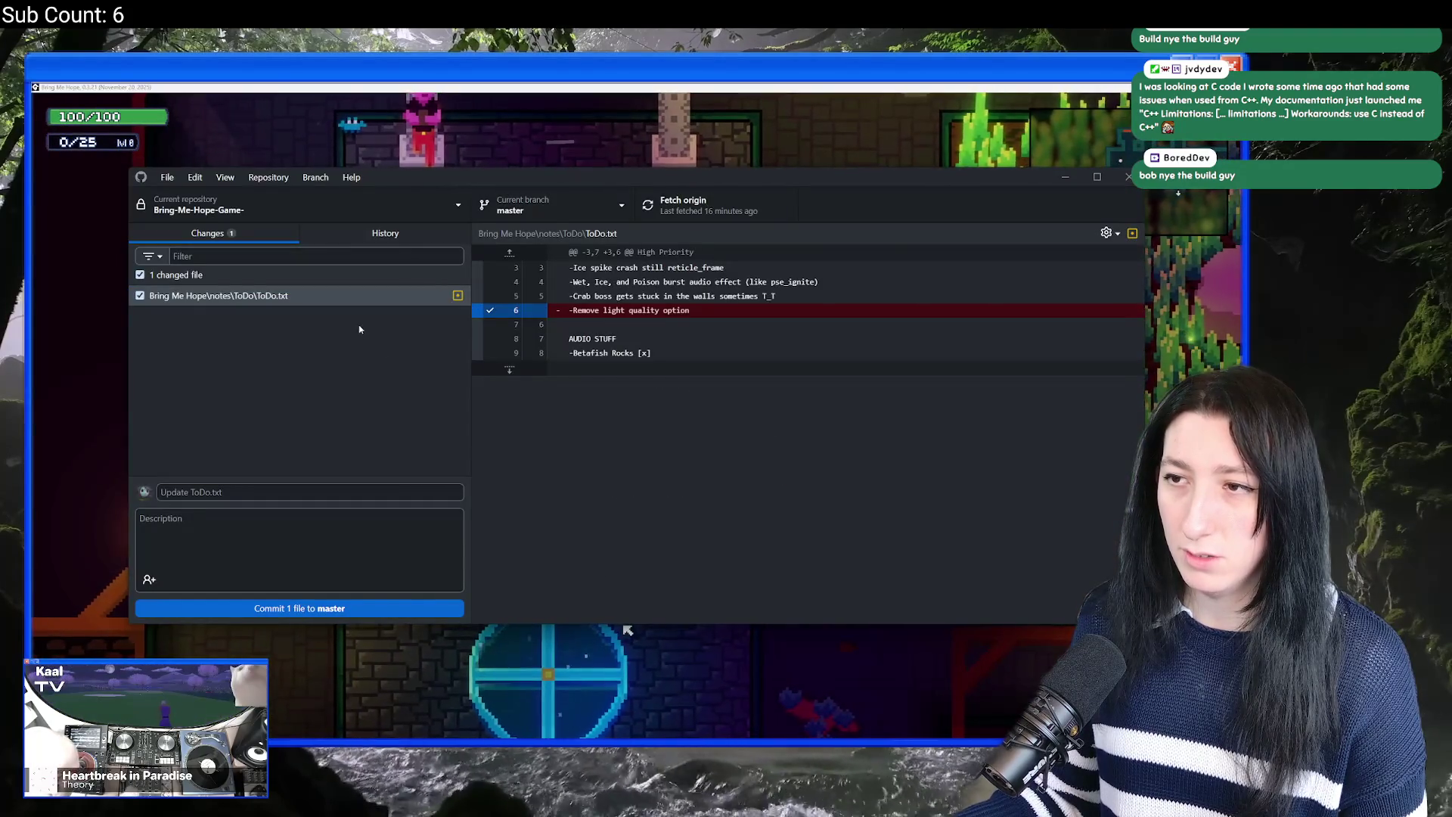
pyautogui.hotkey('alt', 'Tab')
pyautogui.hotkey('alt', 'Tab')
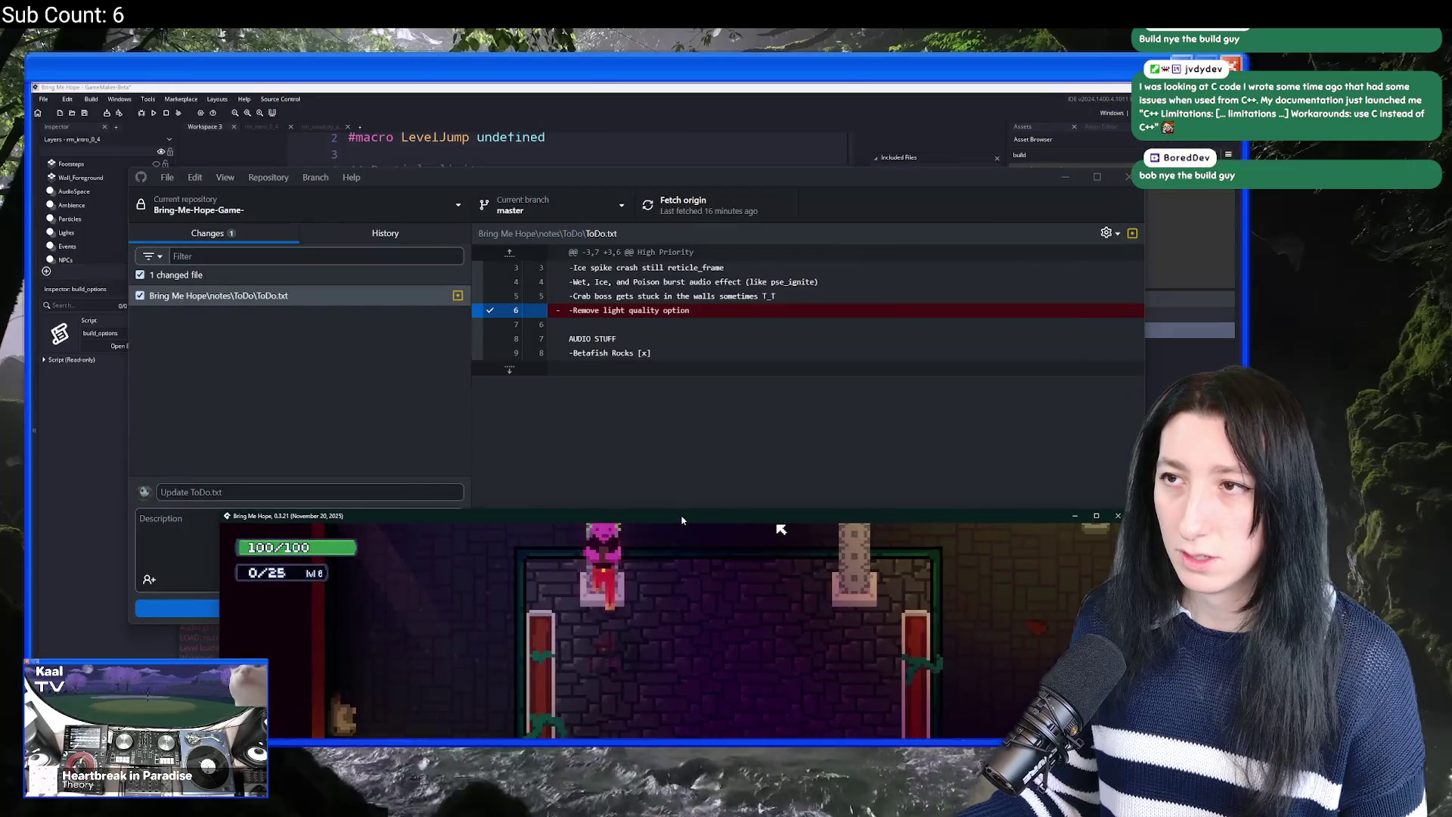
pyautogui.hotkey('alt', 'Tab')
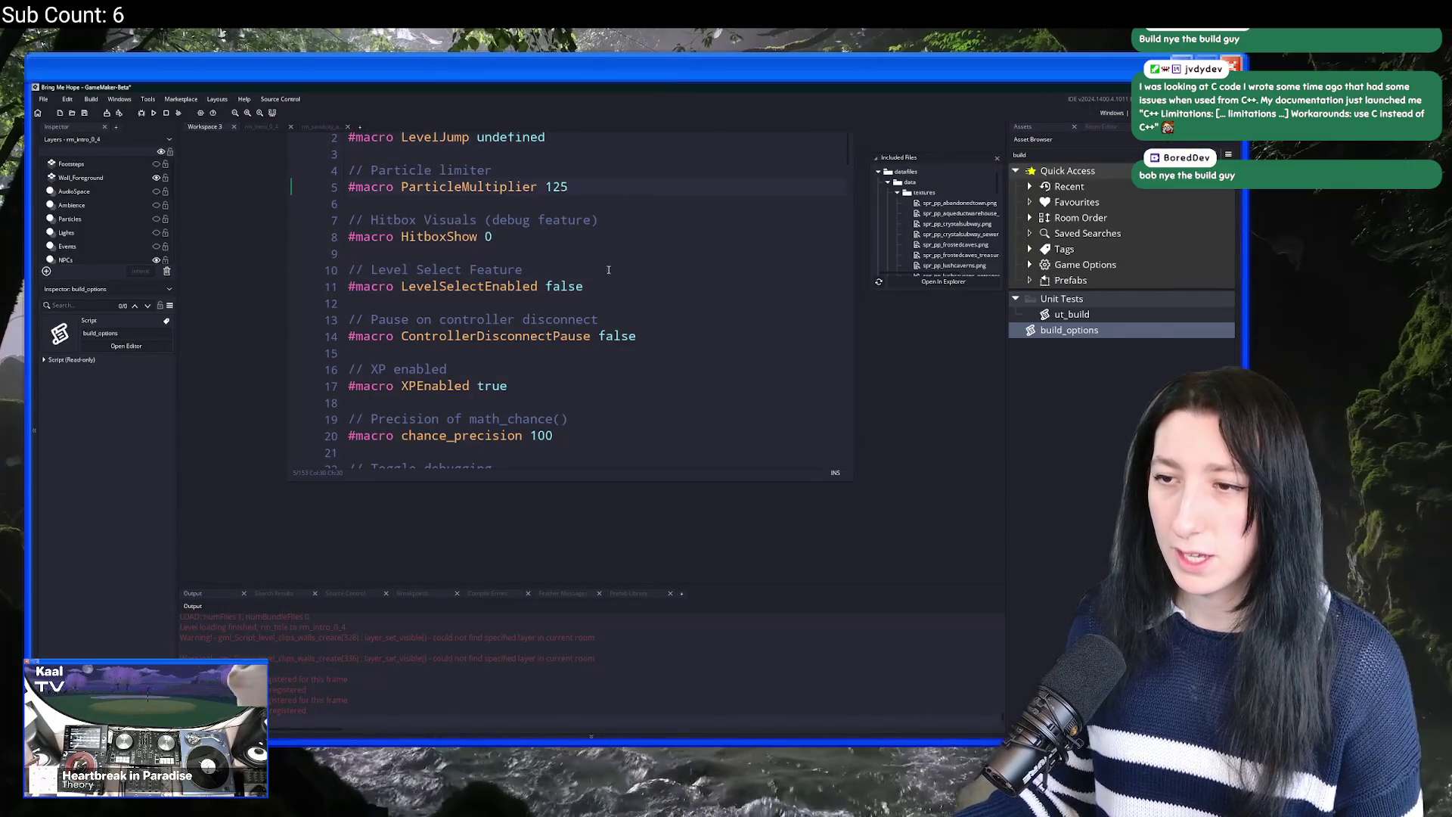
pyautogui.scroll(-5, 609, 270)
pyautogui.moveTo(572, 397)
pyautogui.mouseDown()
pyautogui.moveTo(575, 506)
pyautogui.moveTo(587, 94)
pyautogui.mouseUp()
pyautogui.hotkey('alt', 'Tab')
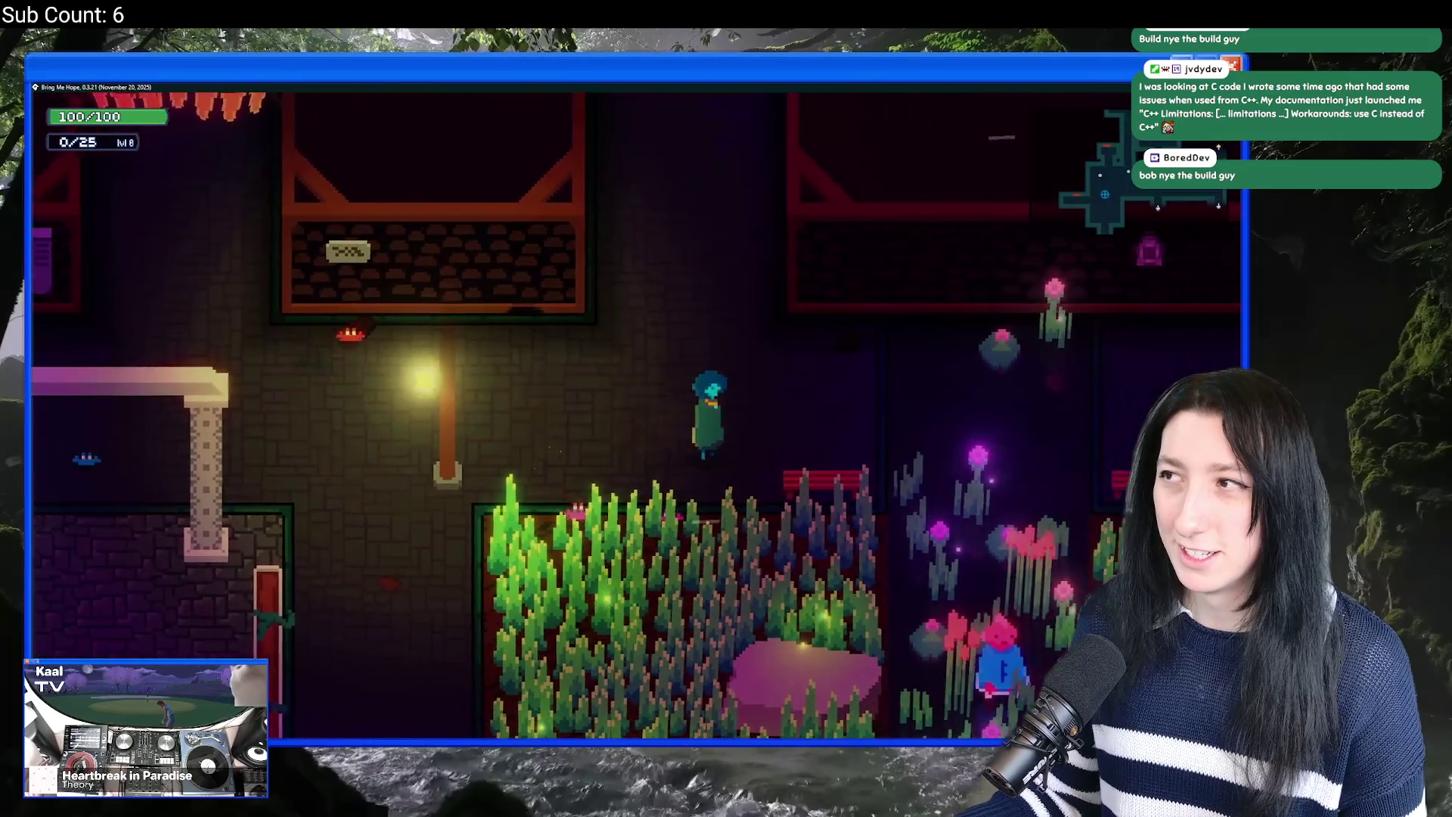
pyautogui.hotkey('alt', 'Tab')
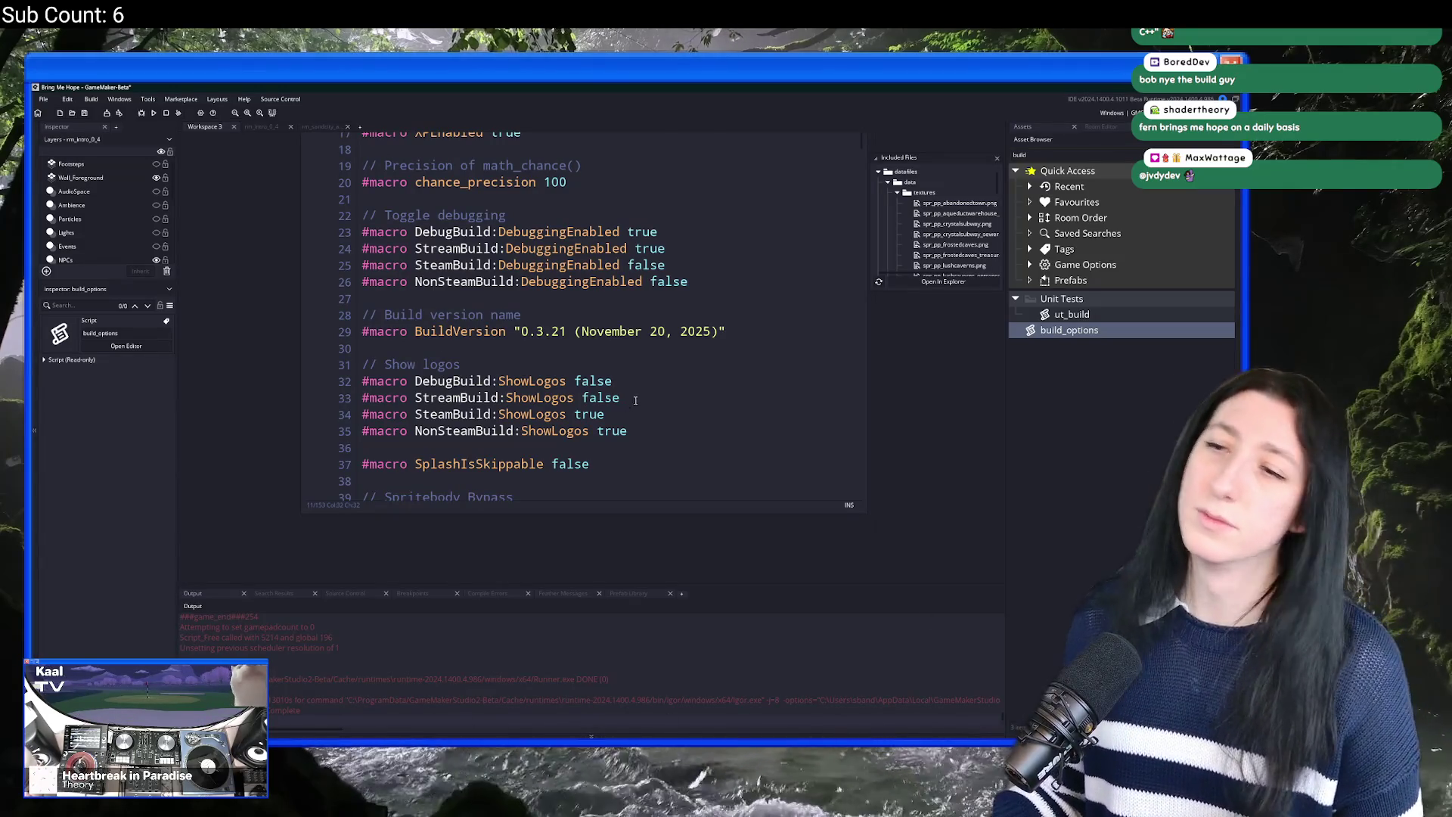
# Step: Add a '// Is demo?' comment after the chance_precision macro
pyautogui.click(710, 364)
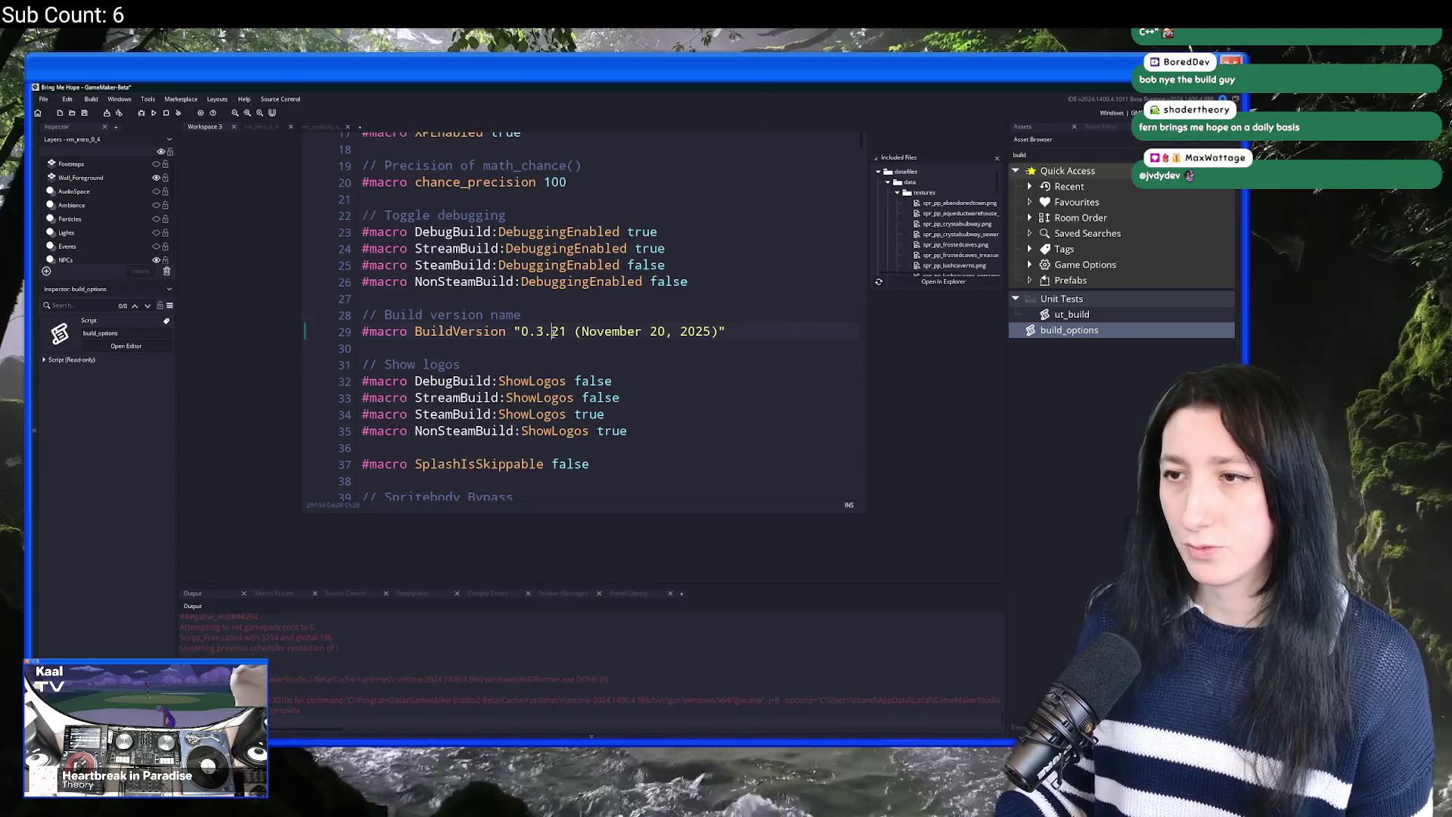
pyautogui.click(820, 280)
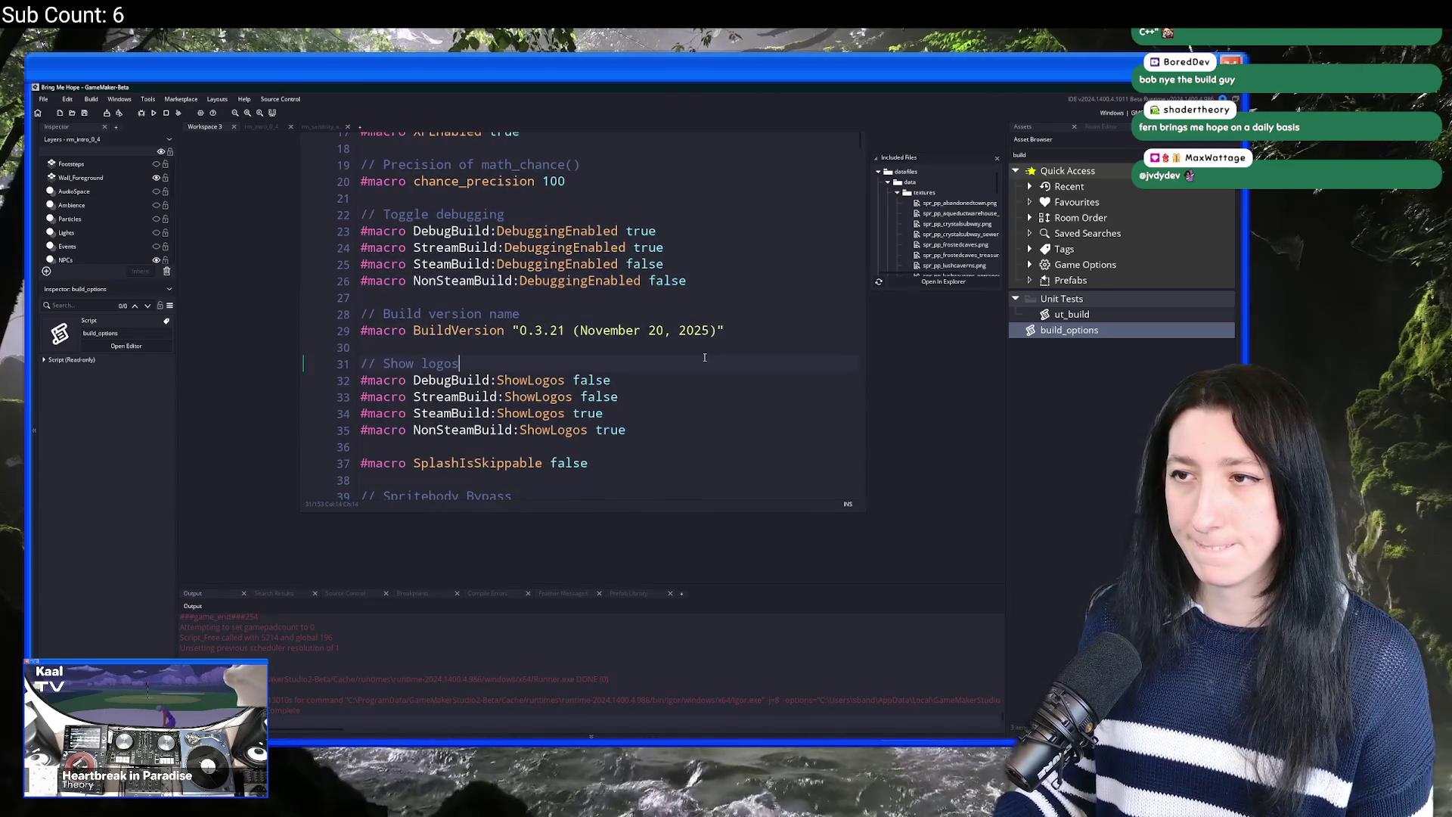
pyautogui.scroll(2, 697, 356)
pyautogui.scroll(3, 643, 338)
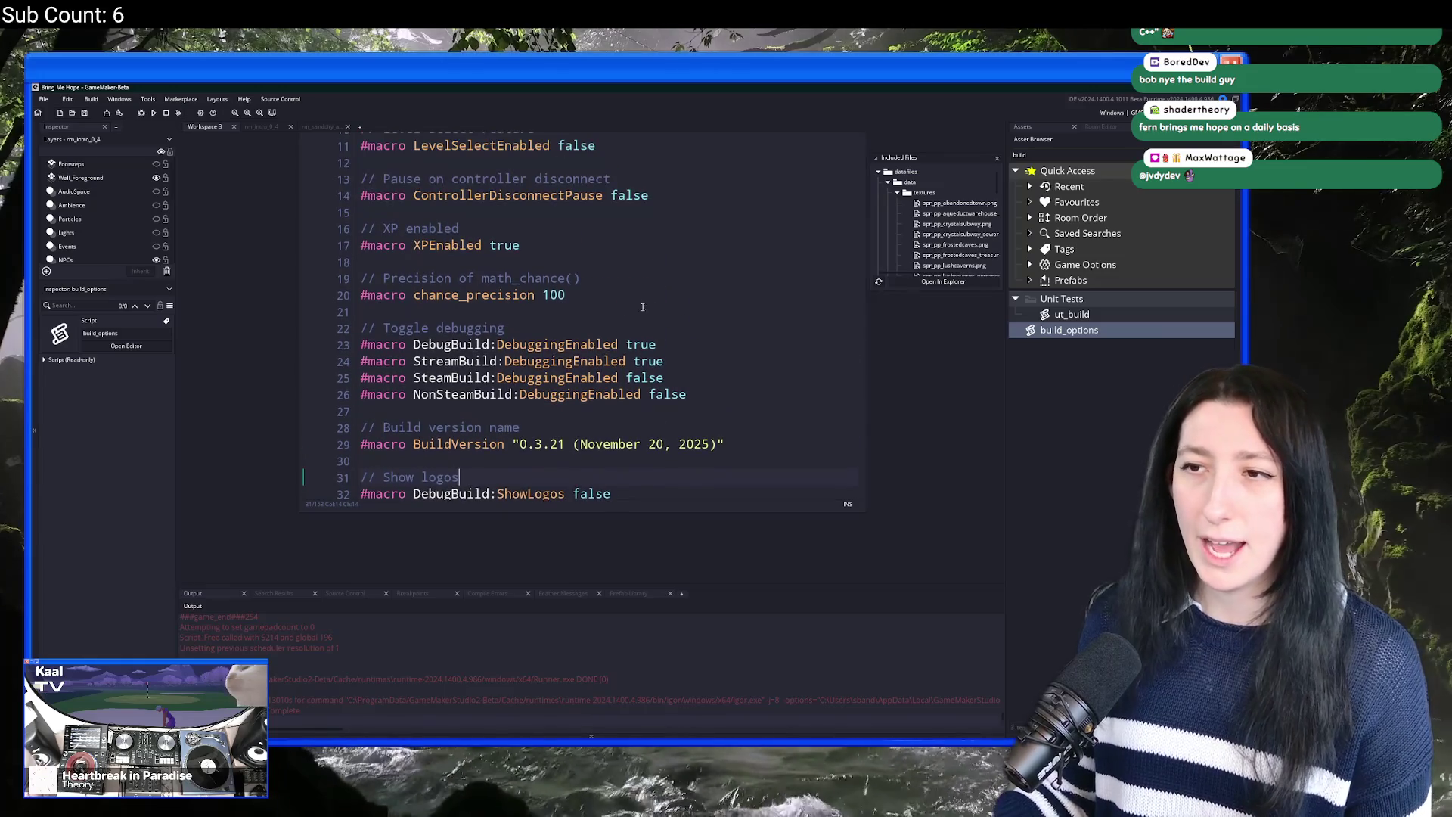
pyautogui.press('Return')
pyautogui.press('Return')
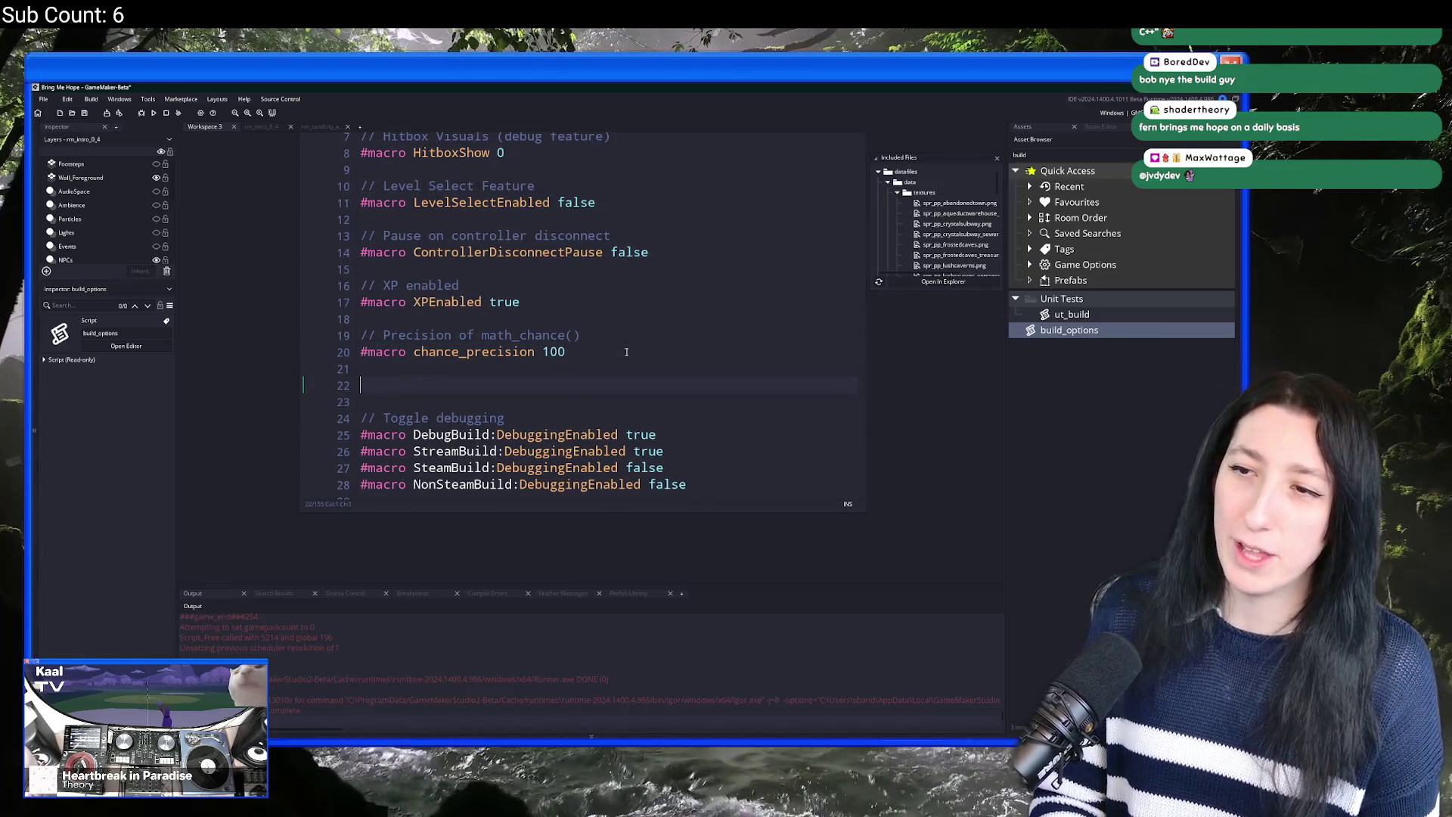
pyautogui.write('// Is demo?')
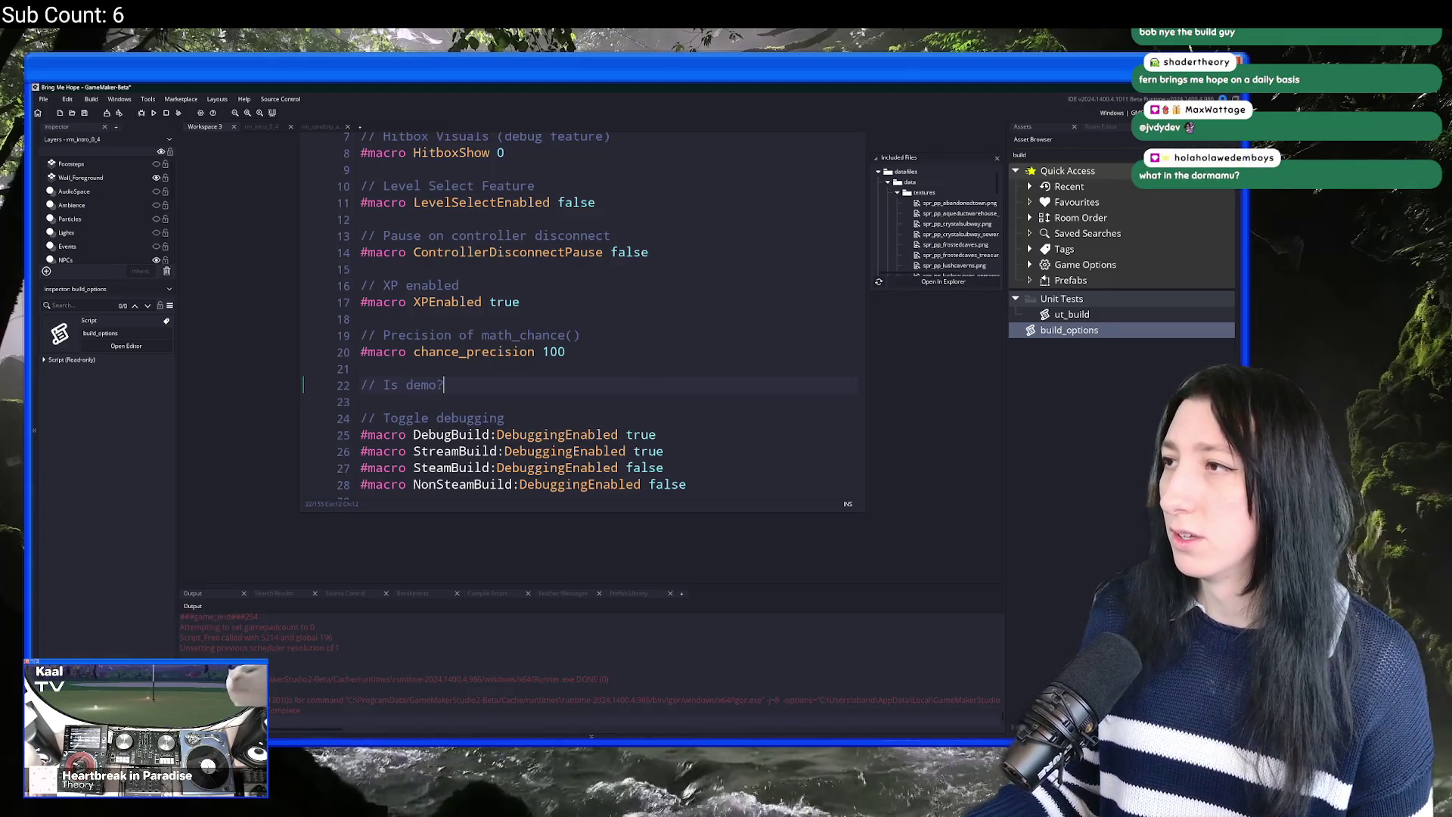
pyautogui.click(1112, 112)
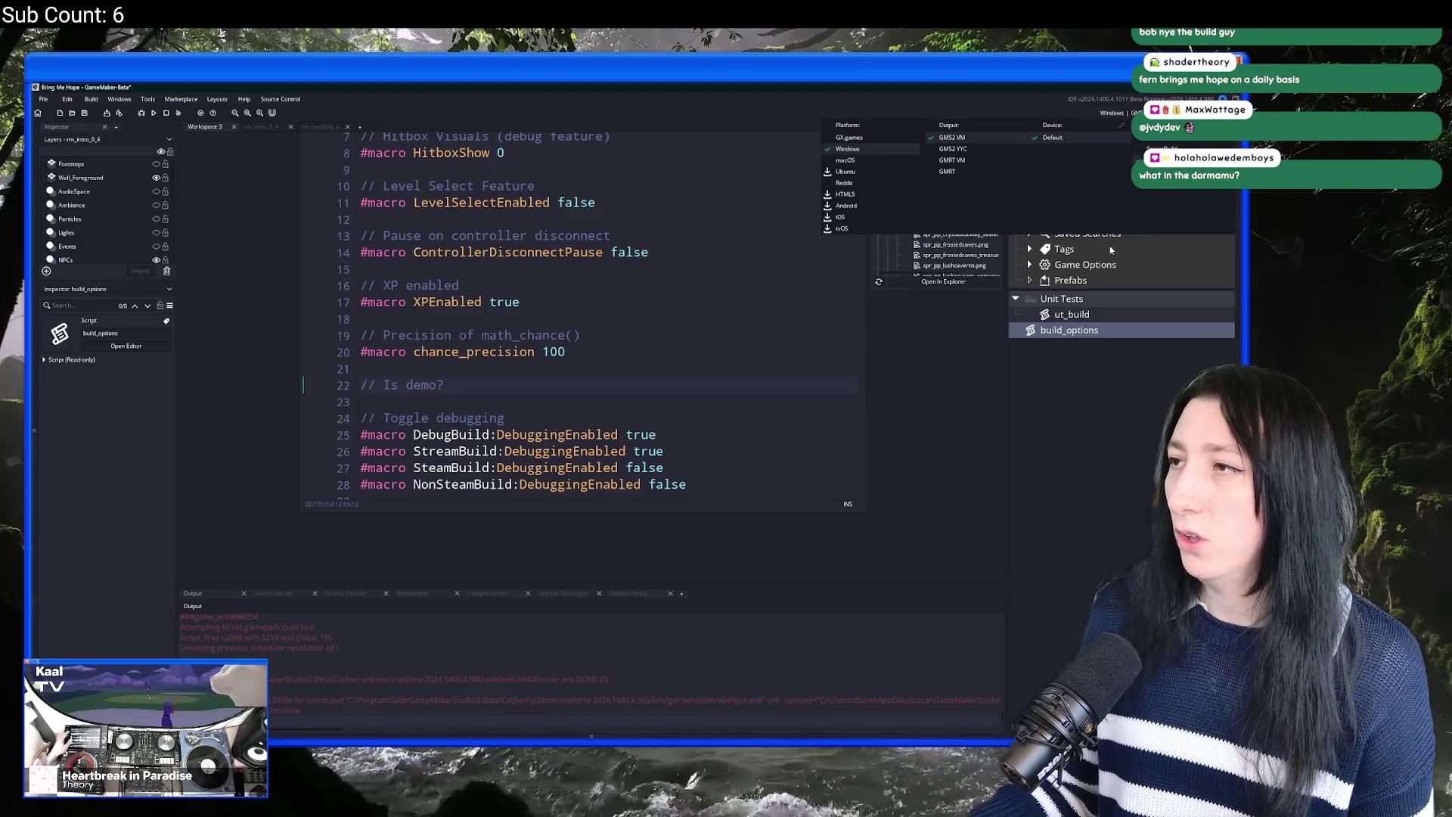
pyautogui.click(523, 389)
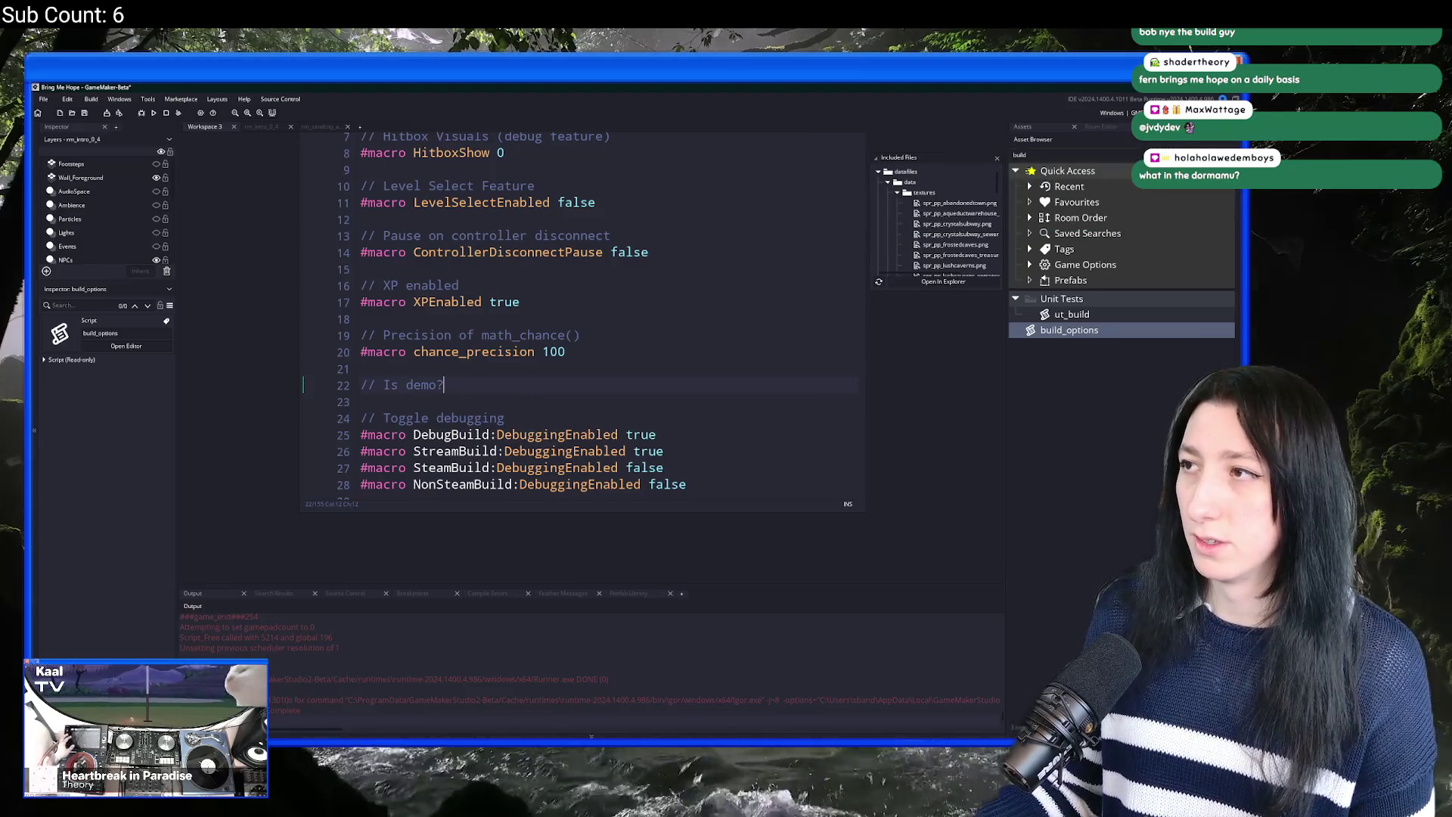
pyautogui.click(1113, 112)
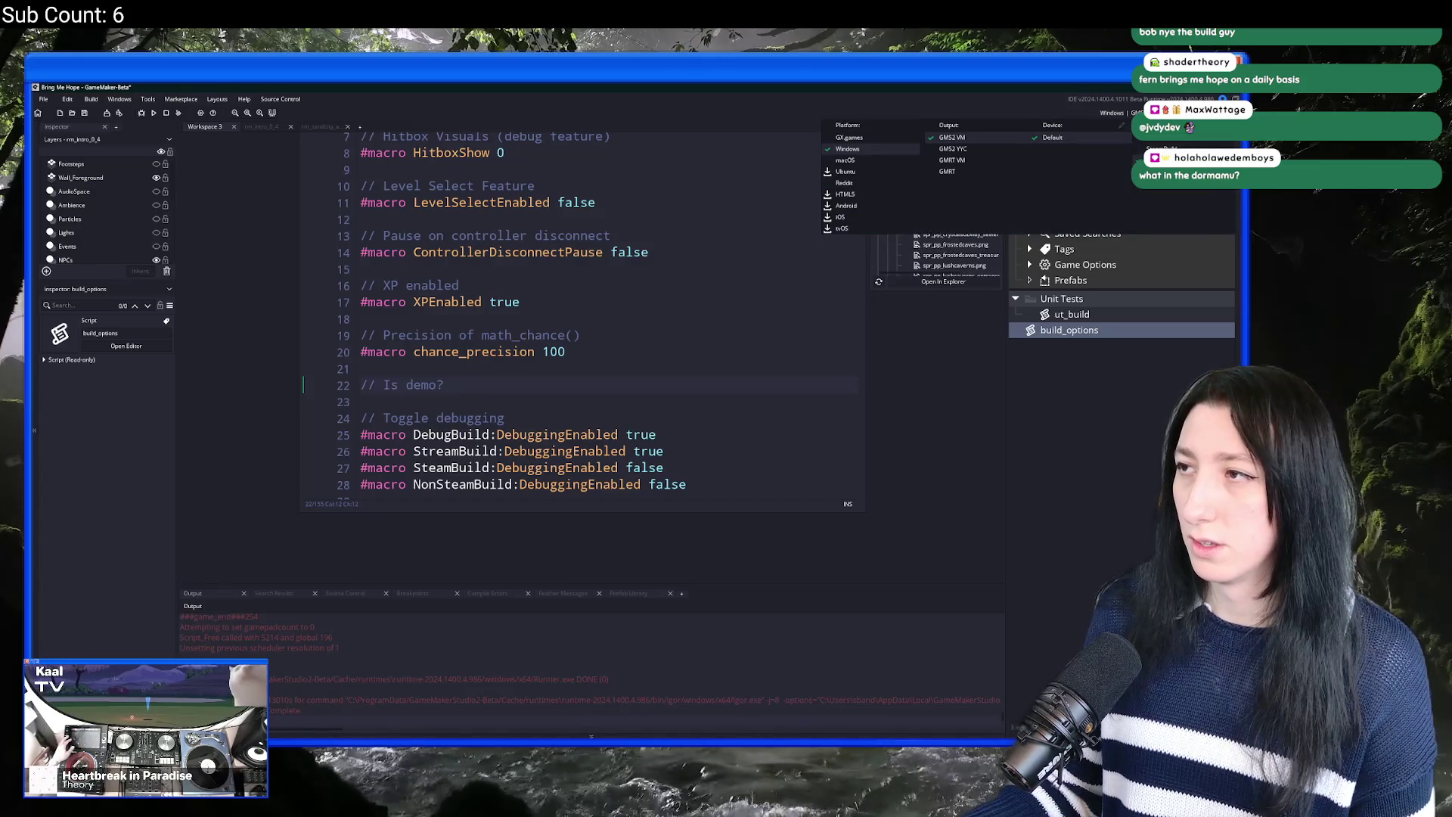
pyautogui.click(525, 391)
# Step: Add '#macro DemoBuild false' below the comment
pyautogui.press('Return')
pyautogui.write('#m')
pyautogui.press('BackSpace')
pyautogui.press('BackSpace')
pyautogui.write('acro is_')
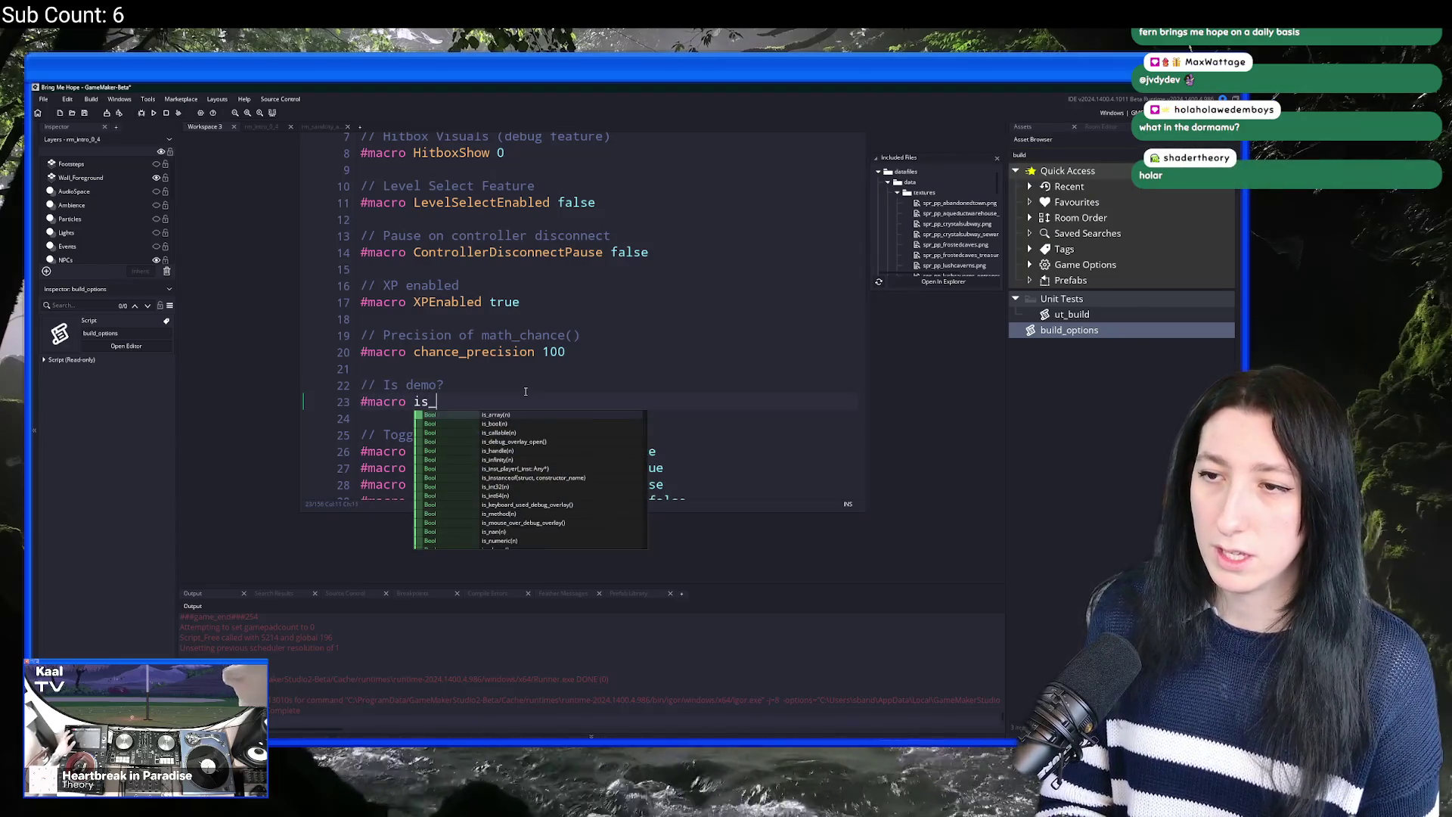
pyautogui.write('demo')
pyautogui.press('BackSpace')
pyautogui.press('BackSpace')
pyautogui.press('BackSpace')
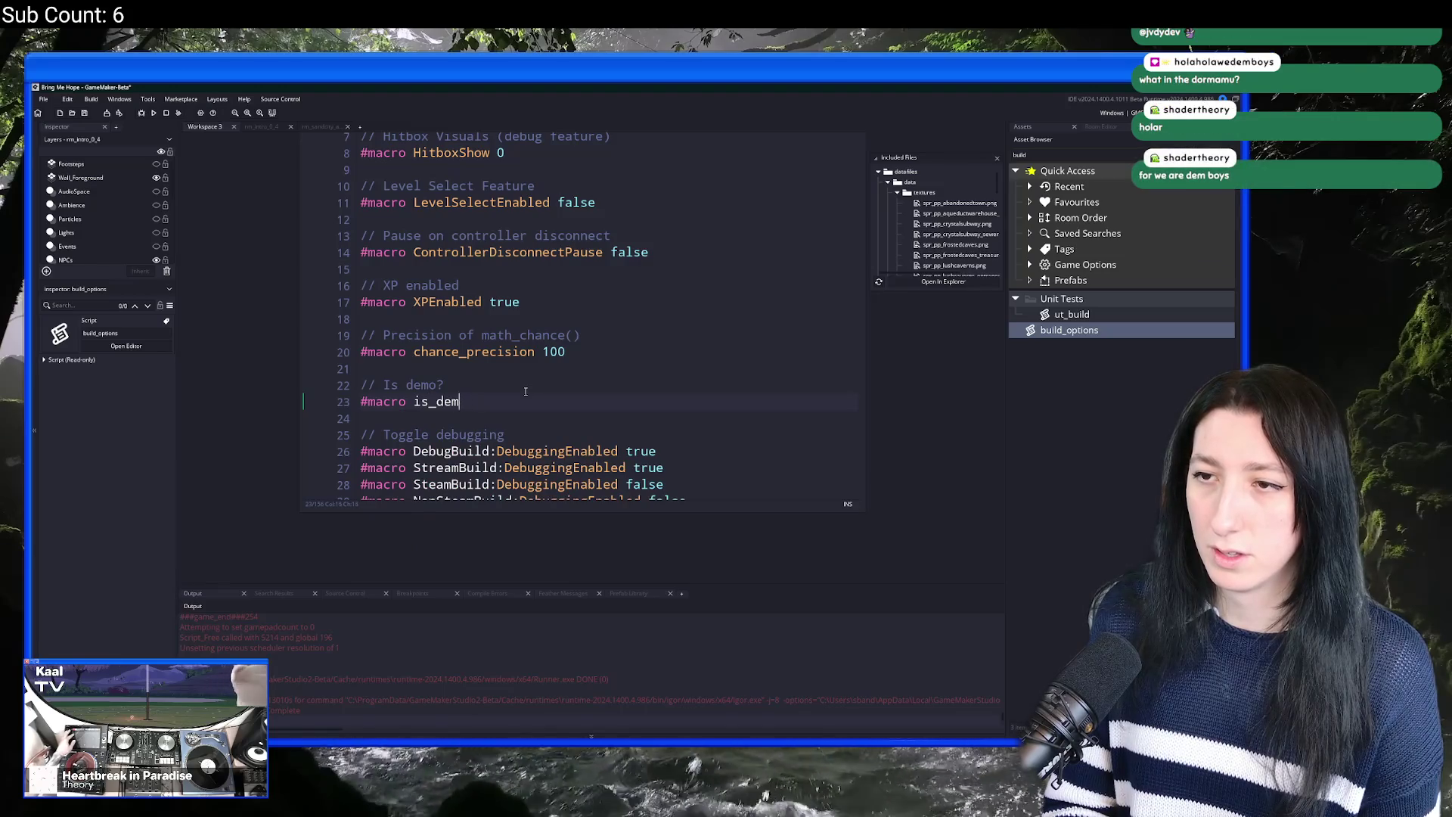
pyautogui.write('IsDem')
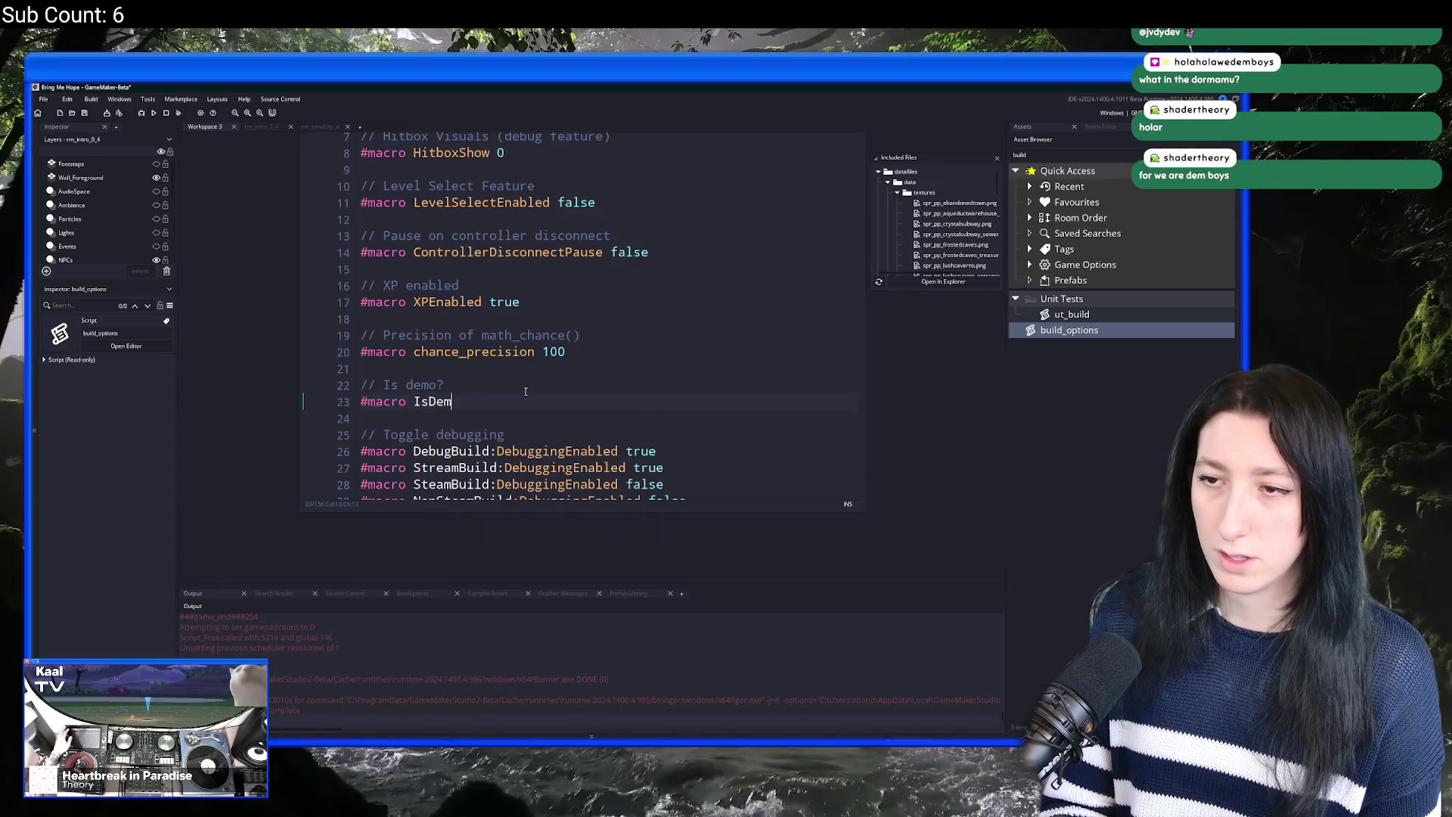
pyautogui.write('o false')
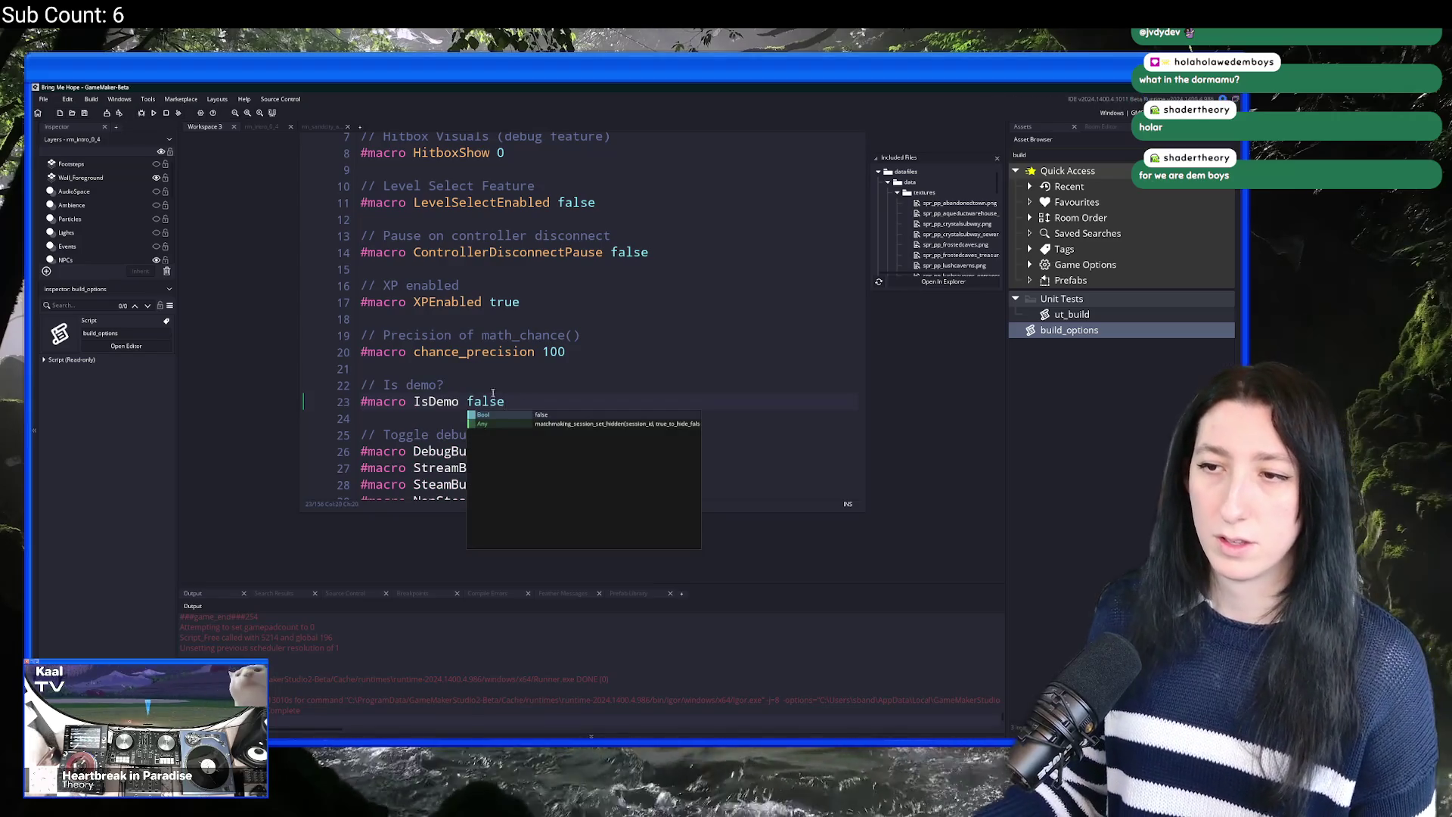
pyautogui.click(422, 405)
pyautogui.doubleClick(434, 401)
pyautogui.write('DemoBuildk')
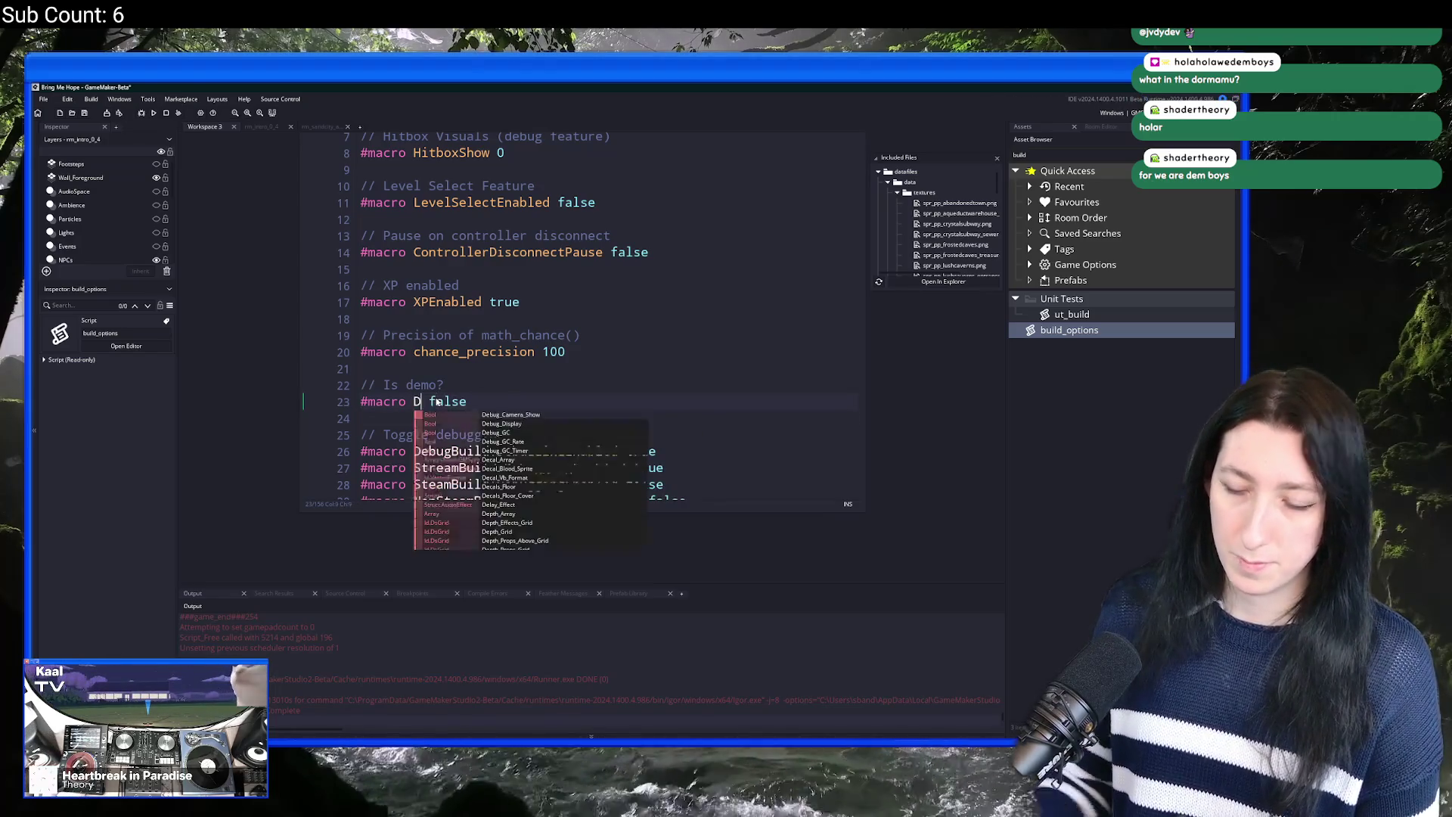
pyautogui.press('BackSpace')
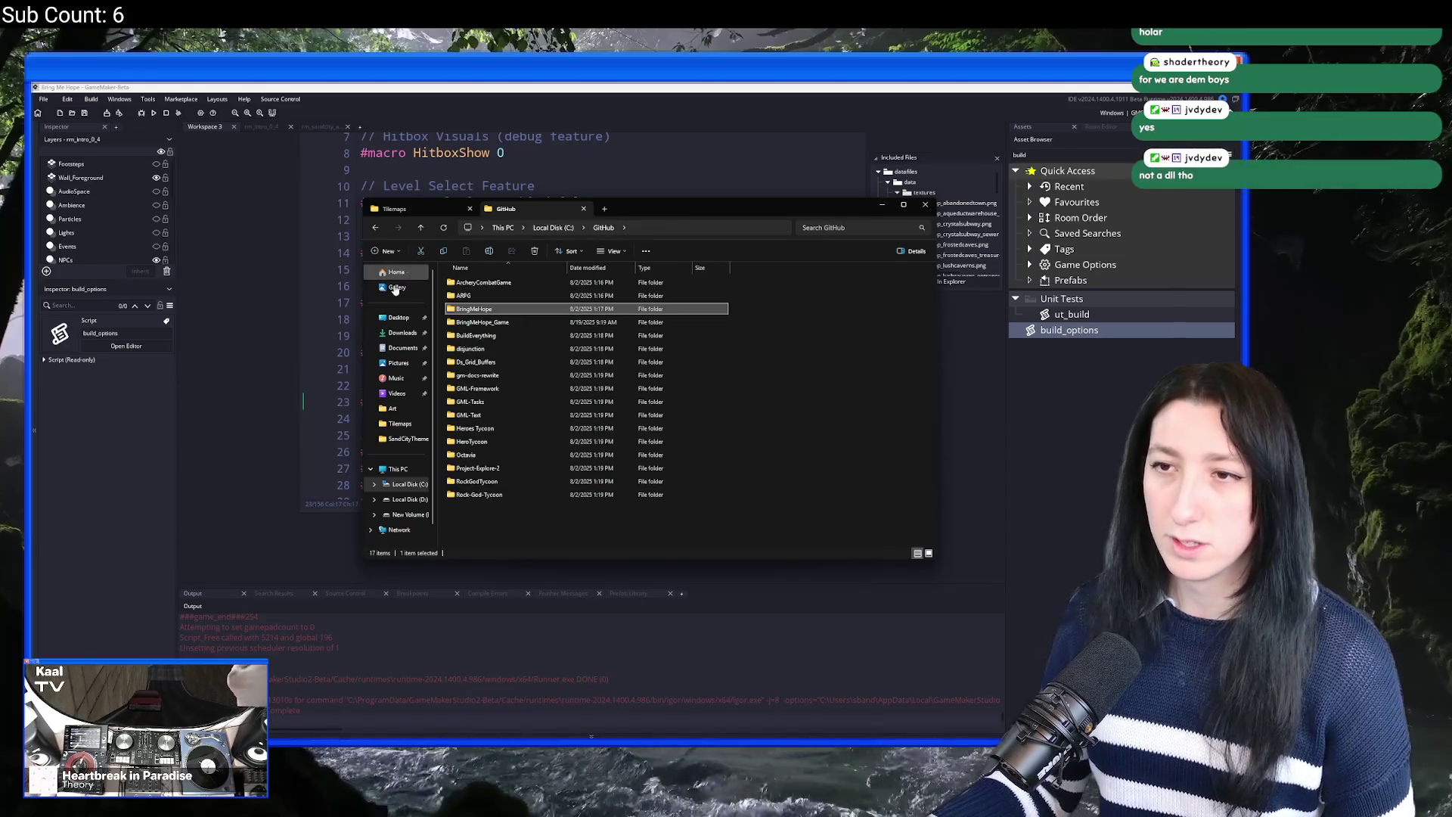
# Step: Open the window_command_hook-for-GMS2.3+ package from Downloads in GameMaker
pyautogui.click(398, 318)
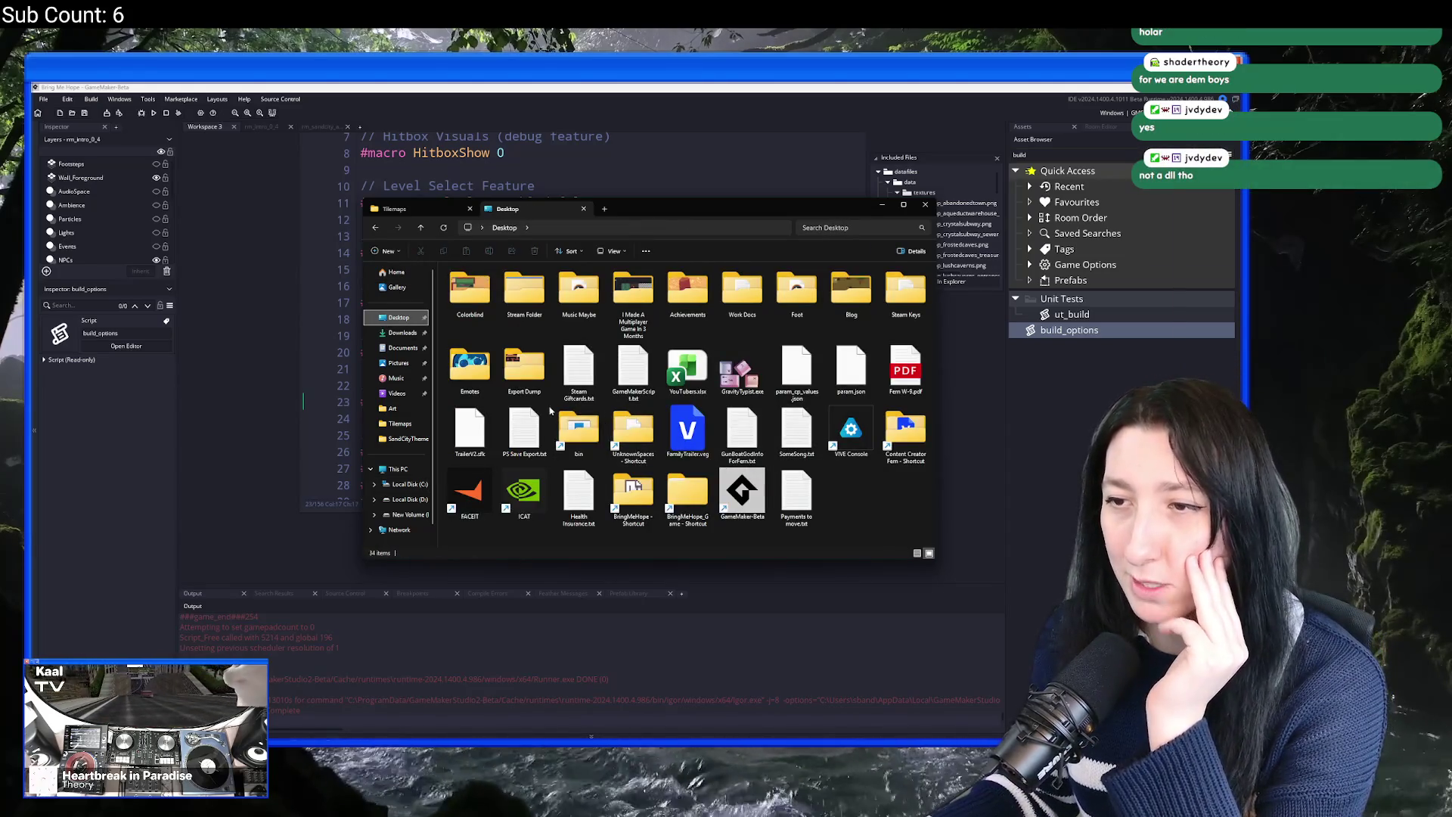
pyautogui.click(402, 333)
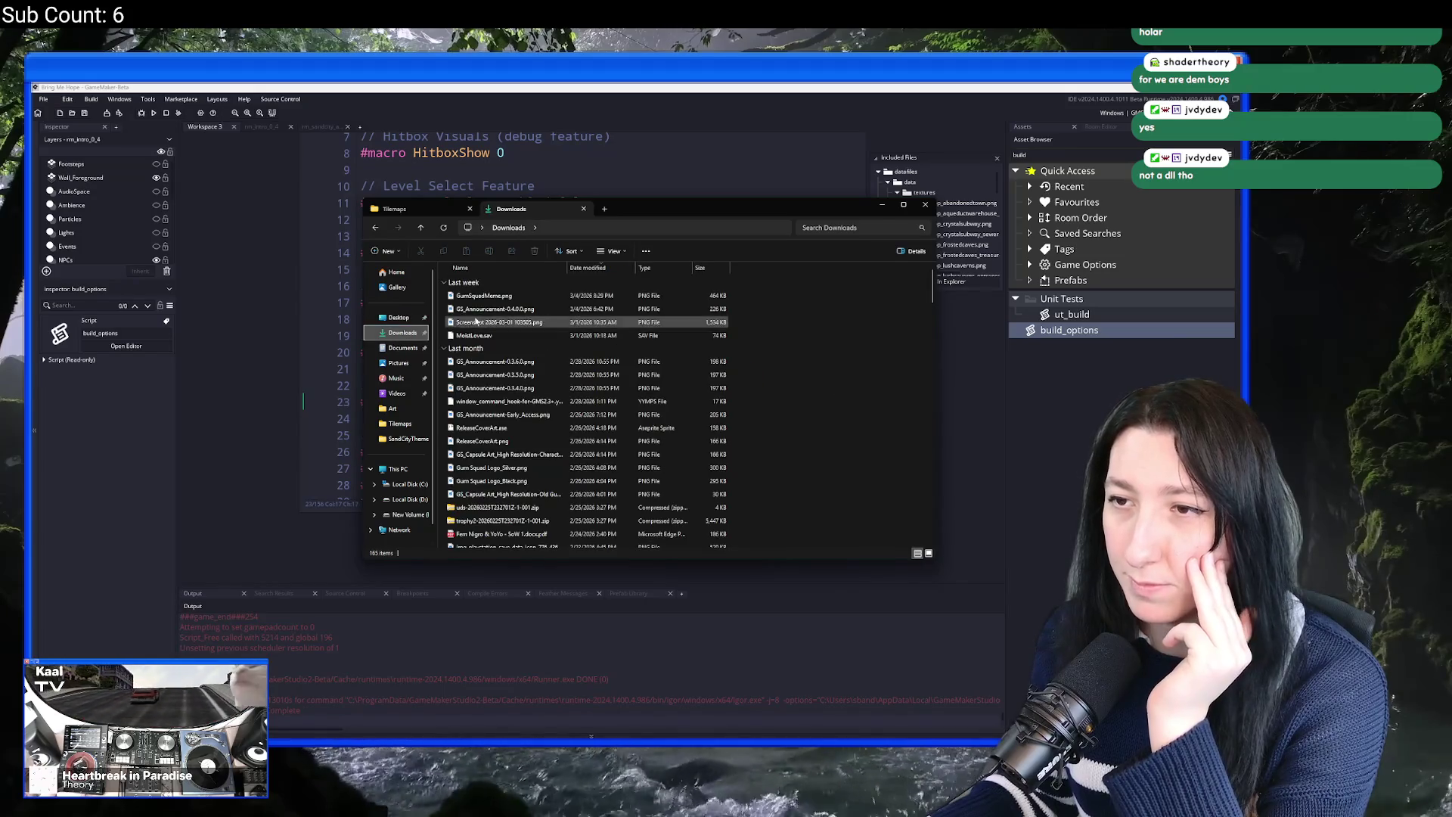
pyautogui.click(503, 334)
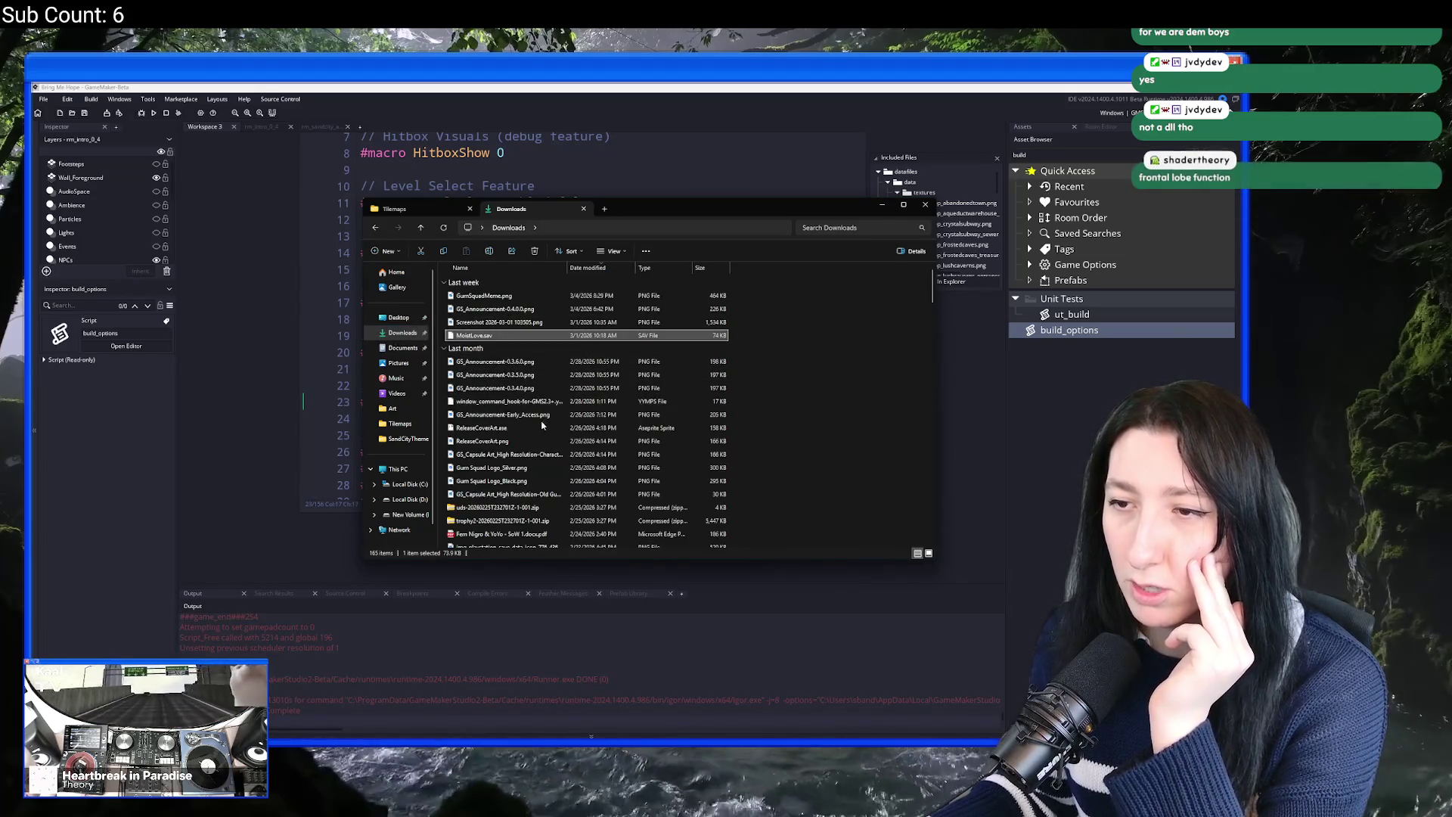
pyautogui.click(551, 402)
pyautogui.doubleClick(550, 401)
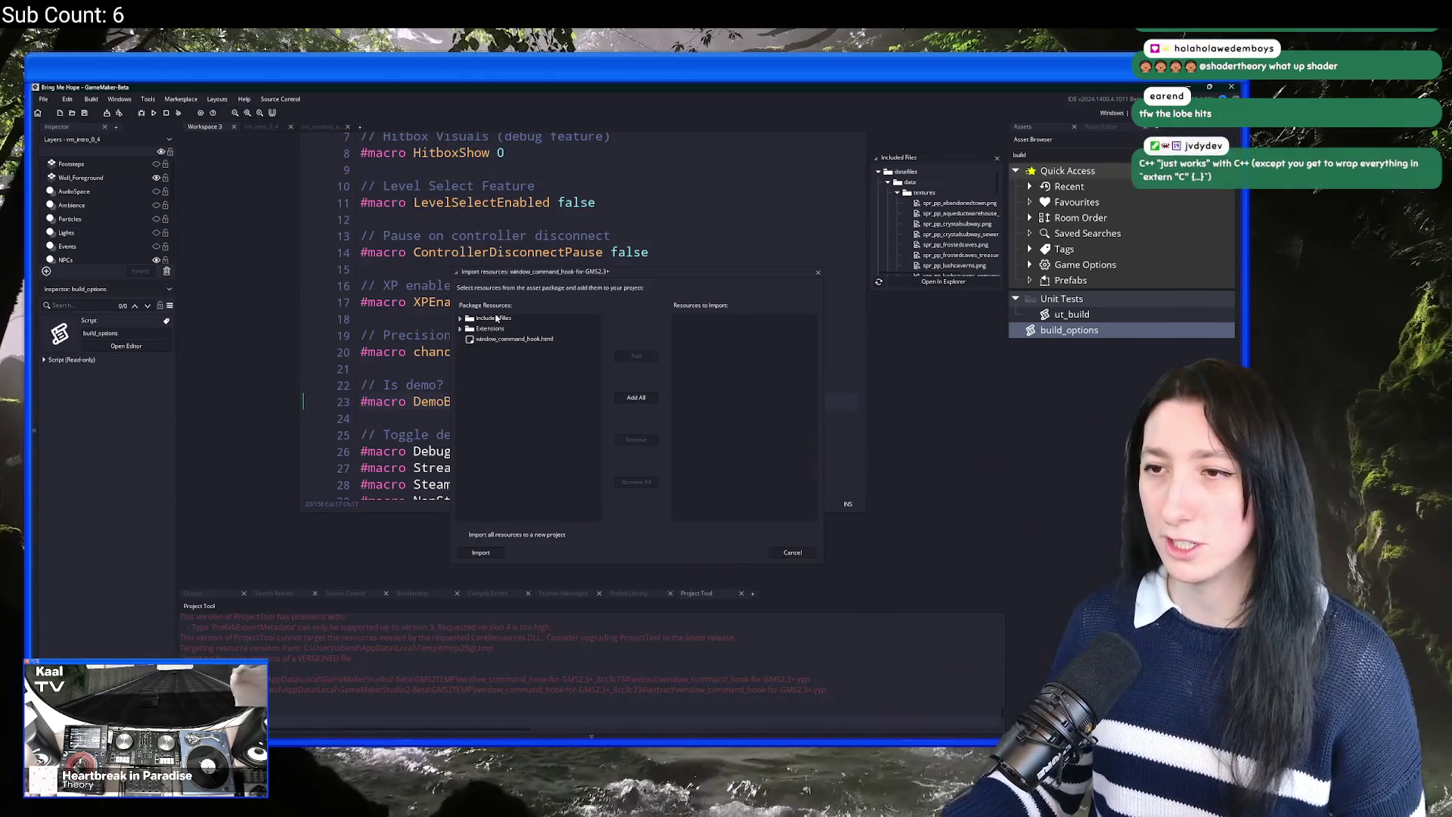
# Step: Import all window_command_hook Included Files and Extensions, then build and run with F5
pyautogui.click(460, 329)
pyautogui.click(459, 318)
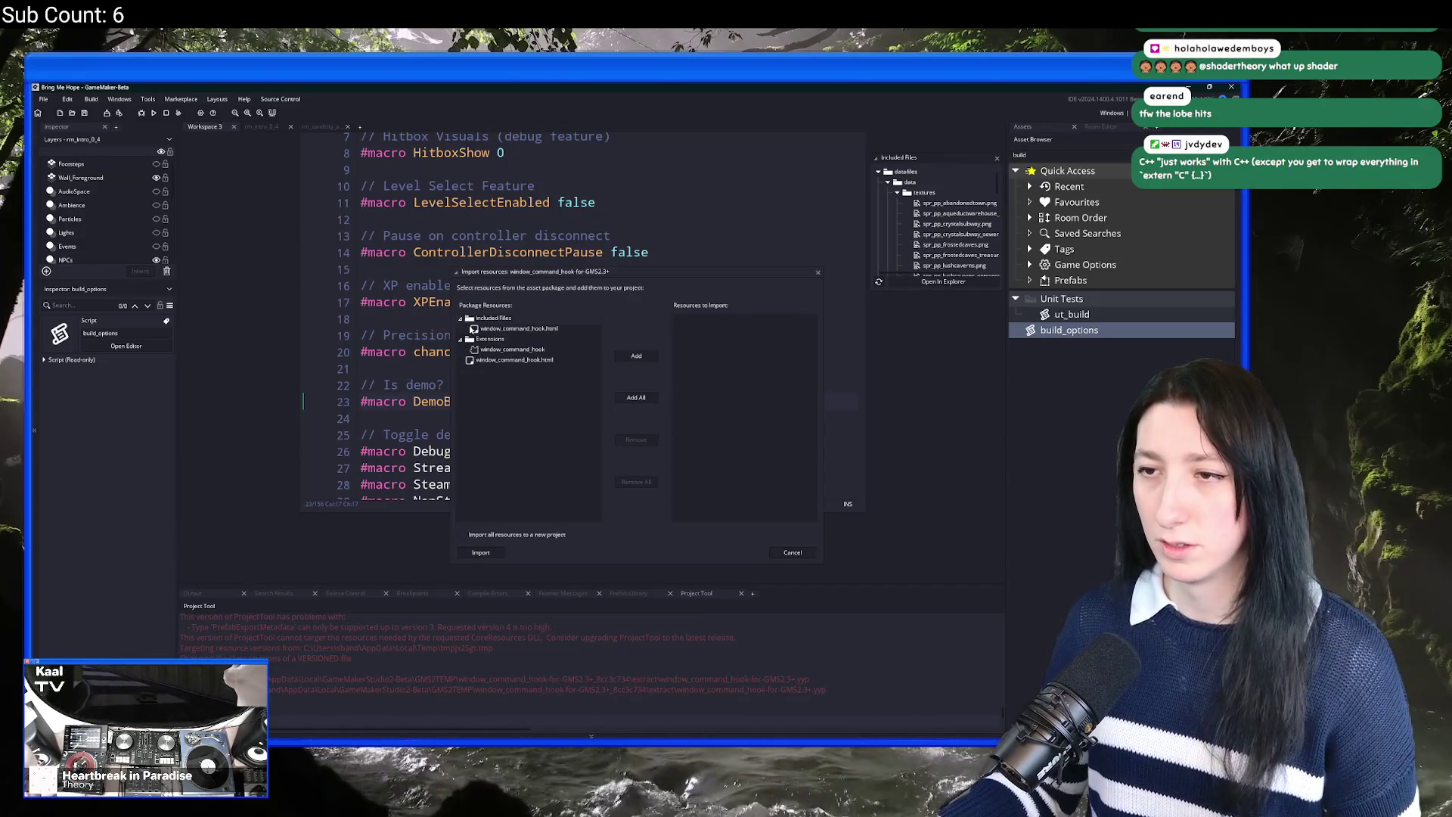
pyautogui.click(635, 399)
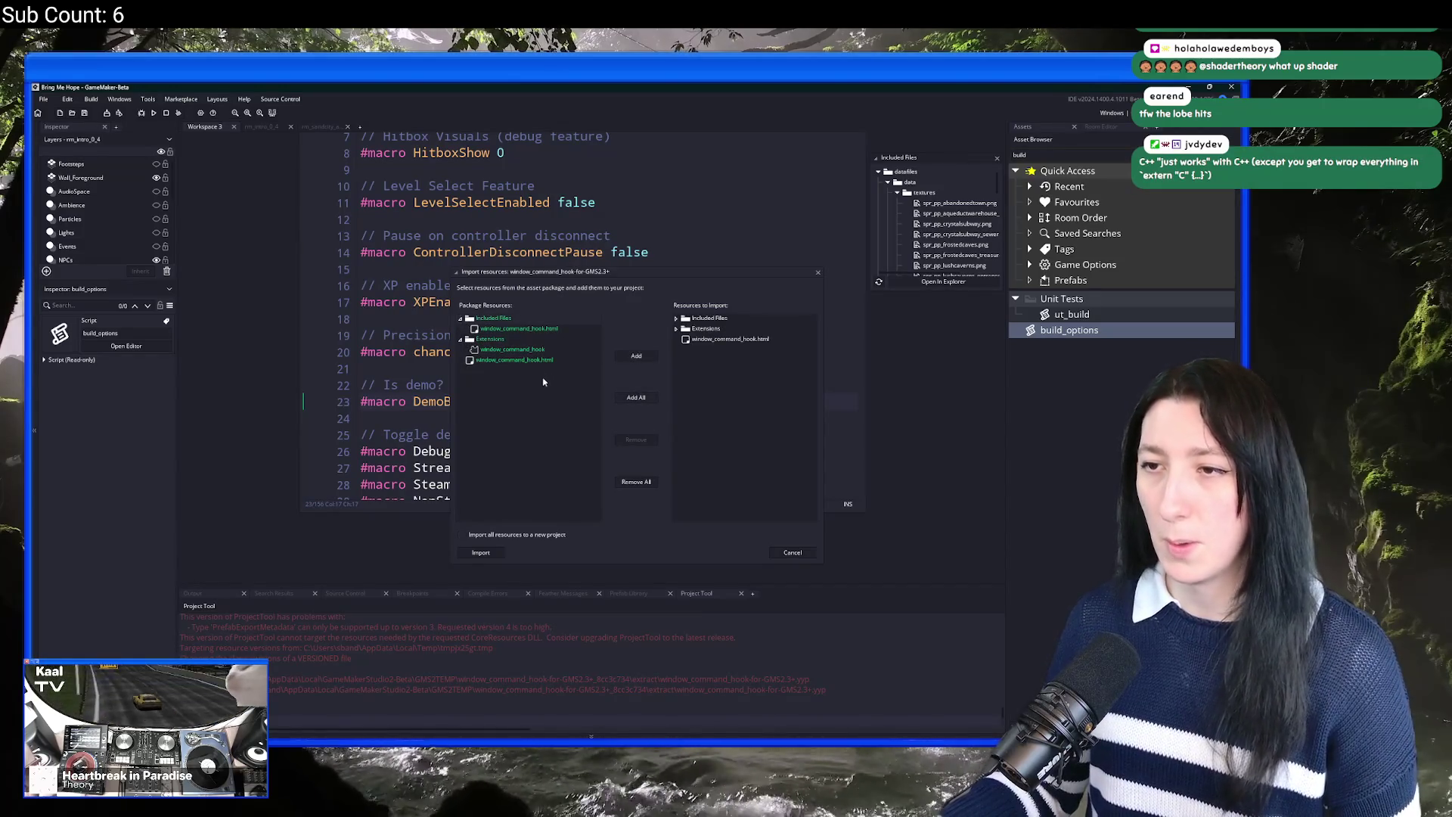
pyautogui.click(481, 553)
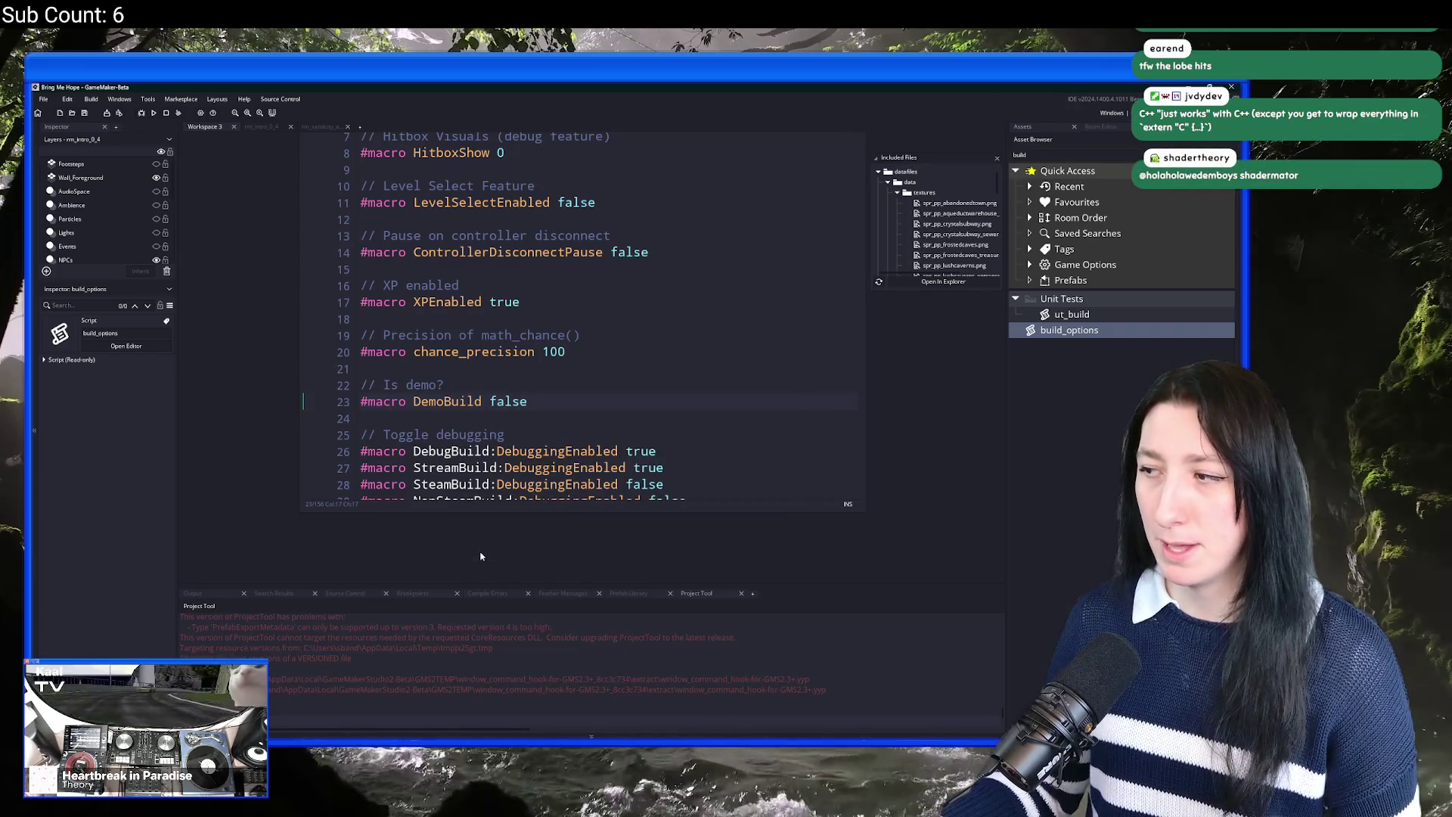
pyautogui.click(536, 418)
pyautogui.press('F5')
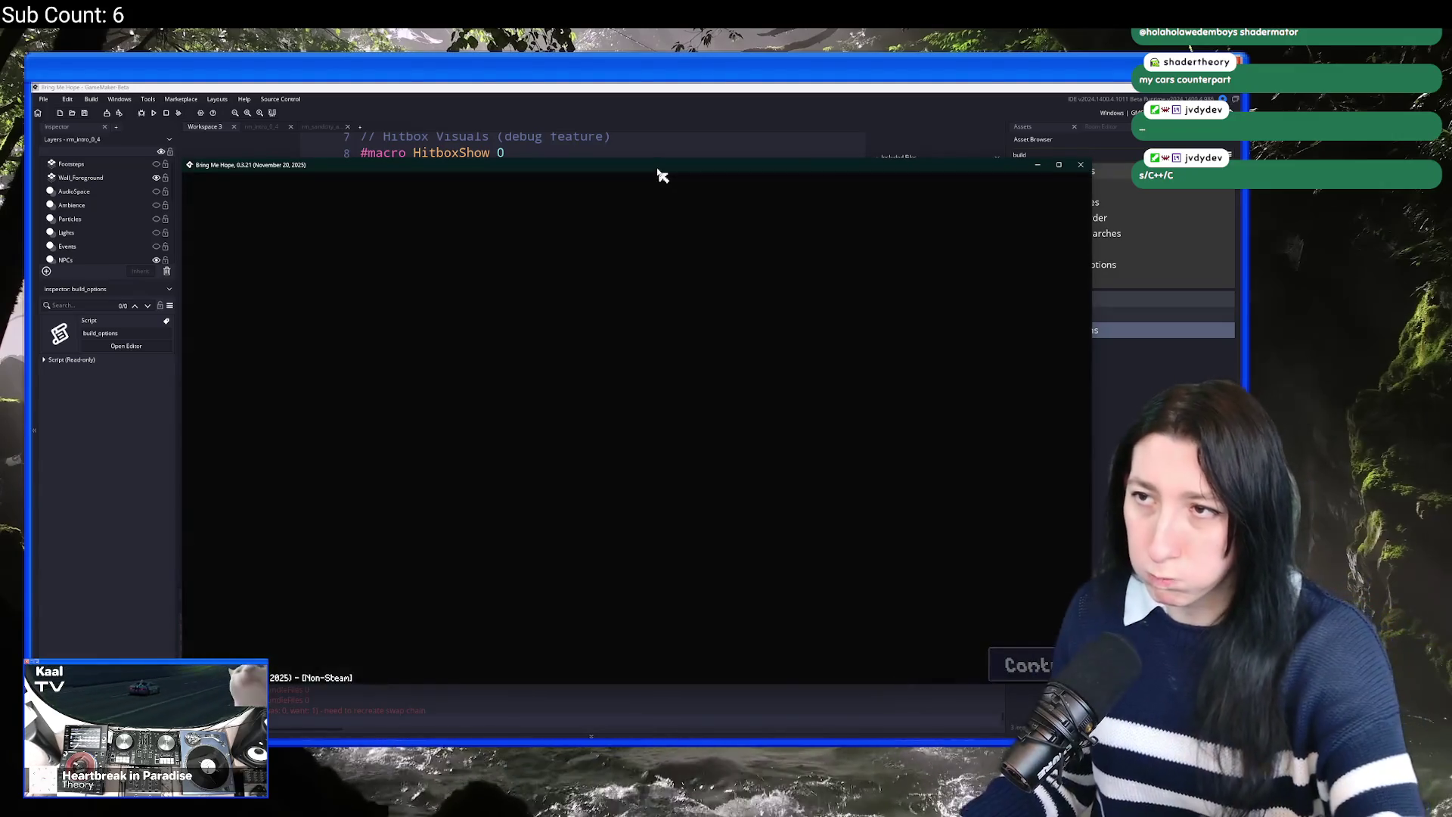
# Step: Maximise the game, start Story mode, walk the level, then abort at the code error
pyautogui.doubleClick(658, 168)
pyautogui.click(155, 287)
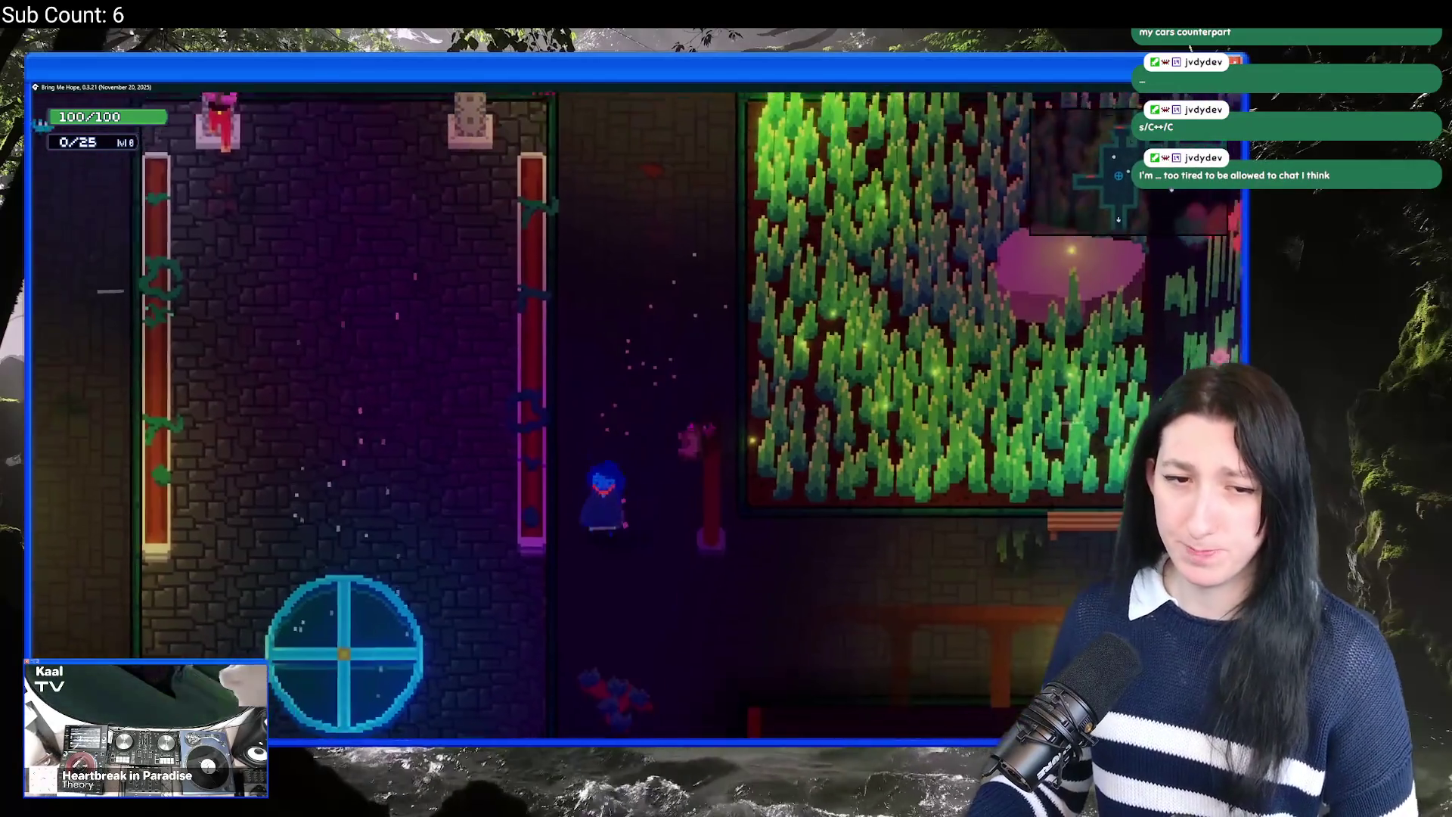
pyautogui.press('a')
pyautogui.press('d')
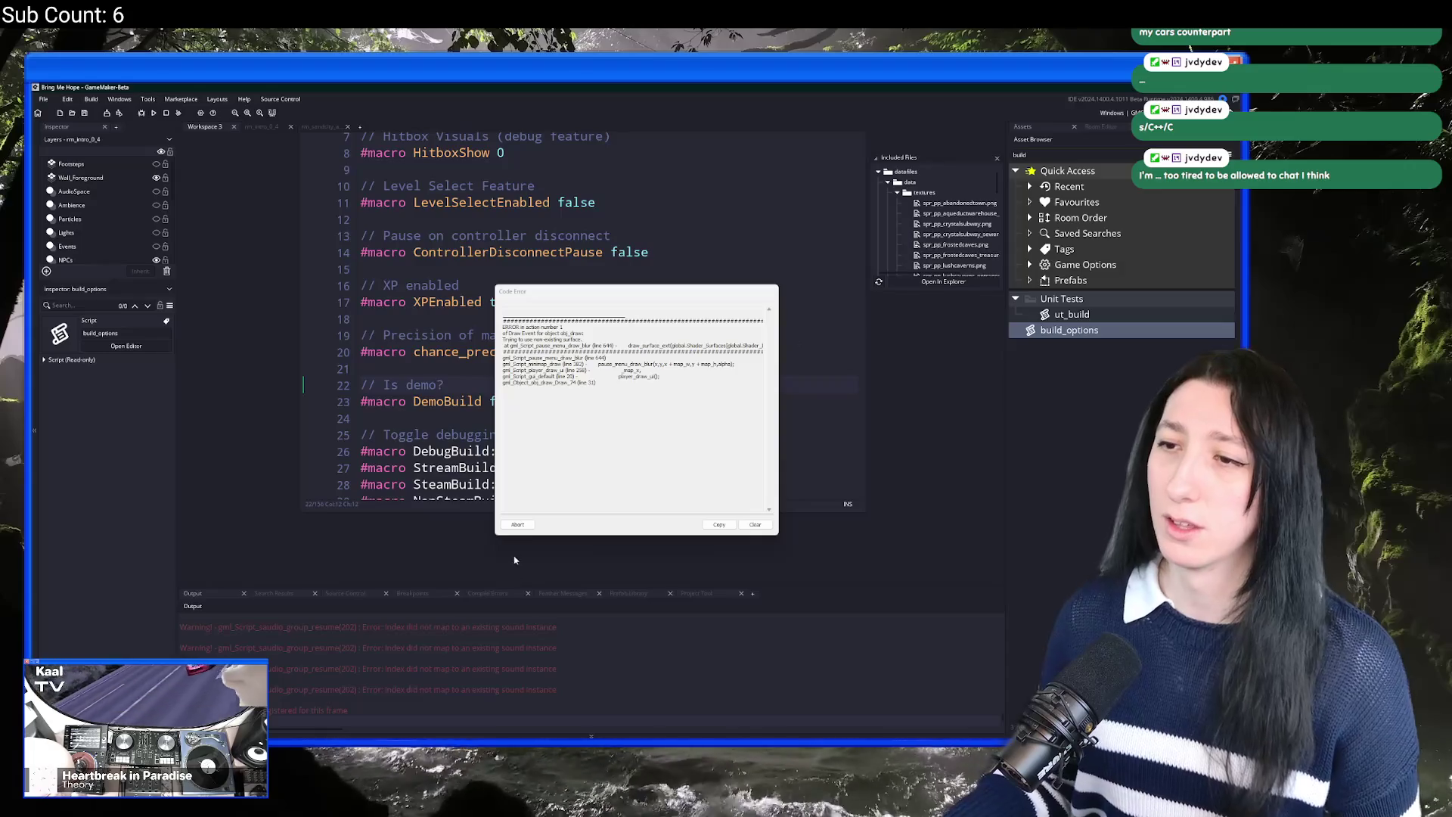
pyautogui.click(518, 525)
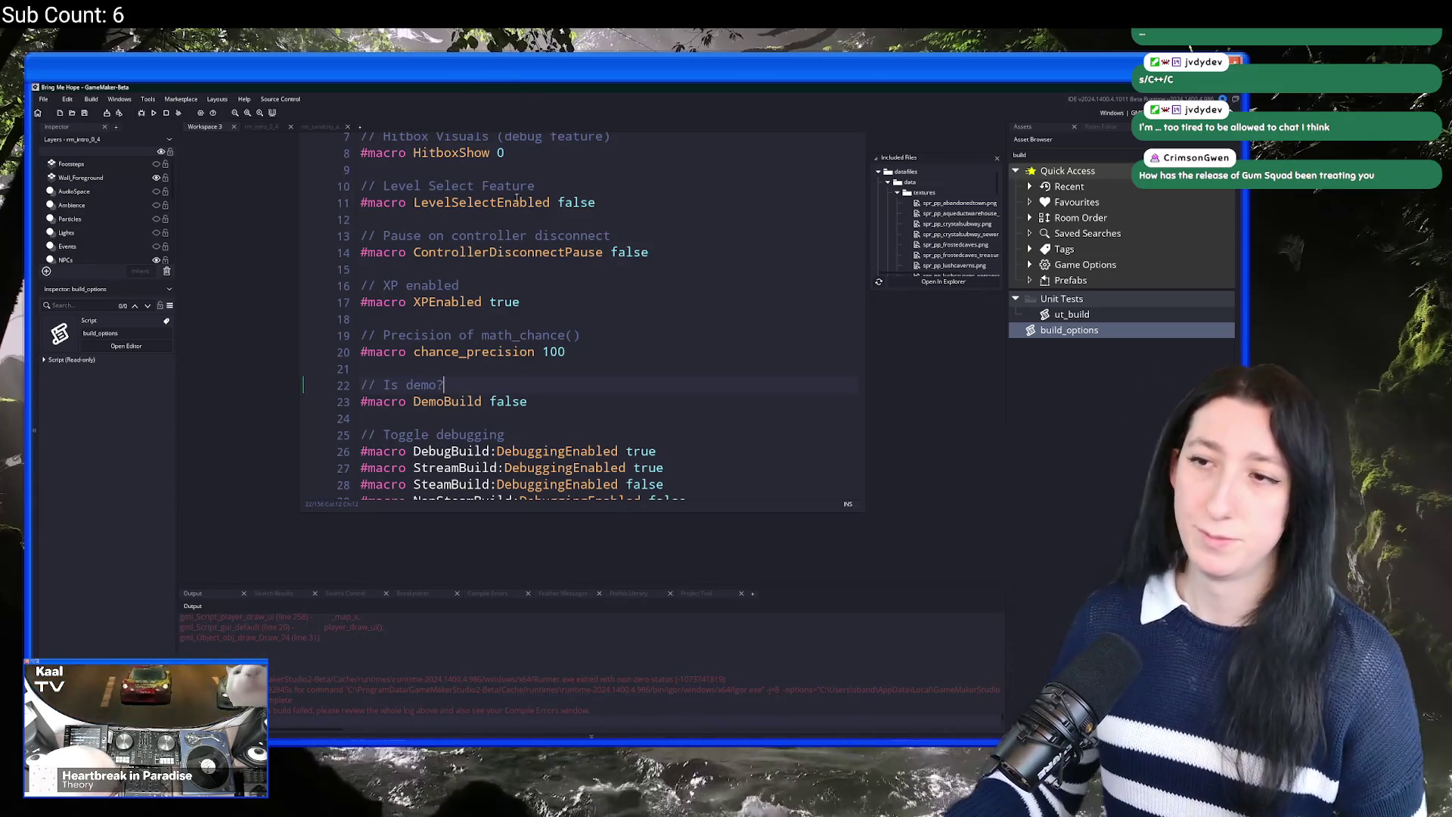
# Step: Select the DemoBuild macro name and browse the file menu without choosing anything
pyautogui.doubleClick(459, 401)
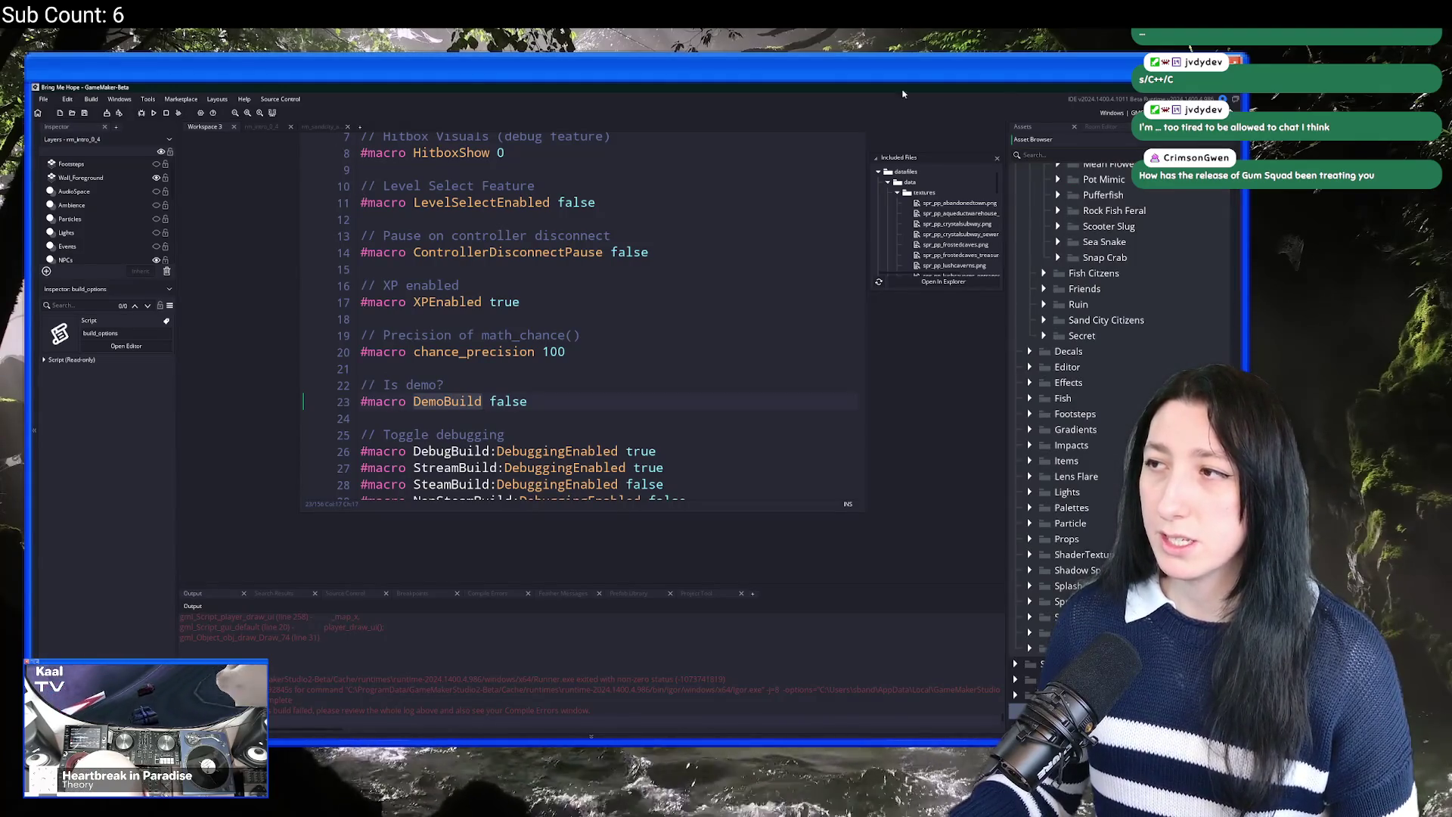
pyautogui.scroll(10, 579, 471)
pyautogui.scroll(10, 578, 471)
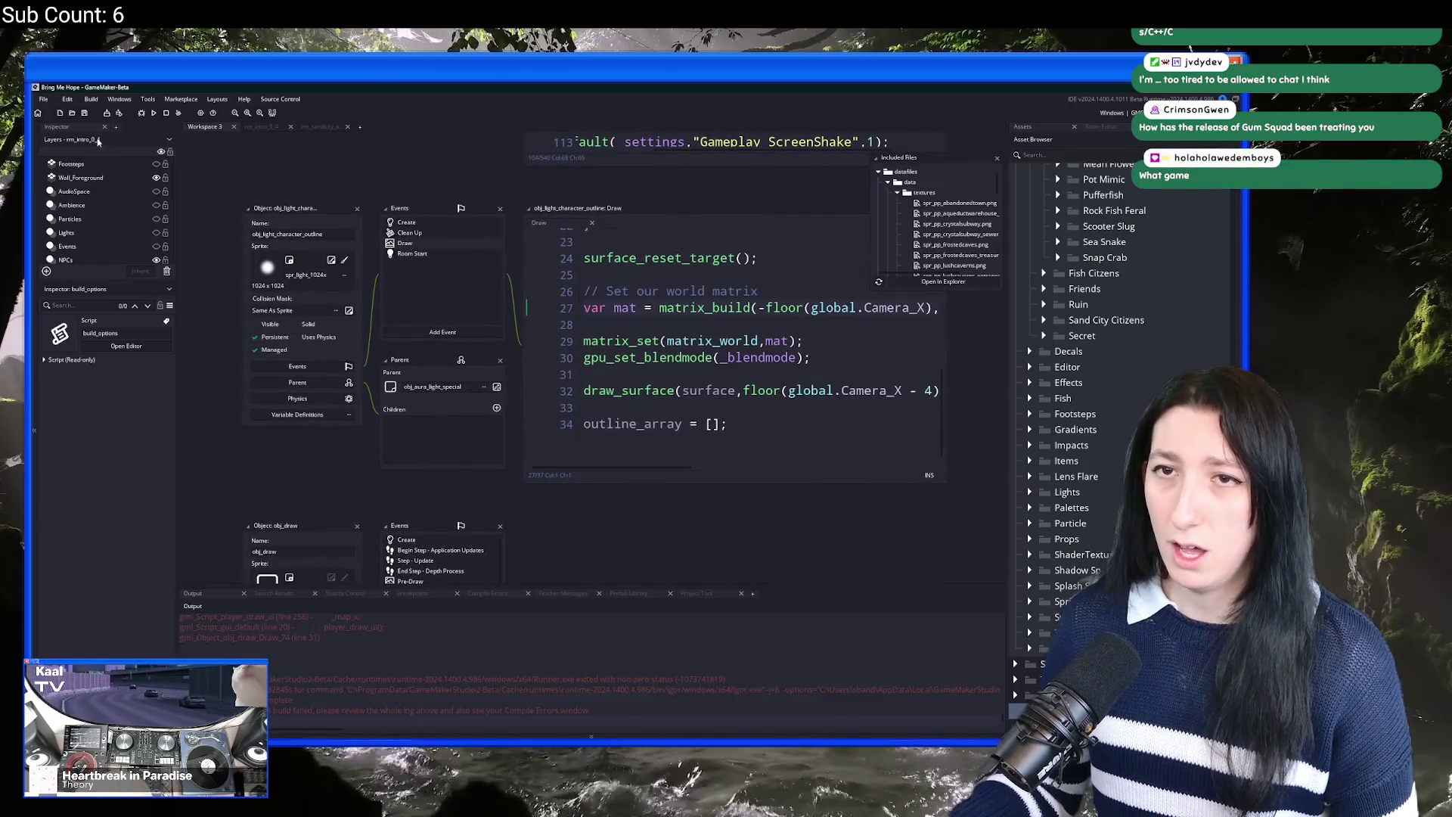
pyautogui.click(44, 99)
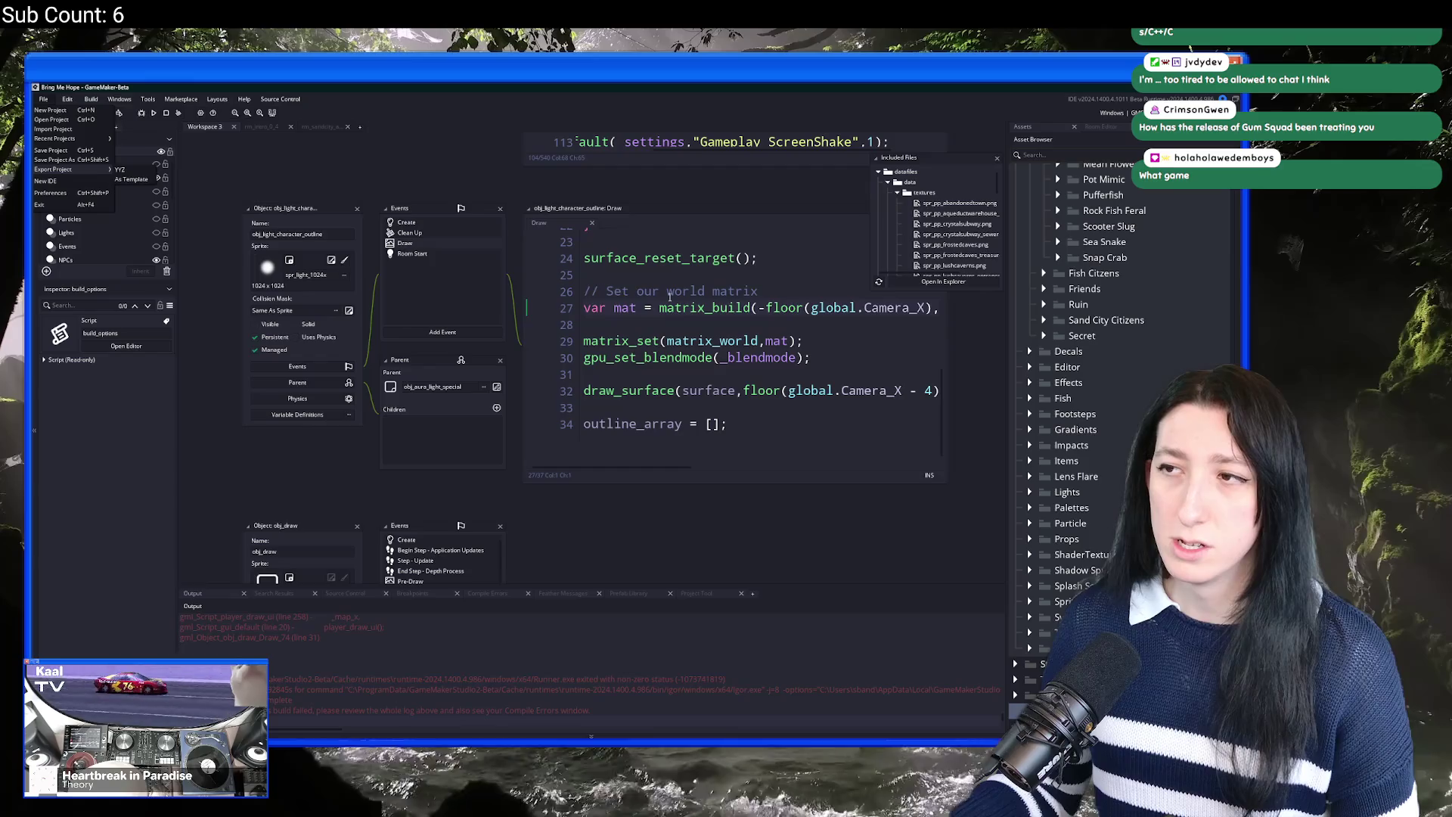
pyautogui.click(1005, 192)
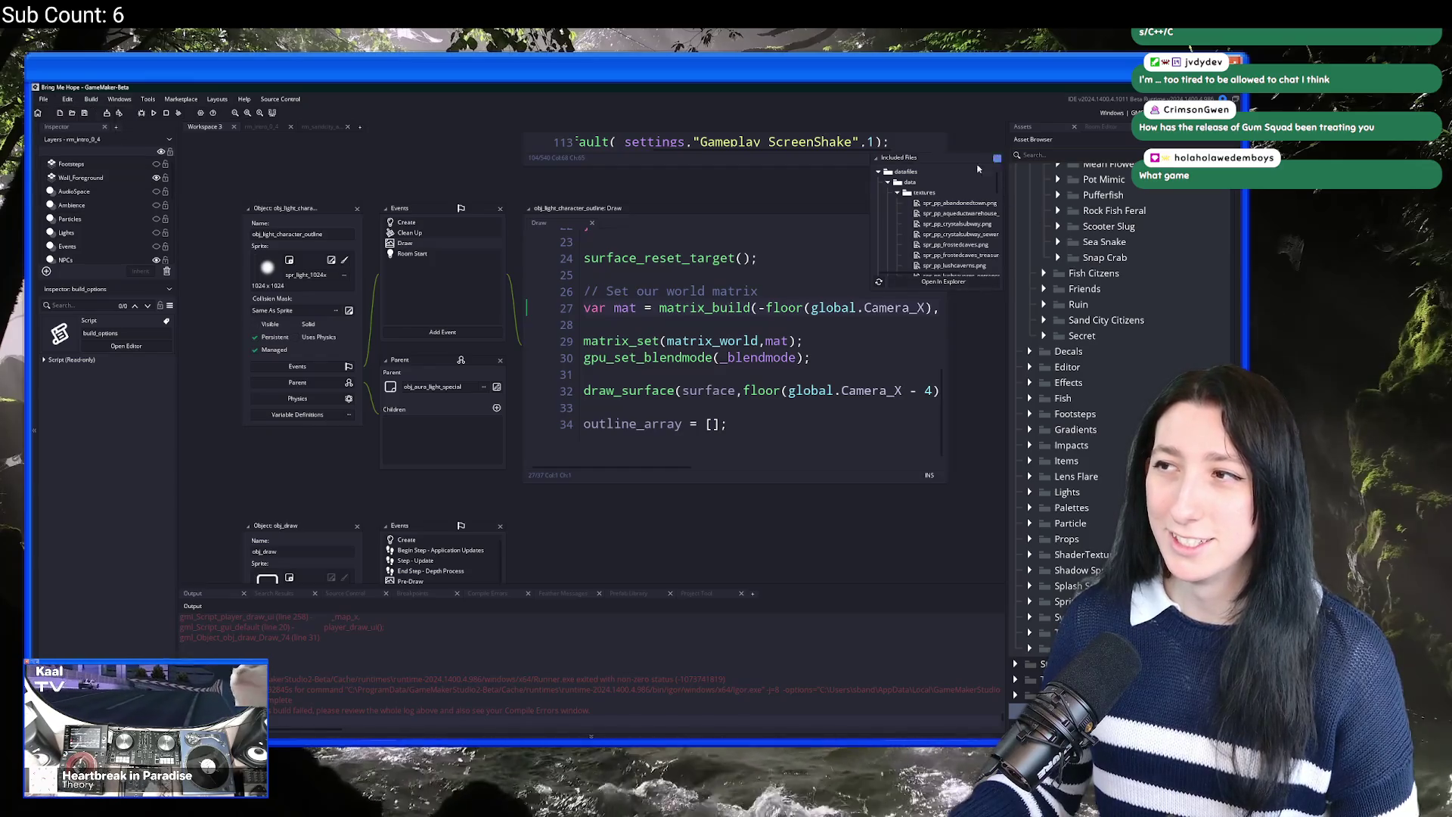
pyautogui.scroll(-1, 469, 387)
# Step: Search for obj_game and open its Create event code
pyautogui.hotkey('ctrl', 't')
pyautogui.write('obj_g')
pyautogui.scroll(1, 469, 387)
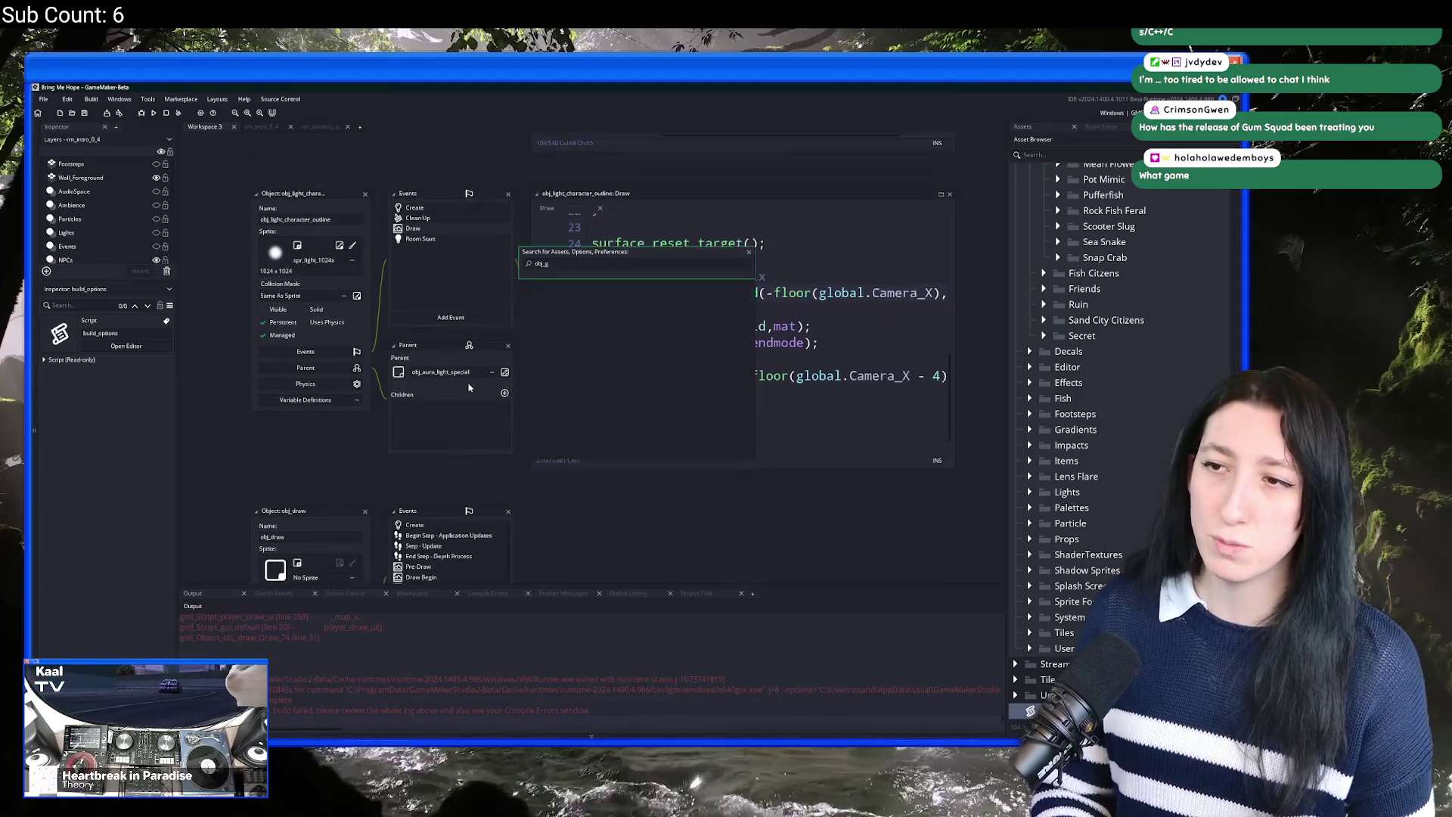
pyautogui.press('Return')
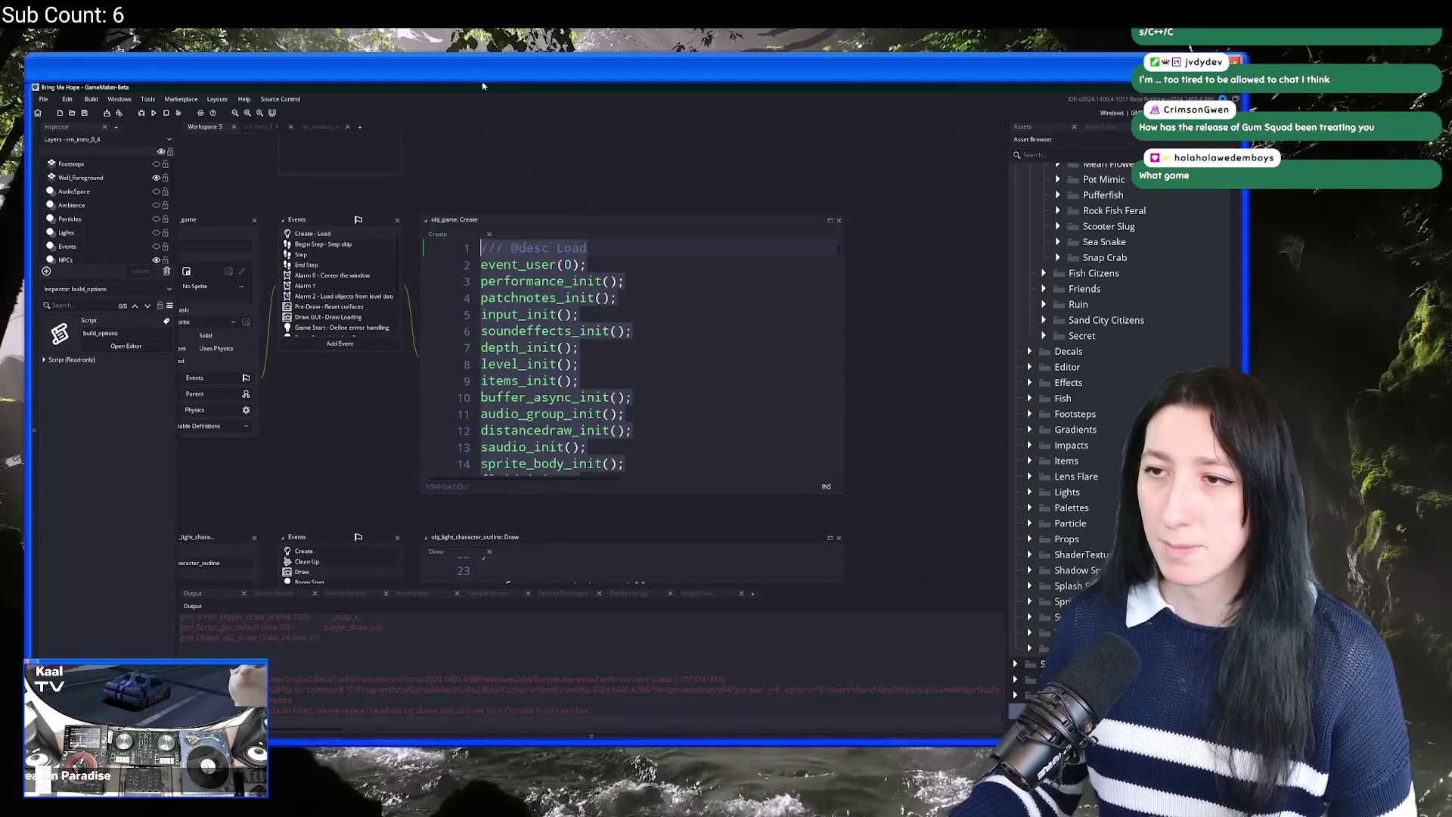
# Step: Insert a new line 2 below the Load comment reading 'hook'
pyautogui.click(607, 251)
pyautogui.press('Return')
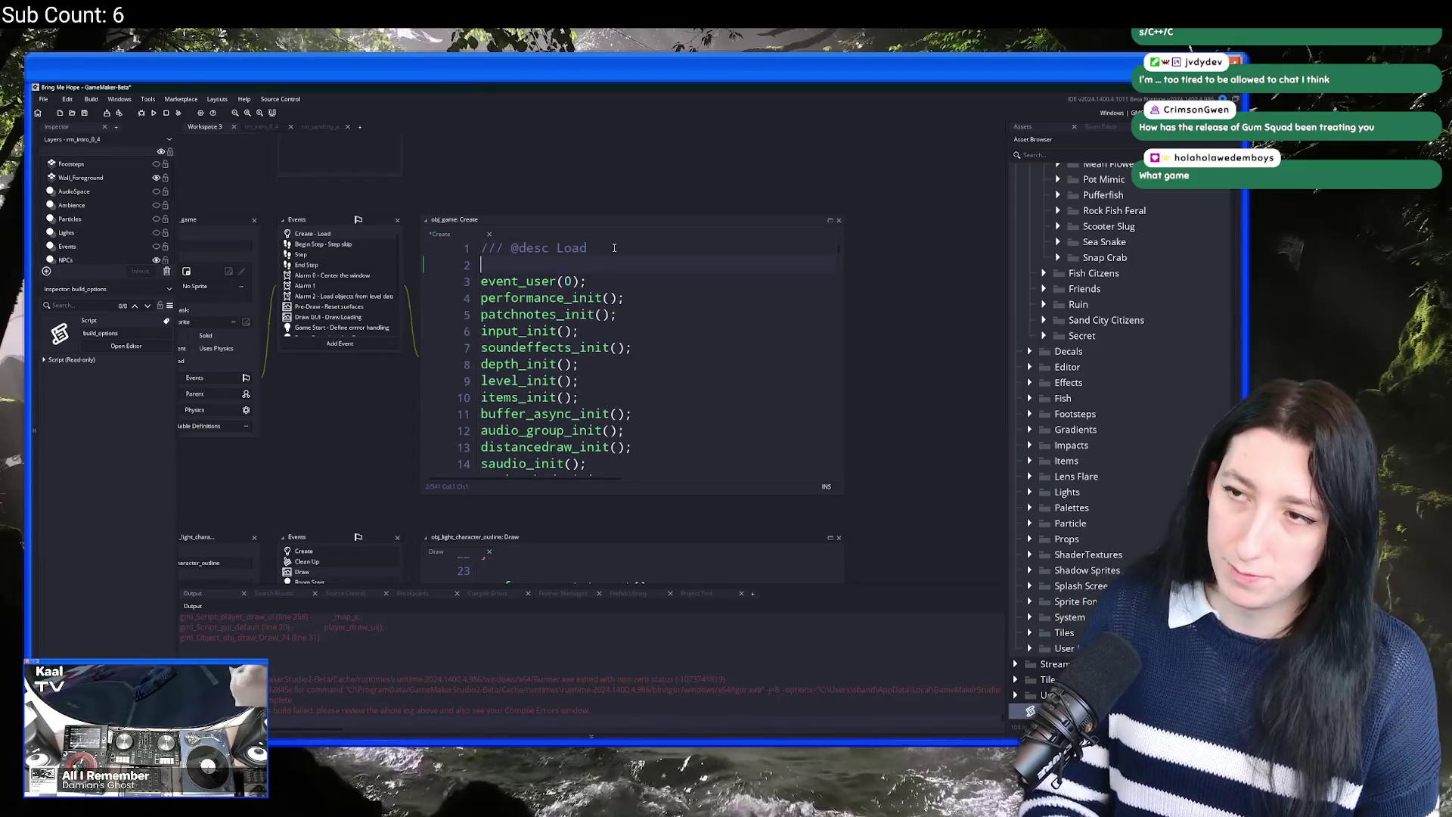
pyautogui.write('min')
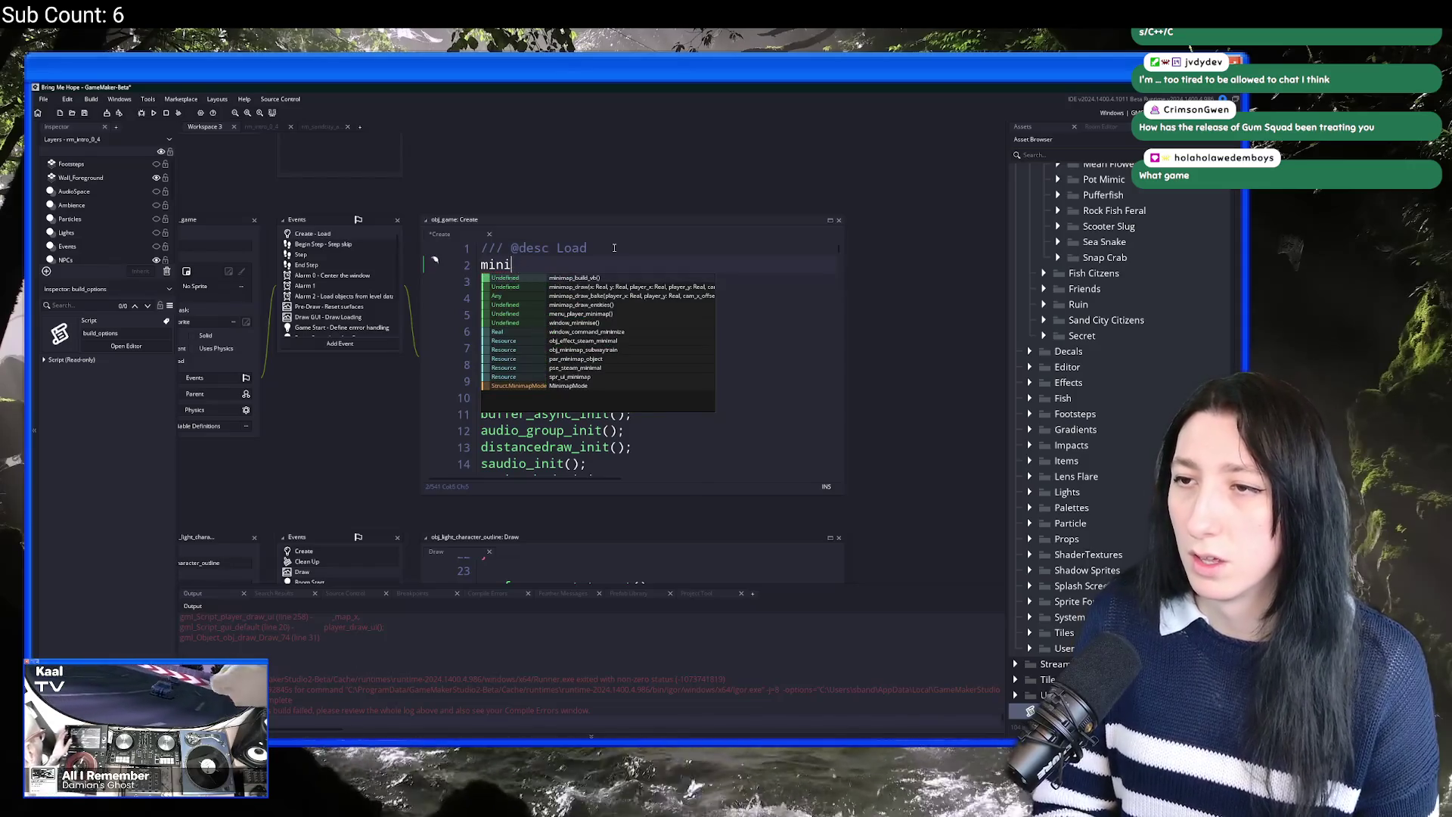
pyautogui.write('i')
pyautogui.press('BackSpace')
pyautogui.press('BackSpace')
pyautogui.press('BackSpace')
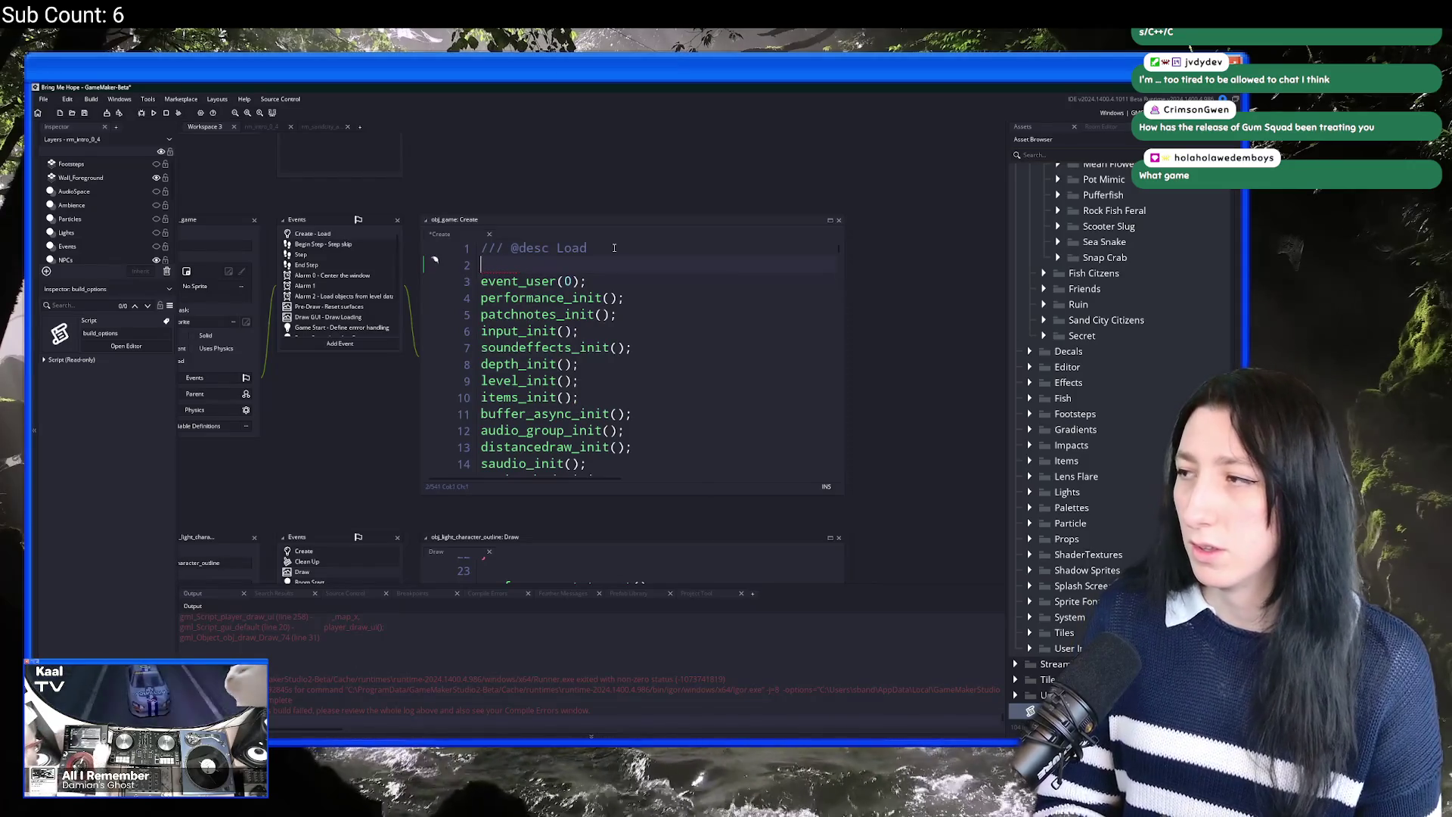
pyautogui.write('hook')
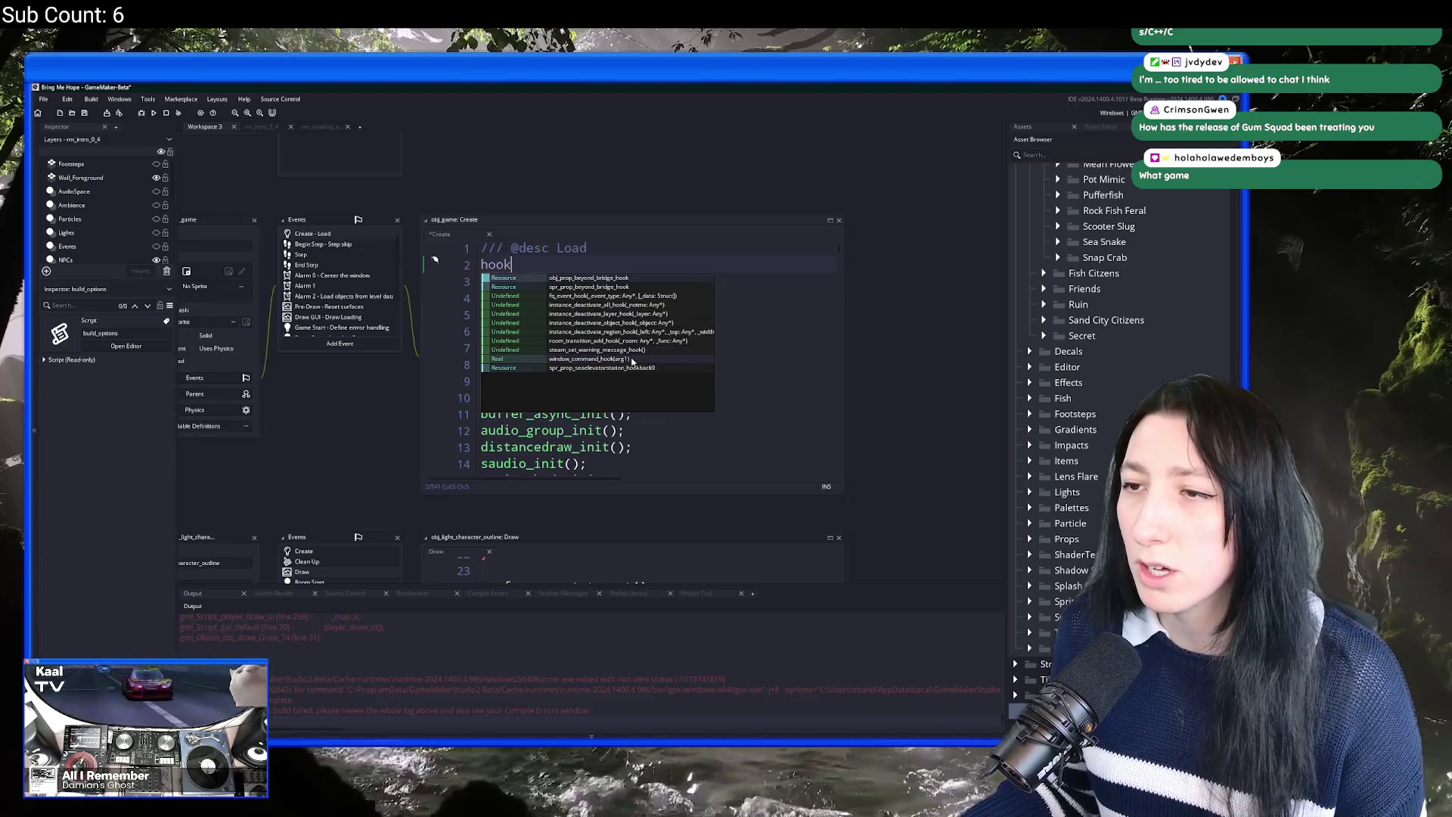
pyautogui.click(632, 361)
pyautogui.hotkey('ctrl', 'z')
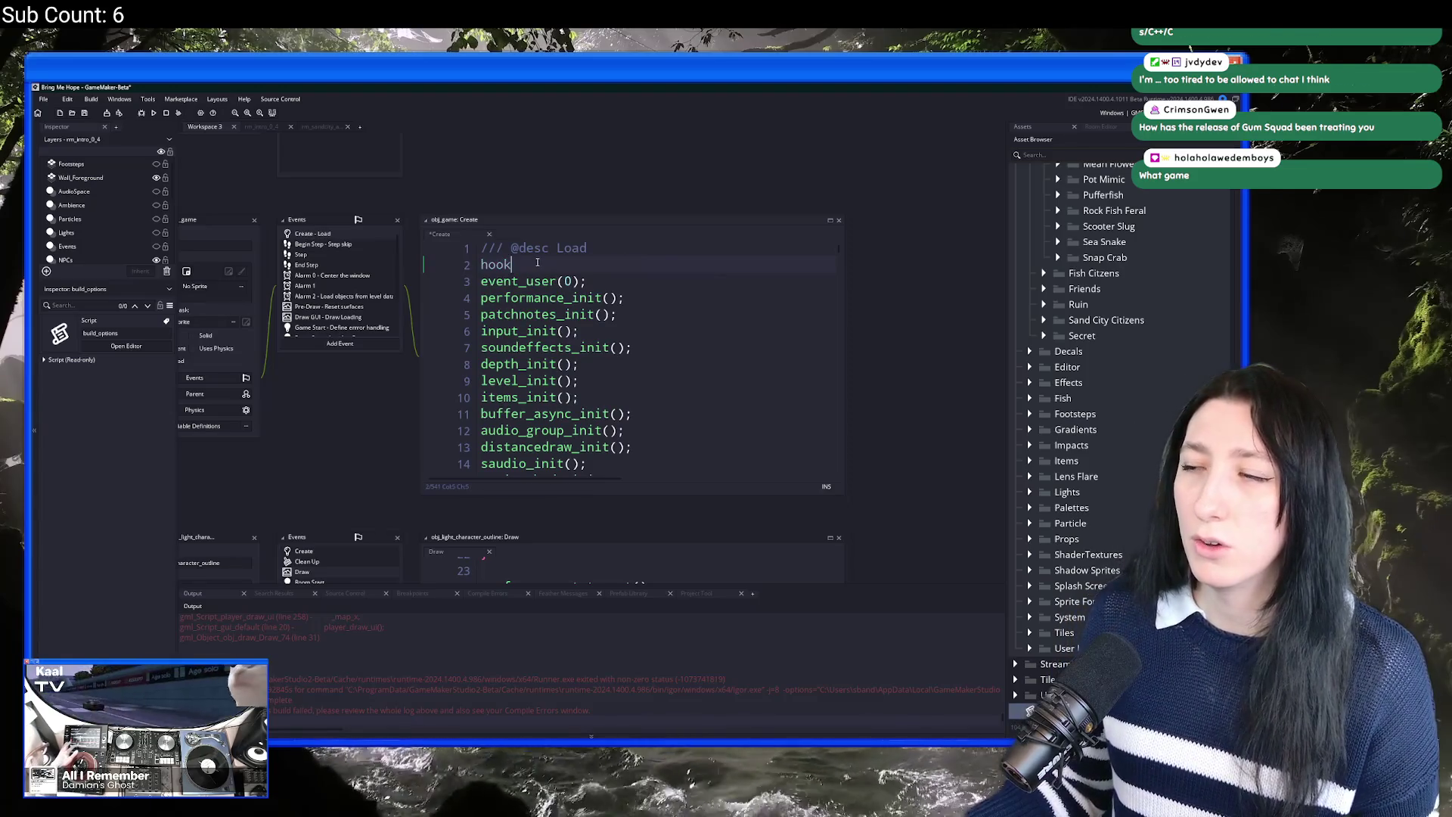
# Step: Expand the Extensions folder and open the window_command_hook extension
pyautogui.scroll(15, 1064, 184)
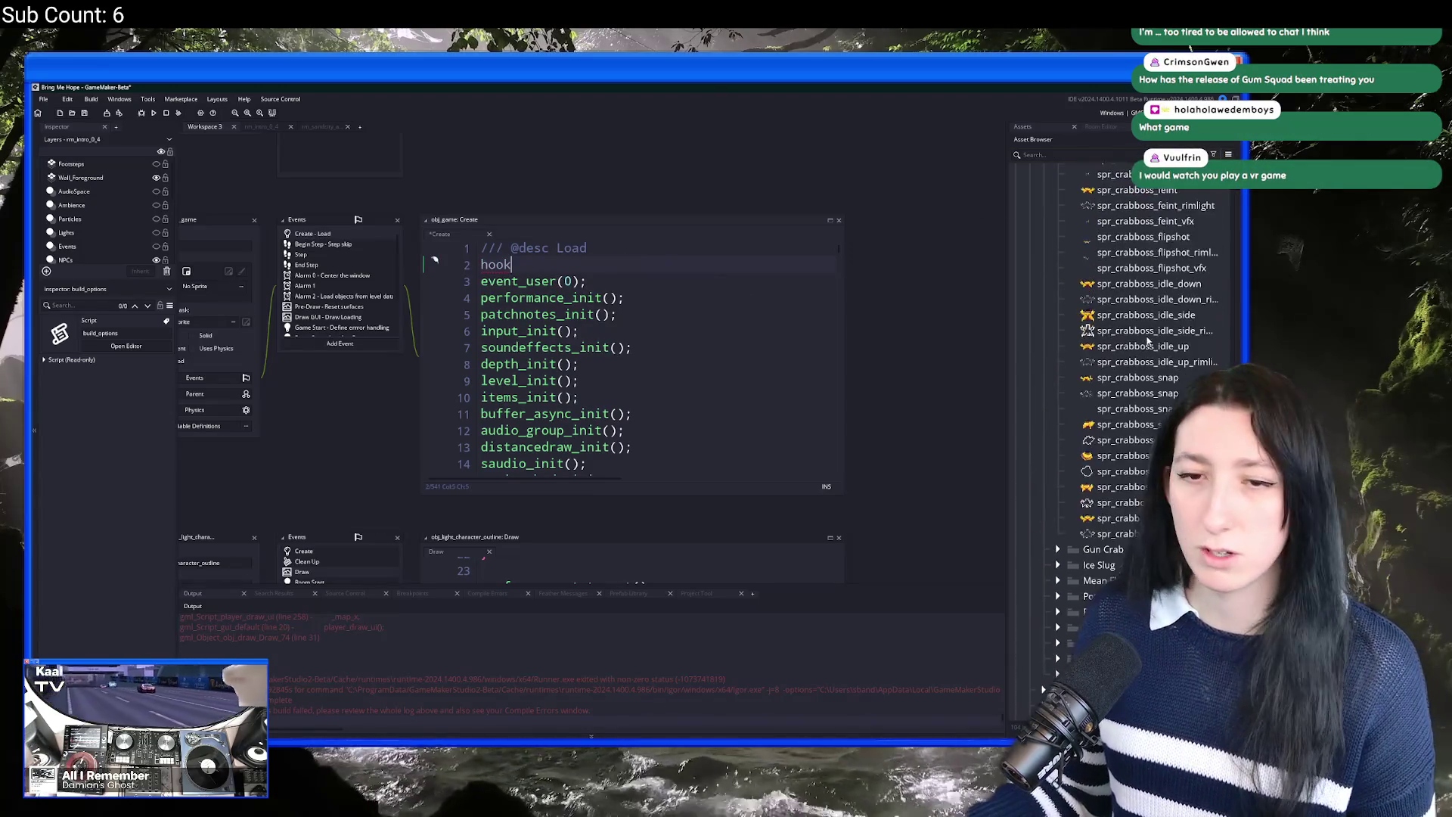
pyautogui.scroll(3, 1158, 340)
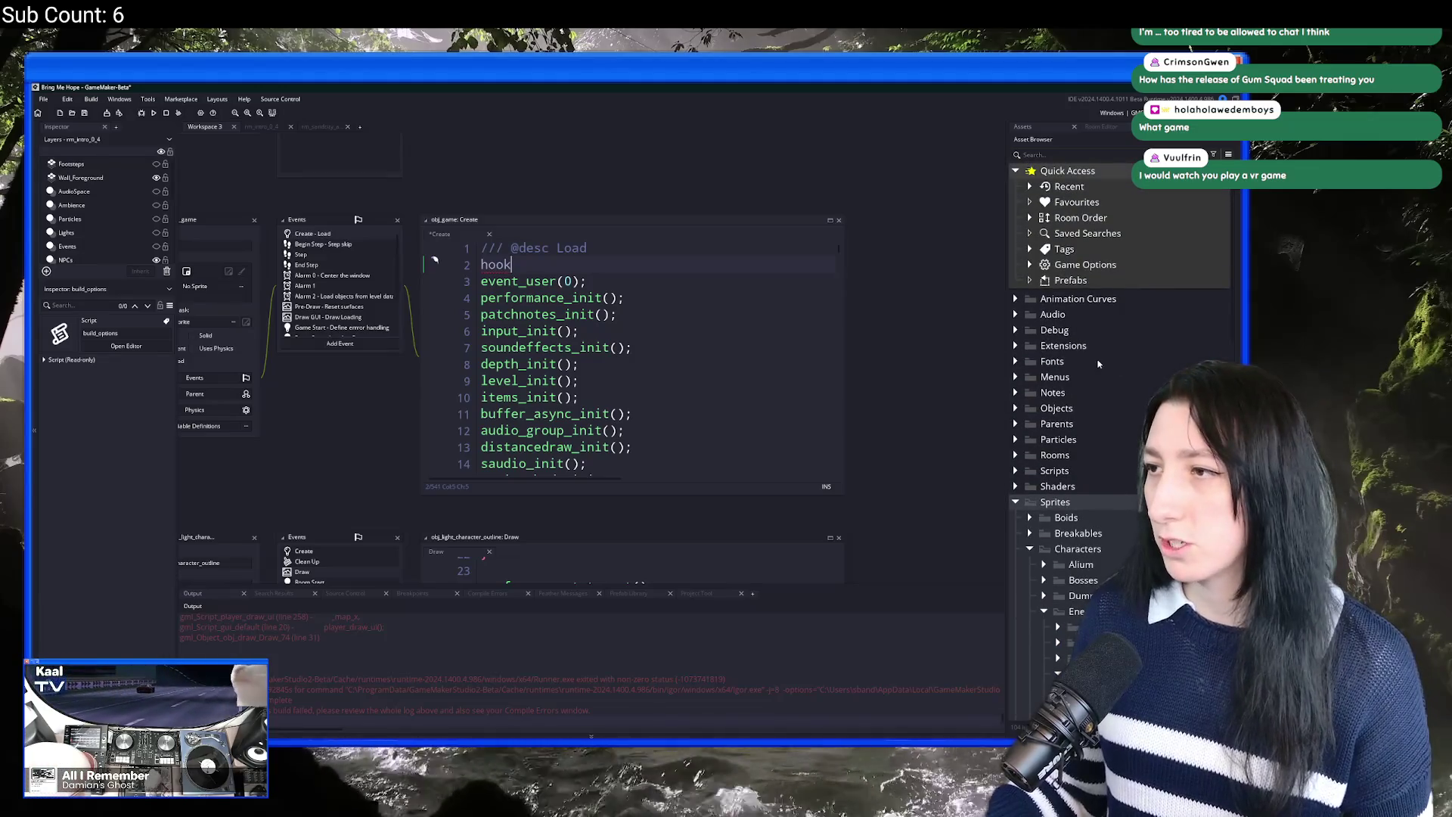
pyautogui.doubleClick(1035, 345)
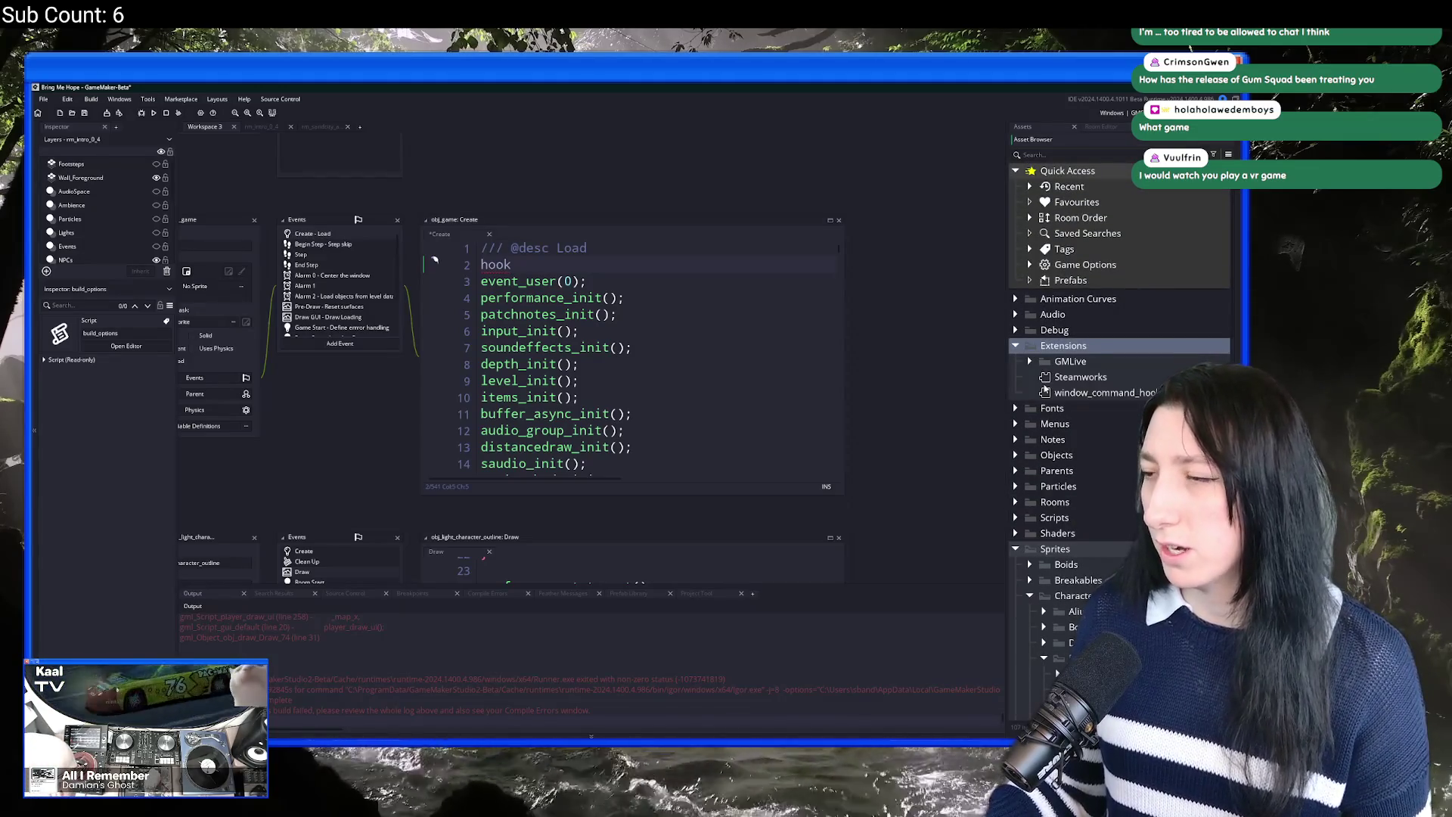
pyautogui.click(1104, 393)
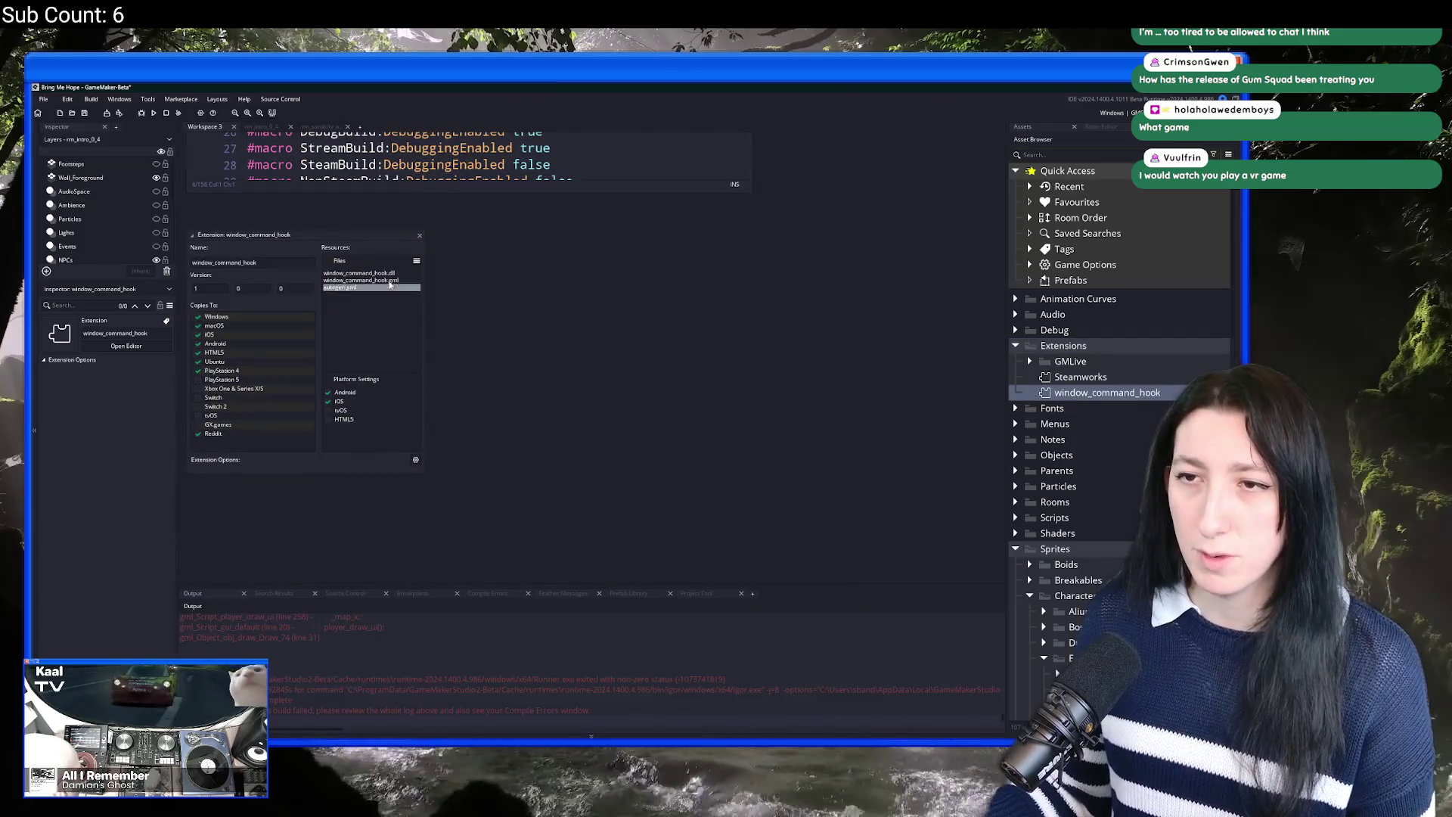
# Step: Open window_command_hook.gml properties, widen the panel, and review the window_command_hook_init function
pyautogui.doubleClick(371, 281)
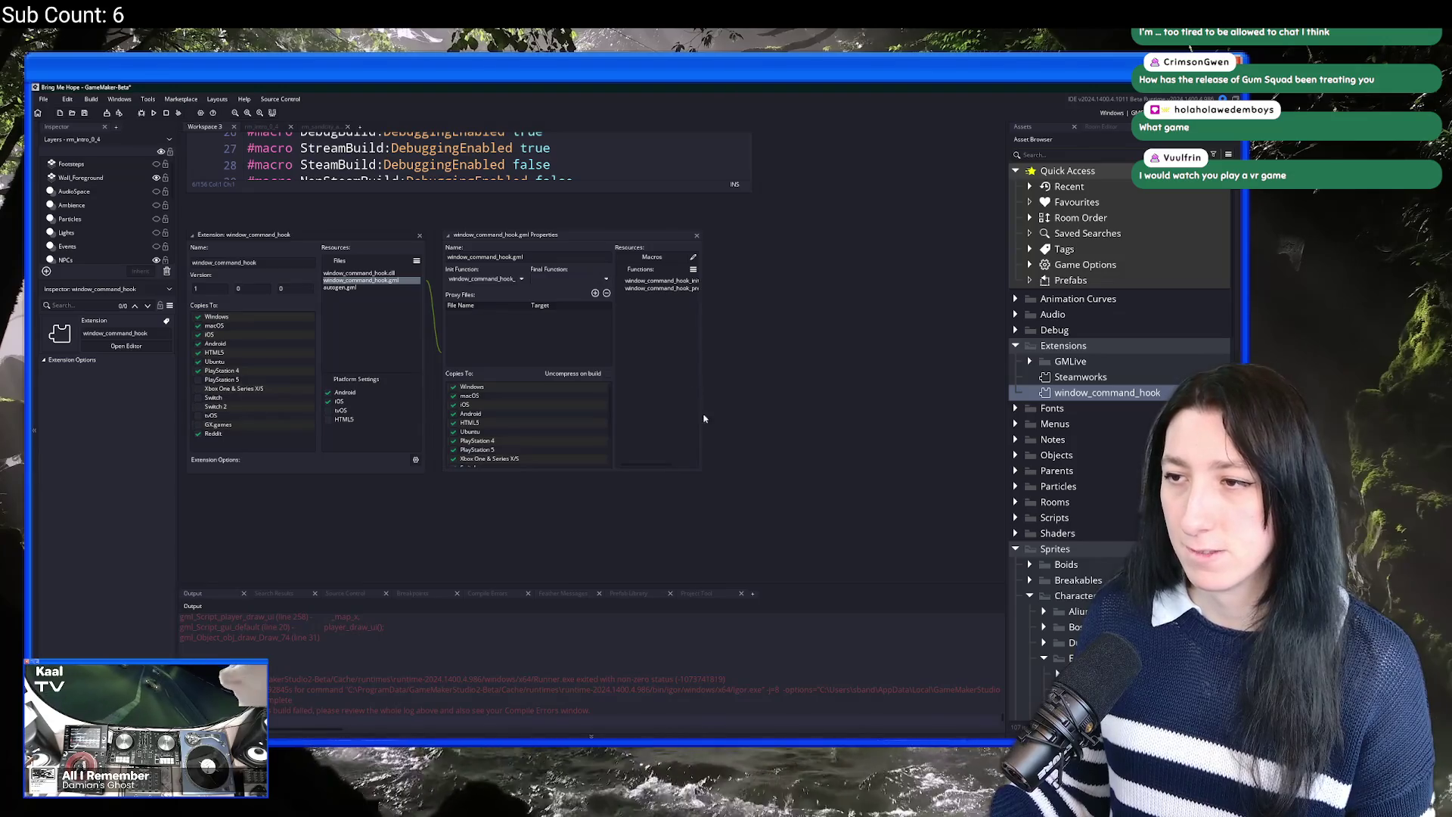
pyautogui.moveTo(711, 418); pyautogui.dragTo(820, 424)
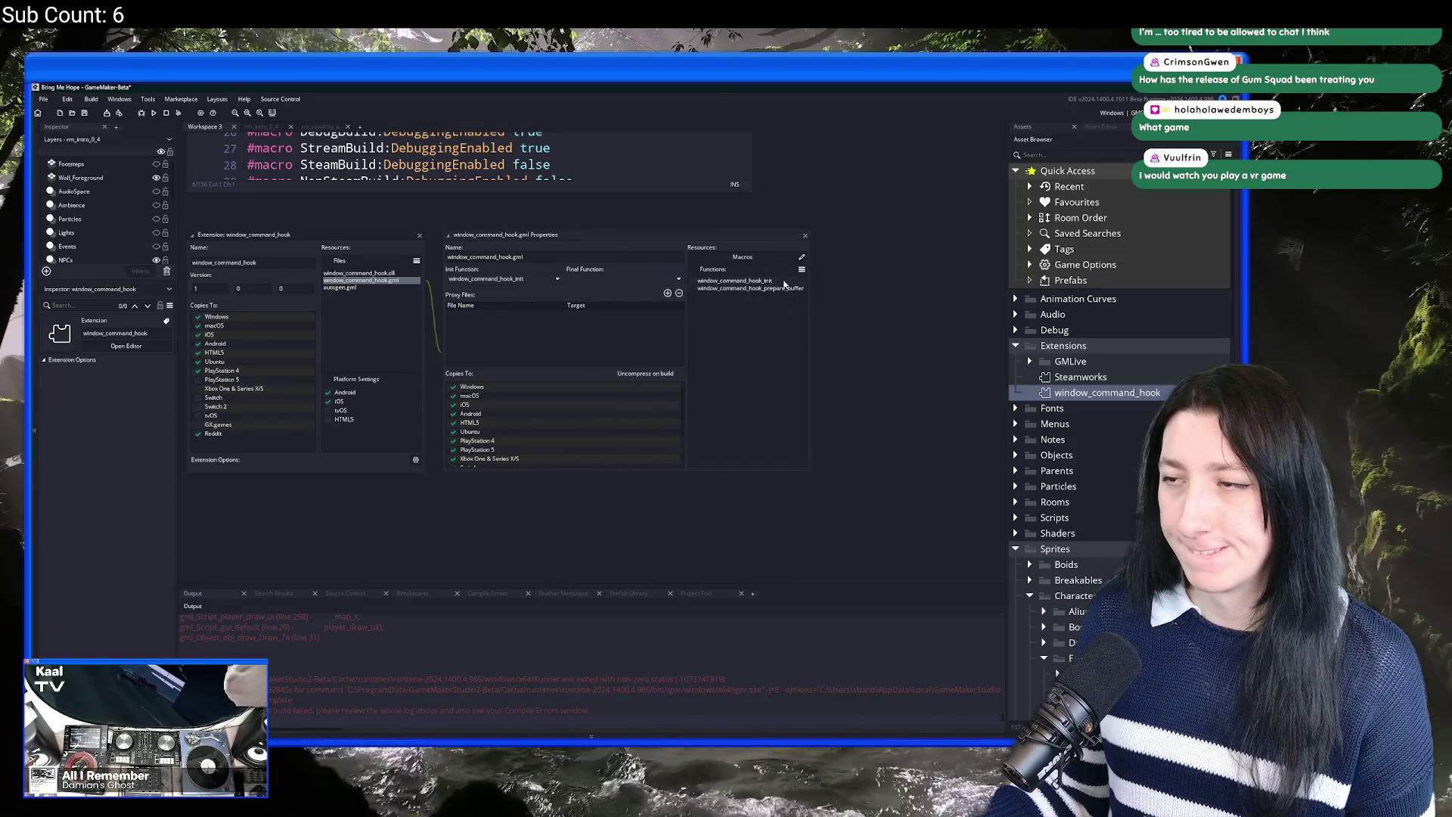
pyautogui.click(804, 236)
pyautogui.scroll(-5, 809, 368)
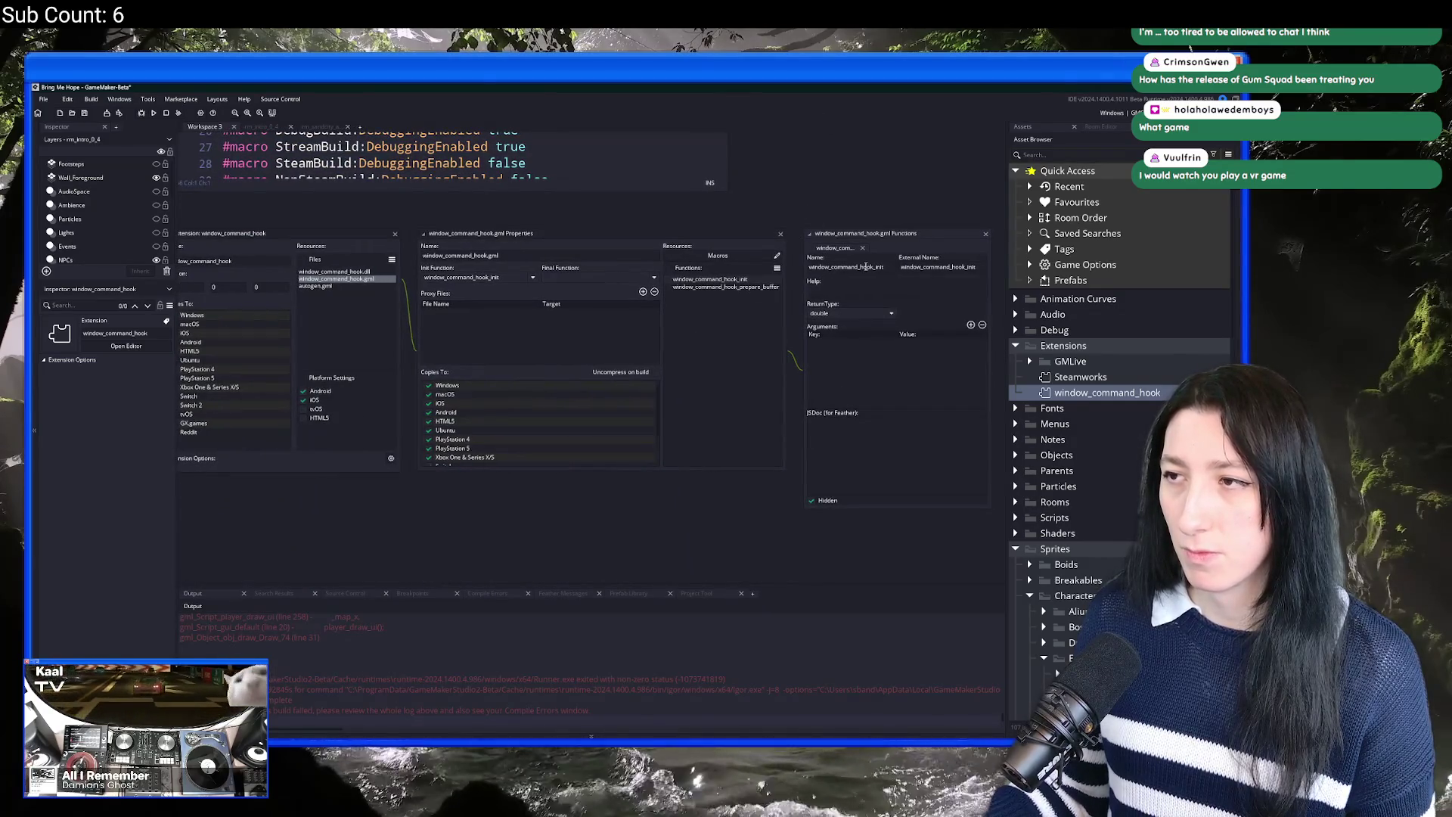
pyautogui.scroll(10, 598, 318)
pyautogui.scroll(10, 624, 397)
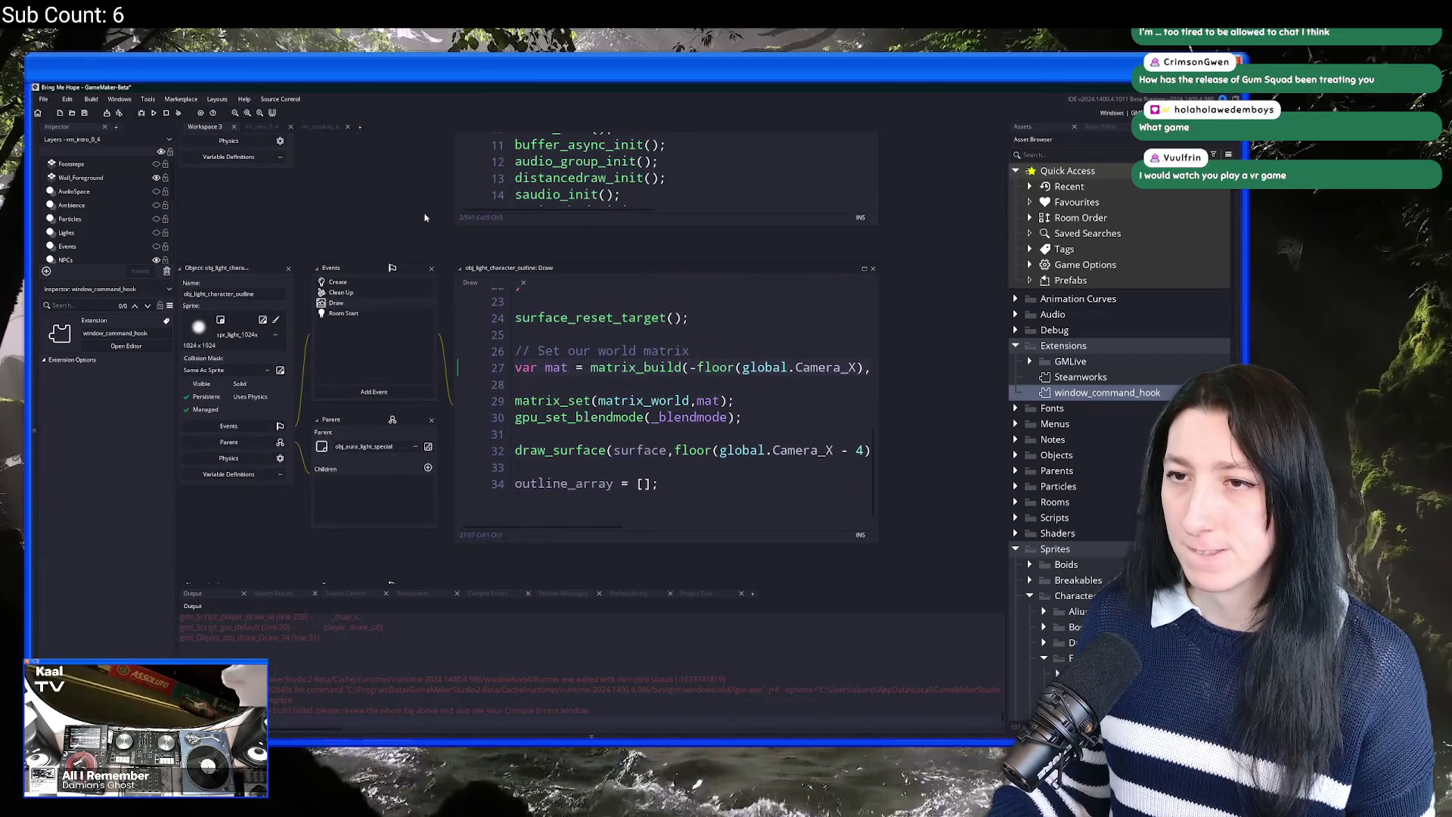
# Step: Autocomplete line 2 to window_command_hook_init();
pyautogui.scroll(10, 451, 490)
pyautogui.press('Return')
pyautogui.write('();')
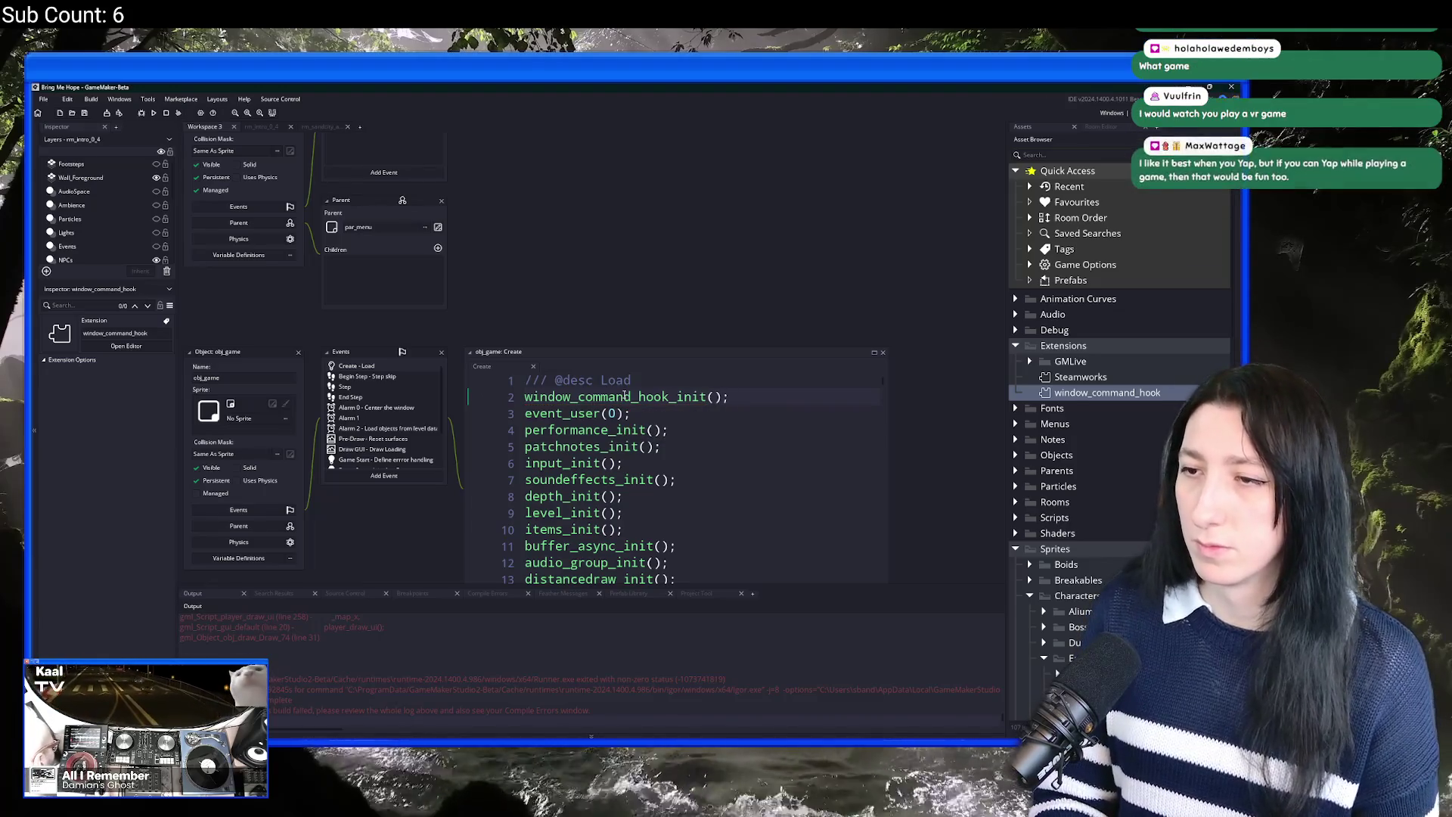
# Step: Add line 3 calling window_command_run(window_command_minimize,false);
pyautogui.press('Return')
pyautogui.write('window_commn')
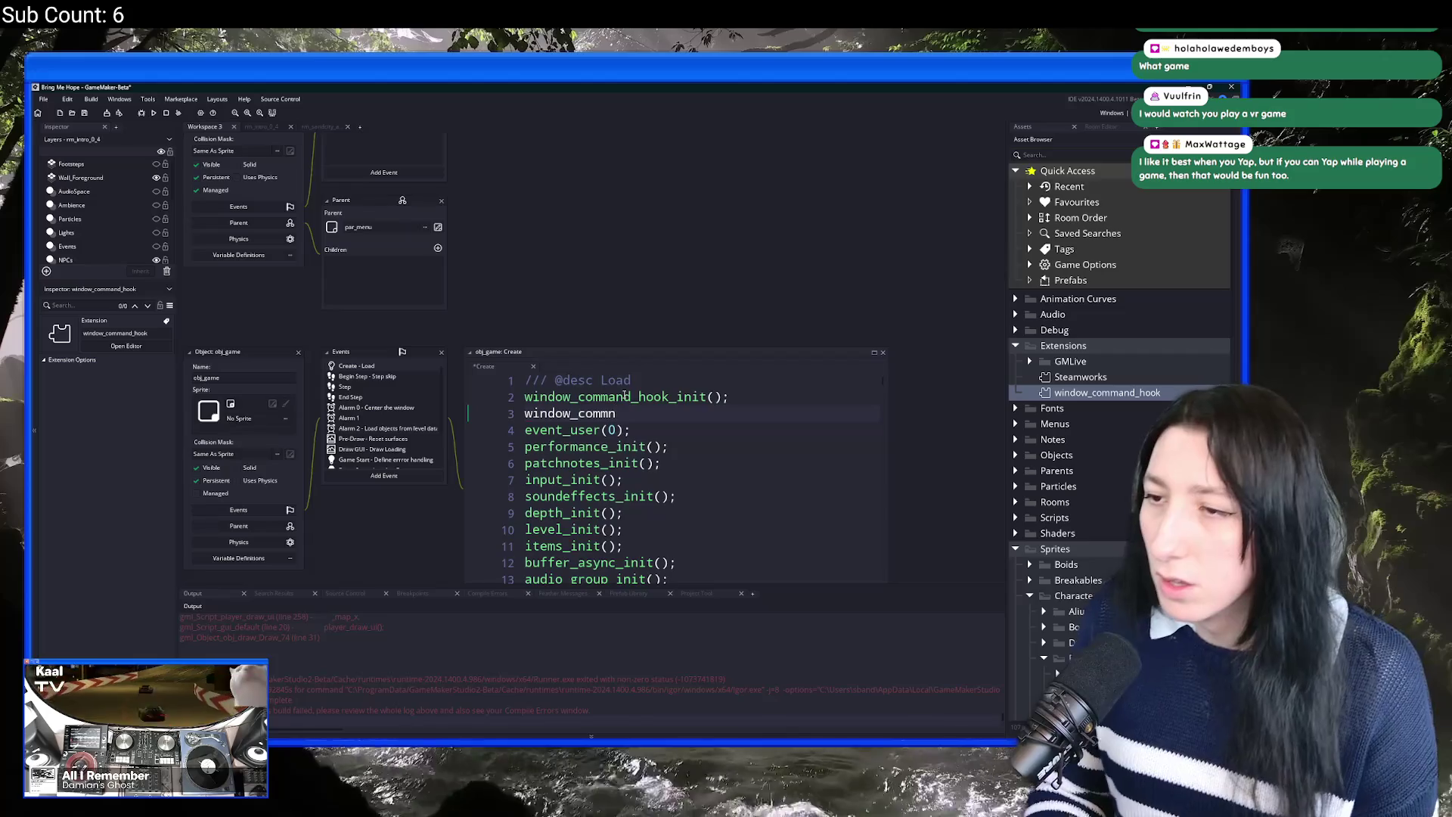
pyautogui.press('BackSpace')
pyautogui.press('Down')
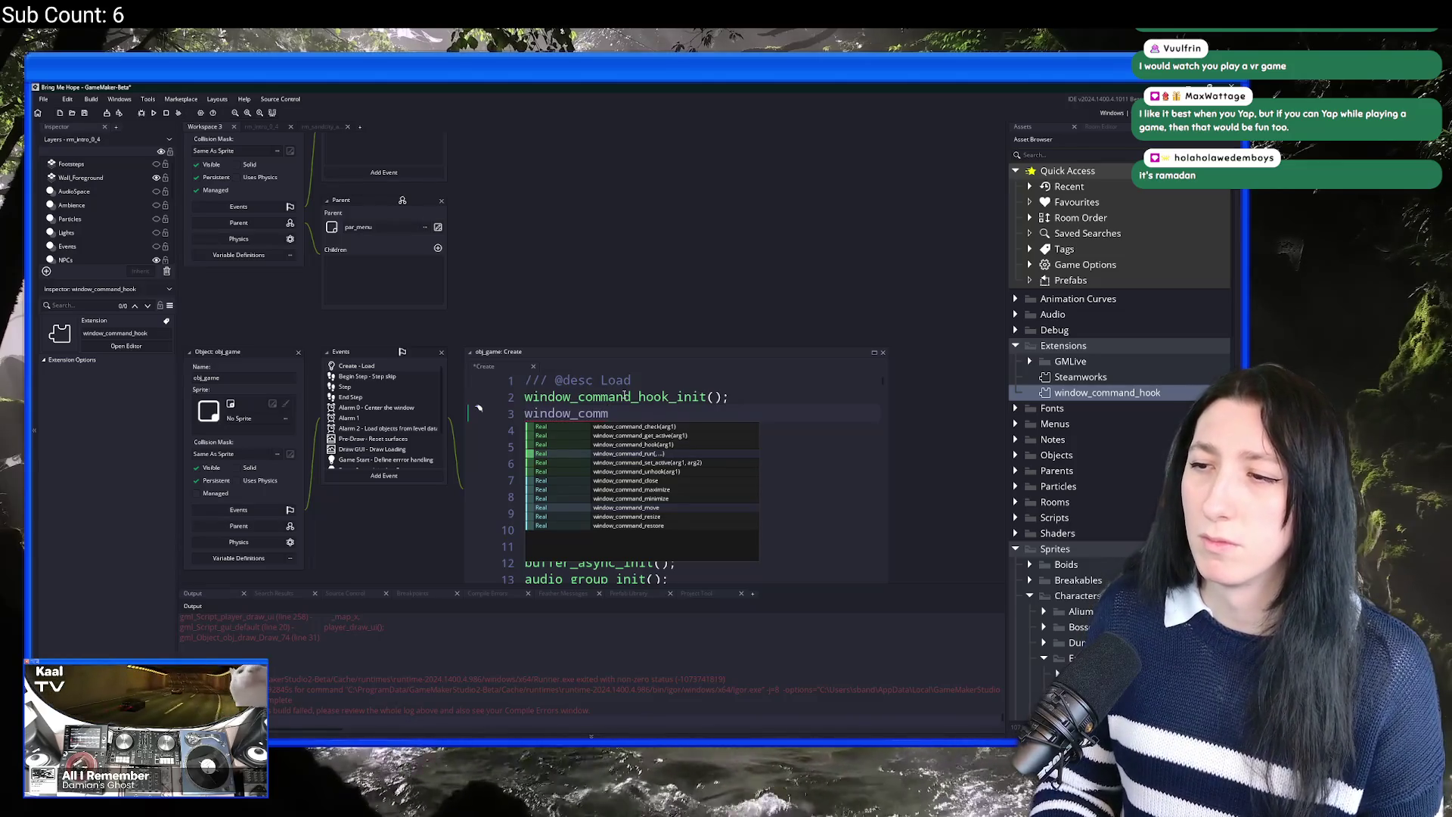
pyautogui.press('Return')
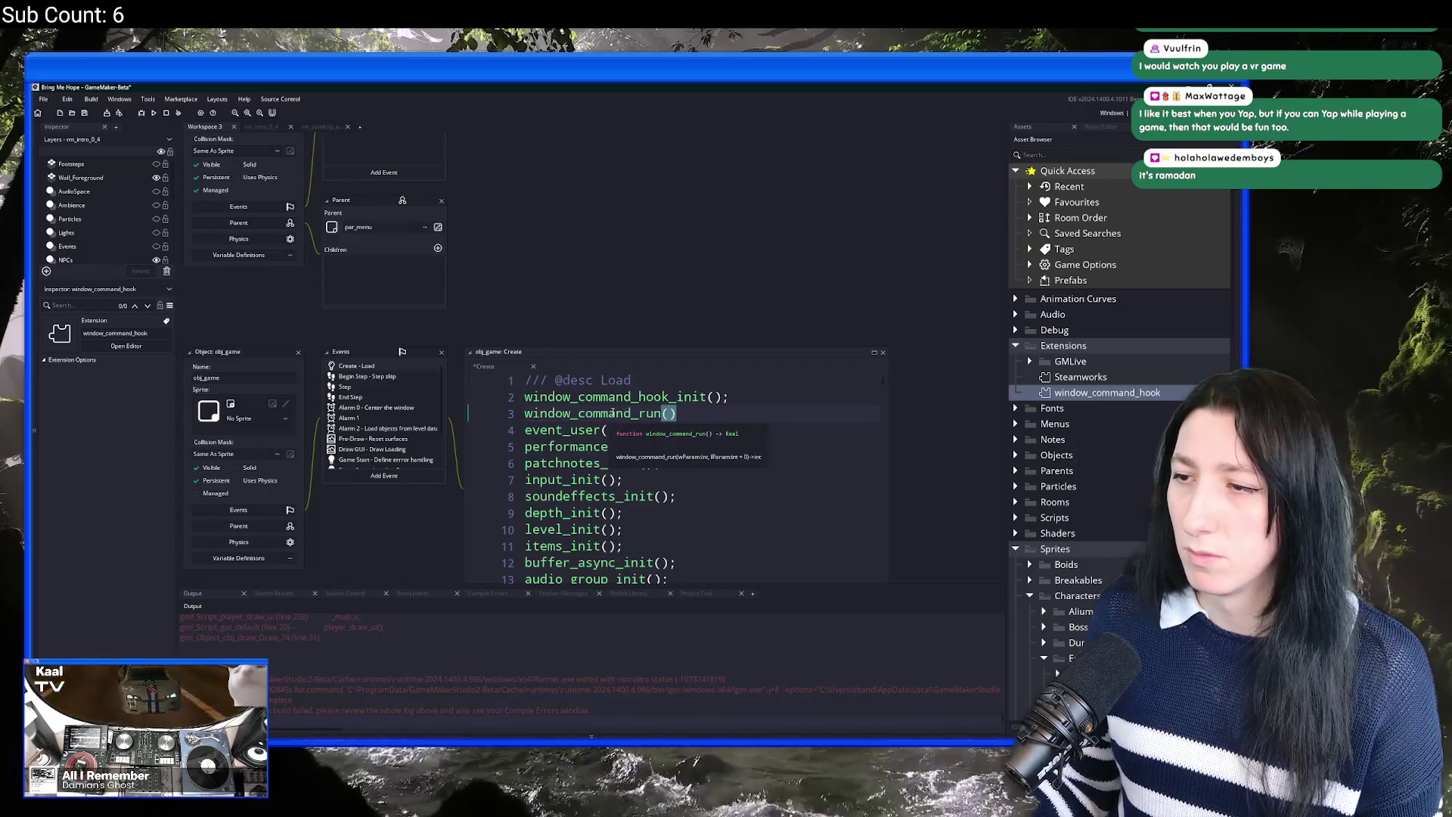
pyautogui.write('window_comm')
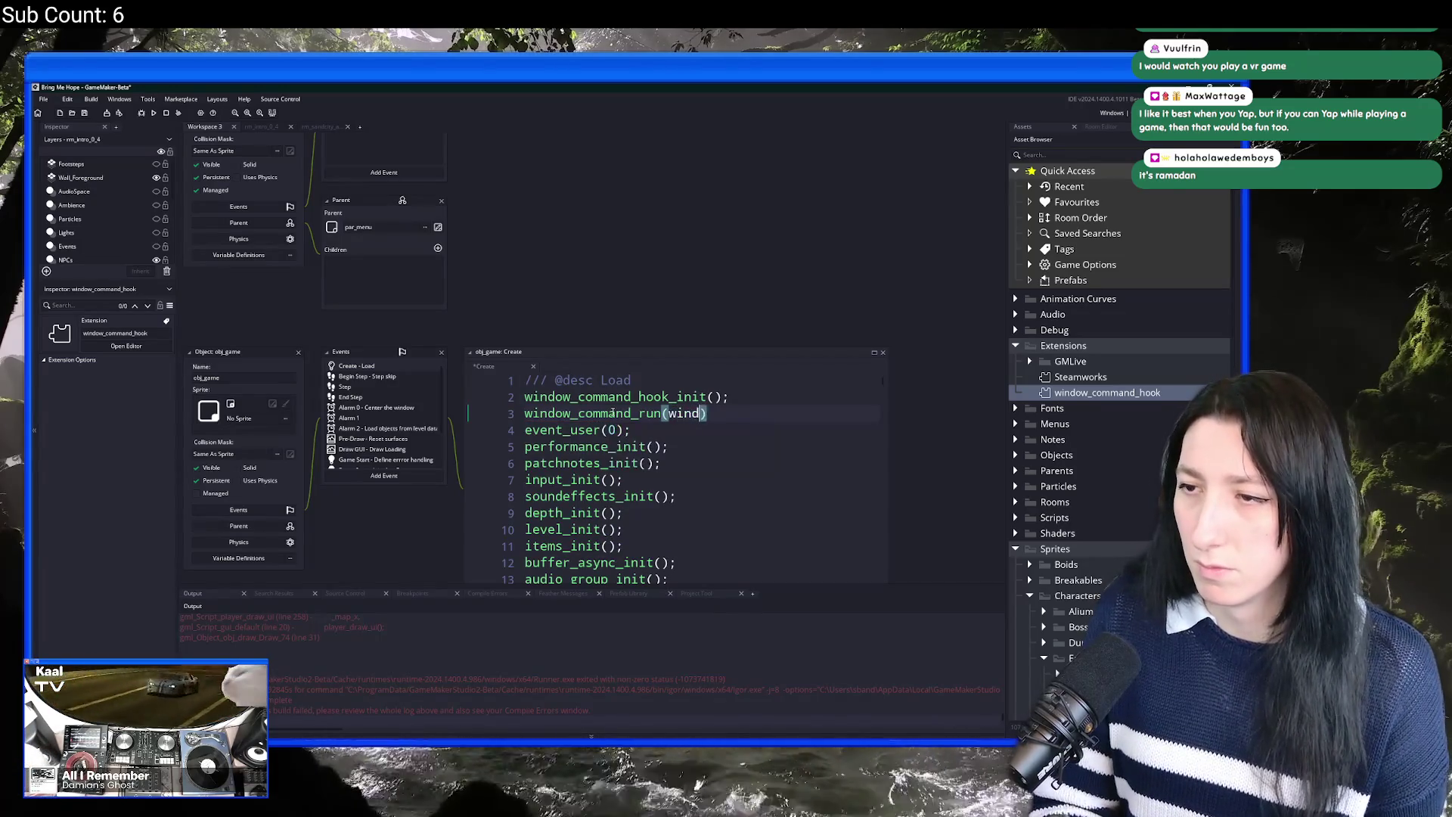
pyautogui.press('Down')
pyautogui.press('Down')
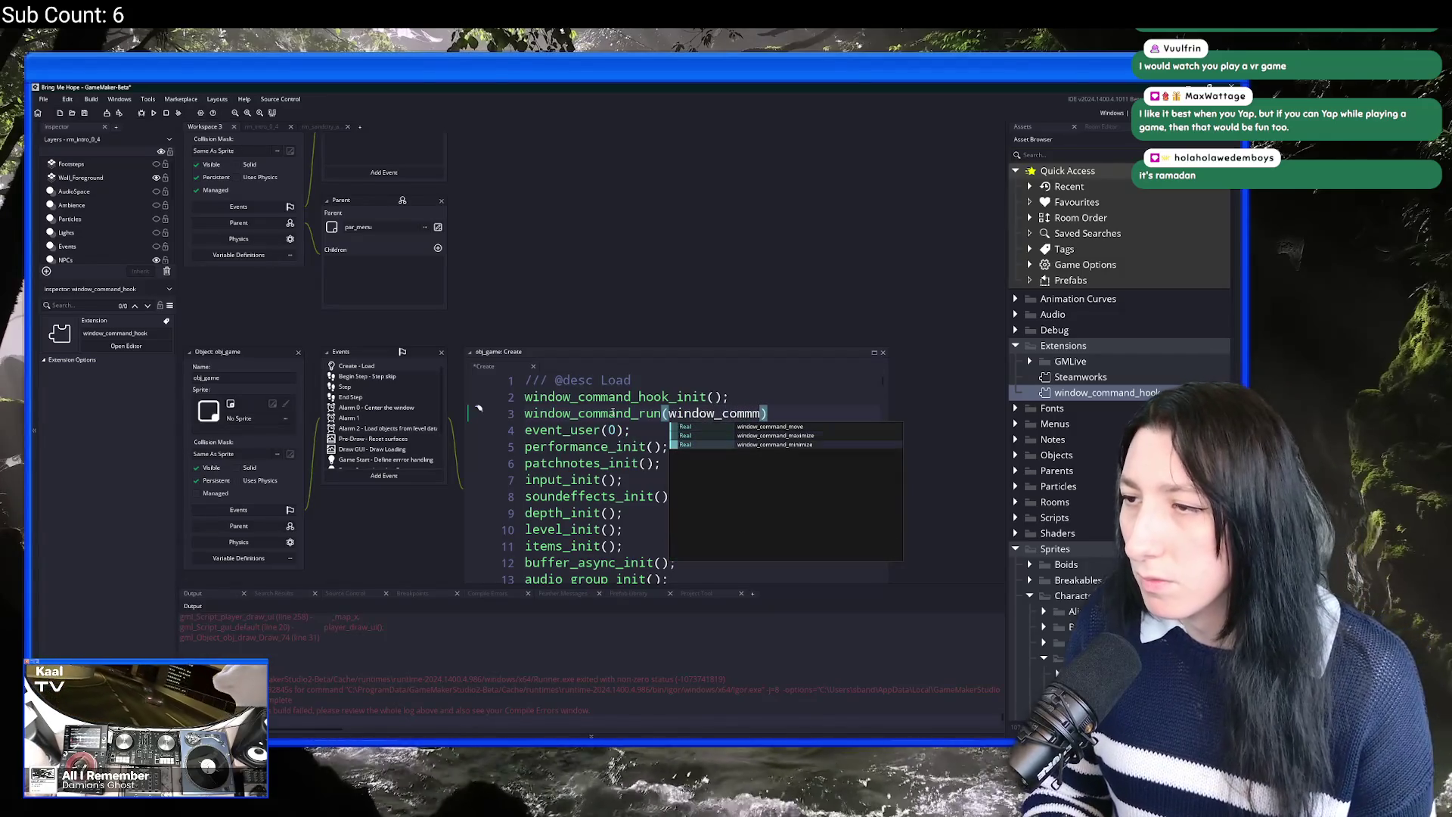
pyautogui.press('Return')
pyautogui.write(',false);')
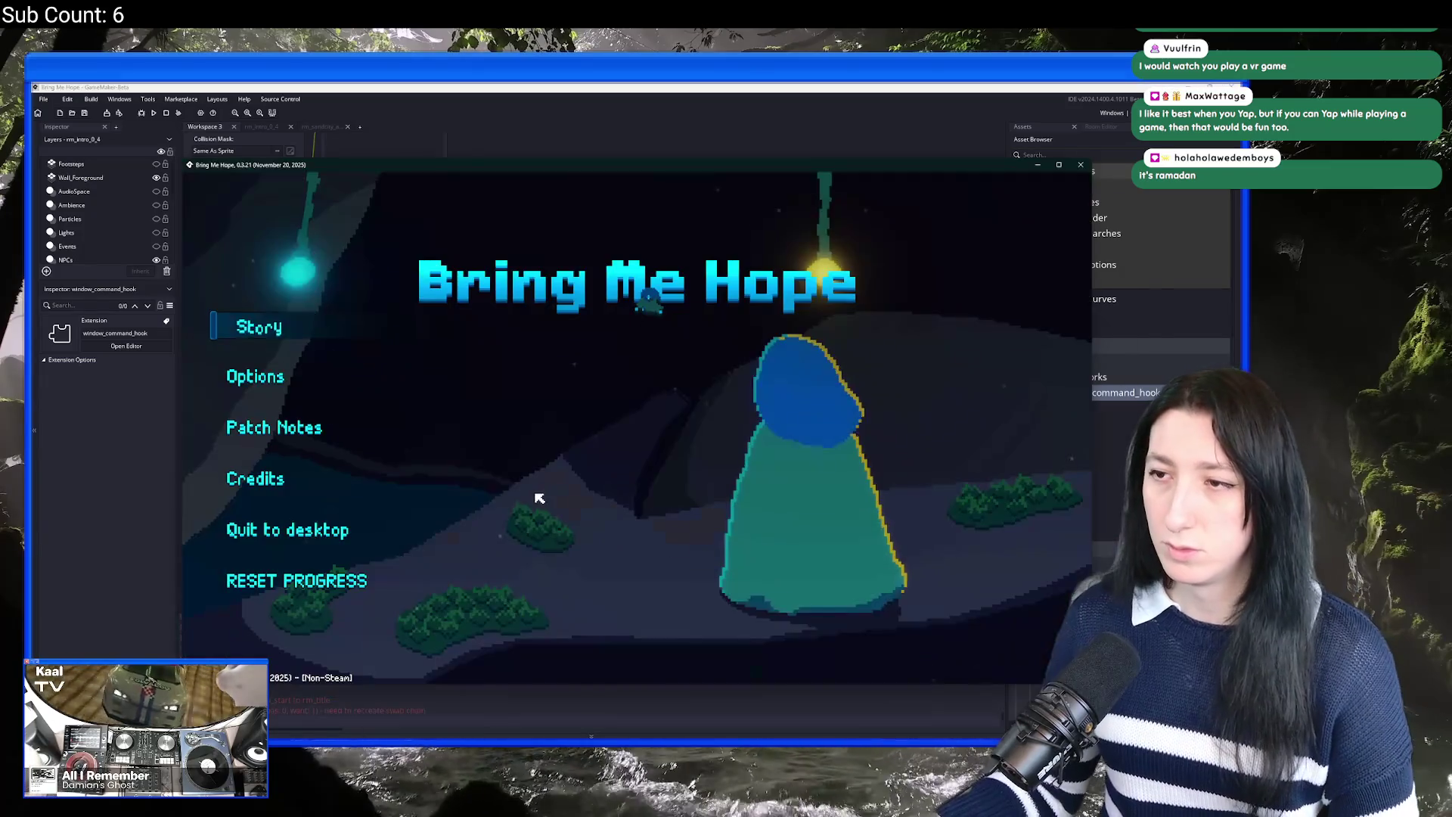
# Step: Start a Story game, walk north, maximize the window, pause, and dismiss the blur crash error
pyautogui.click(283, 326)
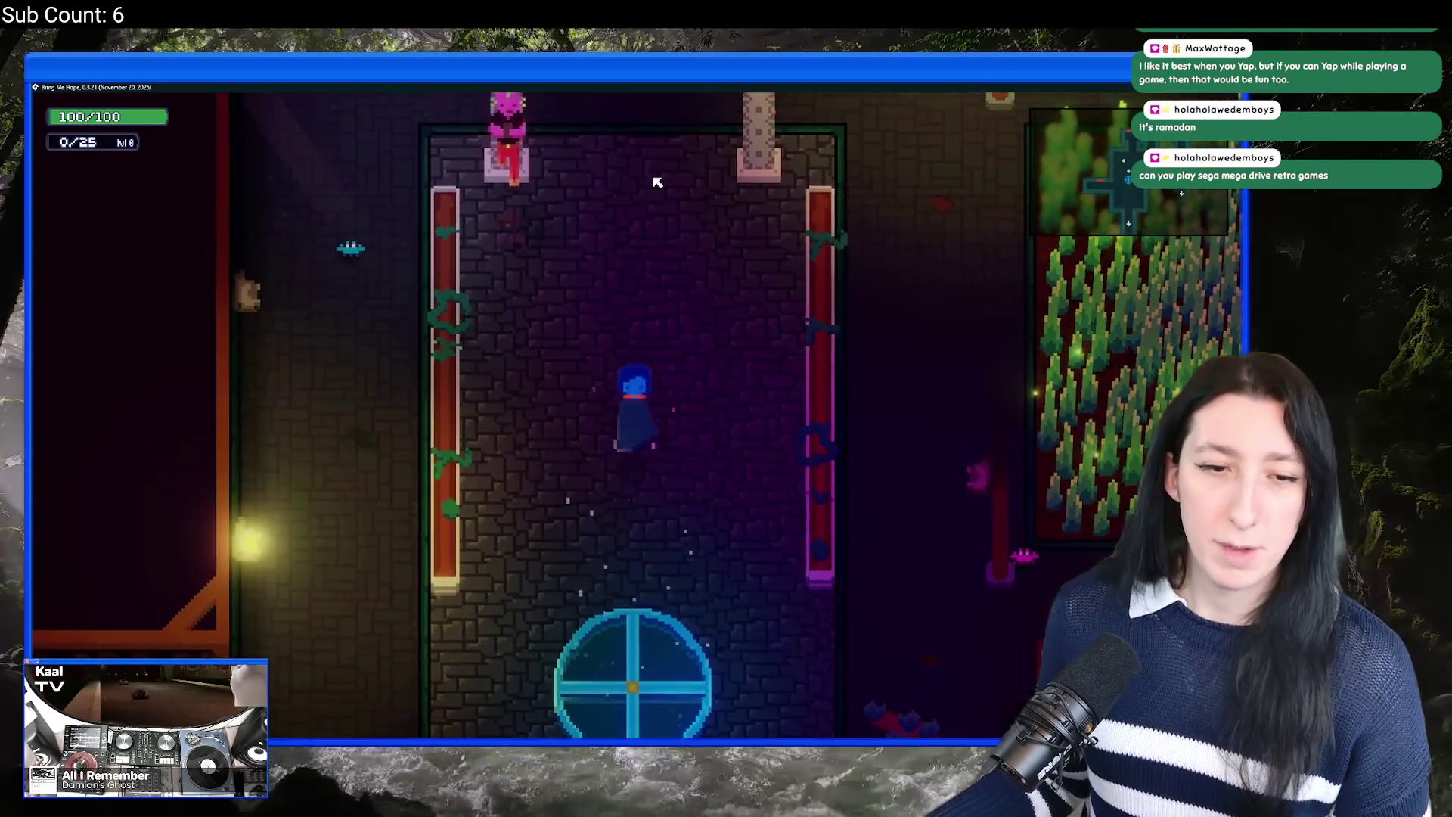
pyautogui.press('Tab')
pyautogui.press('Tab')
pyautogui.press('w')
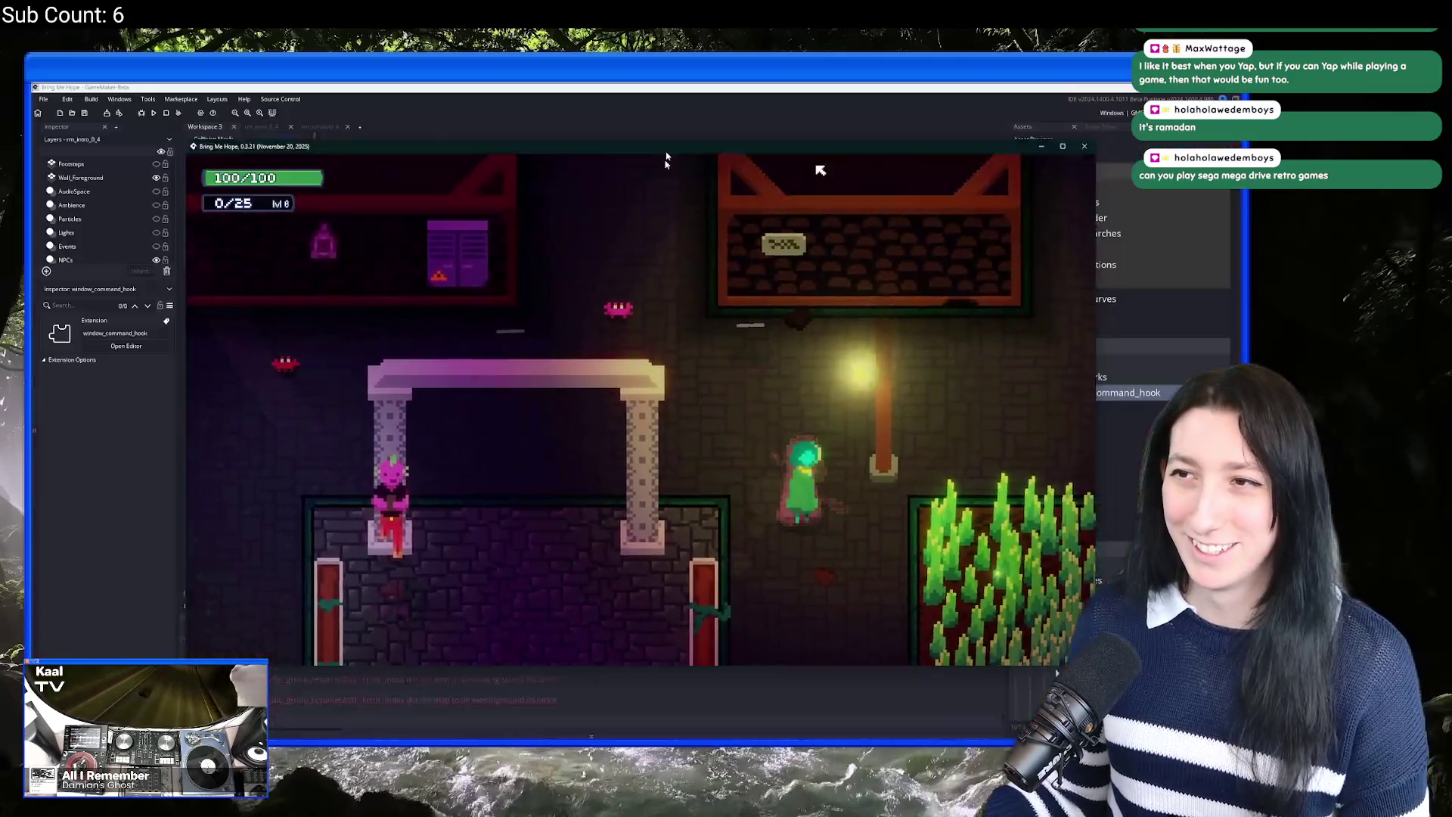
pyautogui.doubleClick(665, 151)
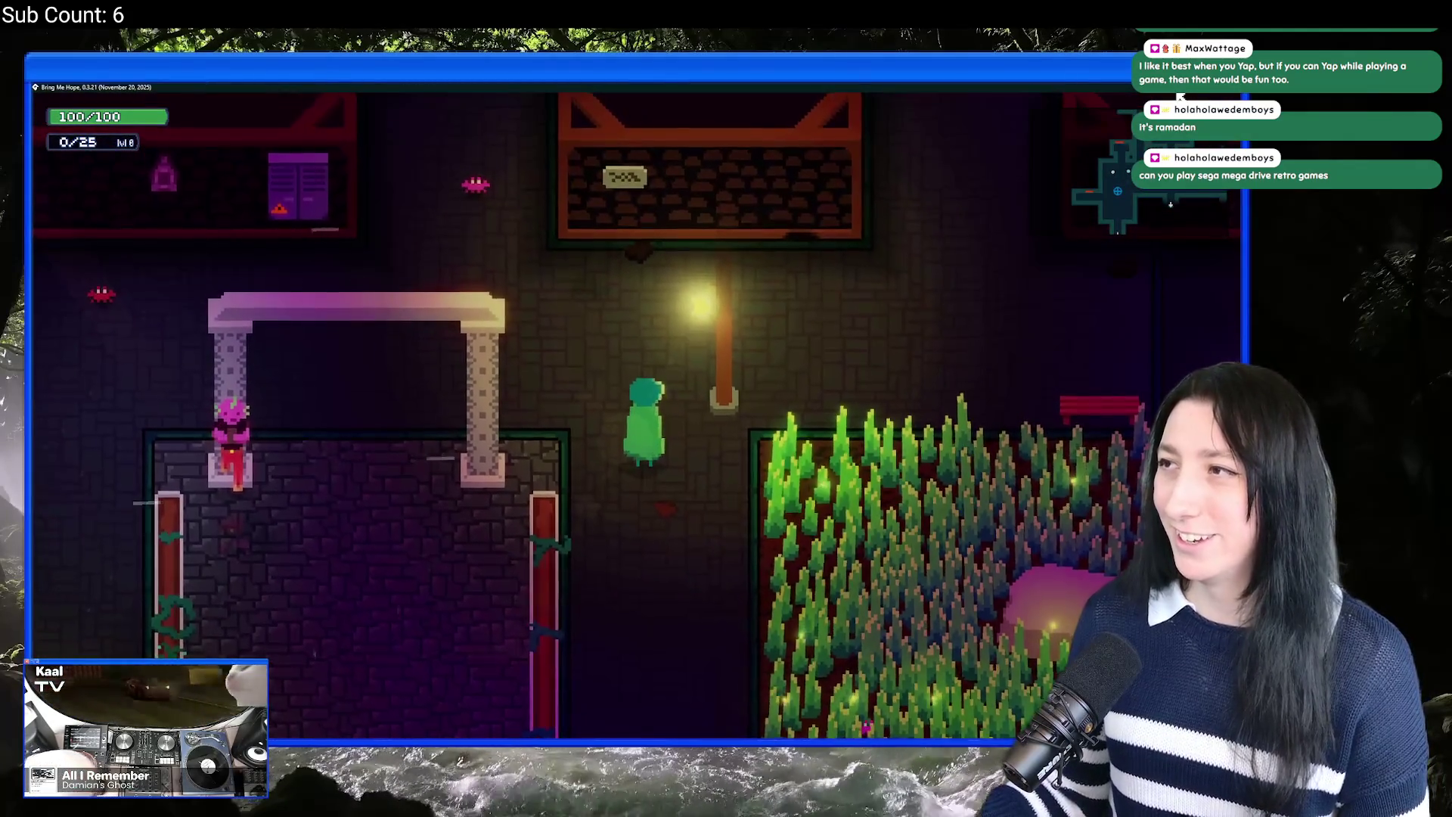
pyautogui.press('Escape')
pyautogui.click(166, 113)
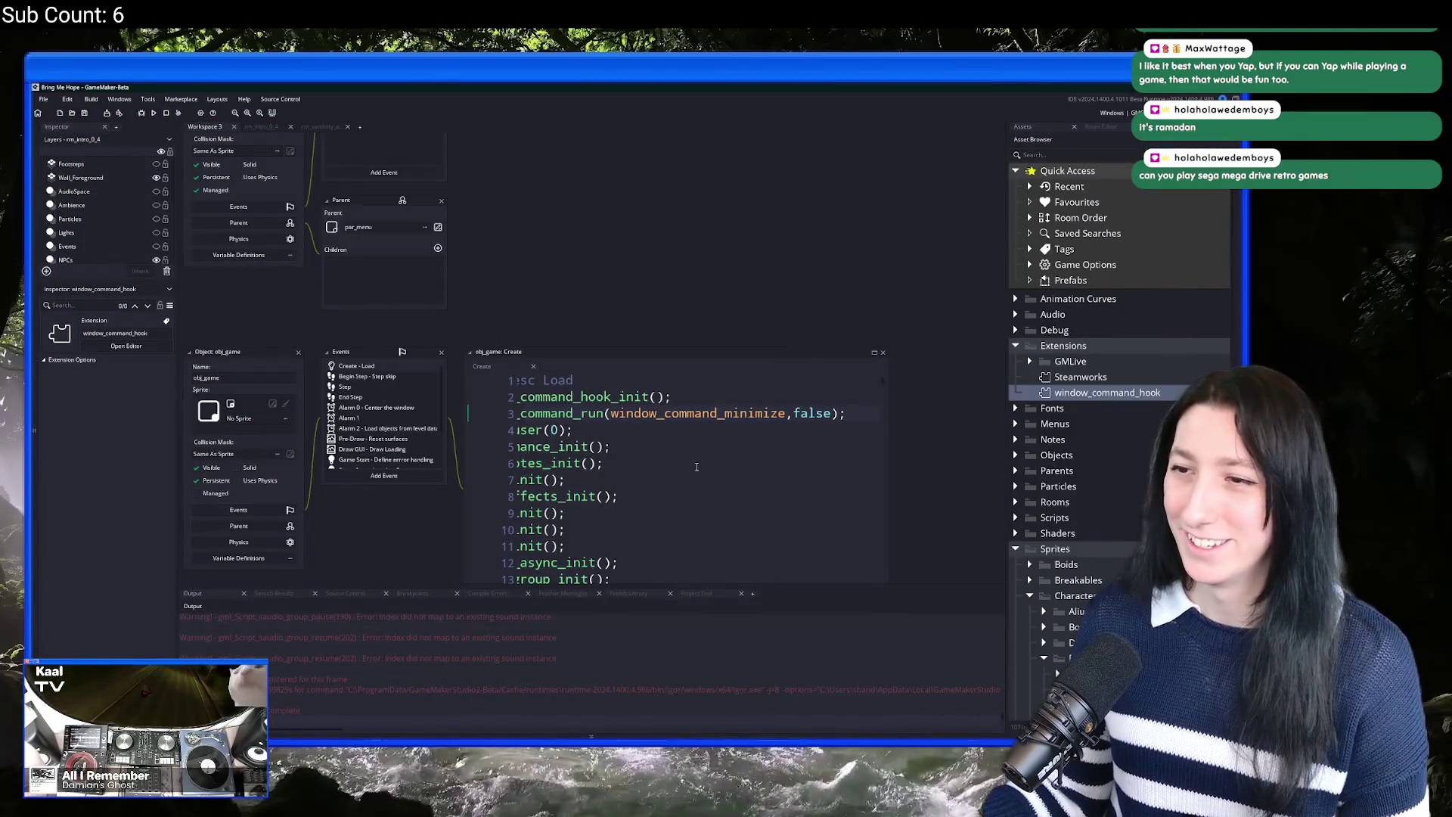
# Step: Retype 'run' to complete line 3's window_command_run call, then select the window_command text
pyautogui.click(580, 415)
pyautogui.press('Delete')
pyautogui.press('Delete')
pyautogui.press('Delete')
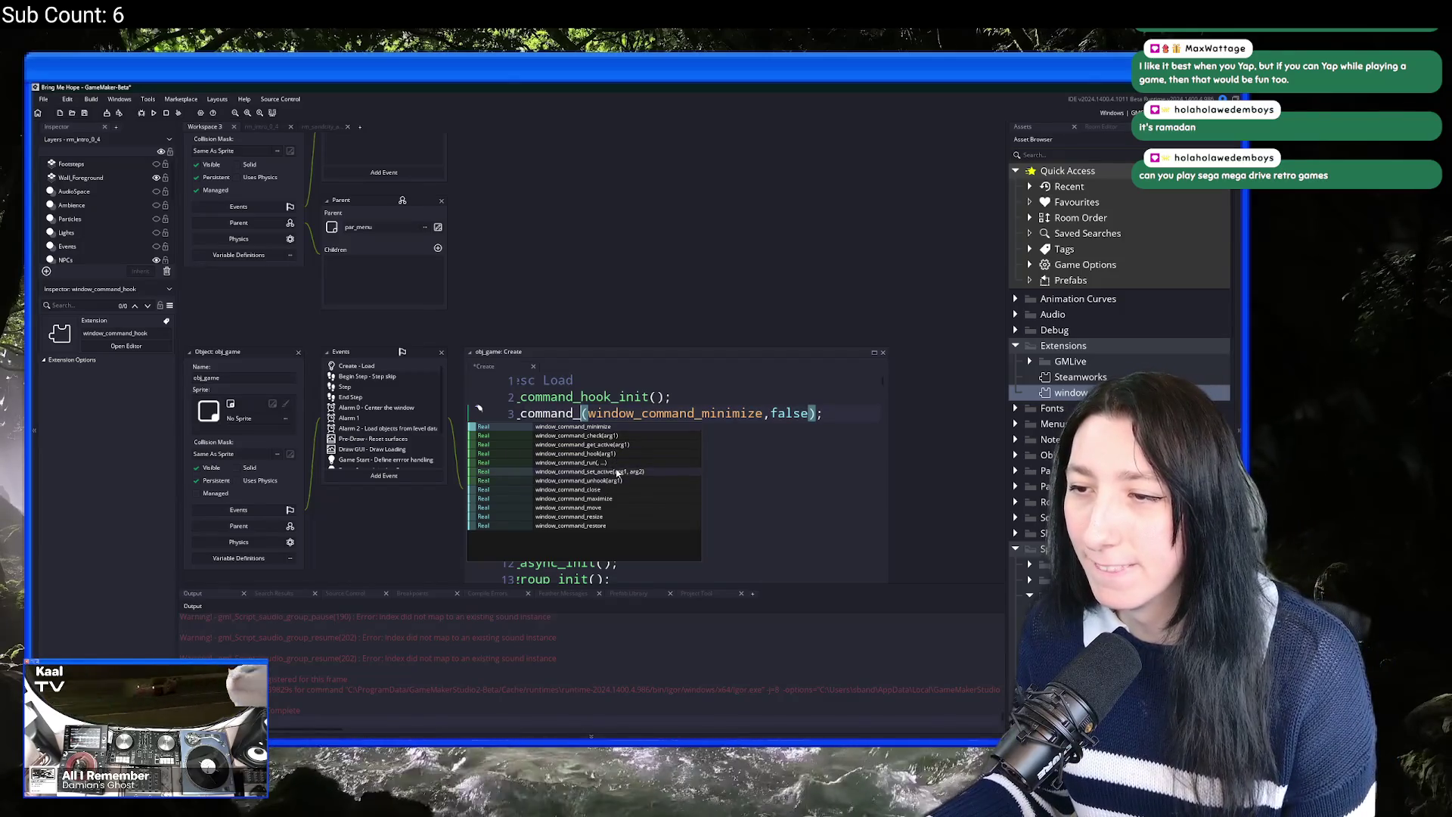
pyautogui.click(624, 396)
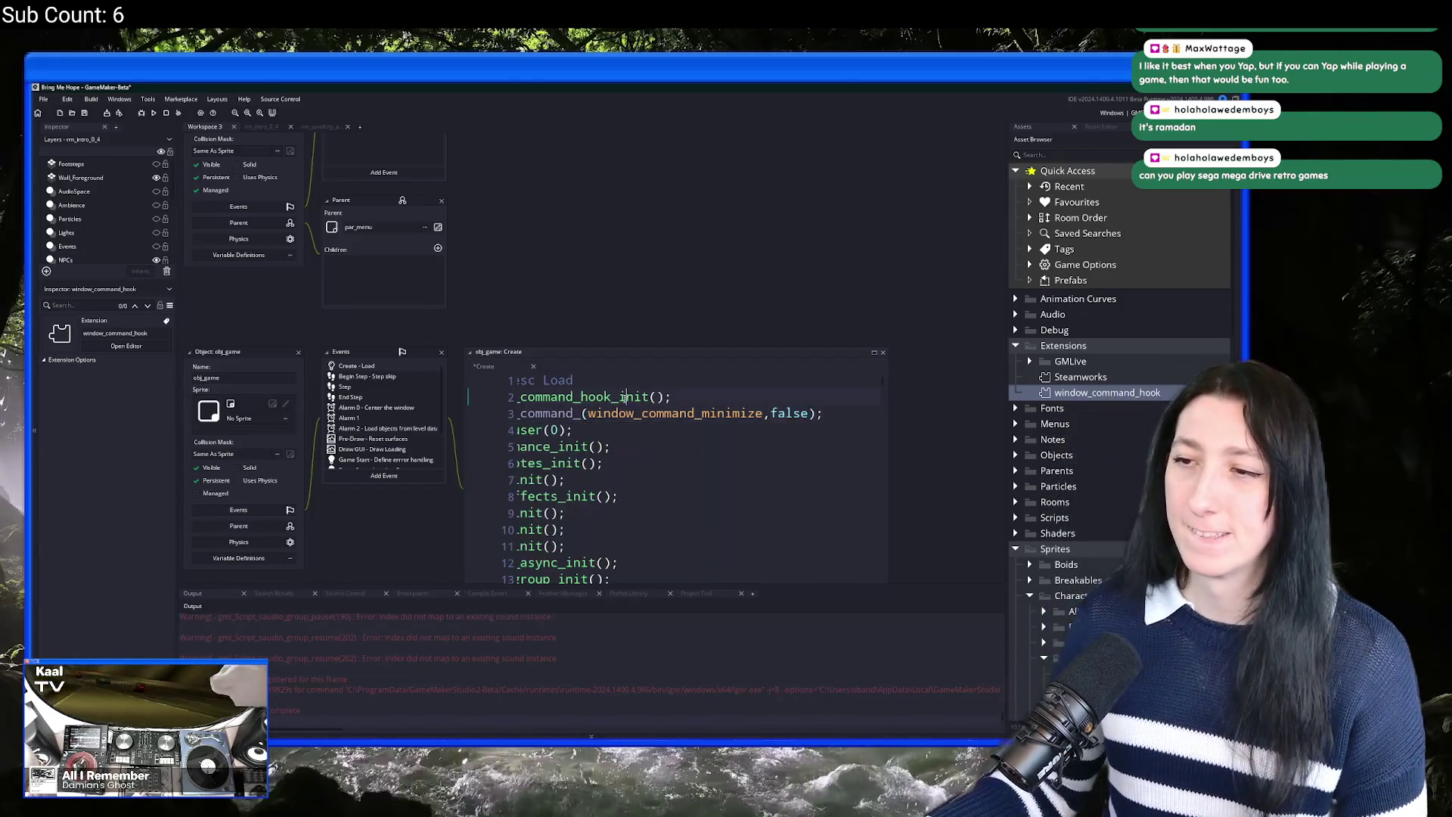
pyautogui.write('run')
pyautogui.click(45, 99)
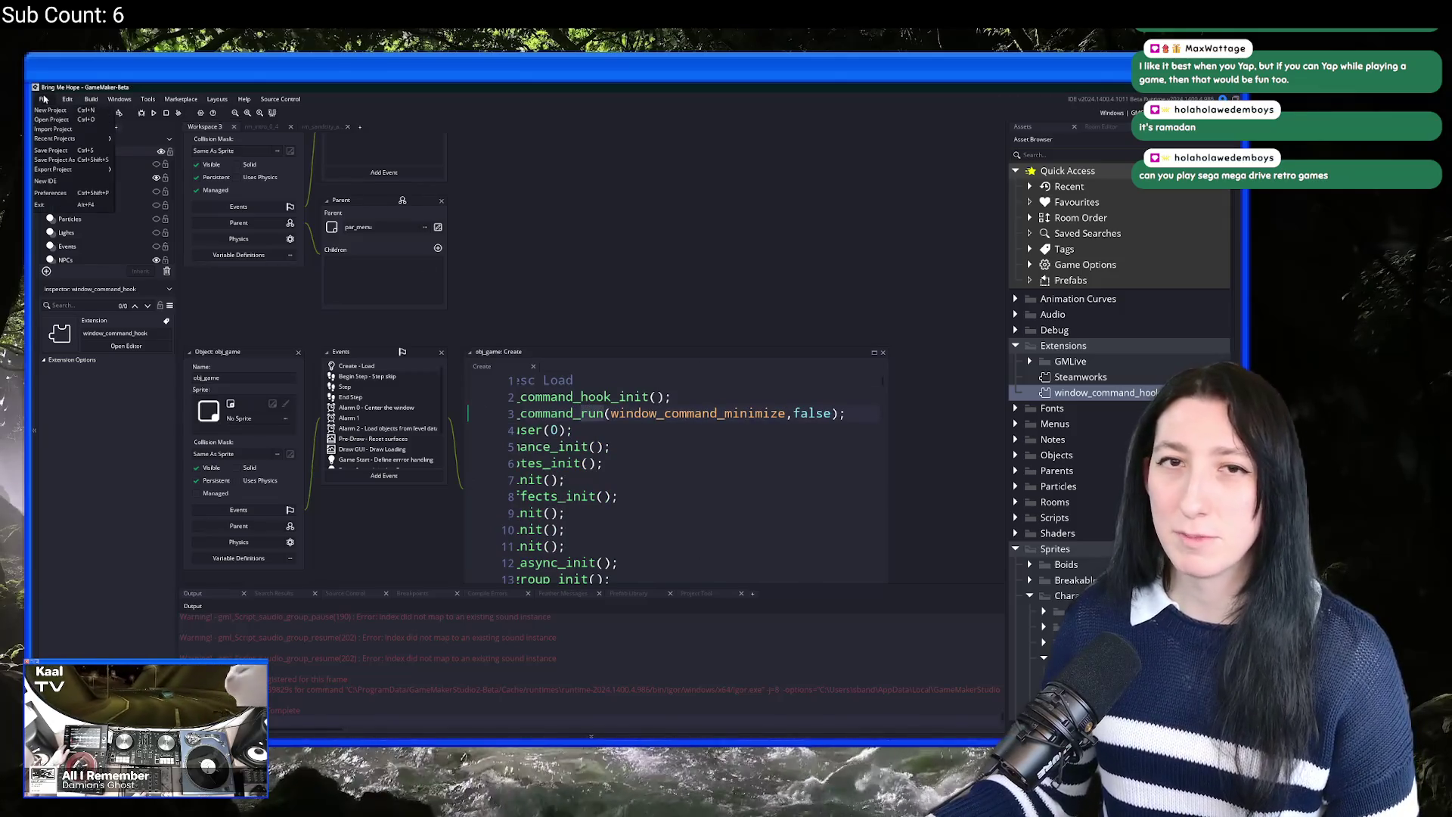
pyautogui.press('Escape')
pyautogui.hscroll(-2, 582, 414)
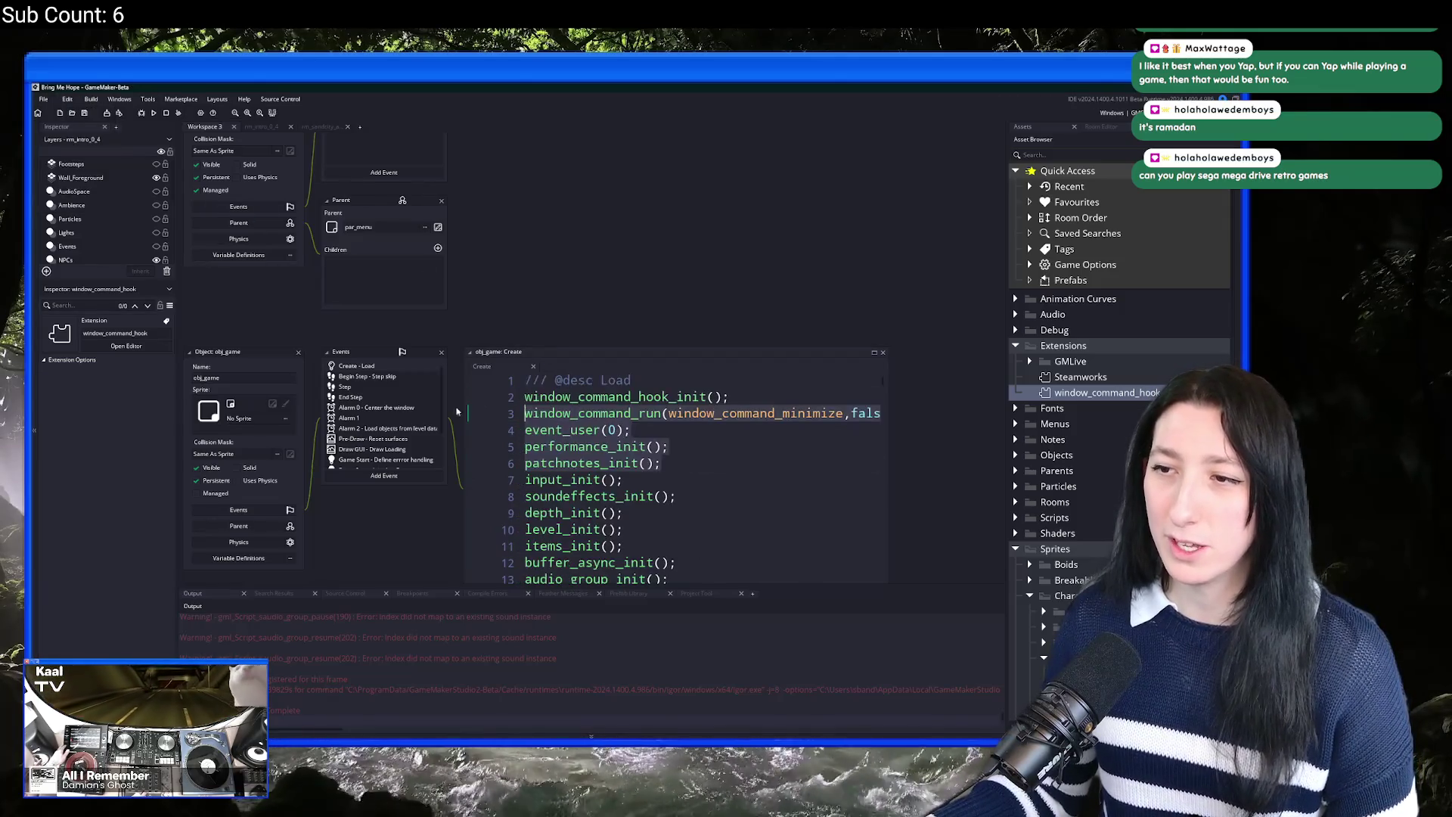
pyautogui.moveTo(622, 414); pyautogui.dragTo(524, 414)
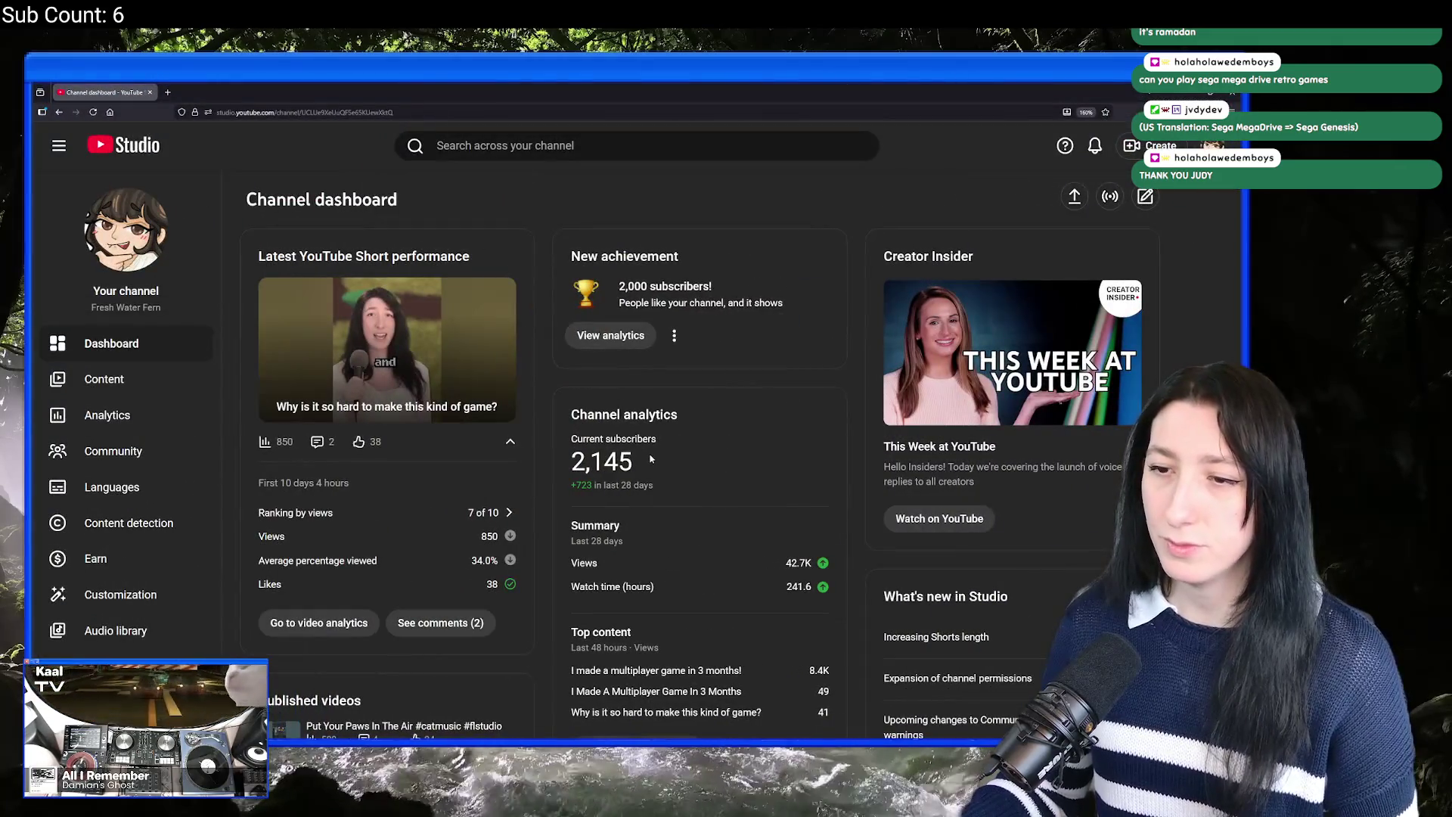
pyautogui.moveTo(638, 461); pyautogui.dragTo(586, 461)
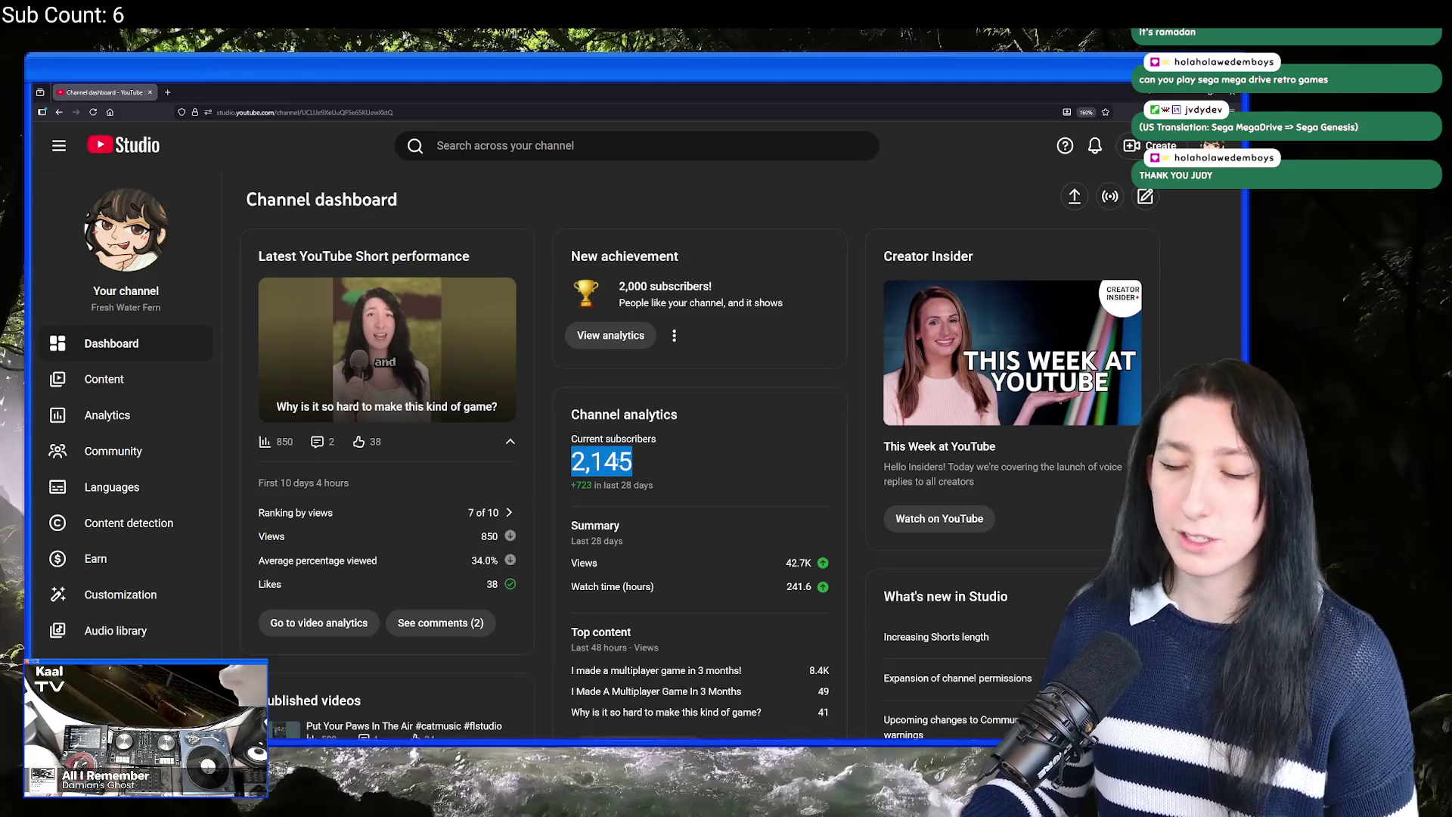
pyautogui.click(658, 450)
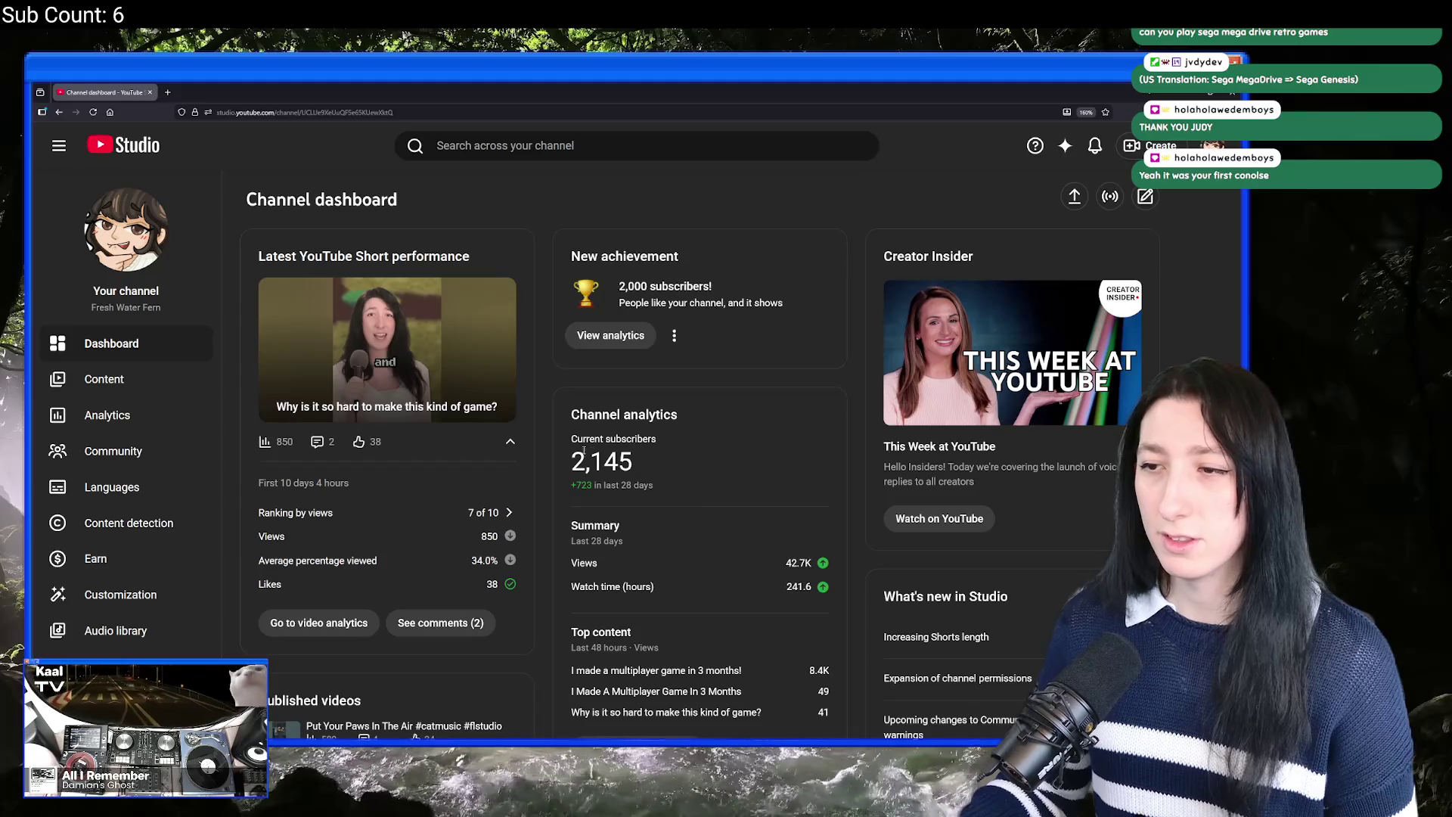
pyautogui.moveTo(572, 458); pyautogui.dragTo(633, 469)
pyautogui.click(633, 479)
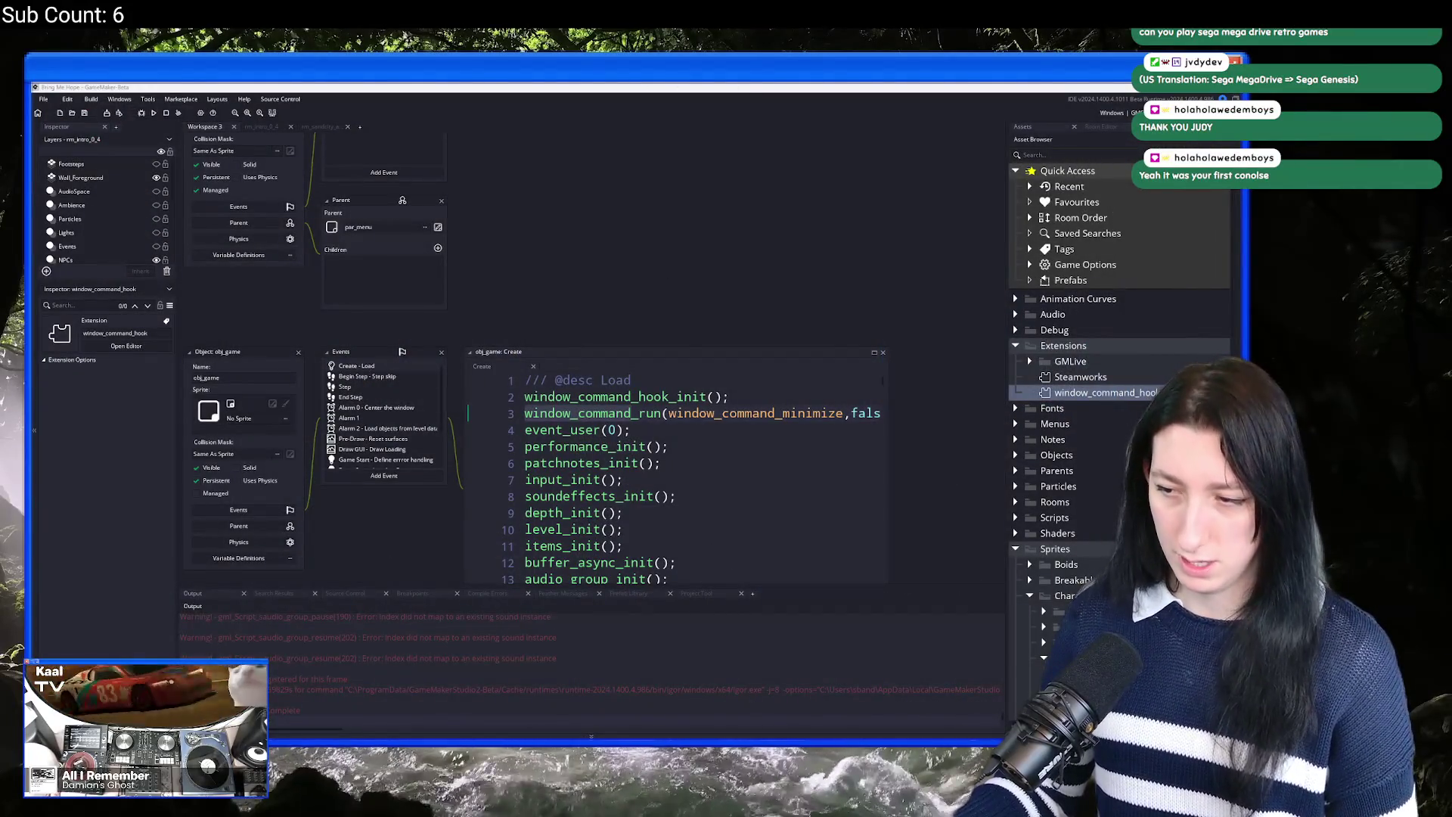
# Step: Dismiss the beta build warning and open Gum Squad from Recent Projects
pyautogui.click(729, 429)
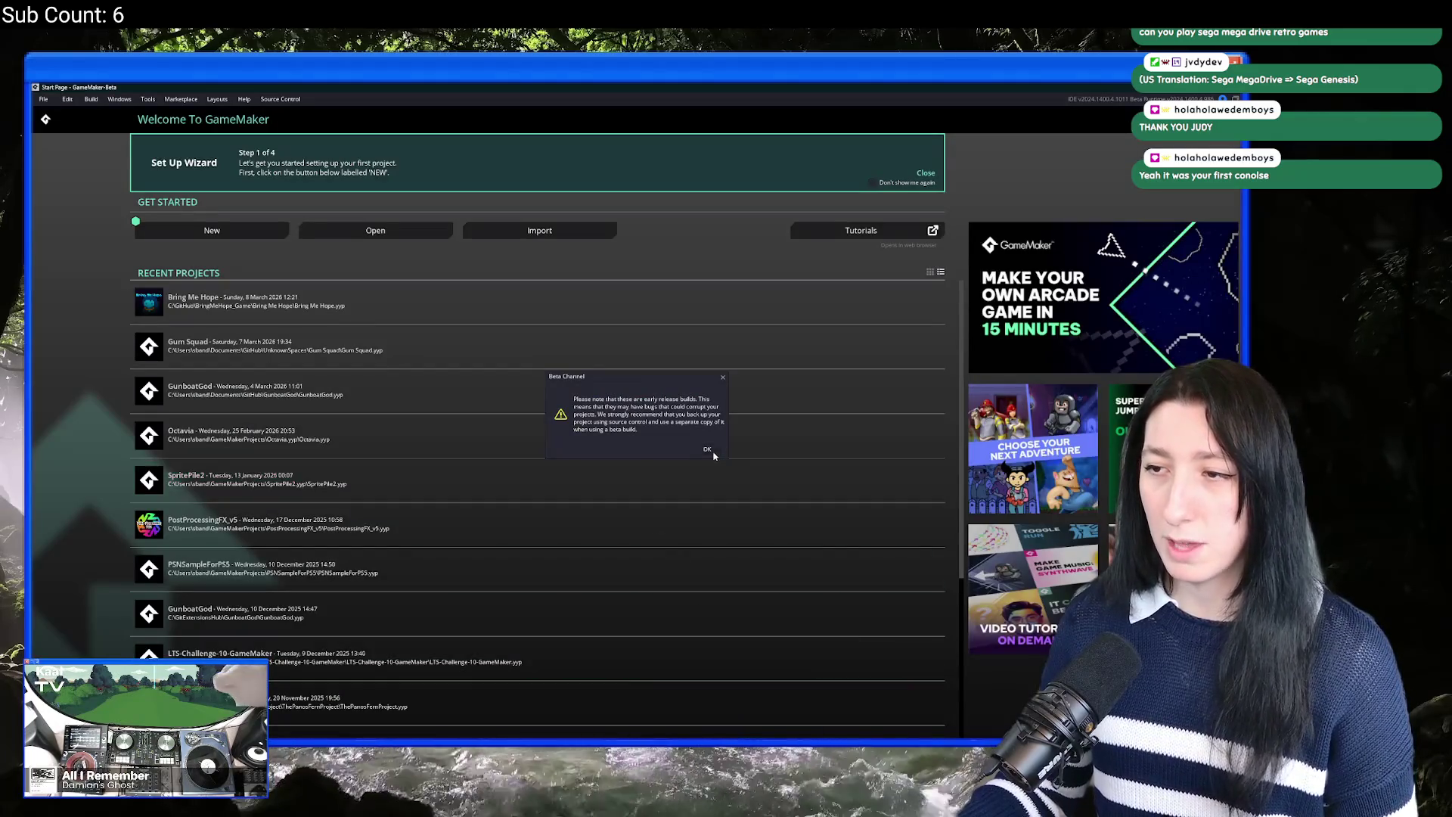
pyautogui.click(714, 456)
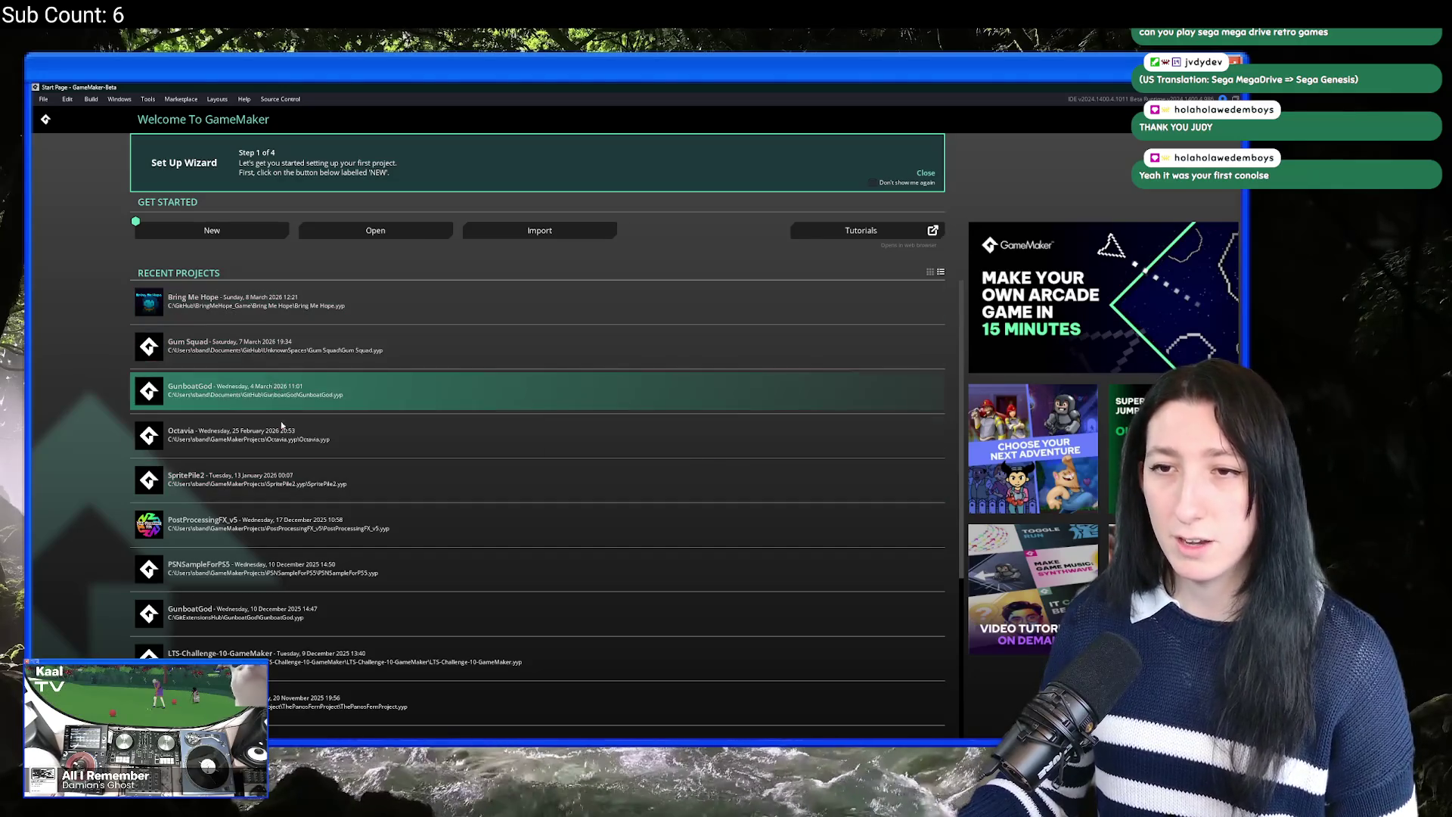
pyautogui.click(319, 355)
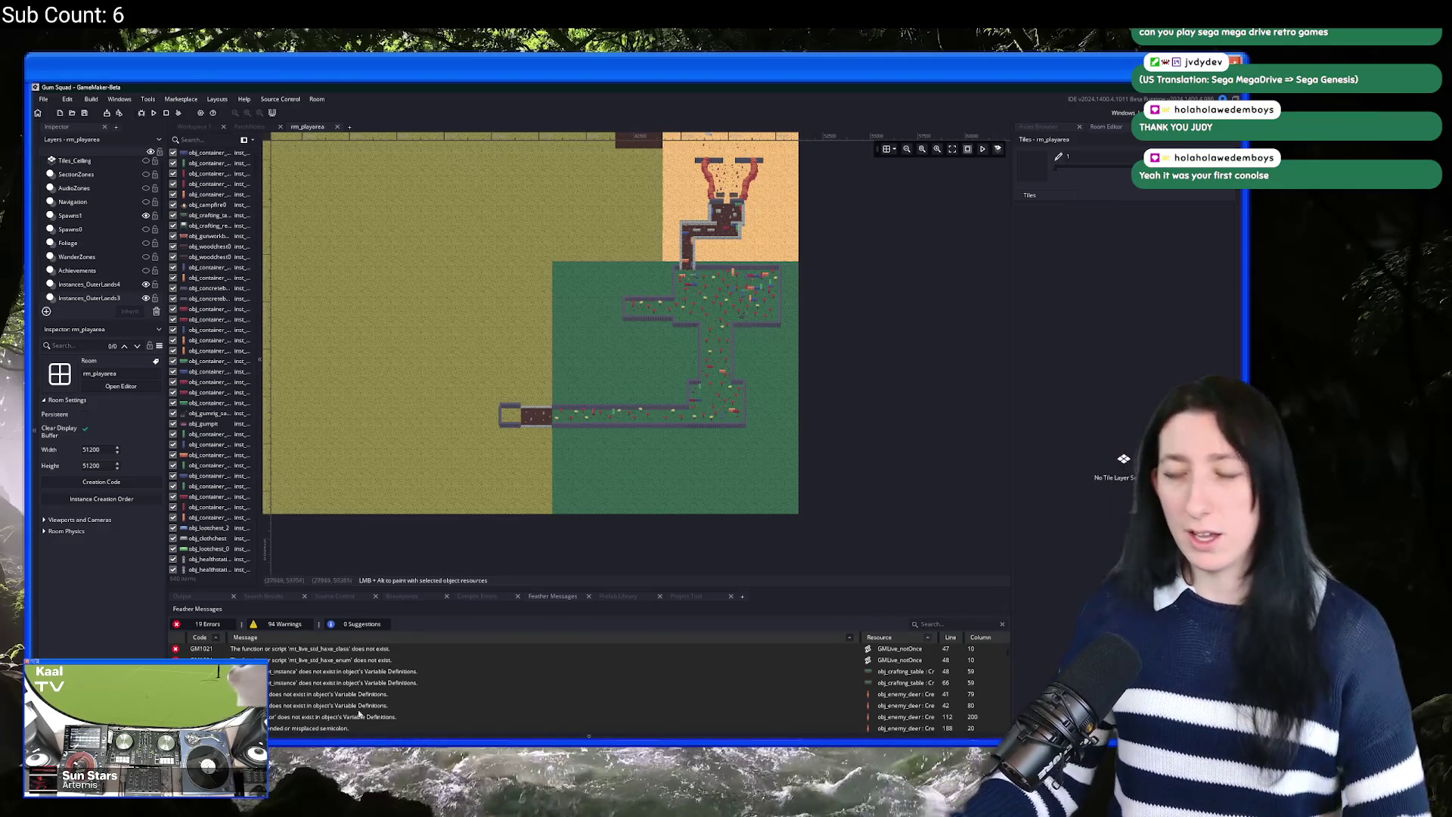
# Step: Create a new 512×512 sprite in Aseprite
pyautogui.hotkey('alt', 'Tab')
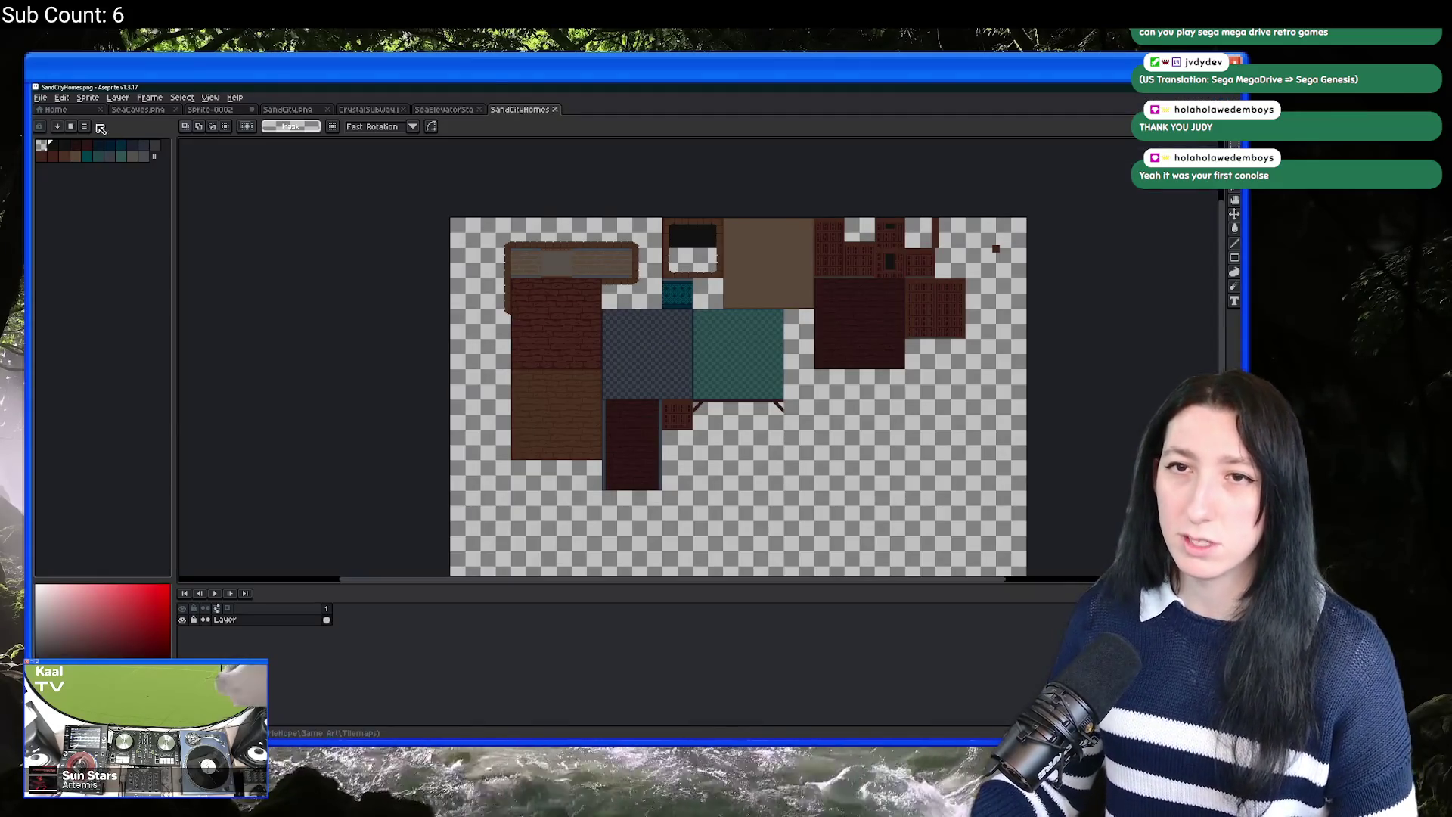
pyautogui.click(41, 97)
pyautogui.click(57, 113)
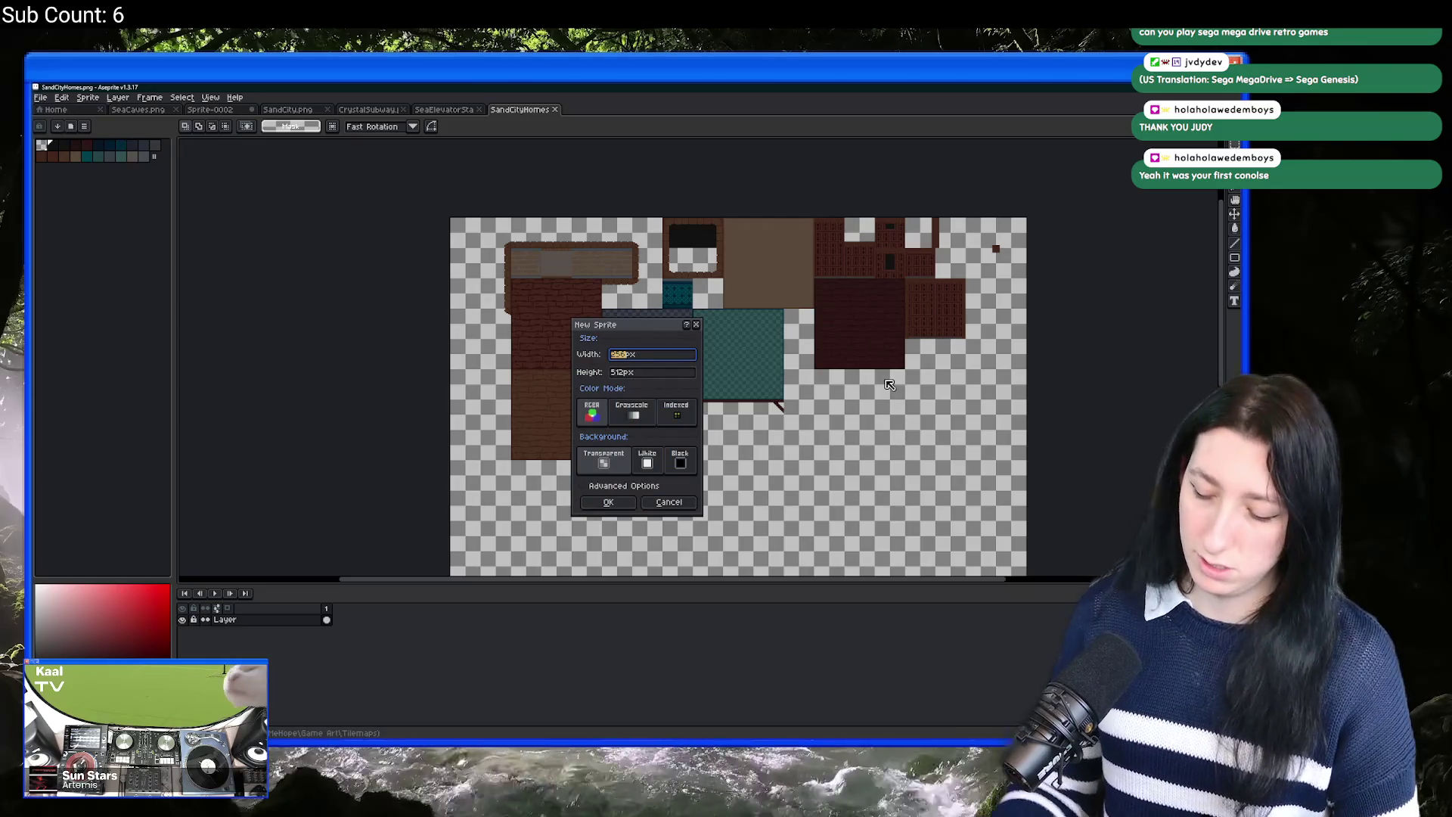
pyautogui.write('512')
pyautogui.press('Tab')
pyautogui.write('512')
pyautogui.press('Return')
# Step: Bucket-fill the canvas dark purple after trying and undoing a brown fill
pyautogui.moveTo(875, 461)
pyautogui.mouseDown()
pyautogui.moveTo(814, 460)
pyautogui.moveTo(899, 461)
pyautogui.mouseUp()
pyautogui.click(130, 179)
pyautogui.press('g')
pyautogui.click(640, 428)
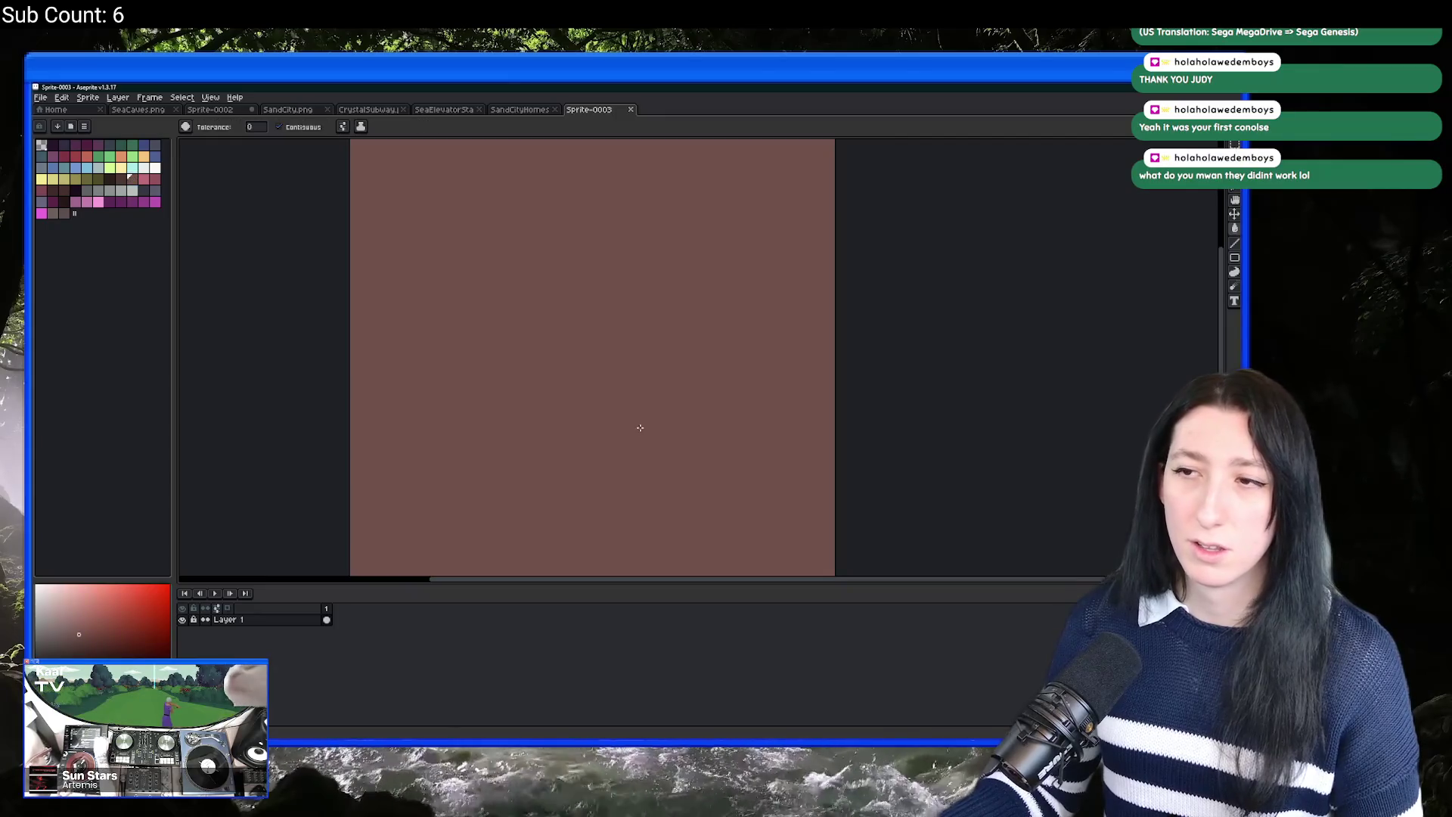
pyautogui.hotkey('ctrl', 'z')
pyautogui.click(132, 168)
pyautogui.click(155, 169)
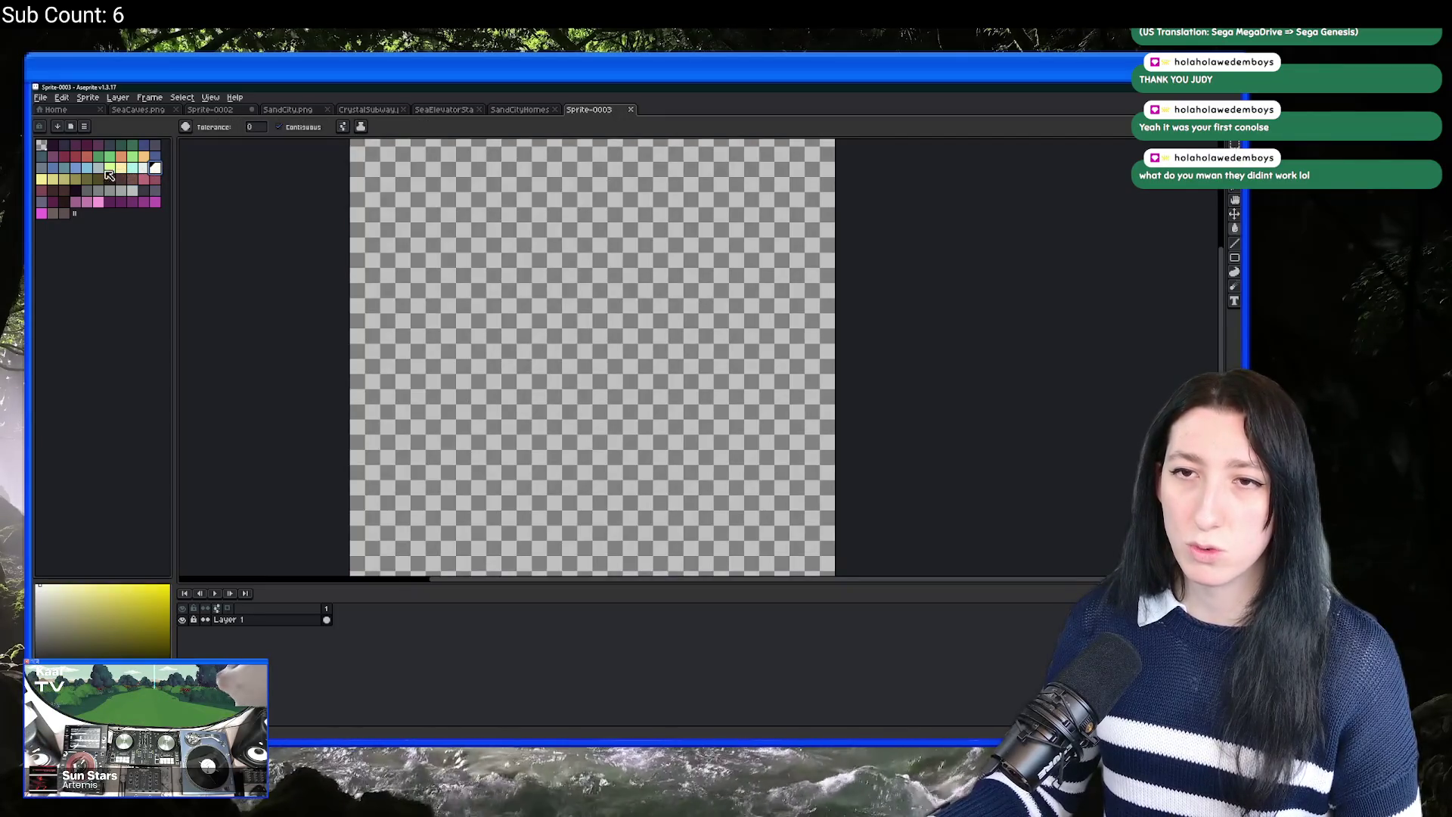
pyautogui.click(54, 144)
pyautogui.click(75, 190)
pyautogui.click(614, 320)
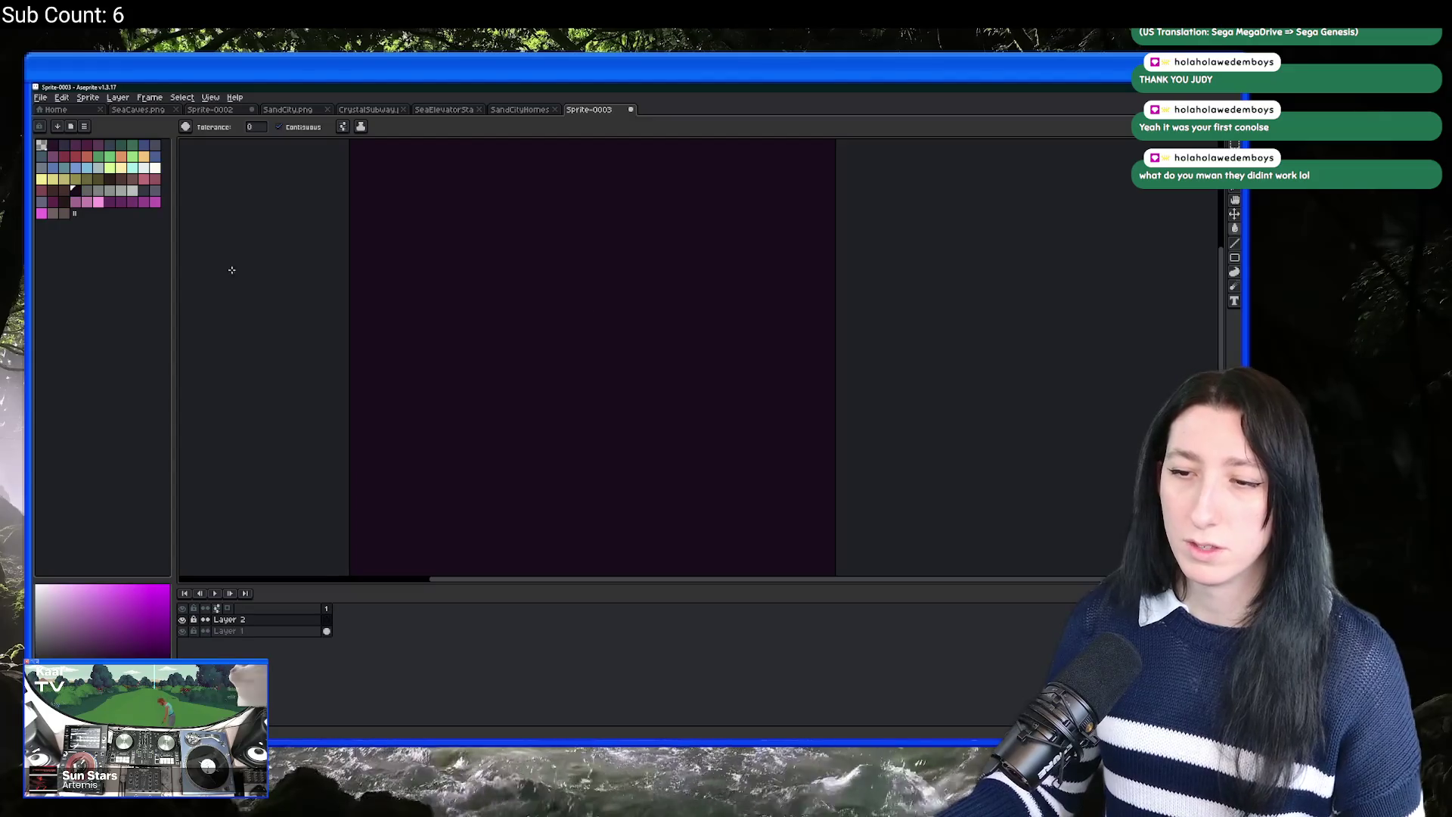
# Step: With a grey brush, draw the first vertical, diagonal and downward edges of the couch outline
pyautogui.click(132, 179)
pyautogui.press('b')
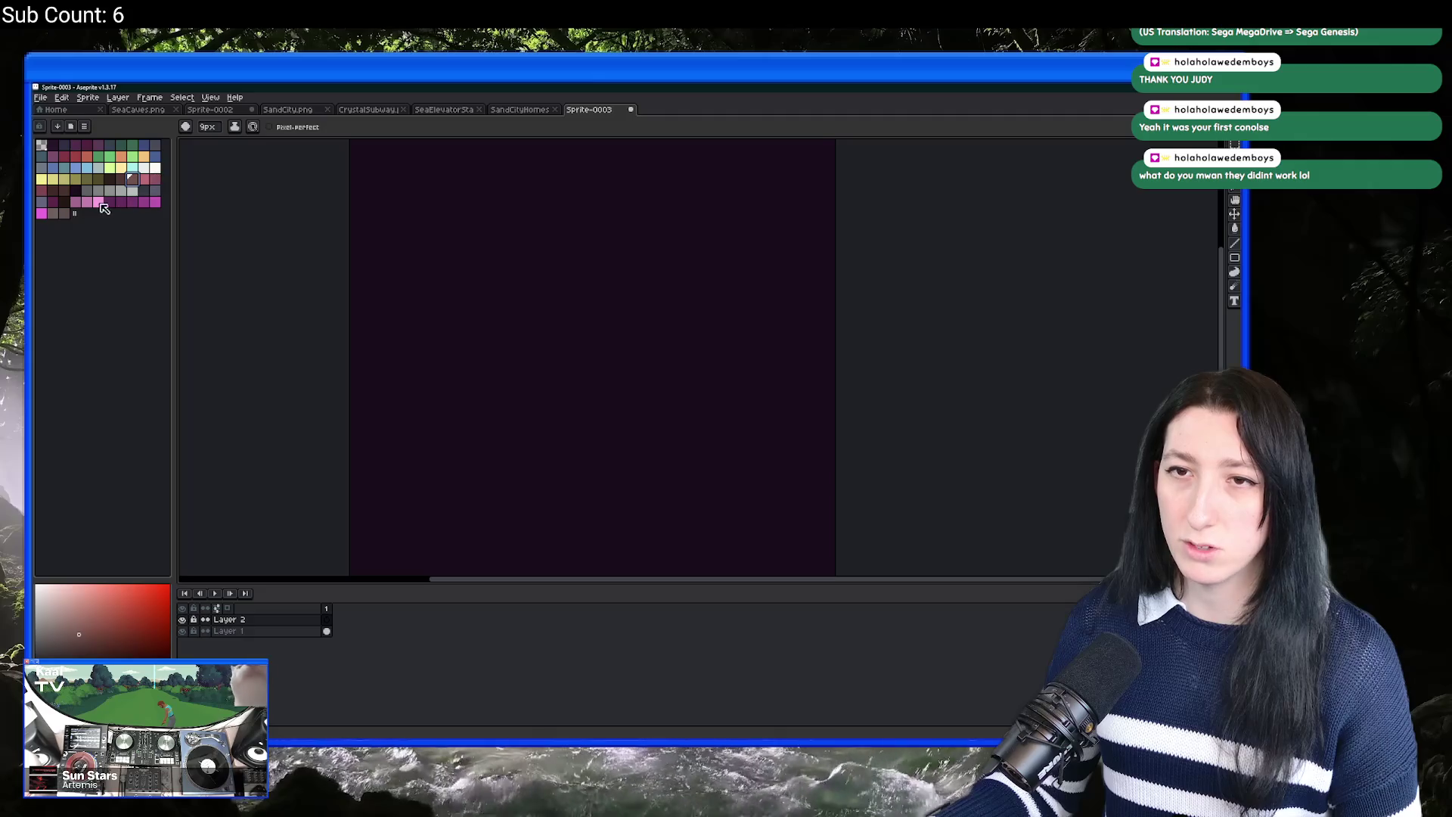
pyautogui.click(64, 214)
pyautogui.moveTo(489, 454)
pyautogui.mouseDown()
pyautogui.moveTo(491, 360)
pyautogui.moveTo(647, 286)
pyautogui.moveTo(636, 395)
pyautogui.moveTo(649, 376)
pyautogui.moveTo(555, 436)
pyautogui.moveTo(490, 452)
pyautogui.mouseUp()
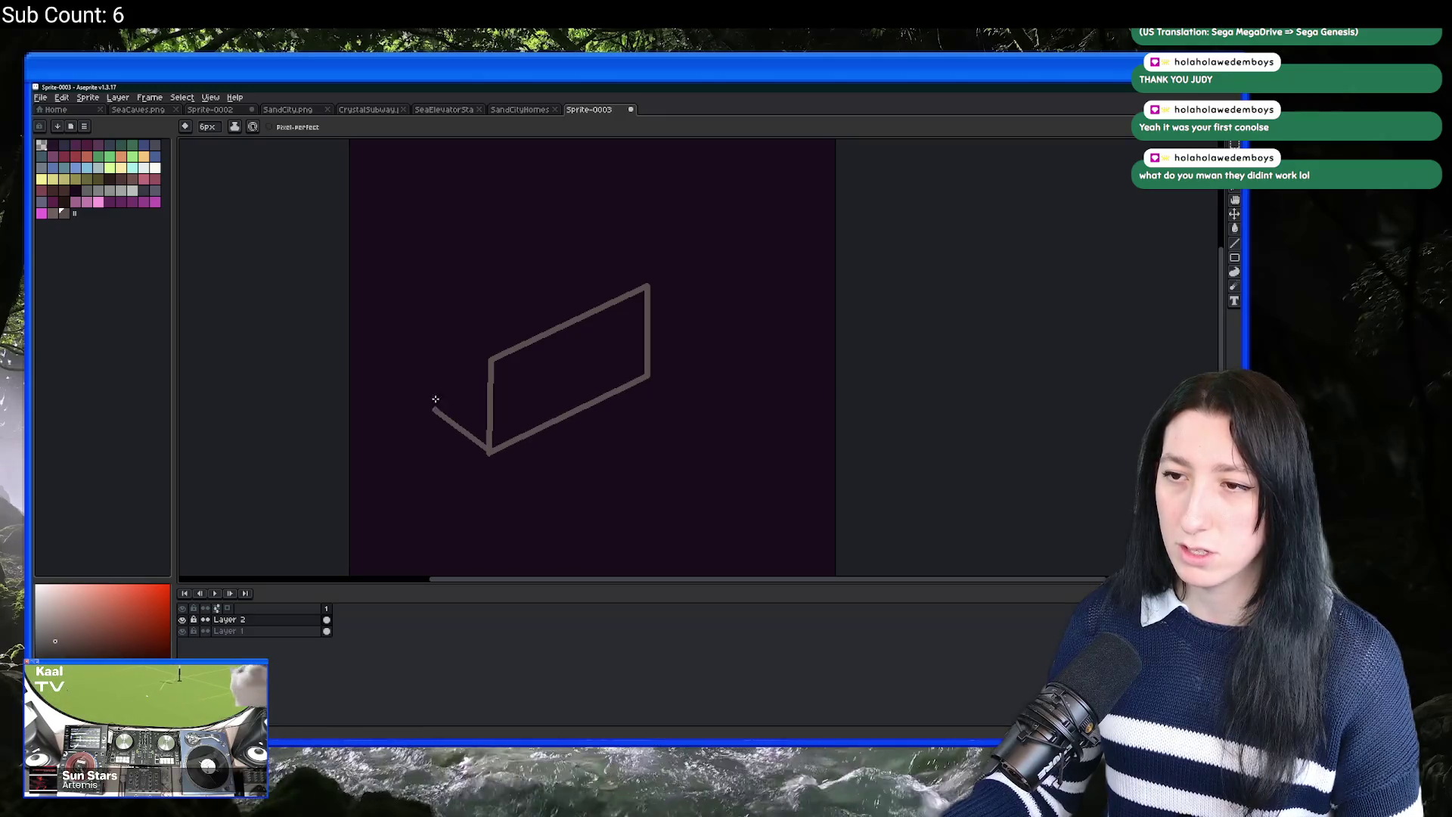
pyautogui.press('ctrl')
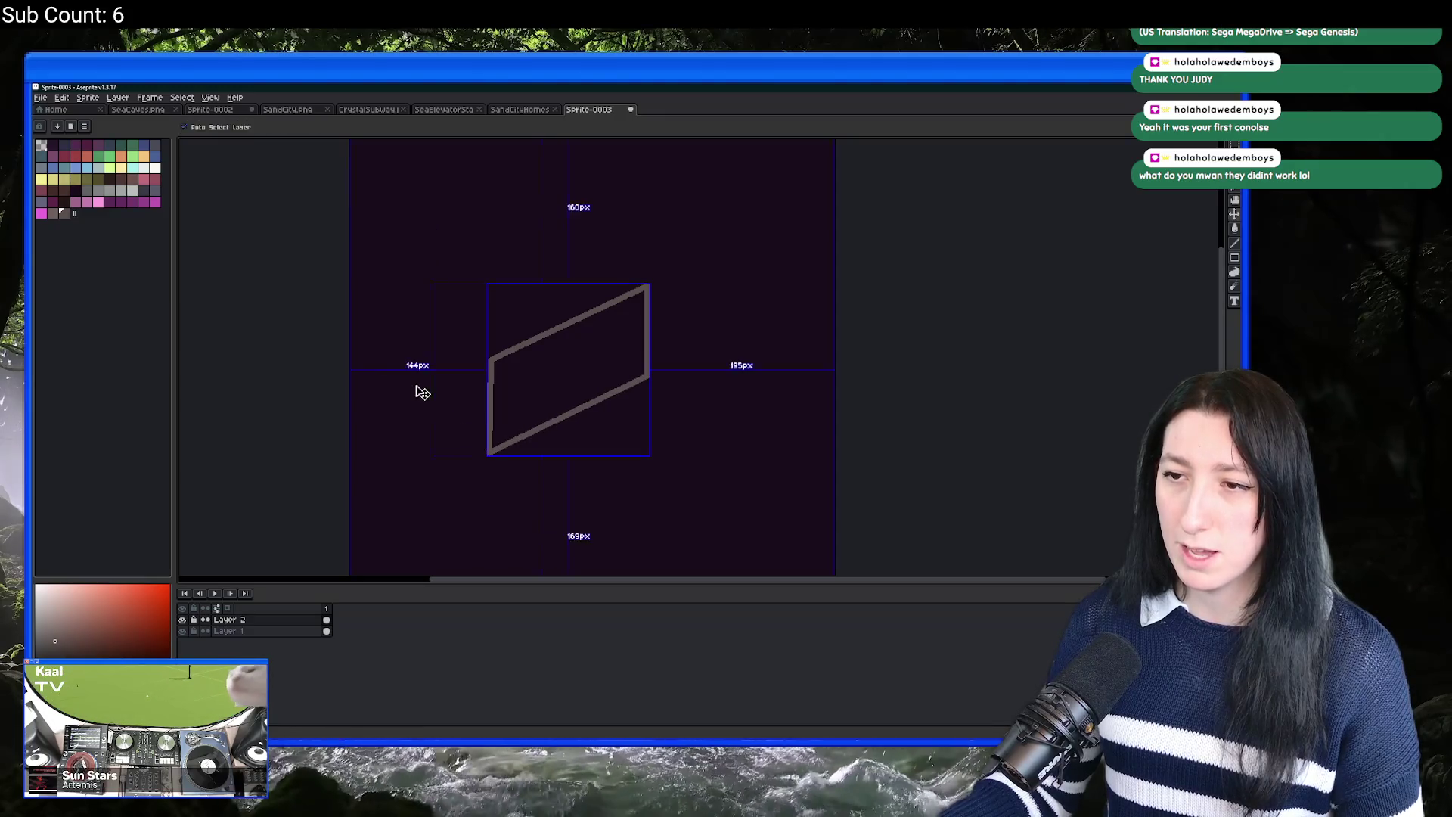
pyautogui.click(404, 183)
pyautogui.click(495, 224)
pyautogui.click(469, 352)
pyautogui.scroll(-2, 490, 360)
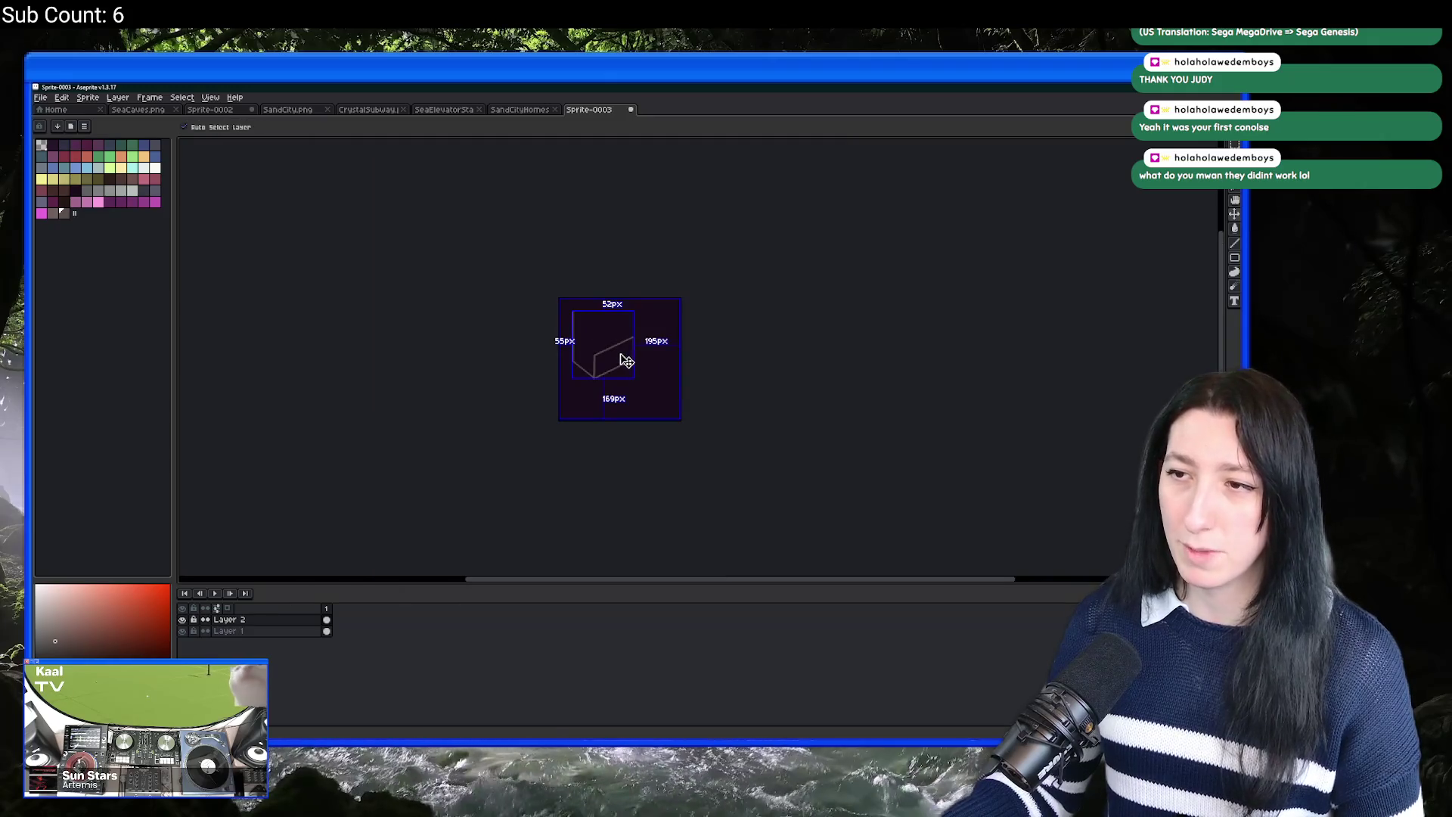
pyautogui.scroll(4, 694, 376)
pyautogui.scroll(-3, 700, 369)
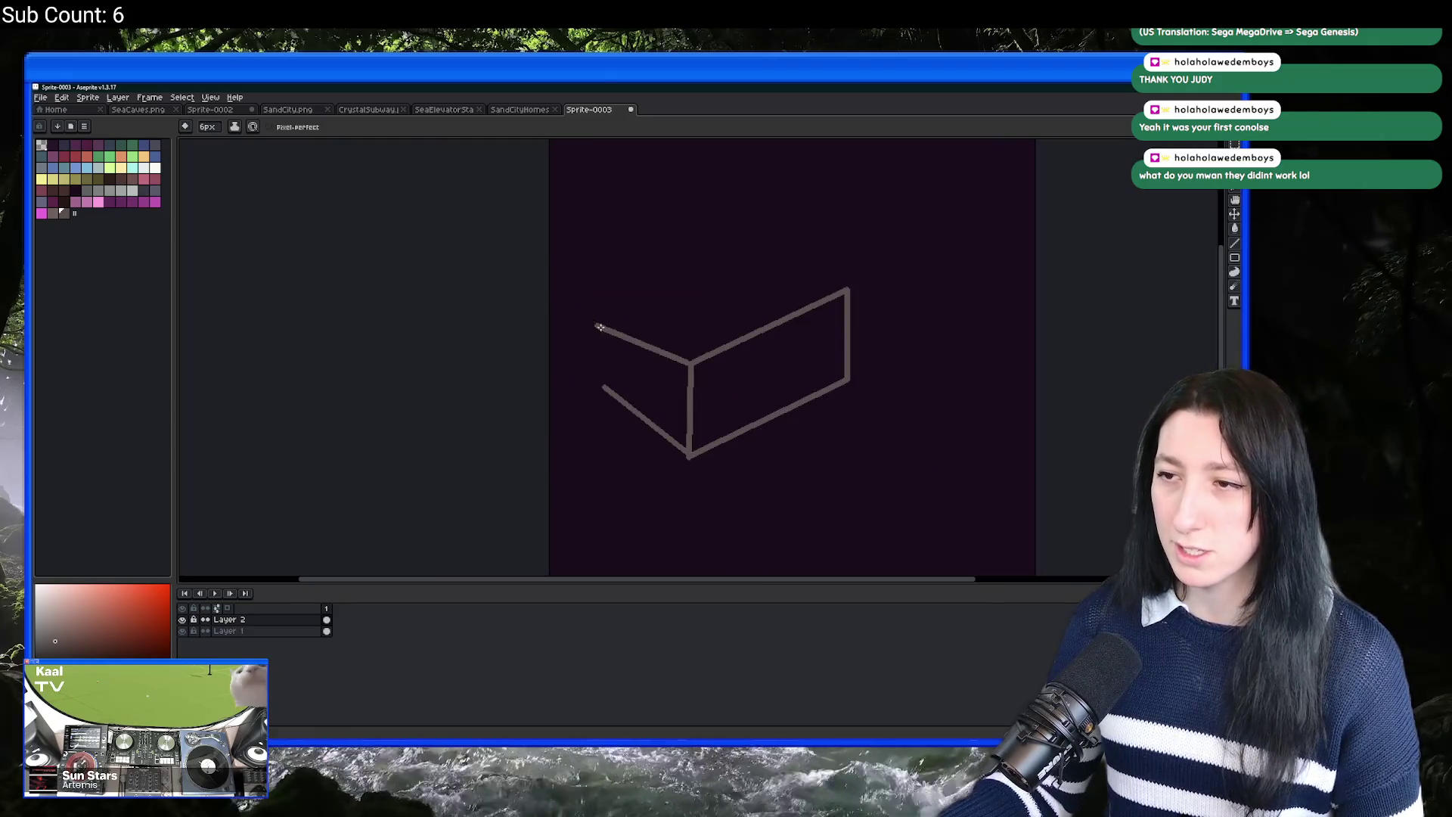
# Step: Draw the couch's top face, backrest edges and arm edge
pyautogui.moveTo(609, 413); pyautogui.dragTo(604, 391)
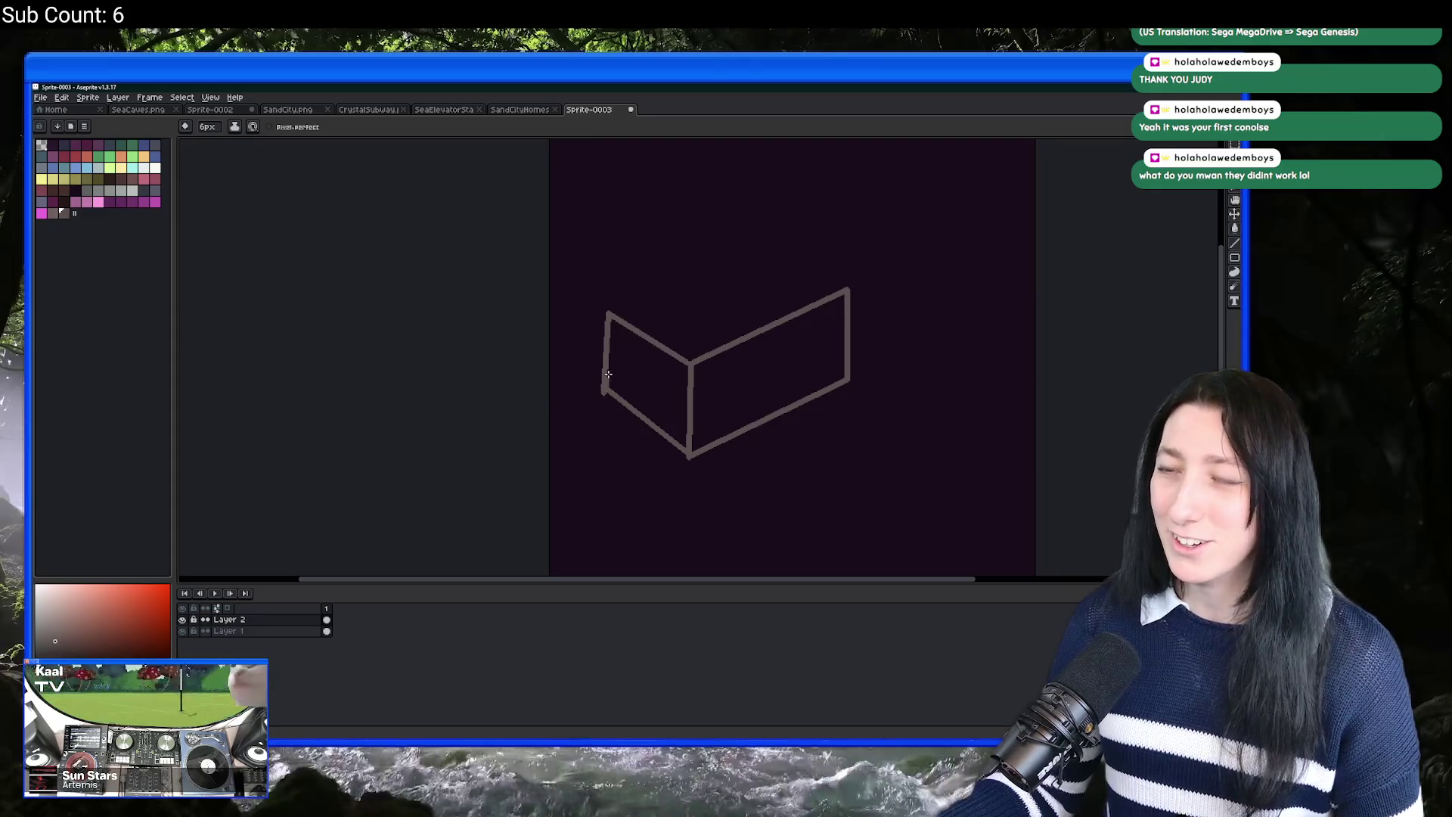
pyautogui.moveTo(607, 312)
pyautogui.mouseDown()
pyautogui.moveTo(766, 246)
pyautogui.moveTo(849, 291)
pyautogui.mouseUp()
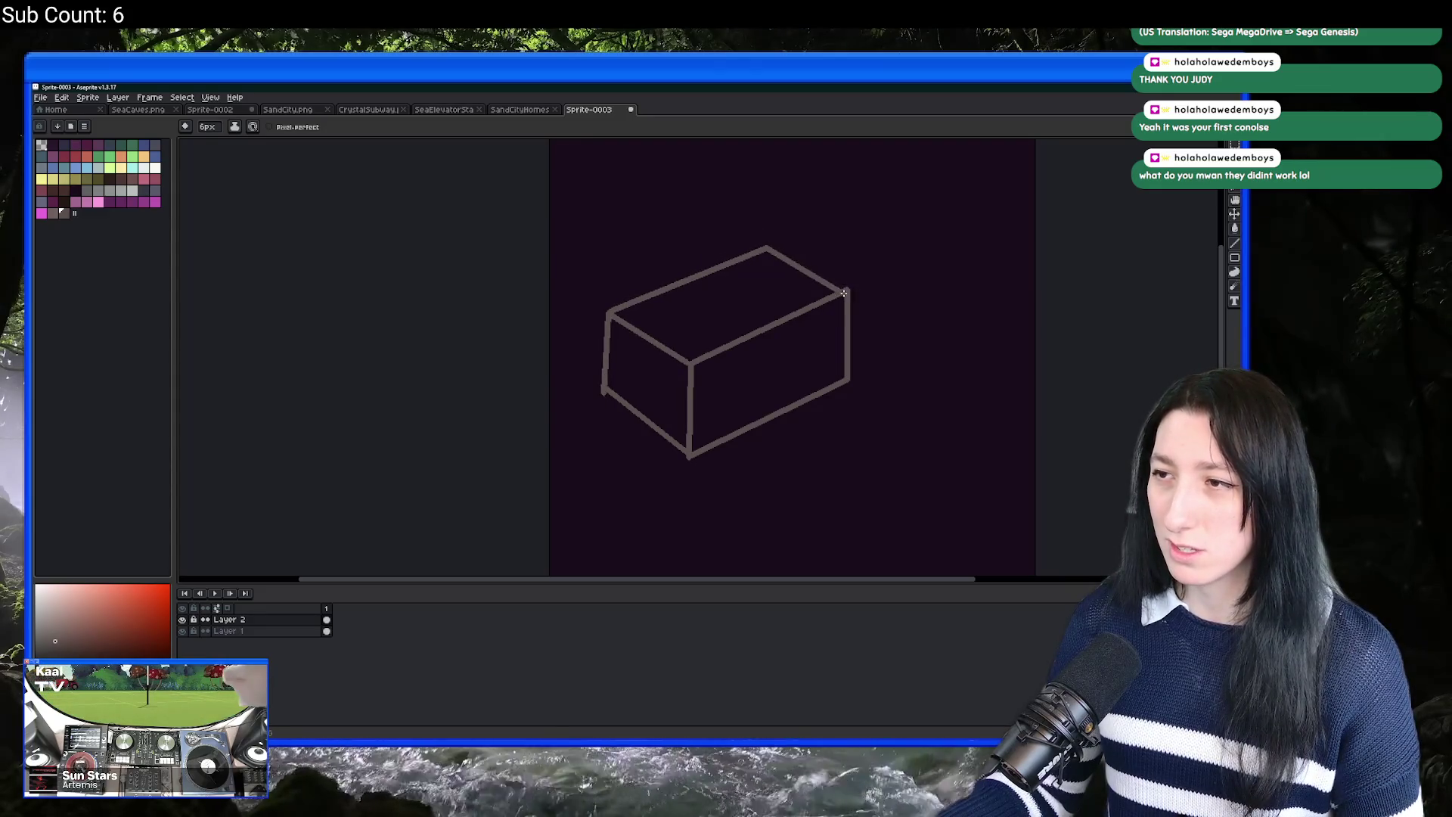
pyautogui.moveTo(610, 313)
pyautogui.mouseDown()
pyautogui.moveTo(614, 369)
pyautogui.moveTo(600, 227)
pyautogui.moveTo(580, 225)
pyautogui.moveTo(791, 194)
pyautogui.moveTo(788, 278)
pyautogui.moveTo(861, 328)
pyautogui.mouseUp()
pyautogui.hotkey('ctrl', 'z')
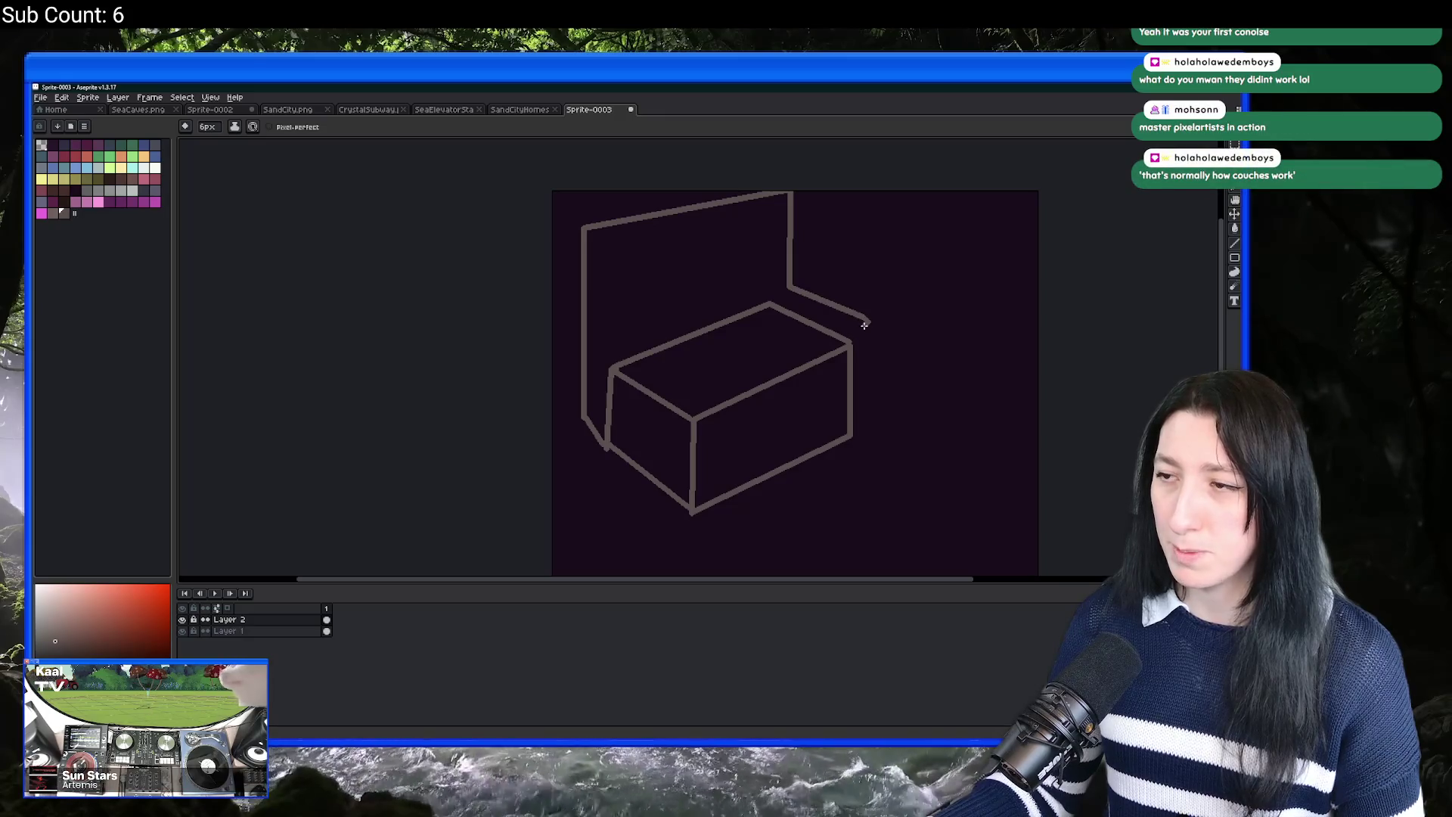
pyautogui.moveTo(868, 322); pyautogui.dragTo(855, 368)
pyautogui.moveTo(584, 230)
pyautogui.mouseDown()
pyautogui.moveTo(607, 246)
pyautogui.moveTo(612, 371)
pyautogui.mouseUp()
pyautogui.moveTo(609, 246)
pyautogui.mouseDown()
pyautogui.moveTo(768, 217)
pyautogui.moveTo(772, 303)
pyautogui.mouseUp()
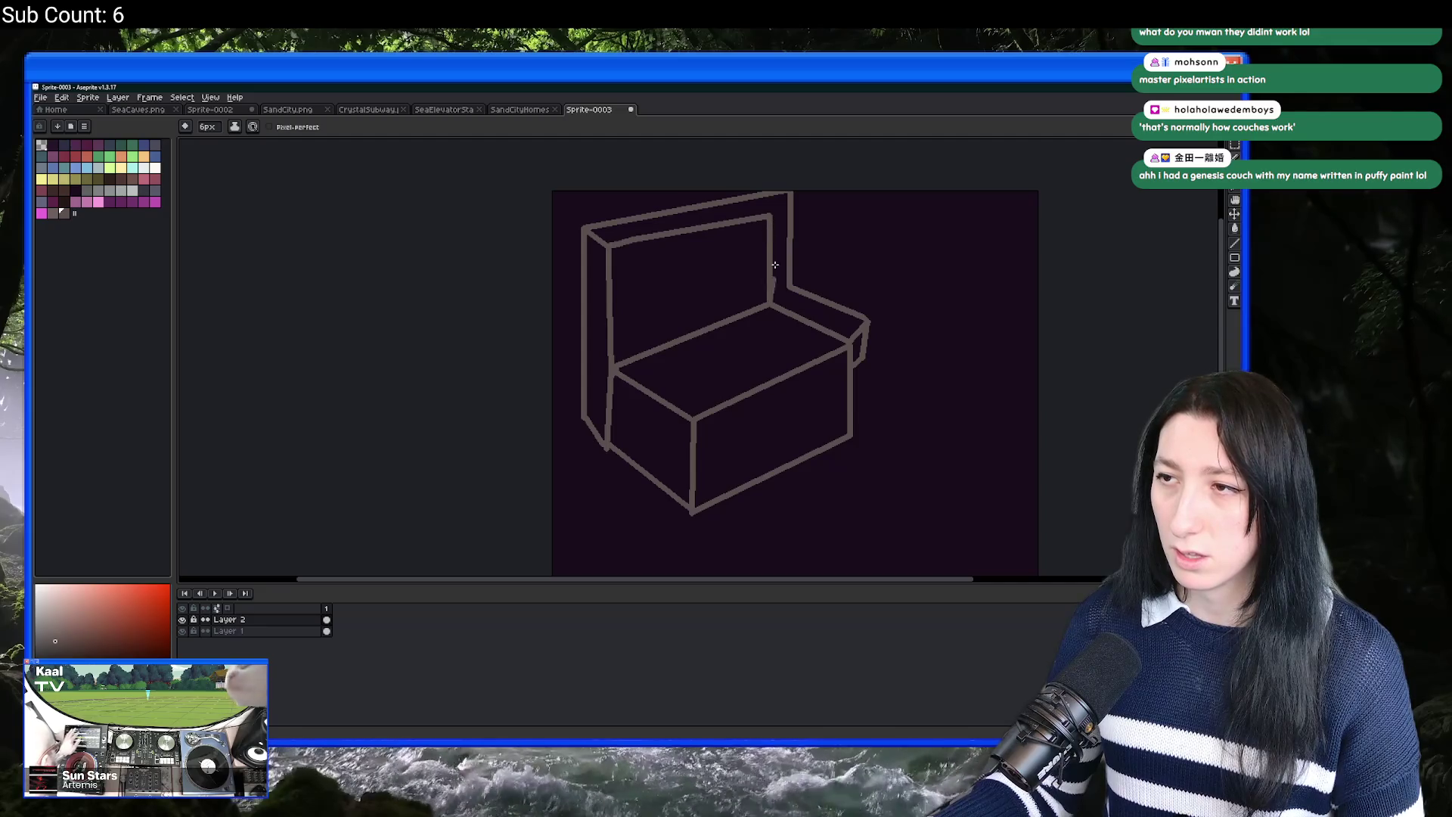
pyautogui.moveTo(781, 217); pyautogui.dragTo(774, 262)
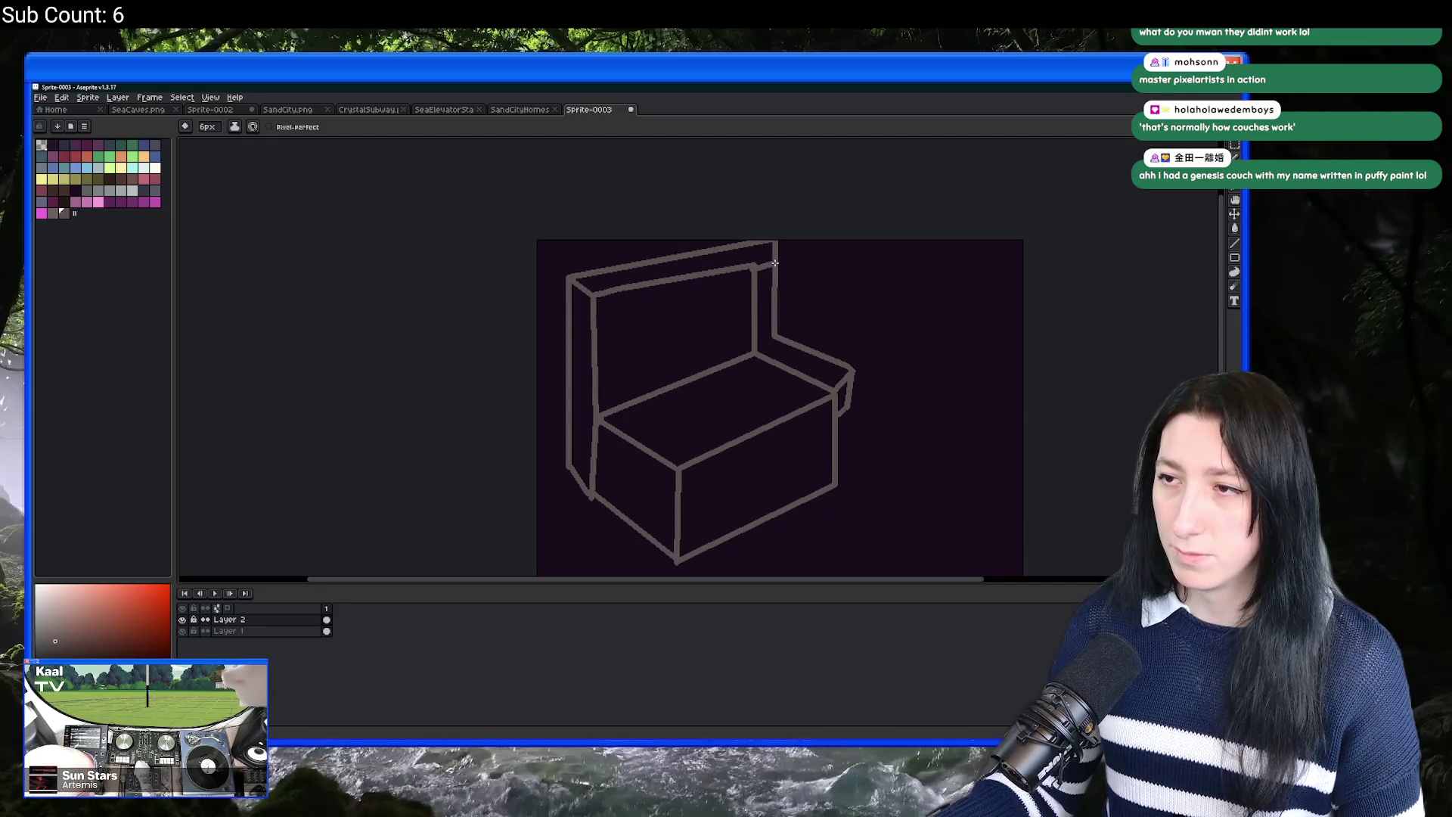
# Step: Add a line from the left arm across the seat
pyautogui.scroll(2, 742, 295)
pyautogui.scroll(-2, 613, 379)
pyautogui.scroll(2, 570, 408)
pyautogui.moveTo(565, 404); pyautogui.dragTo(696, 486)
pyautogui.hotkey('ctrl', 'z')
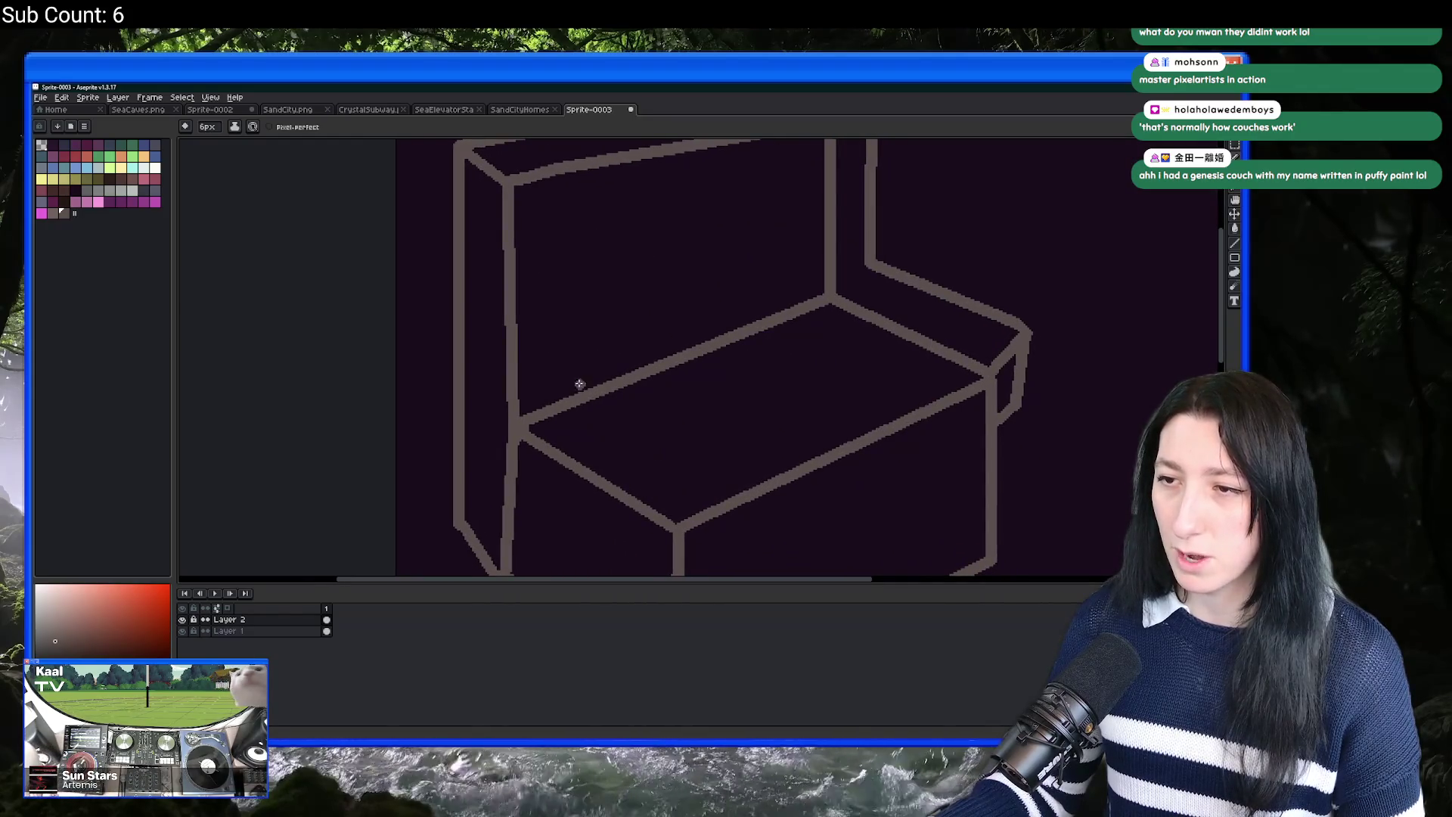
pyautogui.scroll(-1, 504, 339)
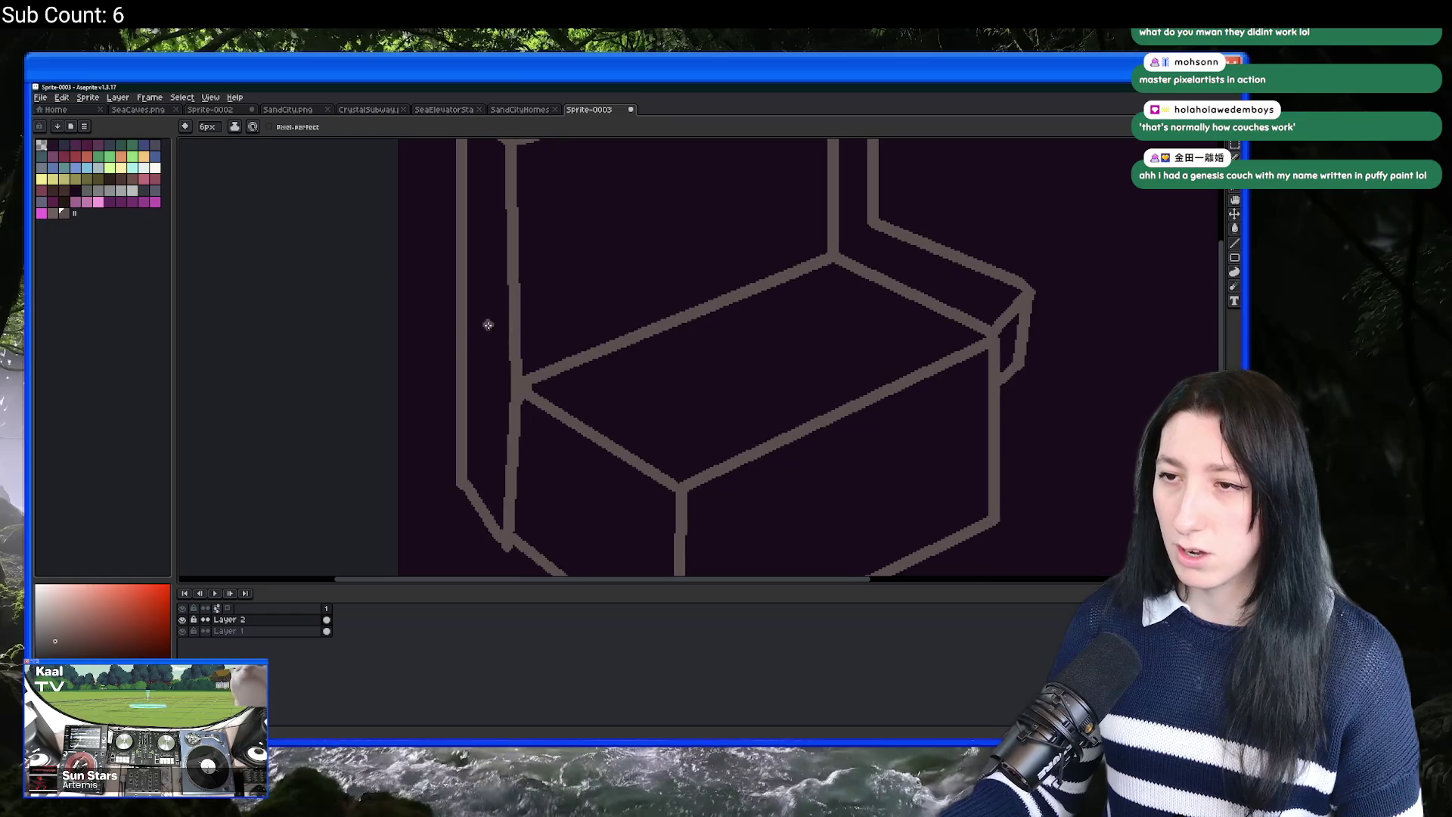
pyautogui.moveTo(469, 324)
pyautogui.mouseDown()
pyautogui.moveTo(718, 454)
pyautogui.moveTo(691, 490)
pyautogui.moveTo(522, 421)
pyautogui.moveTo(460, 369)
pyautogui.mouseUp()
pyautogui.scroll(-3, 459, 371)
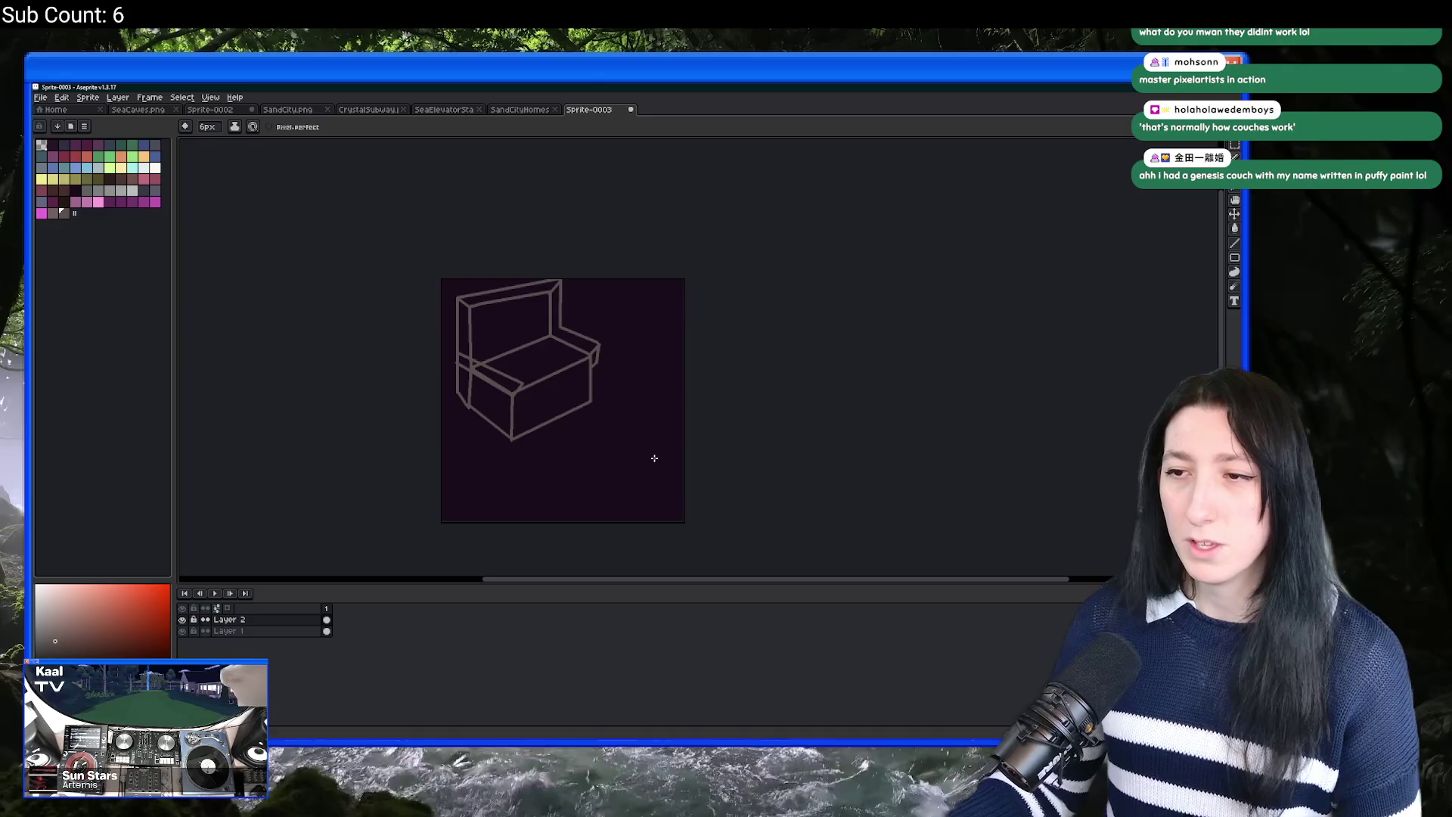
# Step: Select the couch sketch and move it right and down on the canvas
pyautogui.press('m')
pyautogui.moveTo(655, 474); pyautogui.dragTo(442, 280)
pyautogui.moveTo(505, 316); pyautogui.dragTo(607, 354)
pyautogui.click(466, 304)
pyautogui.scroll(2, 465, 304)
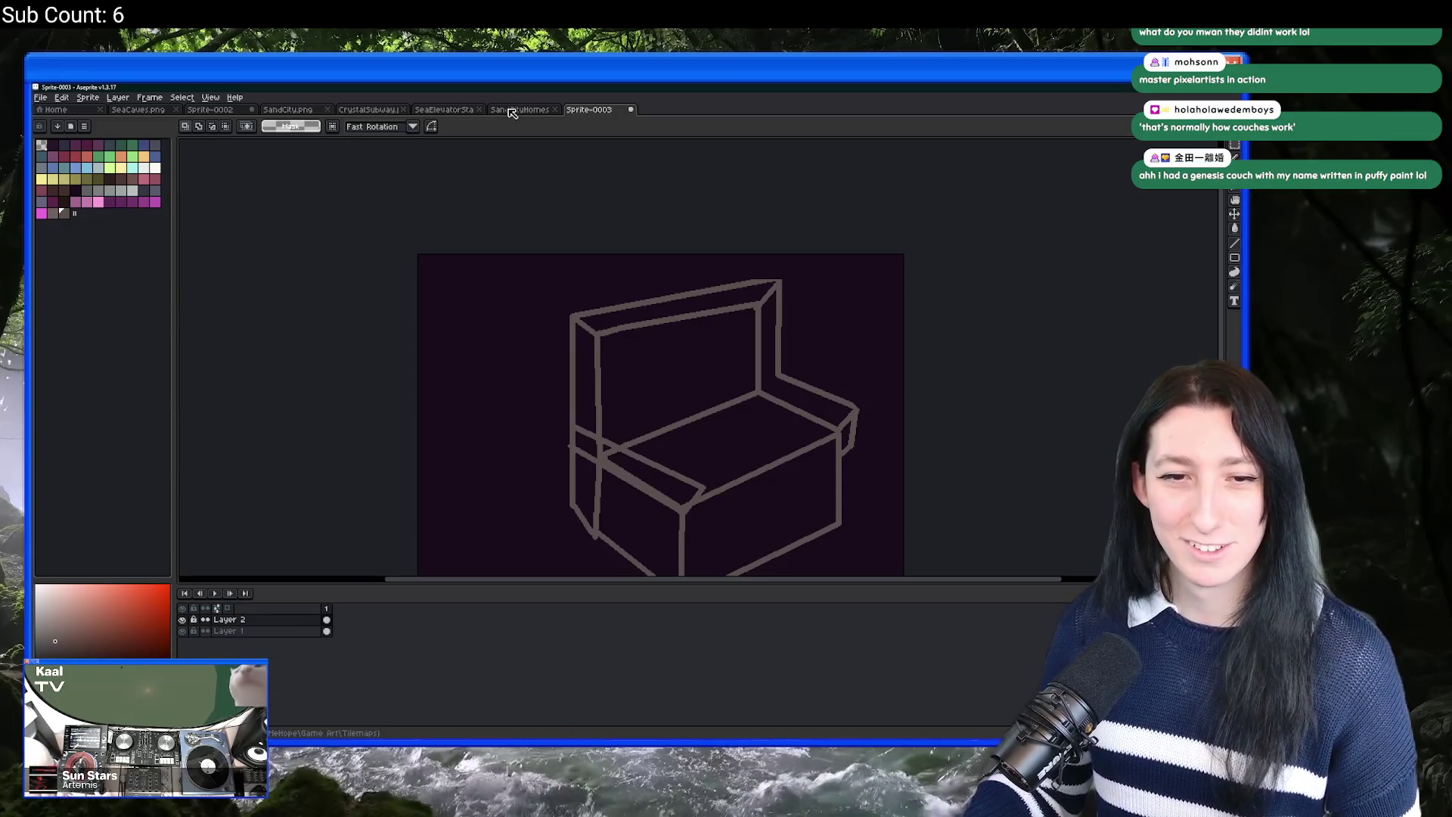
# Step: Move Layer 3 below Layer 2 in the layer stack
pyautogui.scroll(-2, 499, 379)
pyautogui.scroll(1, 499, 380)
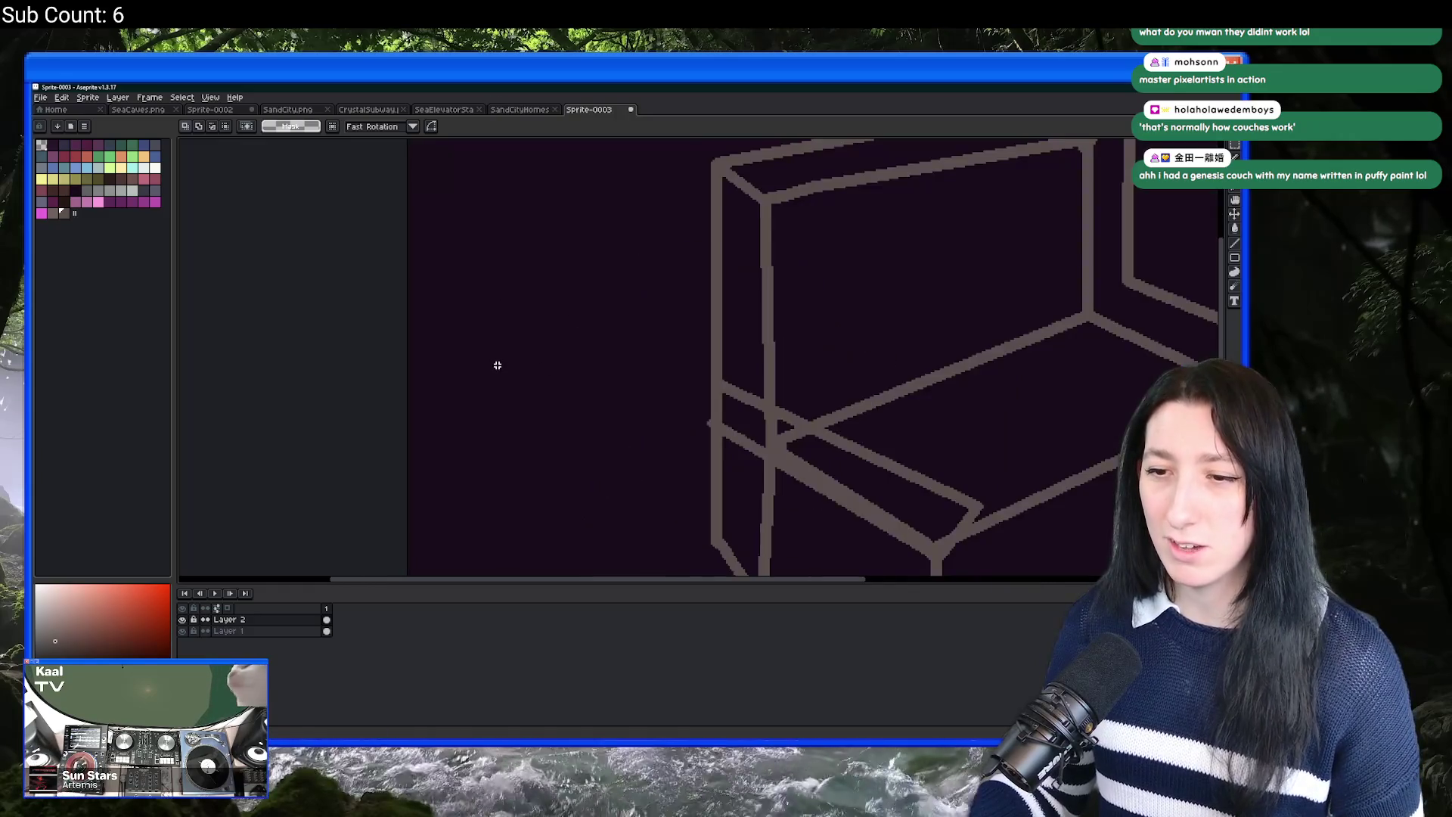
pyautogui.click(285, 620)
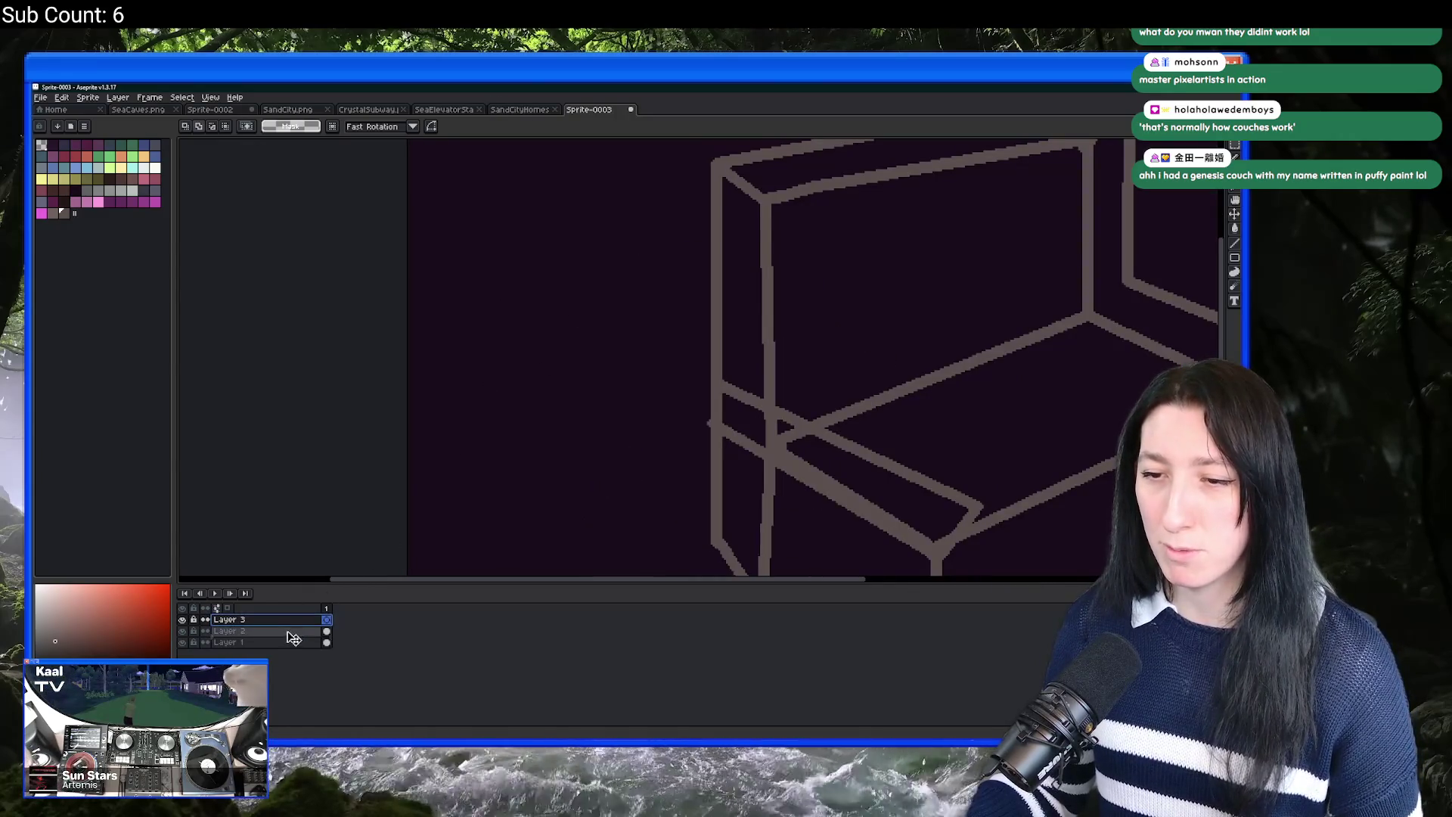
pyautogui.moveTo(298, 641); pyautogui.dragTo(296, 639)
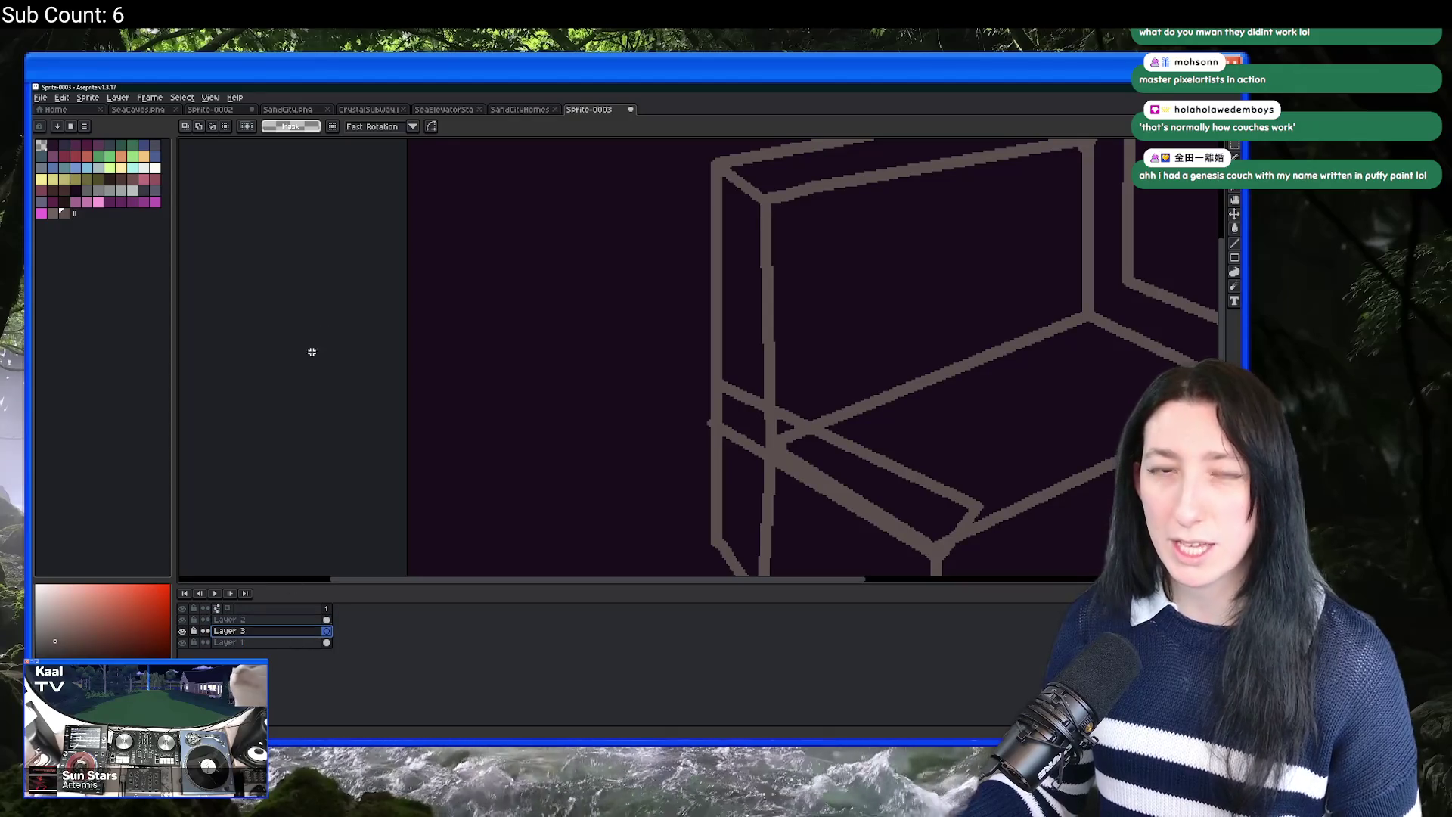
# Step: Draw a grey cube outline with the Pencil to the left of the couch
pyautogui.click(154, 190)
pyautogui.press('b')
pyautogui.moveTo(509, 451)
pyautogui.mouseDown()
pyautogui.moveTo(510, 385)
pyautogui.moveTo(609, 368)
pyautogui.mouseUp()
pyautogui.hotkey('ctrl', 'z')
pyautogui.hotkey('ctrl', 'z')
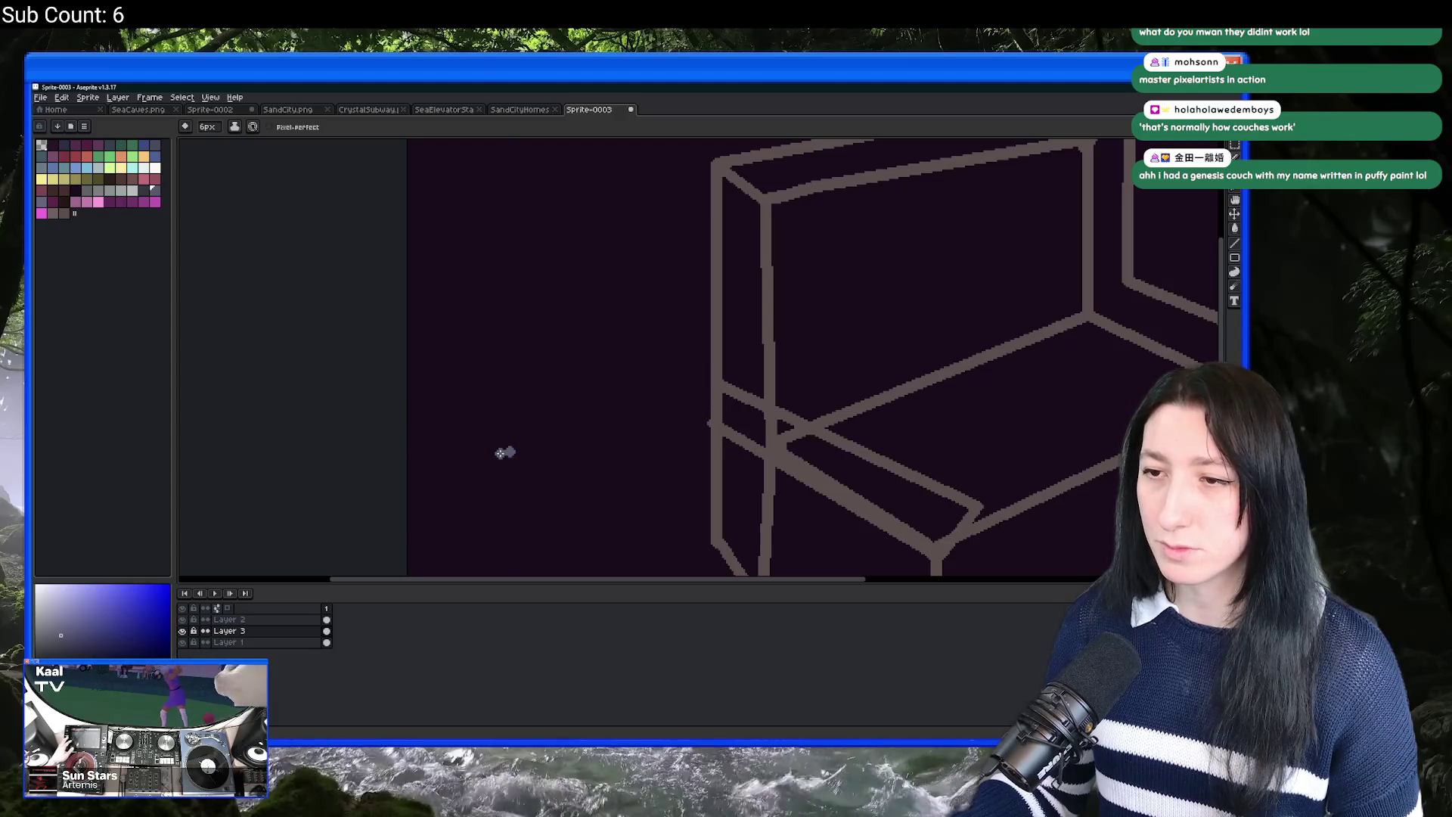
pyautogui.moveTo(486, 450)
pyautogui.mouseDown()
pyautogui.moveTo(486, 313)
pyautogui.moveTo(668, 321)
pyautogui.moveTo(658, 446)
pyautogui.mouseUp()
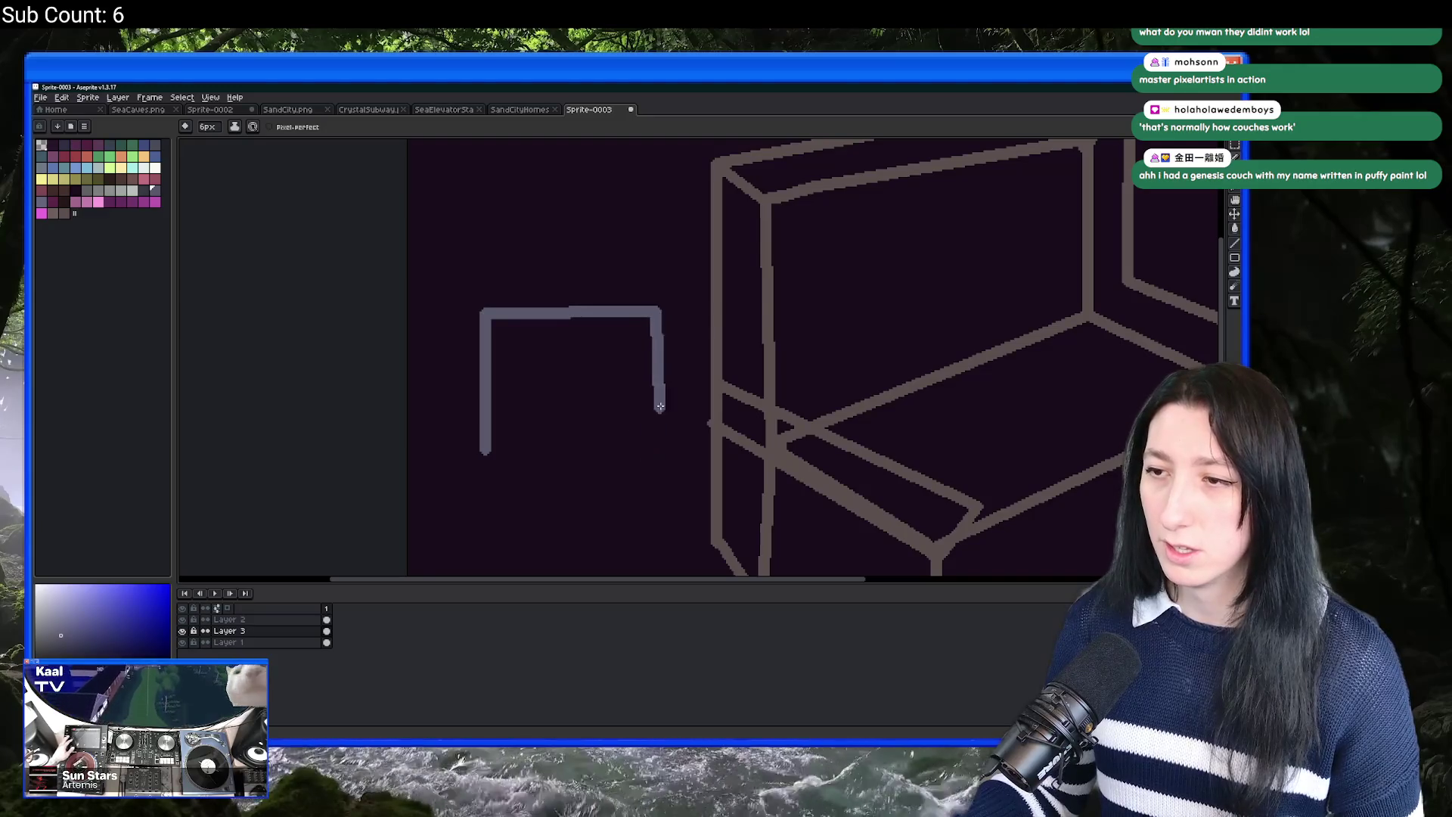
pyautogui.hotkey('ctrl', 'z')
pyautogui.hotkey('ctrl', 'z')
pyautogui.moveTo(485, 312)
pyautogui.mouseDown()
pyautogui.moveTo(583, 260)
pyautogui.moveTo(636, 253)
pyautogui.moveTo(632, 395)
pyautogui.moveTo(490, 454)
pyautogui.moveTo(418, 379)
pyautogui.mouseUp()
pyautogui.moveTo(484, 310)
pyautogui.mouseDown()
pyautogui.moveTo(409, 257)
pyautogui.moveTo(409, 372)
pyautogui.mouseUp()
pyautogui.moveTo(629, 260)
pyautogui.mouseDown()
pyautogui.moveTo(551, 184)
pyautogui.moveTo(411, 250)
pyautogui.mouseUp()
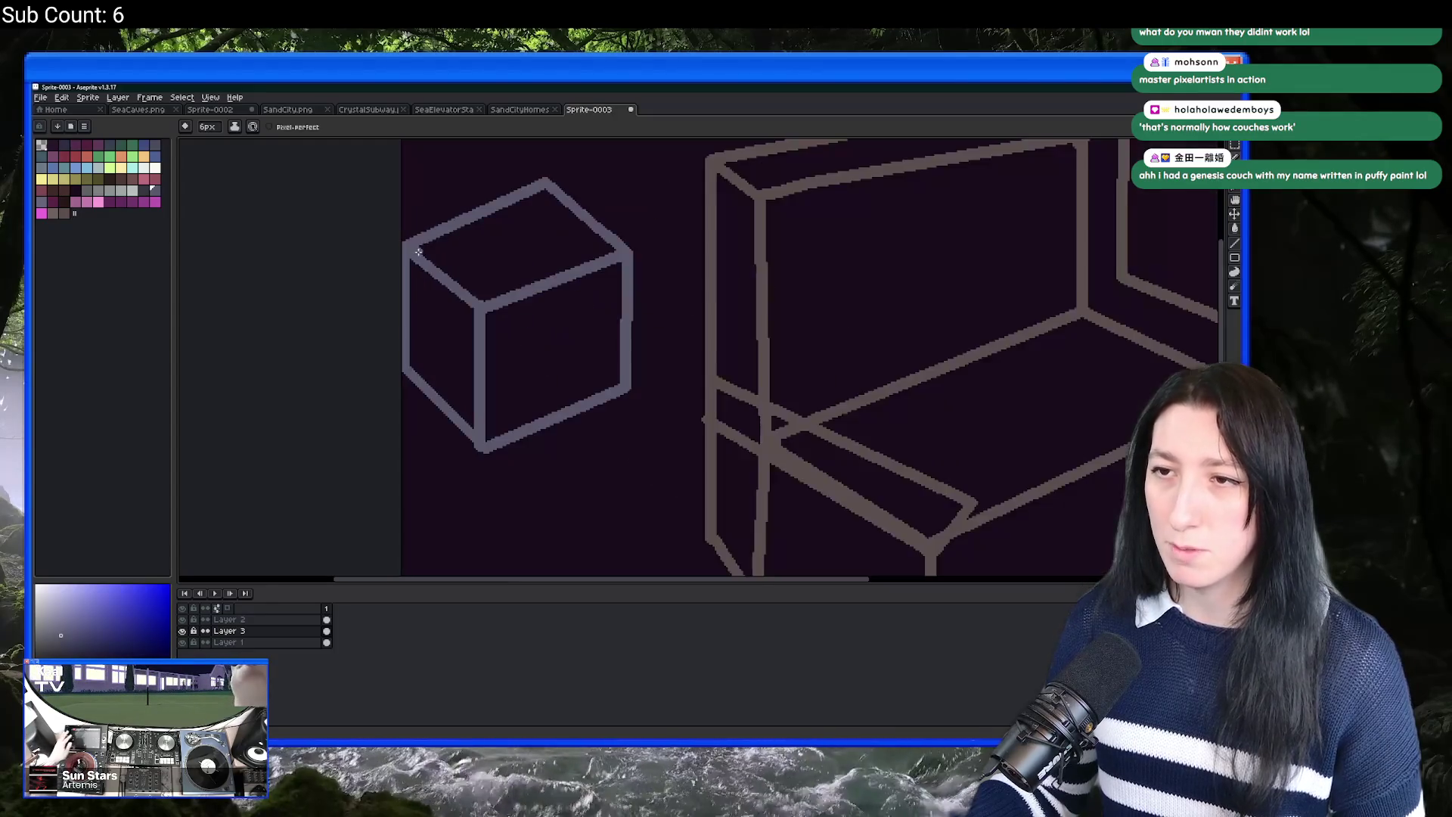
pyautogui.hscroll(3, 412, 269)
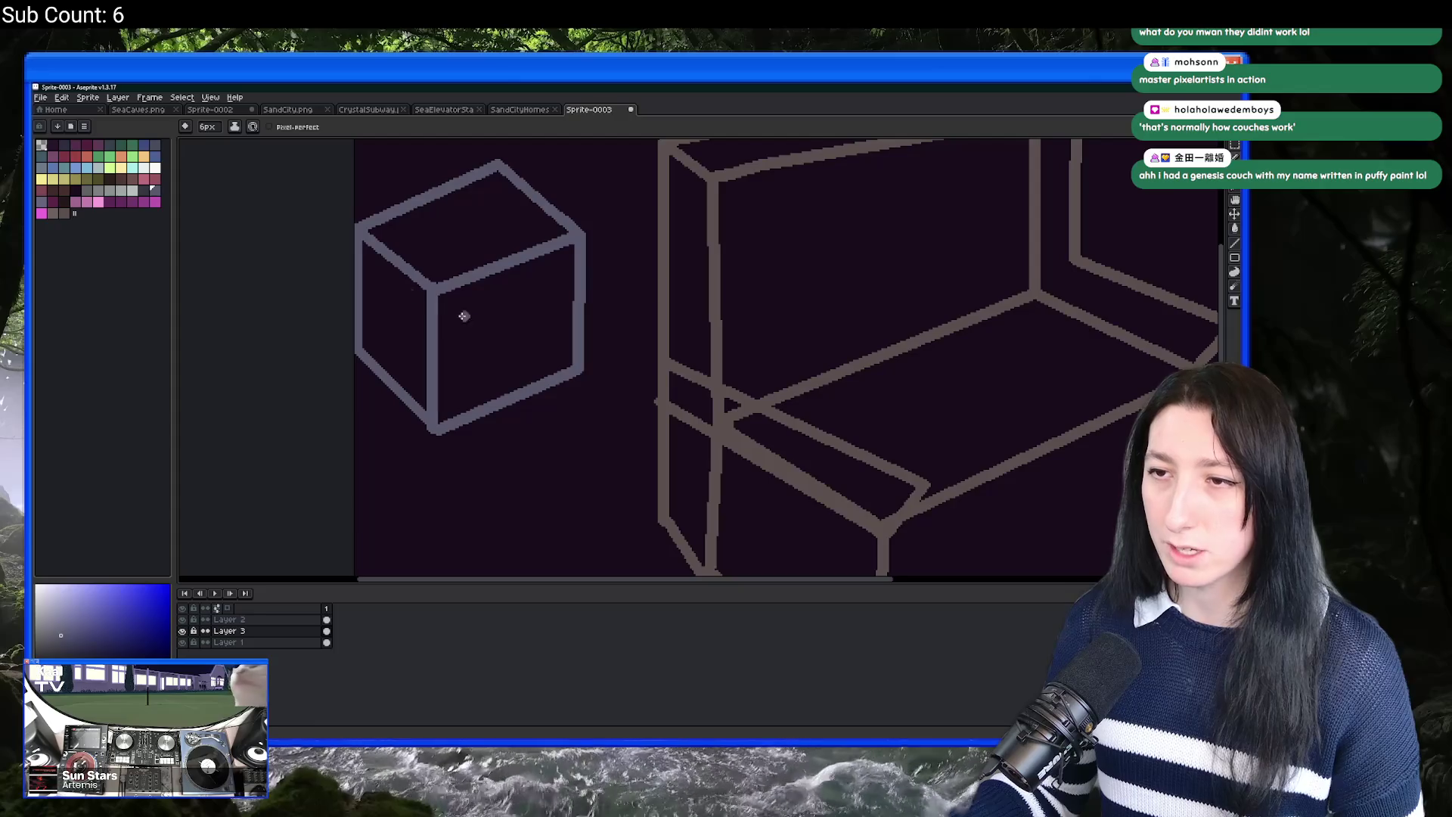
# Step: Bucket-fill the cube's front face white
pyautogui.press('g')
pyautogui.click(132, 189)
pyautogui.click(492, 314)
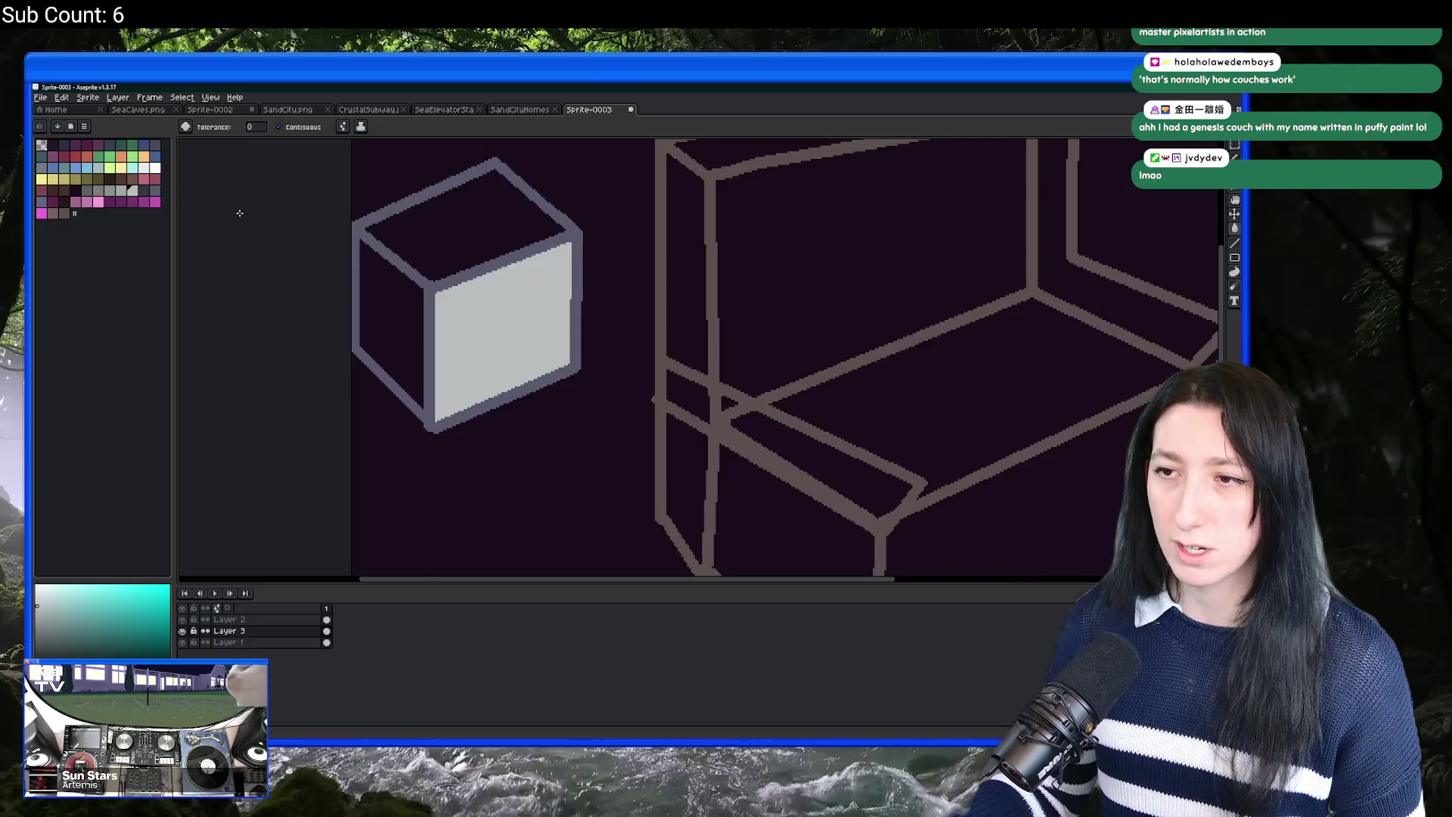
pyautogui.click(155, 167)
pyautogui.click(483, 348)
pyautogui.scroll(-3, 483, 348)
pyautogui.scroll(4, 469, 355)
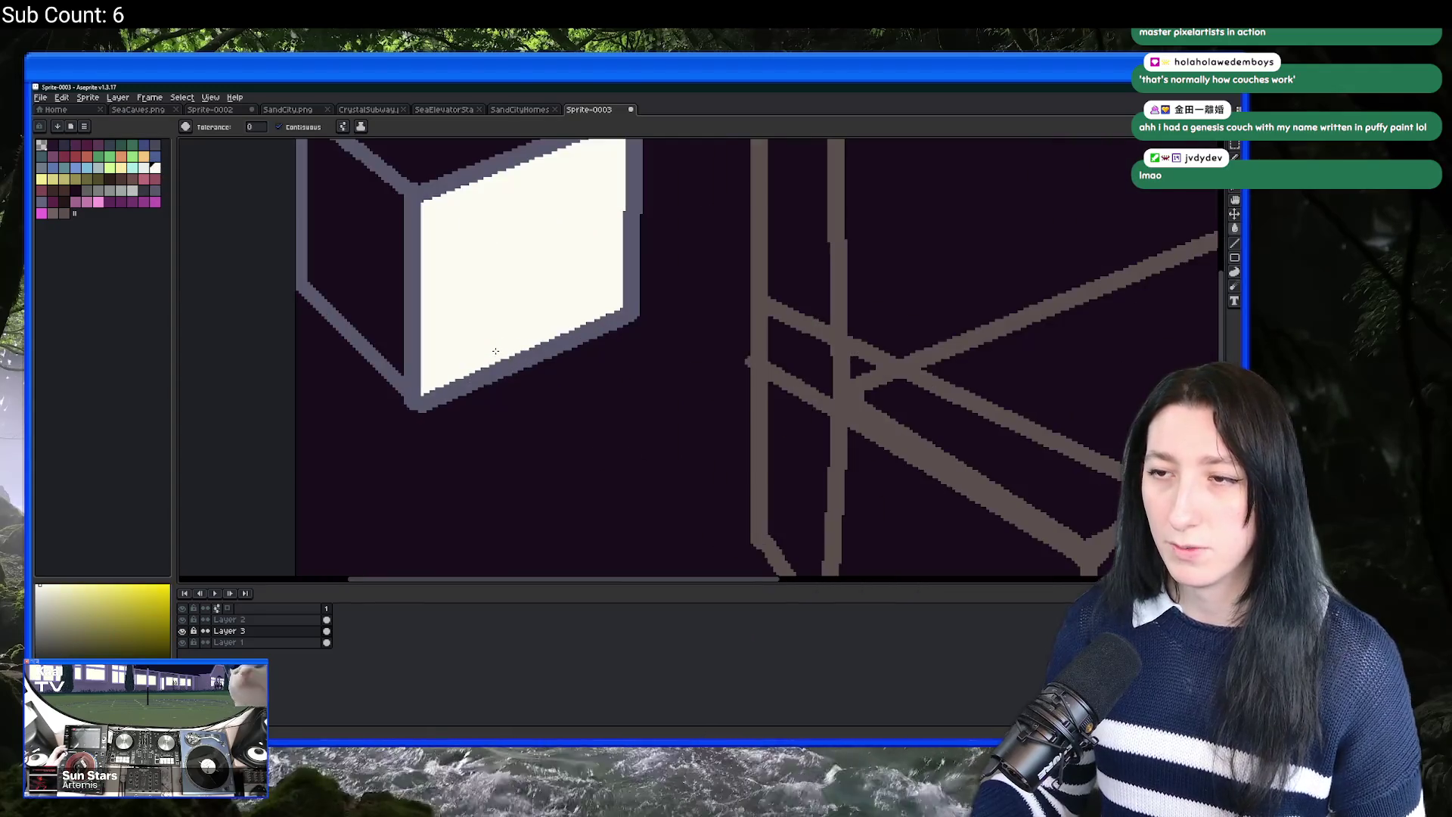
pyautogui.scroll(-1, 466, 357)
# Step: Draw a large white outline shape extending out from the cube's corners
pyautogui.press('b')
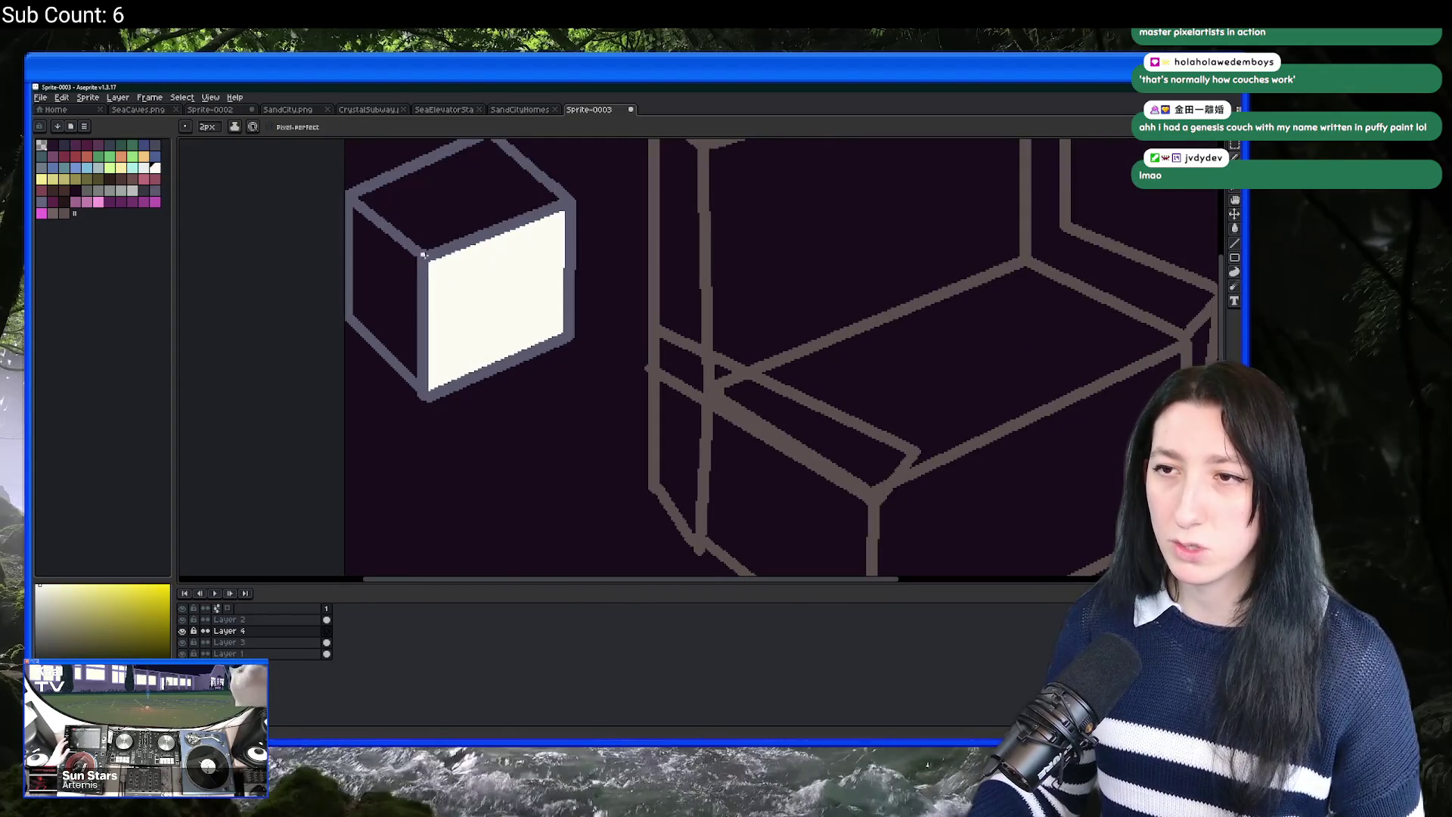
pyautogui.scroll(1, 420, 261)
pyautogui.scroll(-1, 421, 262)
pyautogui.moveTo(425, 261); pyautogui.dragTo(384, 250)
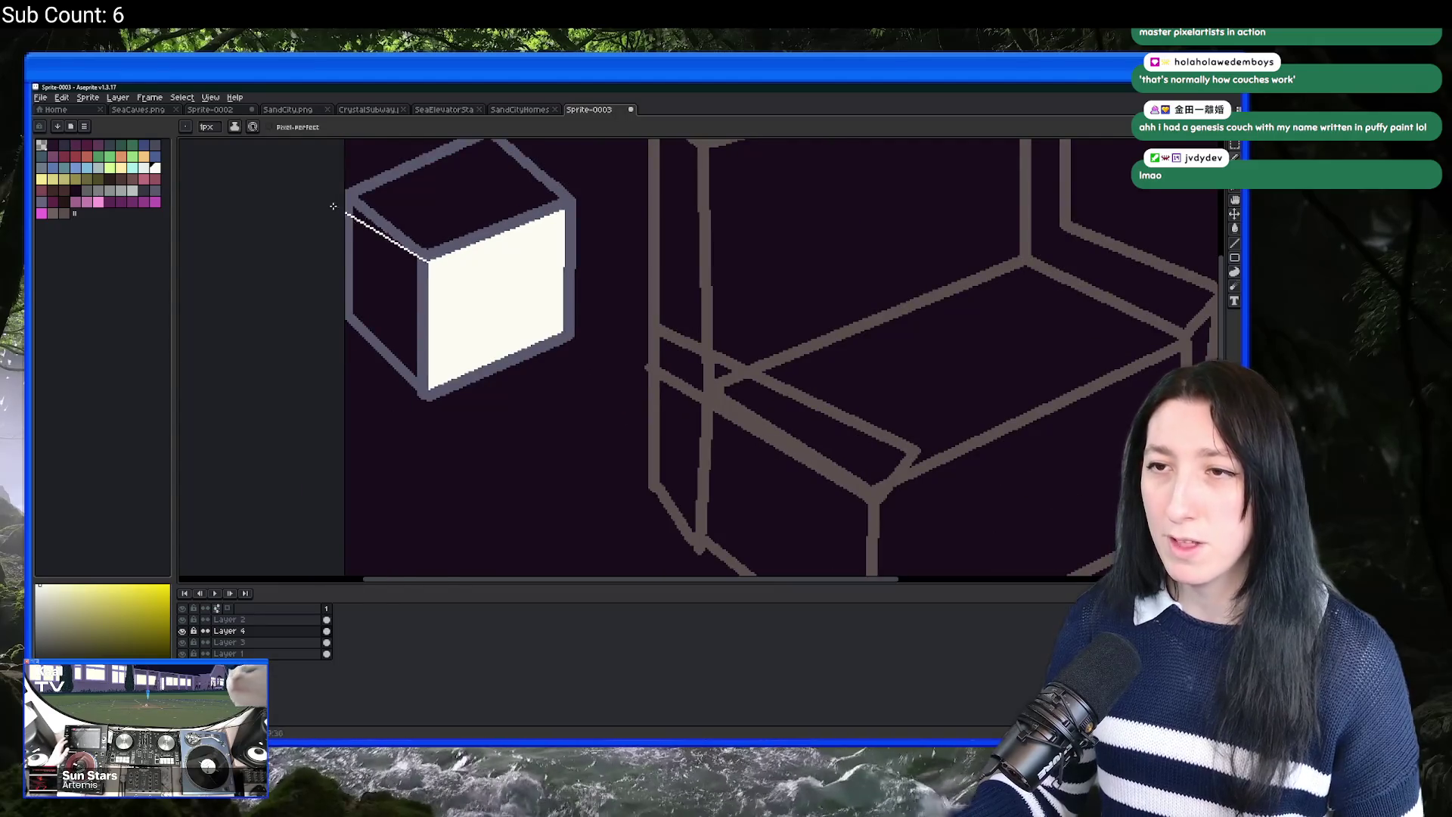
pyautogui.scroll(-2, 332, 206)
pyautogui.scroll(2, 423, 249)
pyautogui.moveTo(511, 267)
pyautogui.mouseDown()
pyautogui.moveTo(547, 189)
pyautogui.moveTo(290, 271)
pyautogui.mouseUp()
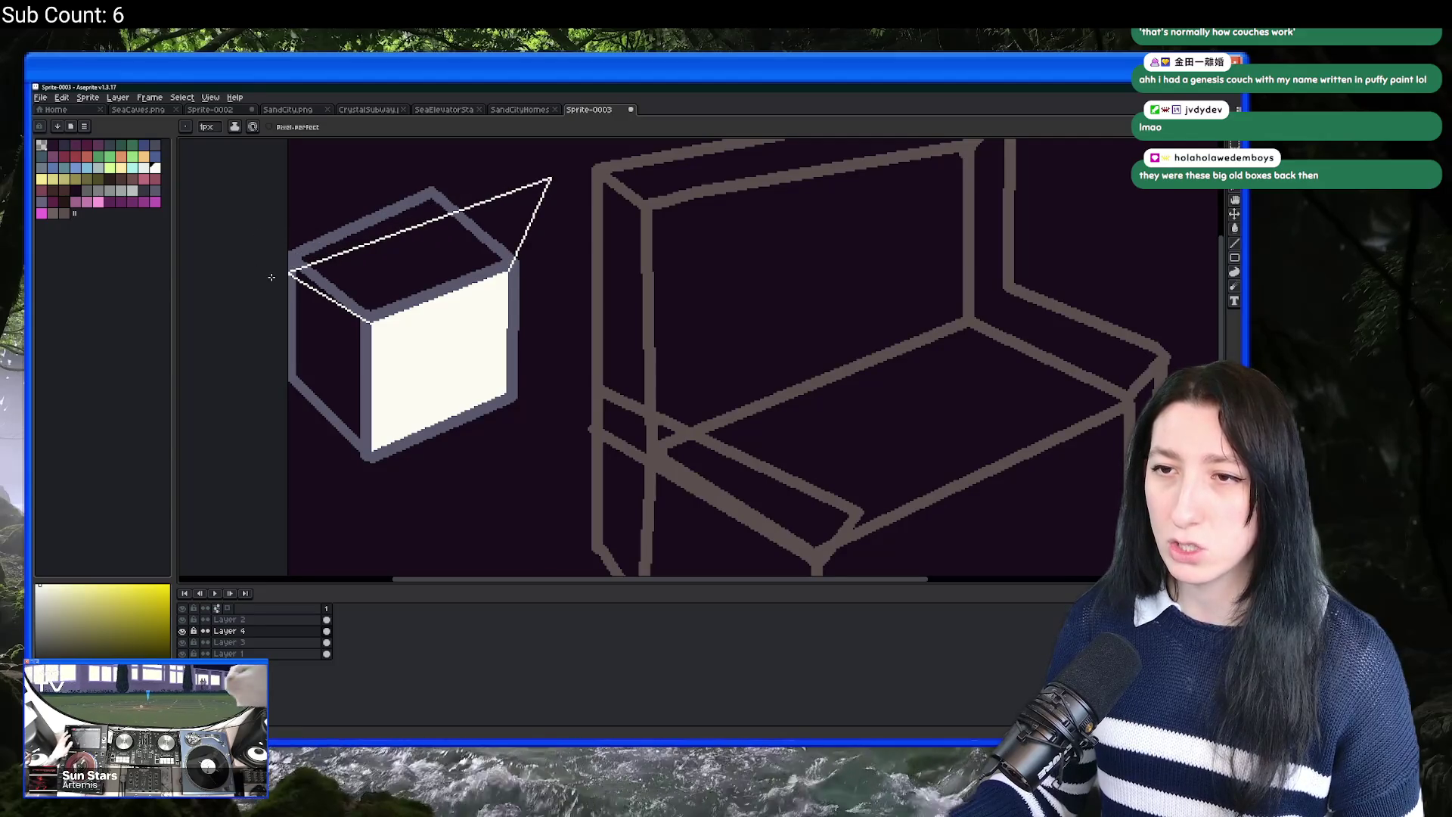
pyautogui.moveTo(551, 180)
pyautogui.mouseDown()
pyautogui.moveTo(573, 471)
pyautogui.moveTo(512, 399)
pyautogui.mouseUp()
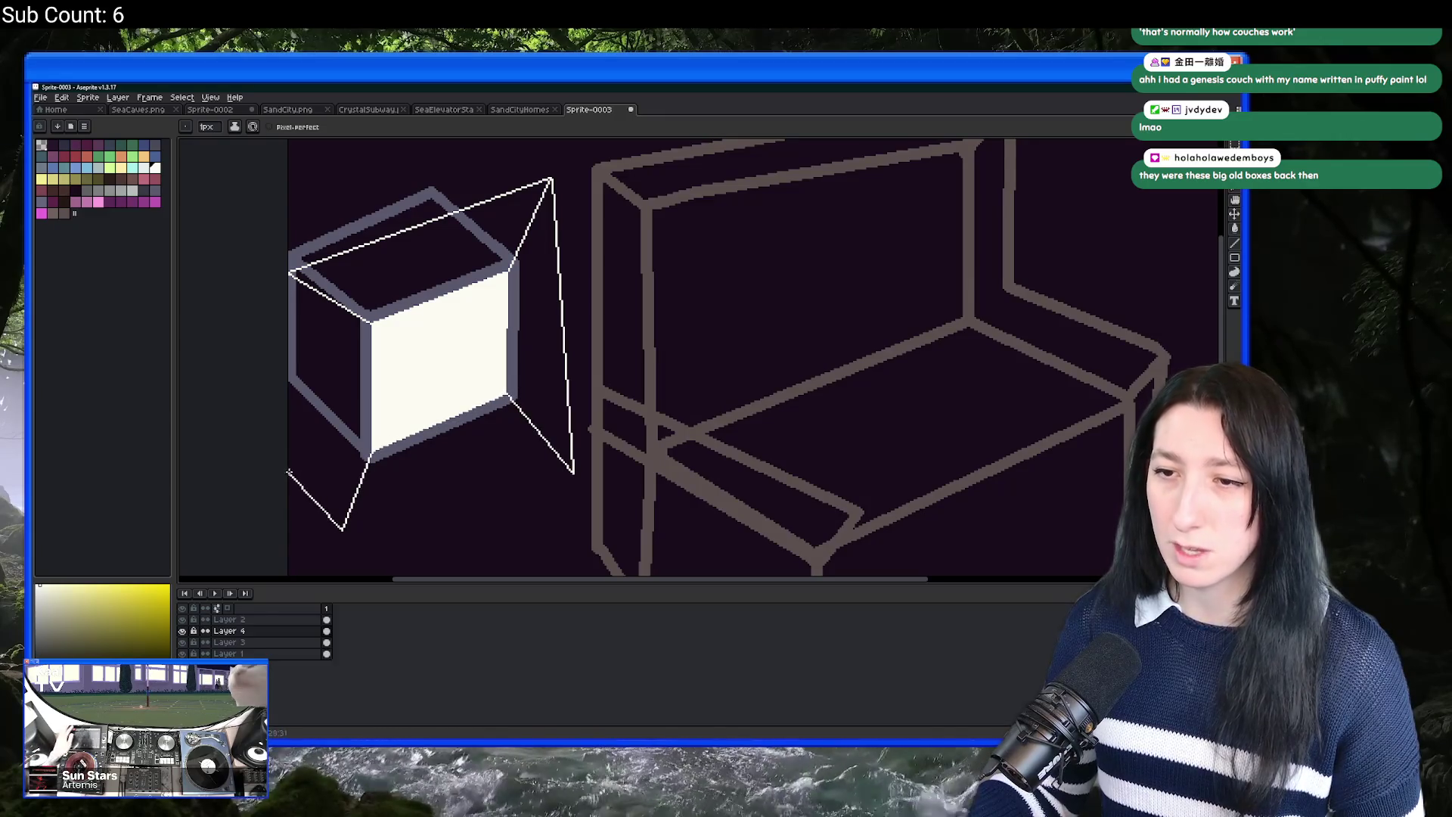
pyautogui.moveTo(291, 270); pyautogui.dragTo(287, 466)
pyautogui.moveTo(344, 529); pyautogui.dragTo(573, 472)
# Step: Fill the inside of the white outline shape solid white
pyautogui.press('g')
pyautogui.click(531, 405)
pyautogui.click(475, 281)
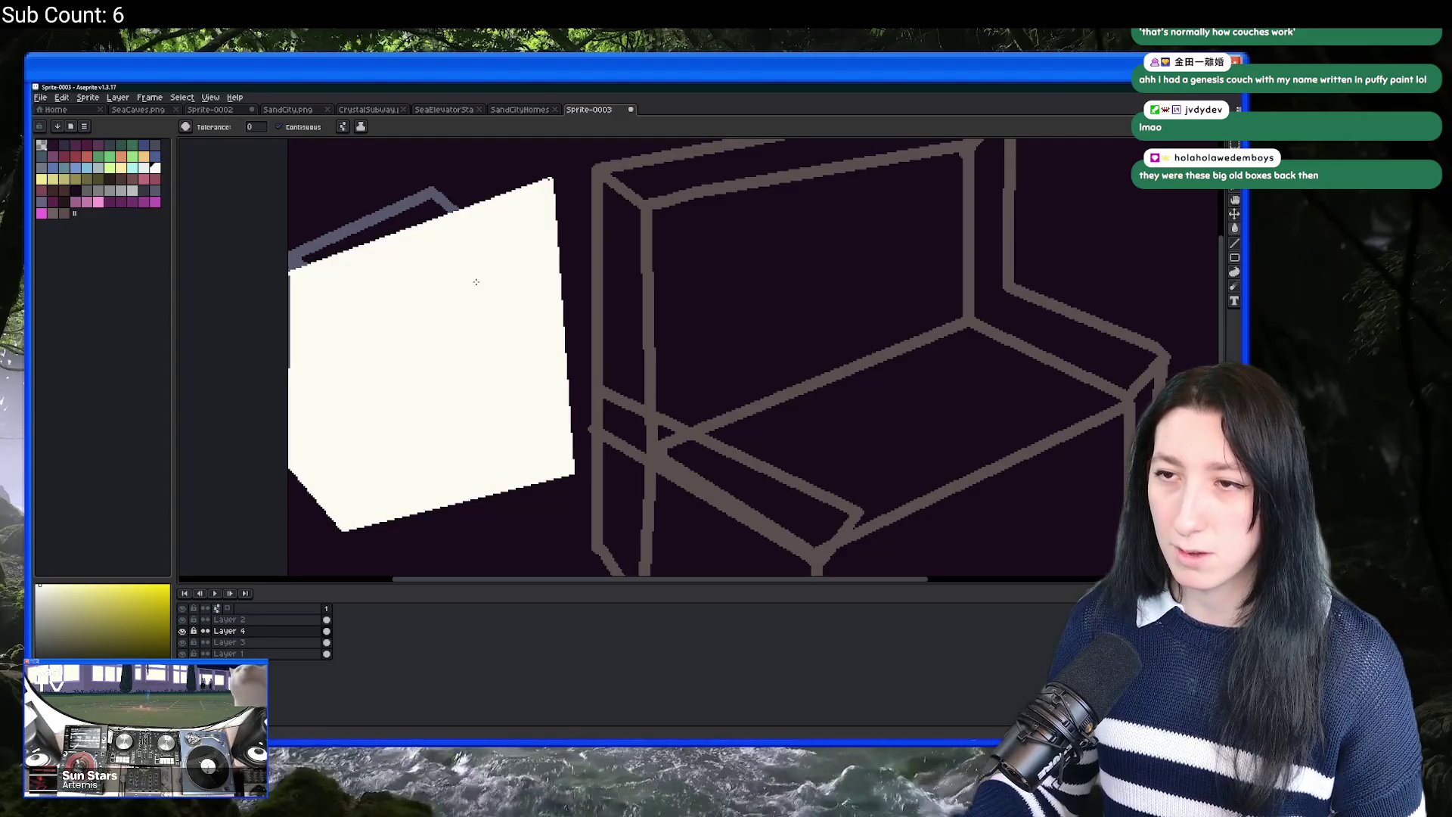
pyautogui.rightClick(311, 624)
# Step: Lower Layer 4's opacity to 21% in its layer properties
pyautogui.click(273, 634)
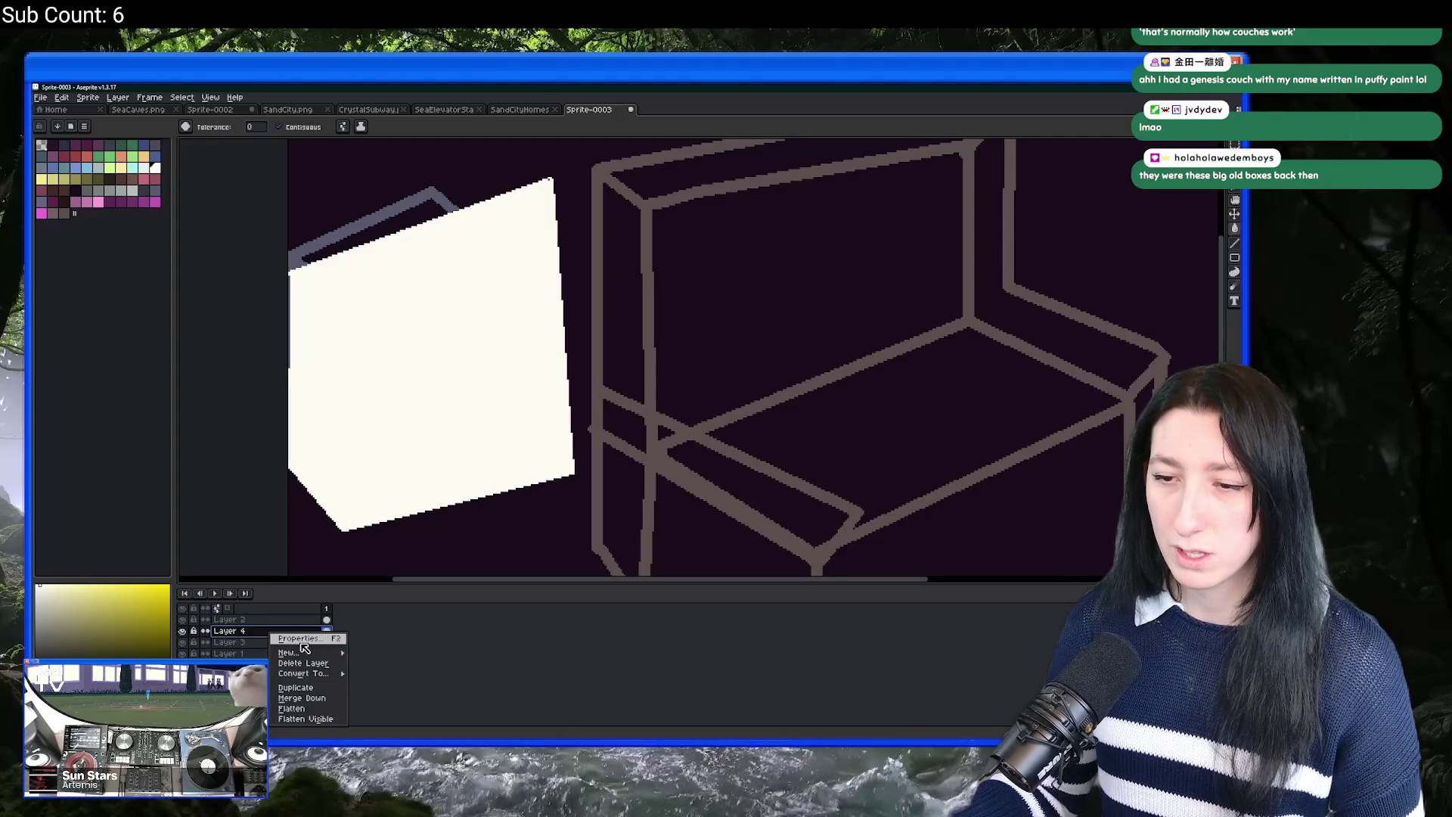
pyautogui.click(302, 639)
pyautogui.moveTo(768, 433); pyautogui.dragTo(670, 433)
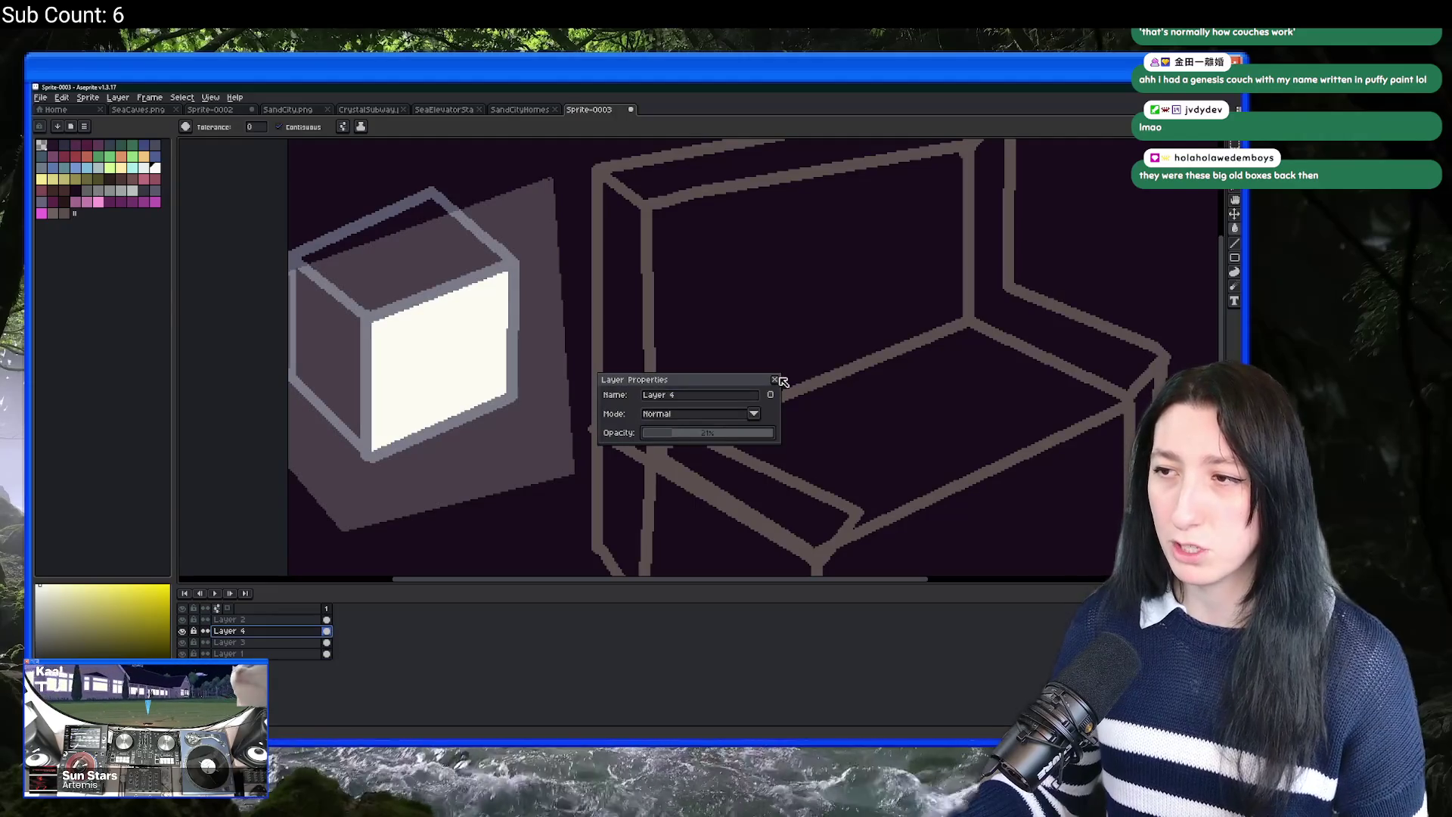
pyautogui.click(775, 379)
pyautogui.scroll(-5, 756, 363)
pyautogui.scroll(6, 651, 356)
# Step: Add a new Layer 5 and choose a blue-grey drawing colour
pyautogui.hotkey('shift', 'n')
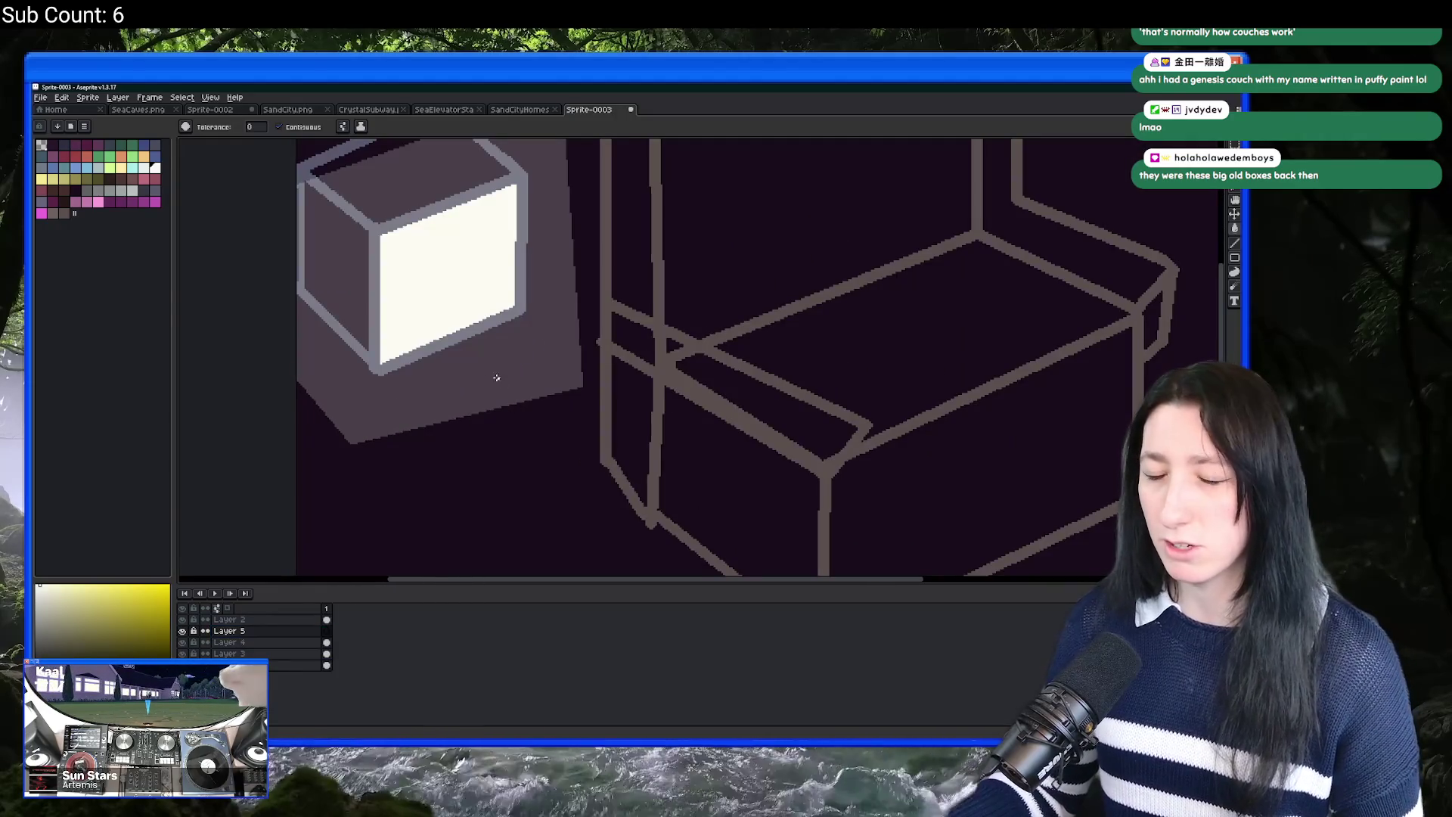
pyautogui.scroll(1, 496, 378)
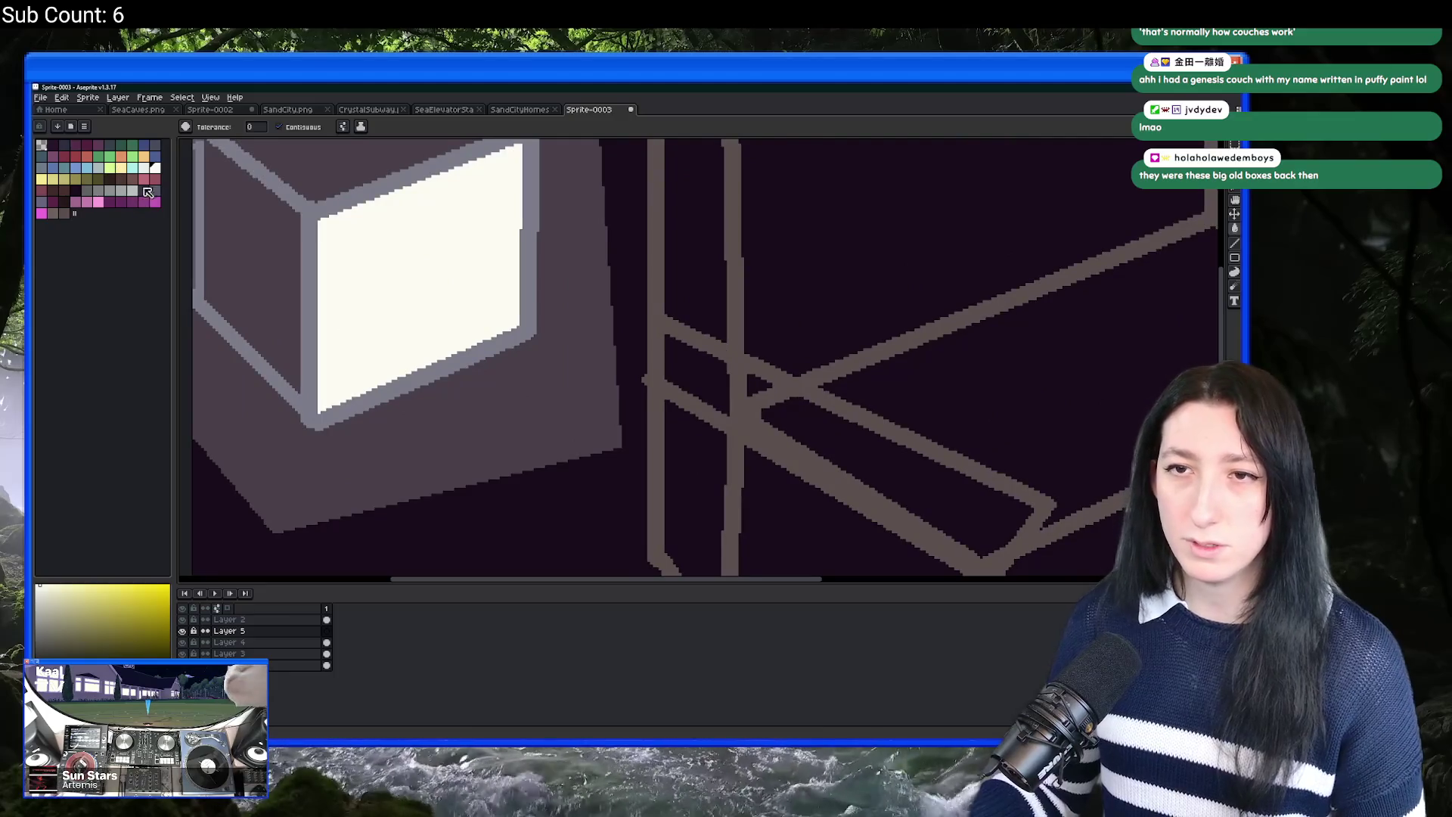
pyautogui.click(119, 191)
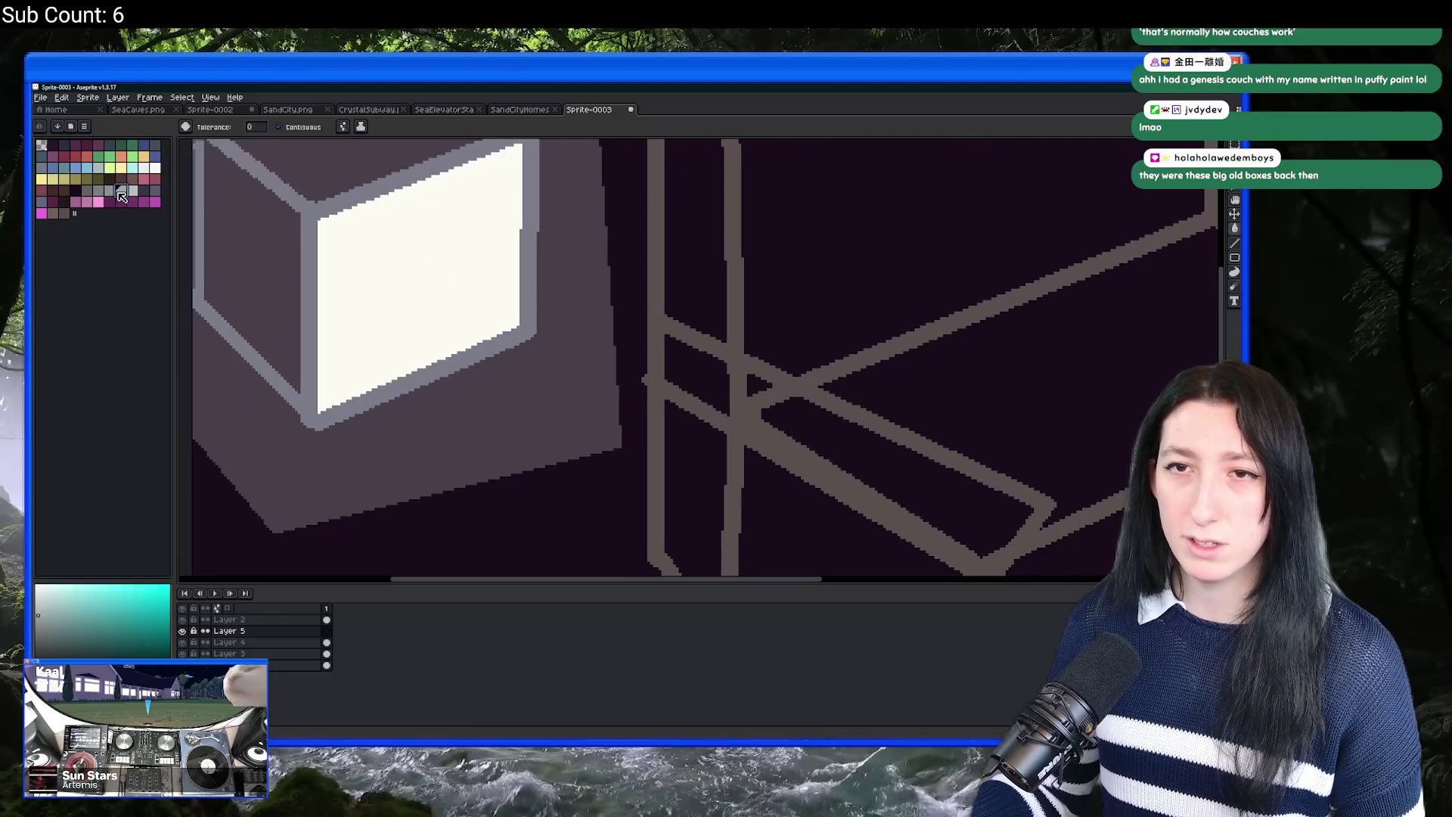
pyautogui.click(155, 190)
# Step: Sketch the stick figure's legs and body with a 5px pencil
pyautogui.press('b')
pyautogui.scroll(-1, 480, 439)
pyautogui.hotkey('ctrl', 'z')
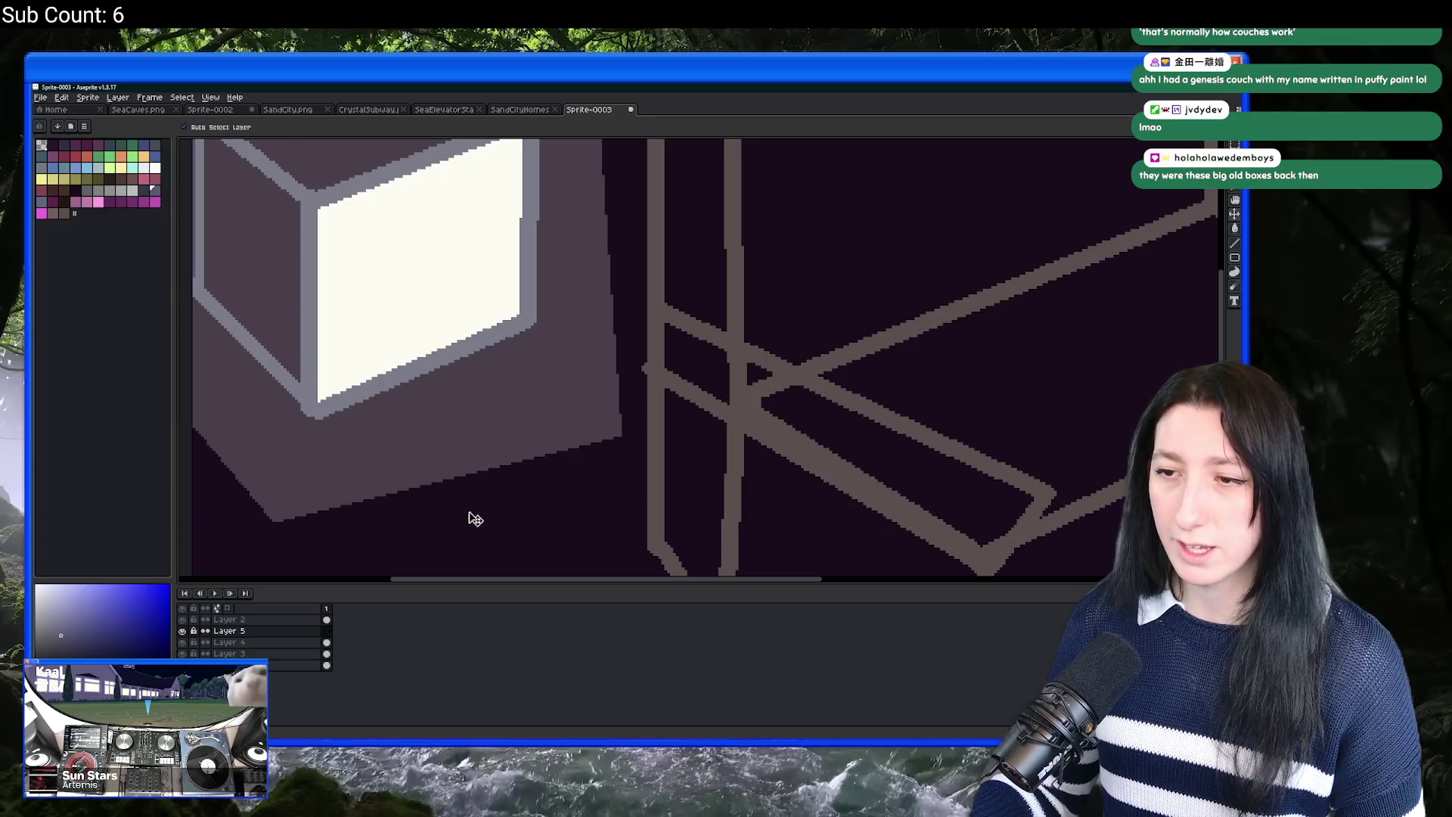
pyautogui.press('+')
pyautogui.press('+')
pyautogui.press('+')
pyautogui.scroll(-2, 456, 492)
pyautogui.moveTo(447, 496); pyautogui.dragTo(489, 474)
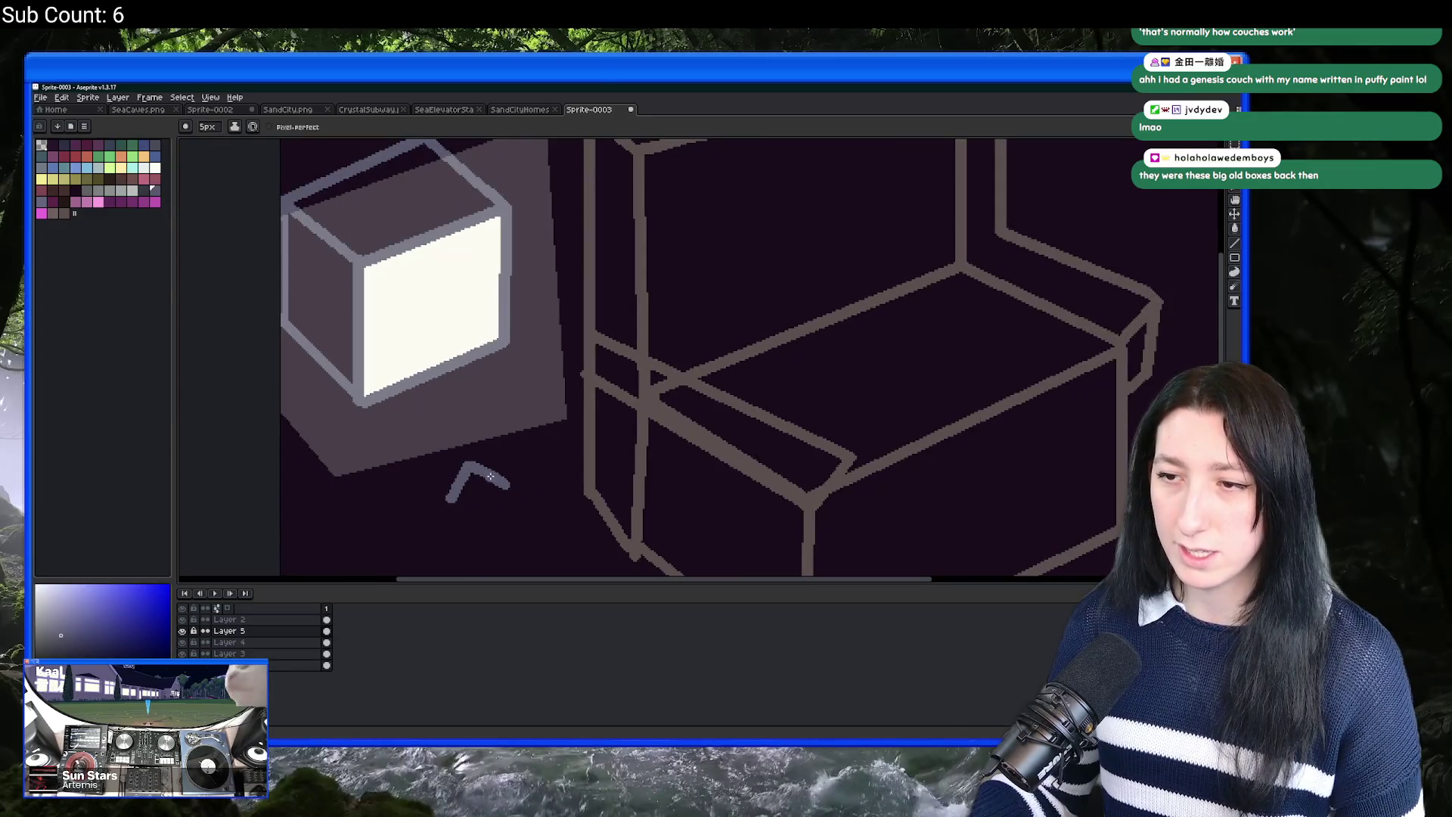
pyautogui.hotkey('ctrl', 'z')
pyautogui.moveTo(534, 459)
pyautogui.mouseDown()
pyautogui.moveTo(563, 476)
pyautogui.moveTo(503, 412)
pyautogui.mouseUp()
pyautogui.scroll(1, 502, 424)
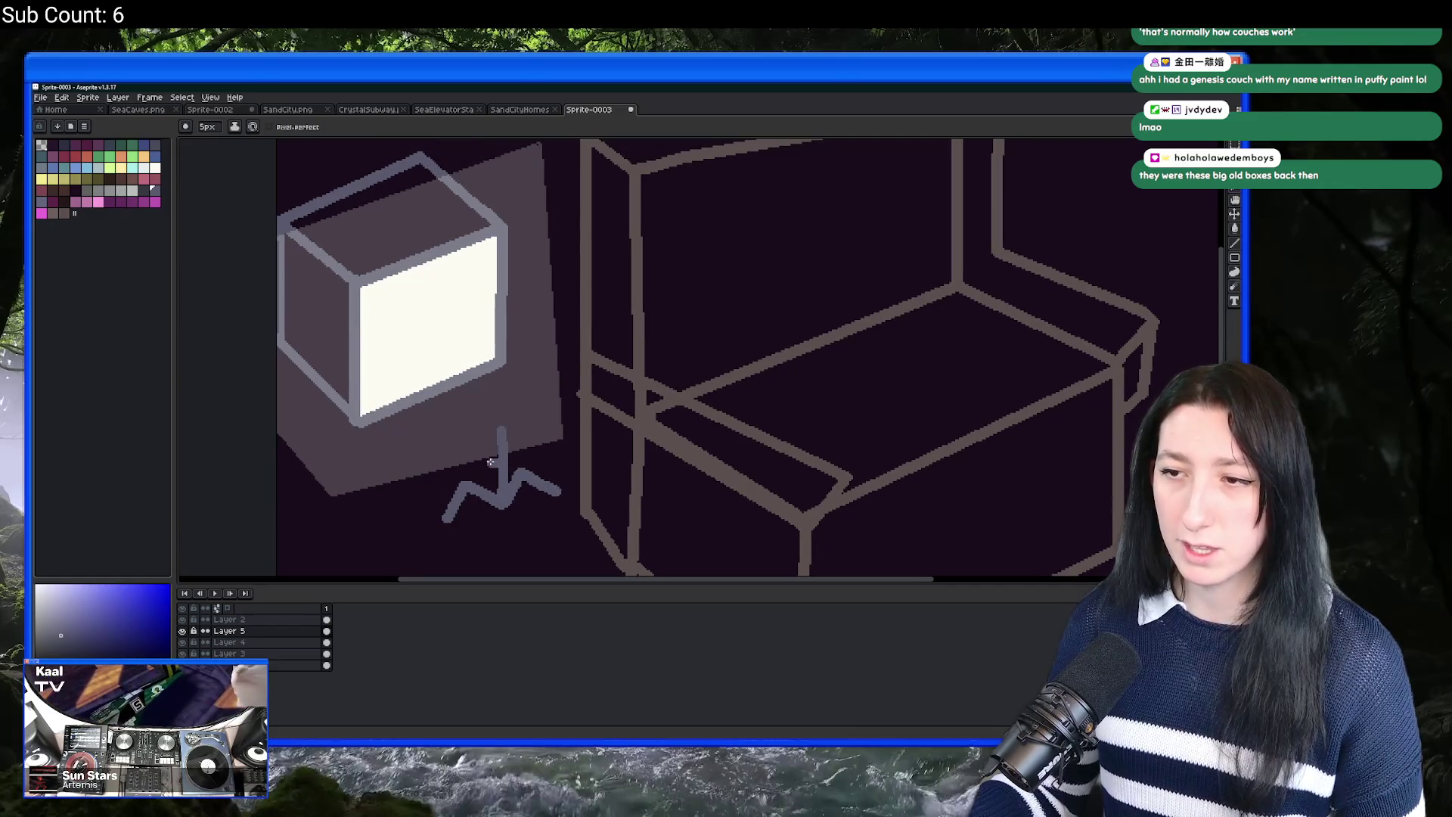
pyautogui.hotkey('ctrl', 'z')
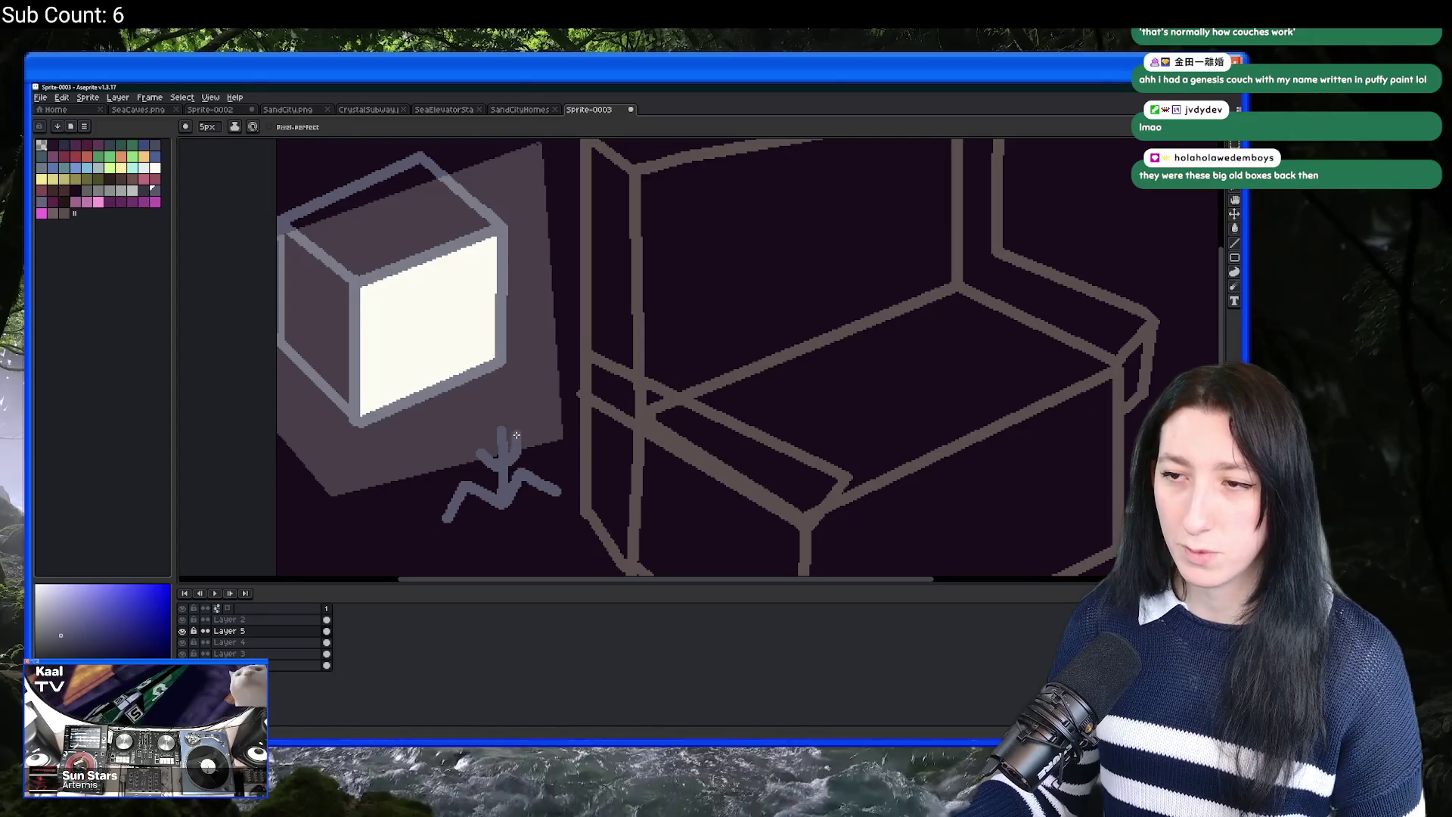
# Step: Add the figure's head, then its arm with a 4px brush
pyautogui.moveTo(467, 421); pyautogui.dragTo(503, 425)
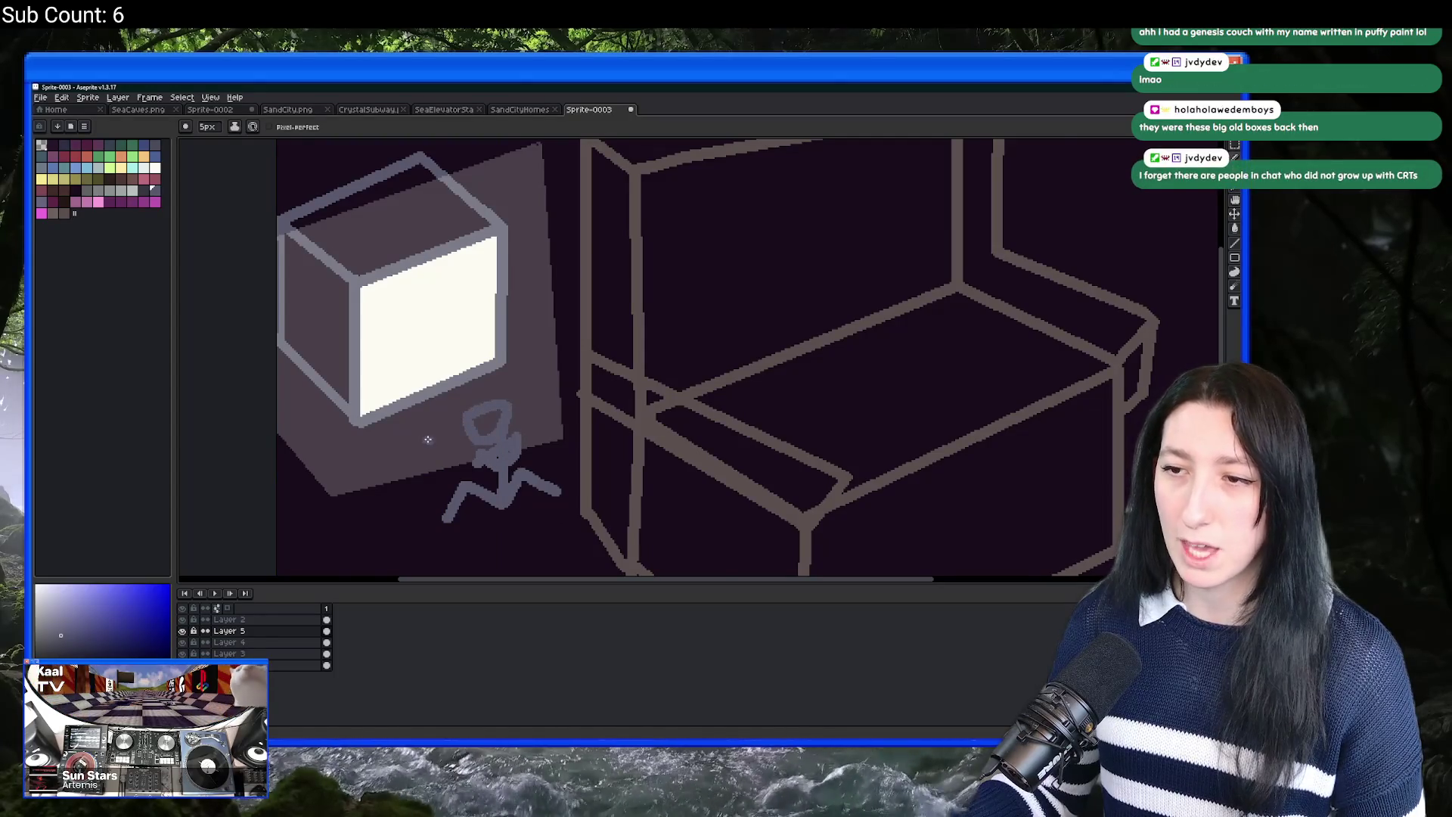
pyautogui.scroll(-2, 499, 429)
pyautogui.scroll(2, 499, 429)
pyautogui.hotkey('ctrl', 'z')
pyautogui.press('-')
pyautogui.moveTo(472, 446)
pyautogui.mouseDown()
pyautogui.moveTo(457, 429)
pyautogui.moveTo(523, 399)
pyautogui.moveTo(531, 422)
pyautogui.moveTo(474, 446)
pyautogui.mouseUp()
pyautogui.scroll(-3, 477, 441)
pyautogui.press('g')
pyautogui.scroll(2, 453, 423)
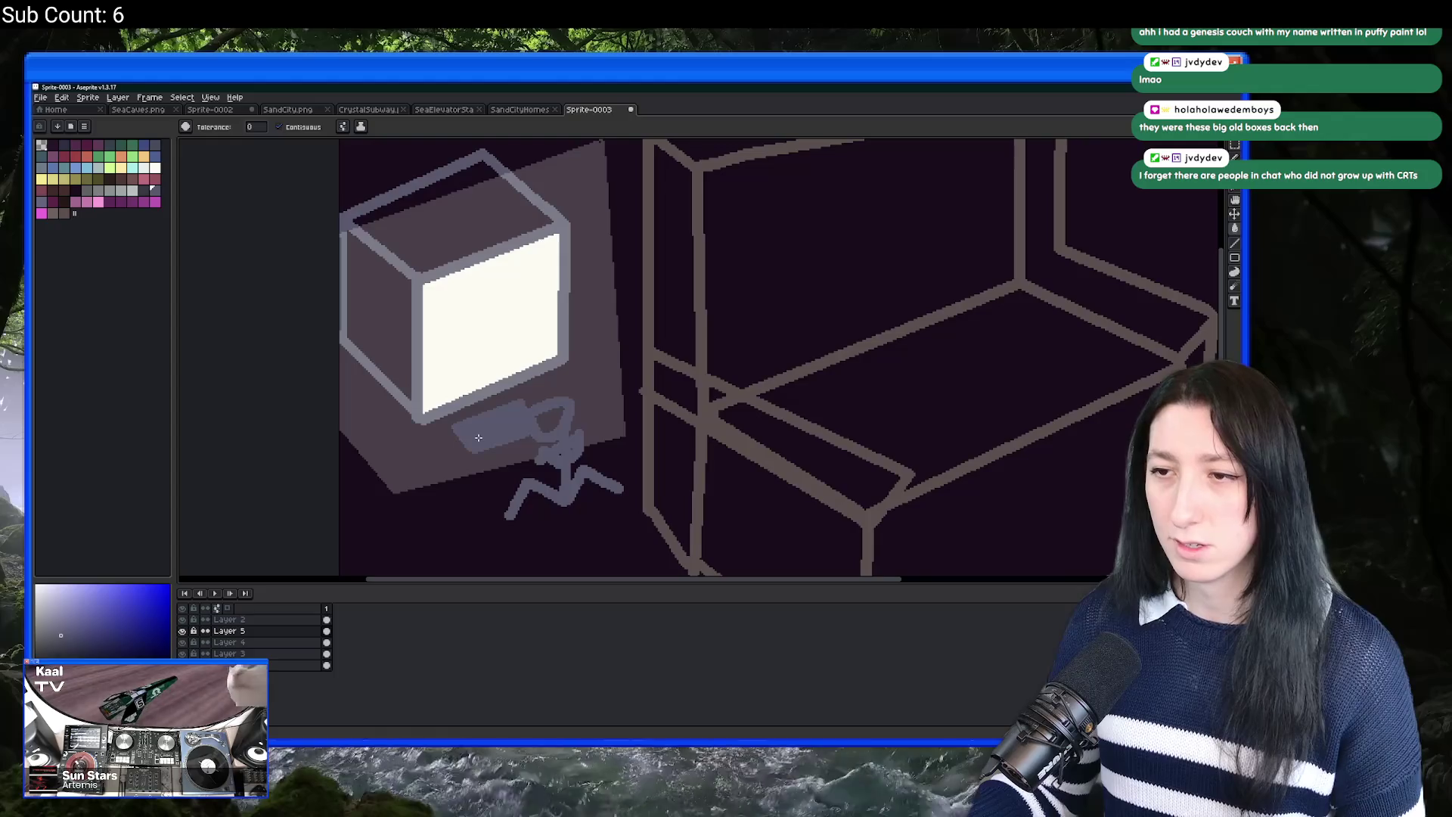
pyautogui.scroll(-2, 430, 402)
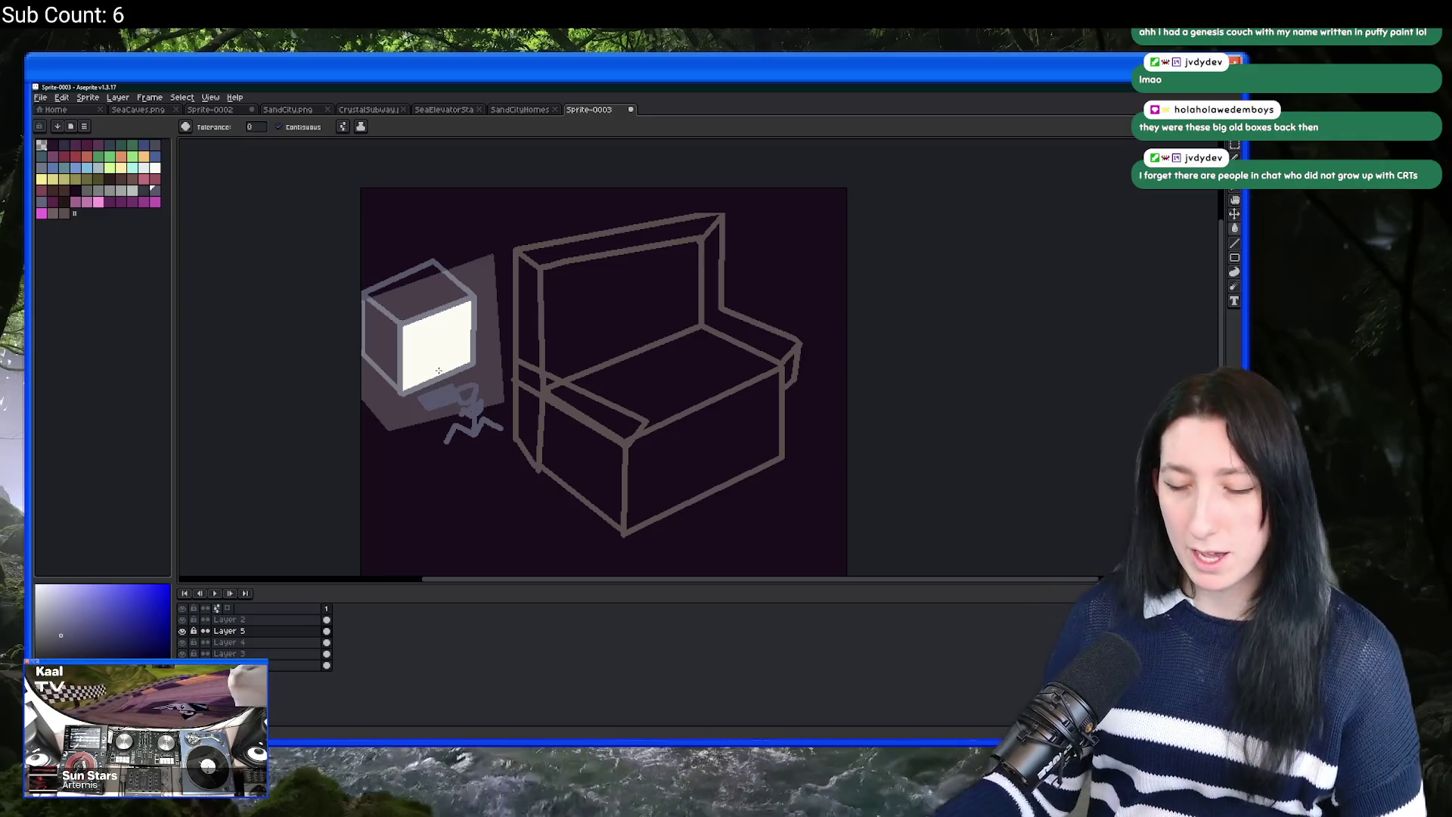
pyautogui.press('m')
pyautogui.scroll(1, 439, 370)
pyautogui.scroll(-1, 438, 370)
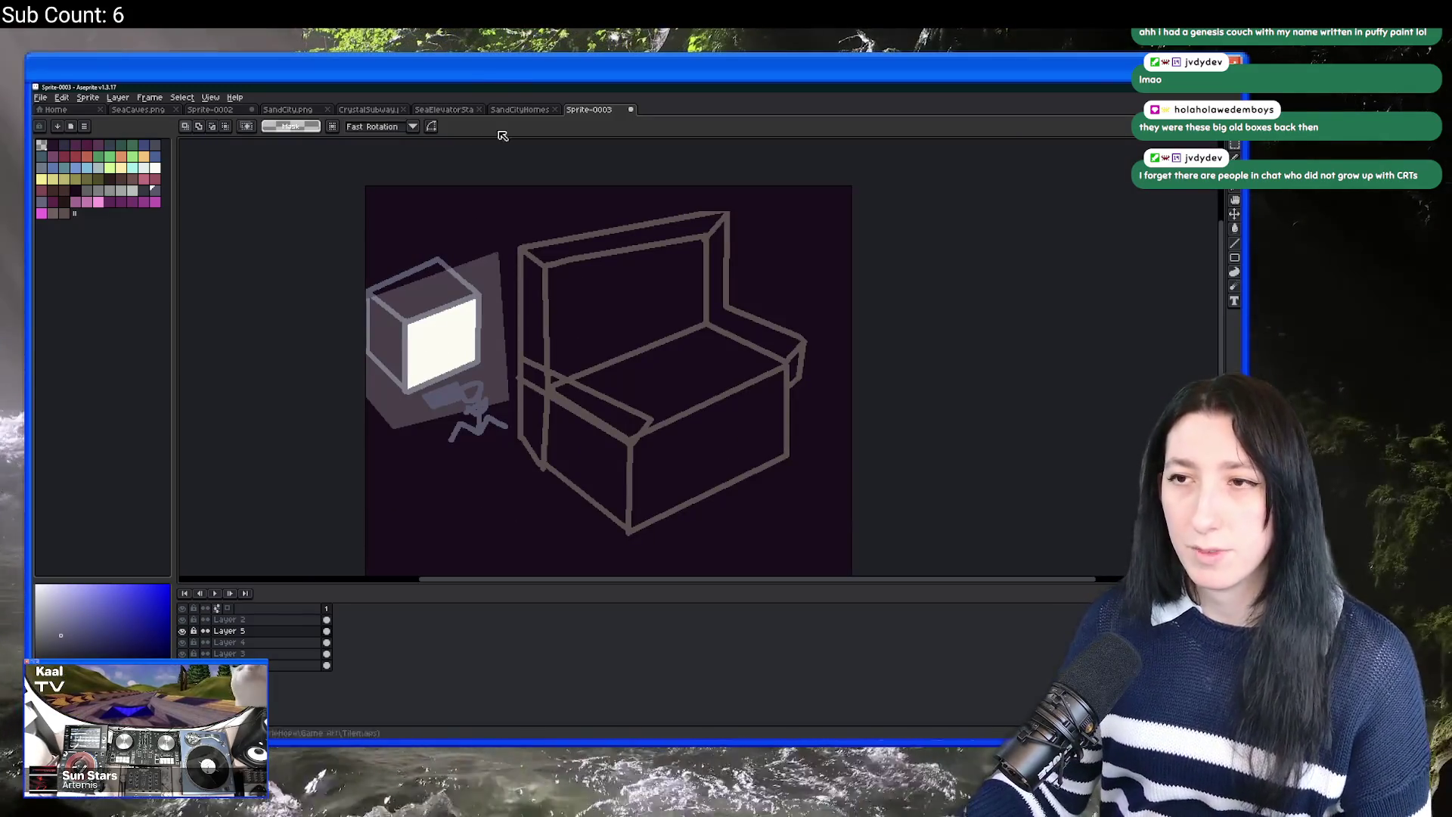
pyautogui.scroll(2, 505, 417)
pyautogui.scroll(-2, 505, 418)
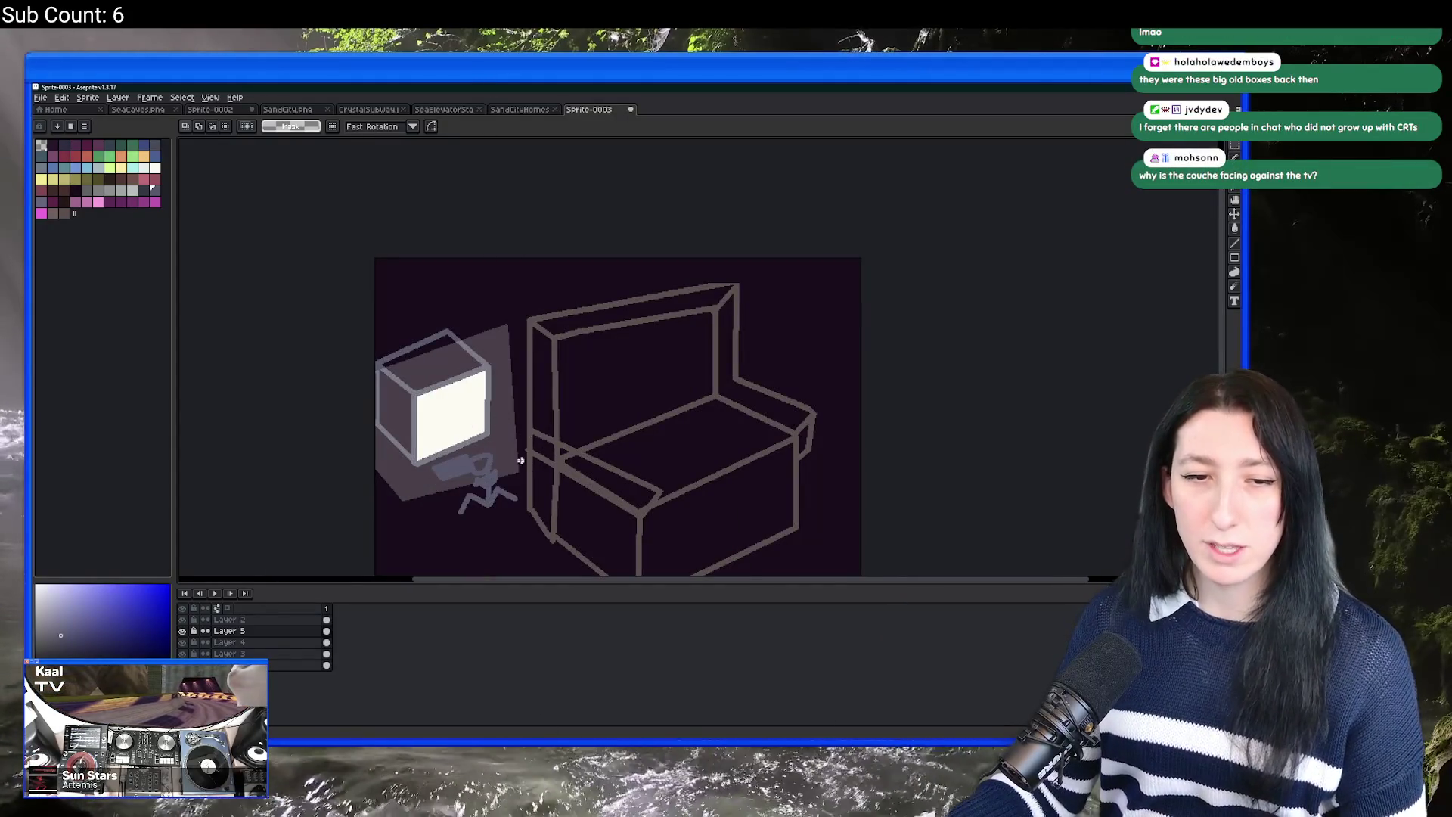
pyautogui.scroll(1, 520, 460)
pyautogui.scroll(-1, 520, 460)
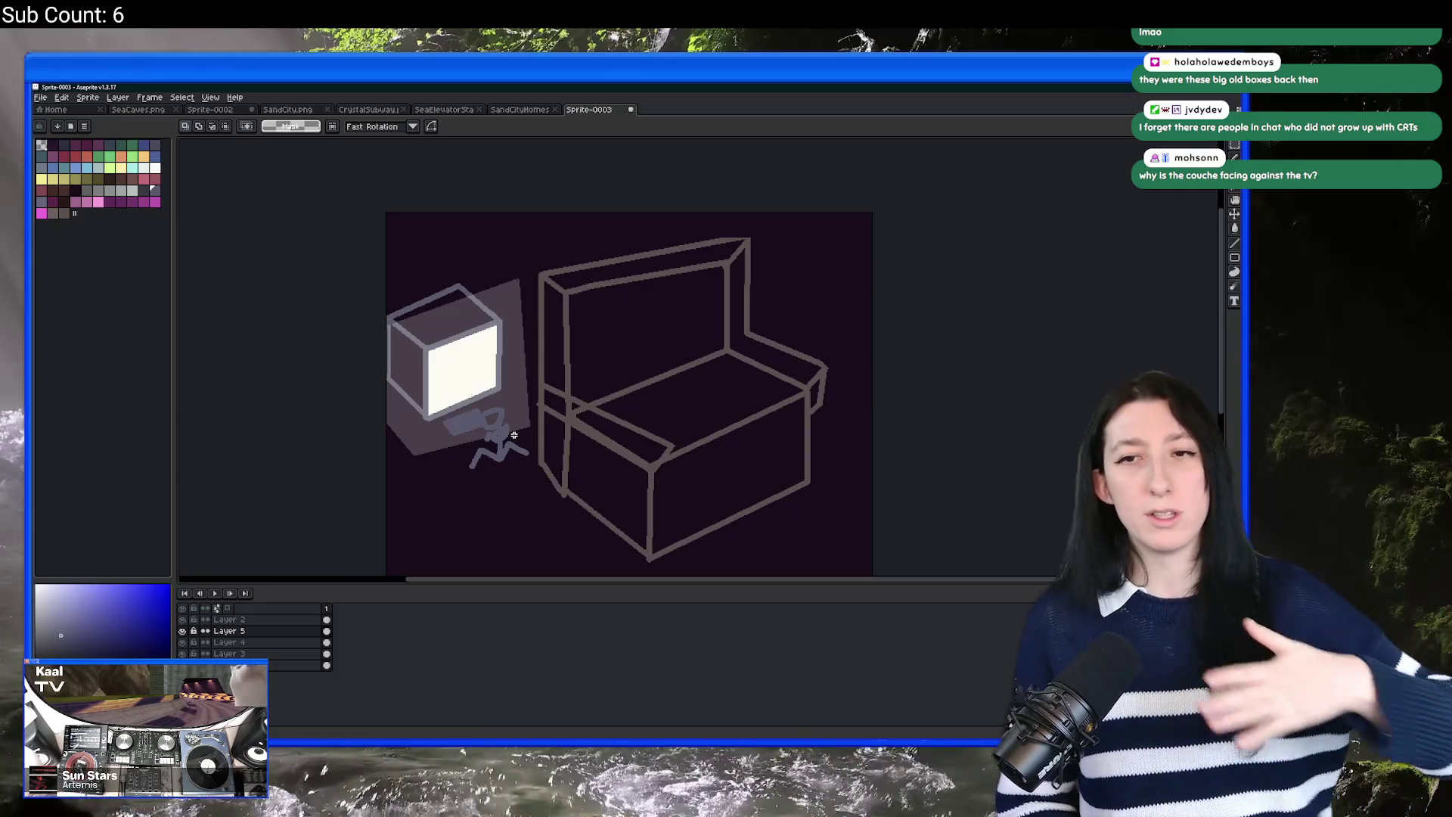
pyautogui.scroll(1, 551, 340)
pyautogui.scroll(-1, 514, 368)
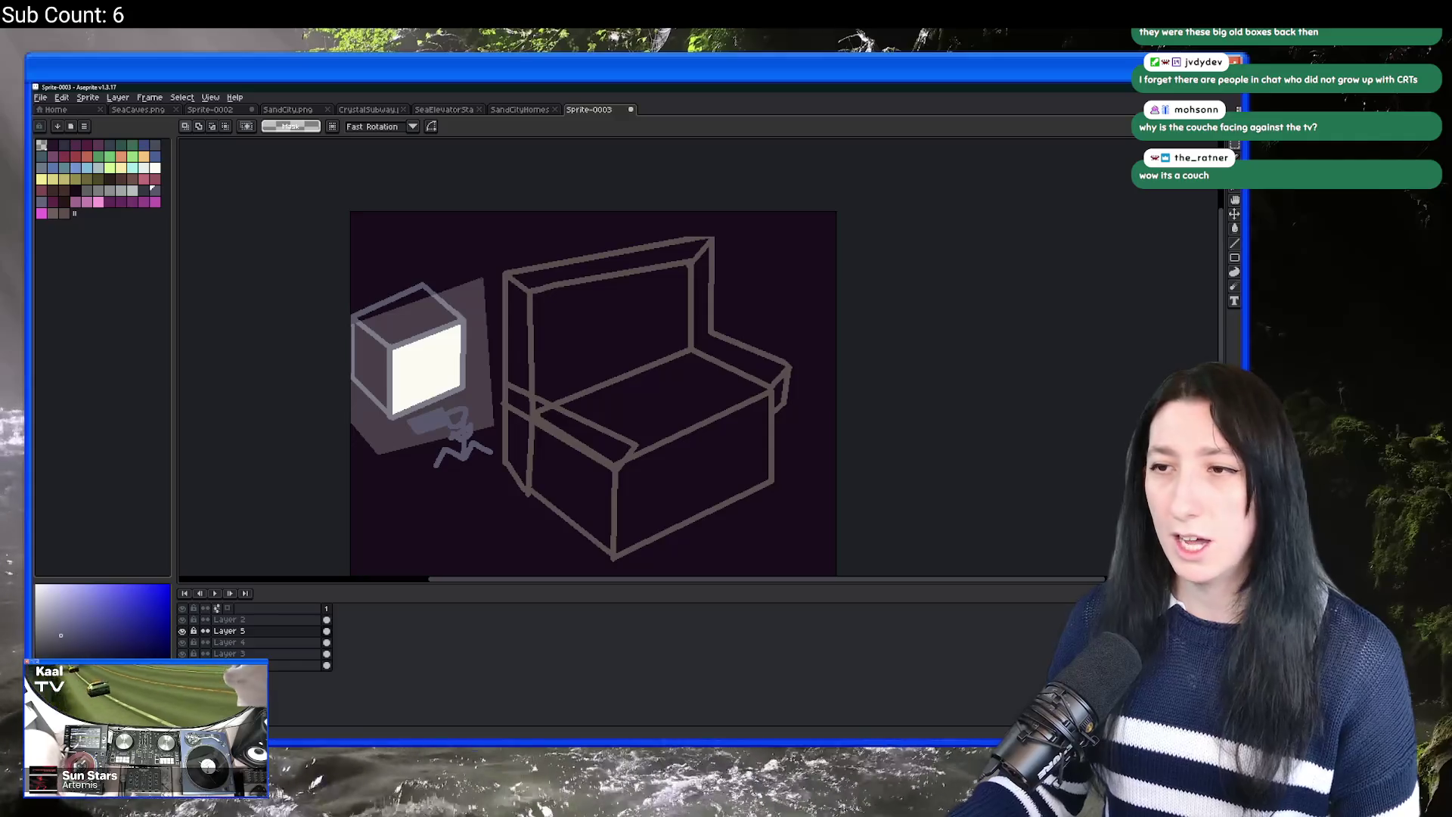
# Step: Draw a short arrow stroke on the sketch with the Pencil
pyautogui.scroll(-2, 1049, 480)
pyautogui.scroll(1, 813, 411)
pyautogui.press('b')
pyautogui.scroll(1, 706, 411)
pyautogui.moveTo(706, 410)
pyautogui.mouseDown()
pyautogui.moveTo(774, 412)
pyautogui.moveTo(715, 432)
pyautogui.moveTo(751, 427)
pyautogui.mouseUp()
pyautogui.moveTo(624, 291); pyautogui.dragTo(601, 324)
pyautogui.press('v')
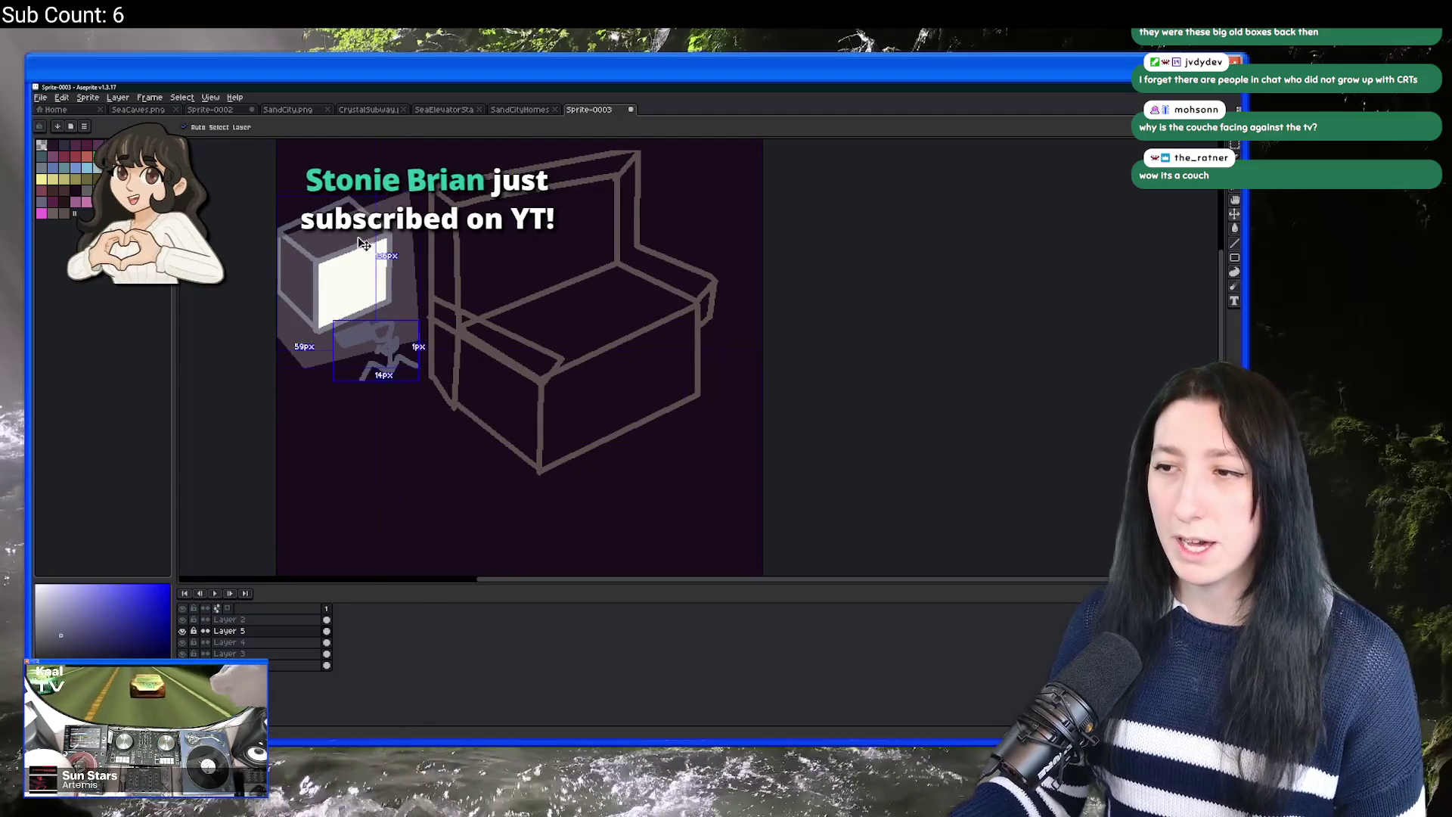
pyautogui.press('b')
# Step: Thin the brush to 3px and draw a line up the TV's right side
pyautogui.scroll(2, 337, 261)
pyautogui.moveTo(411, 237)
pyautogui.mouseDown()
pyautogui.moveTo(408, 285)
pyautogui.moveTo(474, 213)
pyautogui.mouseUp()
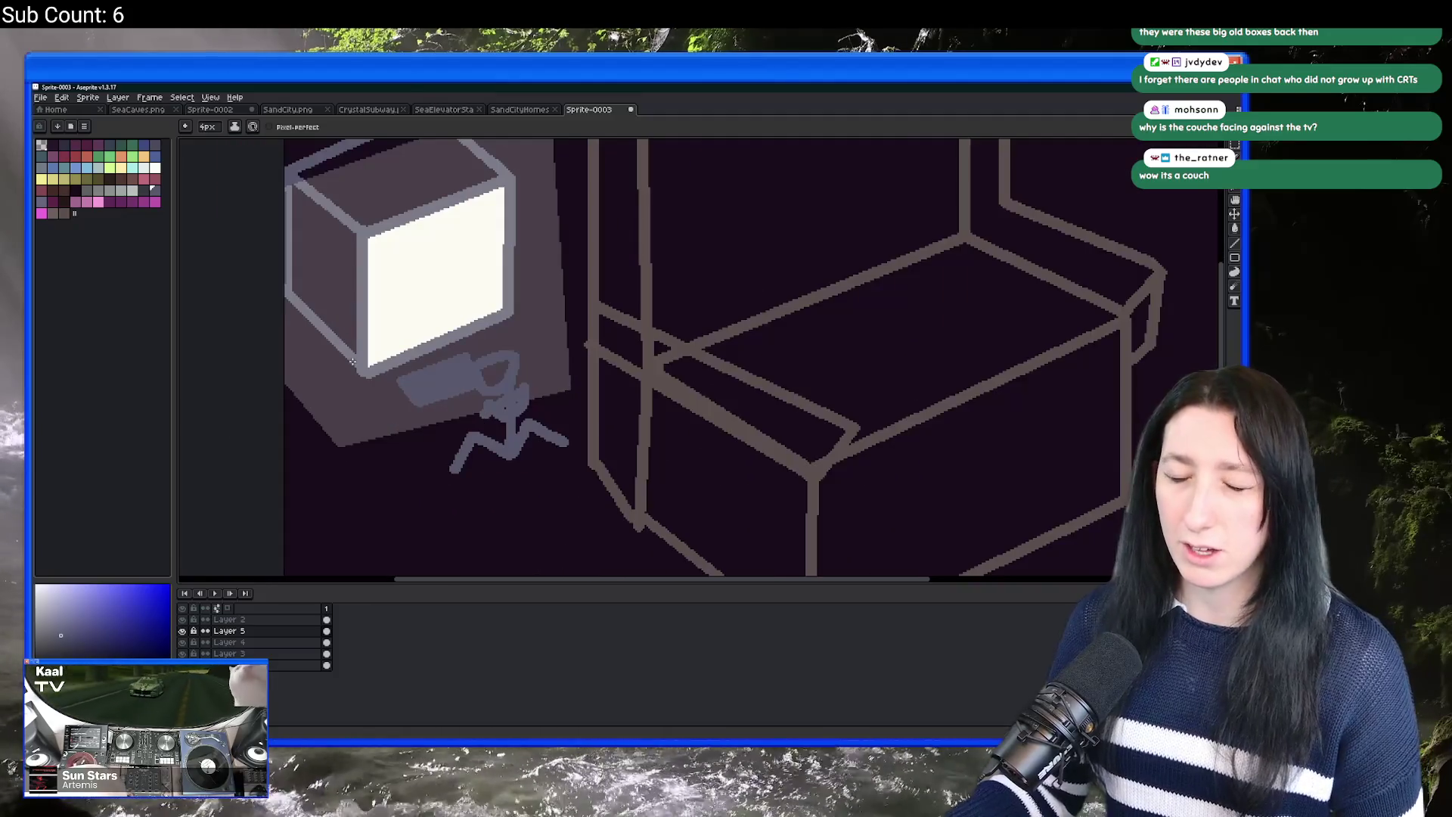
pyautogui.scroll(-2, 463, 361)
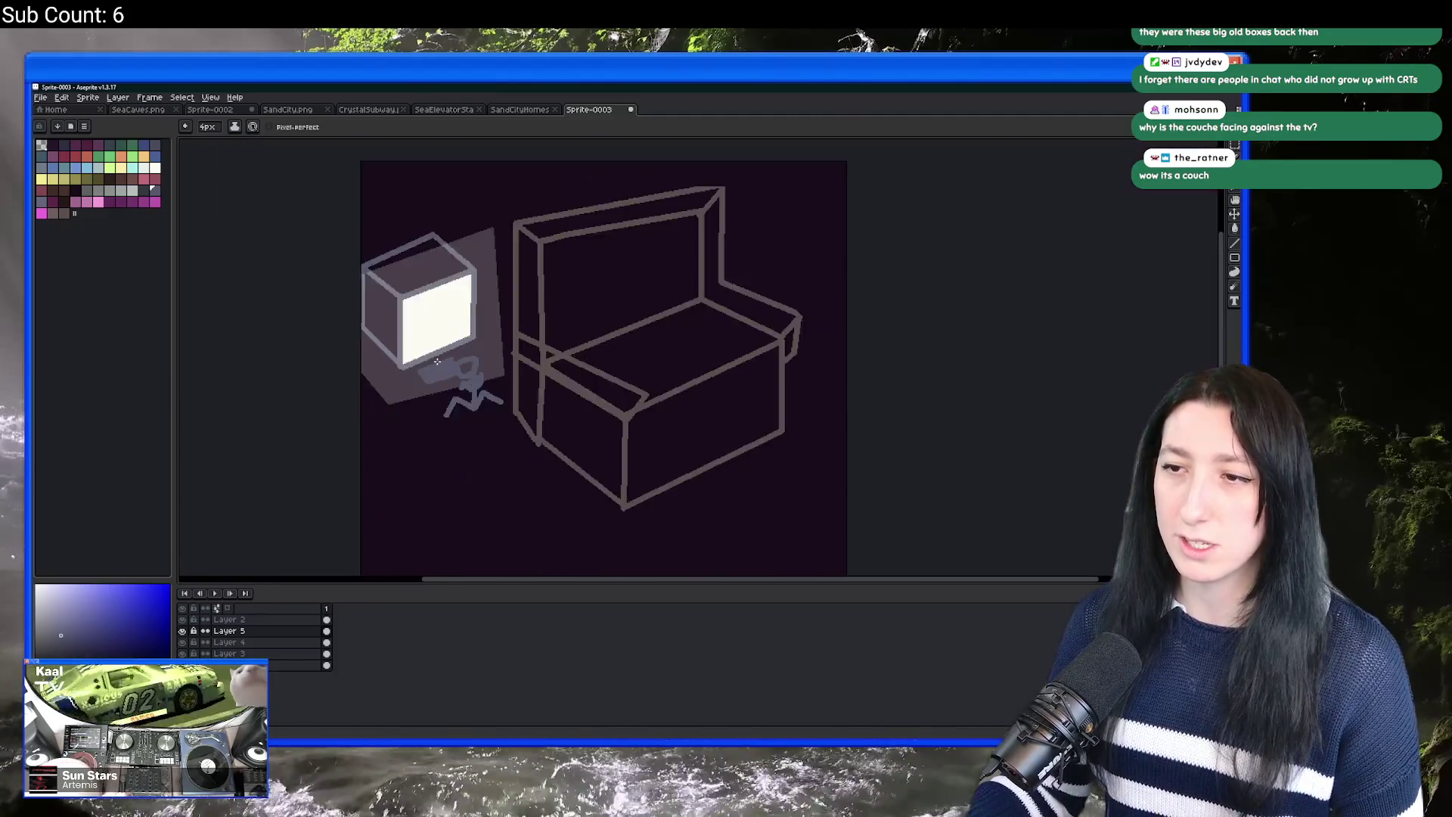
pyautogui.scroll(1, 470, 347)
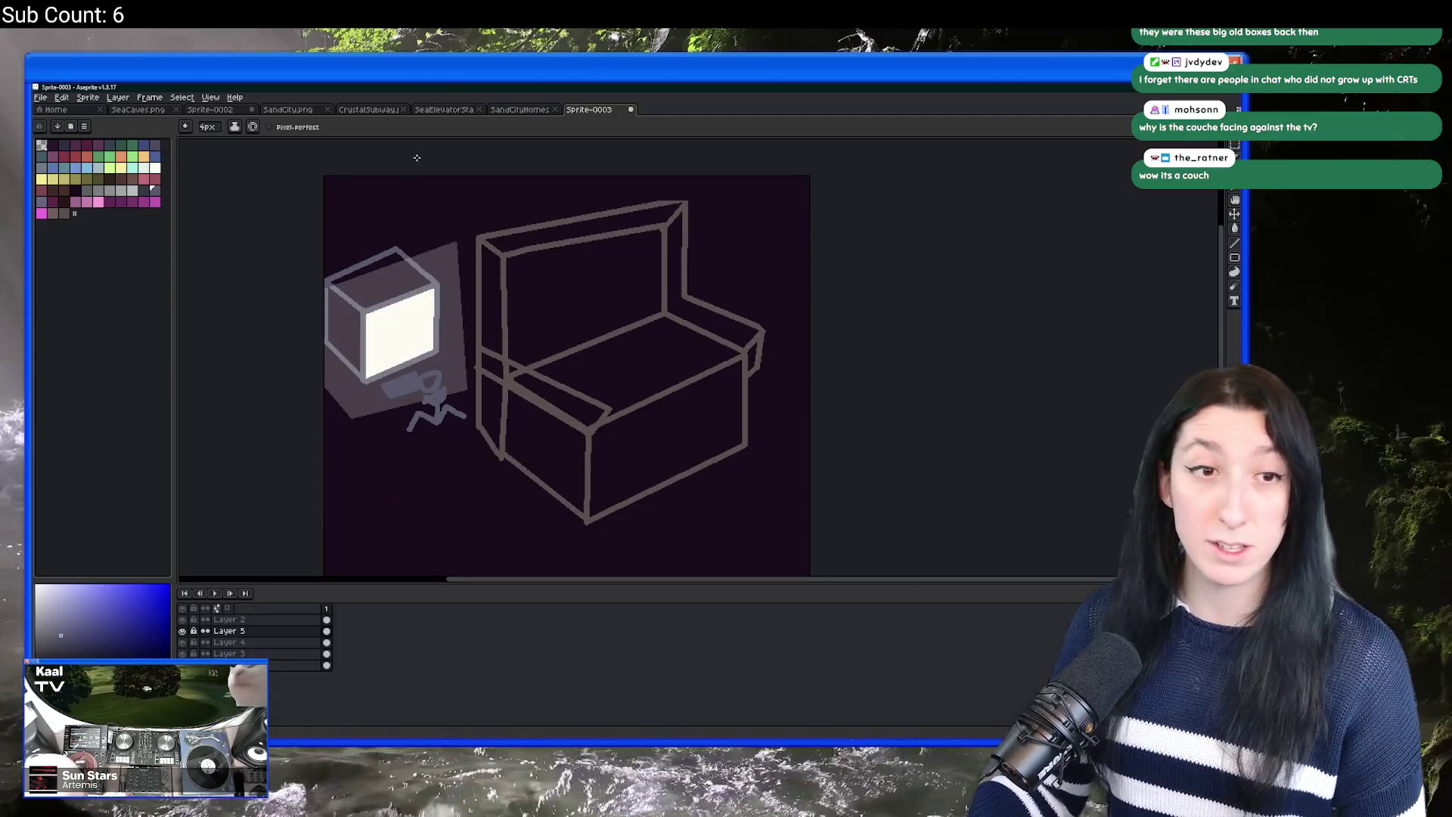
pyautogui.scroll(1, 417, 158)
pyautogui.moveTo(396, 395); pyautogui.dragTo(451, 373)
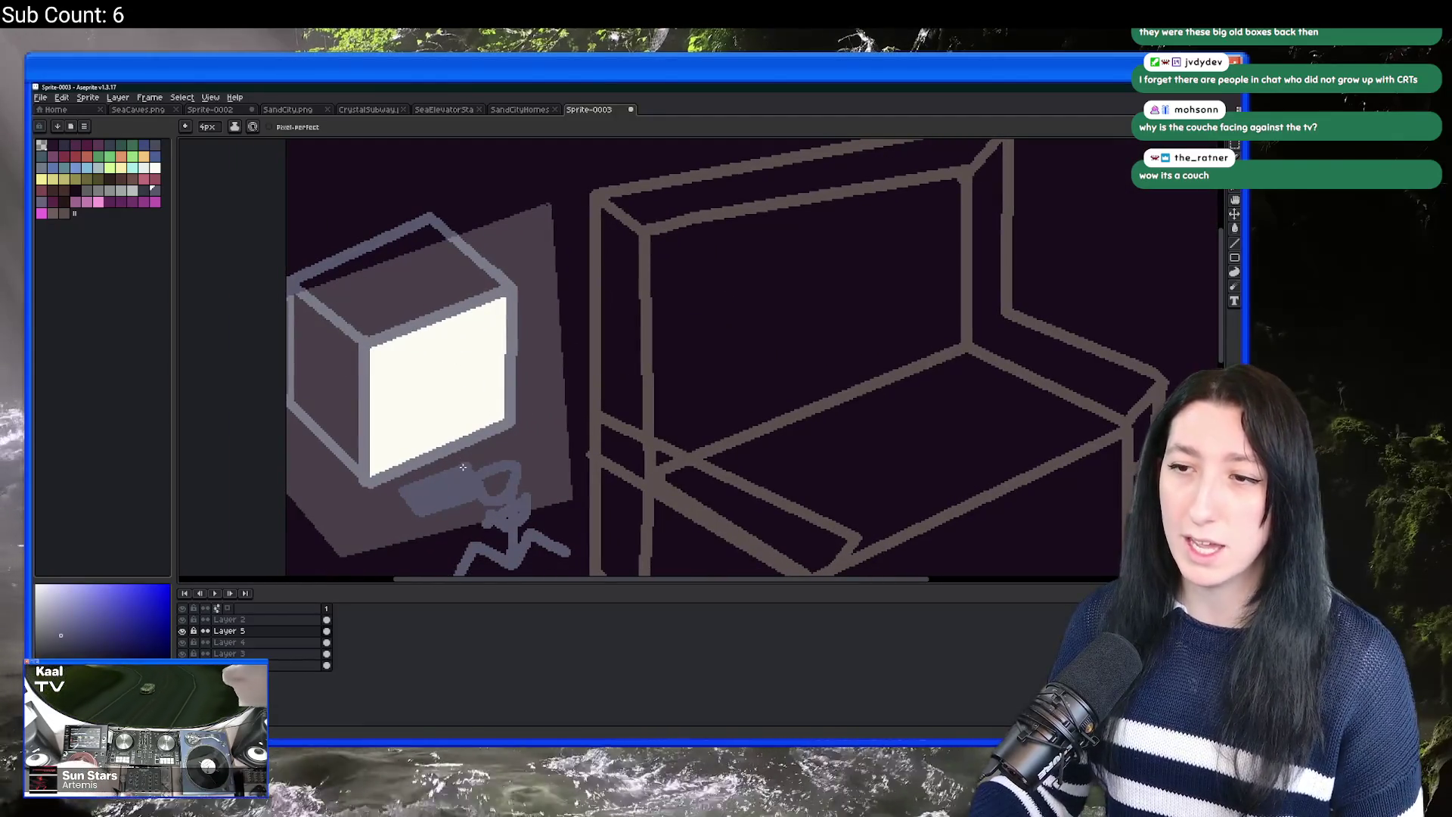
pyautogui.press('-')
pyautogui.moveTo(473, 461)
pyautogui.mouseDown()
pyautogui.moveTo(556, 414)
pyautogui.moveTo(538, 310)
pyautogui.moveTo(485, 202)
pyautogui.moveTo(504, 207)
pyautogui.moveTo(486, 203)
pyautogui.mouseUp()
pyautogui.scroll(-5, 498, 226)
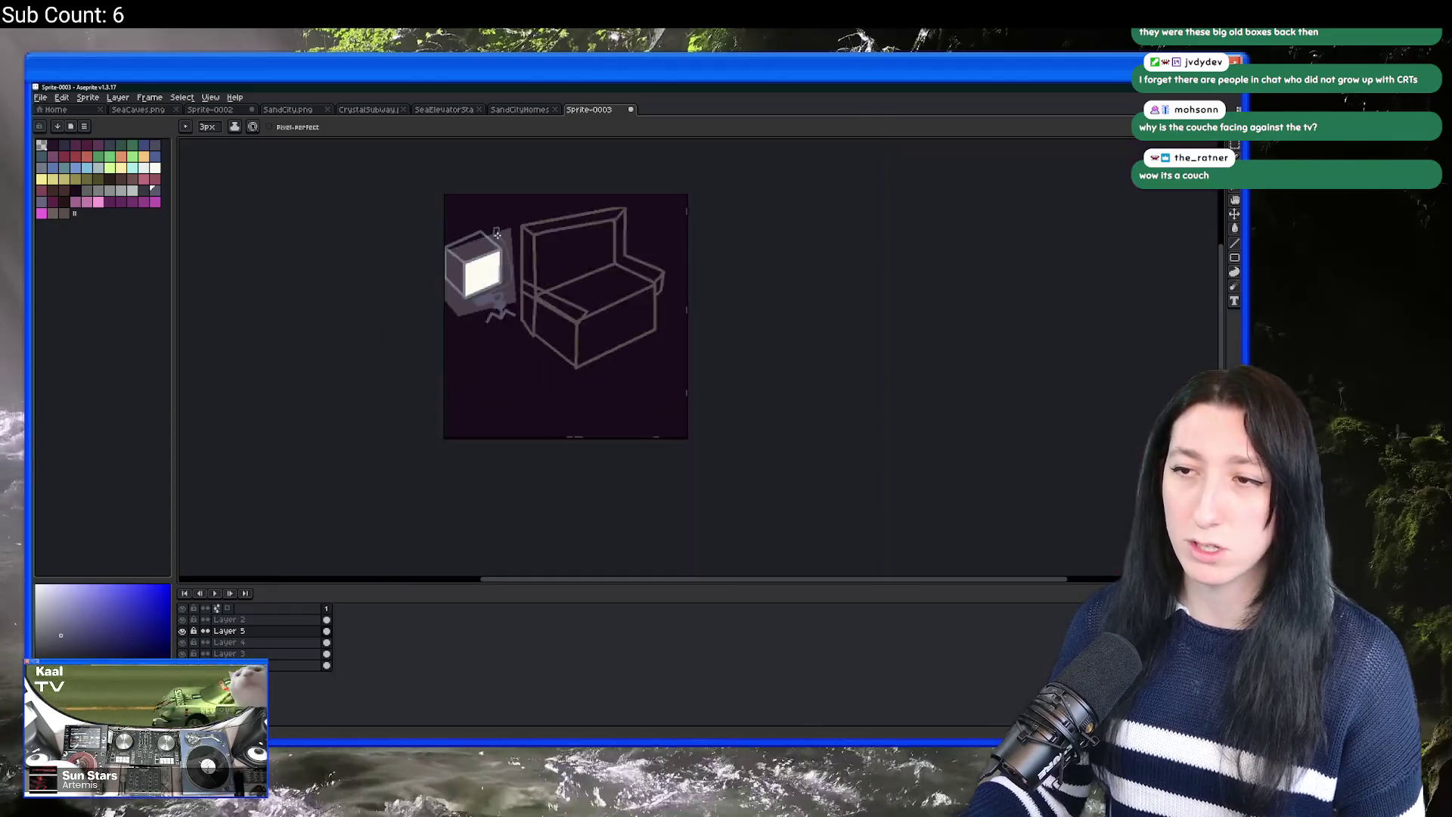
pyautogui.scroll(5, 479, 314)
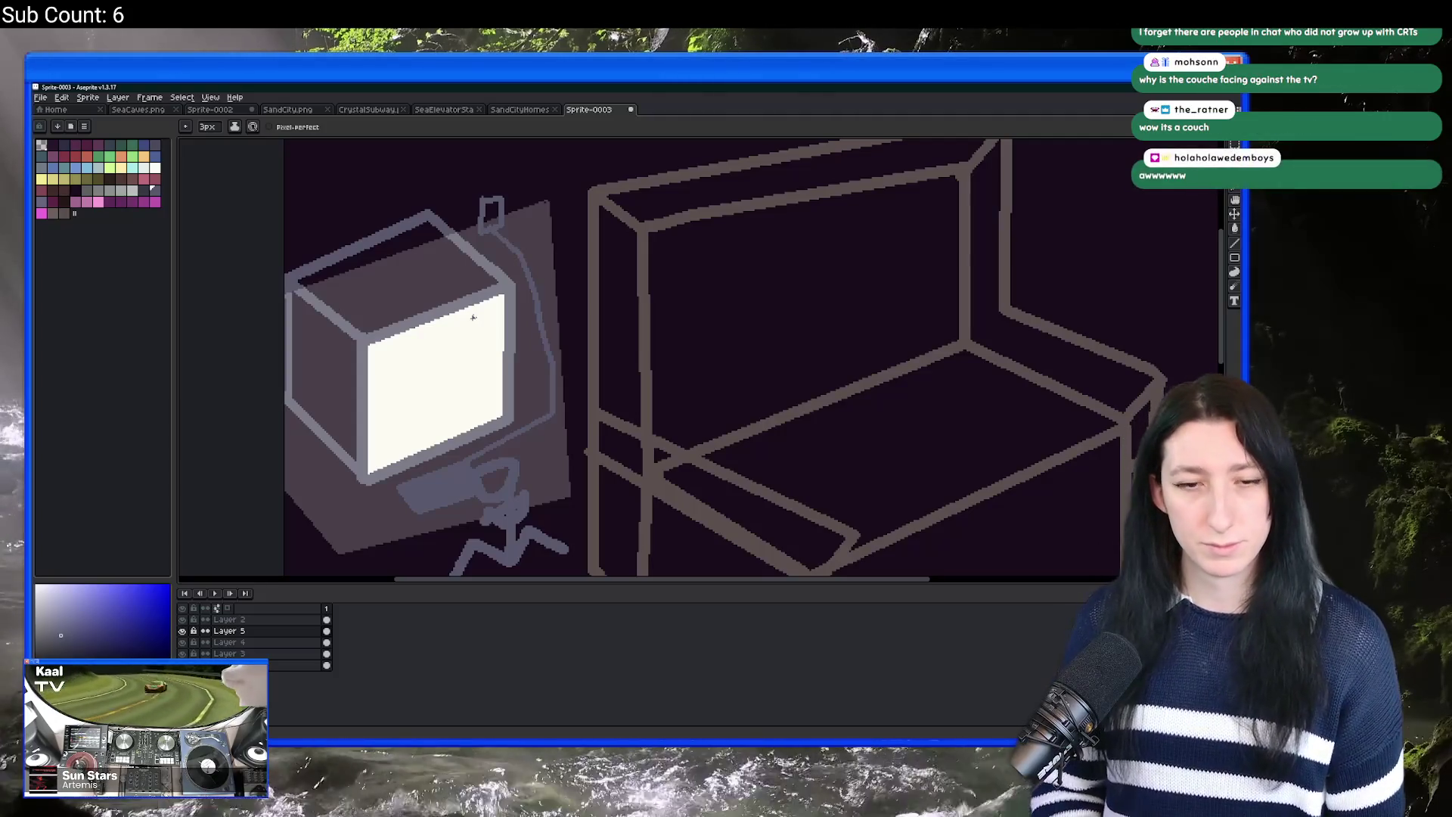
pyautogui.scroll(-2, 473, 317)
pyautogui.scroll(1, 451, 355)
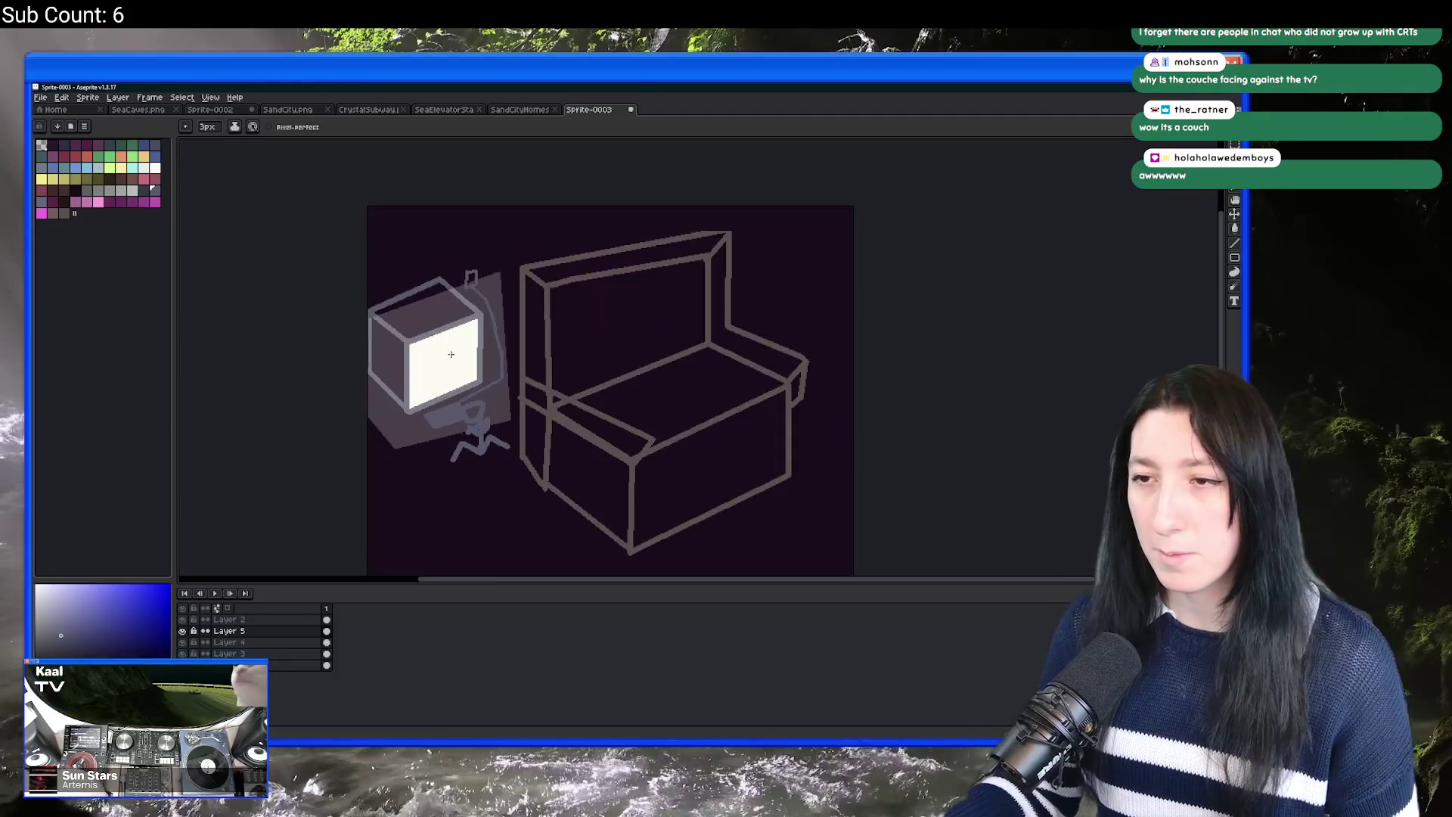
pyautogui.moveTo(541, 318); pyautogui.dragTo(529, 415)
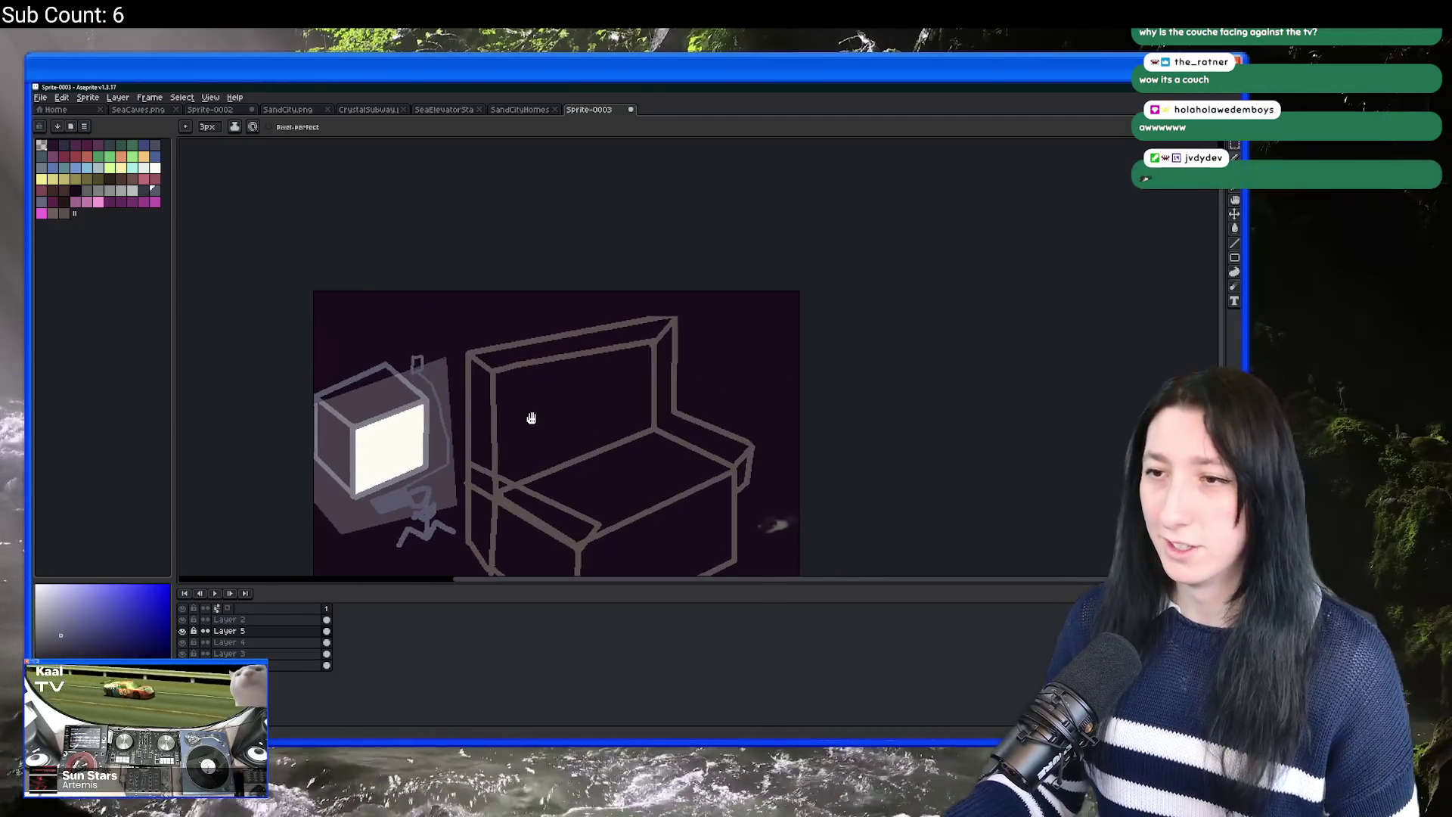
pyautogui.press('-')
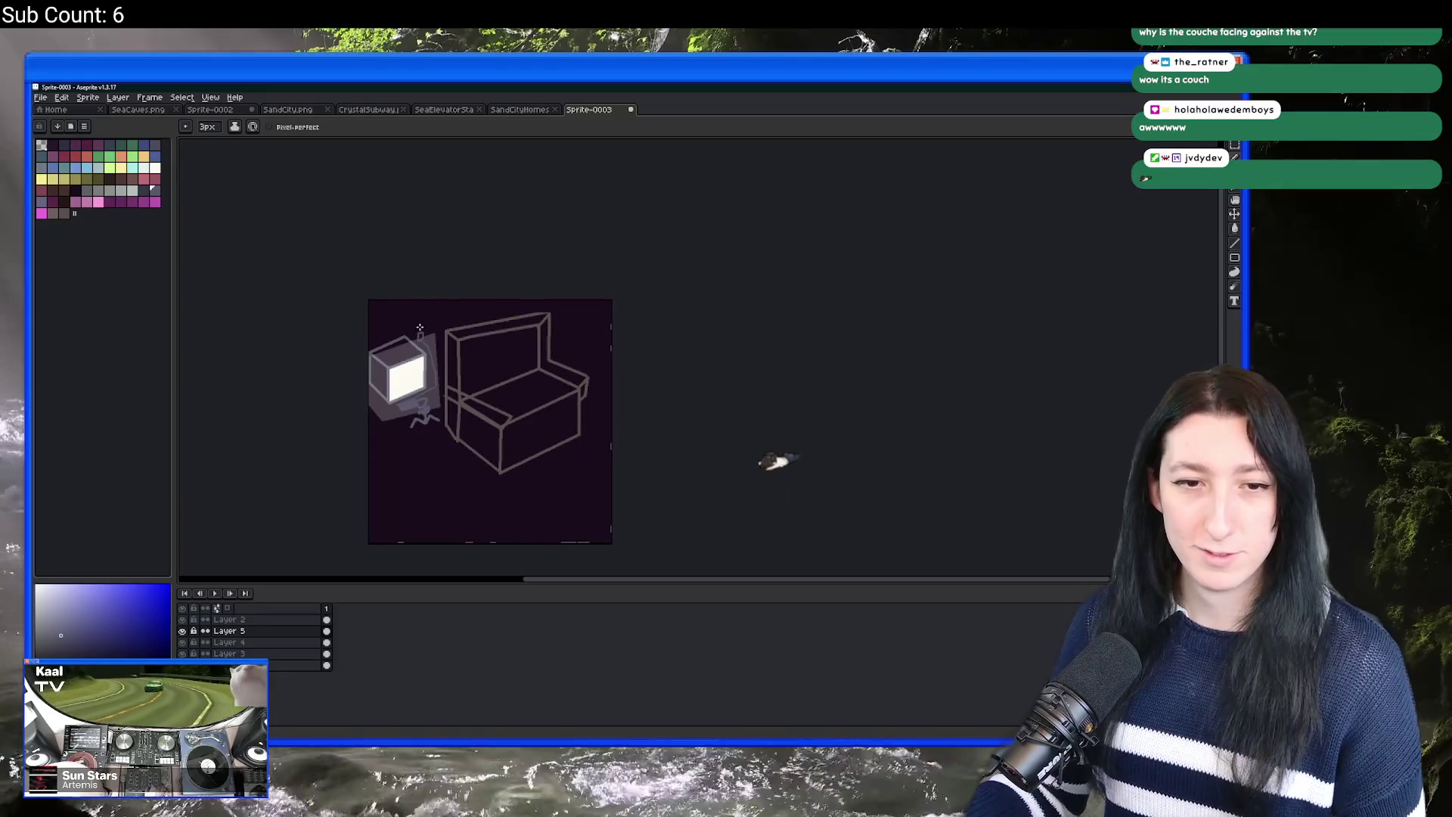
# Step: Switch from Aseprite to the Gum Squad GameMaker project window
pyautogui.scroll(1, 580, 407)
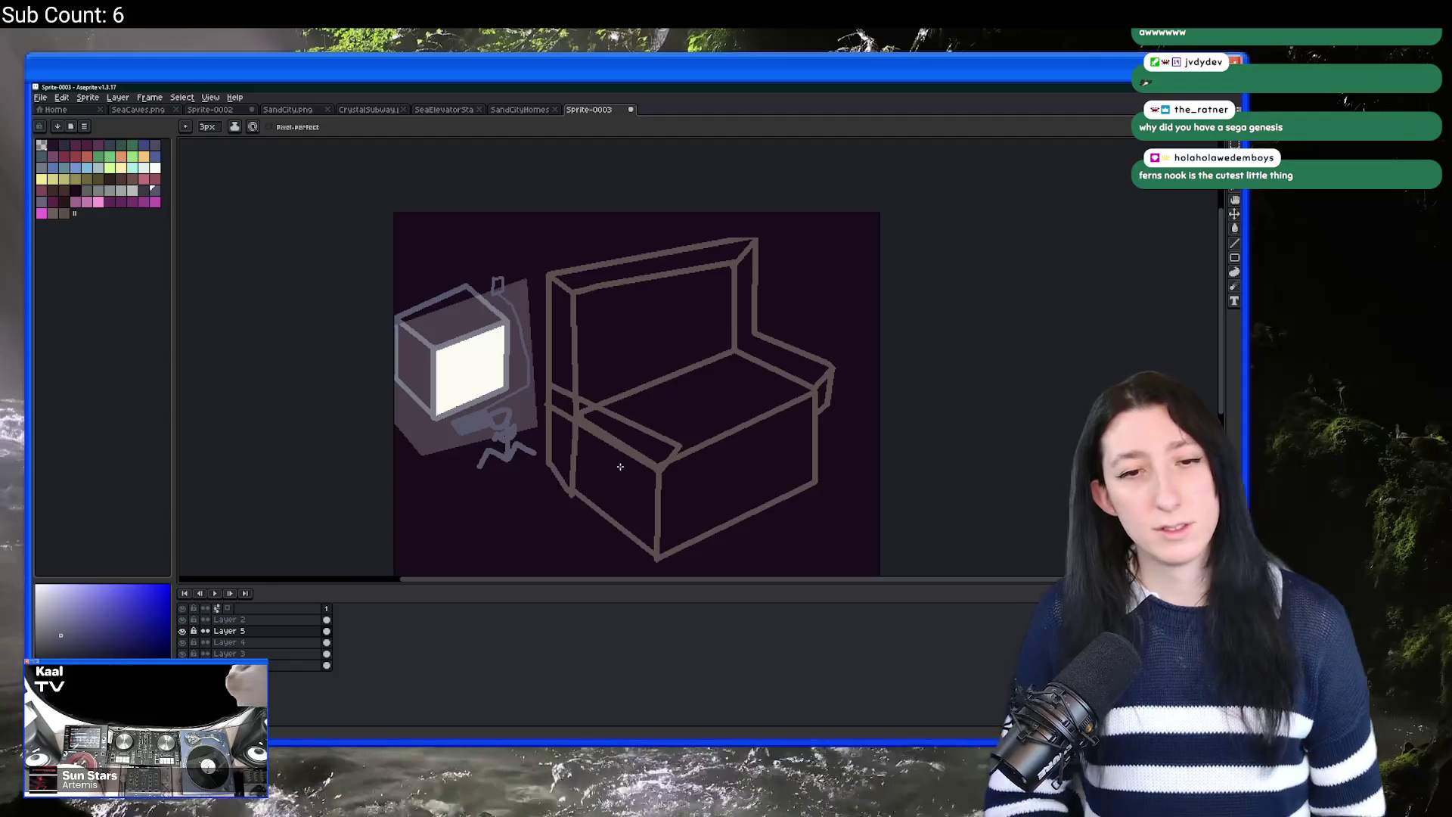
pyautogui.hscroll(-1, 602, 298)
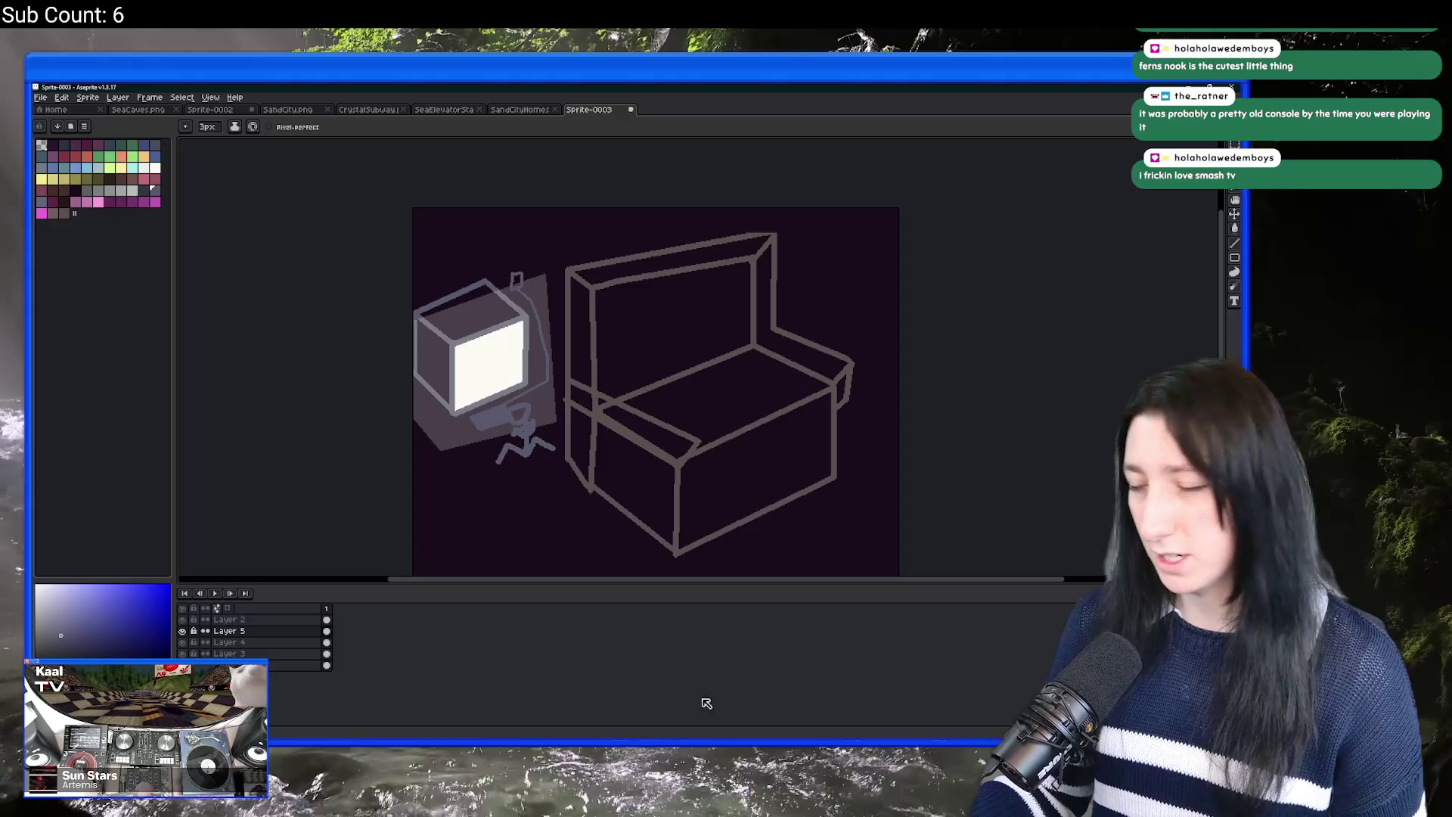
pyautogui.moveTo(709, 737)
pyautogui.click(760, 702)
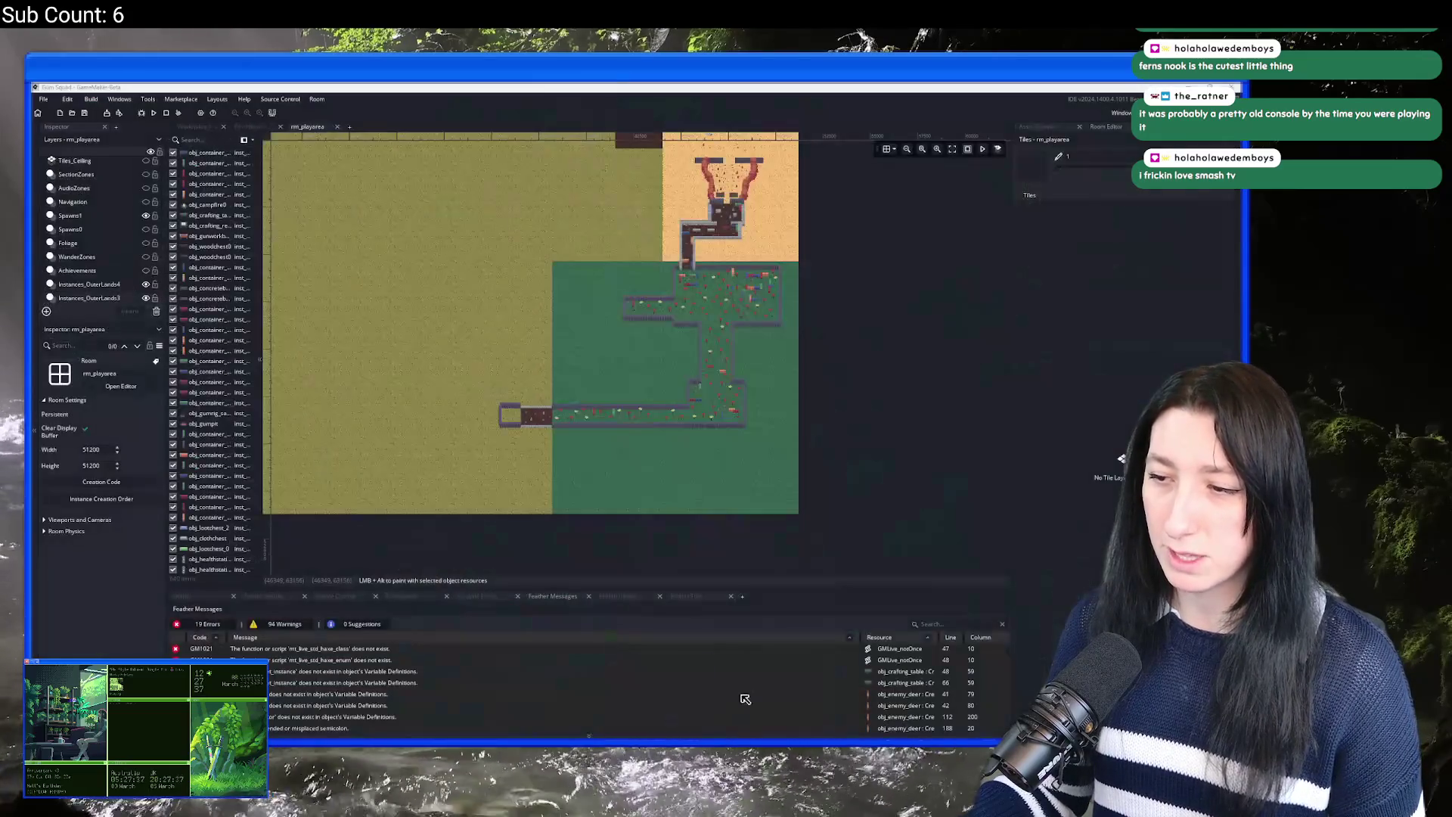
# Step: Filter the Asset Browser by 'window' and search all project code for 'window'
pyautogui.click(1072, 156)
pyautogui.write('window')
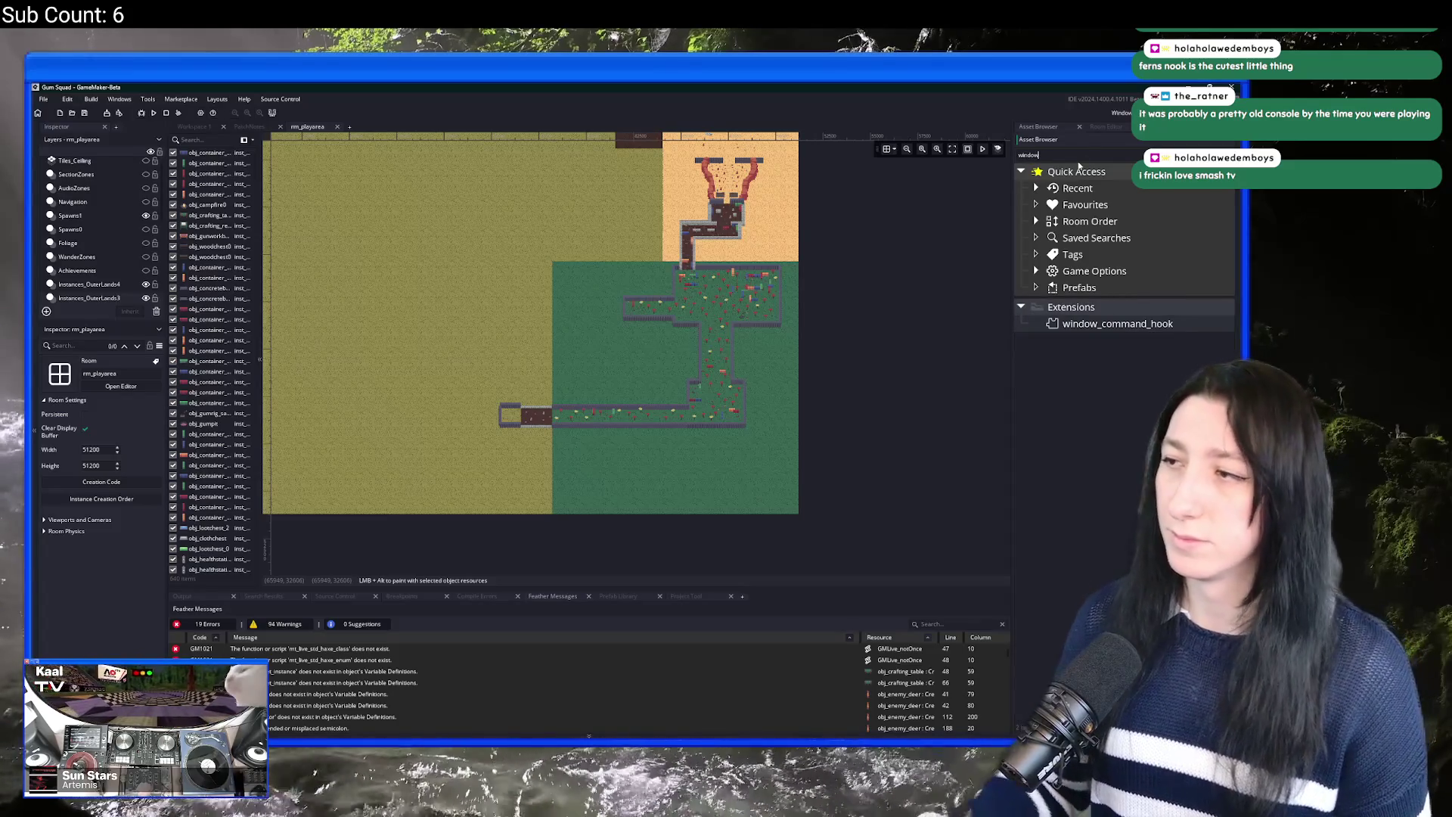
pyautogui.hotkey('ctrl', 'shift', 'f')
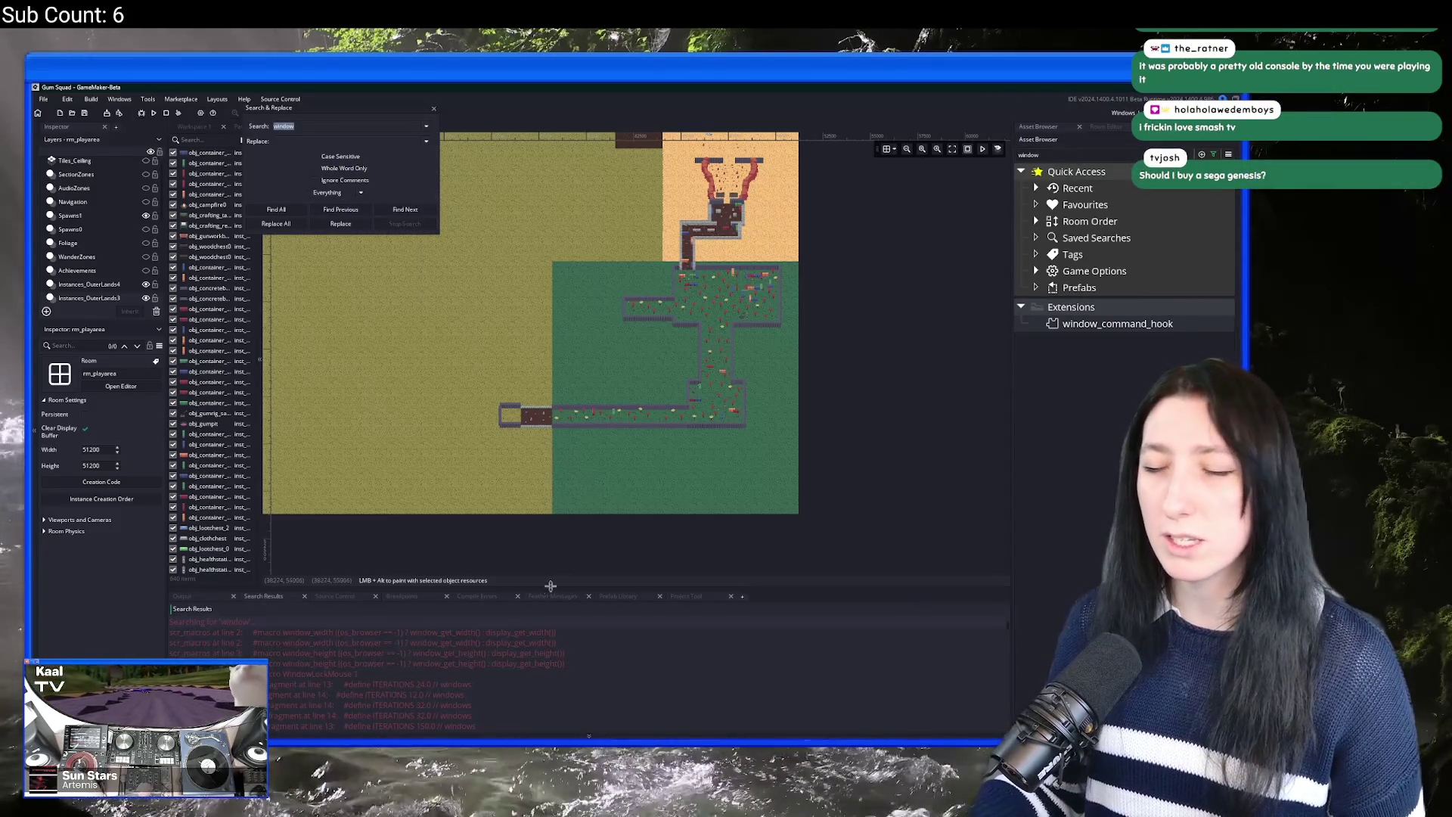
pyautogui.scroll(-2, 472, 674)
pyautogui.scroll(-5, 472, 674)
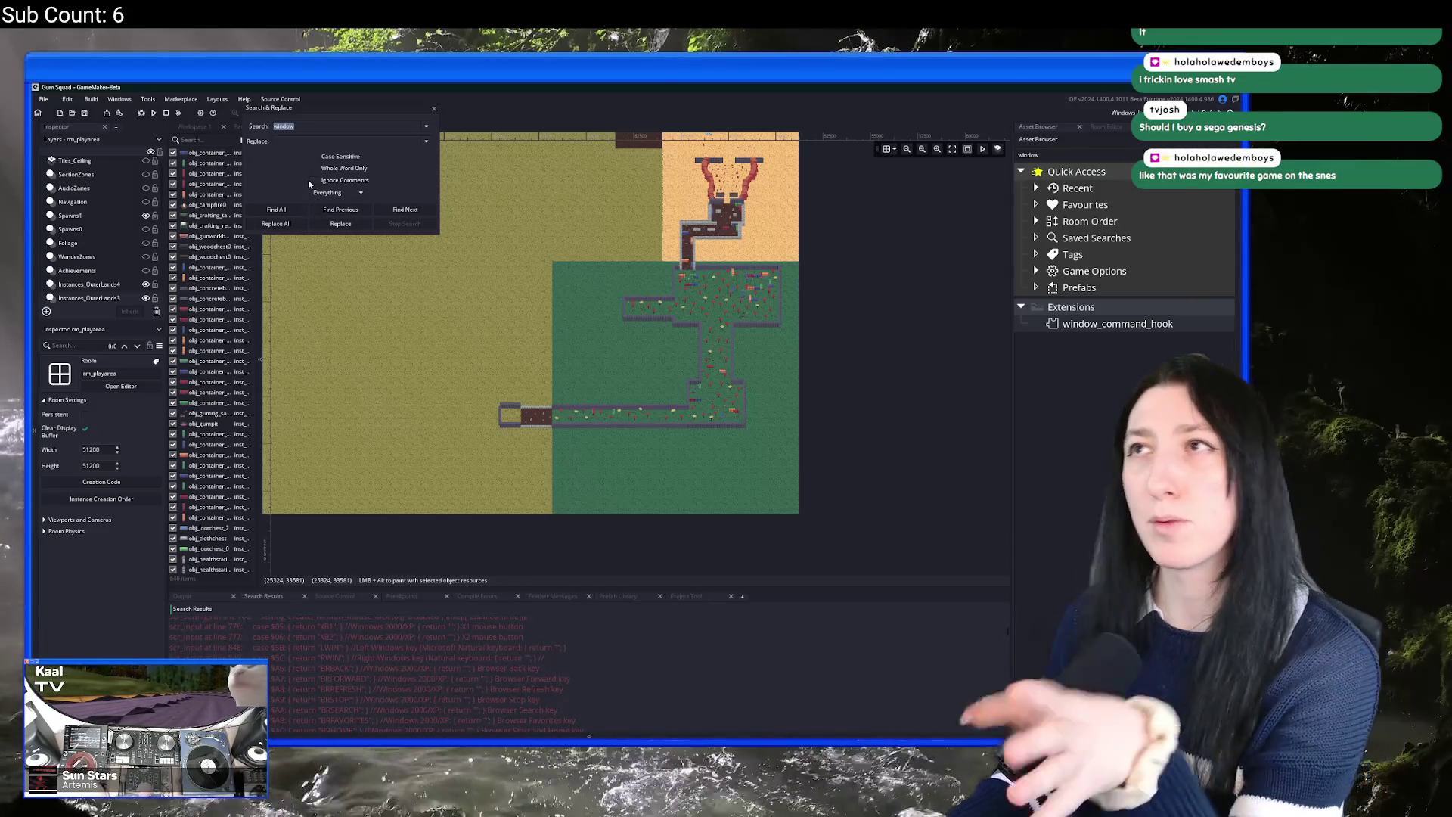
pyautogui.click(434, 109)
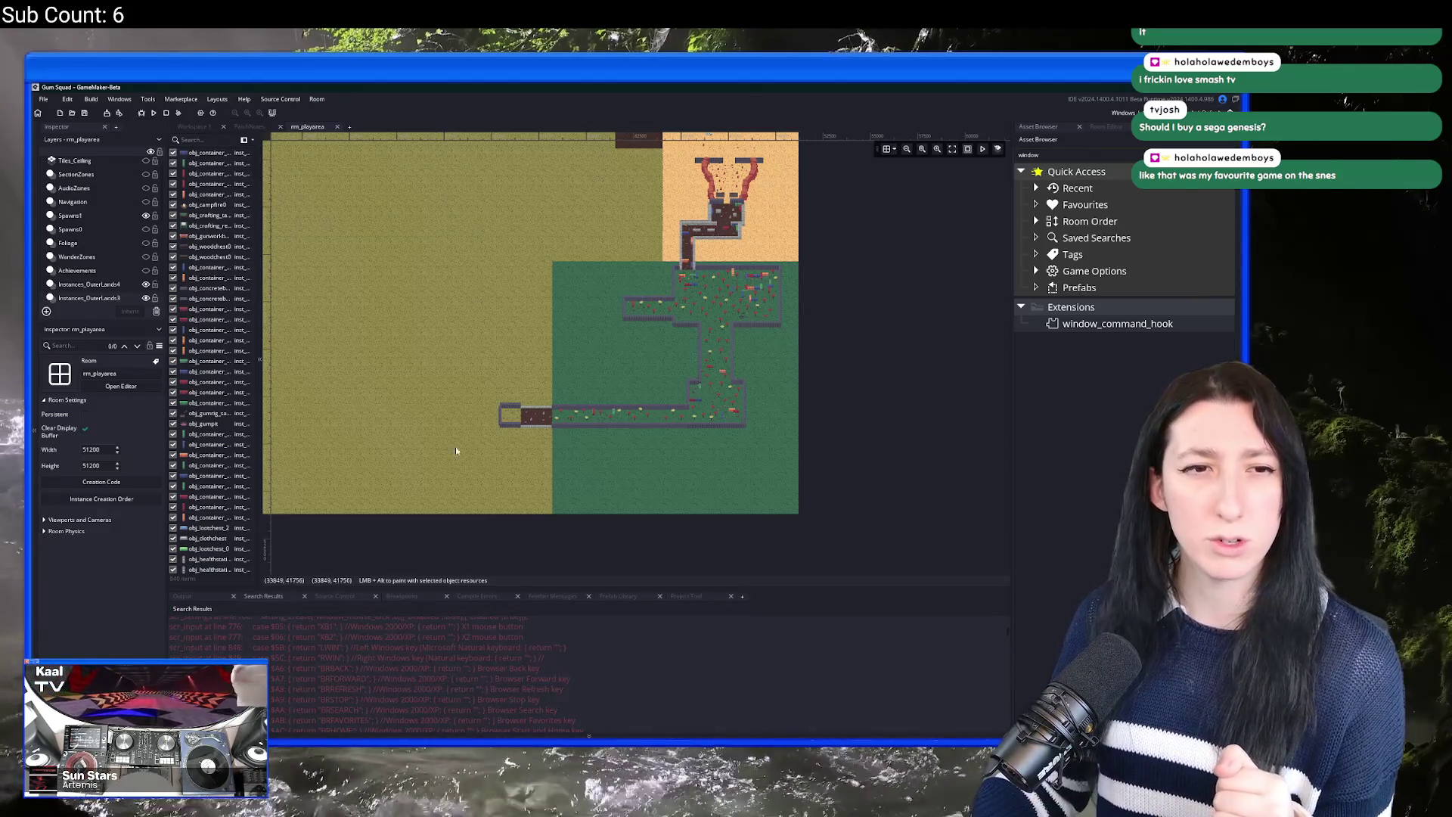
pyautogui.scroll(-3, 525, 700)
pyautogui.scroll(-10, 526, 701)
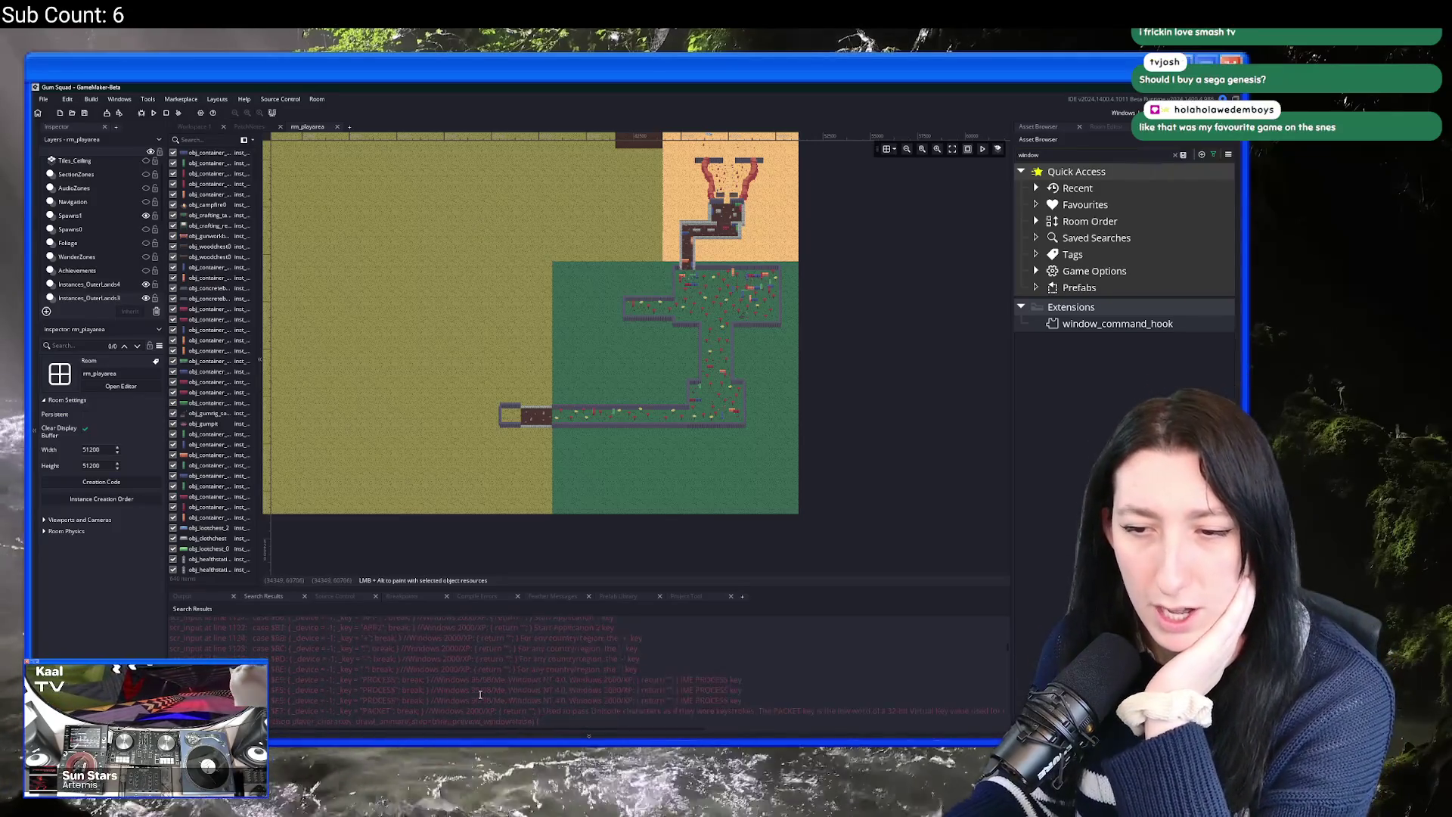
pyautogui.scroll(-3, 453, 689)
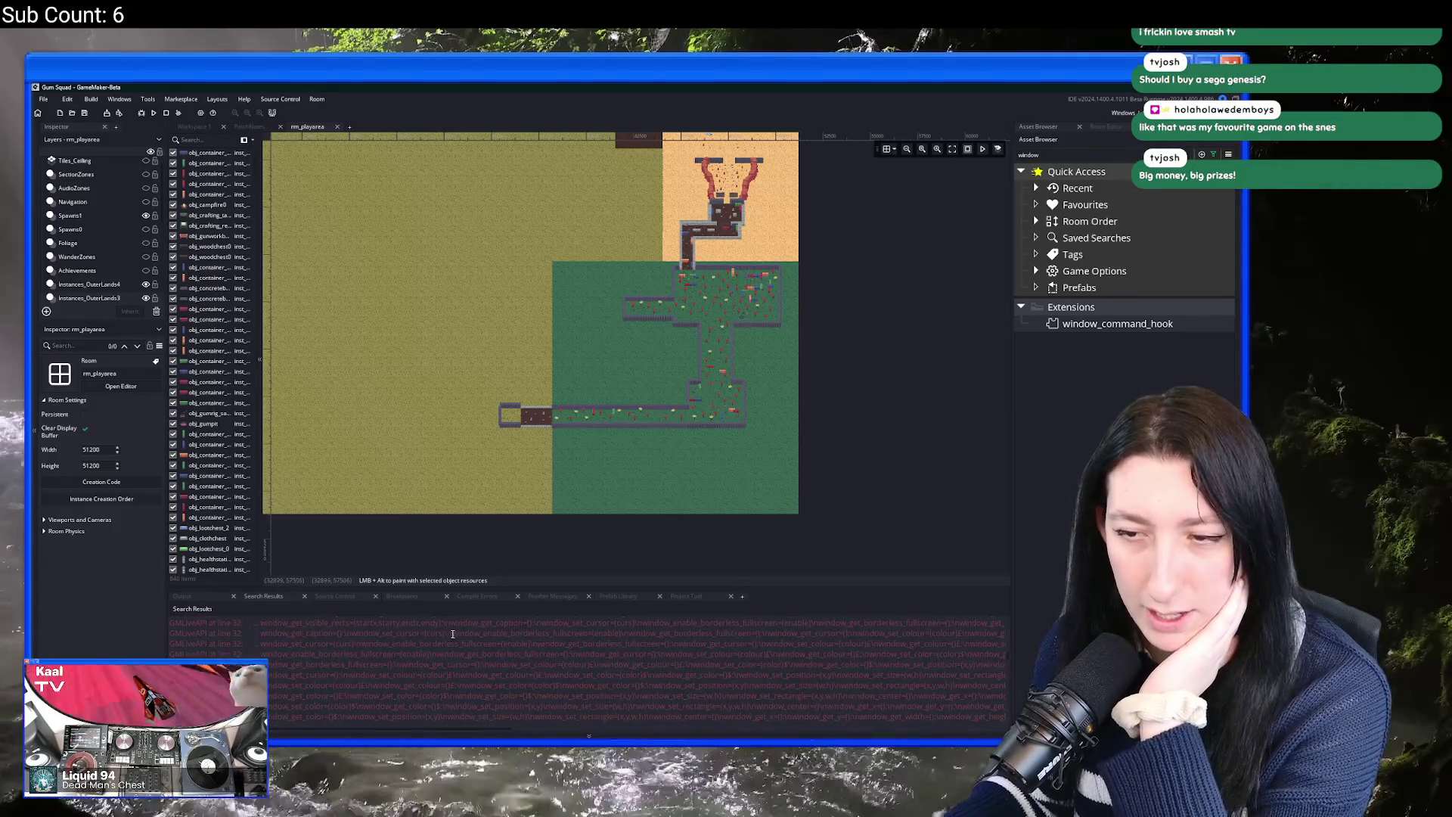
# Step: Find obj_boot's window_command_set_active call via a window_command search, then switch to Bring Me Hope
pyautogui.hotkey('ctrl', 'shift', 'f')
pyautogui.write('windo')
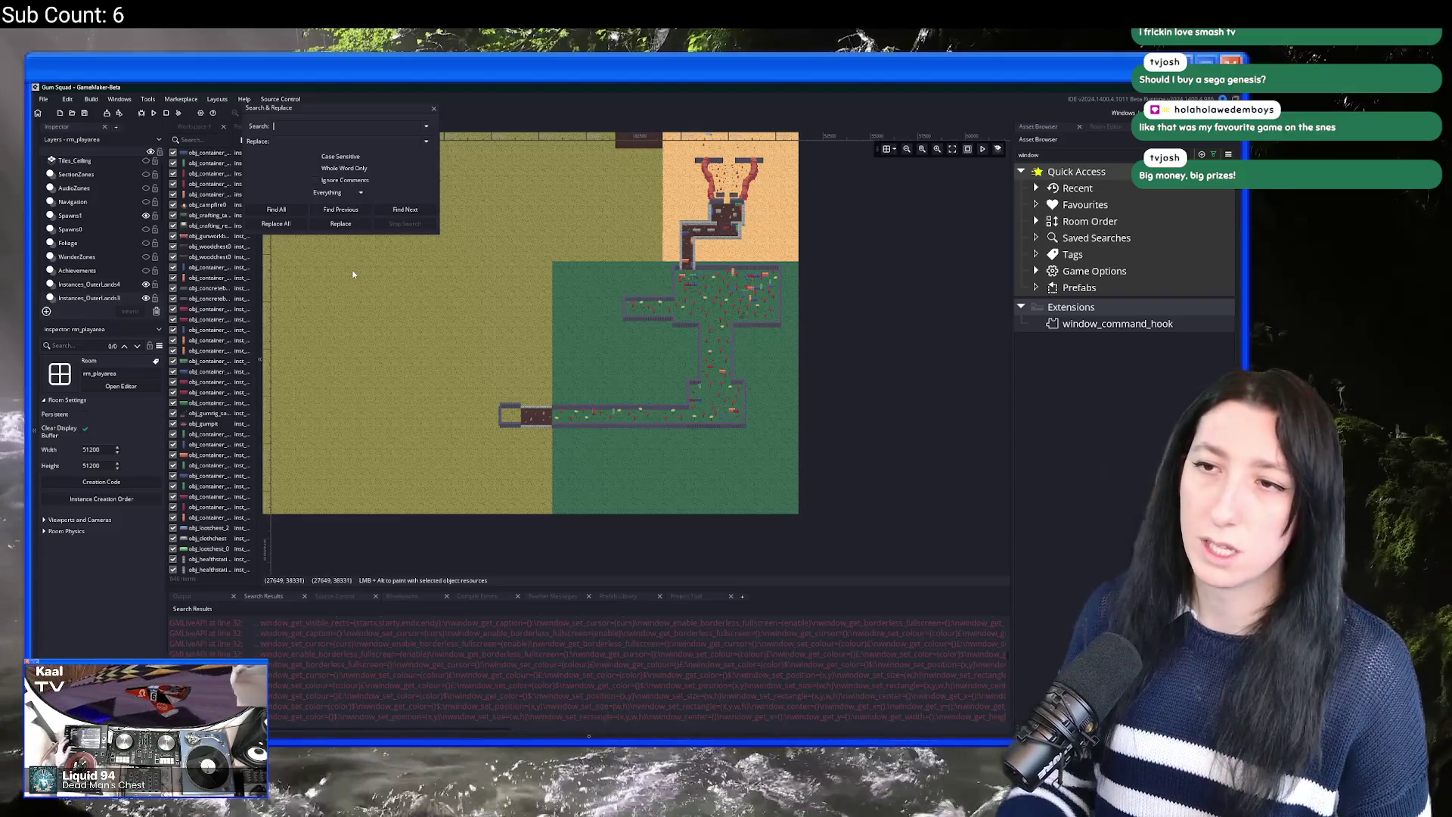
pyautogui.write('w')
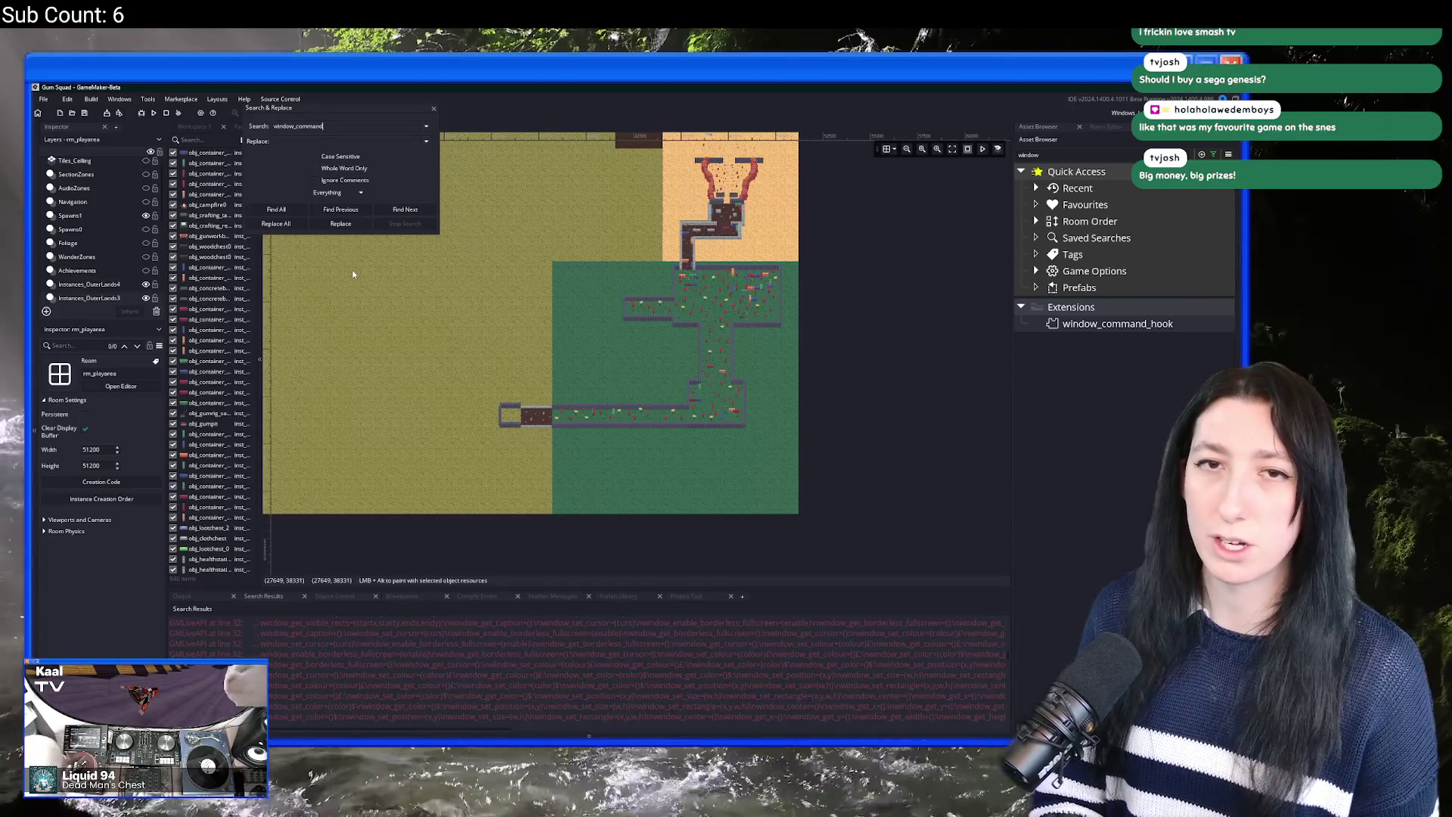
pyautogui.press('Return')
pyautogui.doubleClick(405, 635)
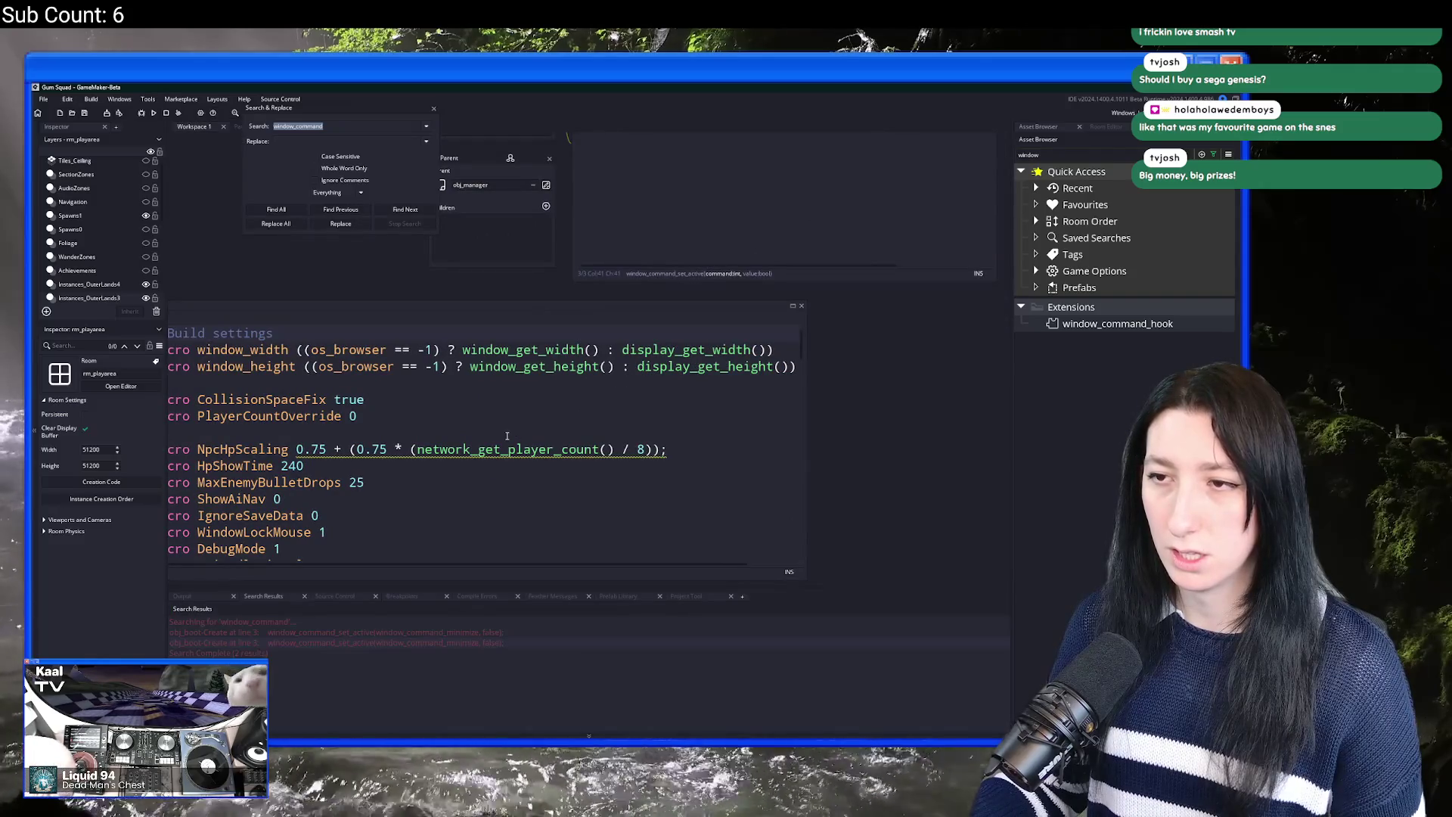
pyautogui.click(433, 109)
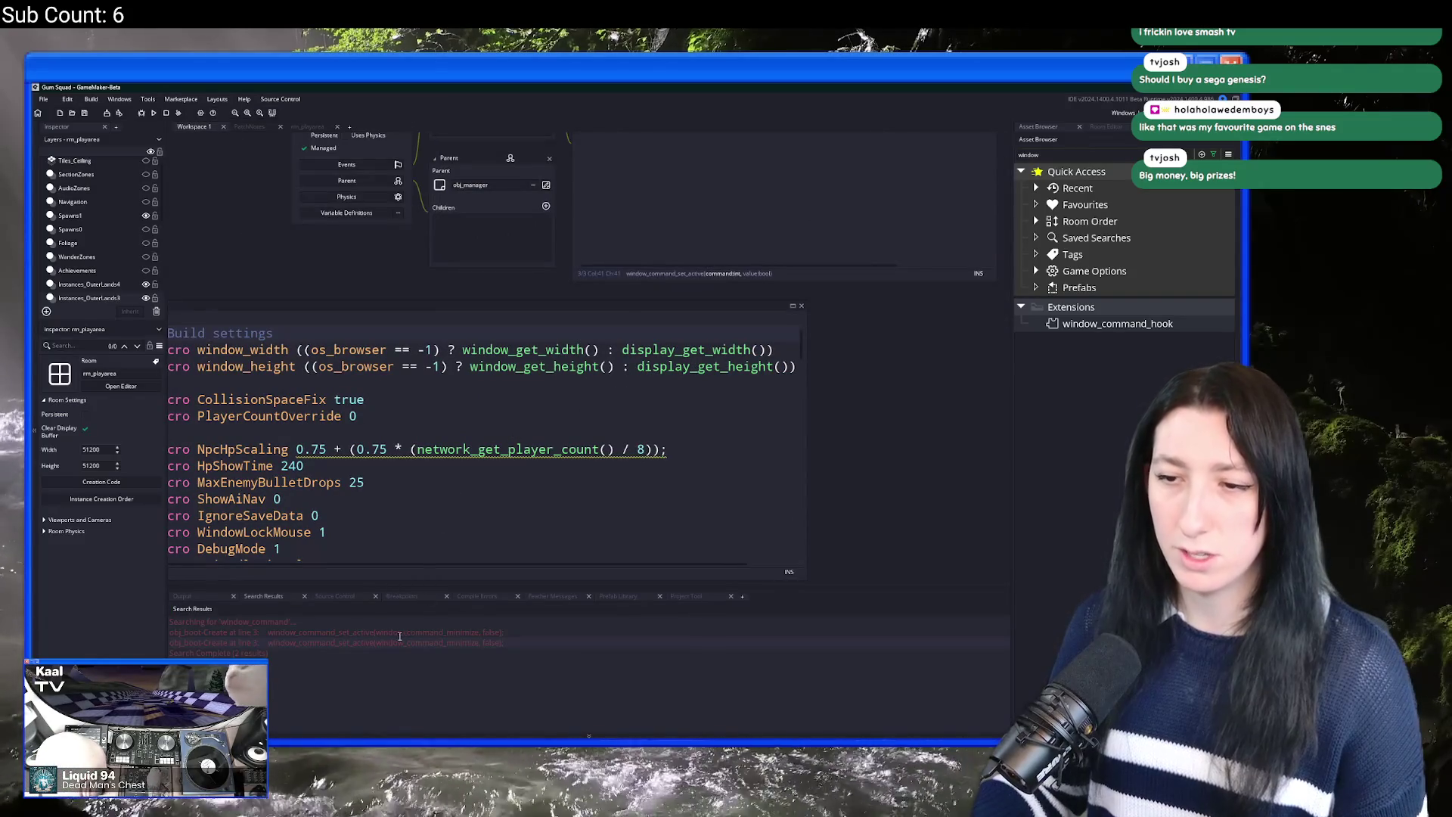
pyautogui.click(353, 631)
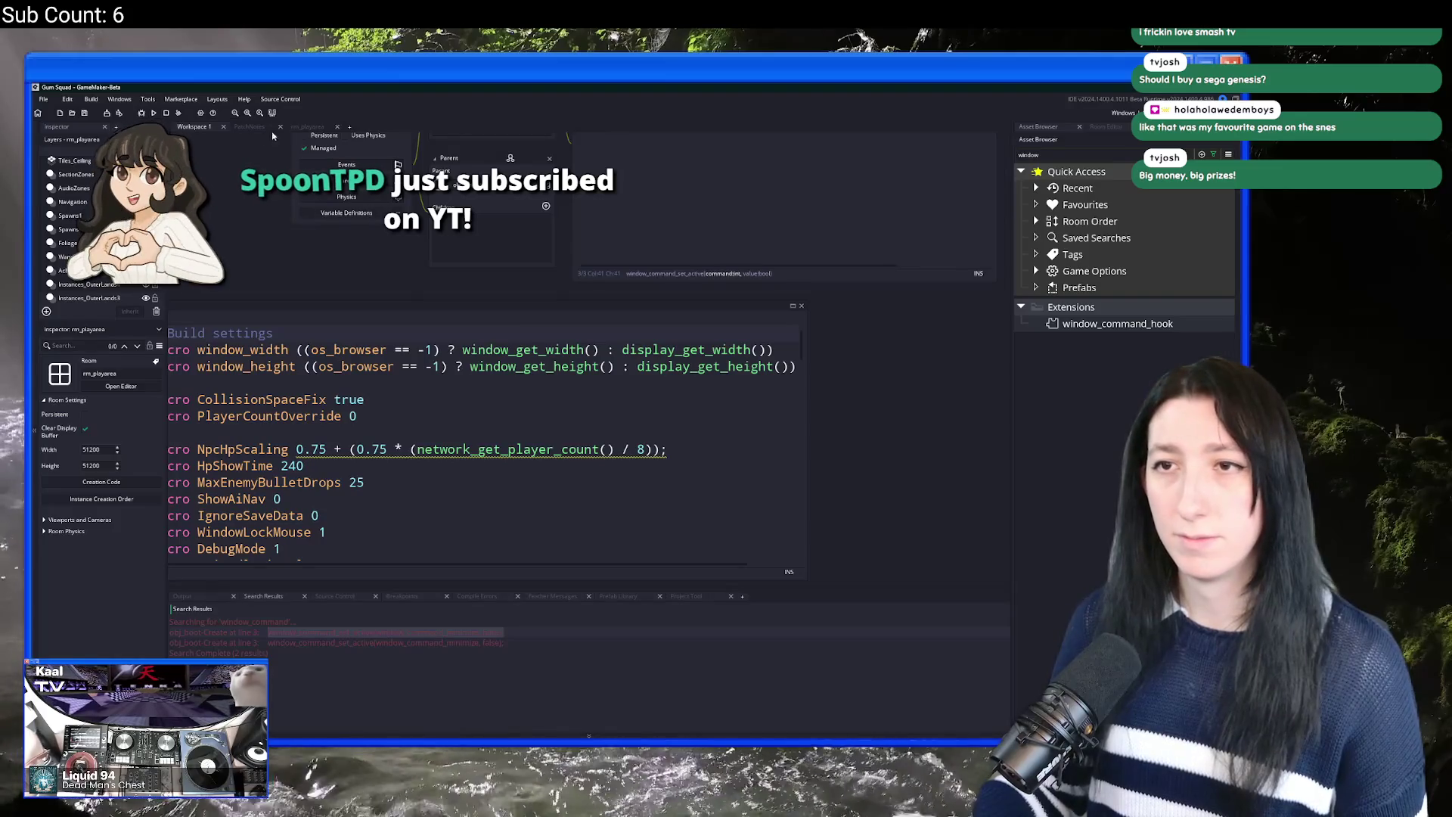
pyautogui.hotkey('alt', 'Tab')
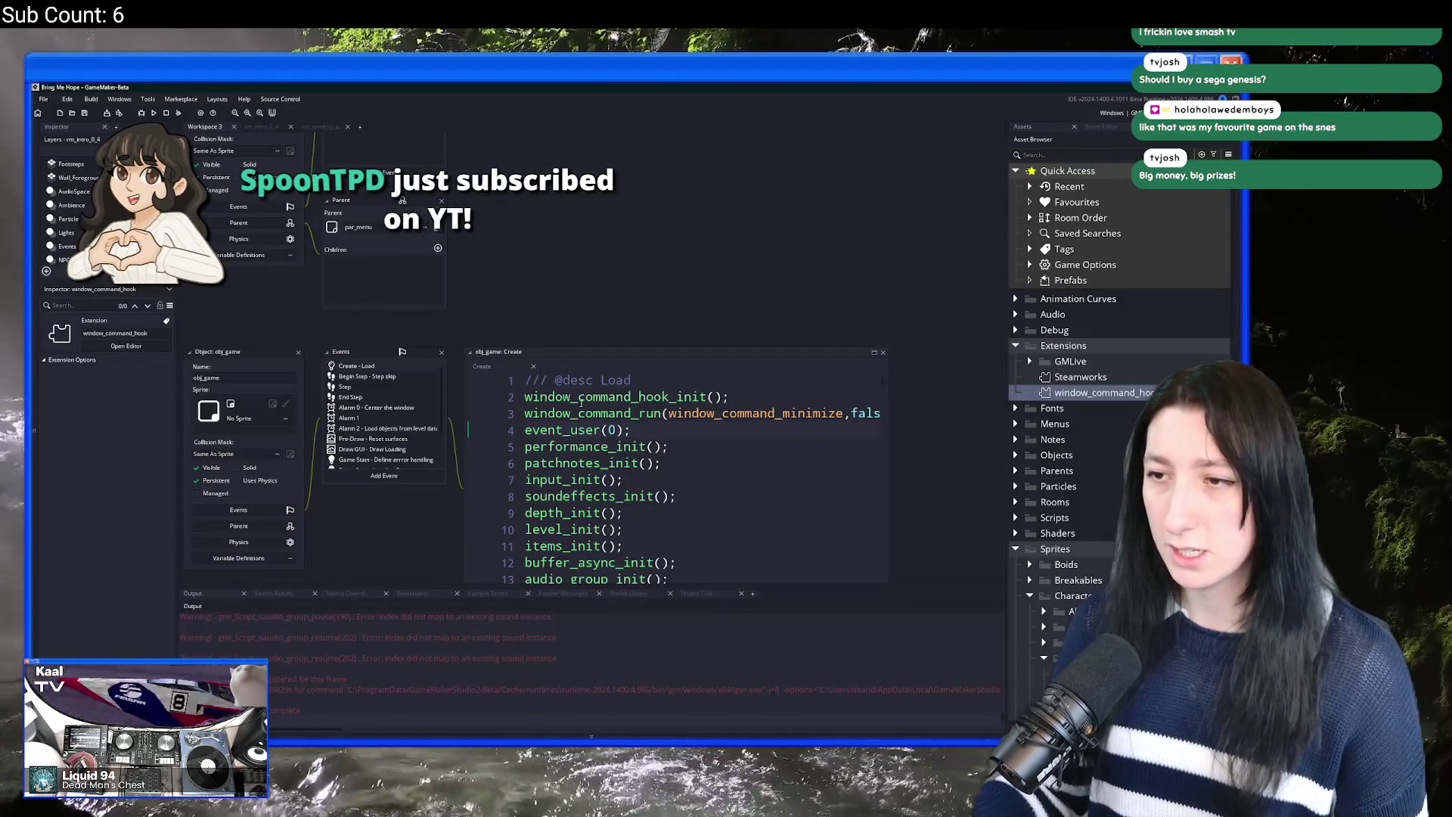
# Step: Replace window_command_run with window_command_set_active(window_command_minimize, false) in obj_game's Create event and run the game
pyautogui.doubleClick(590, 413)
pyautogui.write('window_command_set_active(window_command_minimize, false);')
pyautogui.moveTo(824, 412); pyautogui.dragTo(940, 413)
pyautogui.press('Delete')
pyautogui.press('Delete')
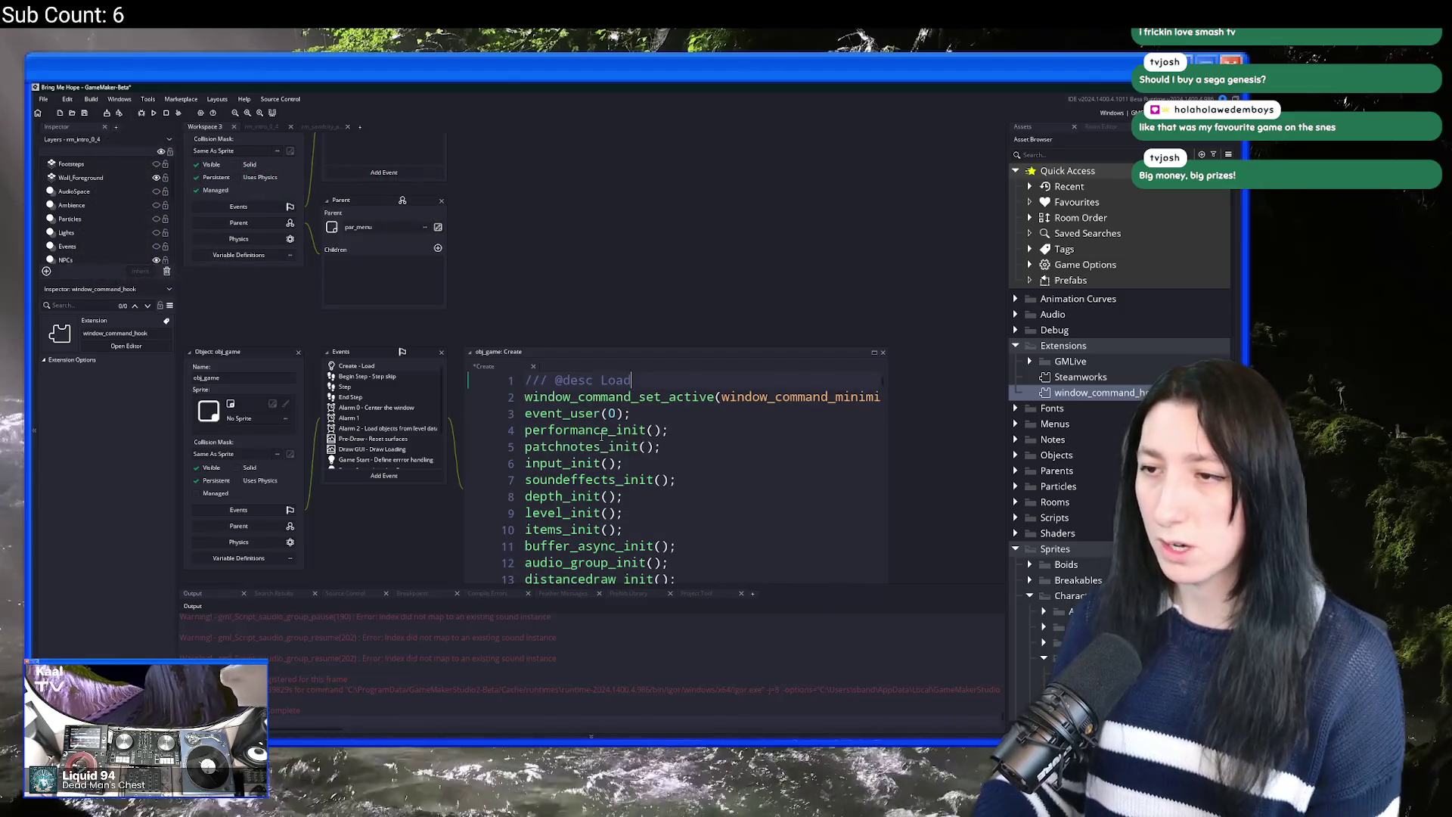
pyautogui.press('F5')
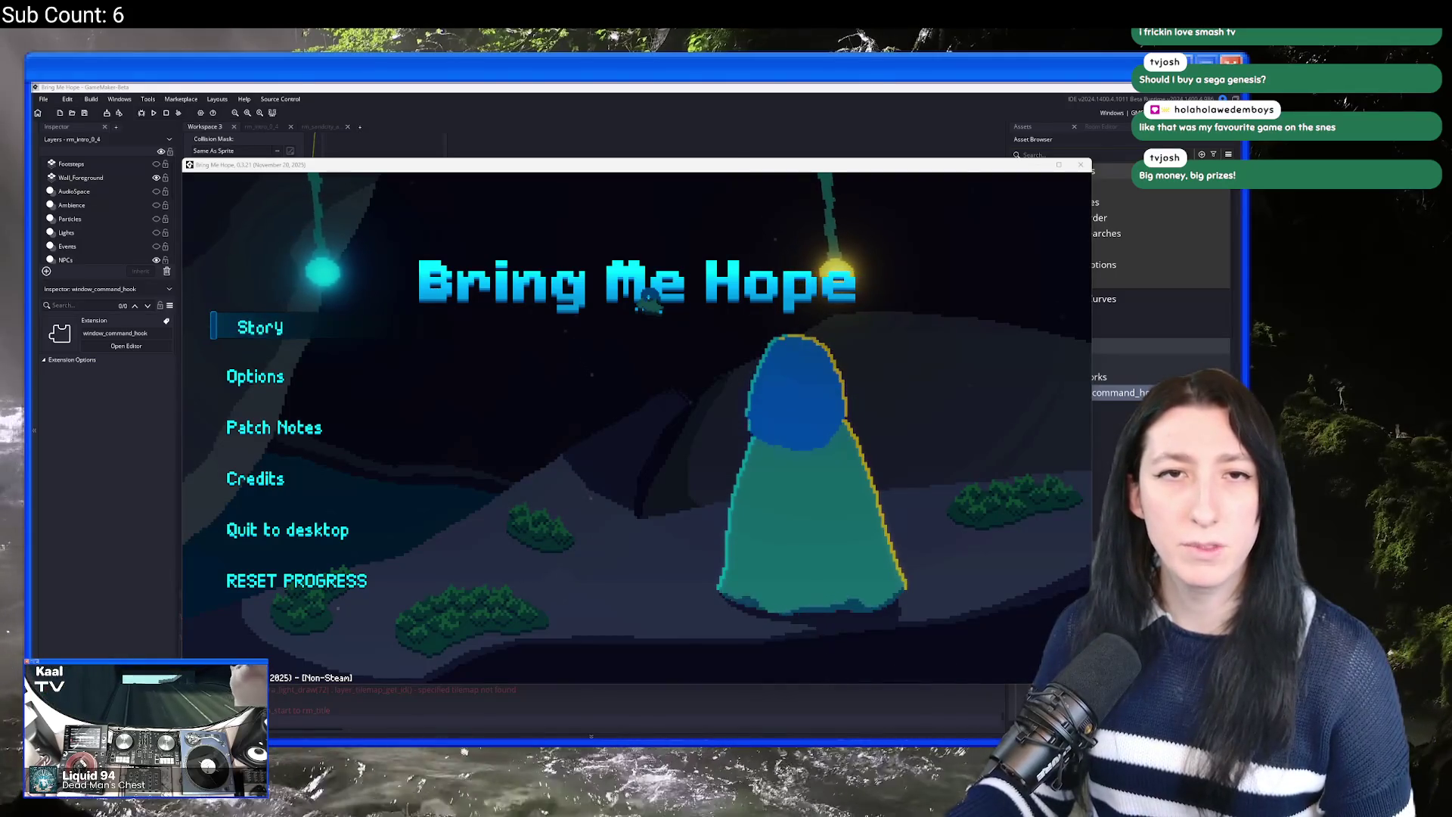
# Step: Switch to the Chrome window showing the Sega Genesis release date search
pyautogui.hotkey('alt', 'Tab')
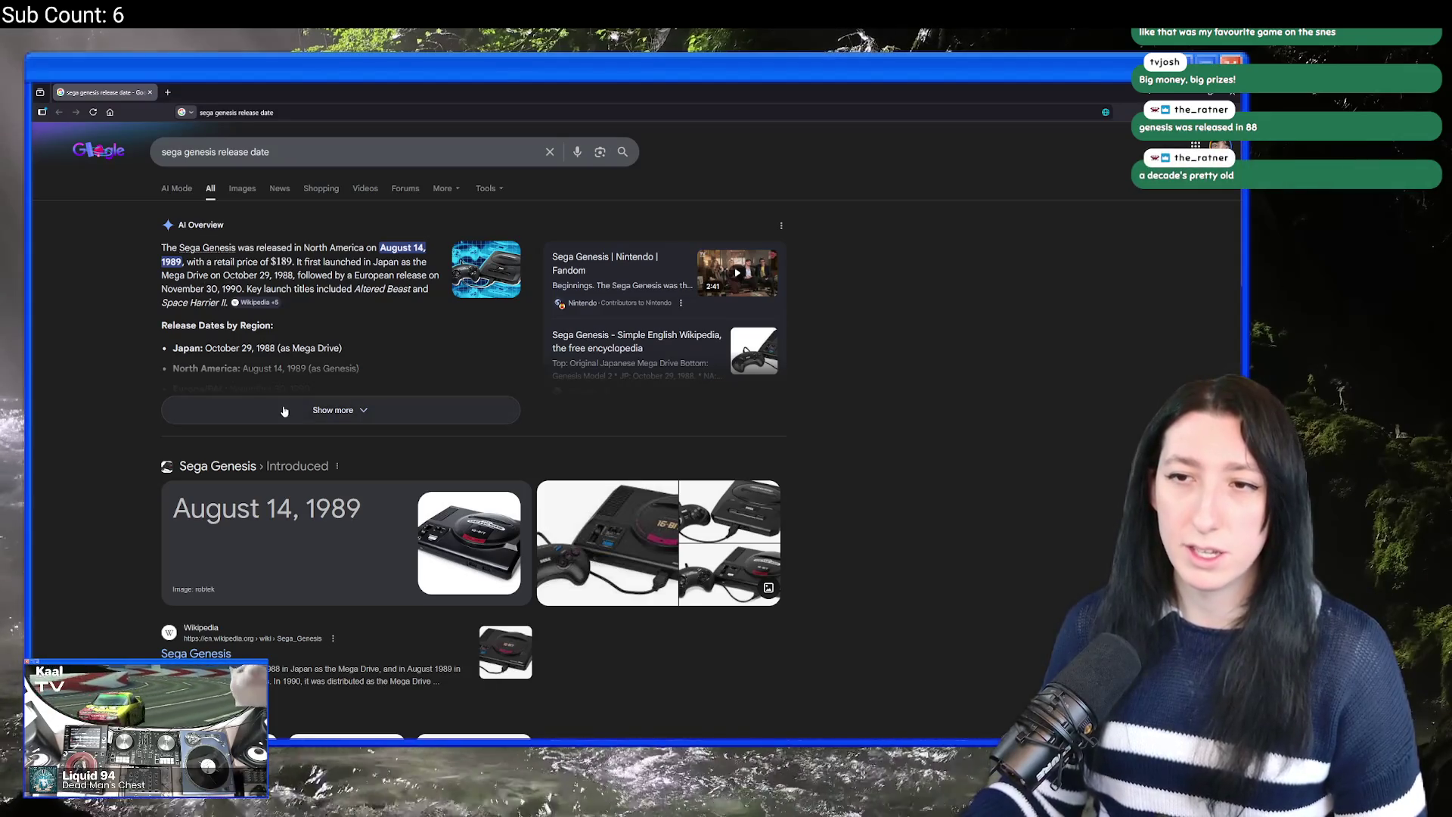
# Step: Expand the AI Overview's full release dates, then return to the Bring Me Hope game
pyautogui.click(331, 410)
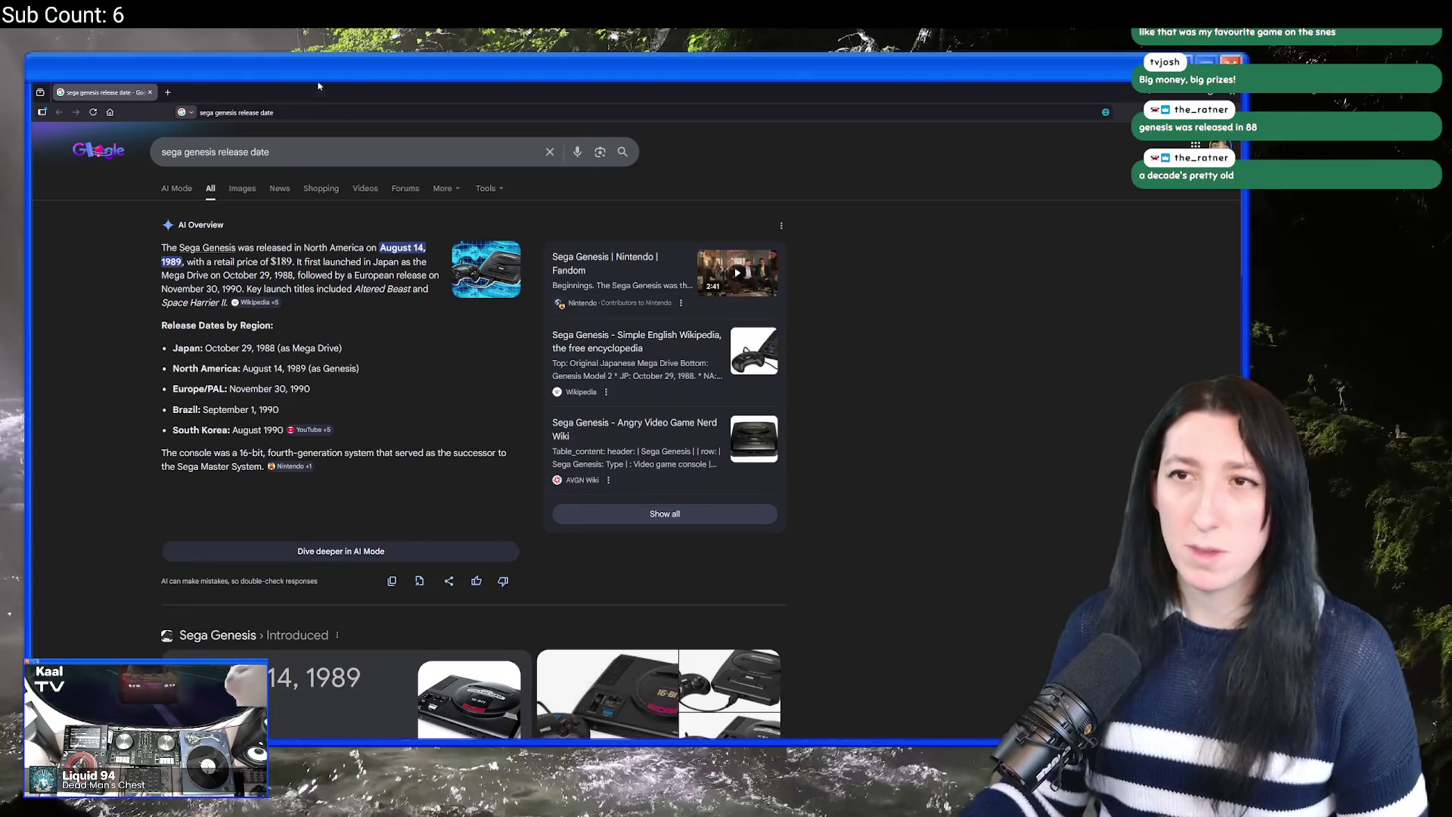
pyautogui.hotkey('alt', 'Tab')
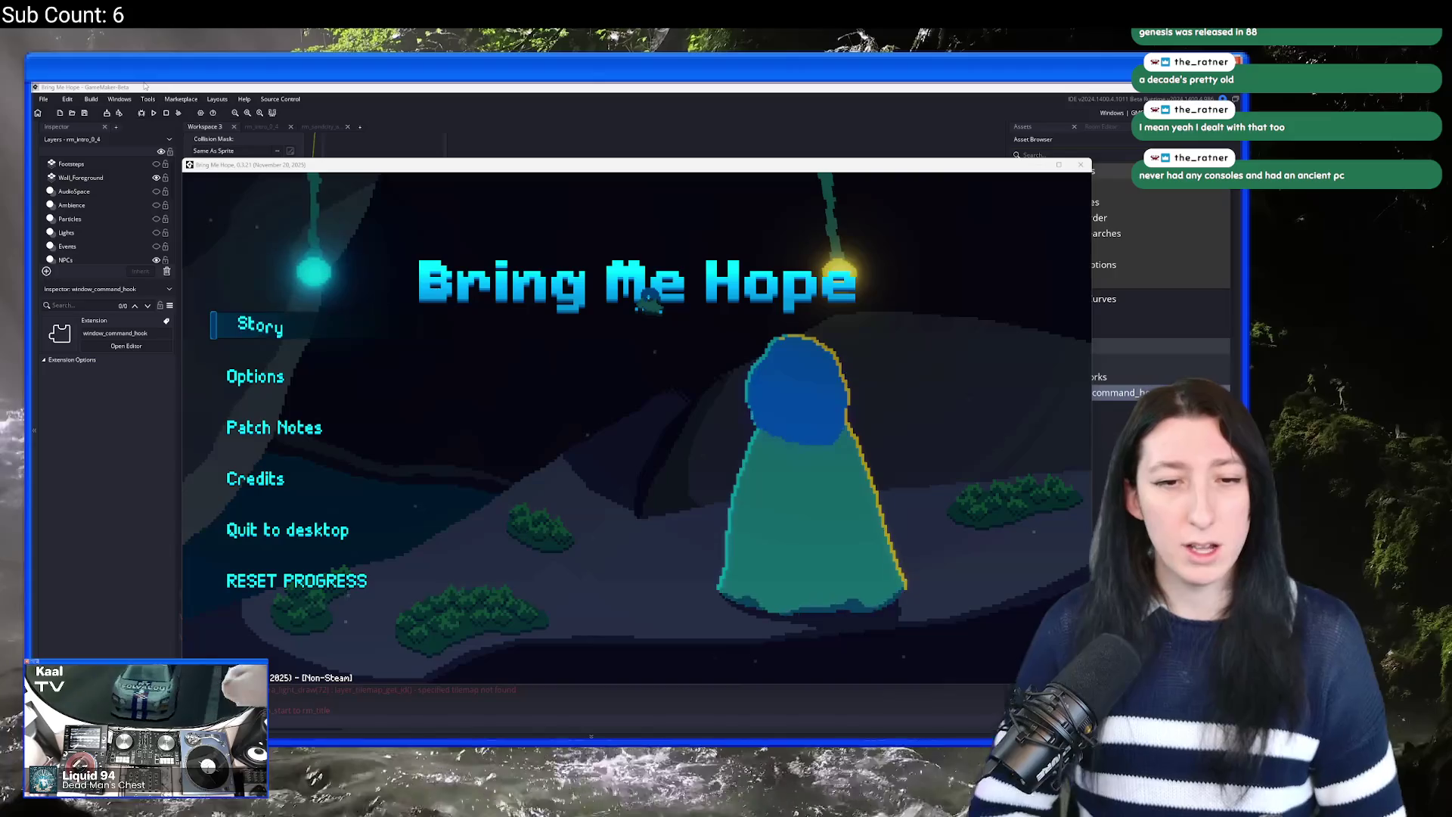
# Step: Walk the character around the build briefly, then quit the game with Escape
pyautogui.doubleClick(830, 168)
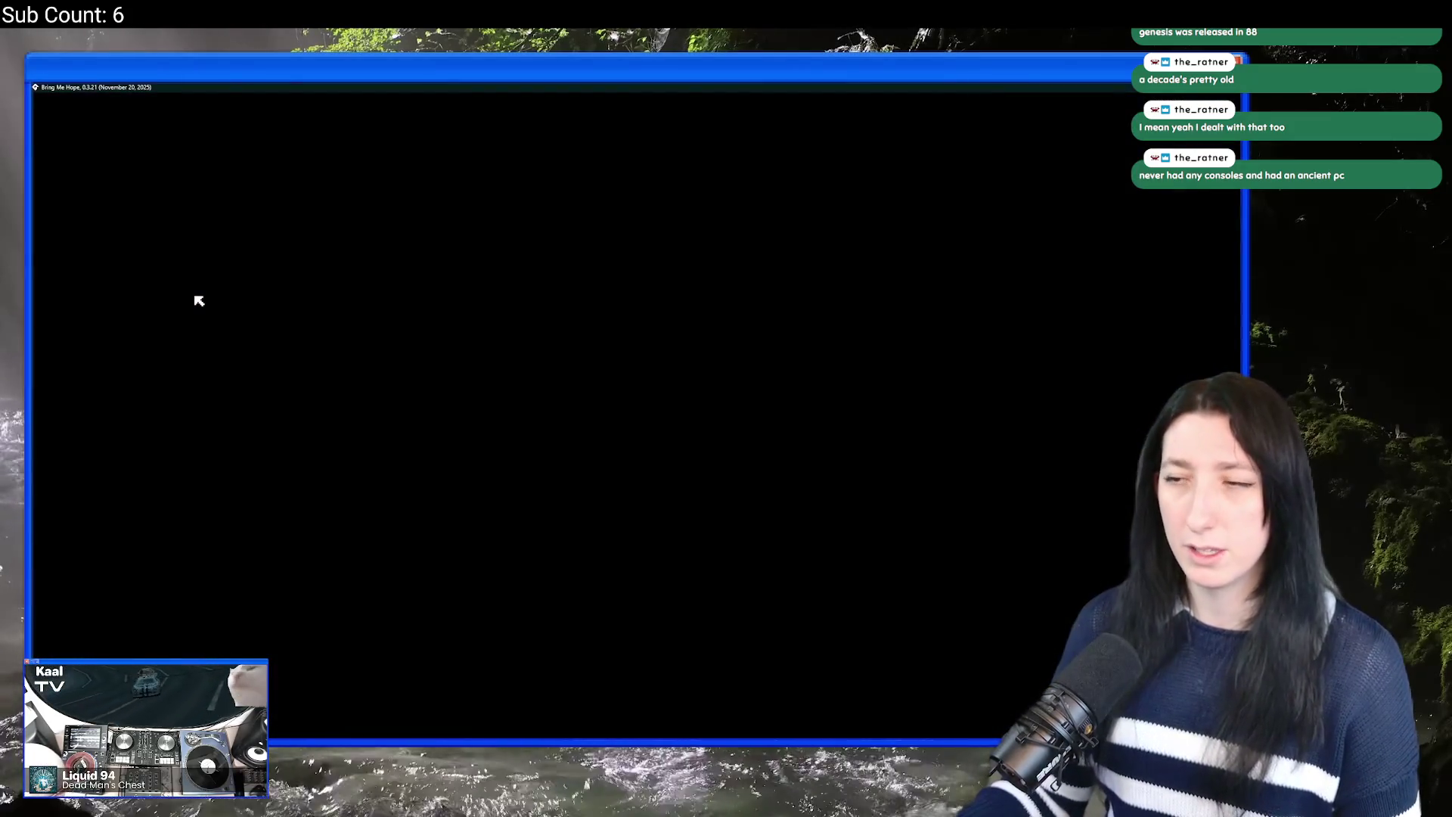
pyautogui.press('w')
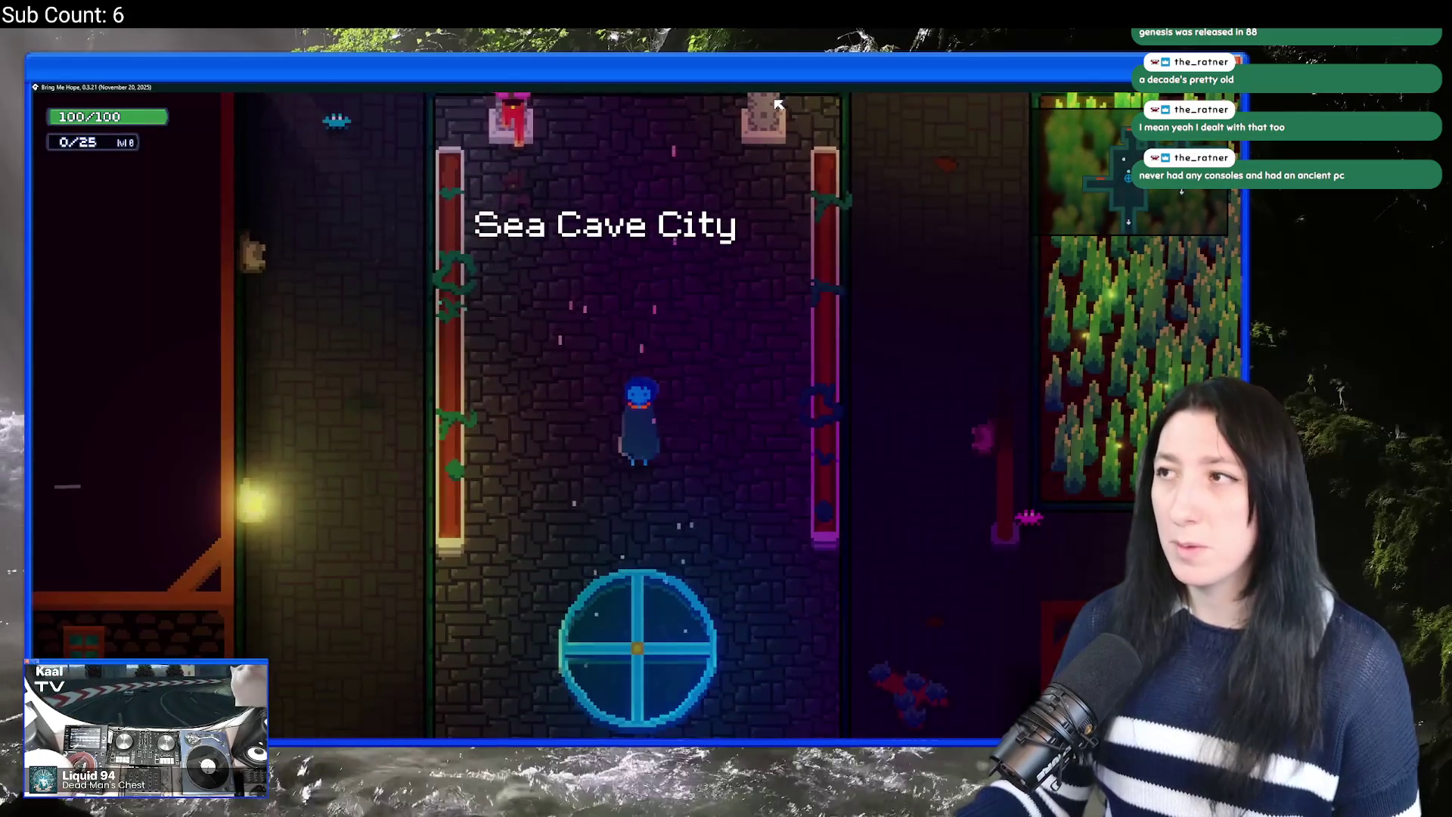
pyautogui.doubleClick(779, 88)
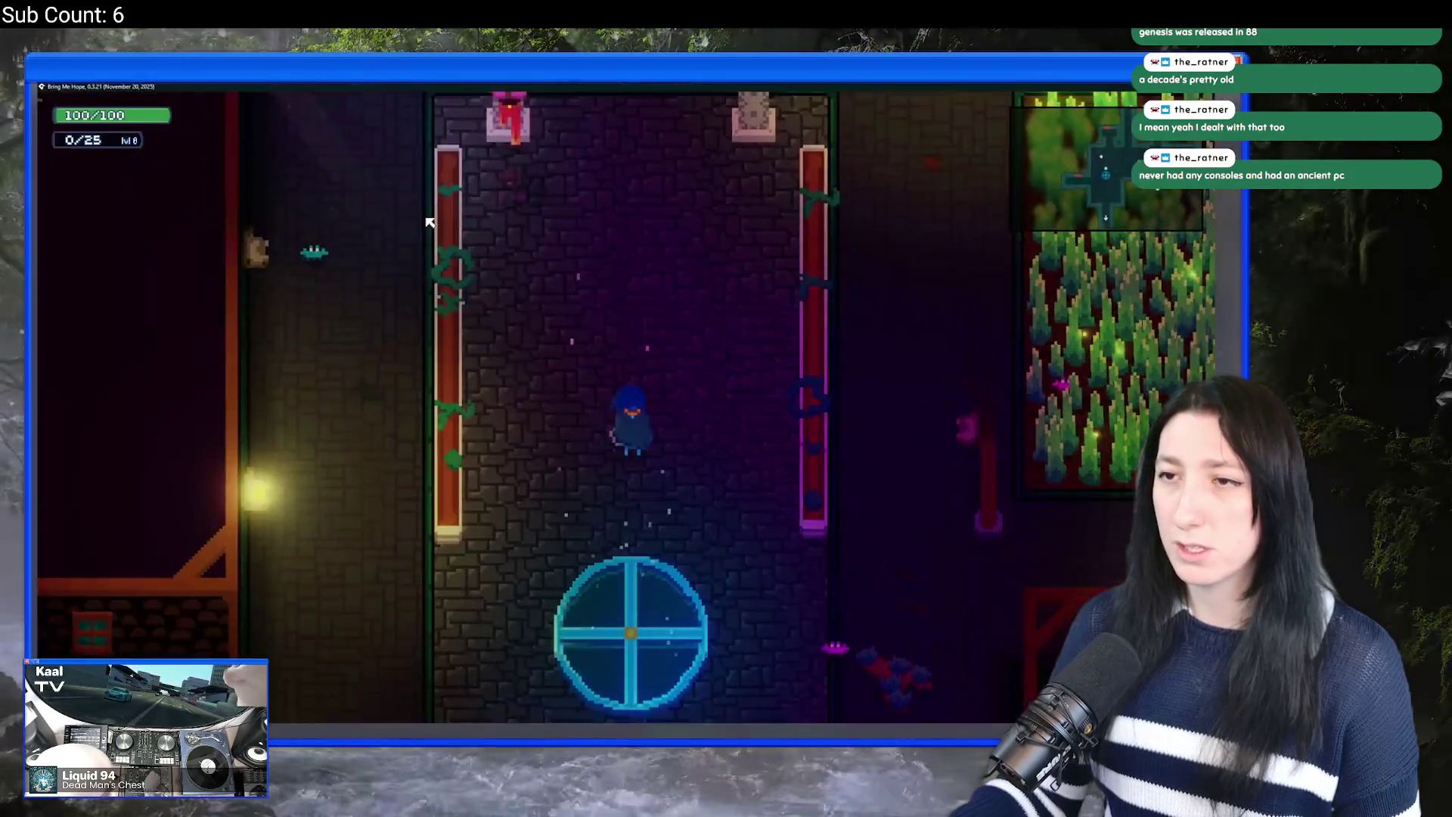
pyautogui.press('w')
pyautogui.press('d')
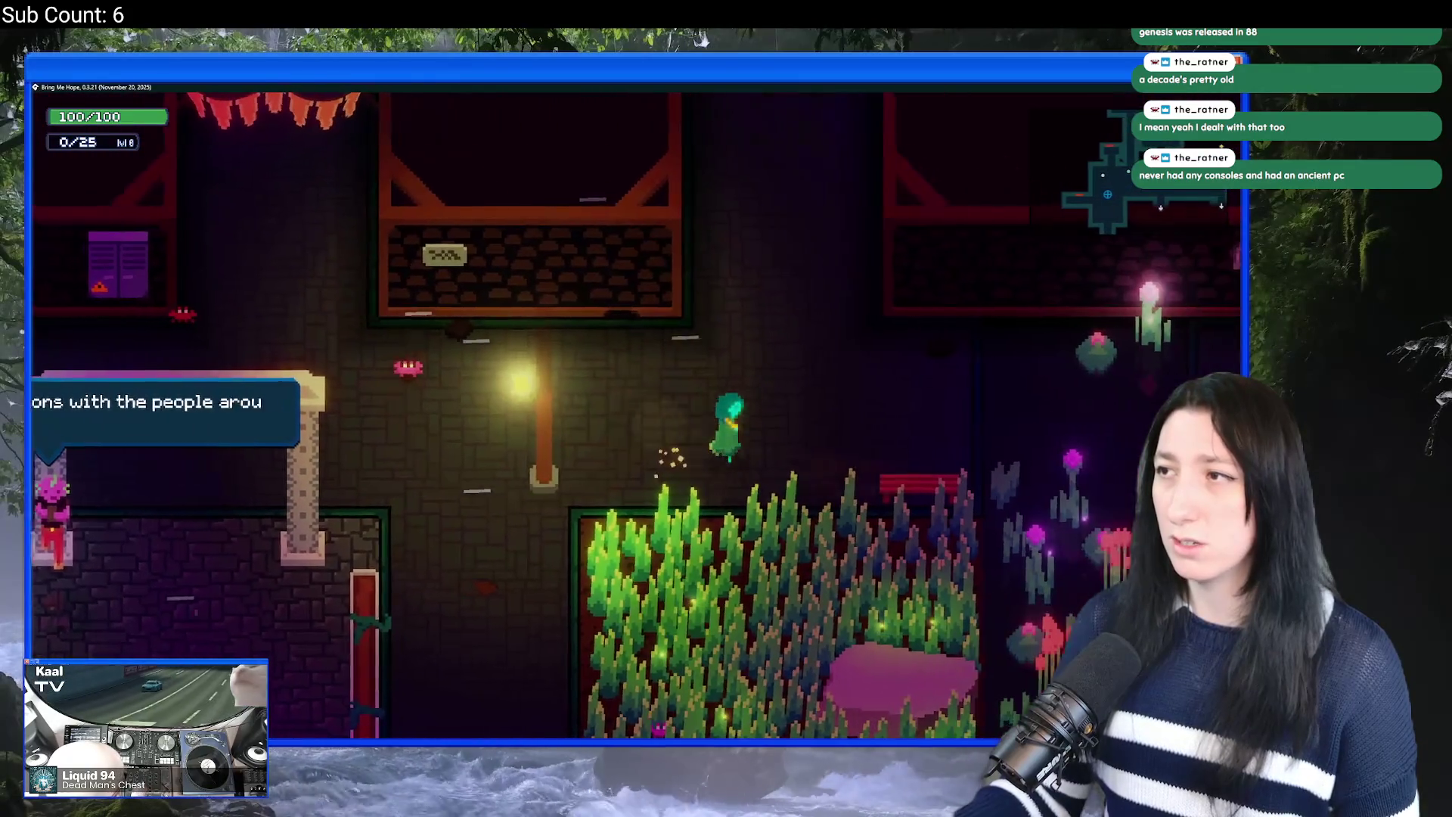
pyautogui.press('s')
pyautogui.press('Escape')
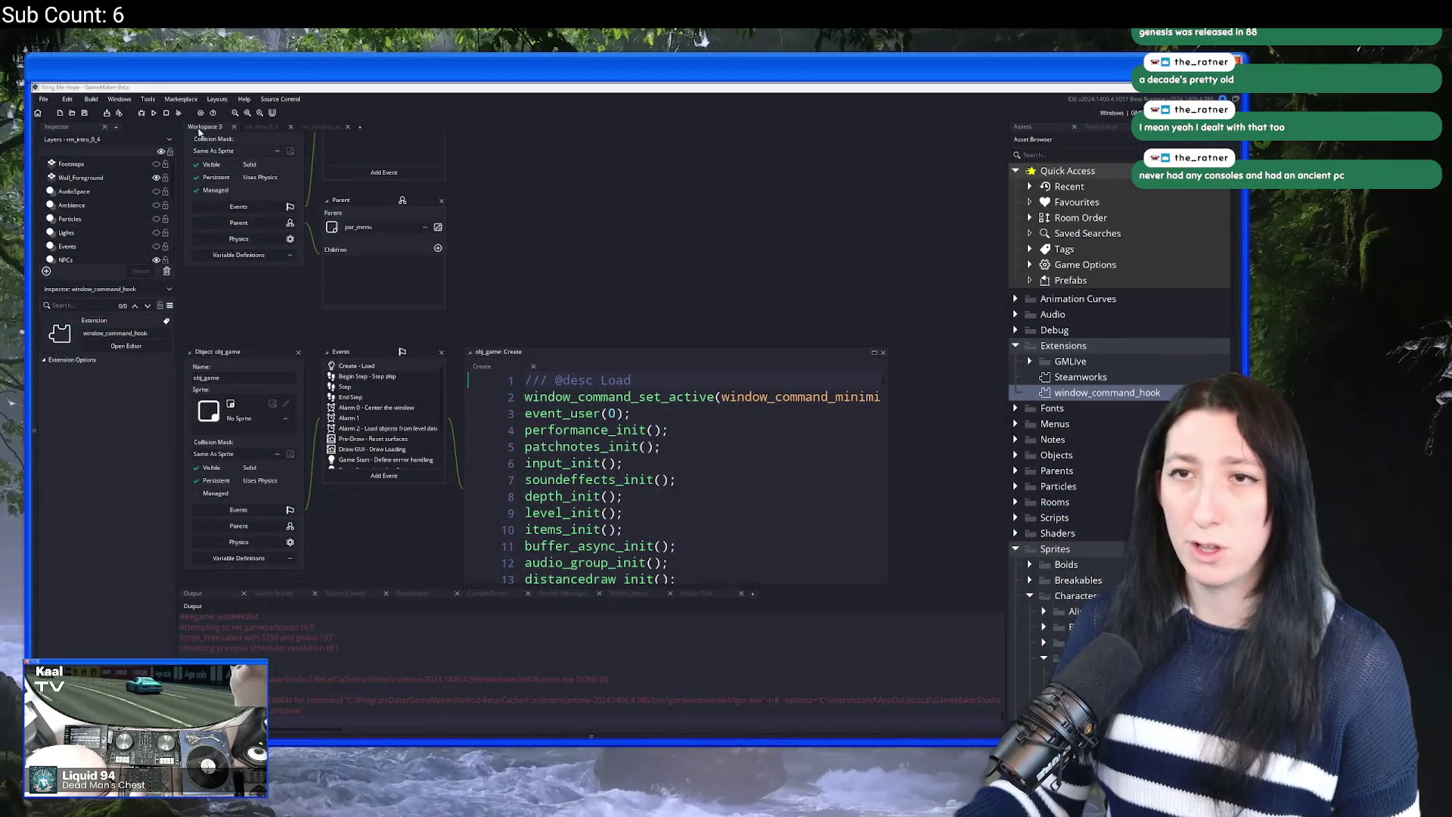
pyautogui.click(200, 112)
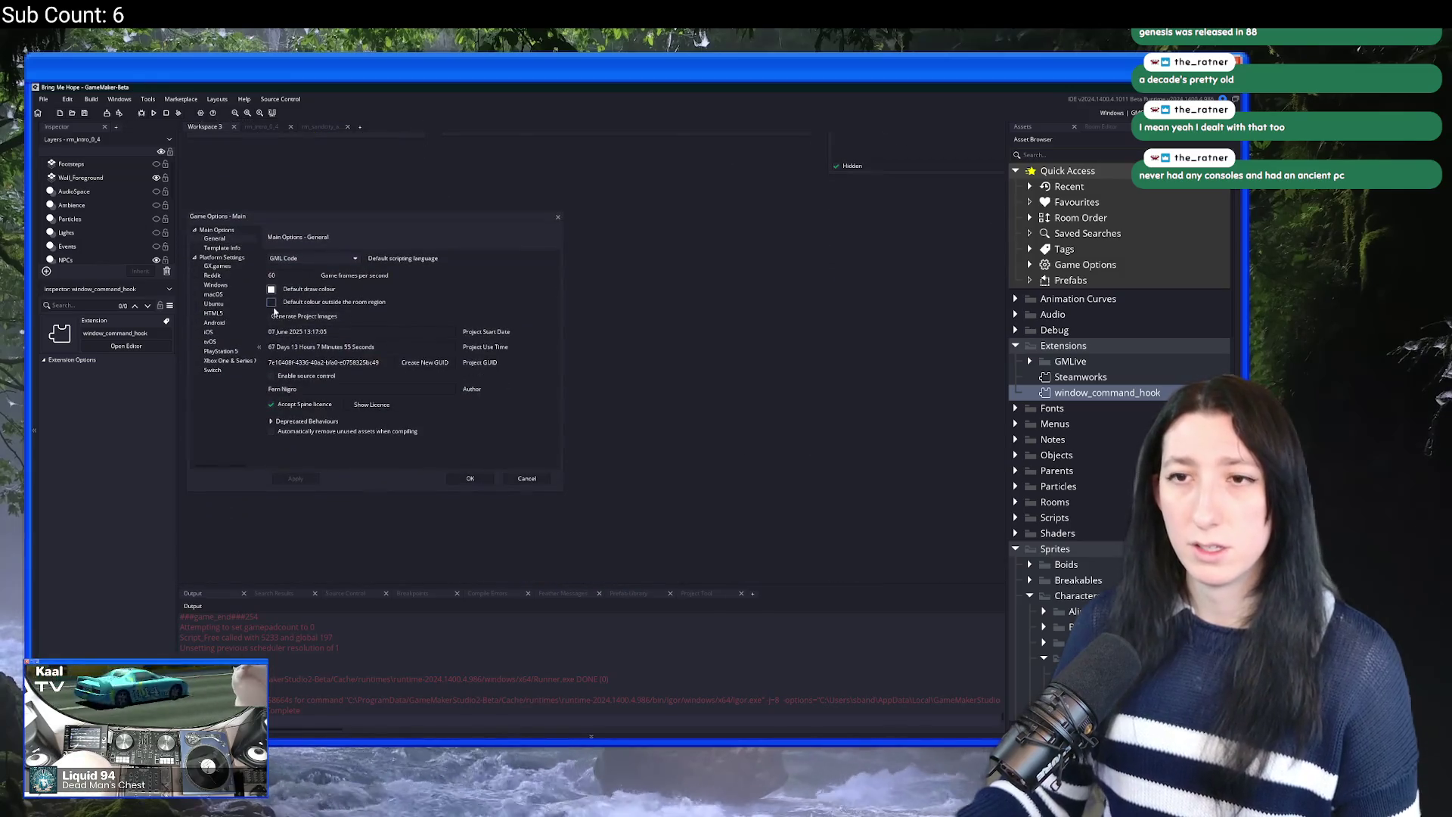
# Step: Enable Use raw mouse input under Windows > Graphics, apply it, and close both Game Options dialogs
pyautogui.click(216, 285)
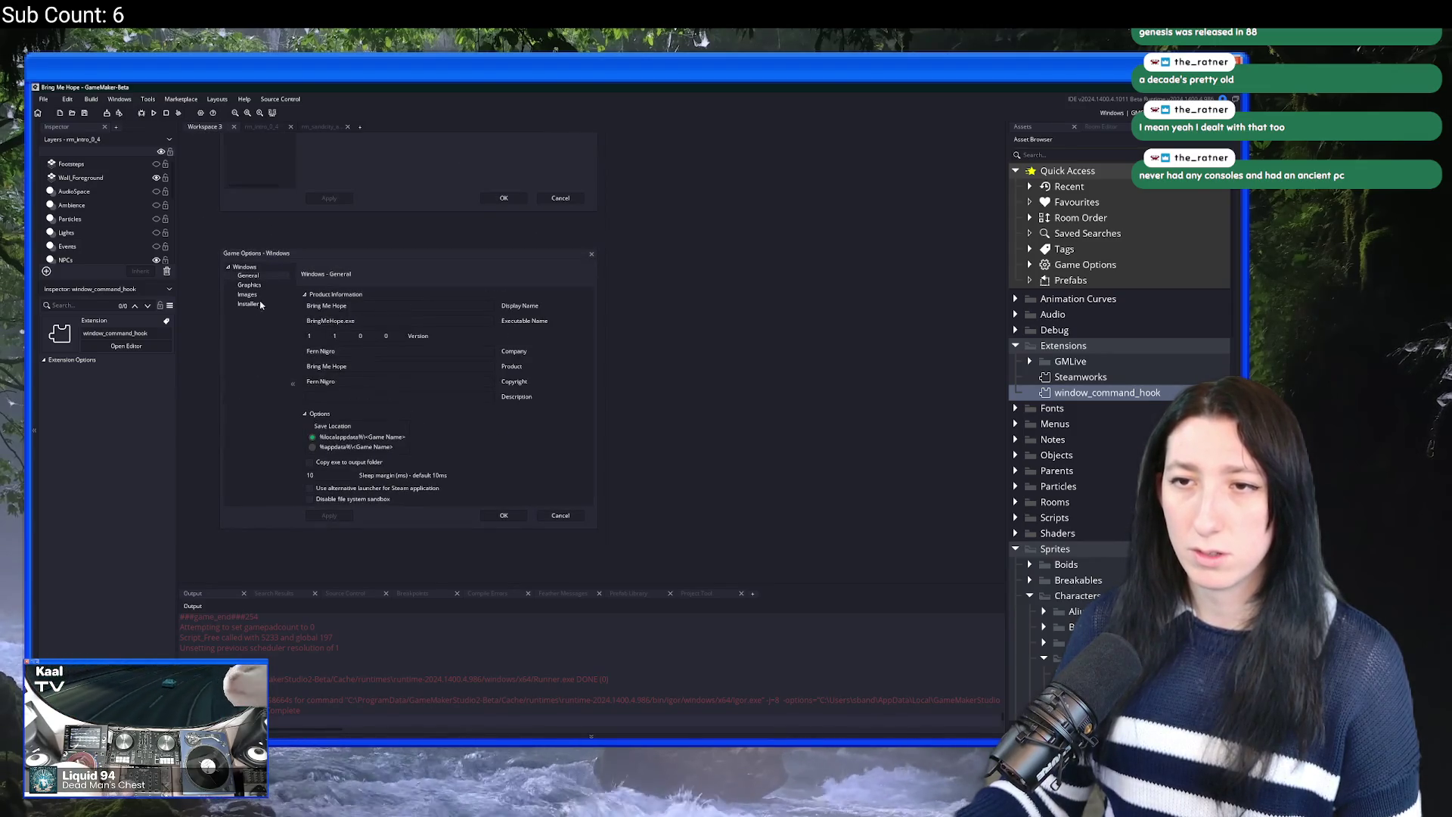
pyautogui.click(272, 285)
pyautogui.click(309, 390)
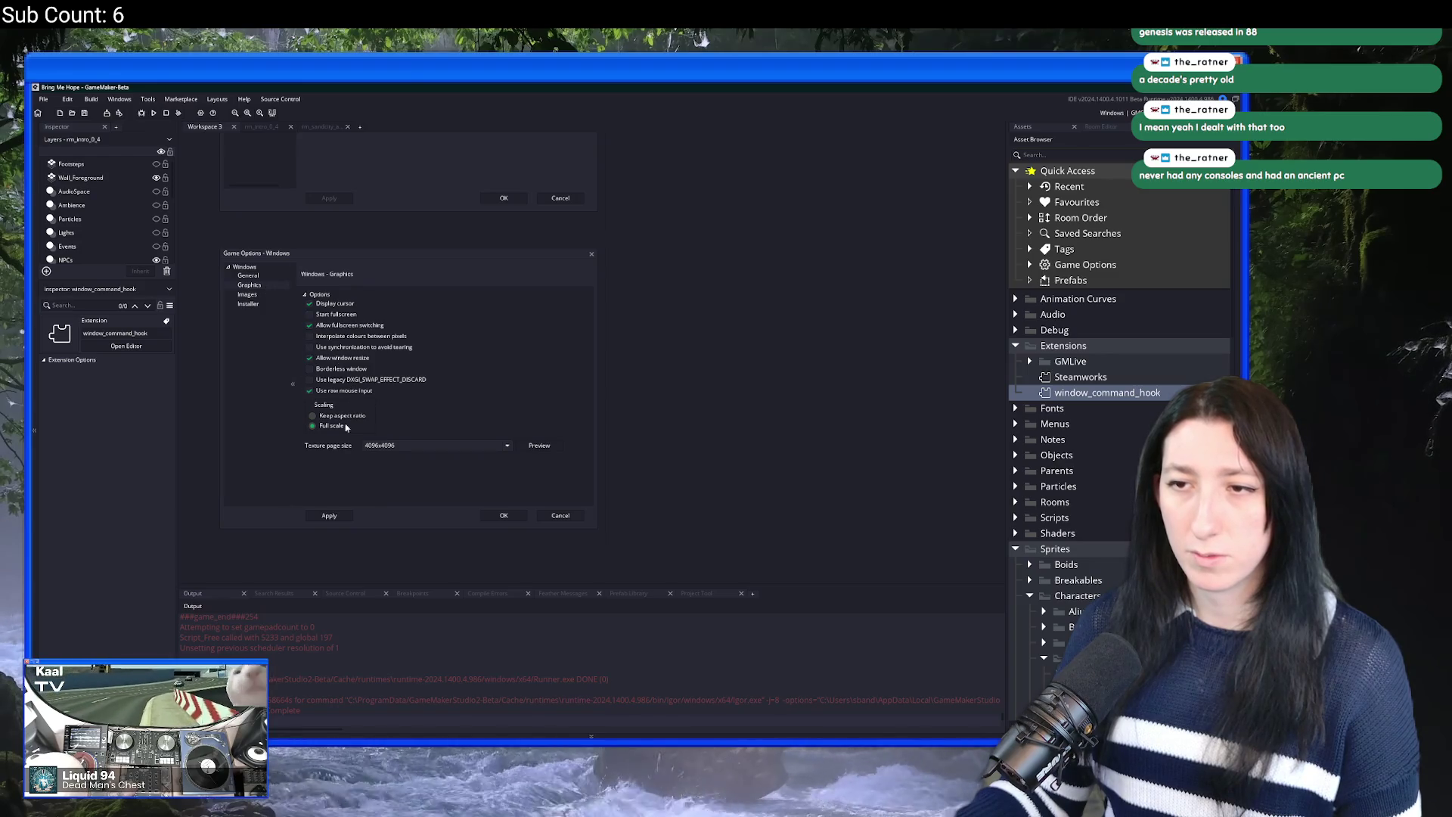
pyautogui.click(327, 516)
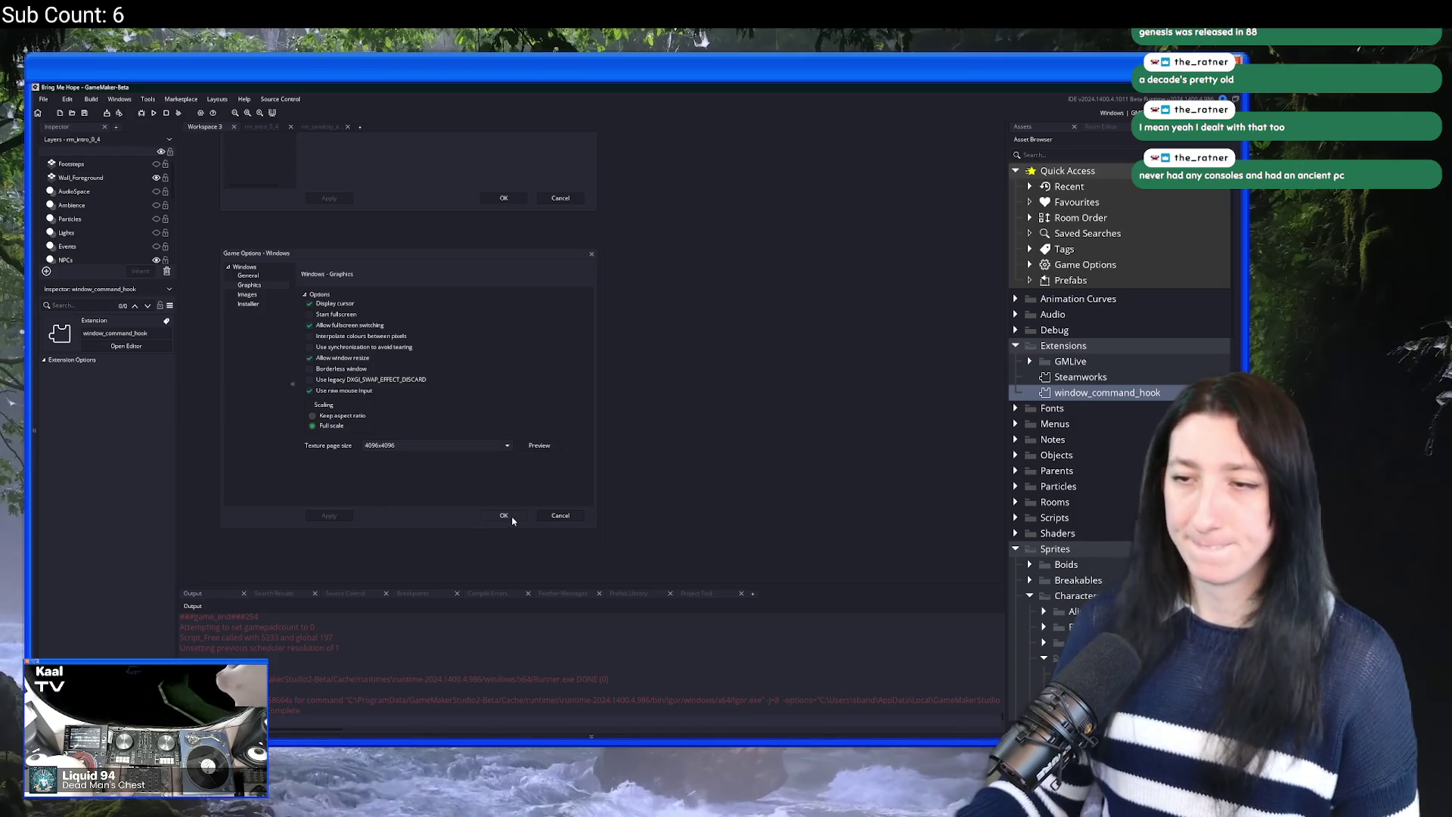
pyautogui.click(505, 516)
pyautogui.click(504, 199)
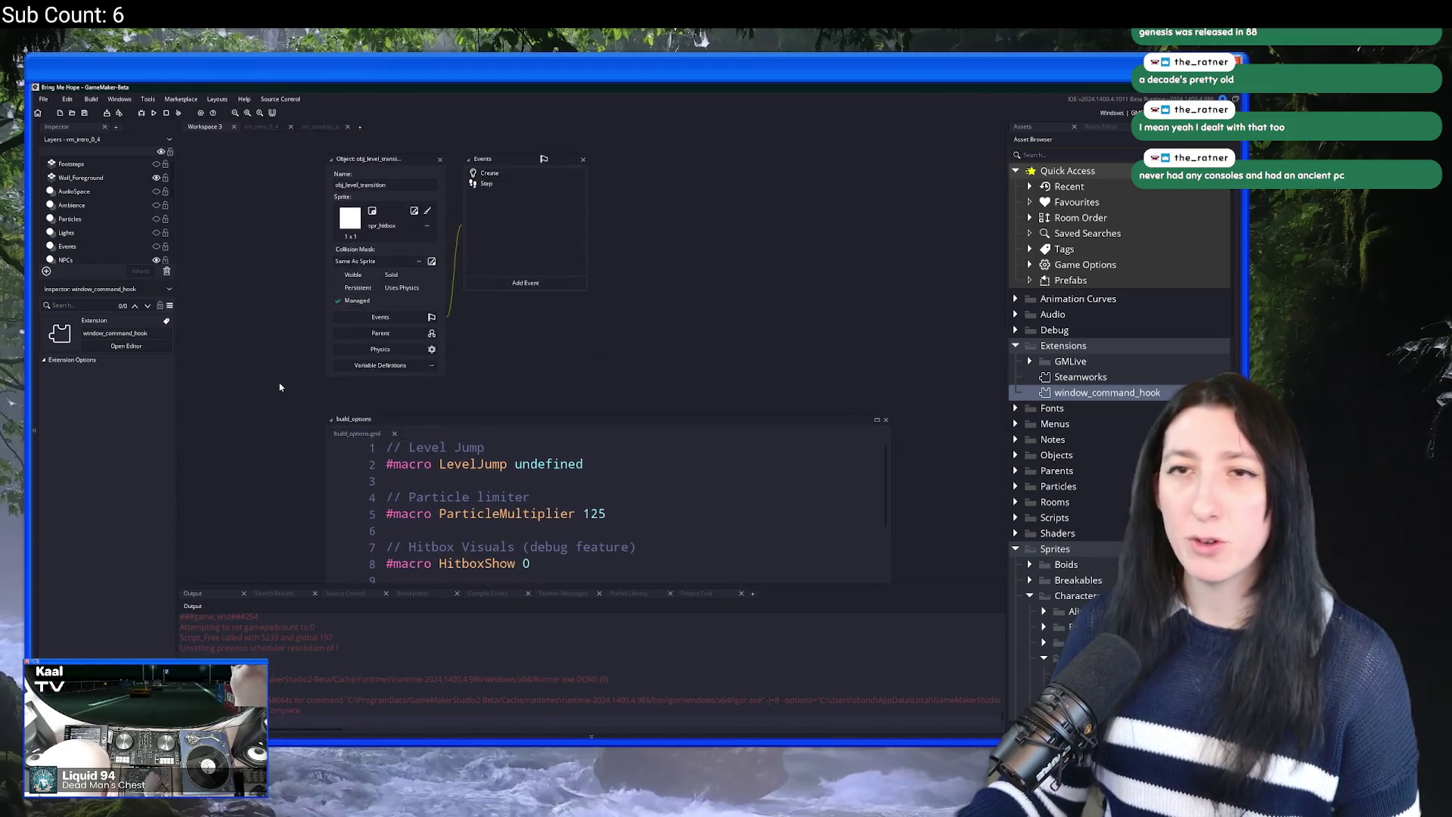
# Step: Open the obj_guppo object through a Ctrl+T asset search for 'bj_gu'
pyautogui.scroll(5, 241, 300)
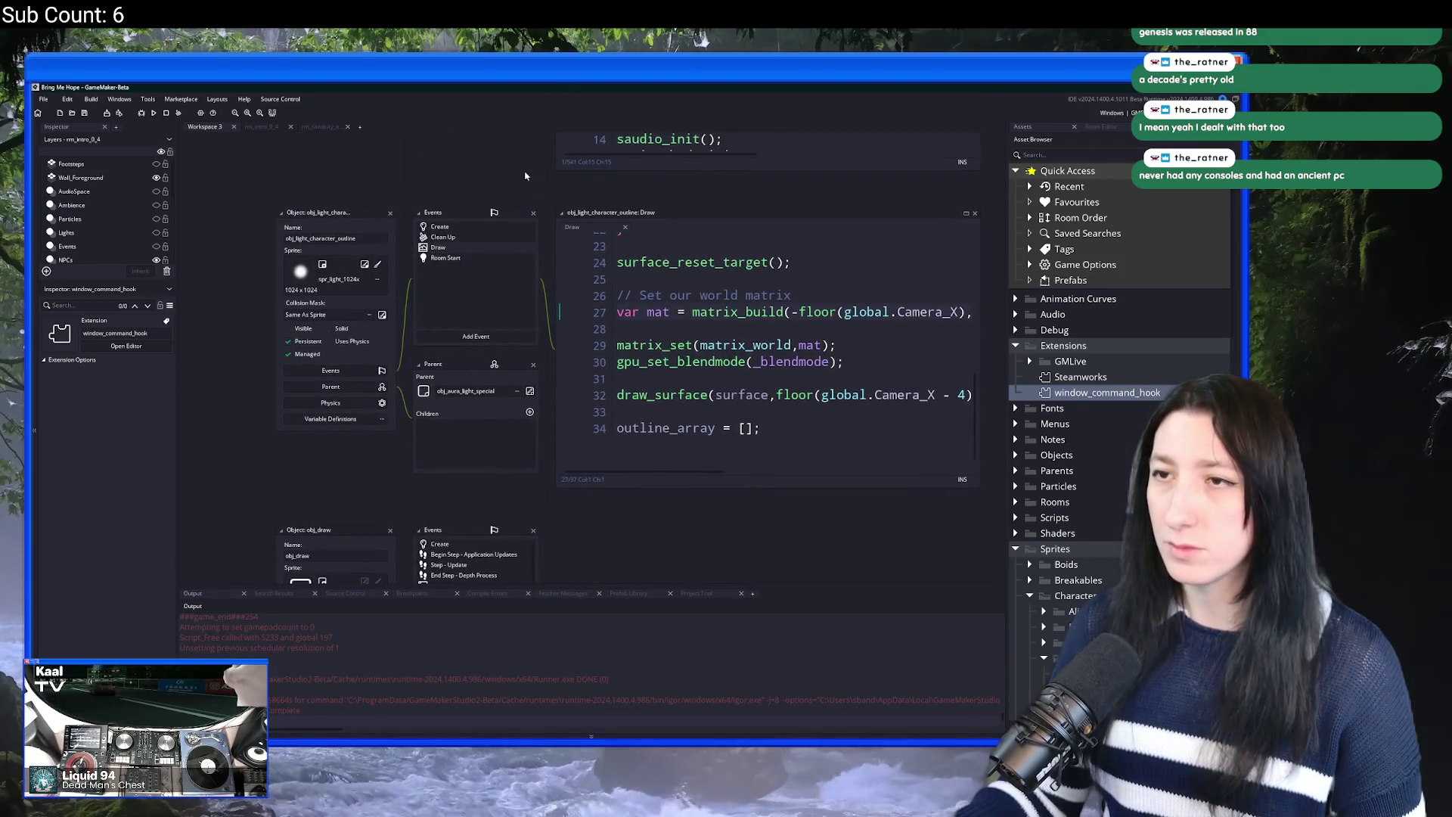
pyautogui.scroll(2, 524, 175)
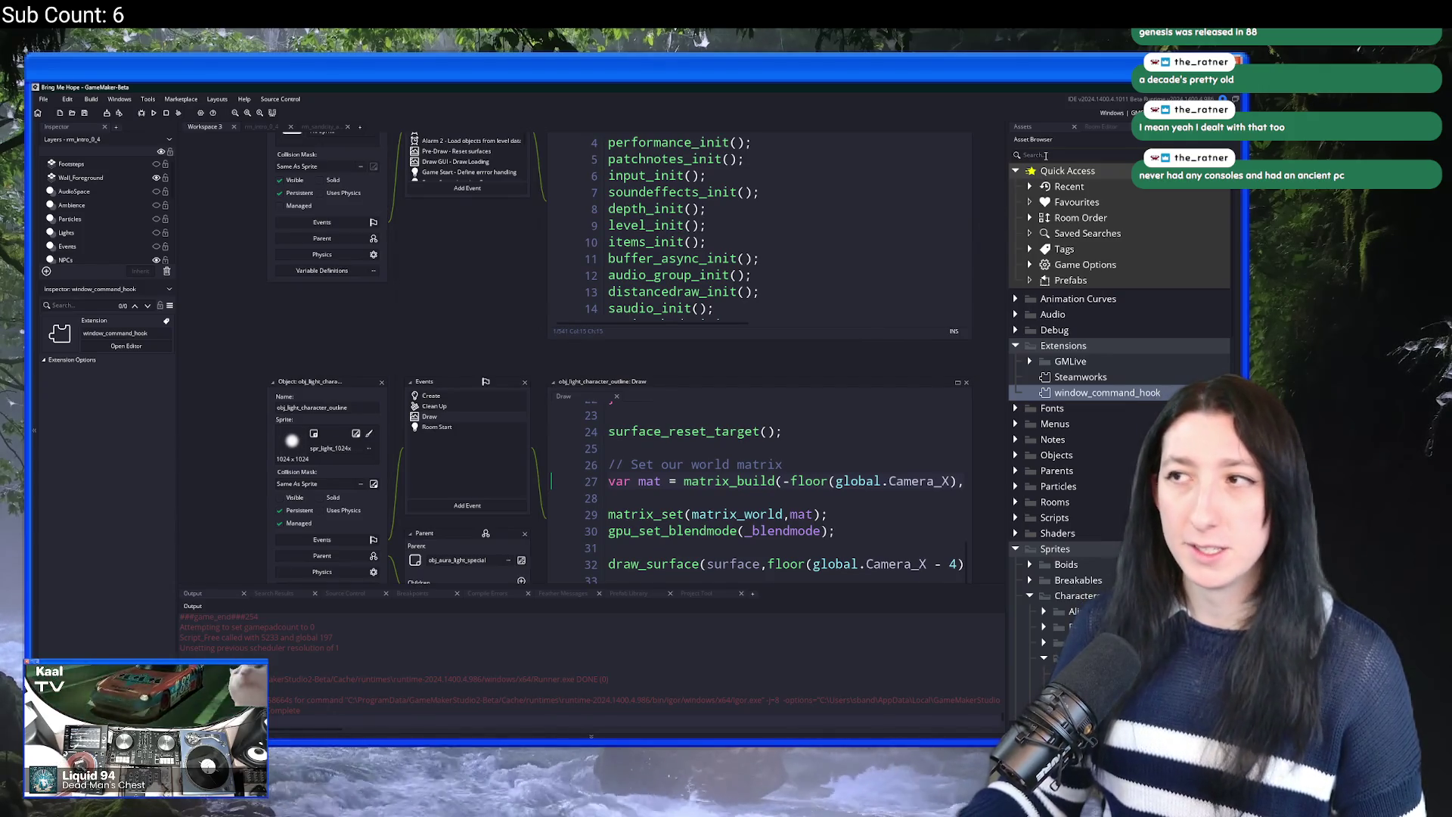
pyautogui.click(1043, 156)
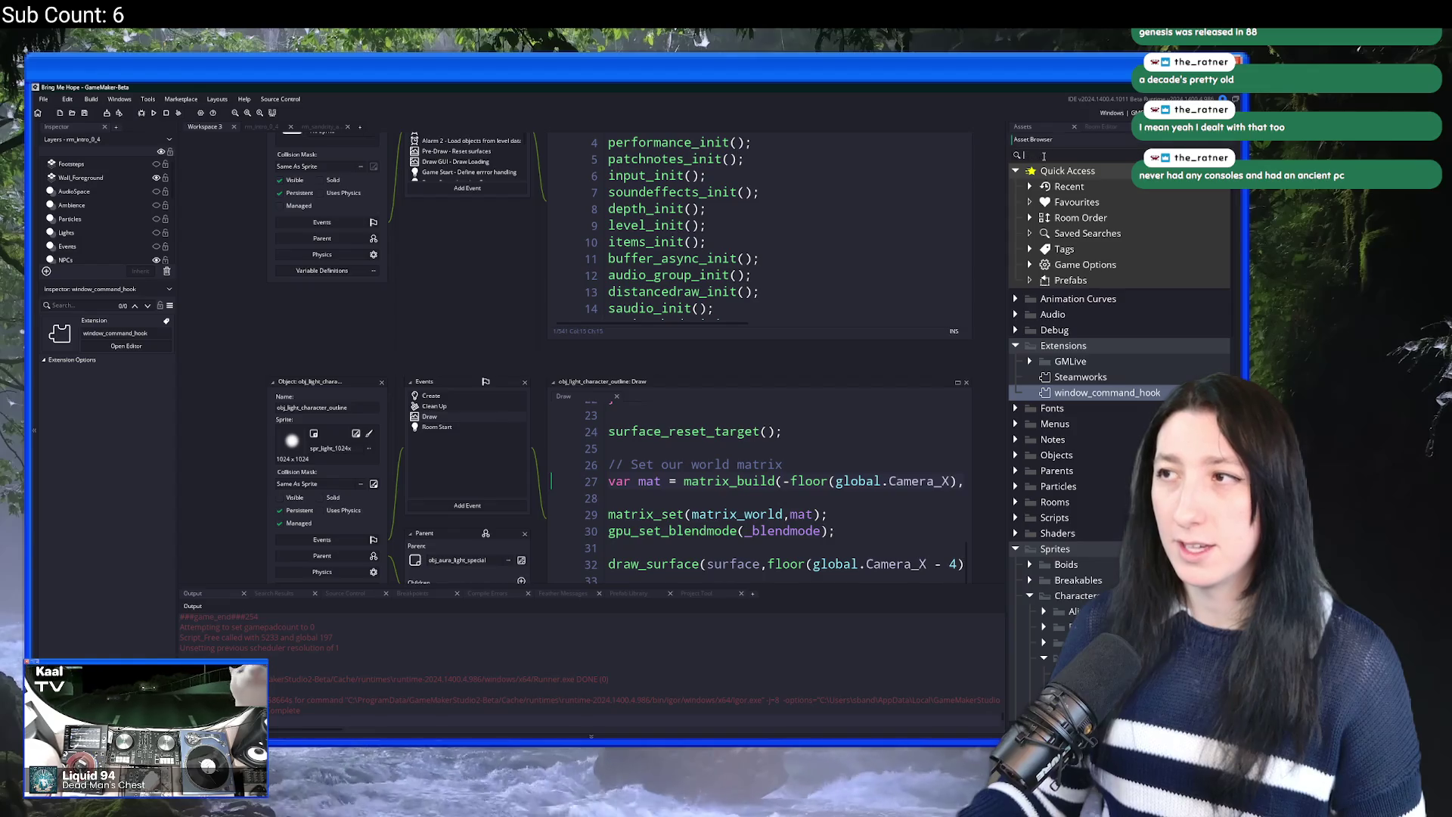
pyautogui.click(1030, 128)
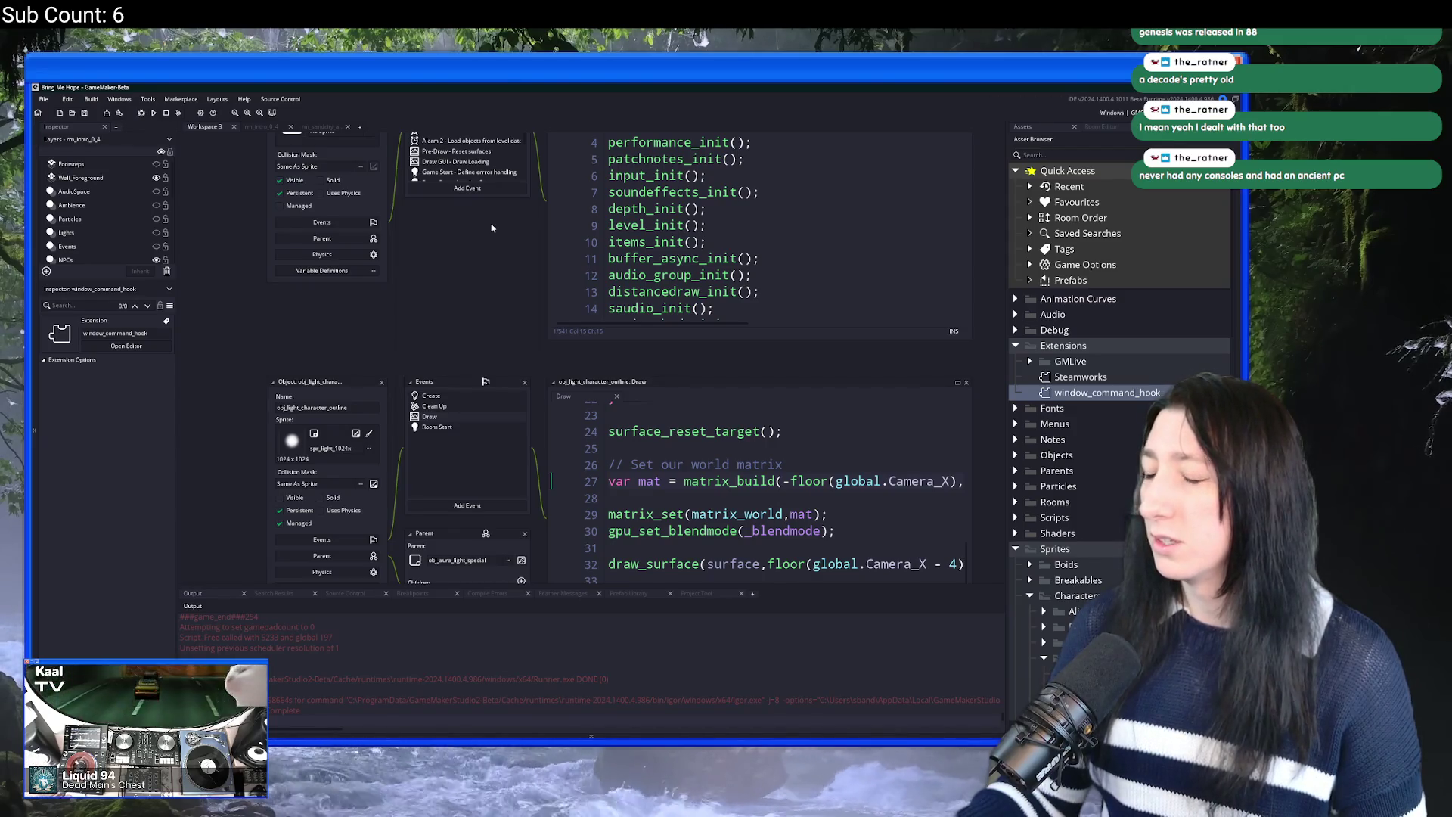
pyautogui.hotkey('ctrl', 't')
pyautogui.write('obj_gu')
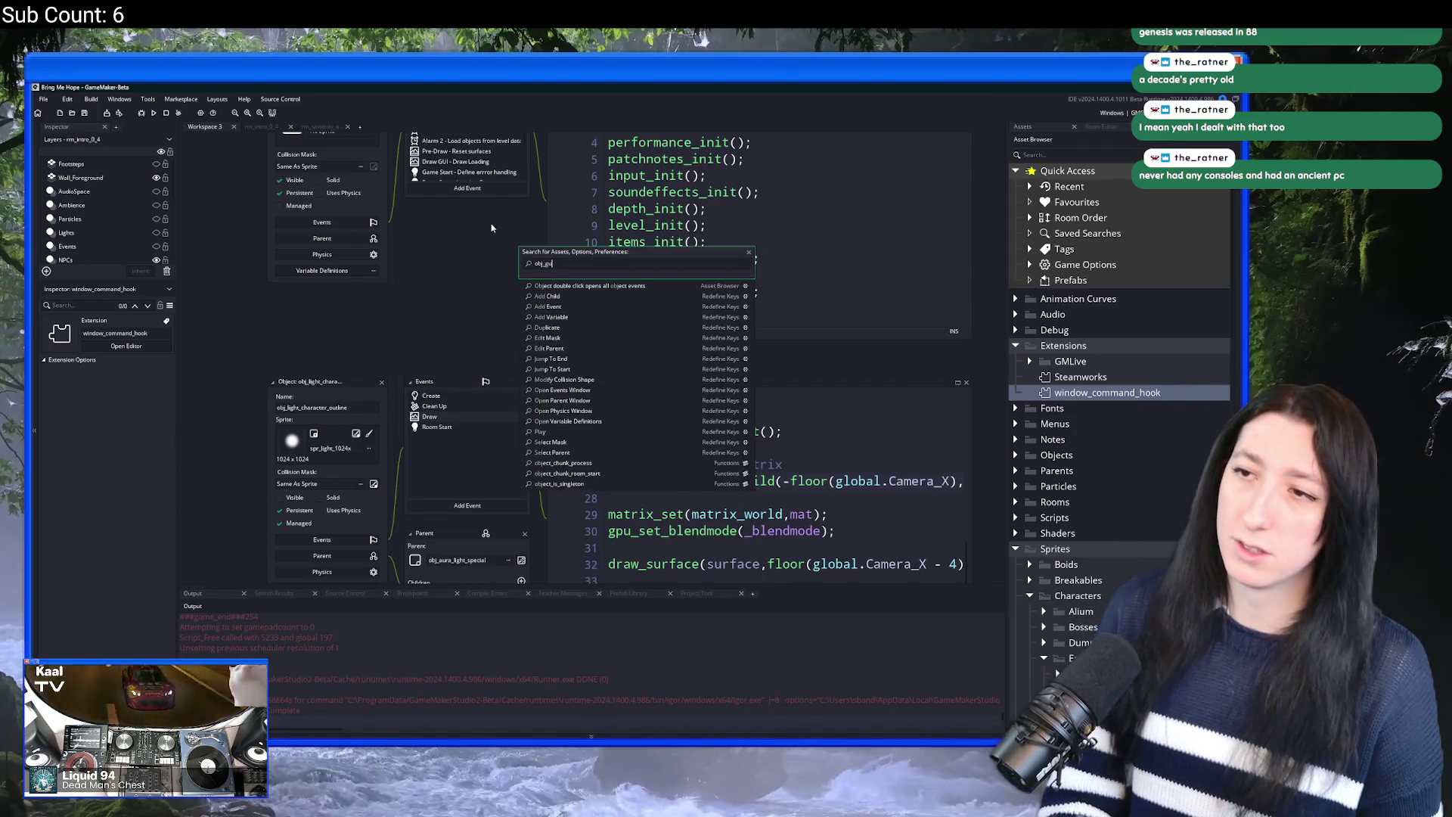
pyautogui.press('Down')
pyautogui.press('Down')
pyautogui.press('Down')
pyautogui.press('Down')
pyautogui.press('Return')
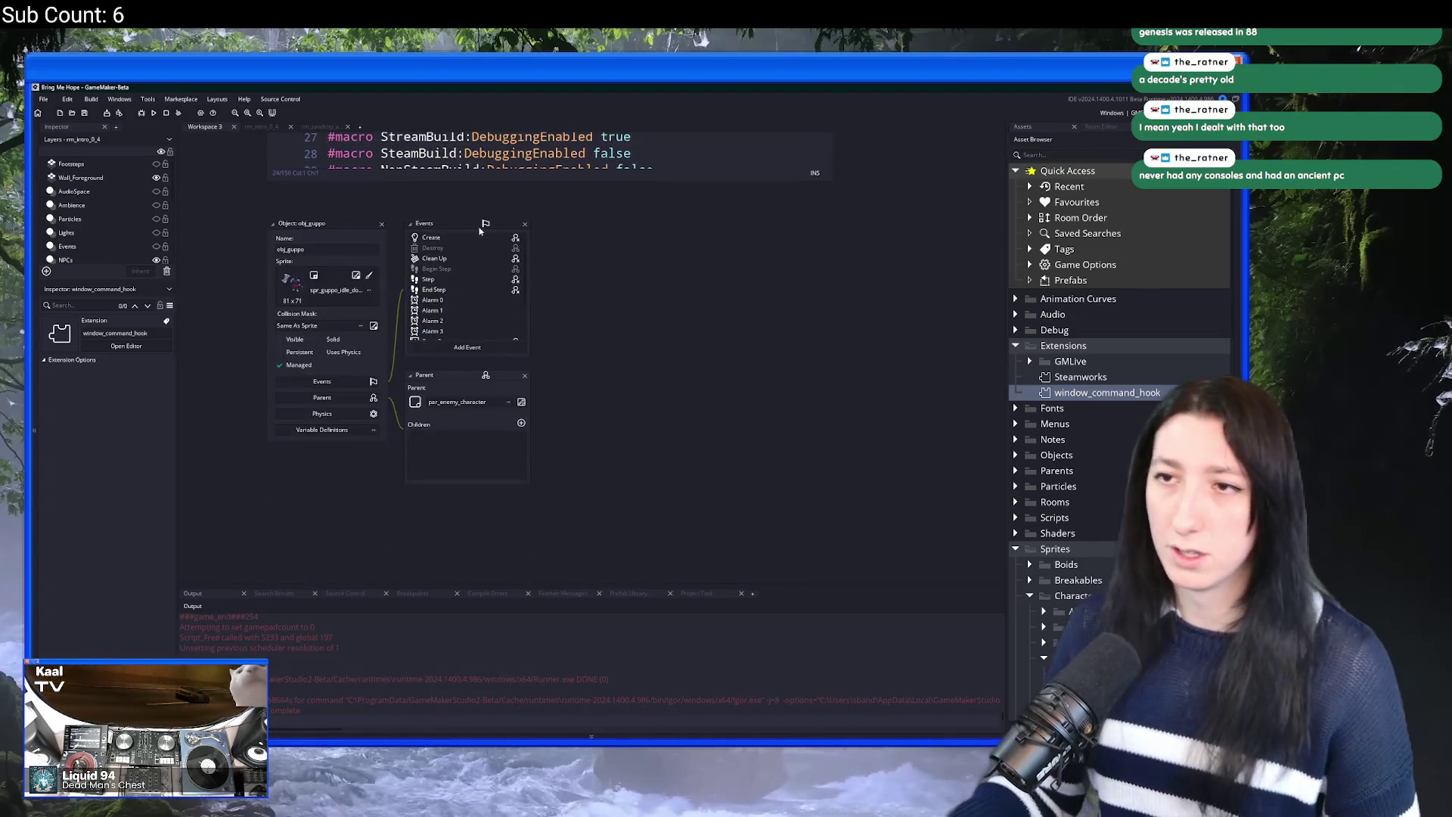
# Step: Search the assets for 'quest_sr' and open the quest_frostedcaves script
pyautogui.scroll(4, 809, 315)
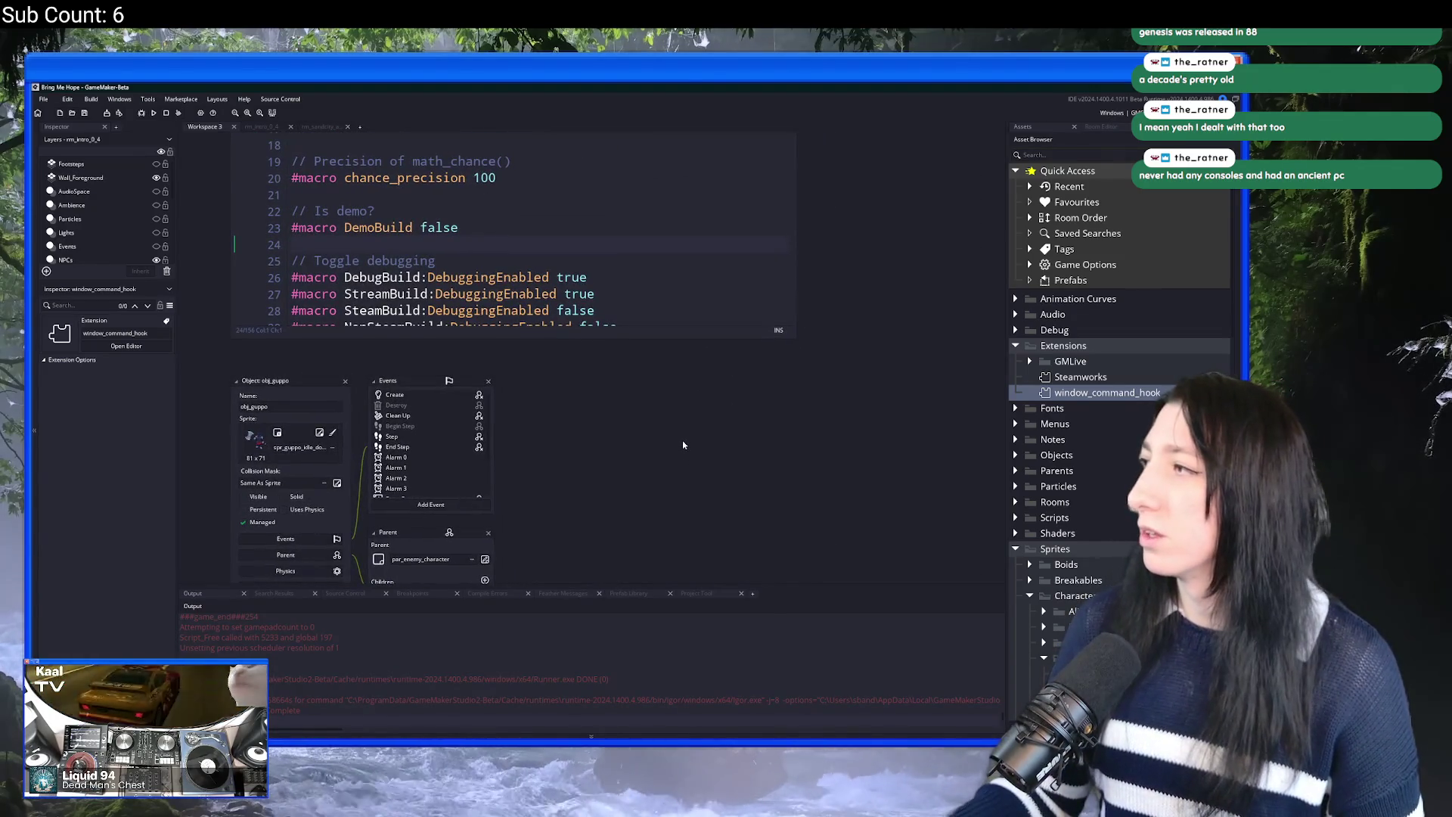
pyautogui.hotkey('ctrl', 't')
pyautogui.write('quest_')
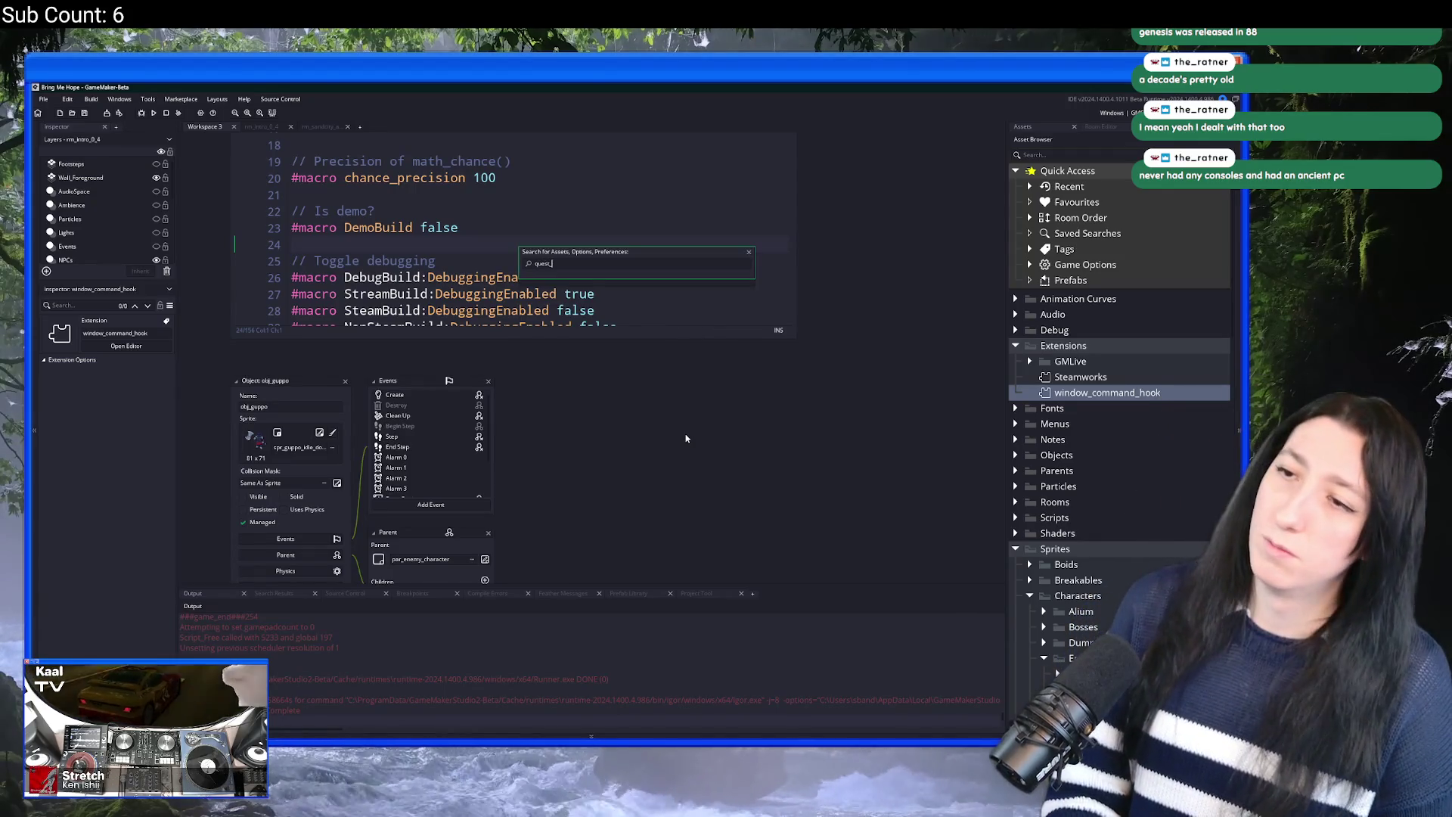
pyautogui.write('s')
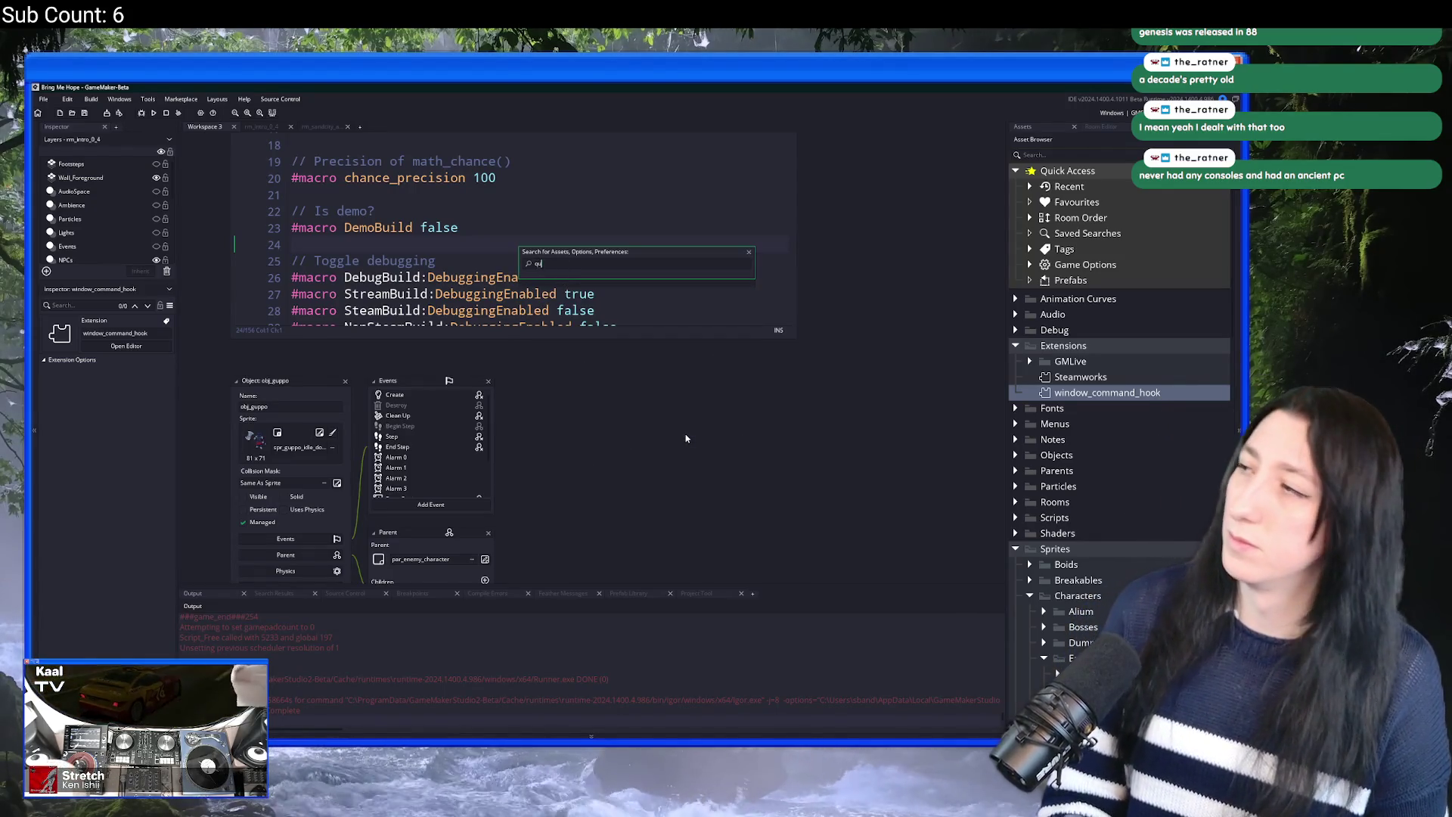
pyautogui.press('BackSpace')
pyautogui.write('r')
pyautogui.click(648, 286)
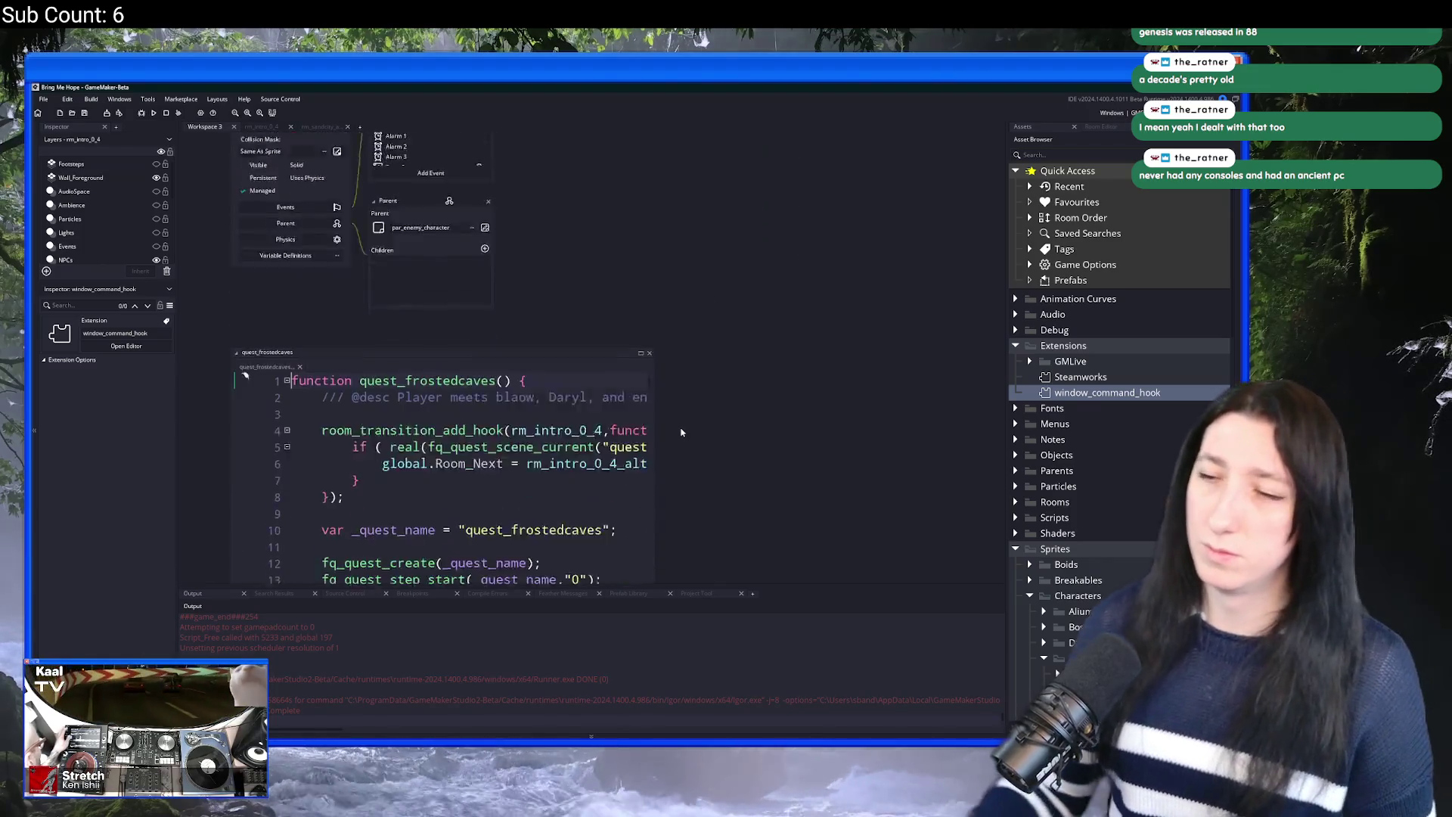
# Step: Expand quest_frostedcaves to a full tab, hide the docks with F12, and find 'room_change'
pyautogui.click(640, 217)
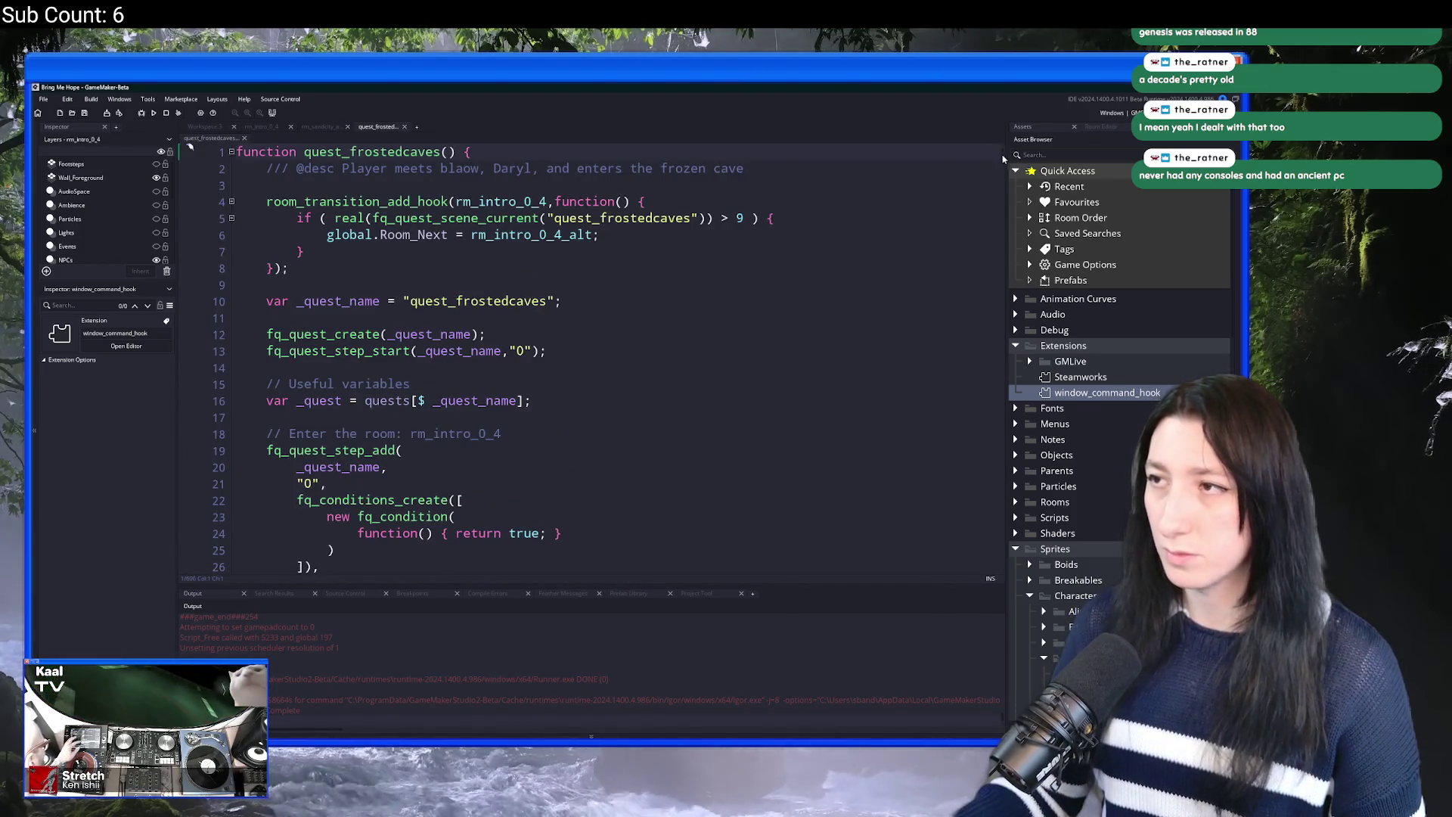
pyautogui.moveTo(1002, 159)
pyautogui.mouseDown()
pyautogui.moveTo(1004, 556)
pyautogui.moveTo(1017, 545)
pyautogui.mouseUp()
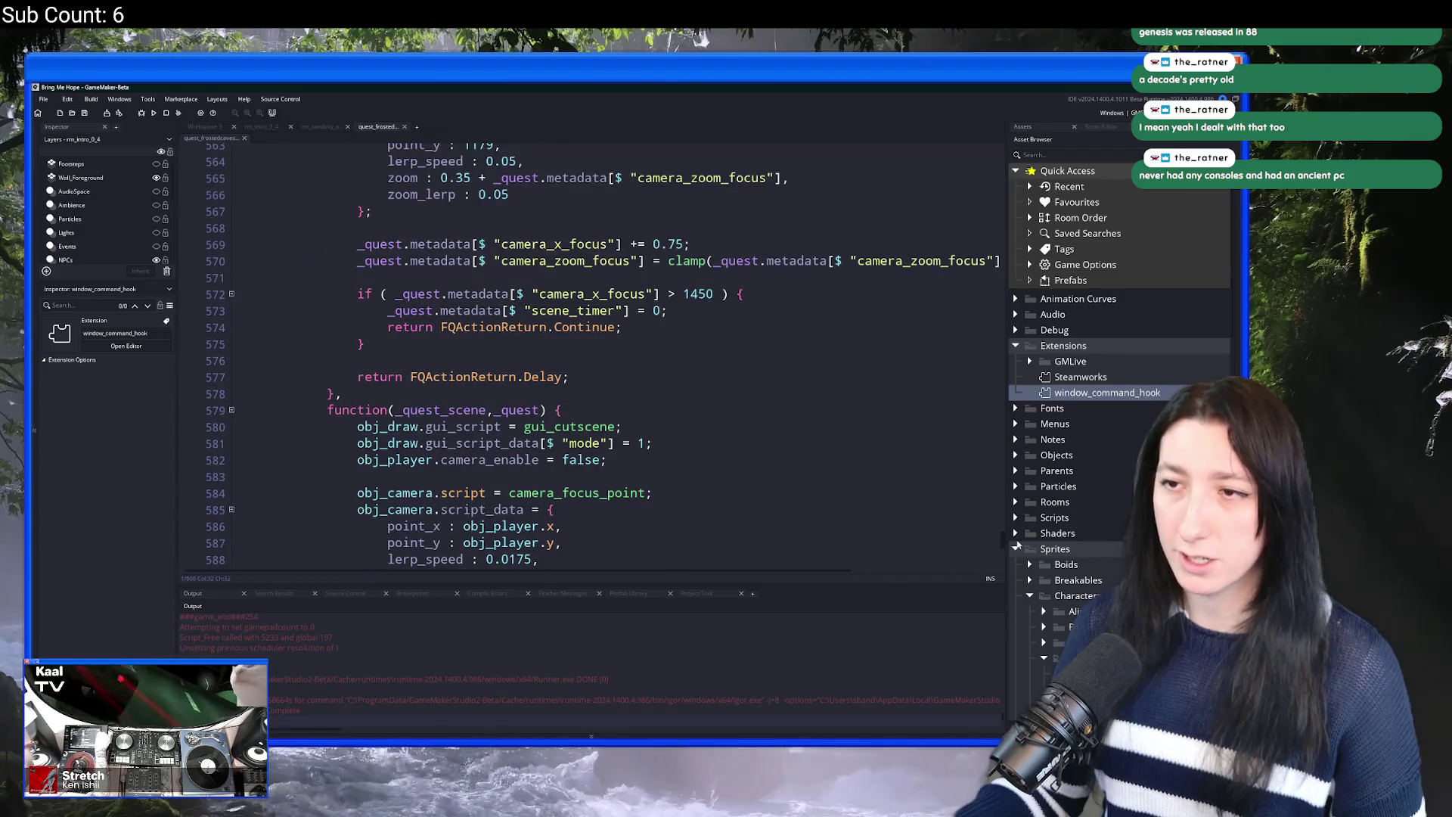
pyautogui.press('F12')
pyautogui.hotkey('ctrl', 'f')
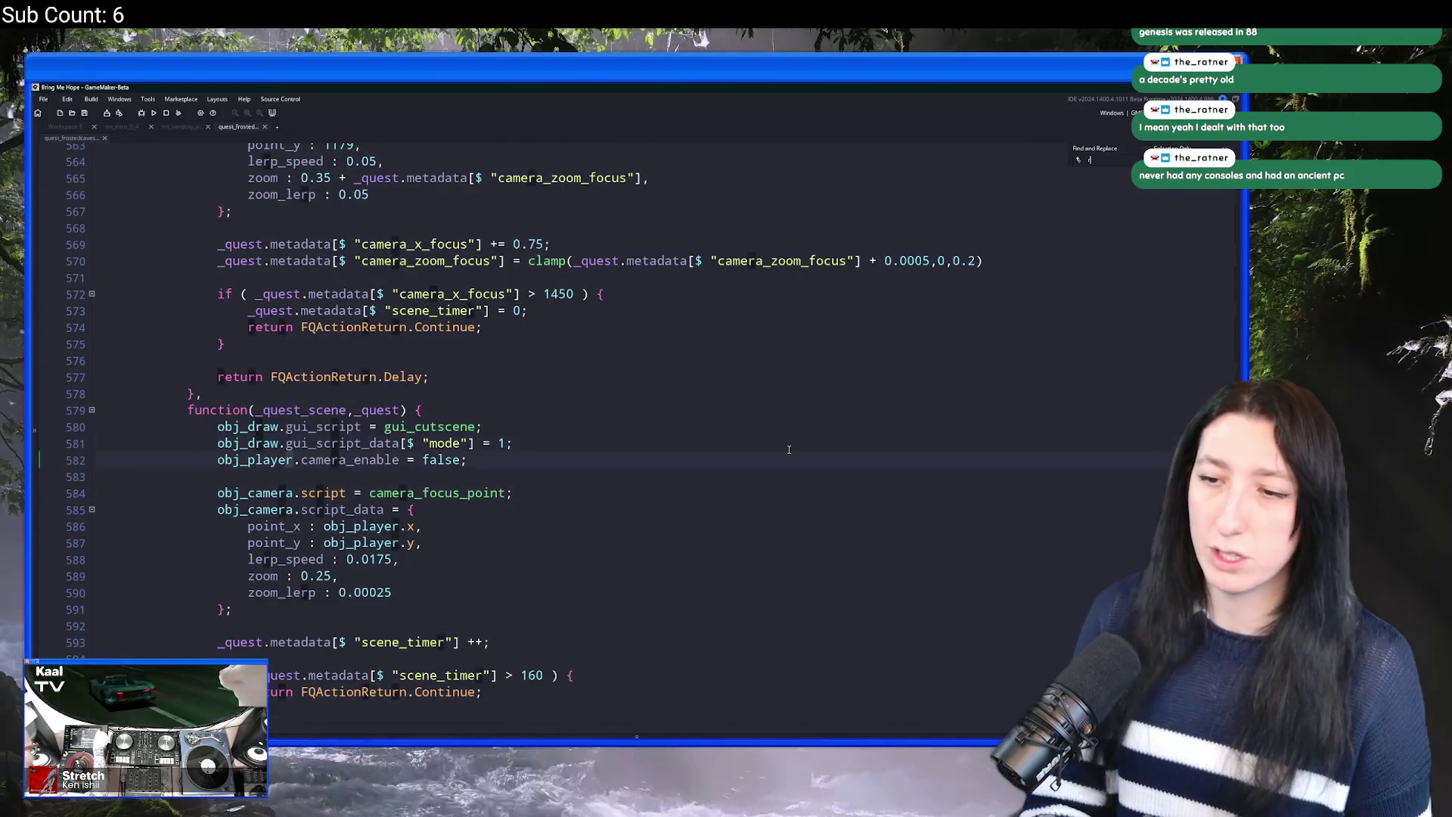
pyautogui.write('room_change')
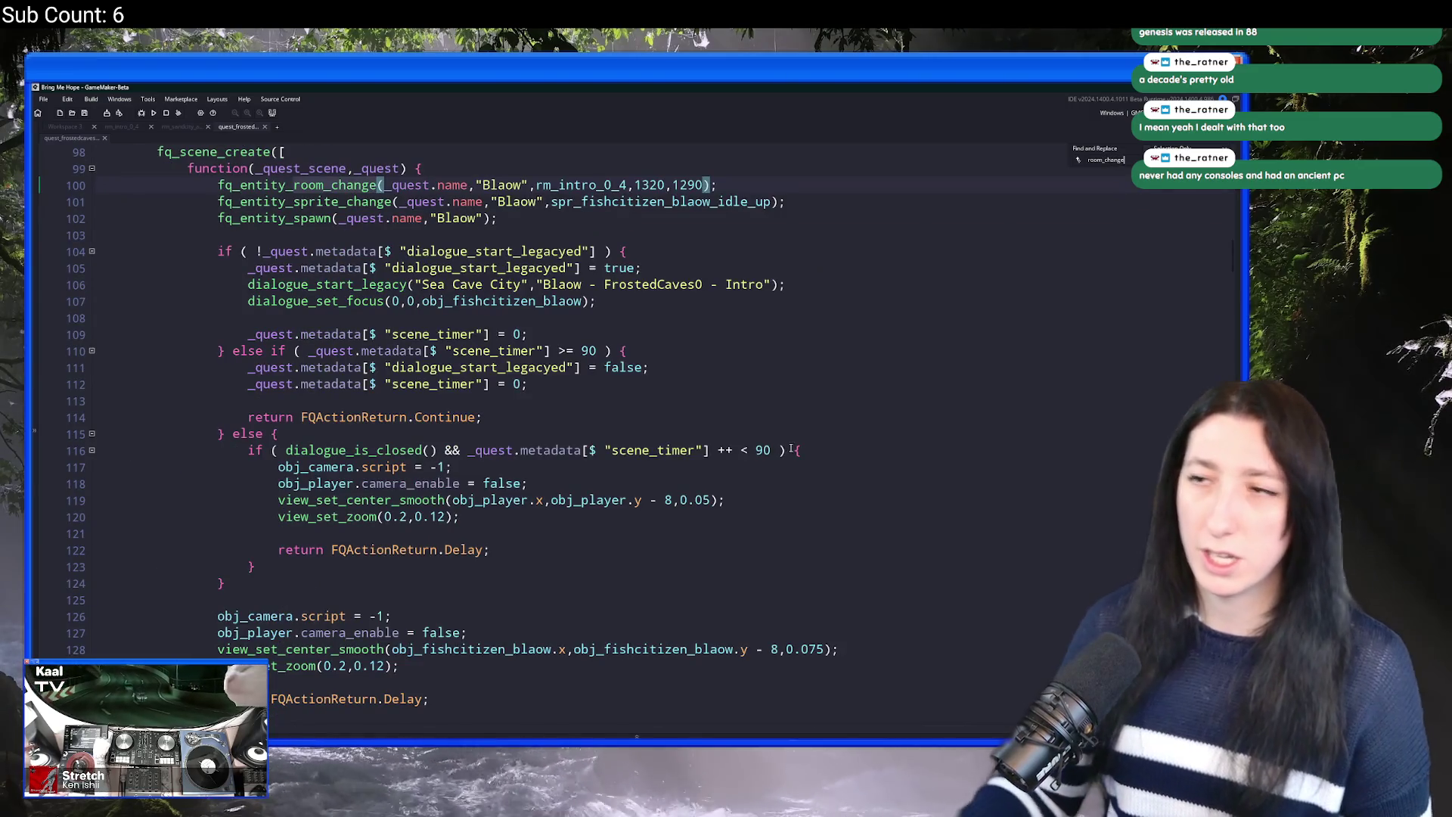
# Step: Scroll through the quest scenes, selecting rm_intro_0_4_home1 on line 471
pyautogui.scroll(2, 642, 213)
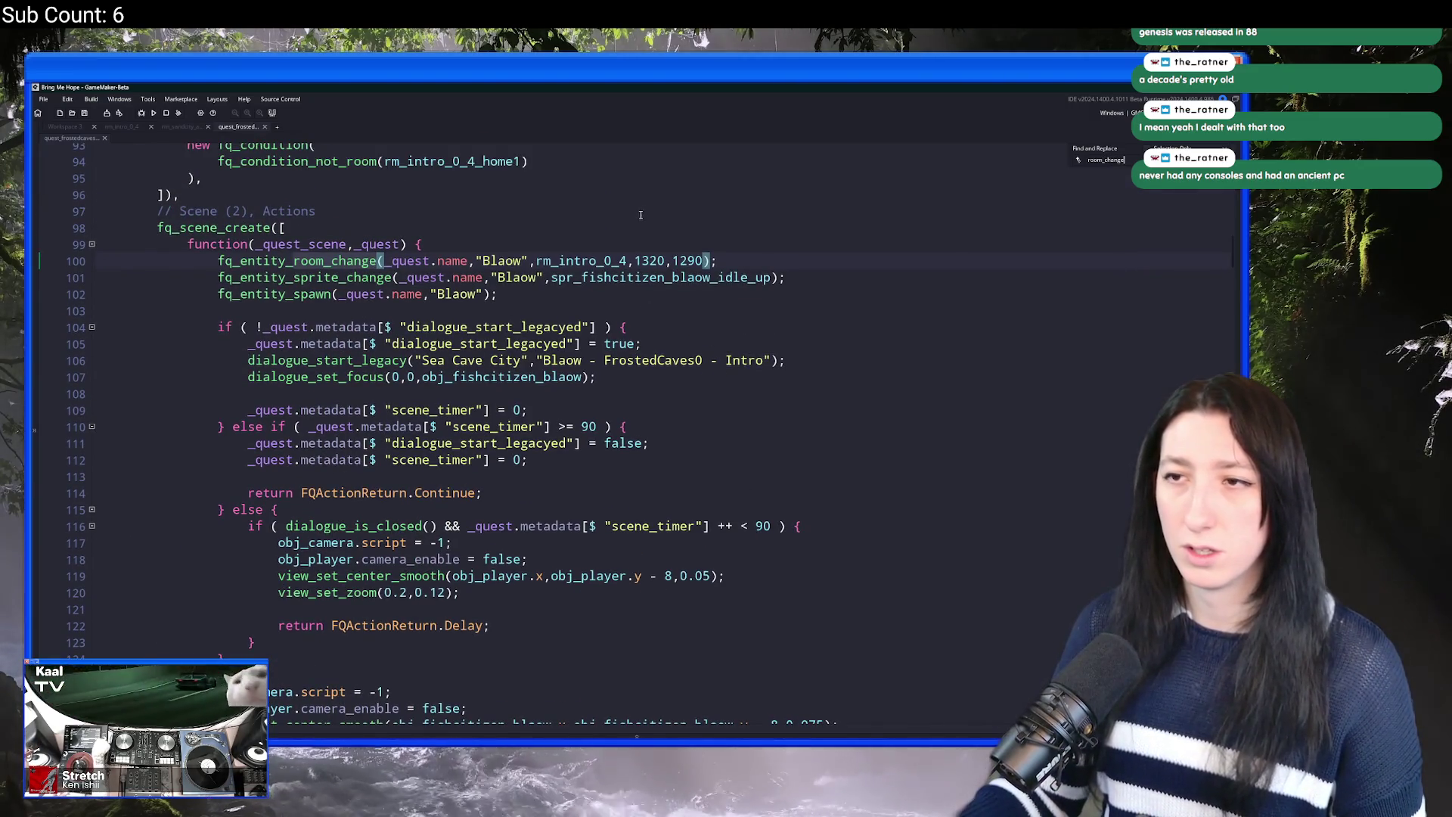
pyautogui.scroll(-2, 641, 215)
pyautogui.moveTo(1232, 255)
pyautogui.mouseDown()
pyautogui.moveTo(1232, 597)
pyautogui.moveTo(1231, 548)
pyautogui.mouseUp()
pyautogui.scroll(3, 516, 426)
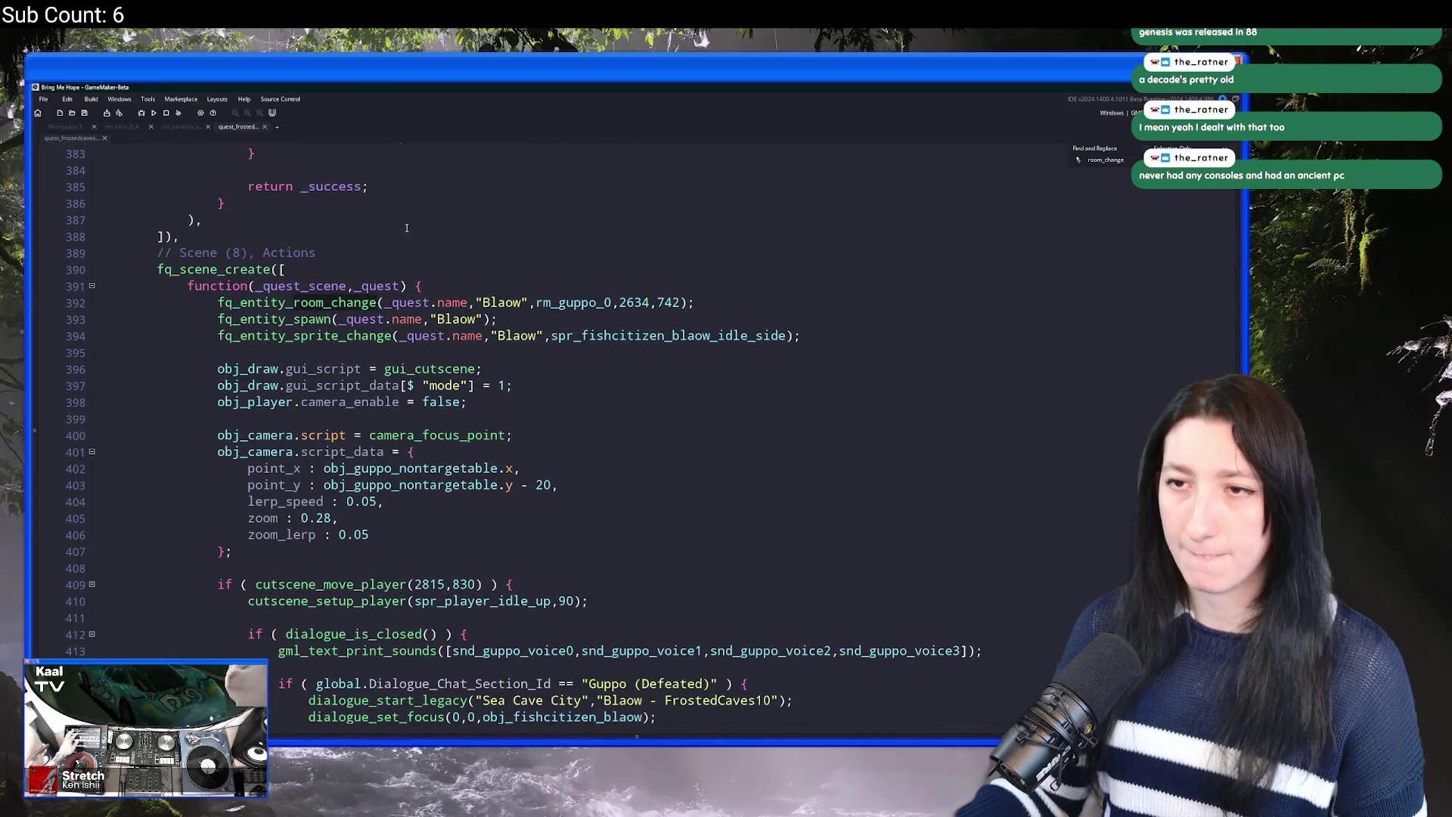
pyautogui.scroll(-20, 489, 442)
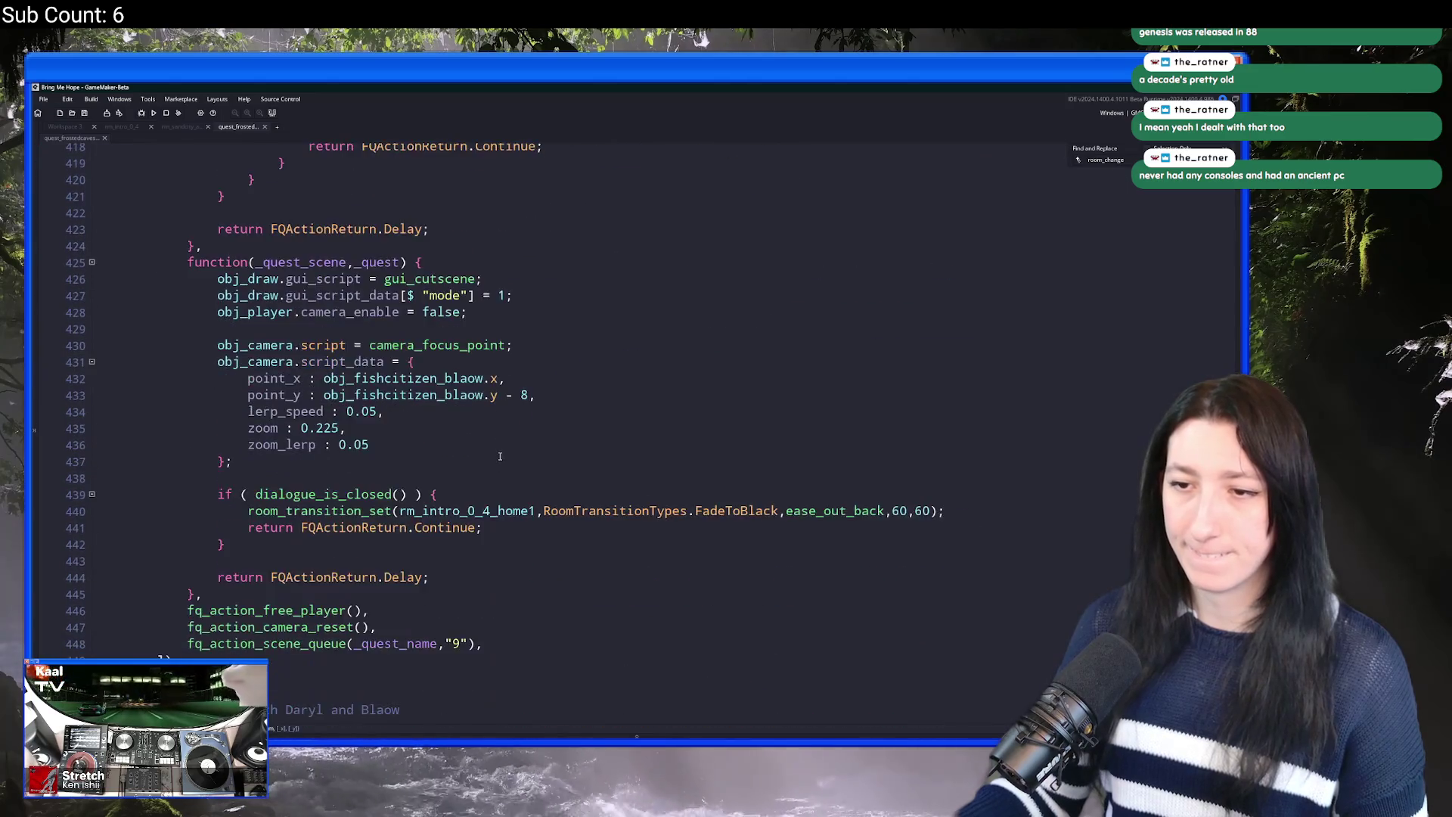
pyautogui.doubleClick(622, 417)
pyautogui.scroll(5, 449, 314)
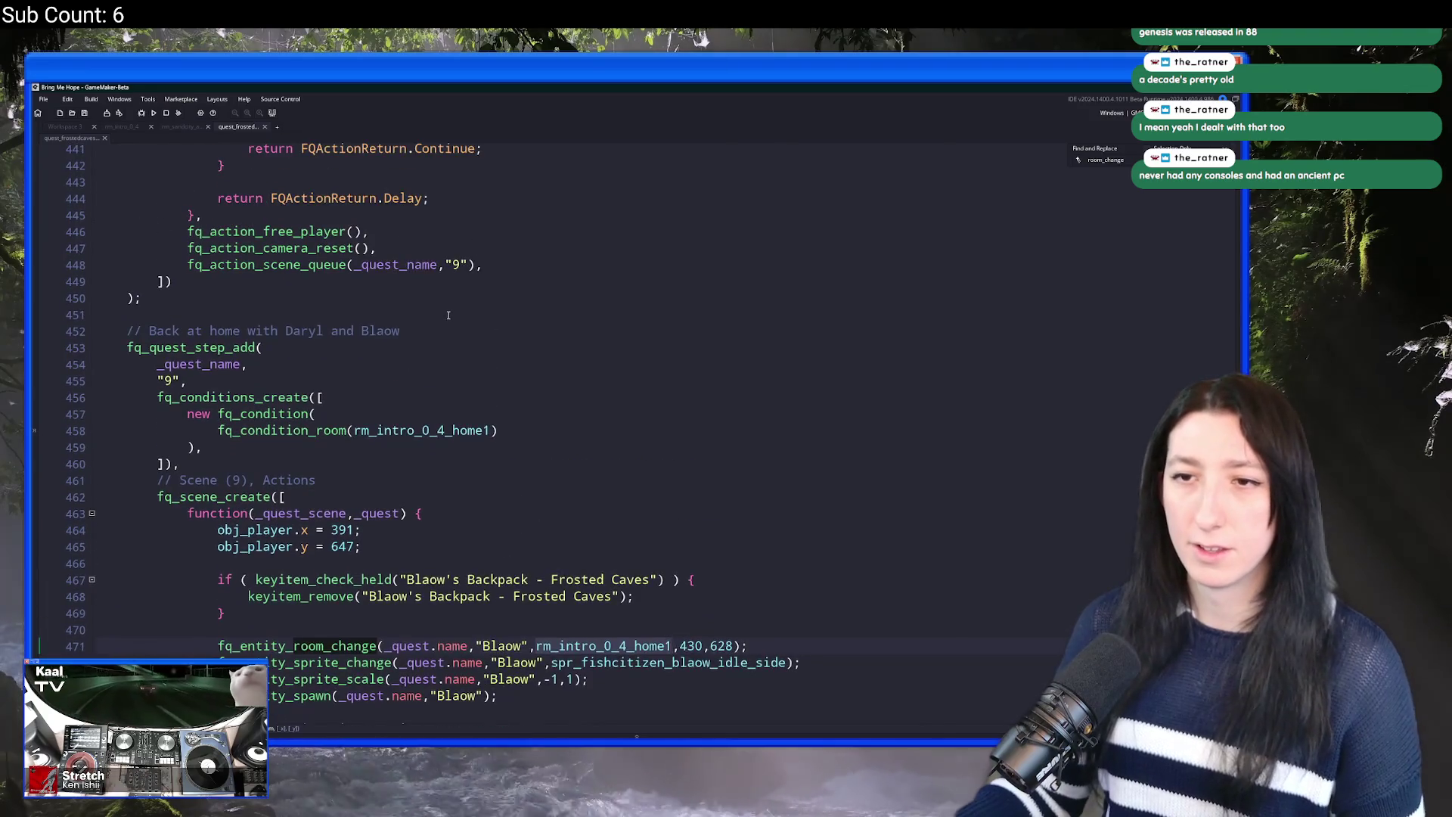
pyautogui.scroll(1, 449, 314)
pyautogui.scroll(6, 371, 365)
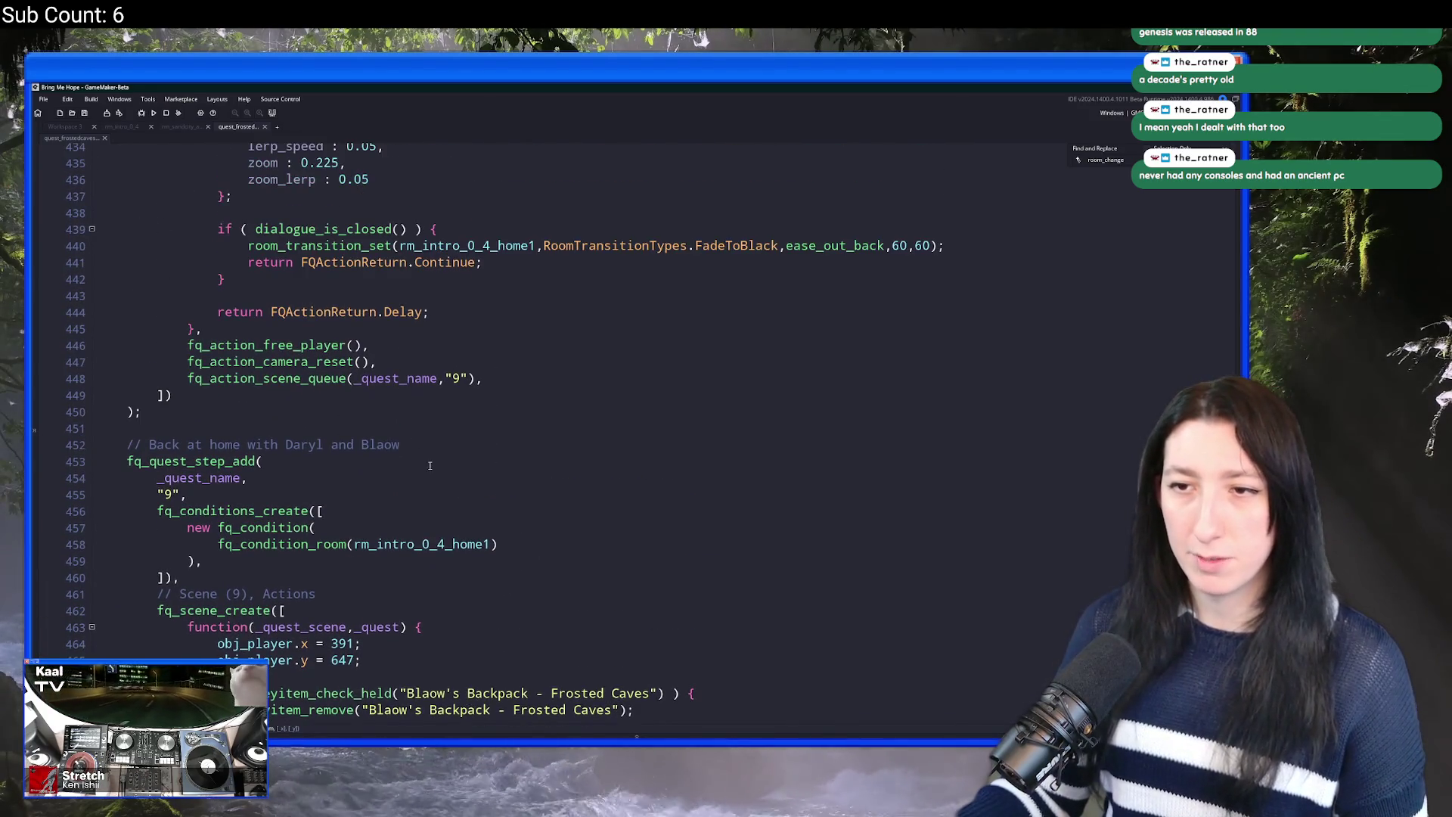
pyautogui.scroll(7, 365, 453)
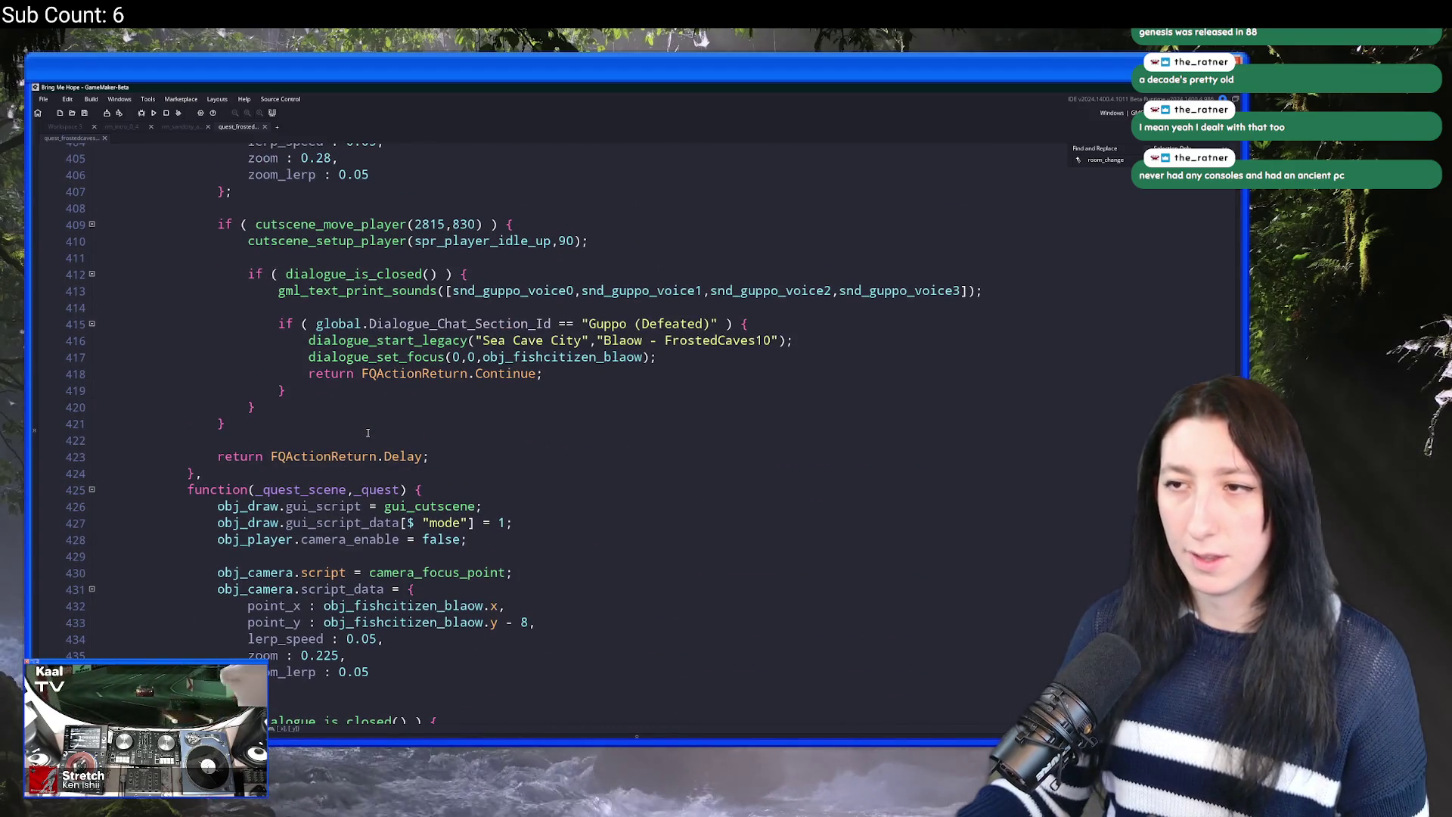
pyautogui.scroll(-7, 204, 547)
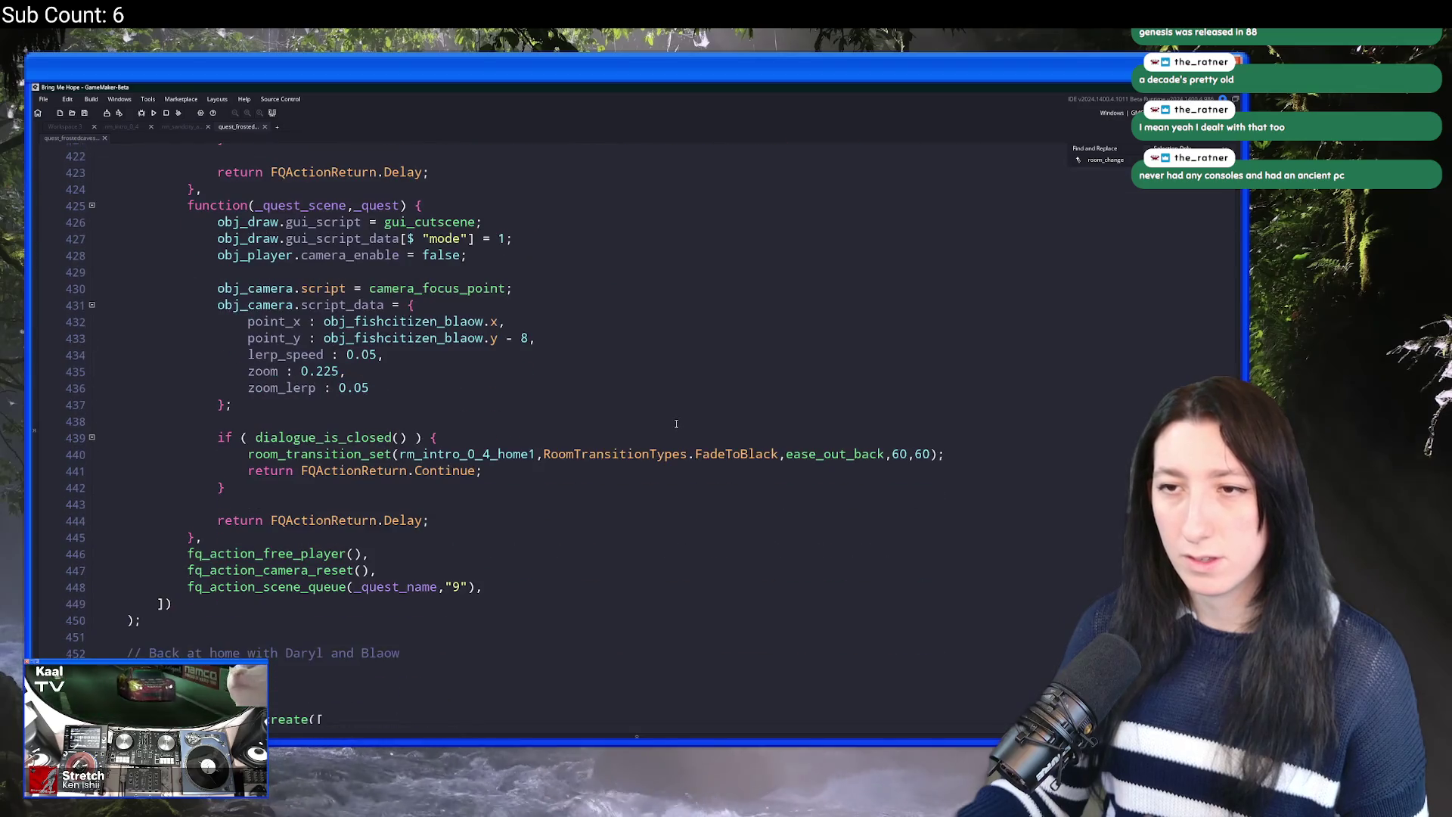
# Step: Add a new line after line 450 reading 'if ( IsDemo' and search the project for IsDemo
pyautogui.click(204, 547)
pyautogui.press('Return')
pyautogui.press('Return')
pyautogui.scroll(-3, 204, 547)
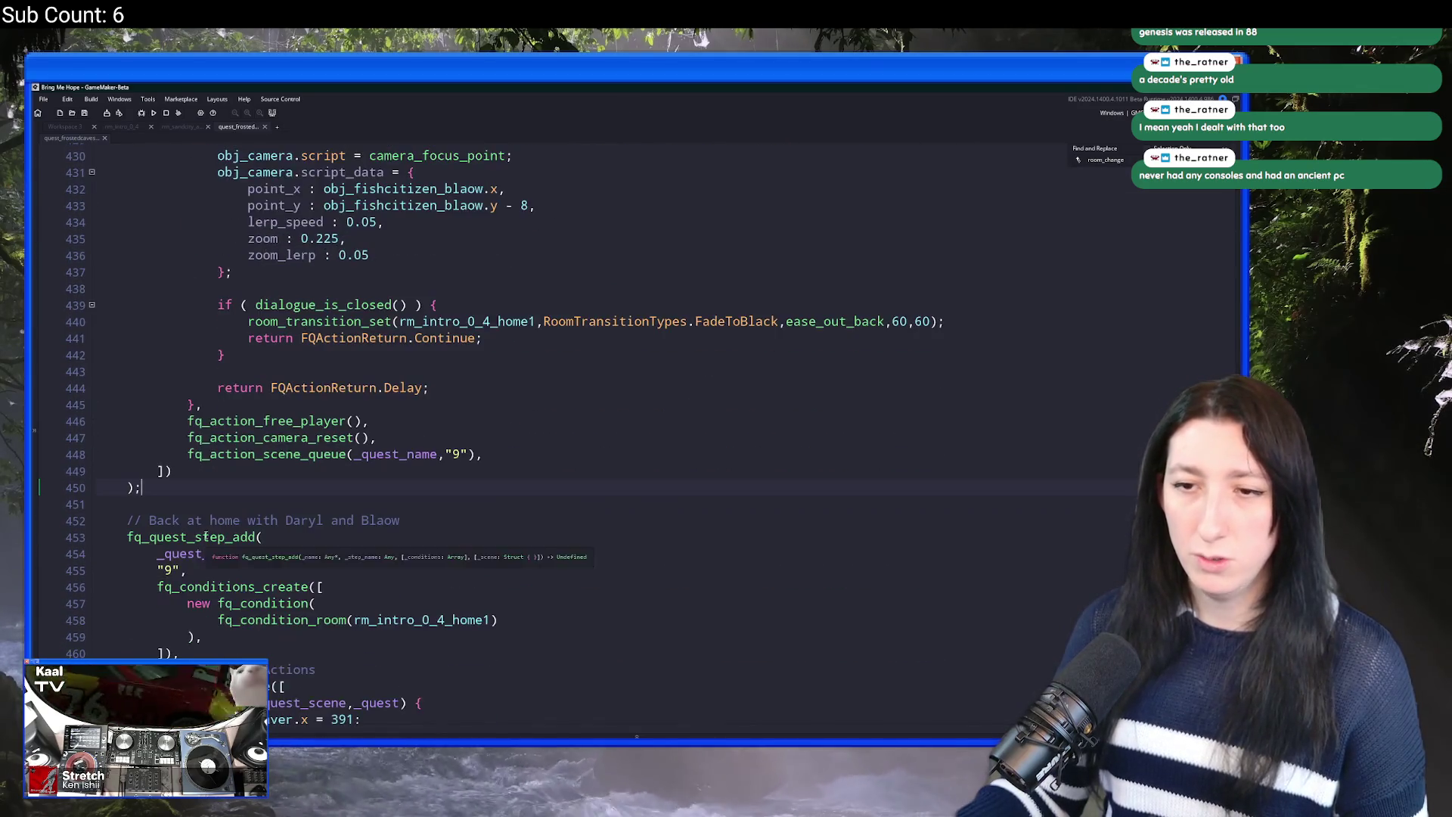
pyautogui.write('if ( ')
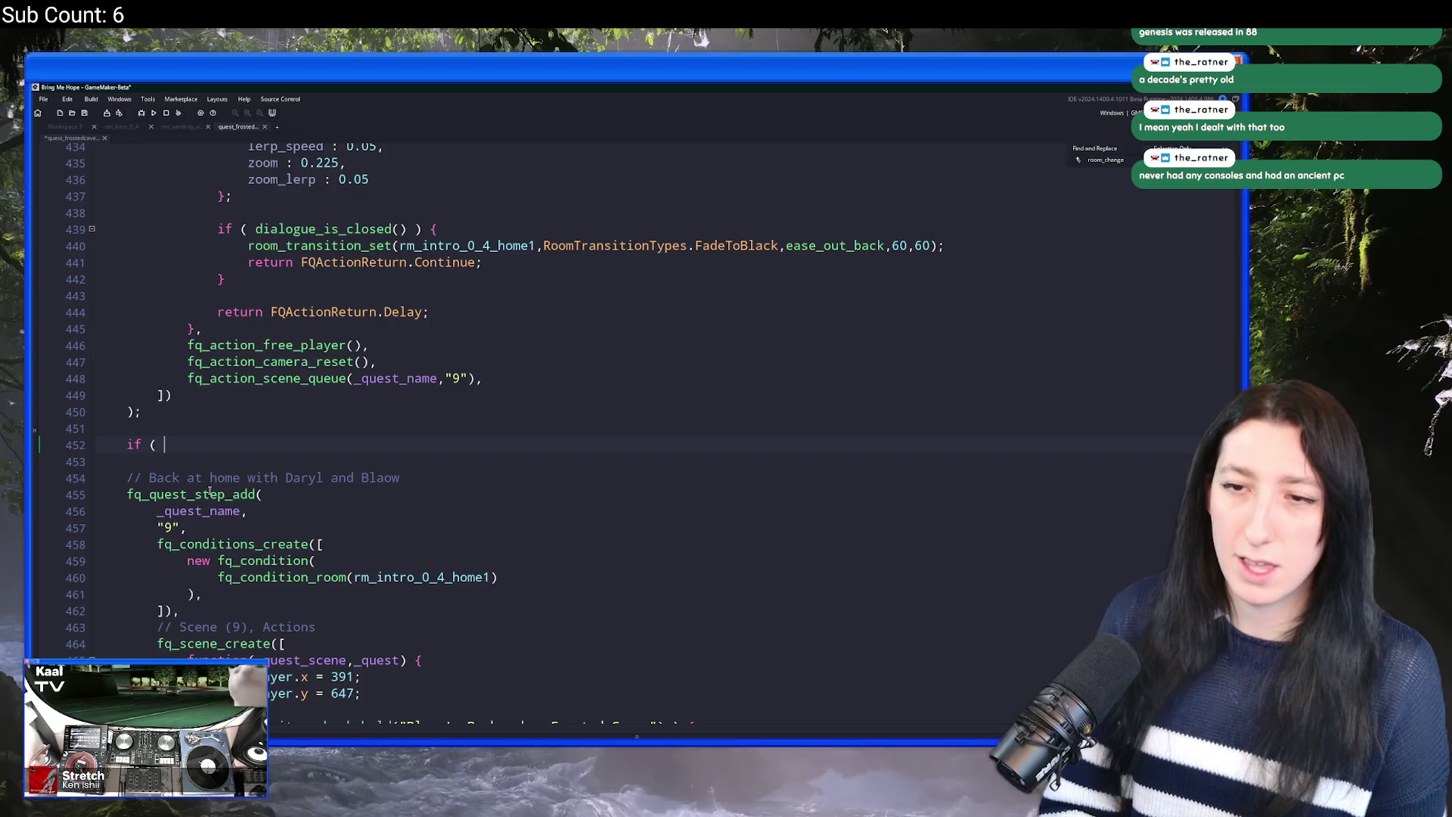
pyautogui.write('IsDemo')
pyautogui.press('BackSpace')
pyautogui.press('BackSpace')
pyautogui.press('BackSpace')
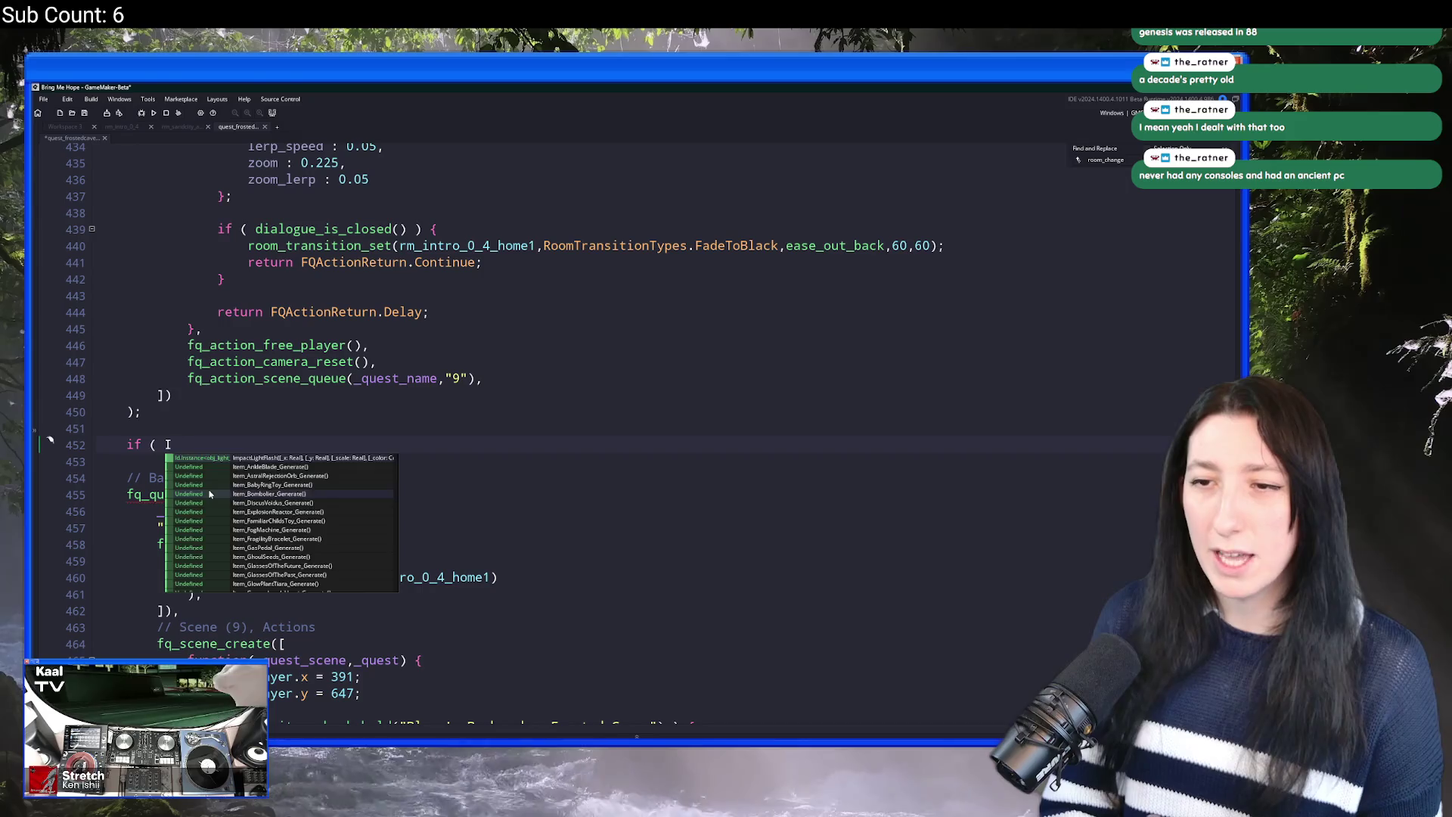
pyautogui.write('sDemo')
pyautogui.hotkey('ctrl', 'shift', 'f')
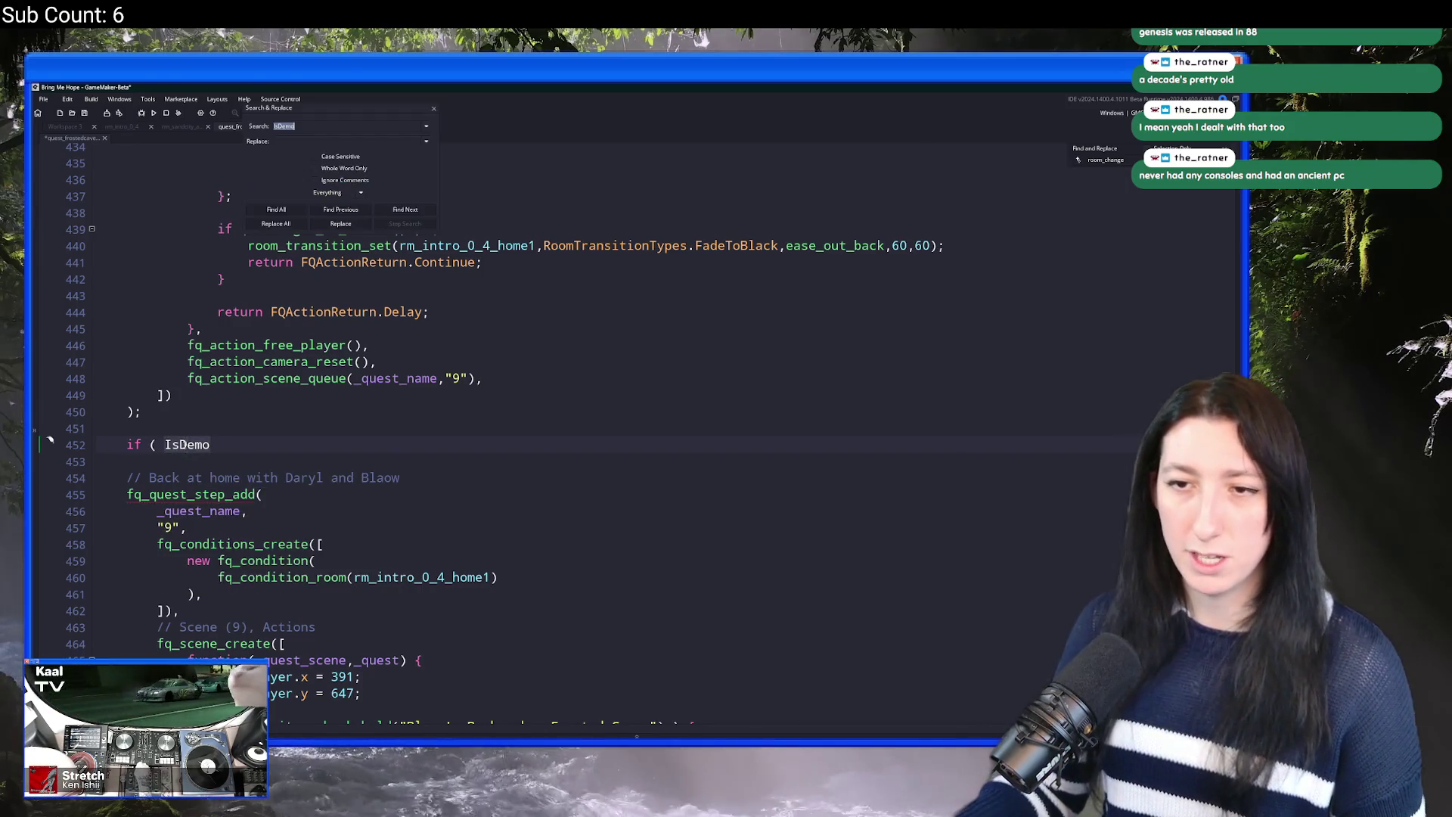
pyautogui.press('Return')
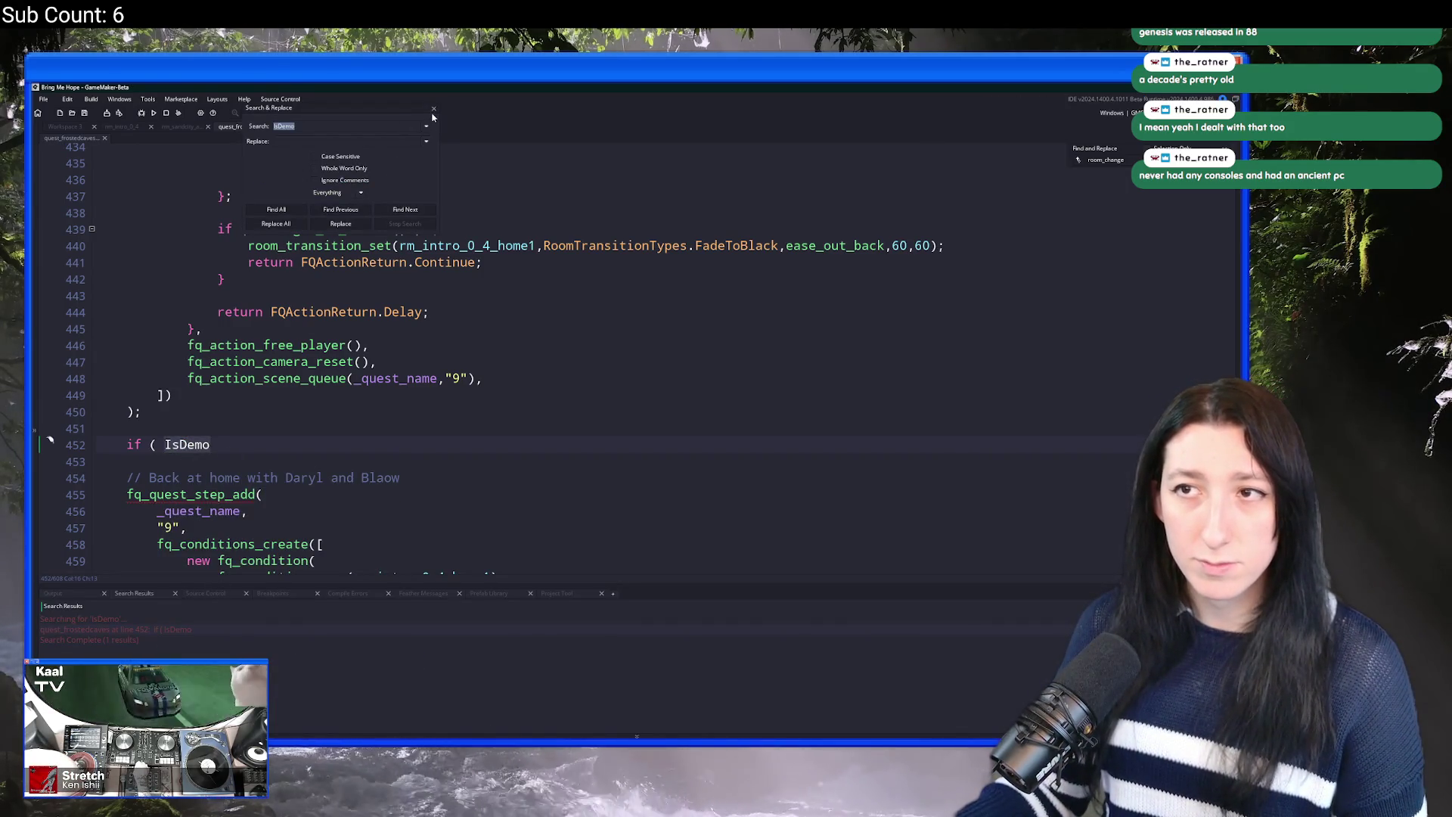
# Step: Copy the DemoBuild macro name from build_options and select IsDemo on quest line 452
pyautogui.click(64, 126)
pyautogui.hotkey('ctrl', 't')
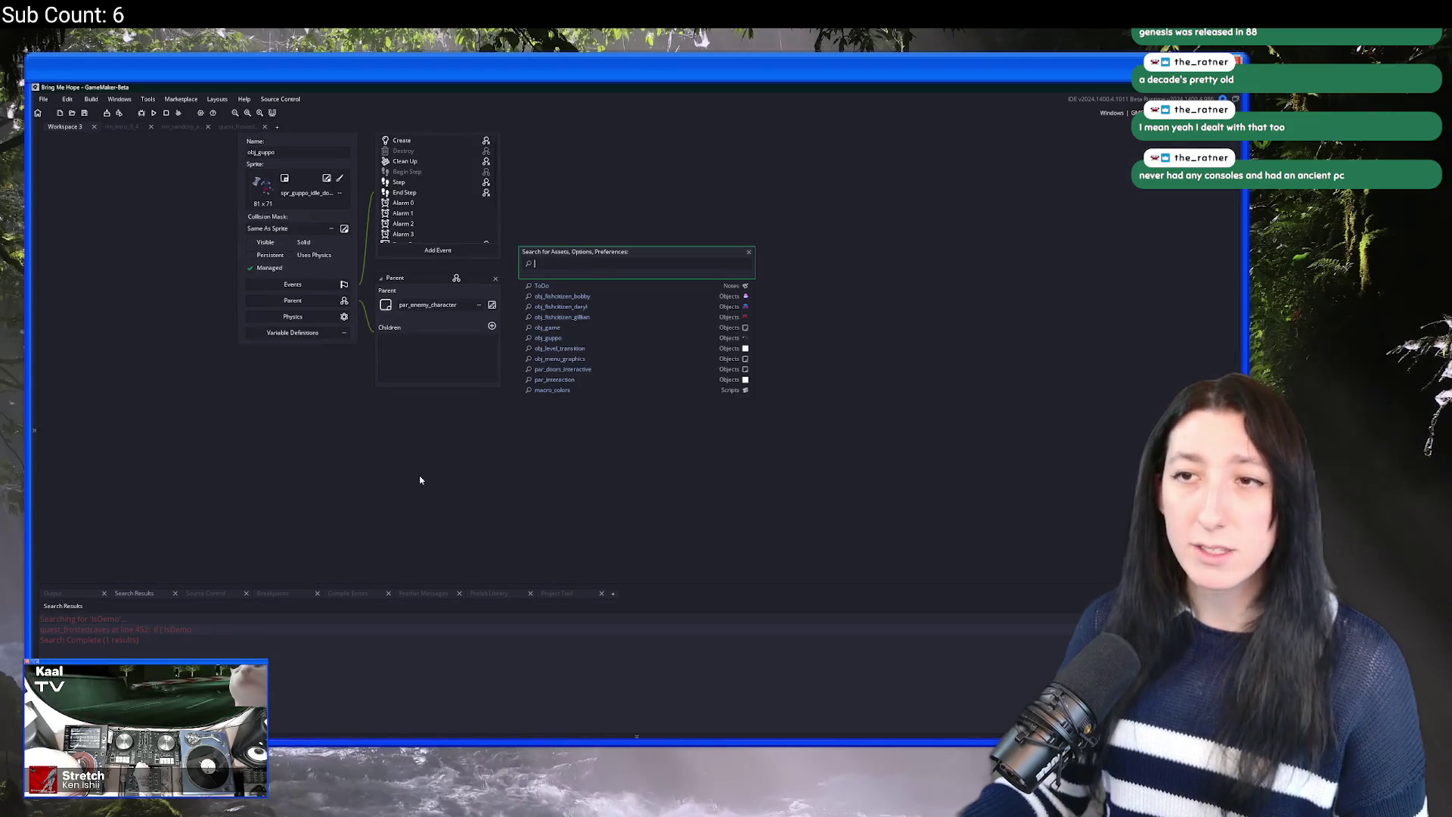
pyautogui.write('build_opt')
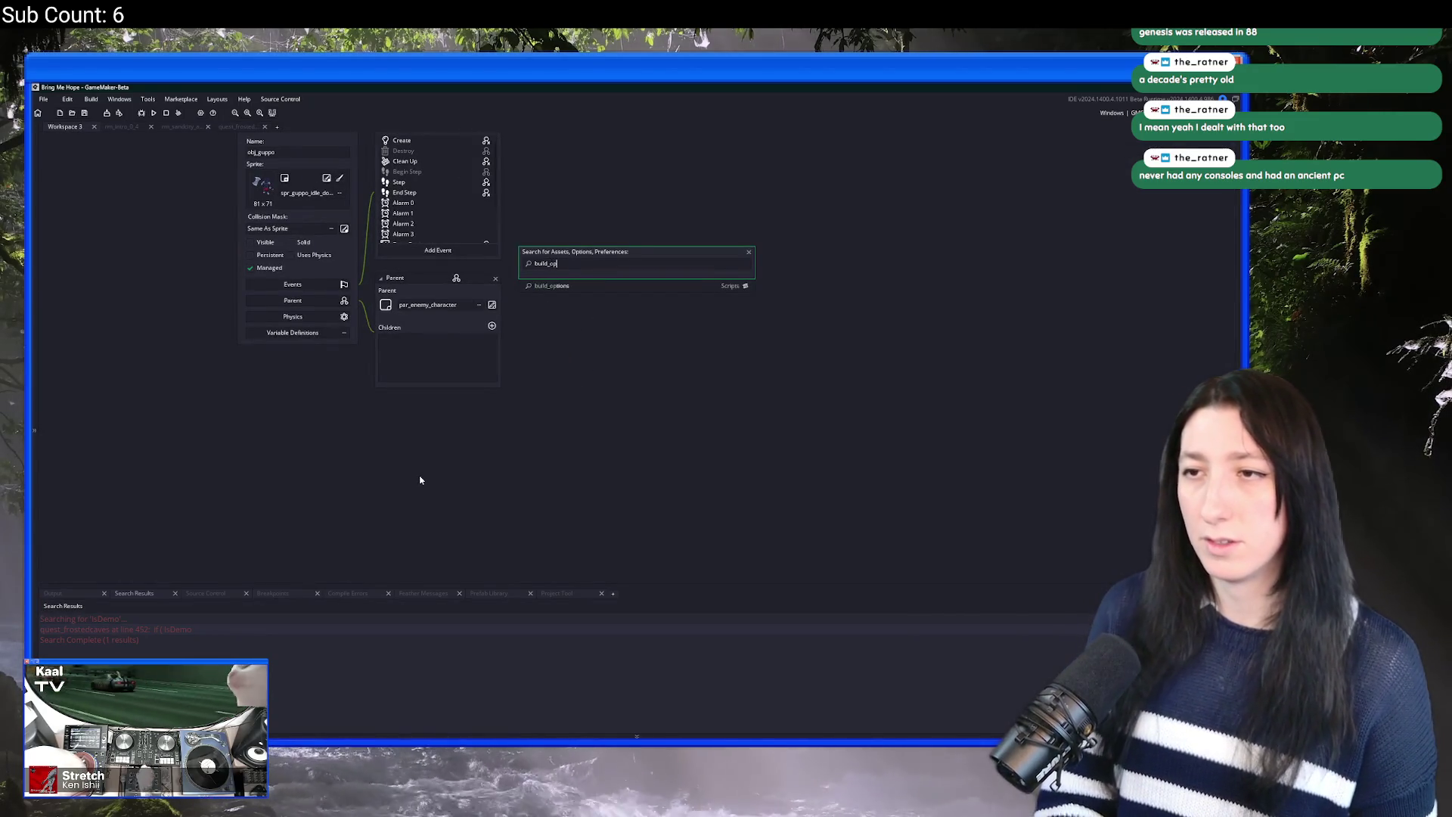
pyautogui.press('Return')
pyautogui.scroll(-2, 459, 381)
pyautogui.doubleClick(385, 435)
pyautogui.hotkey('ctrl', 'c')
pyautogui.click(238, 127)
pyautogui.doubleClick(187, 444)
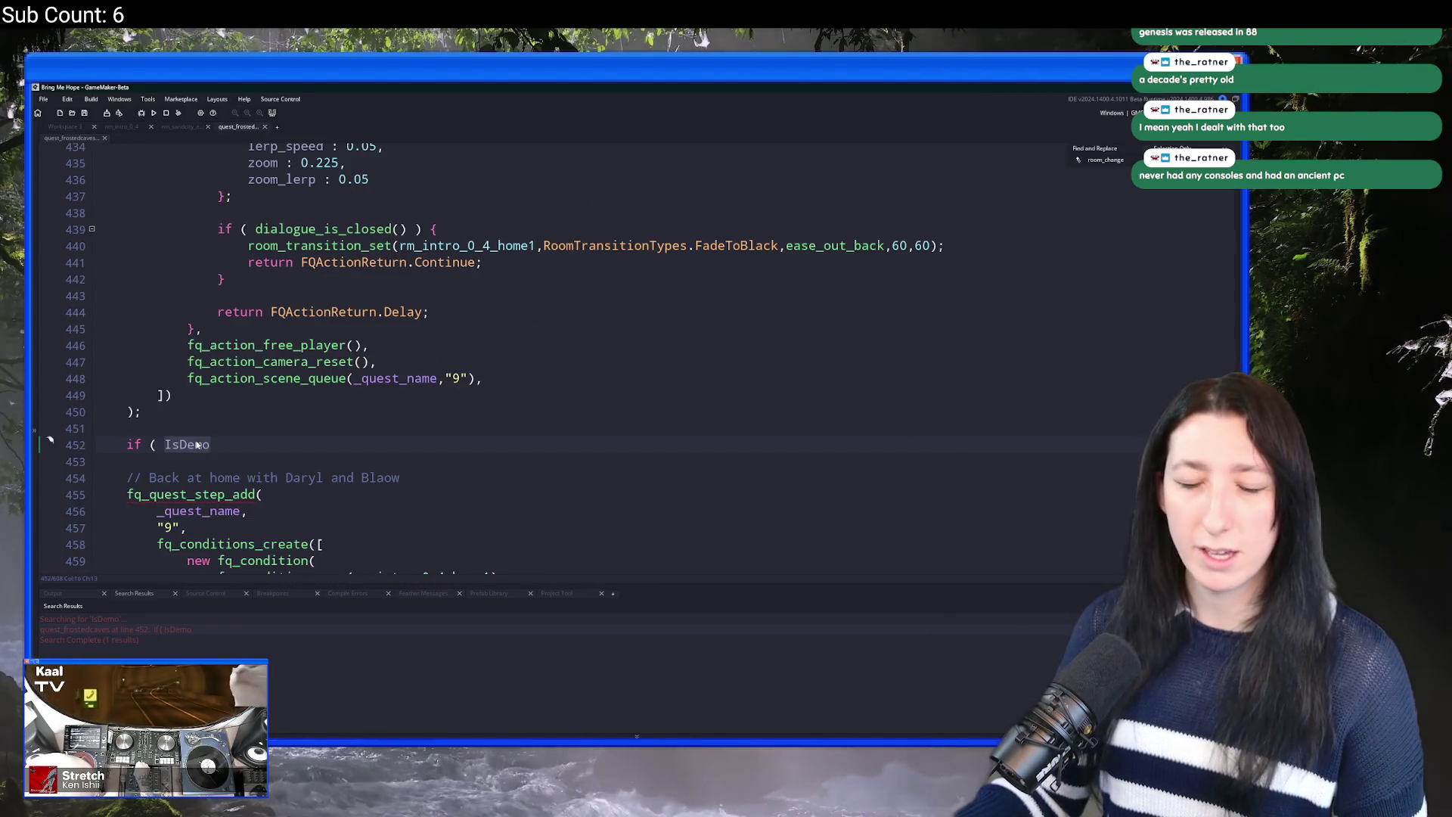
# Step: Replace IsDemo with DemoBuild and complete the guard as if ( DemoBuild ) { exit; }
pyautogui.hotkey('ctrl', 'v')
pyautogui.click(272, 445)
pyautogui.write(') {')
pyautogui.press('Return')
pyautogui.press('Return')
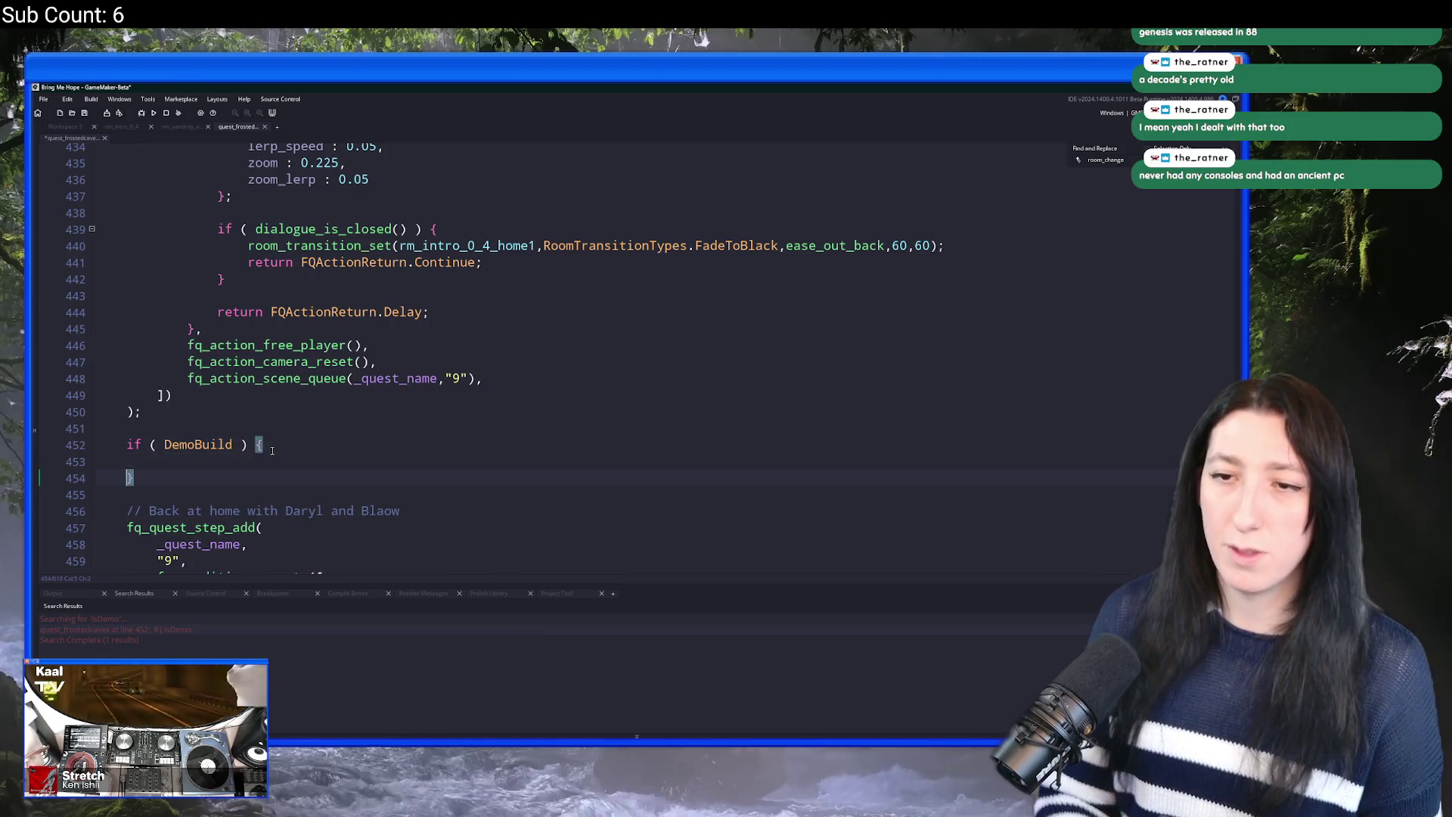
pyautogui.write('}')
pyautogui.press('Up')
pyautogui.write('exit;')
# Step: Select and copy the Daryl and Blaow quest step code
pyautogui.scroll(-2, 270, 449)
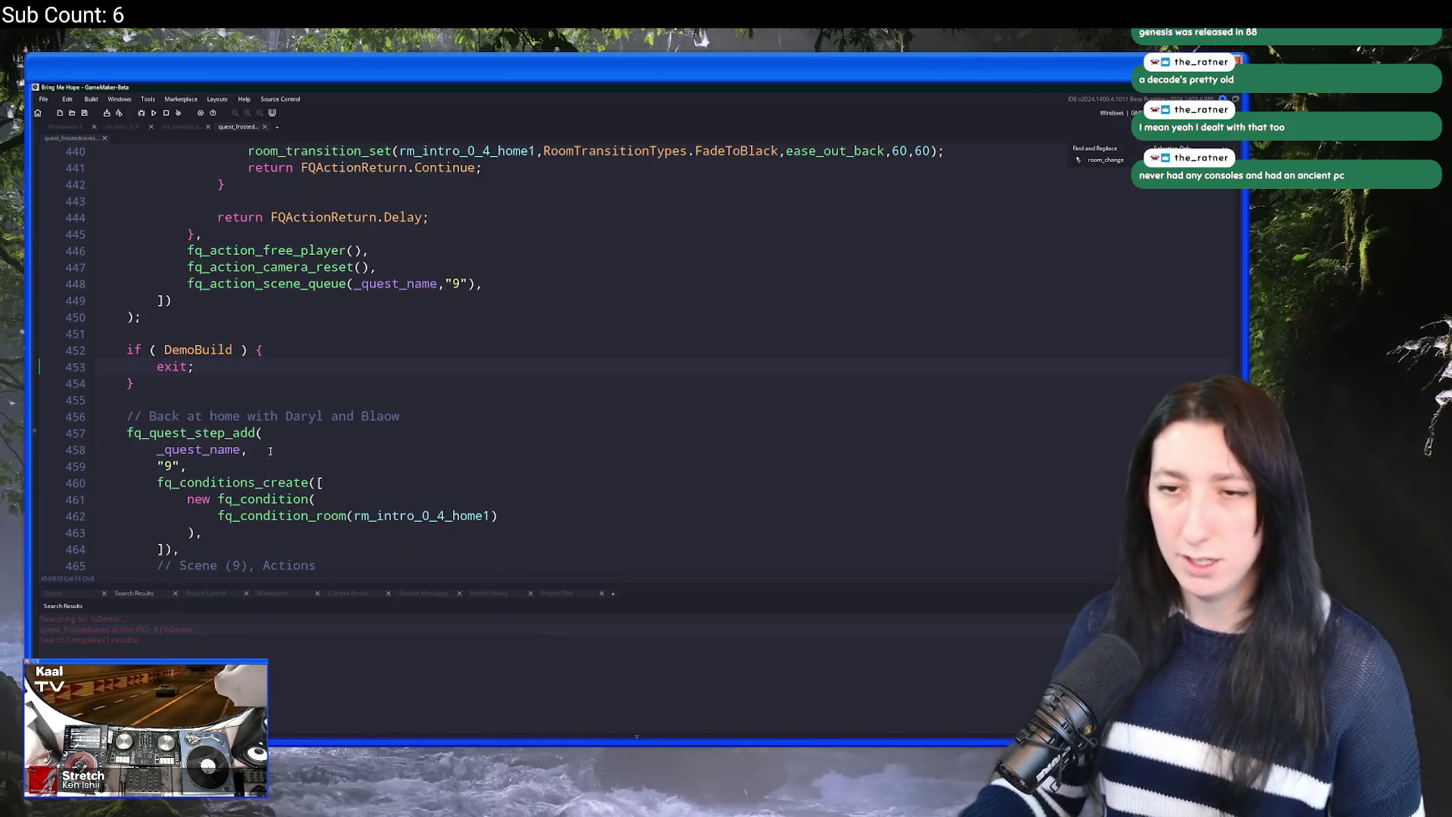
pyautogui.scroll(-3, 201, 409)
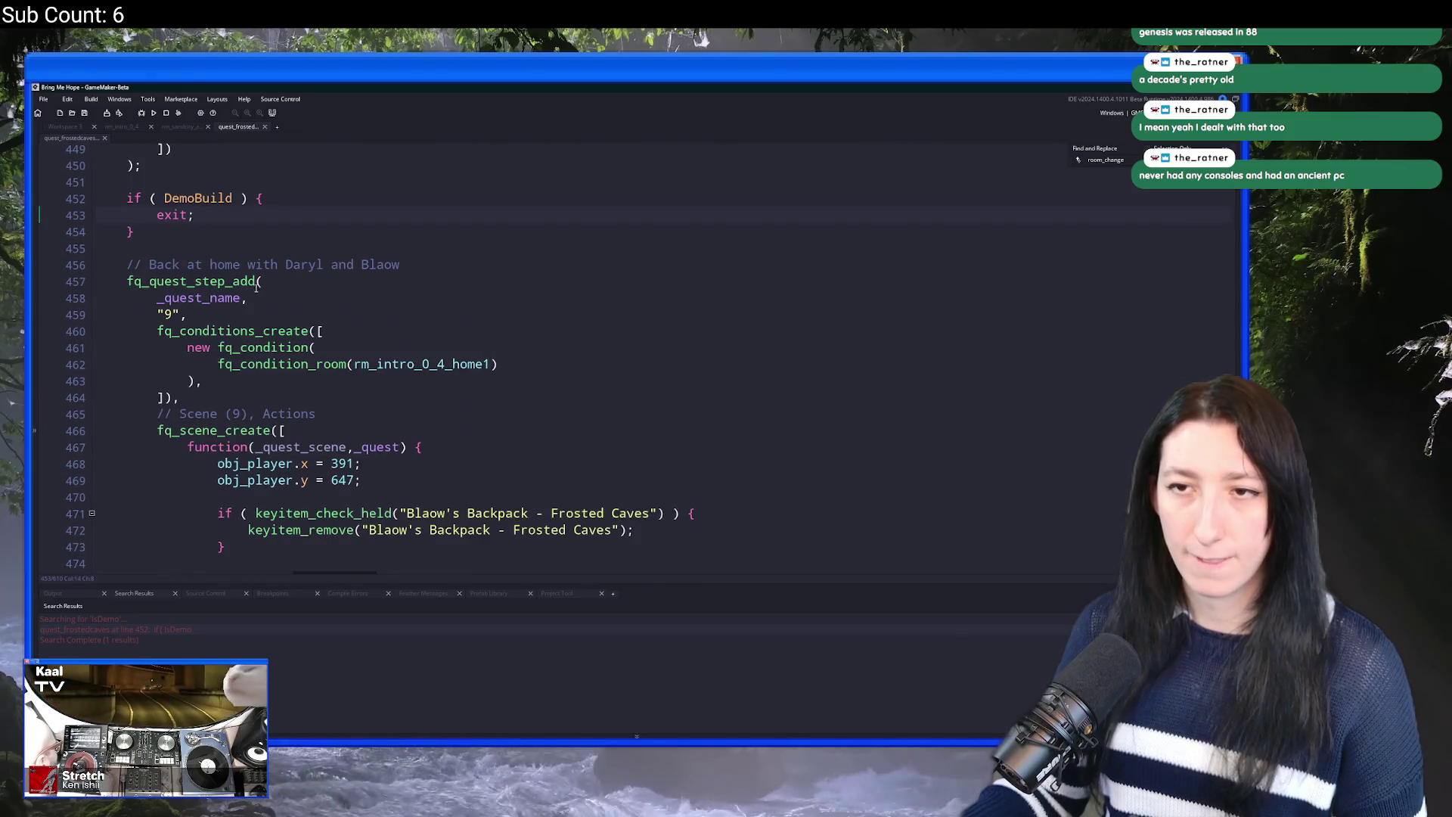
pyautogui.scroll(-15, 198, 393)
pyautogui.scroll(-10, 195, 374)
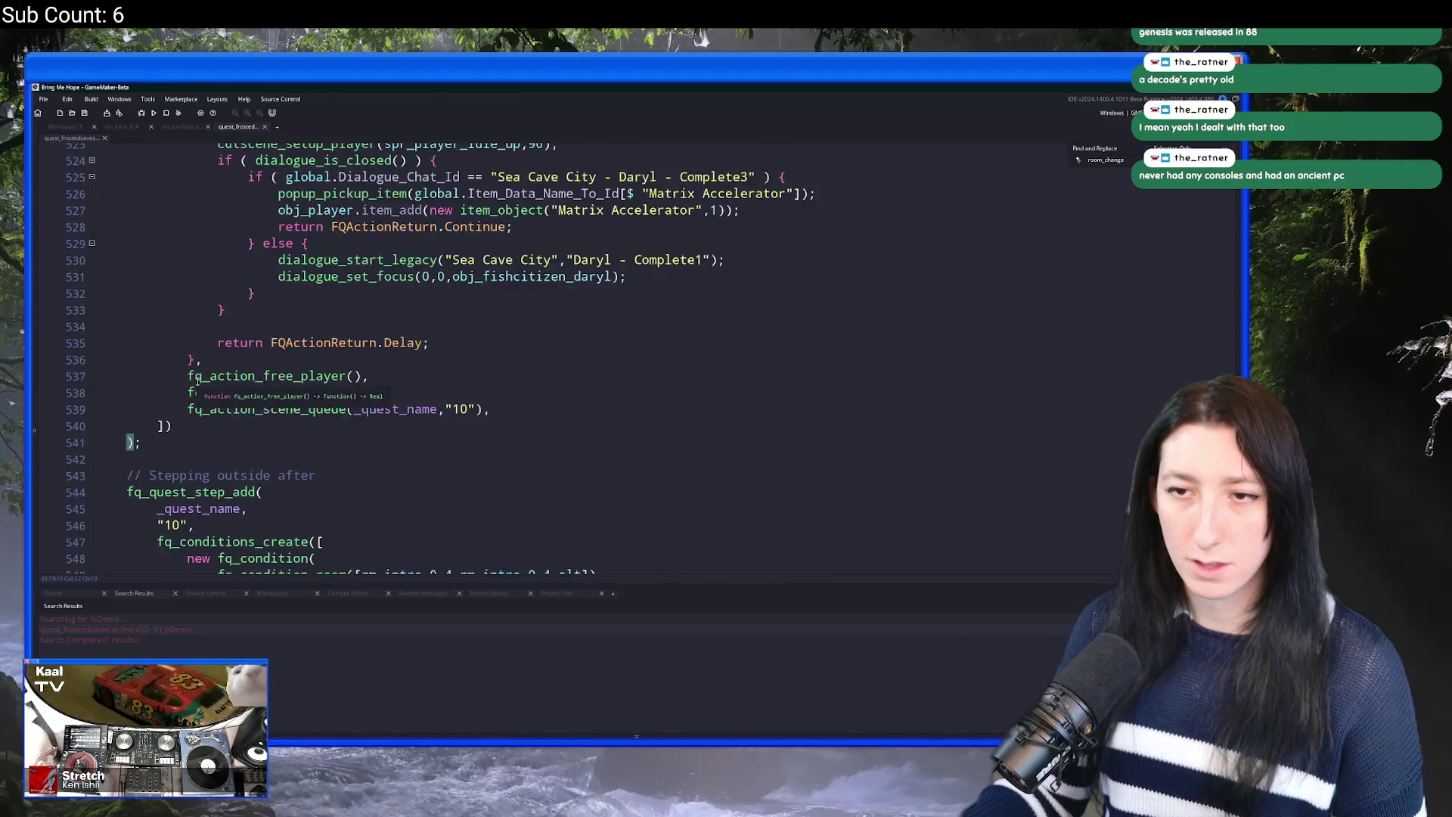
pyautogui.scroll(2, 204, 302)
pyautogui.moveTo(141, 423); pyautogui.dragTo(203, 341)
pyautogui.scroll(20, 181, 371)
pyautogui.moveTo(210, 233)
pyautogui.mouseDown()
pyautogui.moveTo(182, 370)
pyautogui.moveTo(174, 272)
pyautogui.moveTo(152, 323)
pyautogui.moveTo(130, 240)
pyautogui.mouseUp()
pyautogui.scroll(4, 163, 305)
pyautogui.scroll(1, 293, 208)
pyautogui.hotkey('ctrl', 'c')
# Step: Paste the copied quest step inside the DemoBuild block and indent it one level
pyautogui.click(293, 201)
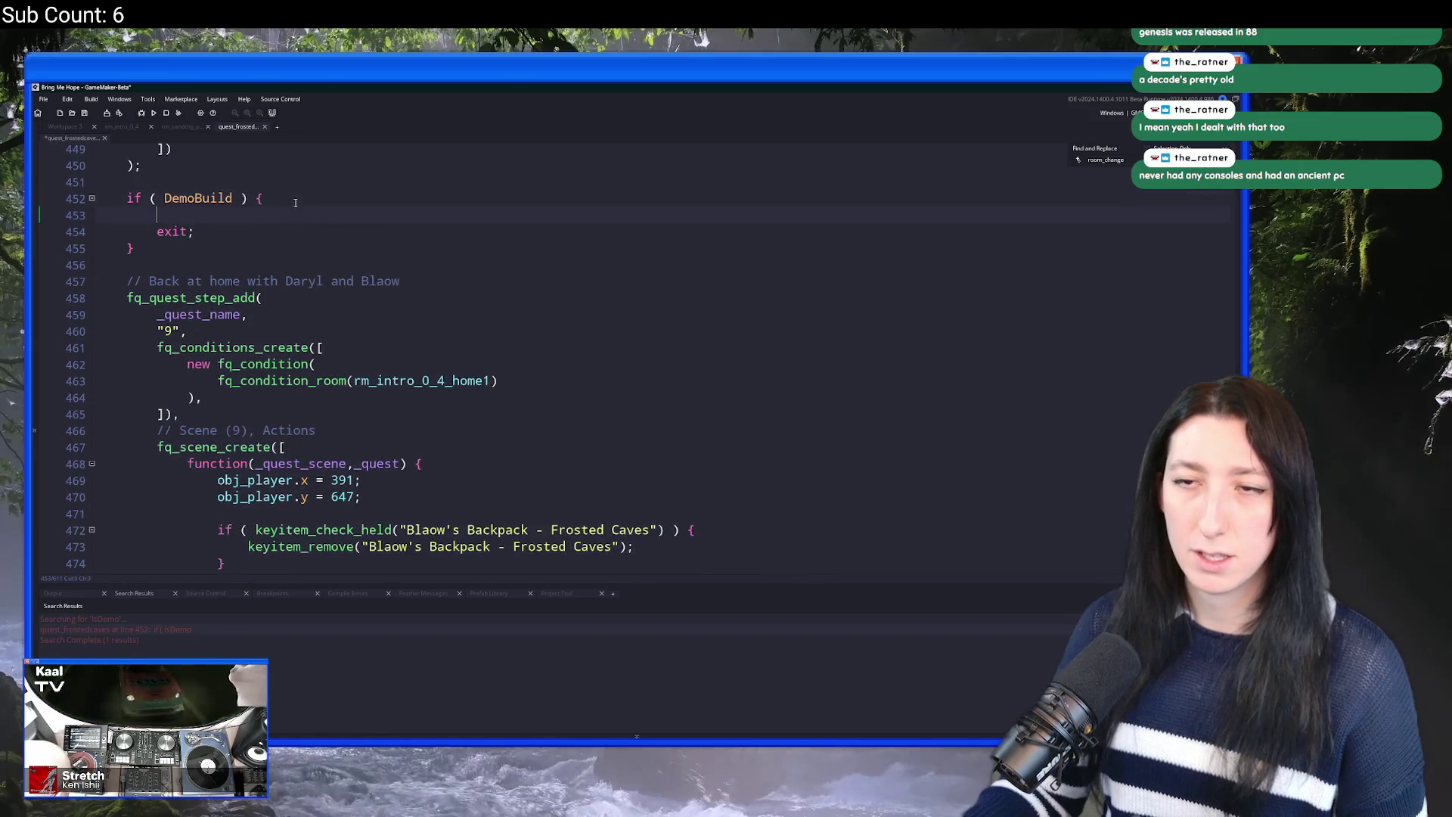
pyautogui.press('Return')
pyautogui.hotkey('ctrl', 'v')
pyautogui.moveTo(189, 355)
pyautogui.mouseDown()
pyautogui.moveTo(181, 295)
pyautogui.moveTo(167, 327)
pyautogui.moveTo(143, 251)
pyautogui.mouseUp()
pyautogui.scroll(5, 181, 294)
pyautogui.scroll(5, 170, 310)
pyautogui.scroll(12, 170, 320)
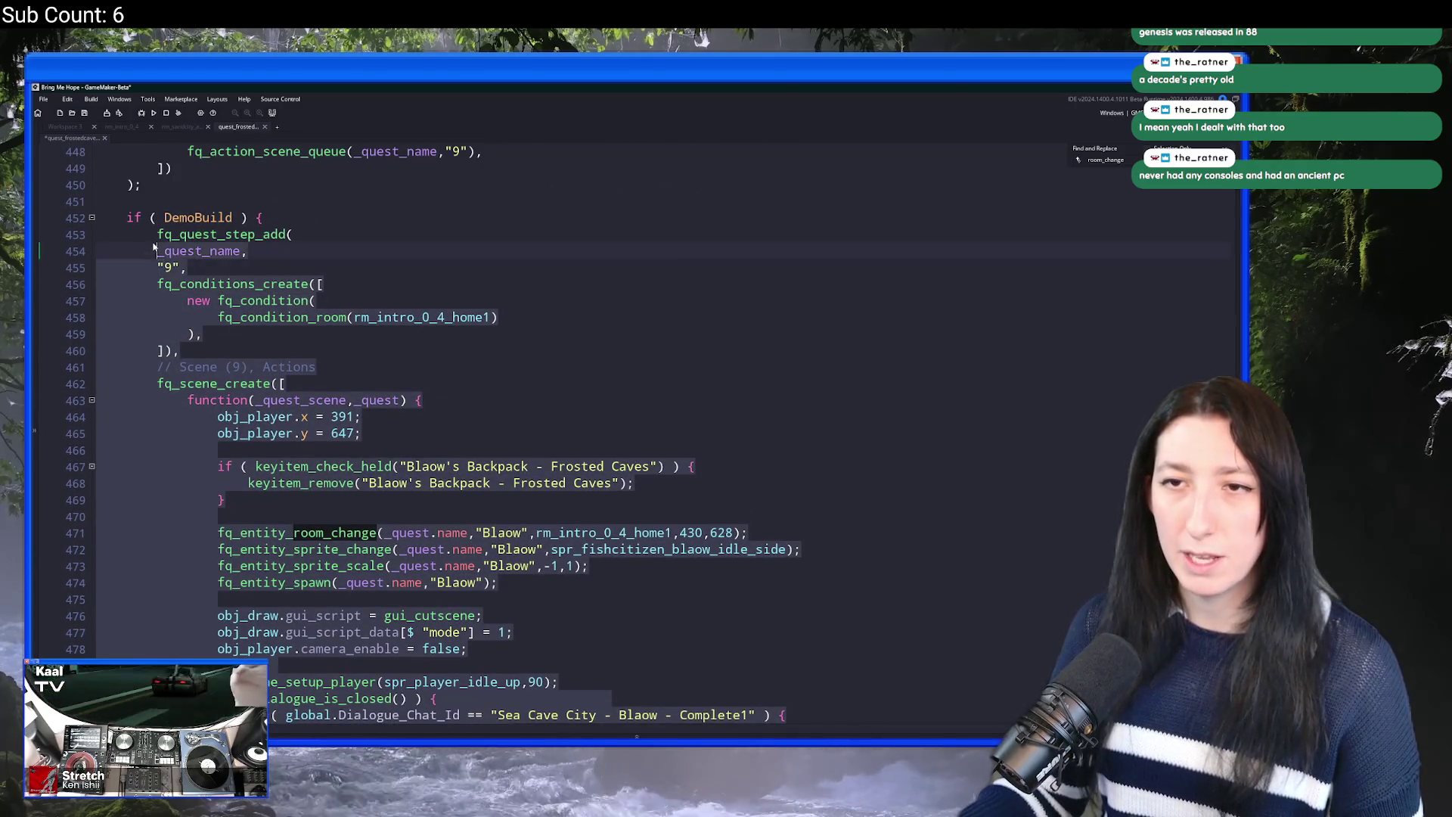
pyautogui.press('Tab')
pyautogui.click(303, 285)
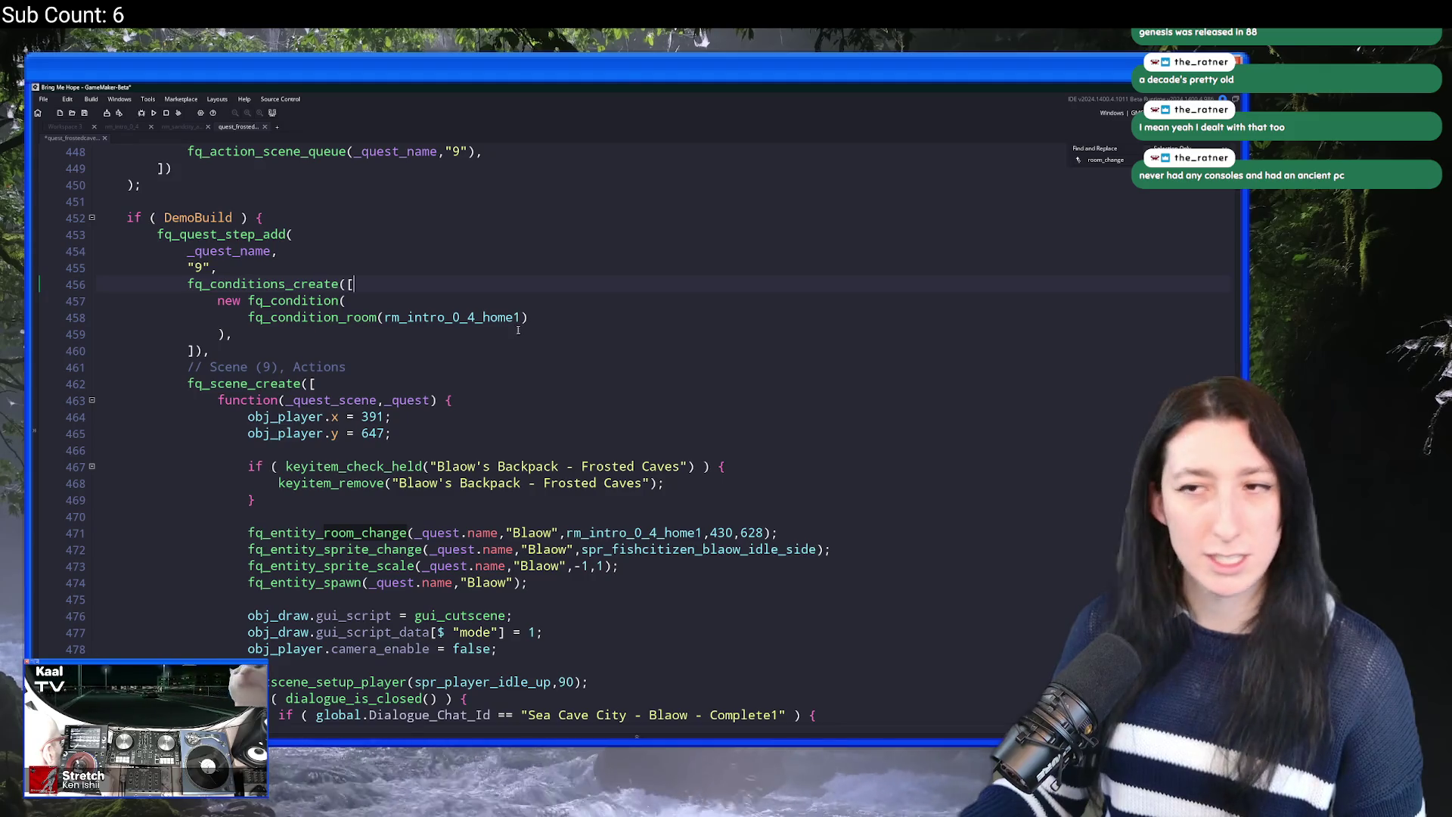
# Step: Undo the pasted quest step, leaving the DemoBuild block with just exit
pyautogui.scroll(4, 539, 321)
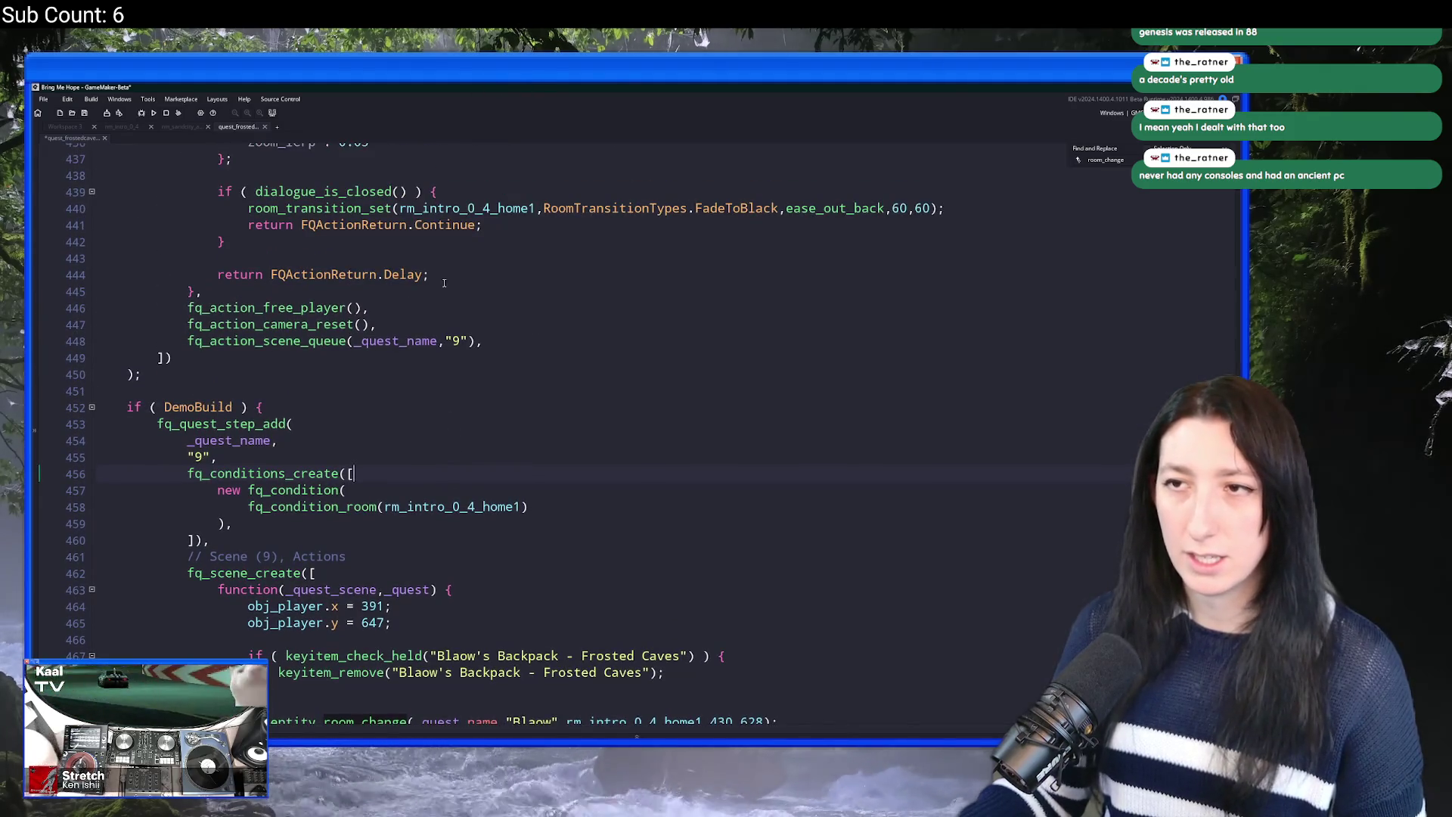
pyautogui.scroll(-1, 408, 265)
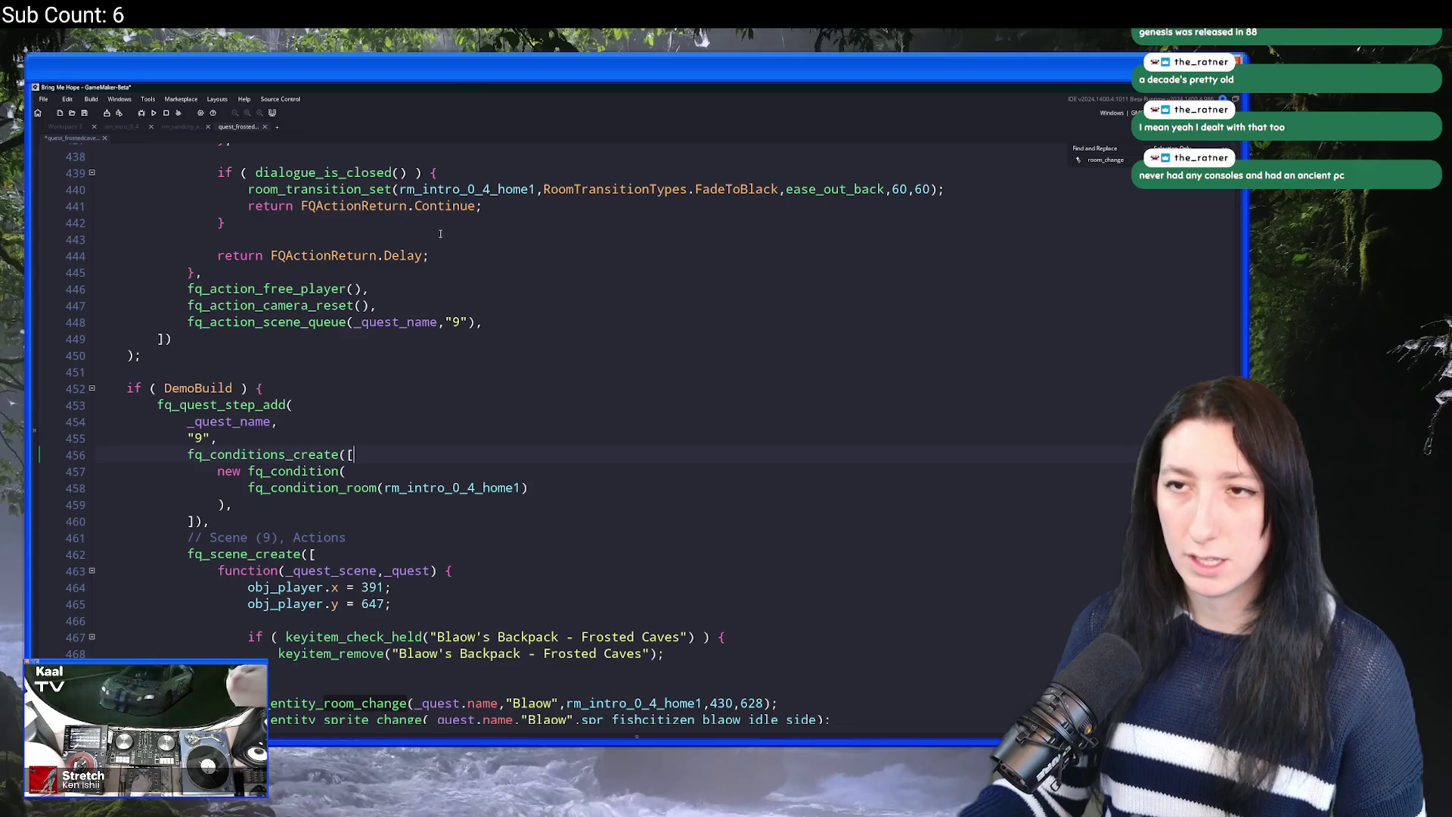
pyautogui.scroll(-1, 378, 348)
pyautogui.click(127, 332)
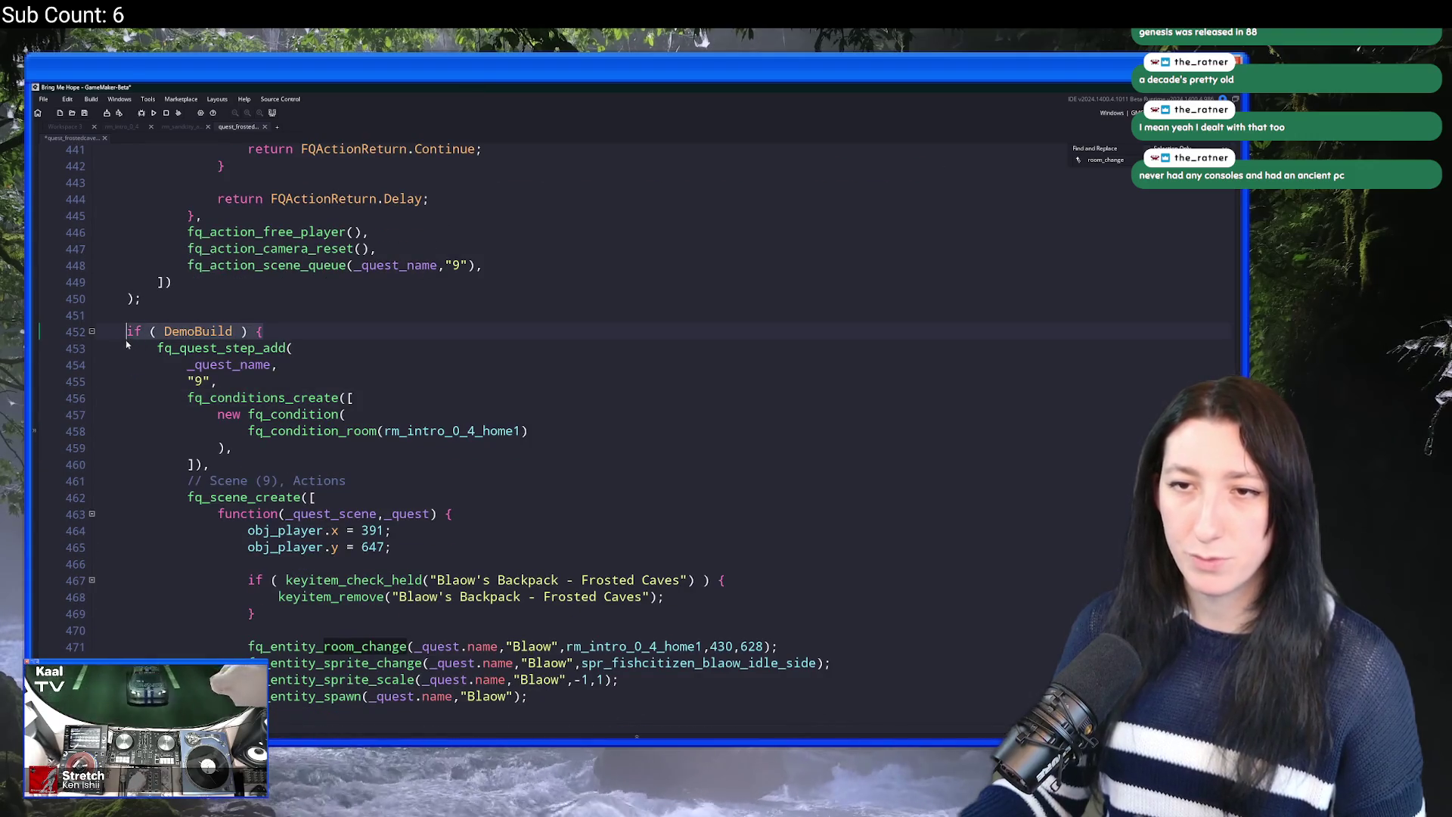
pyautogui.hotkey('ctrl', 'z')
pyautogui.scroll(5, 373, 378)
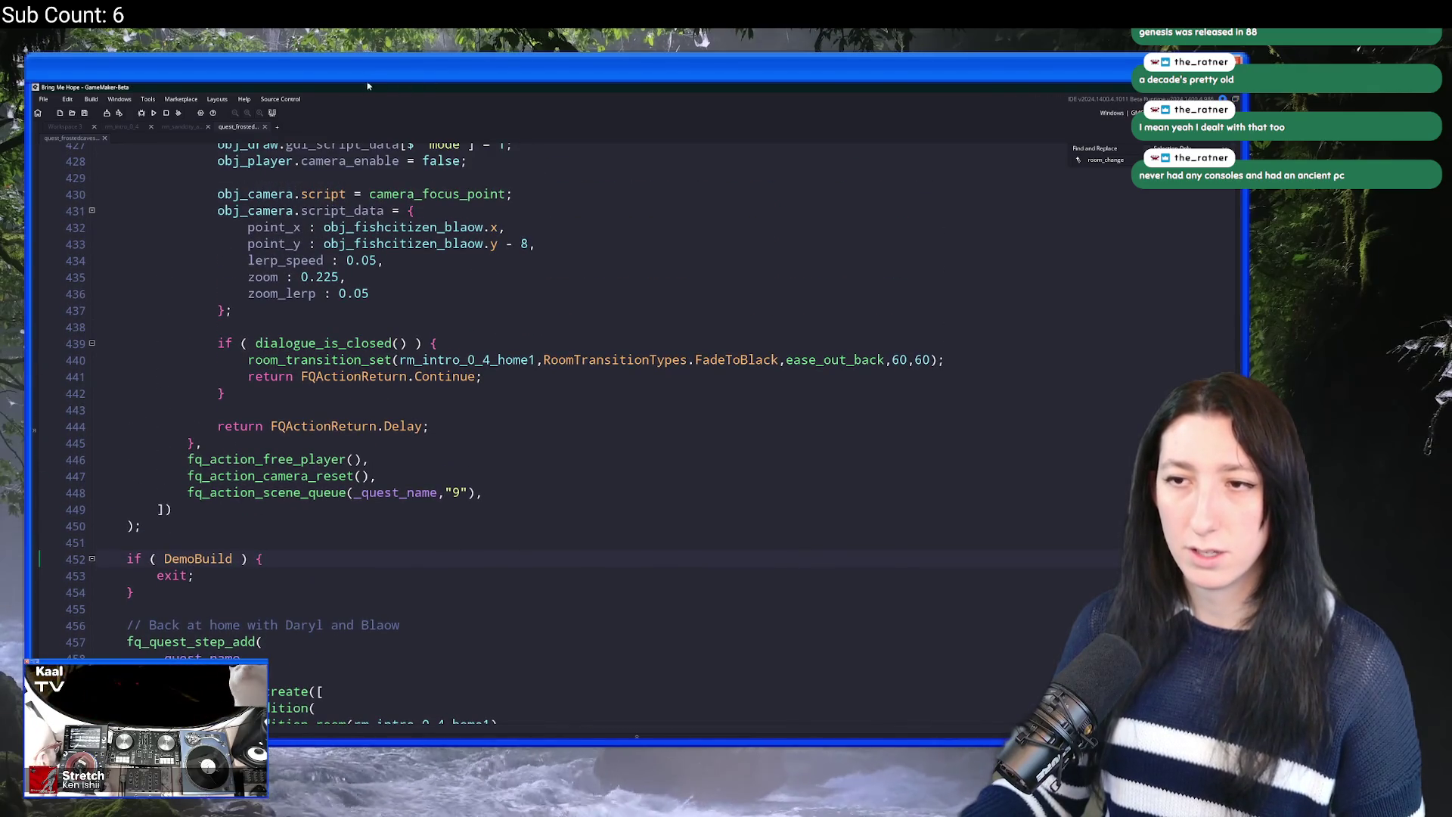
# Step: Wrap scene 8's room_transition_set in an indented if ( DemoBuild ) { } block
pyautogui.press('Return')
pyautogui.hotkey('ctrl', 'v')
pyautogui.press('Down')
pyautogui.press('End')
pyautogui.press('Return')
pyautogui.press('Up')
pyautogui.press('Home')
pyautogui.press('Tab')
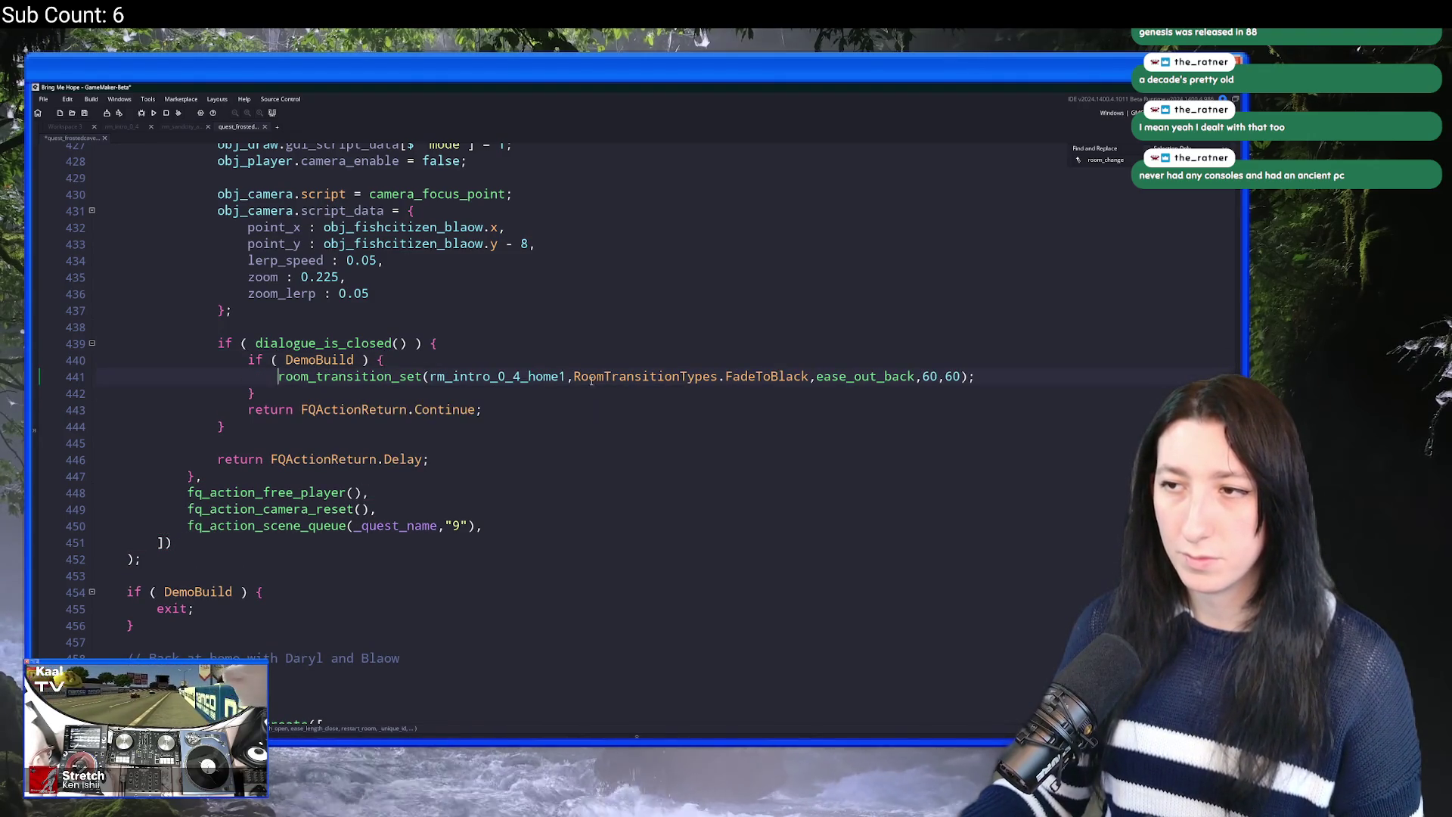
pyautogui.click(1237, 262)
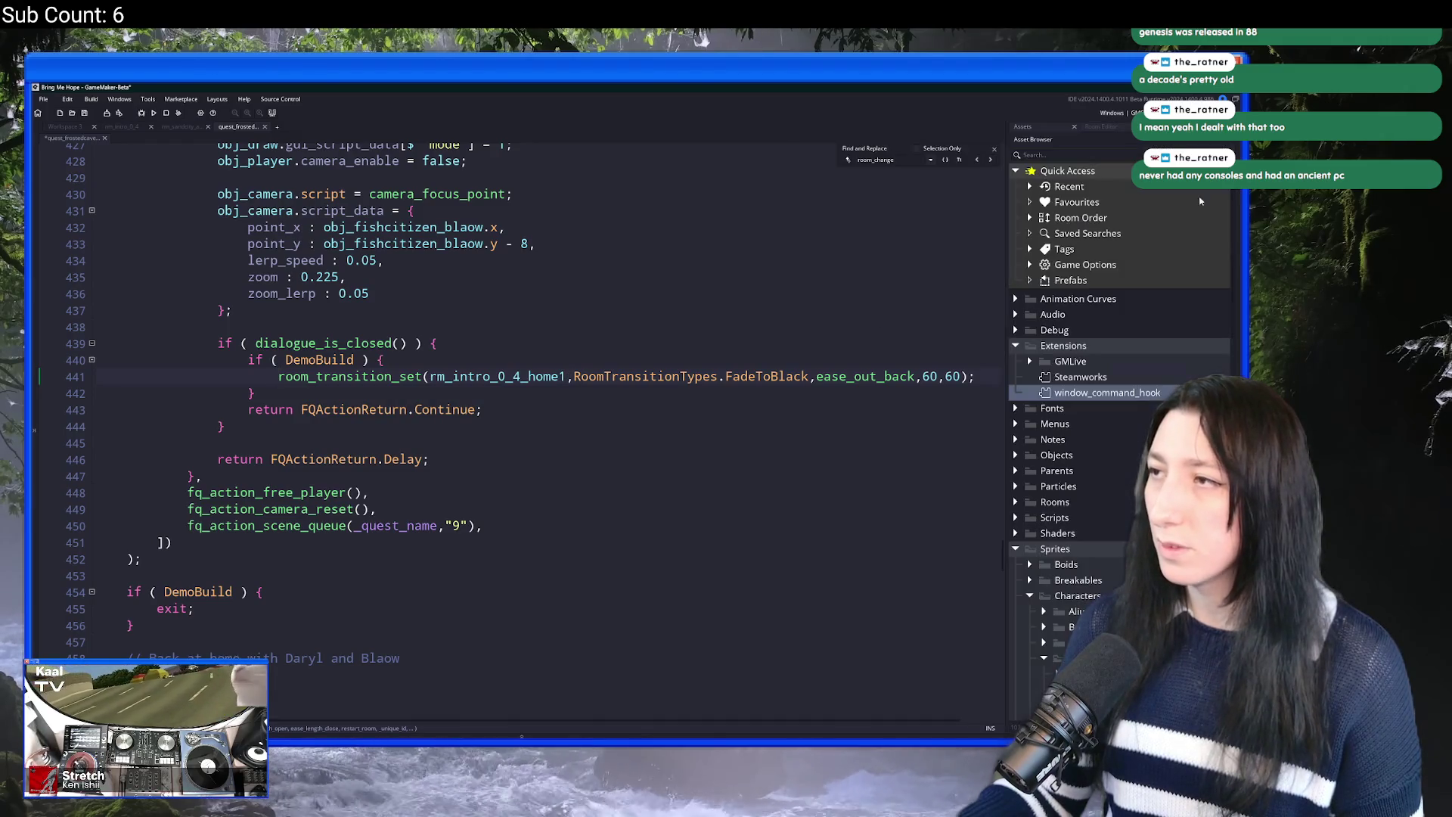
# Step: Search the Asset Browser for splash assets, correcting the misspelled 'splsh' to 'spla'
pyautogui.write('rm_')
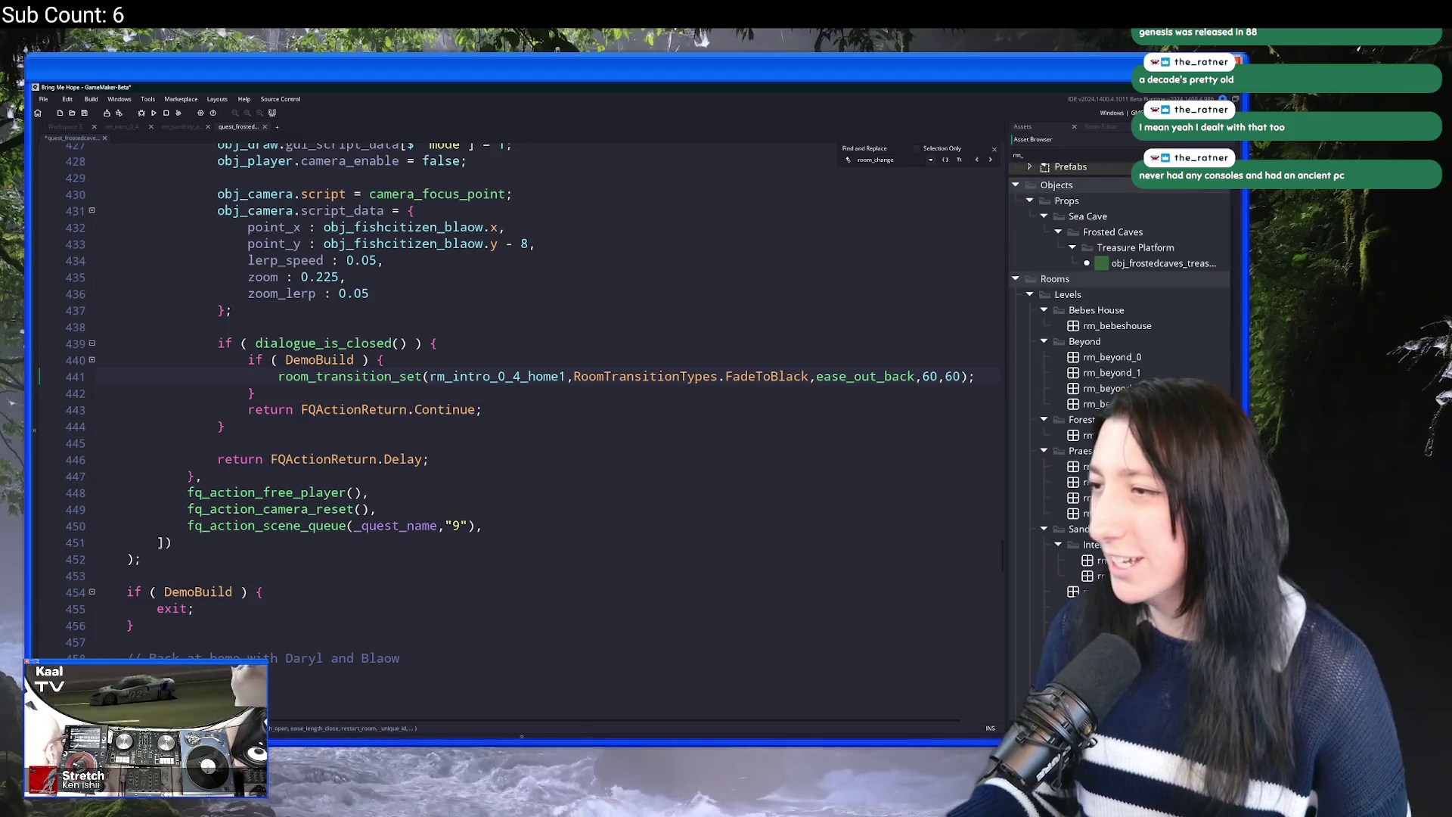
pyautogui.scroll(-5, 1119, 423)
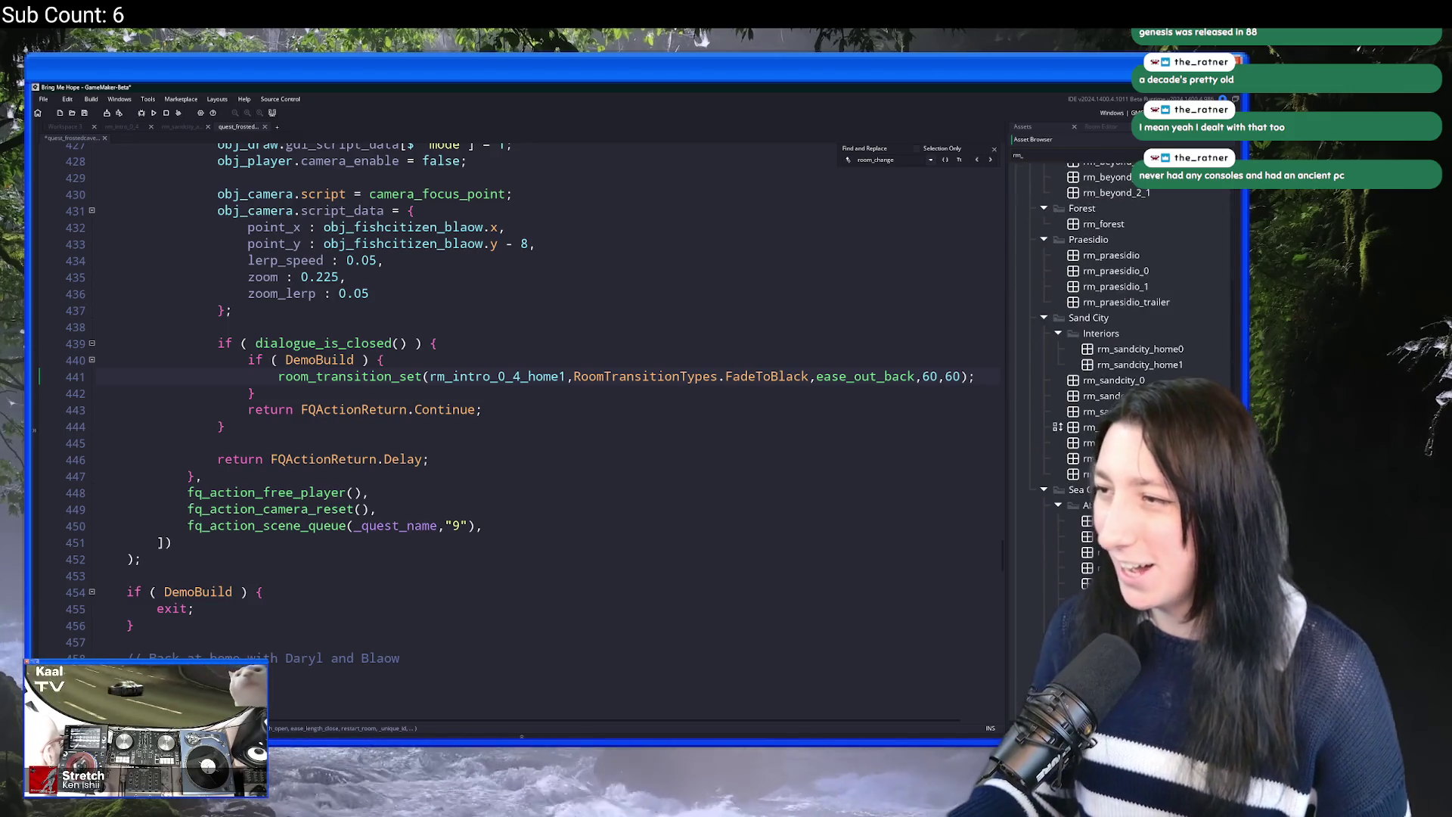
pyautogui.scroll(3, 1107, 336)
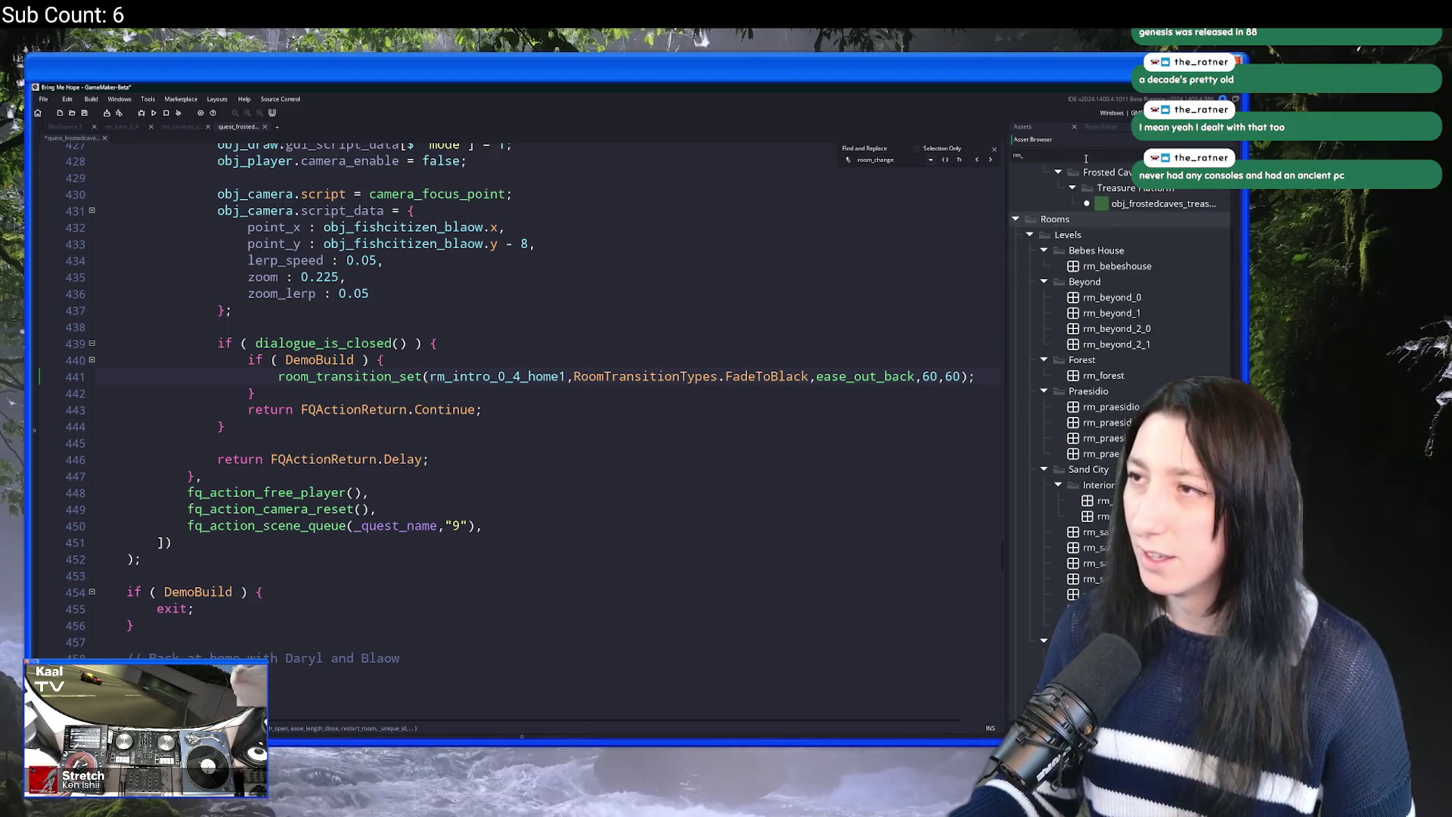
pyautogui.write('spl')
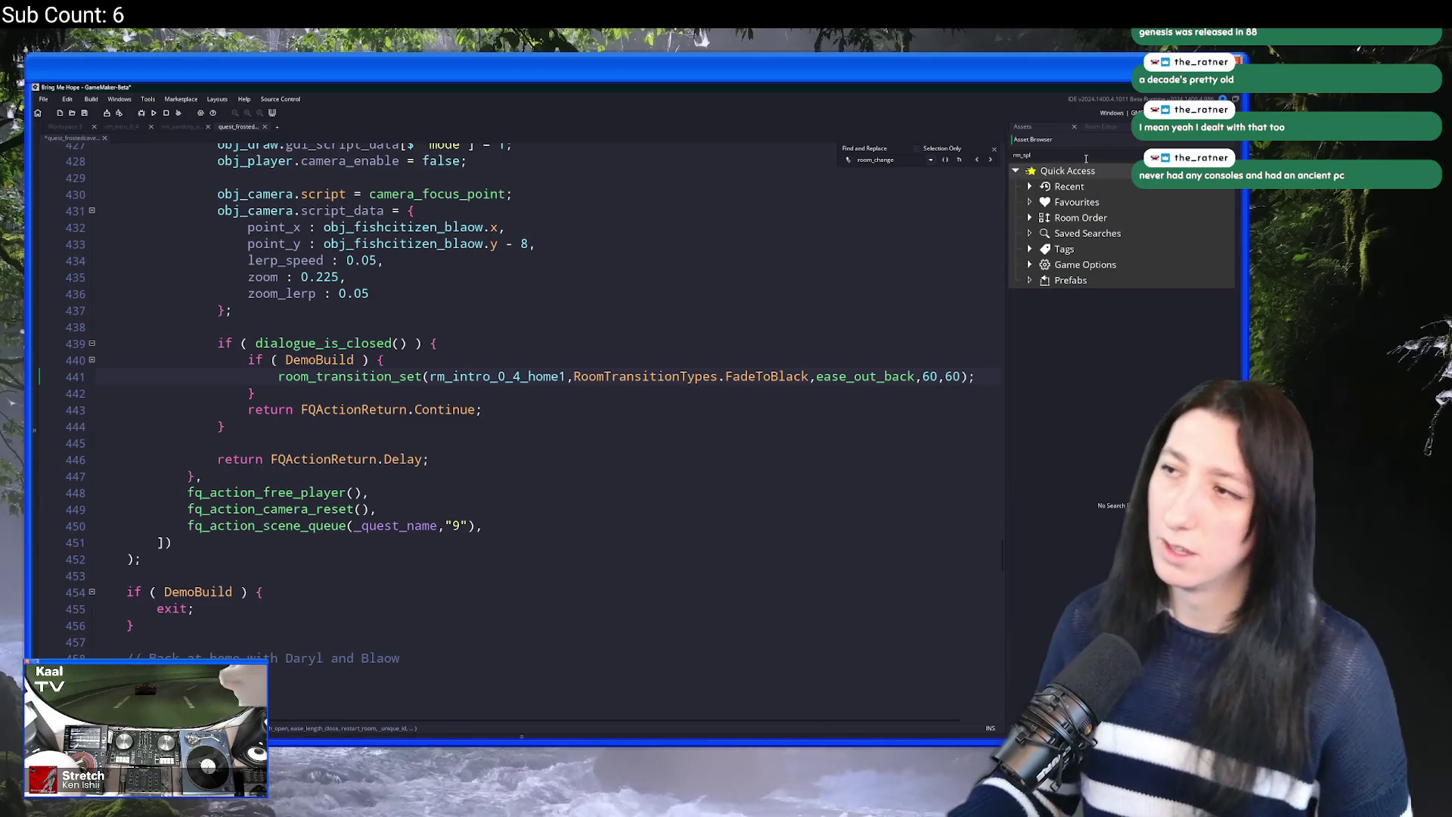
pyautogui.write('sh')
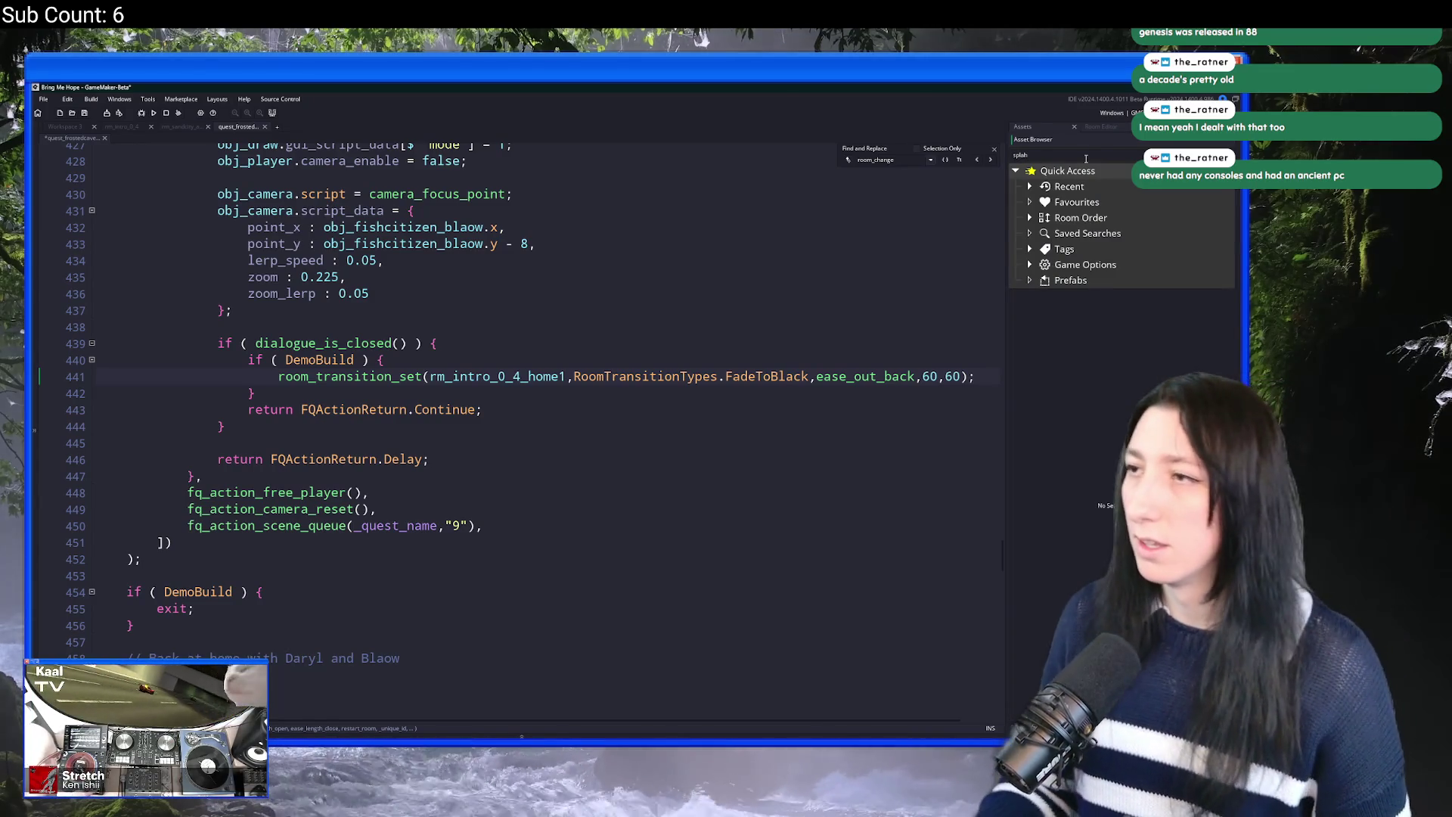
pyautogui.press('BackSpace')
pyautogui.press('BackSpace')
pyautogui.write('a')
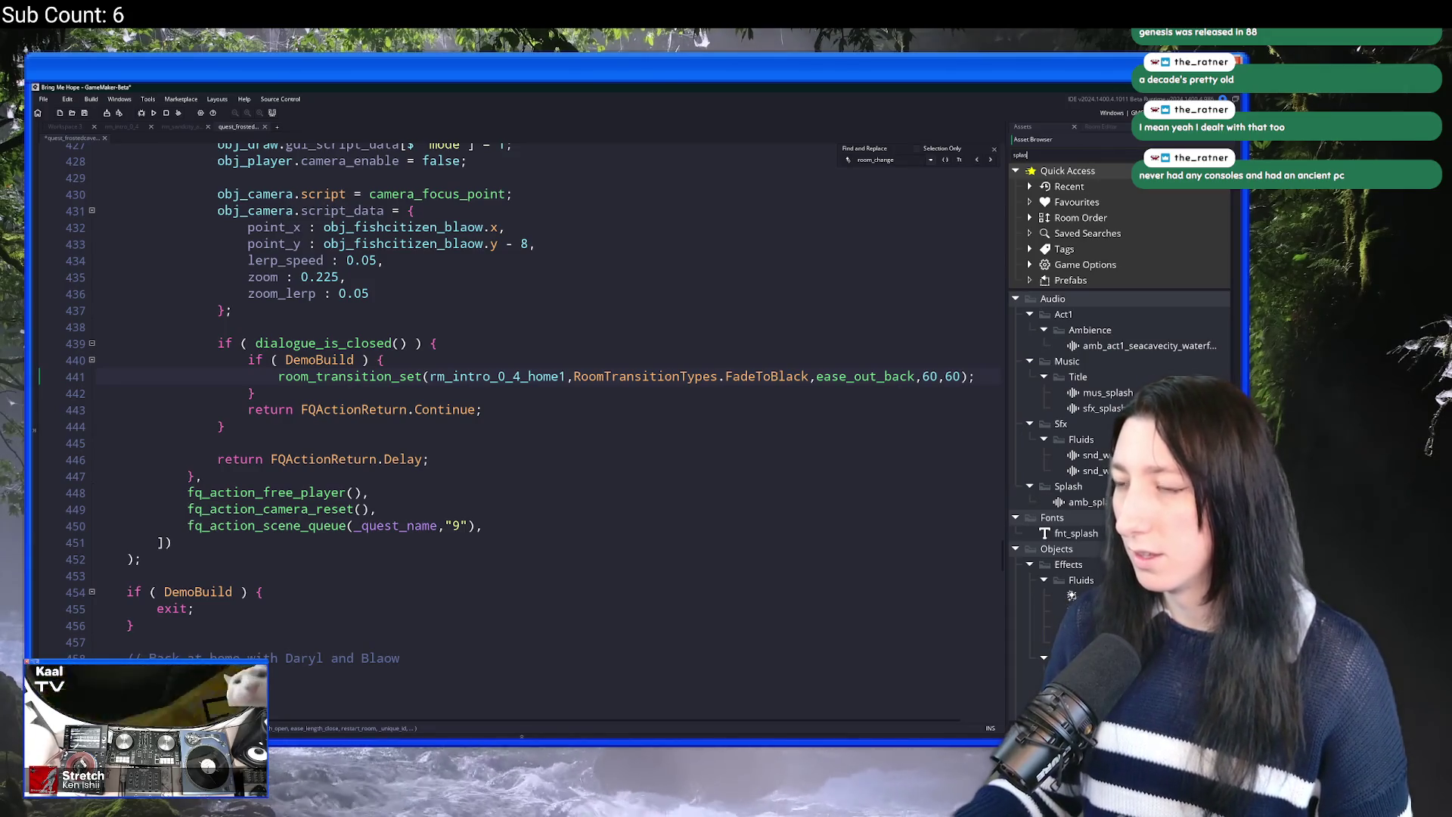
pyautogui.scroll(-4, 1119, 303)
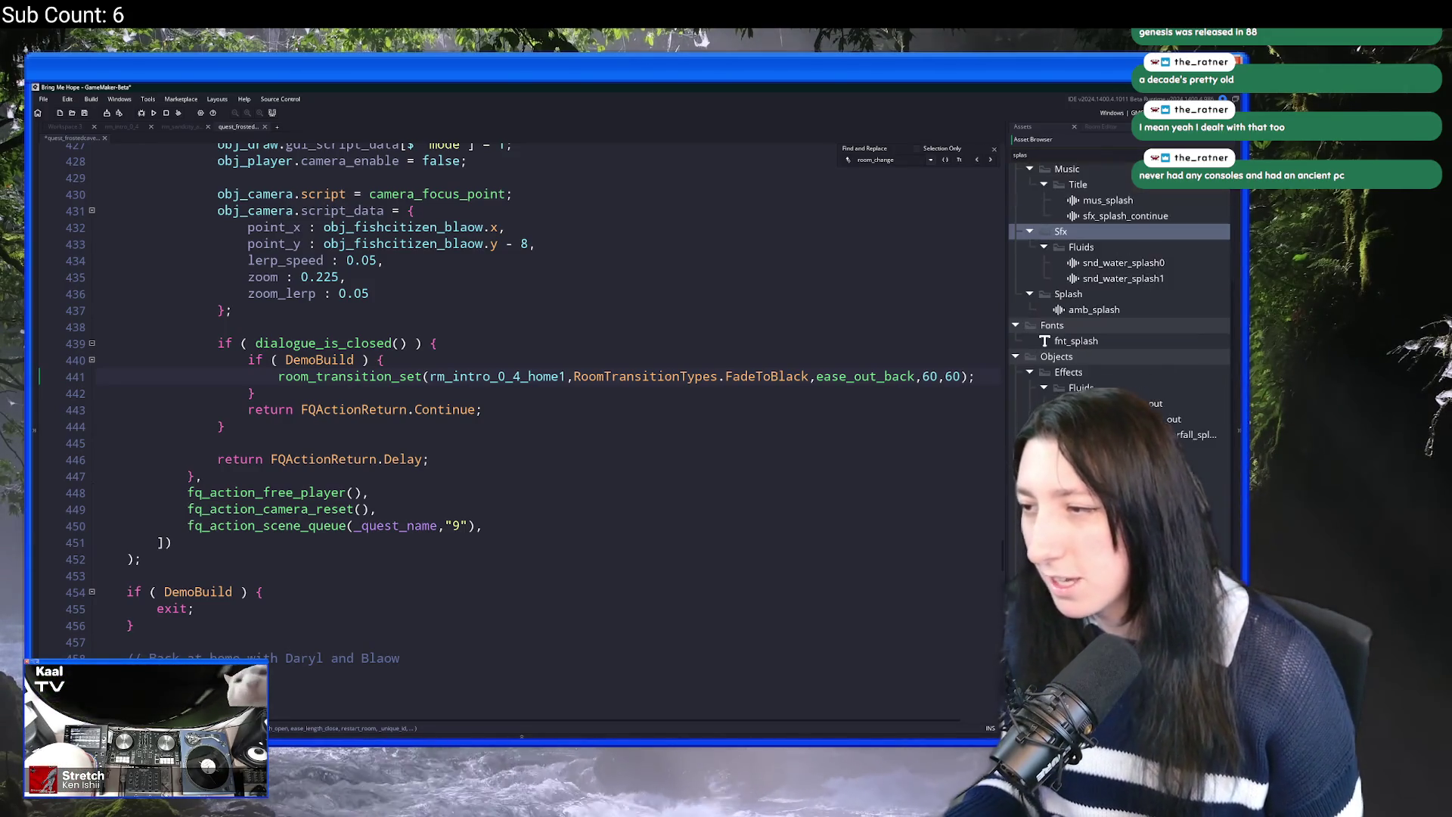
pyautogui.scroll(-2, 1119, 303)
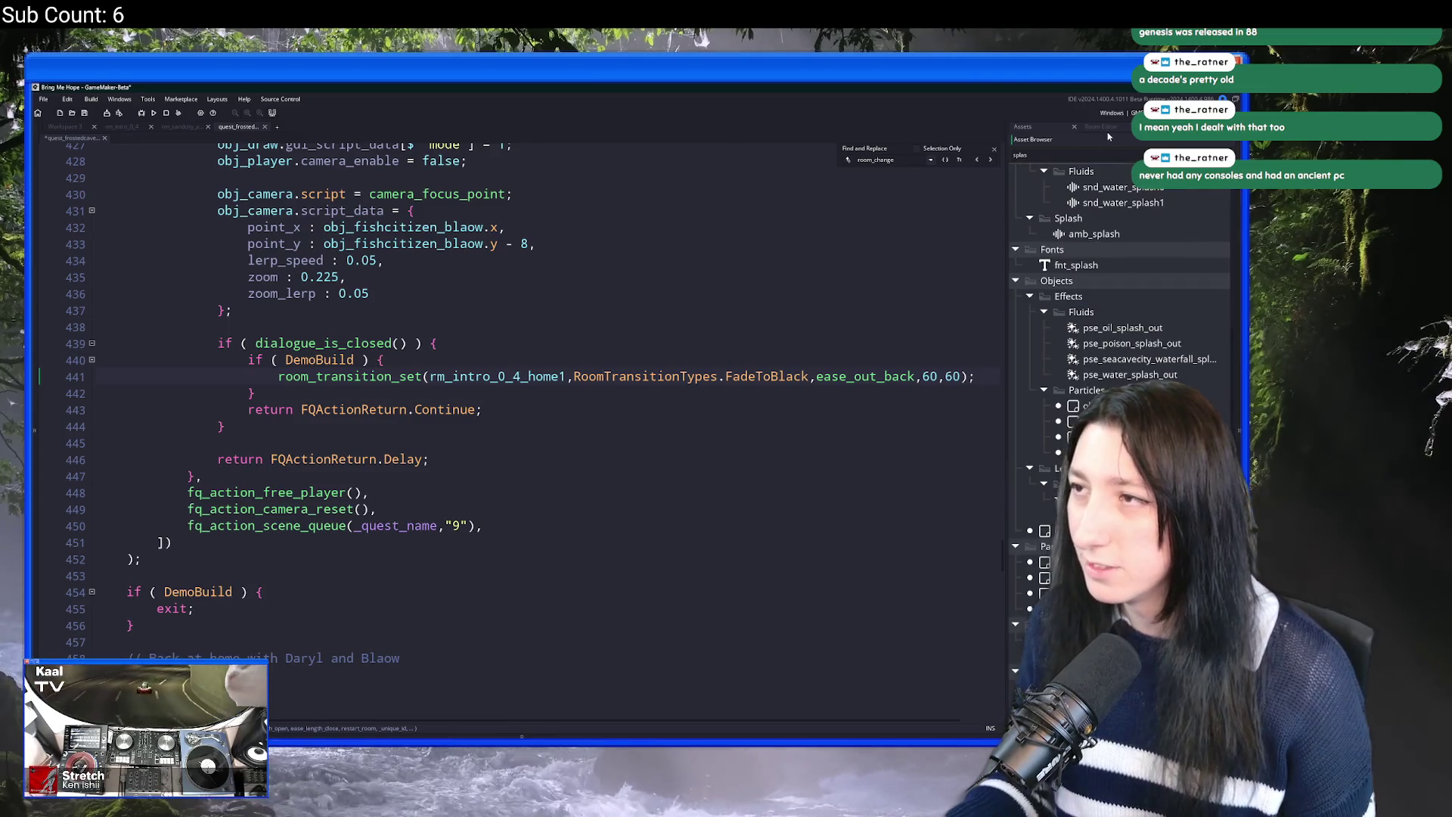
# Step: Search for rm_ rooms, briefly trying 'intro', and scroll through the room results
pyautogui.hotkey('ctrl', 'a')
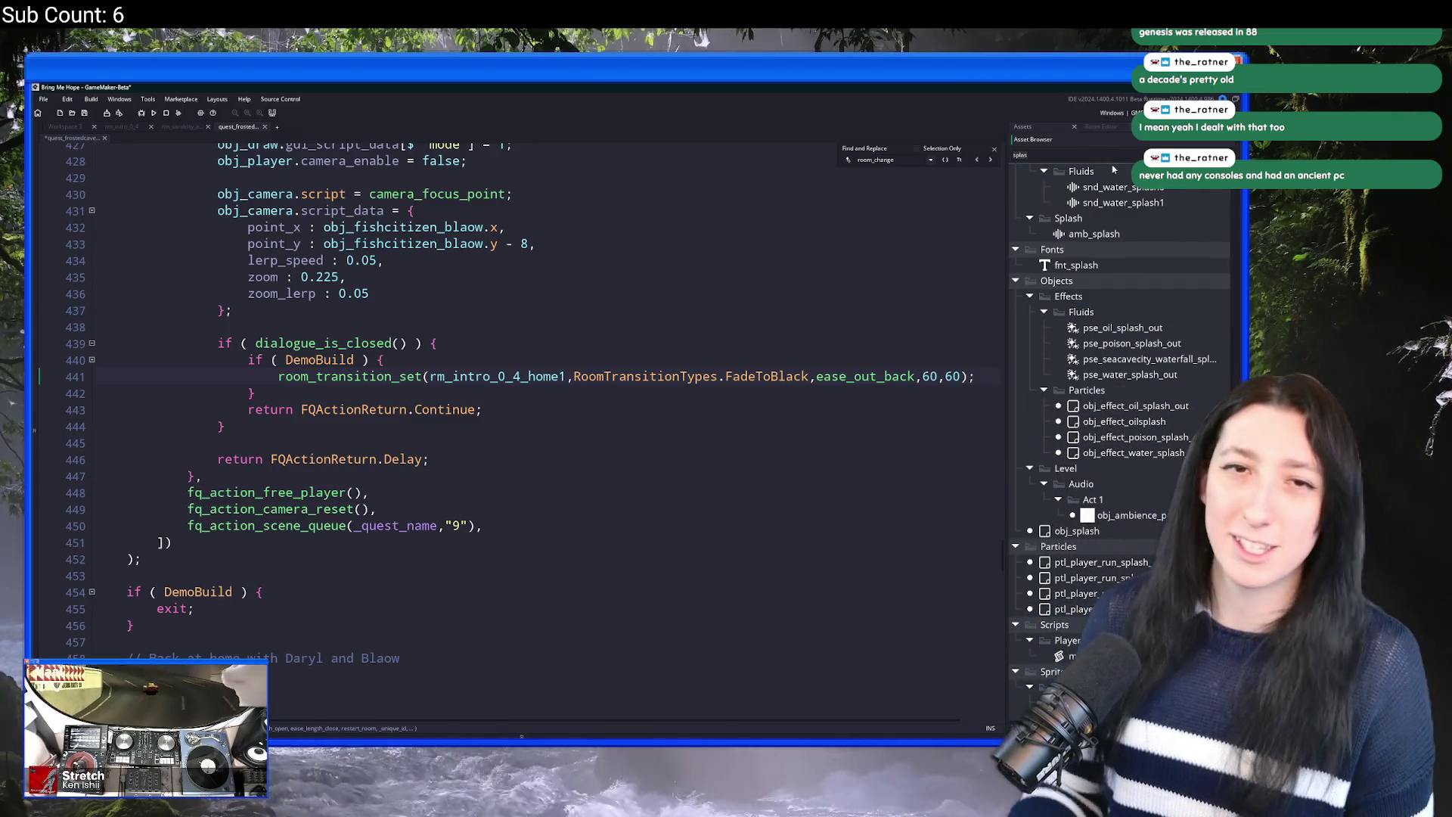
pyautogui.write('rm_spl')
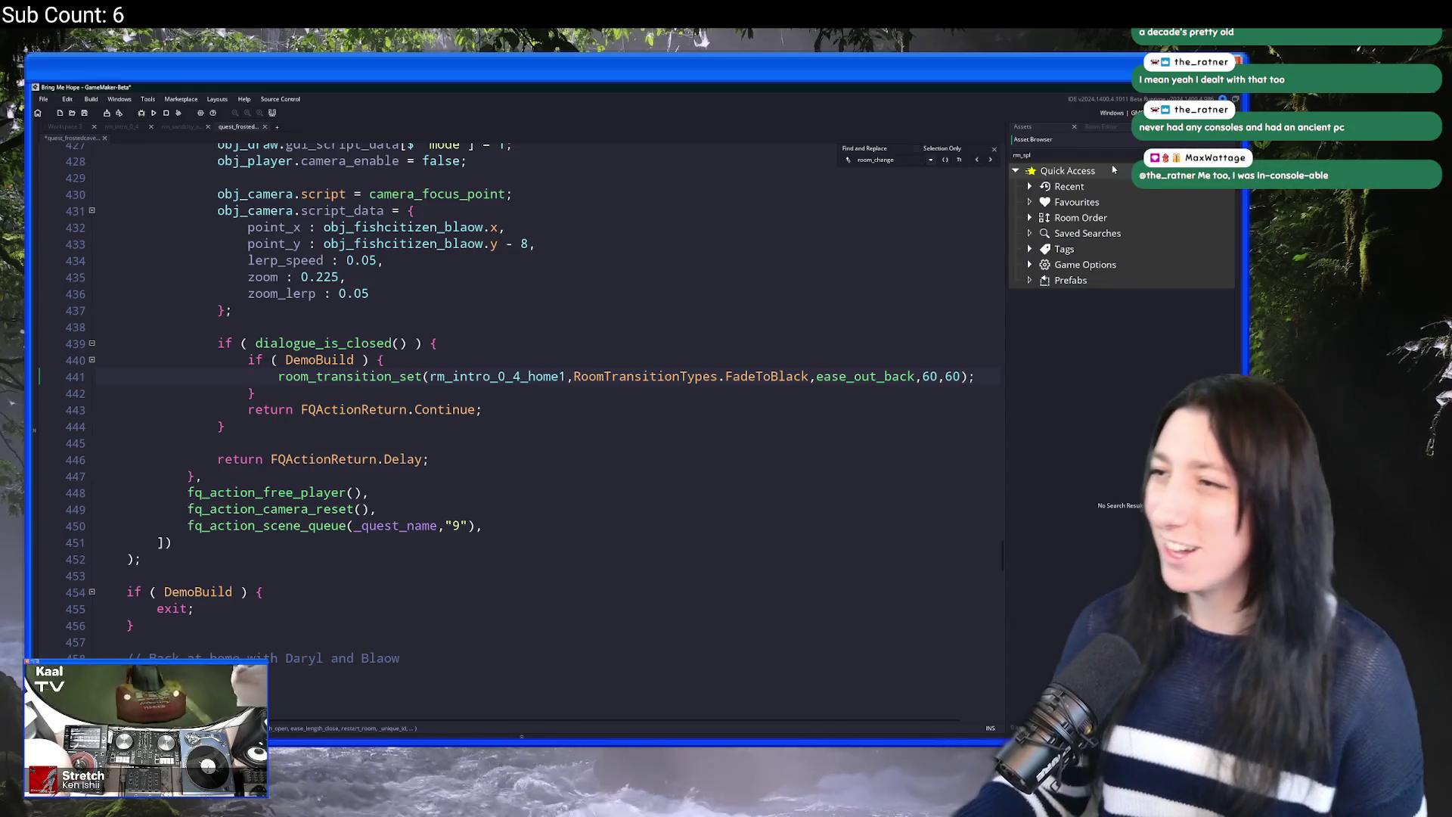
pyautogui.press('BackSpace')
pyautogui.press('BackSpace')
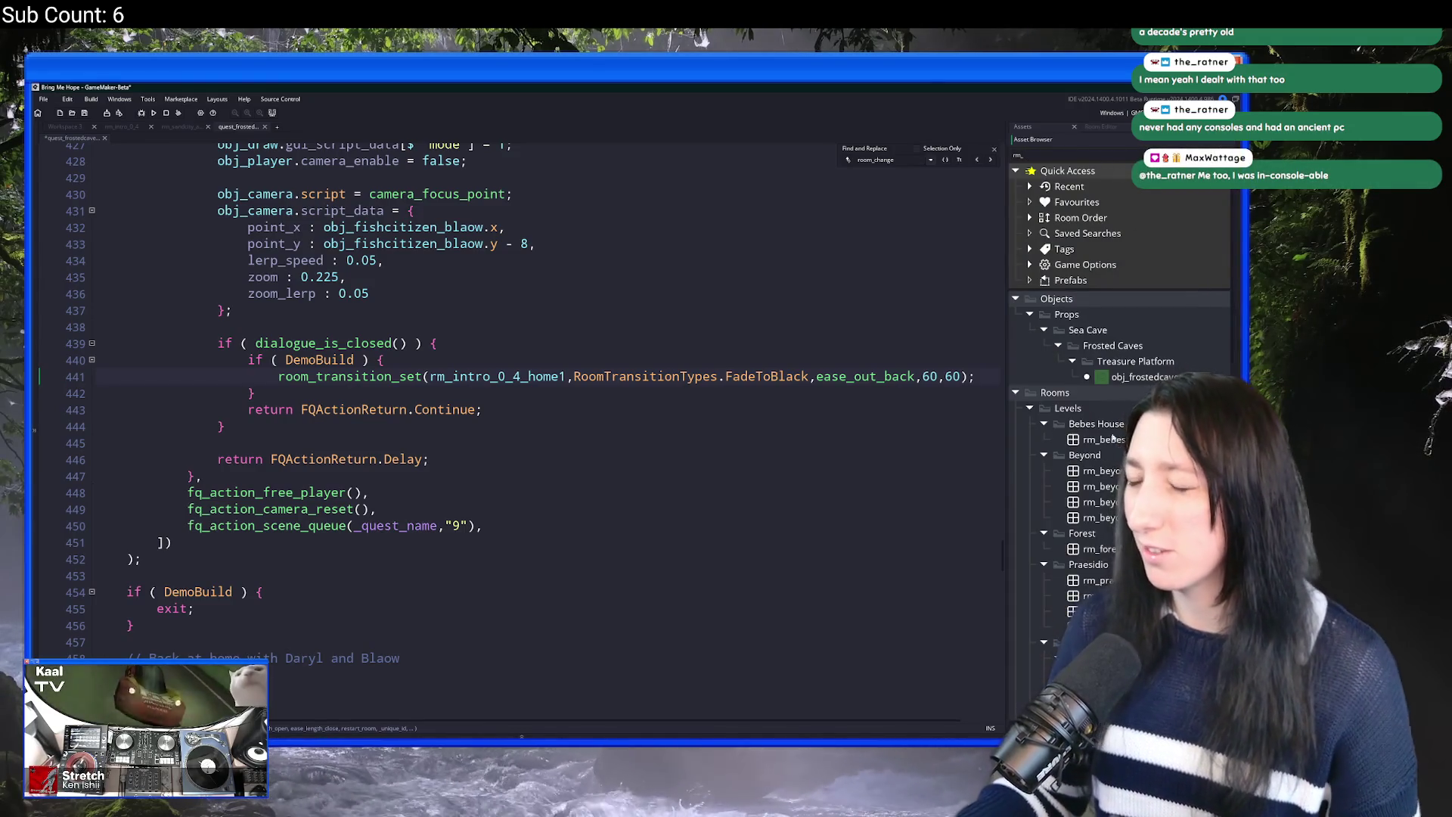
pyautogui.scroll(-2, 1119, 302)
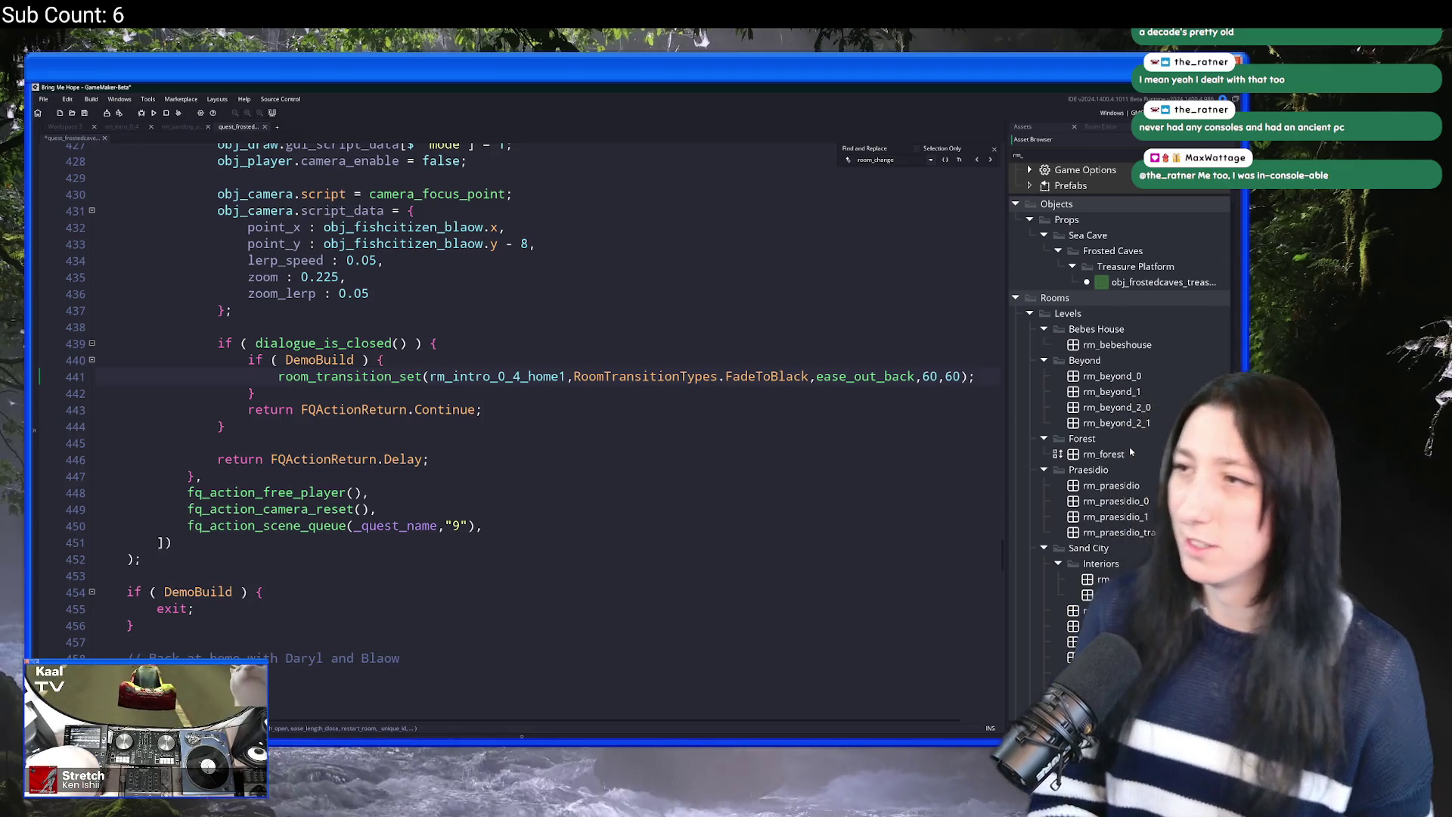
pyautogui.write('intro')
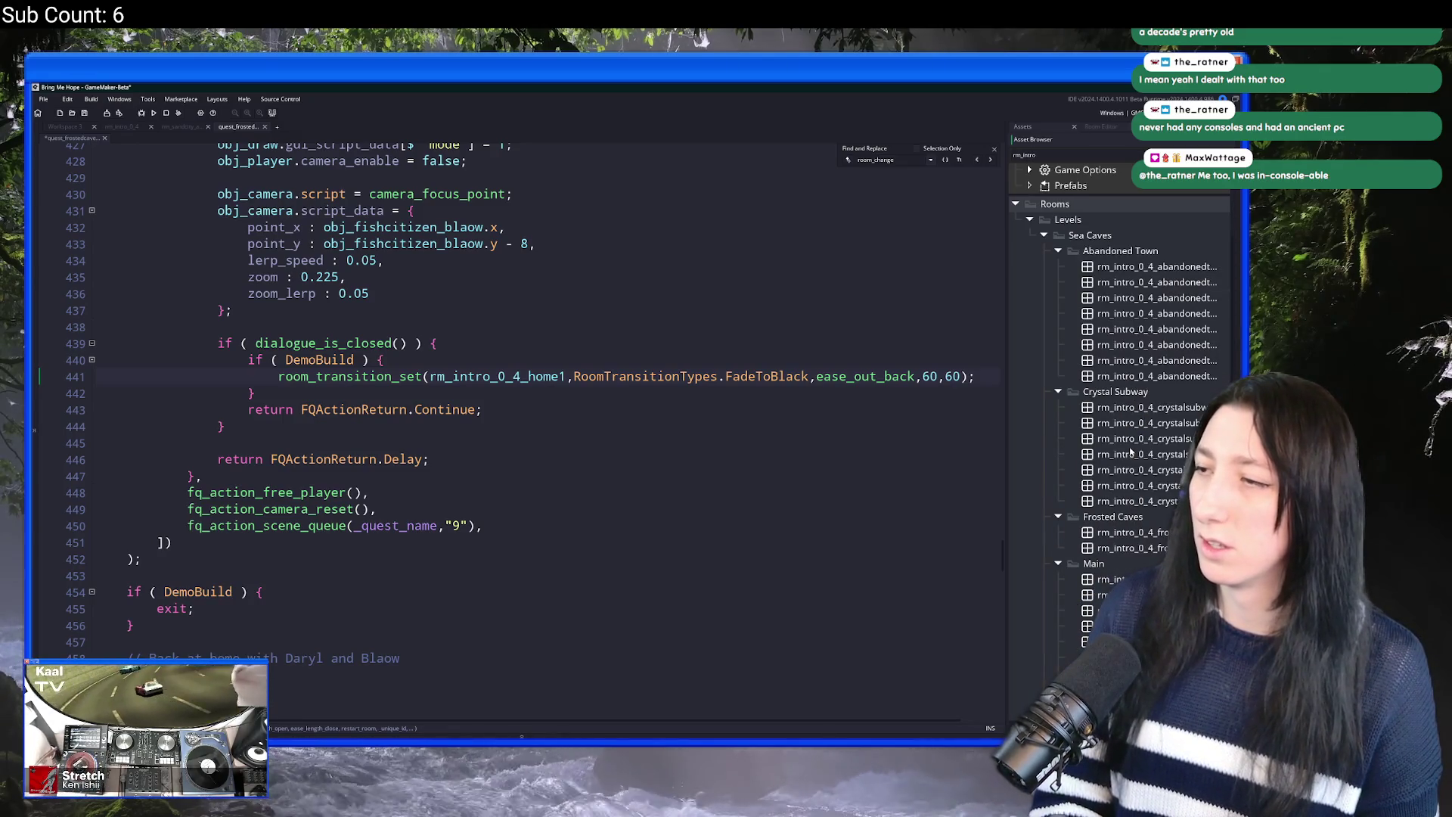
pyautogui.press('BackSpace')
pyautogui.press('BackSpace')
pyautogui.press('BackSpace')
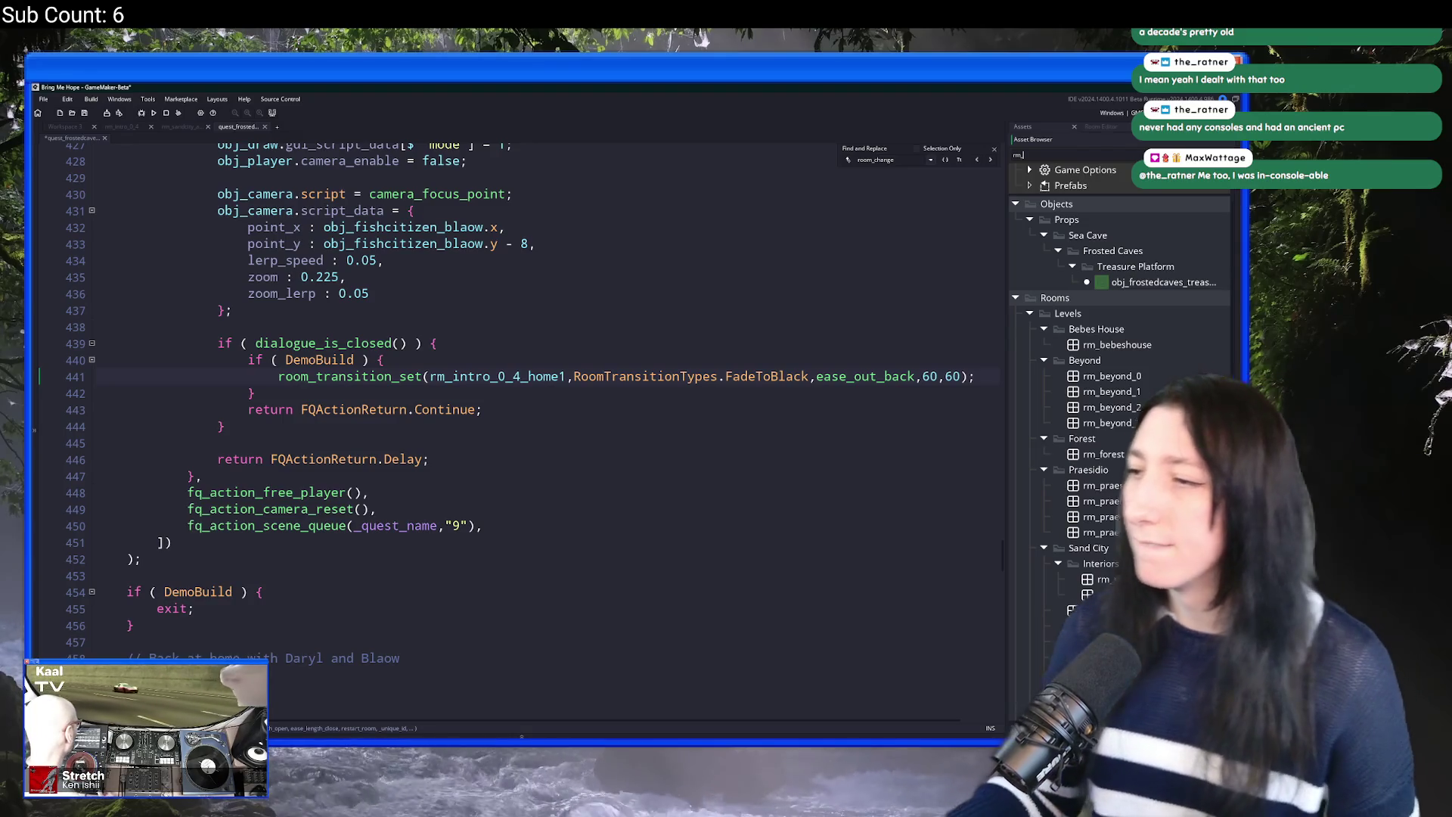
pyautogui.scroll(-10, 1130, 451)
pyautogui.scroll(5, 1130, 340)
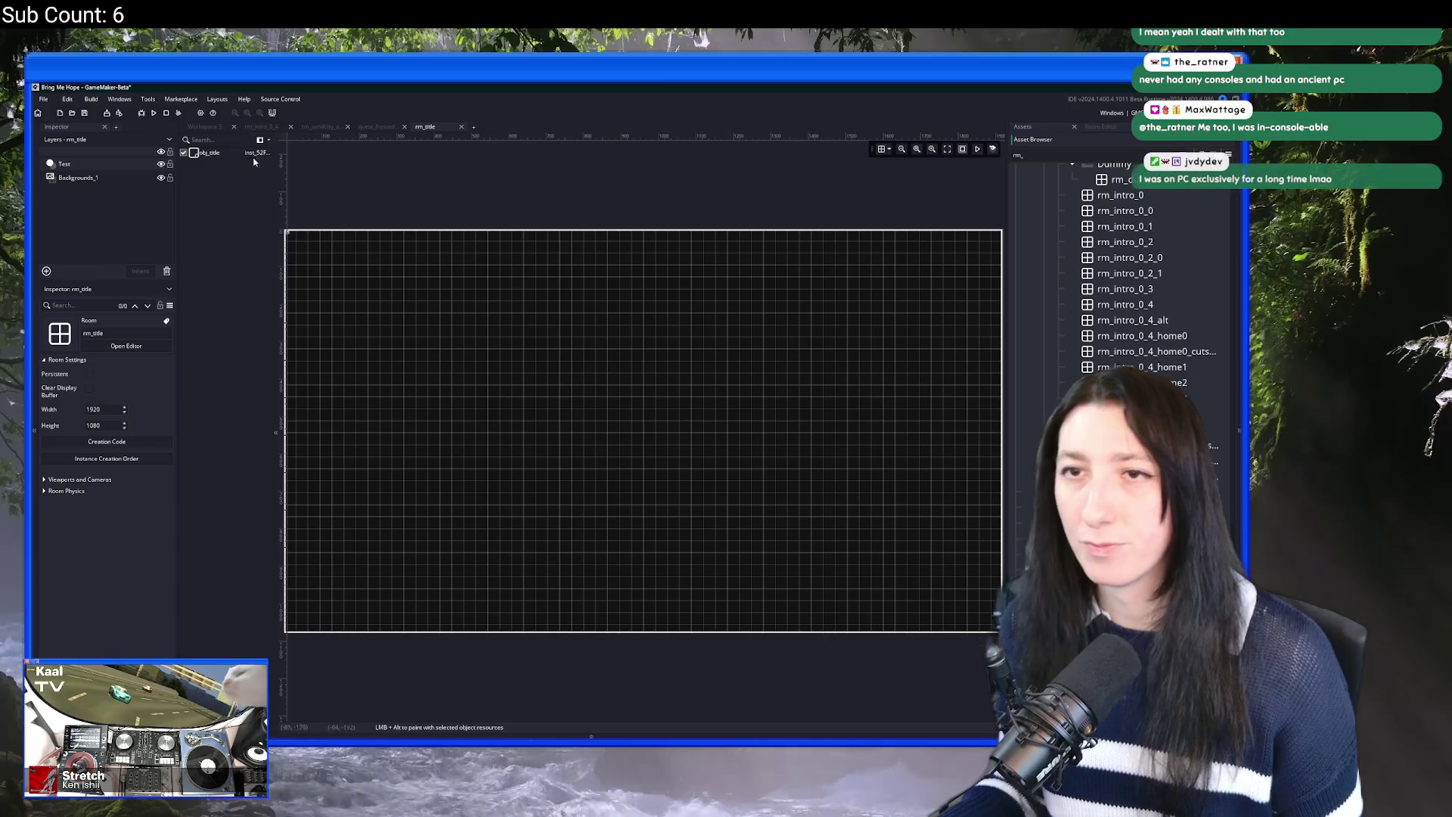
# Step: Change #macro DemoBuild from false to true in build_options
pyautogui.click(215, 129)
pyautogui.doubleClick(583, 435)
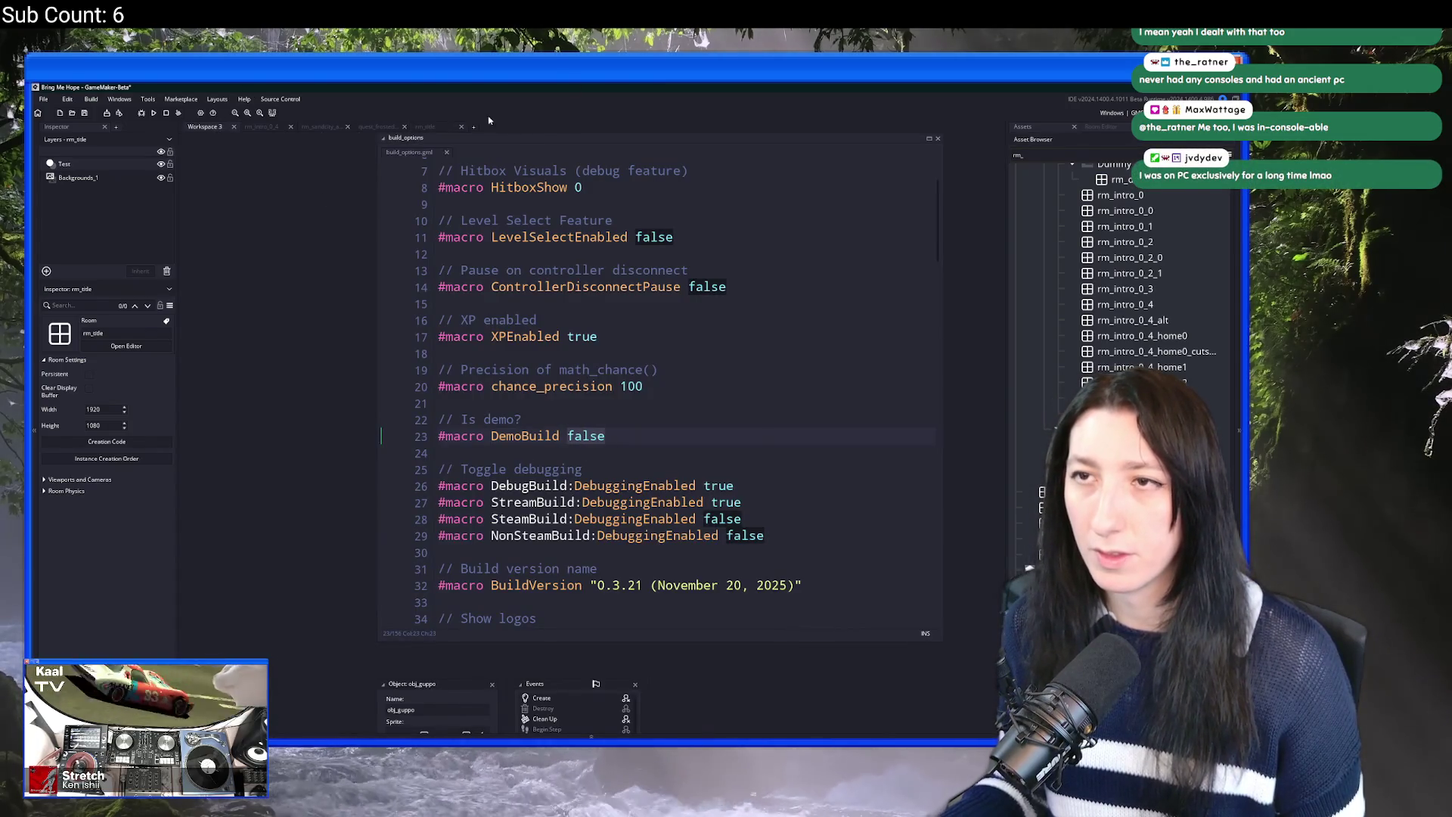
pyautogui.press('BackSpace')
pyautogui.write('true')
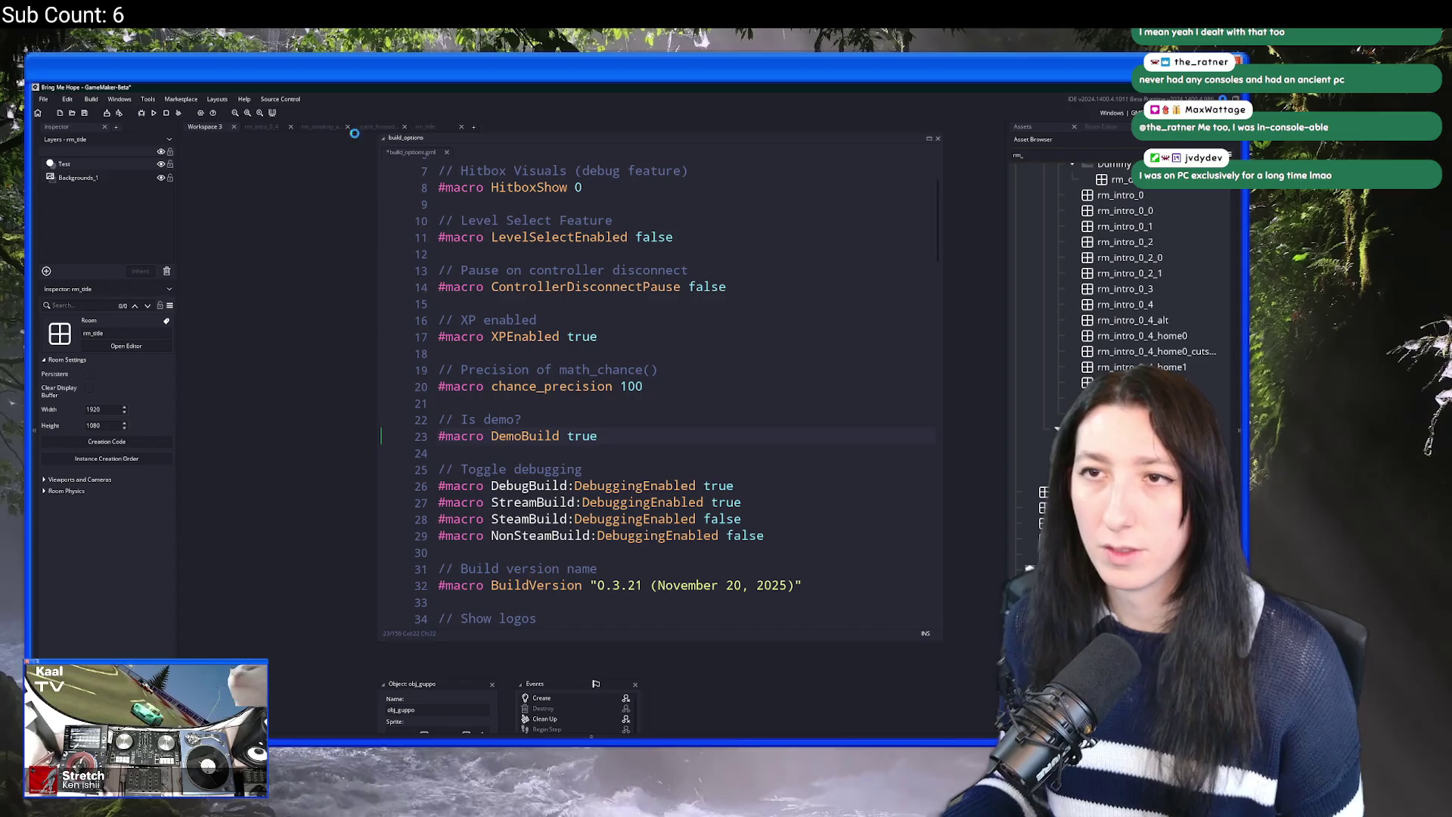
# Step: Replace rm_intro_0_4_home1 with rm_title on line 441 of quest_frostedcaves
pyautogui.click(431, 127)
pyautogui.click(382, 127)
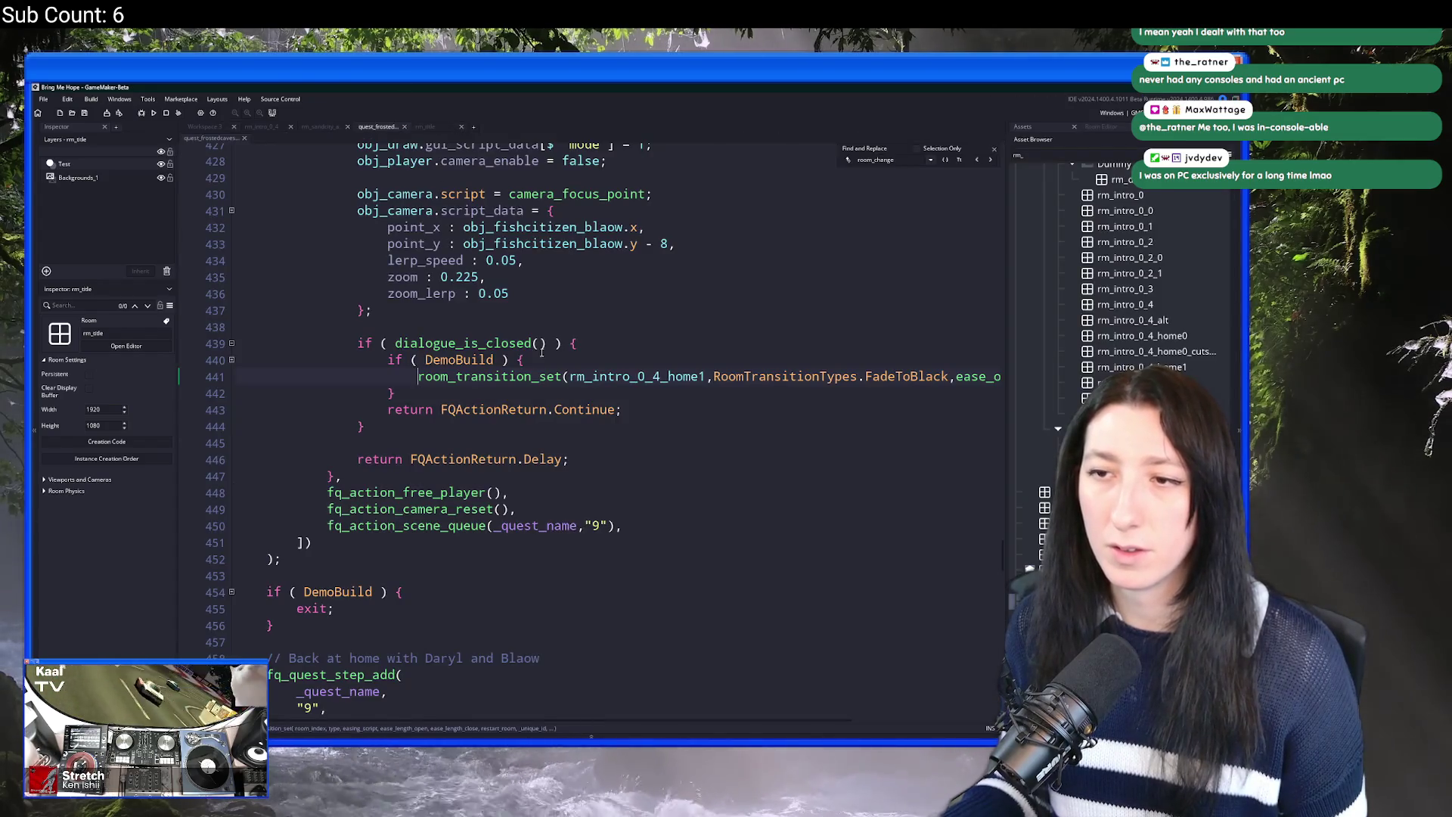
pyautogui.doubleClick(702, 375)
pyautogui.write('rm_title')
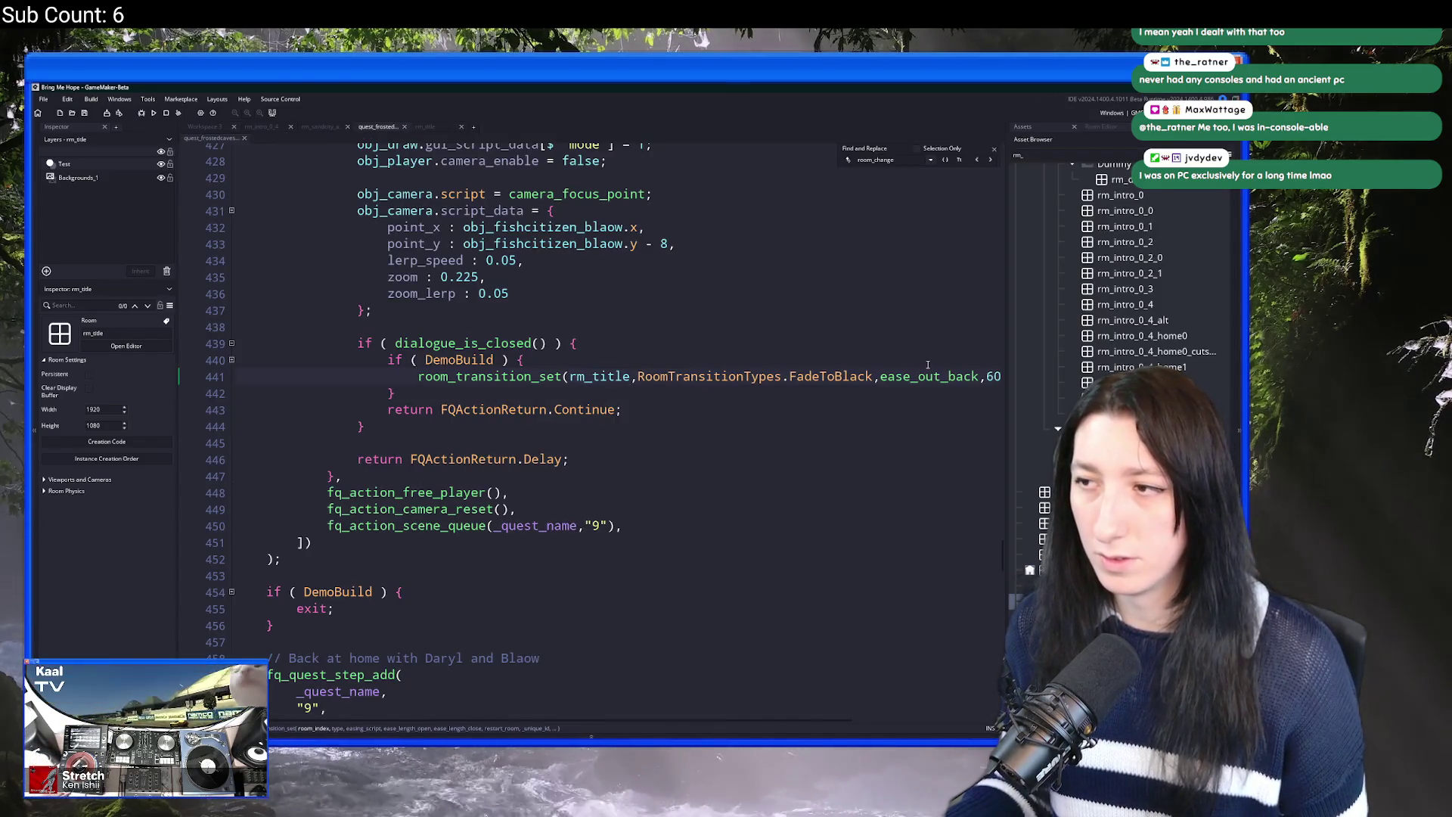
pyautogui.press('End')
pyautogui.press('Up')
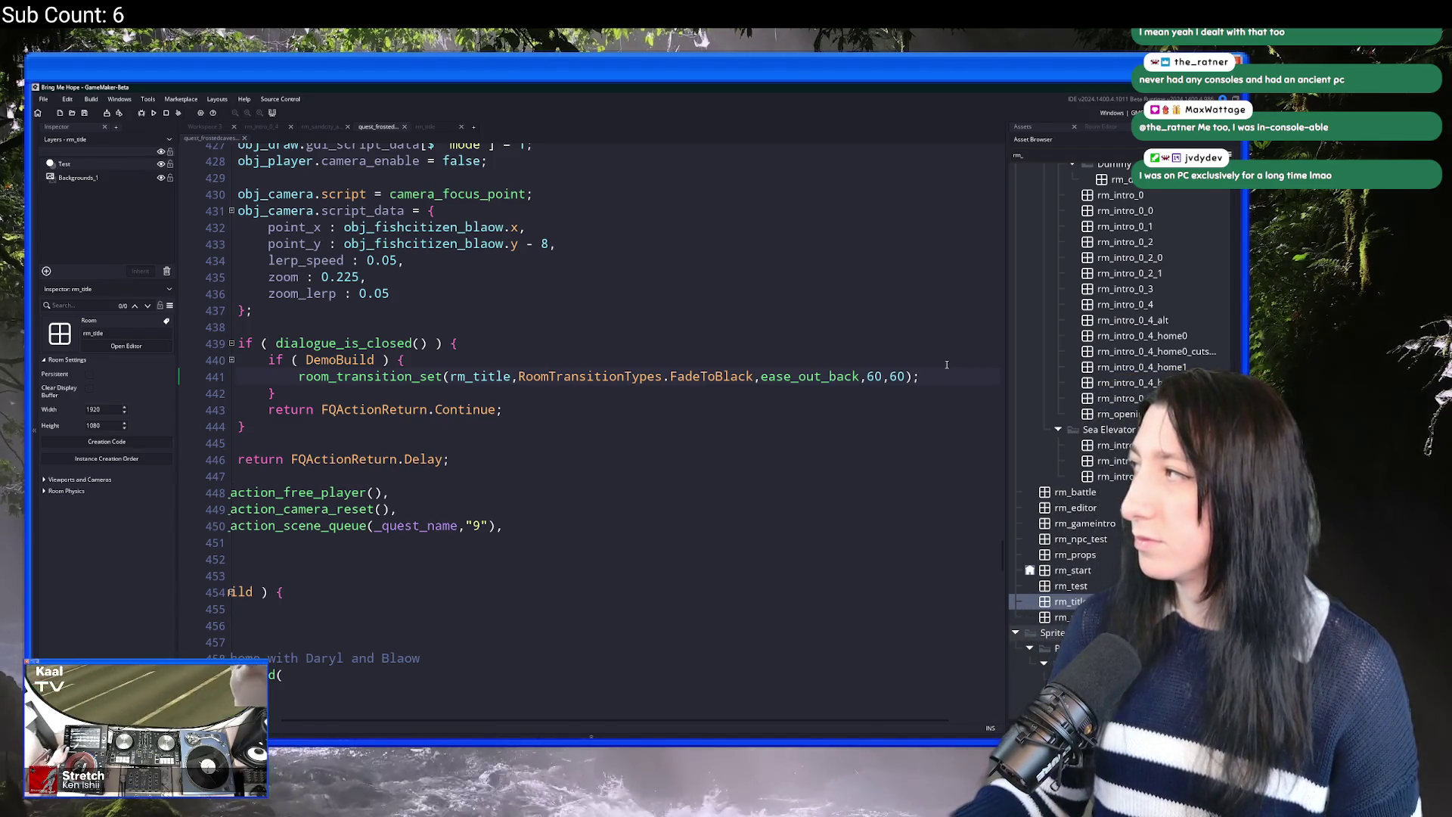
pyautogui.hotkey('ctrl', 't')
# Step: Open the obj_menu_main object through an asset search for 'obj_menu_m'
pyautogui.write('quit')
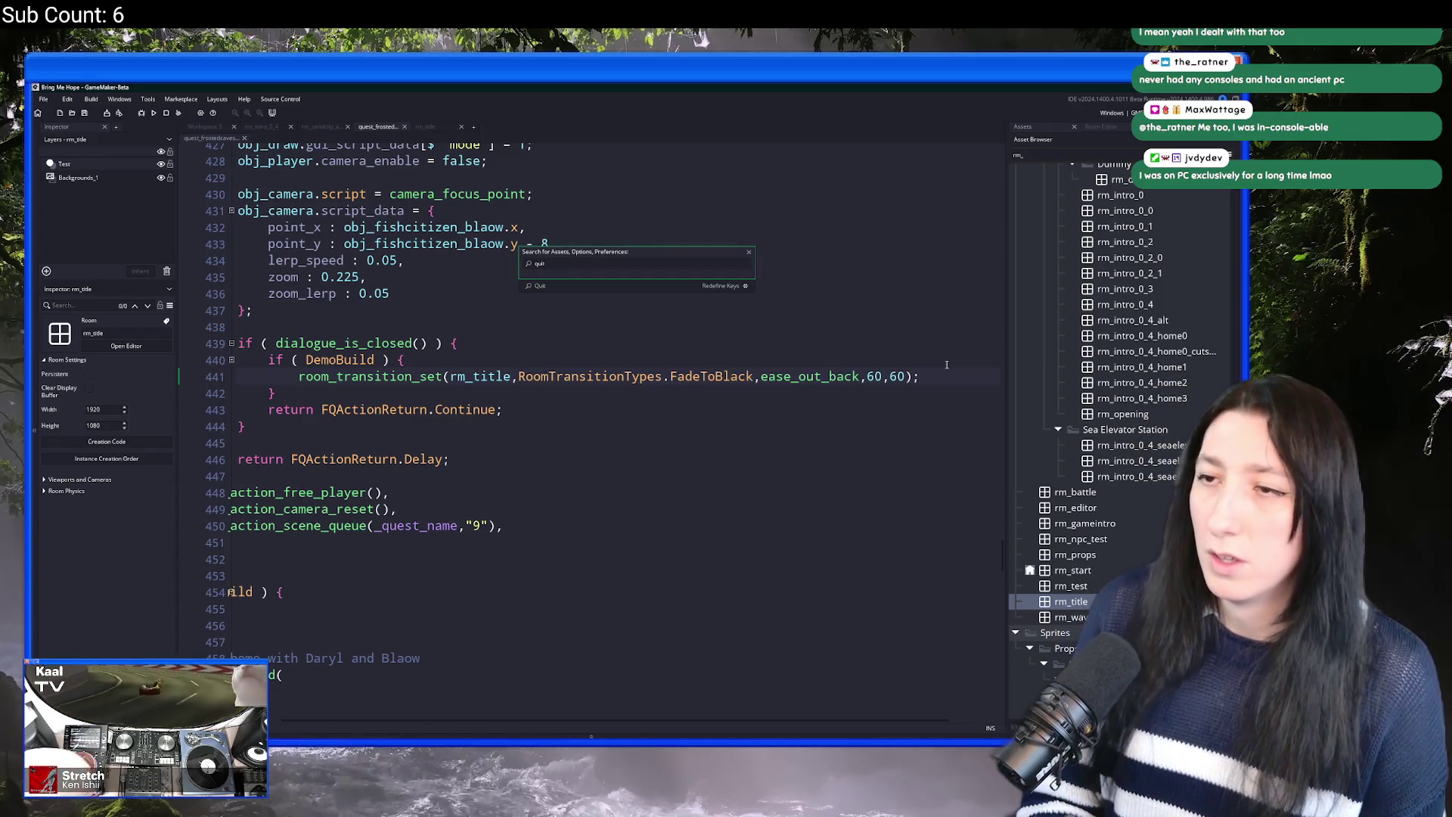
pyautogui.press('Escape')
pyautogui.hotkey('ctrl', 't')
pyautogui.write('obj_me')
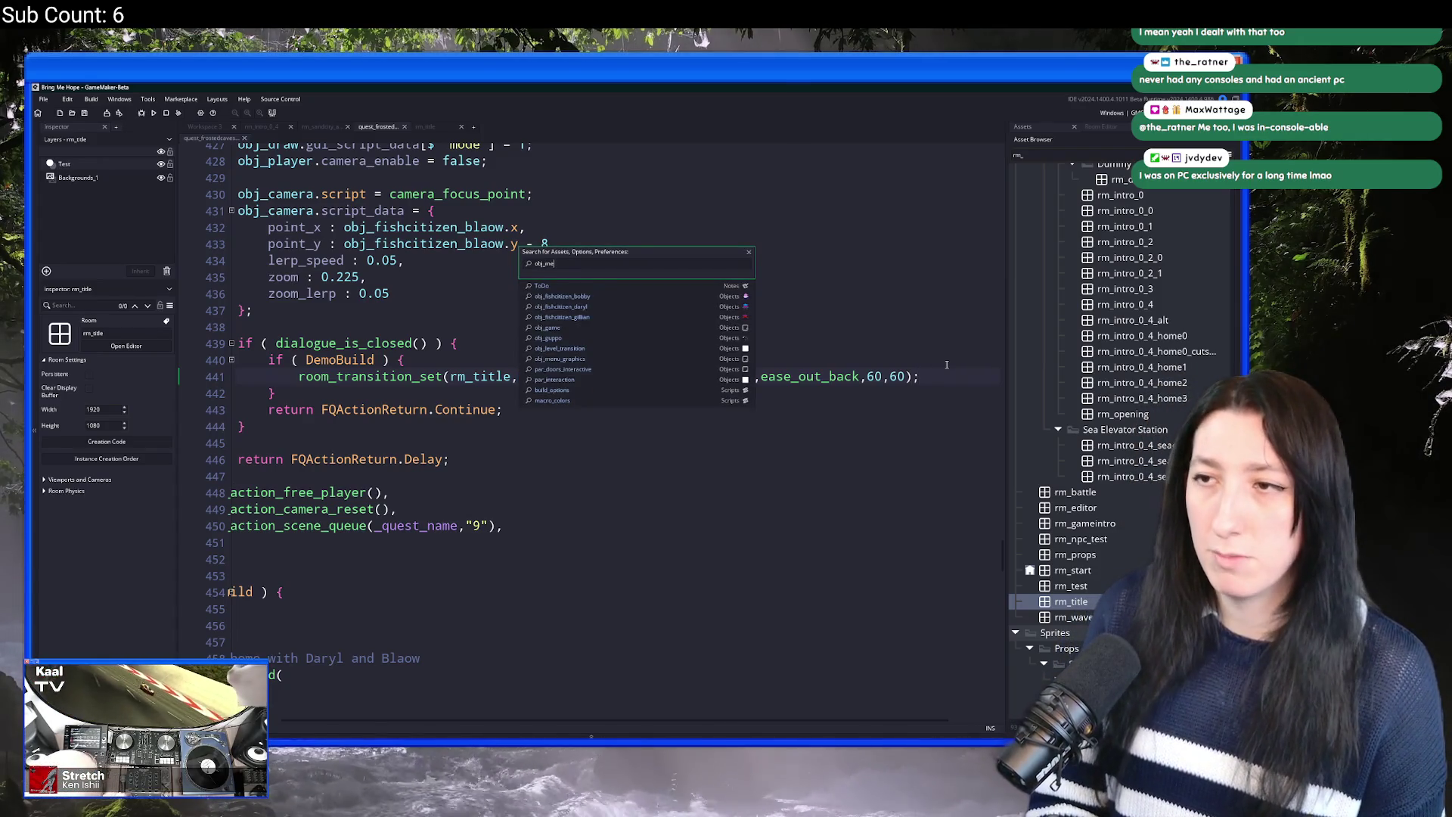
pyautogui.write('nu_m')
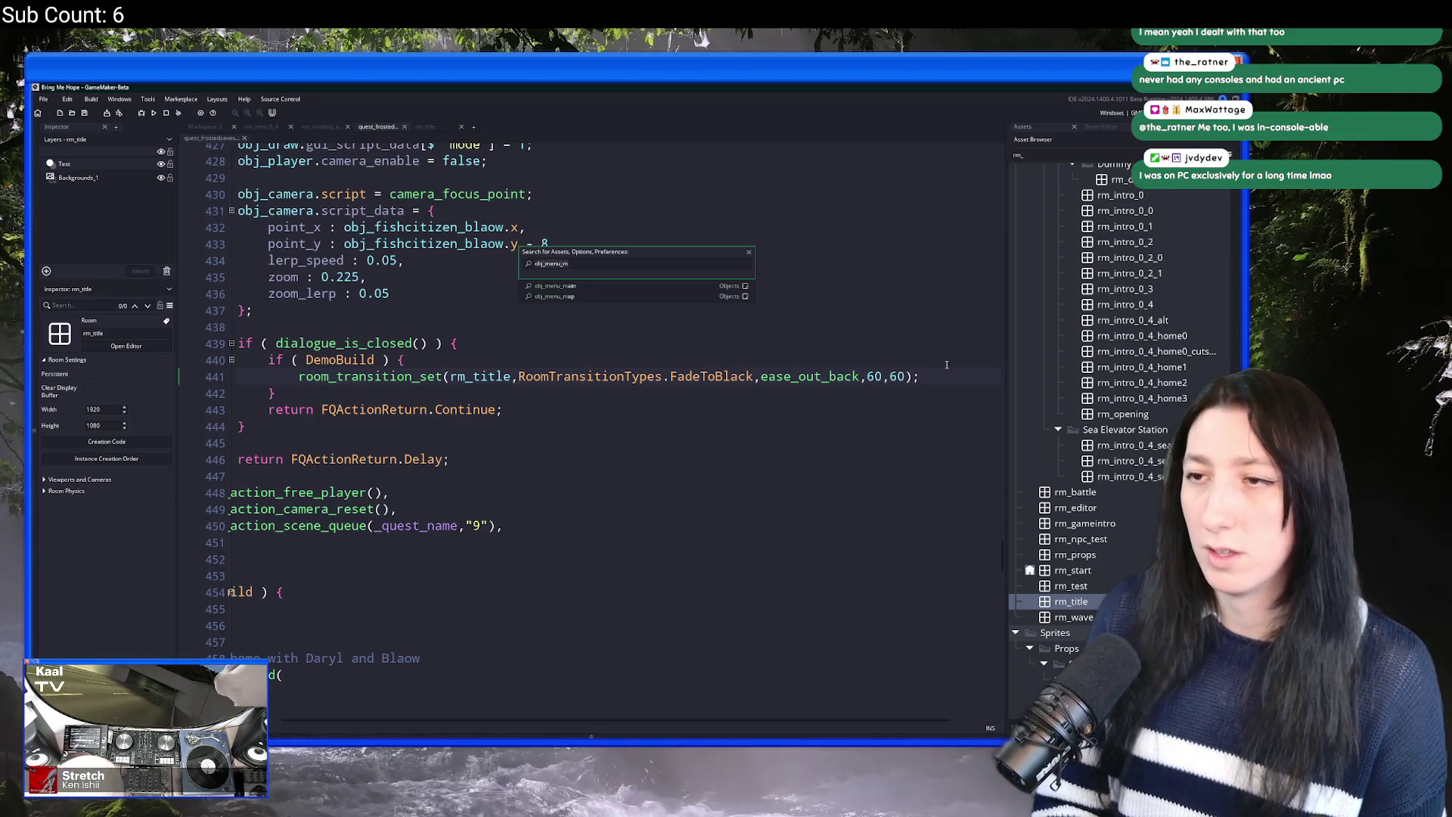
pyautogui.press('Down')
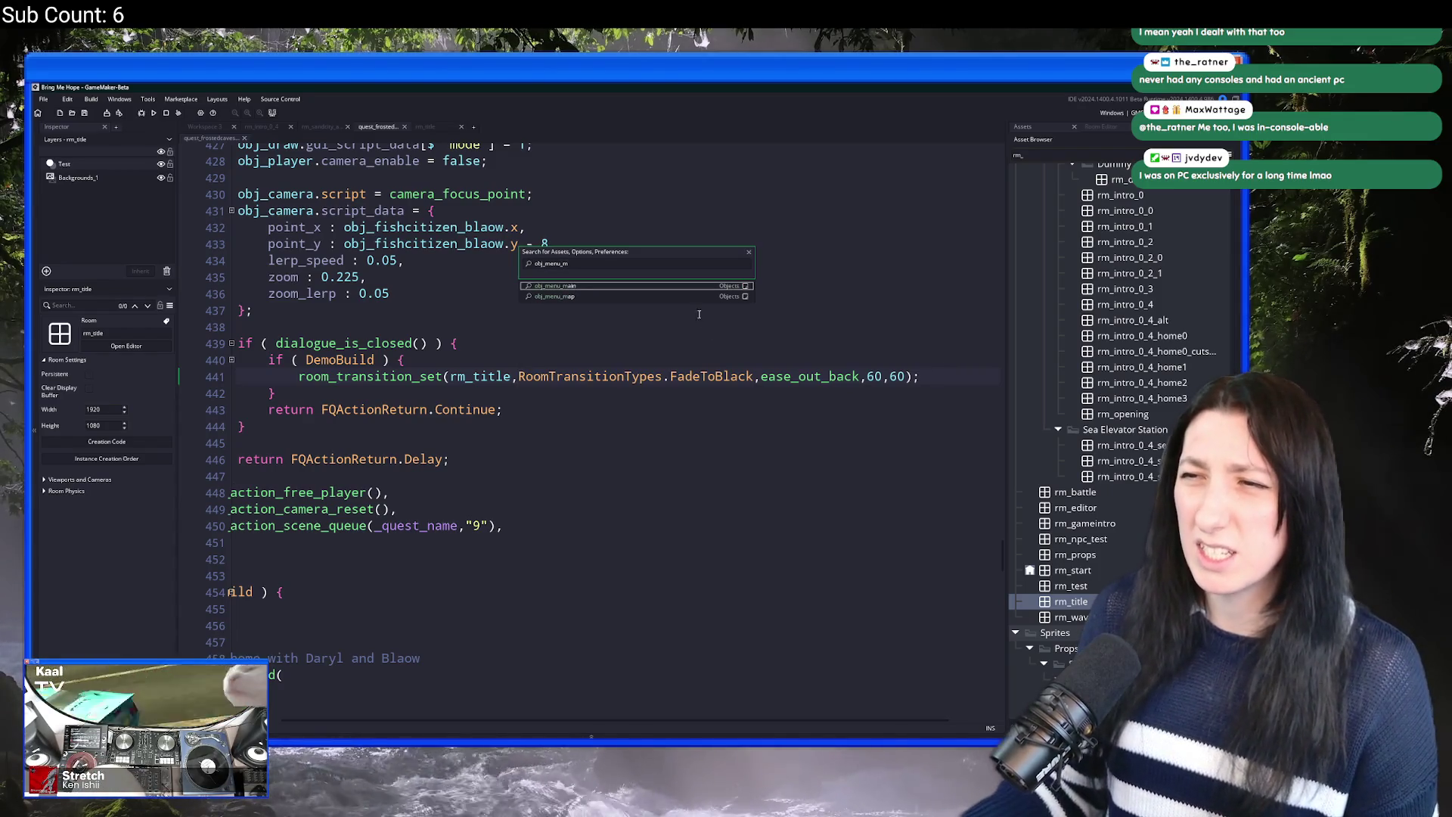
pyautogui.click(573, 287)
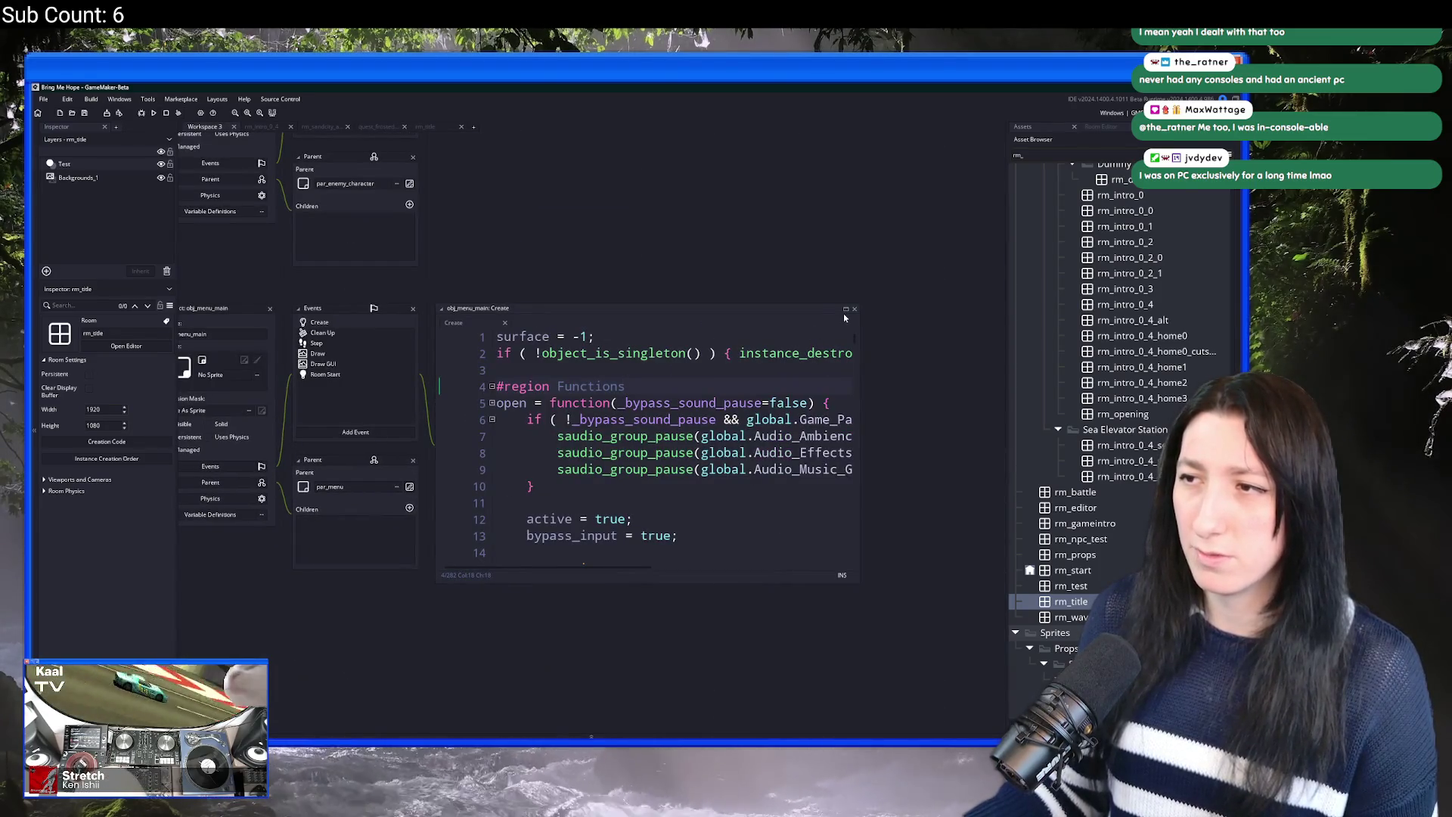
# Step: Find QuitToMenu in obj_menu_main's Create code and copy its progress-reset lines 112–119
pyautogui.click(845, 310)
pyautogui.hotkey('ctrl', 'f')
pyautogui.write('quit')
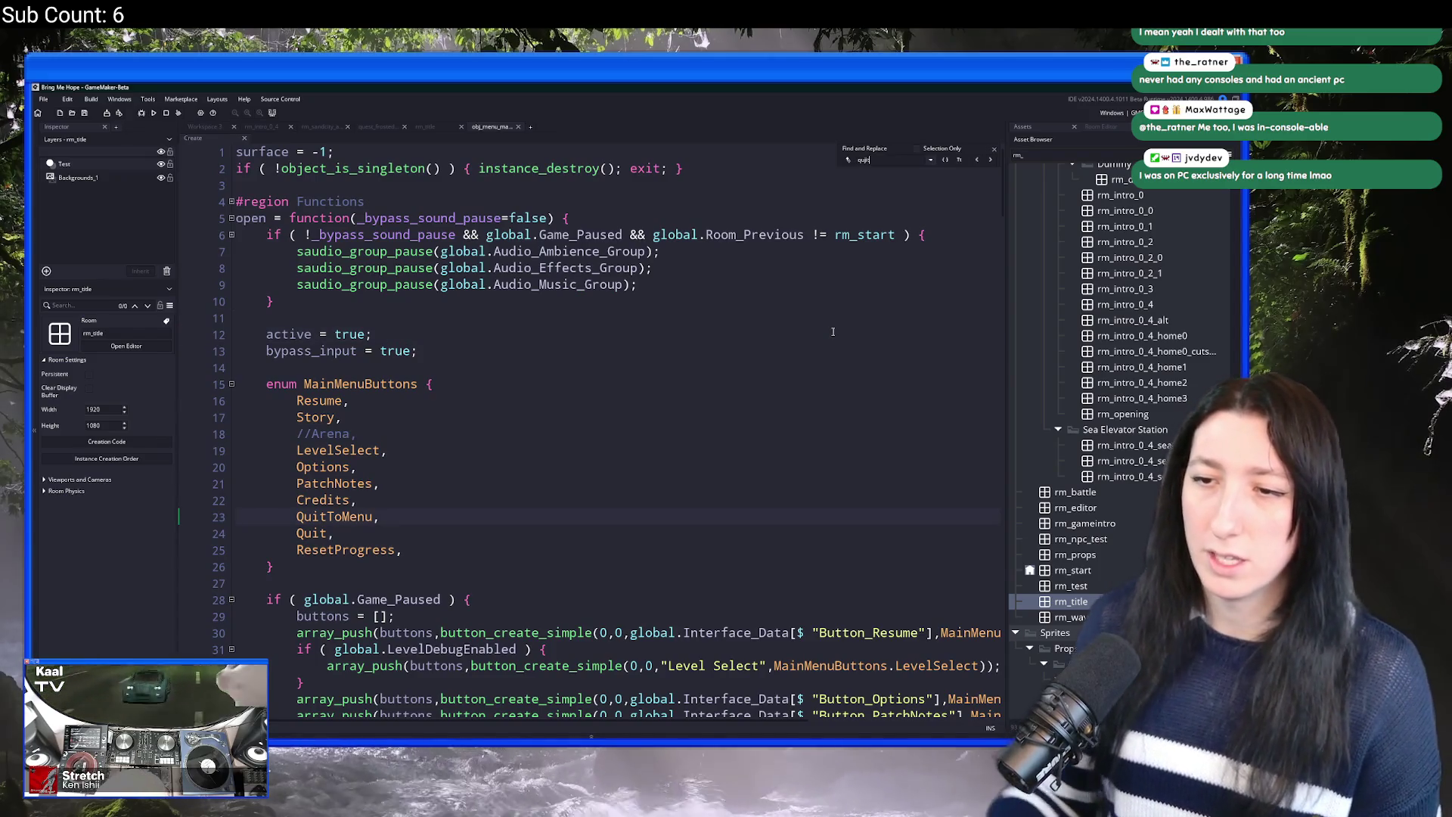
pyautogui.write('tomenu')
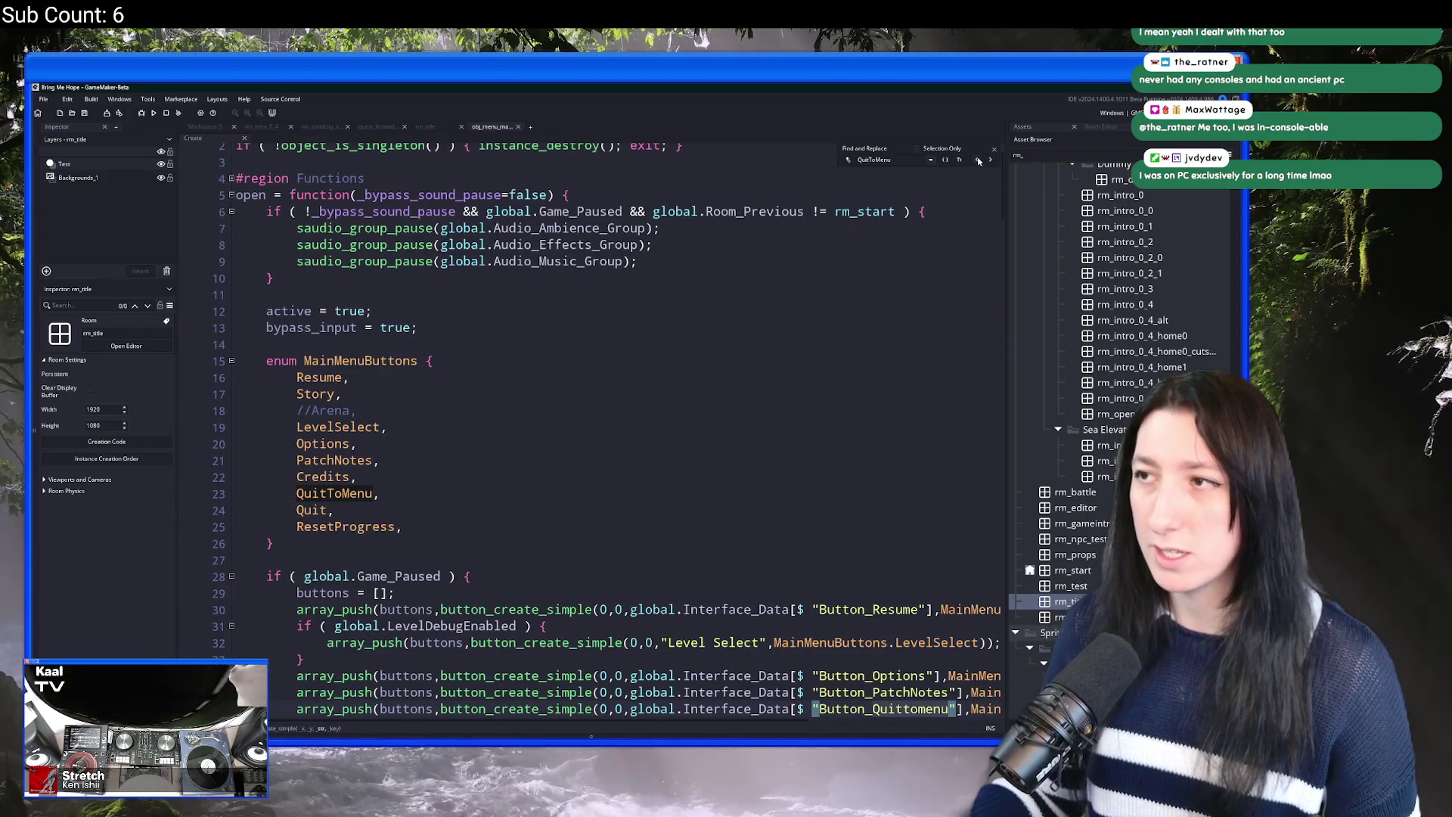
pyautogui.click(978, 161)
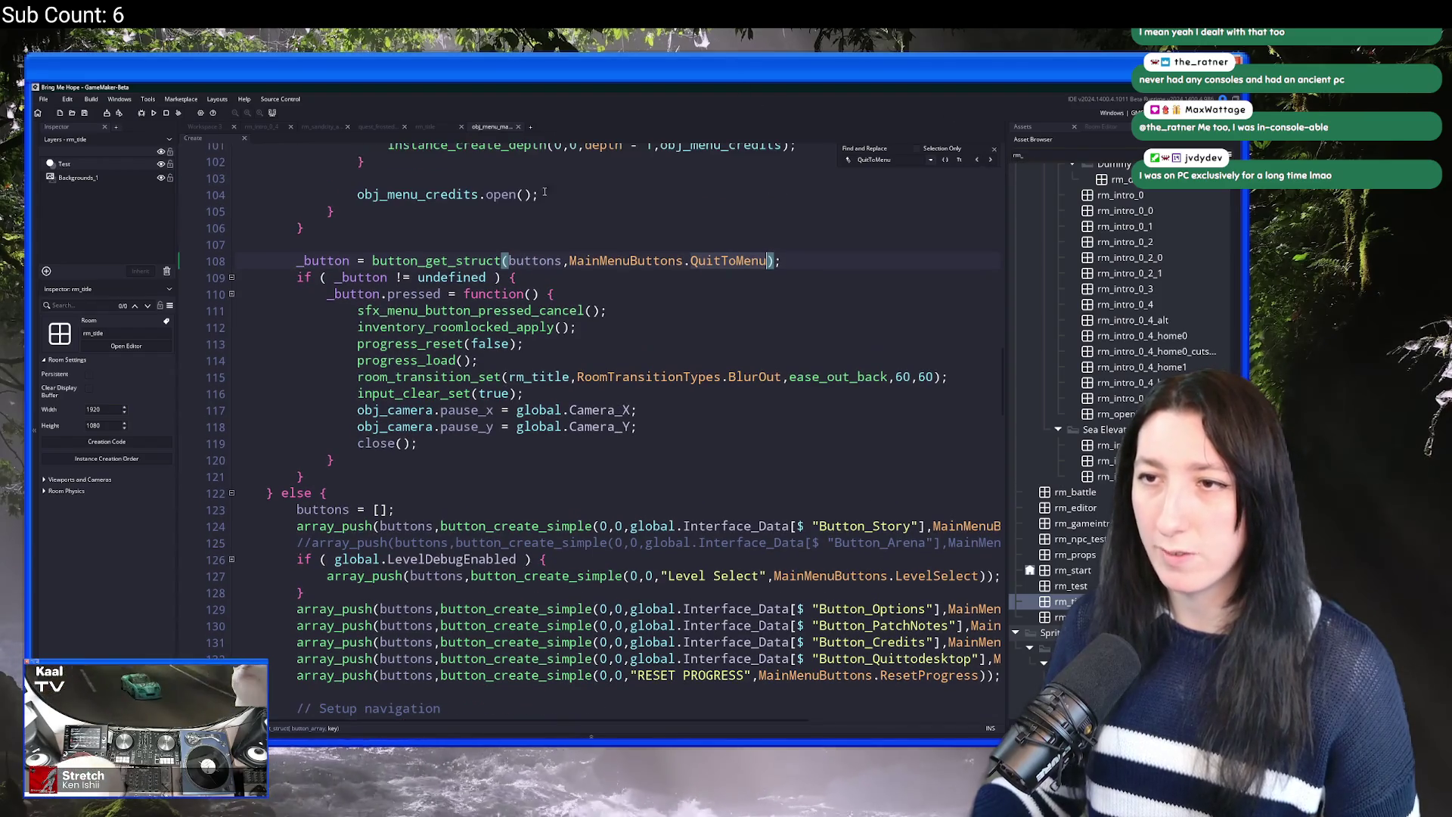
pyautogui.moveTo(463, 444)
pyautogui.mouseDown()
pyautogui.moveTo(363, 378)
pyautogui.moveTo(357, 310)
pyautogui.mouseUp()
pyautogui.hotkey('ctrl', 'c')
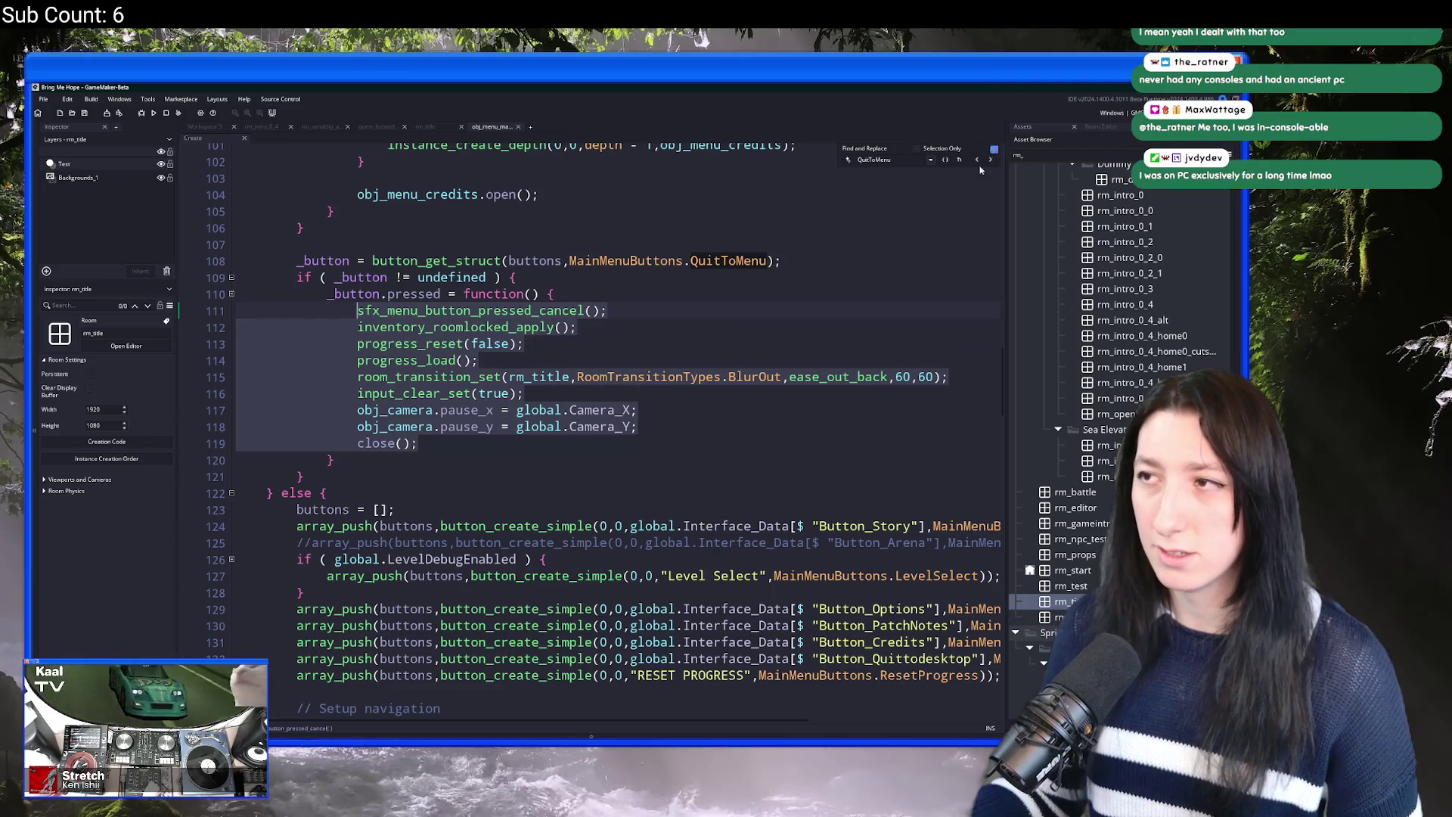
pyautogui.moveTo(467, 432)
pyautogui.mouseDown()
pyautogui.moveTo(394, 393)
pyautogui.moveTo(357, 327)
pyautogui.mouseUp()
pyautogui.click(994, 149)
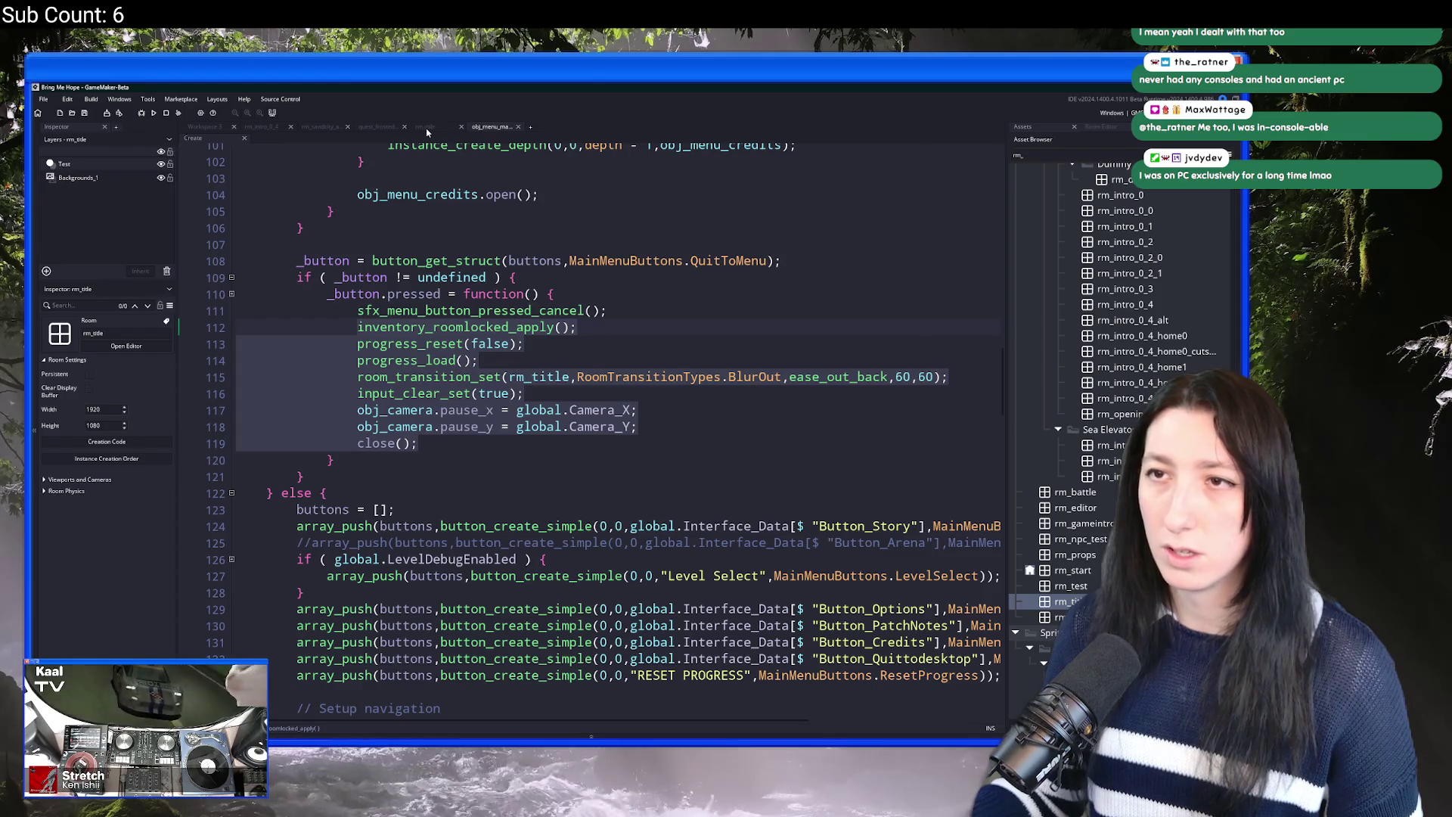
pyautogui.click(378, 130)
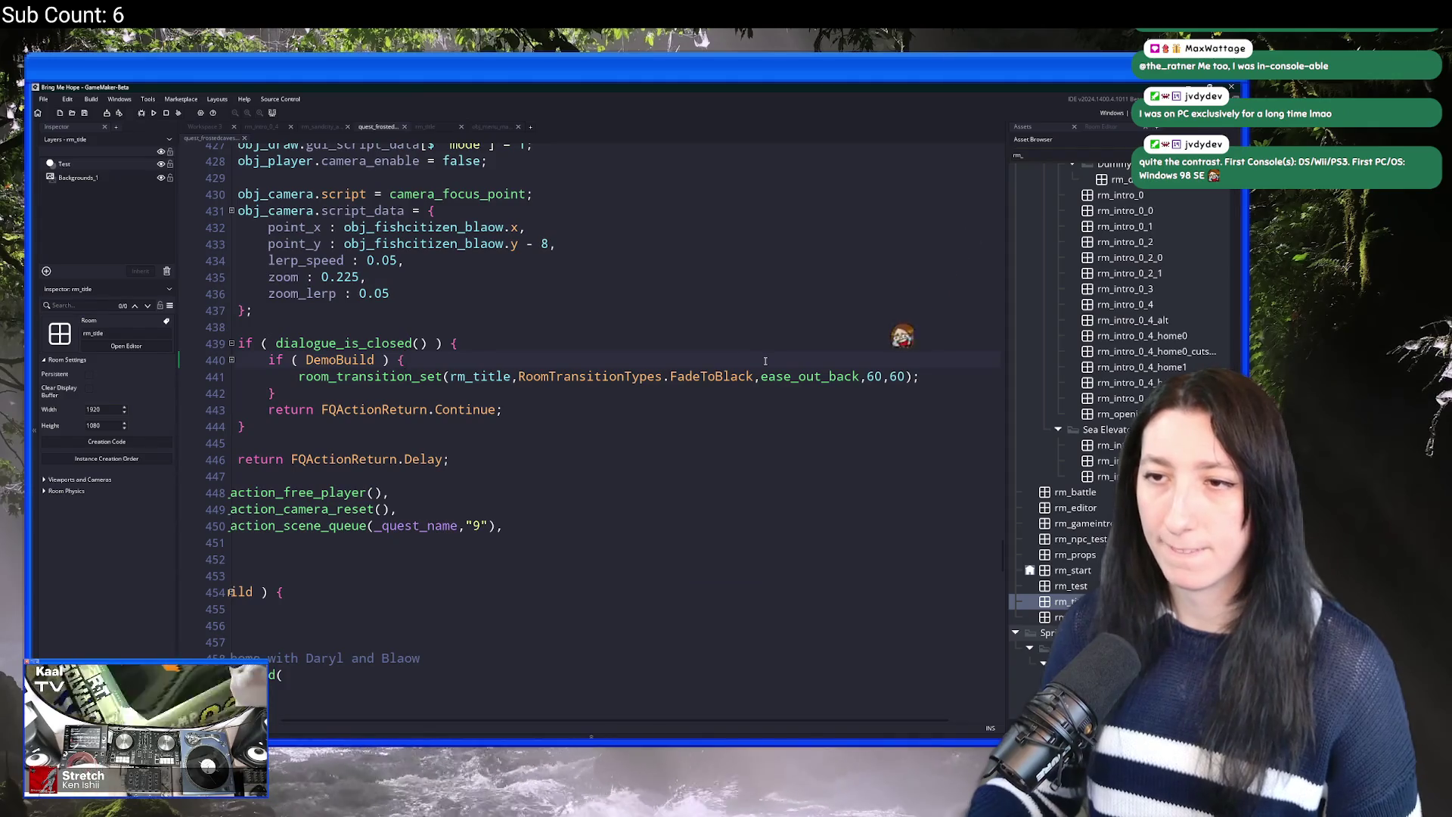
# Step: Paste the progress reset and reload code into the DemoBuild branch, indent it, and delete close()
pyautogui.hotkey('ctrl', 'v')
pyautogui.moveTo(237, 393); pyautogui.dragTo(299, 492)
pyautogui.press('Tab')
pyautogui.press('Tab')
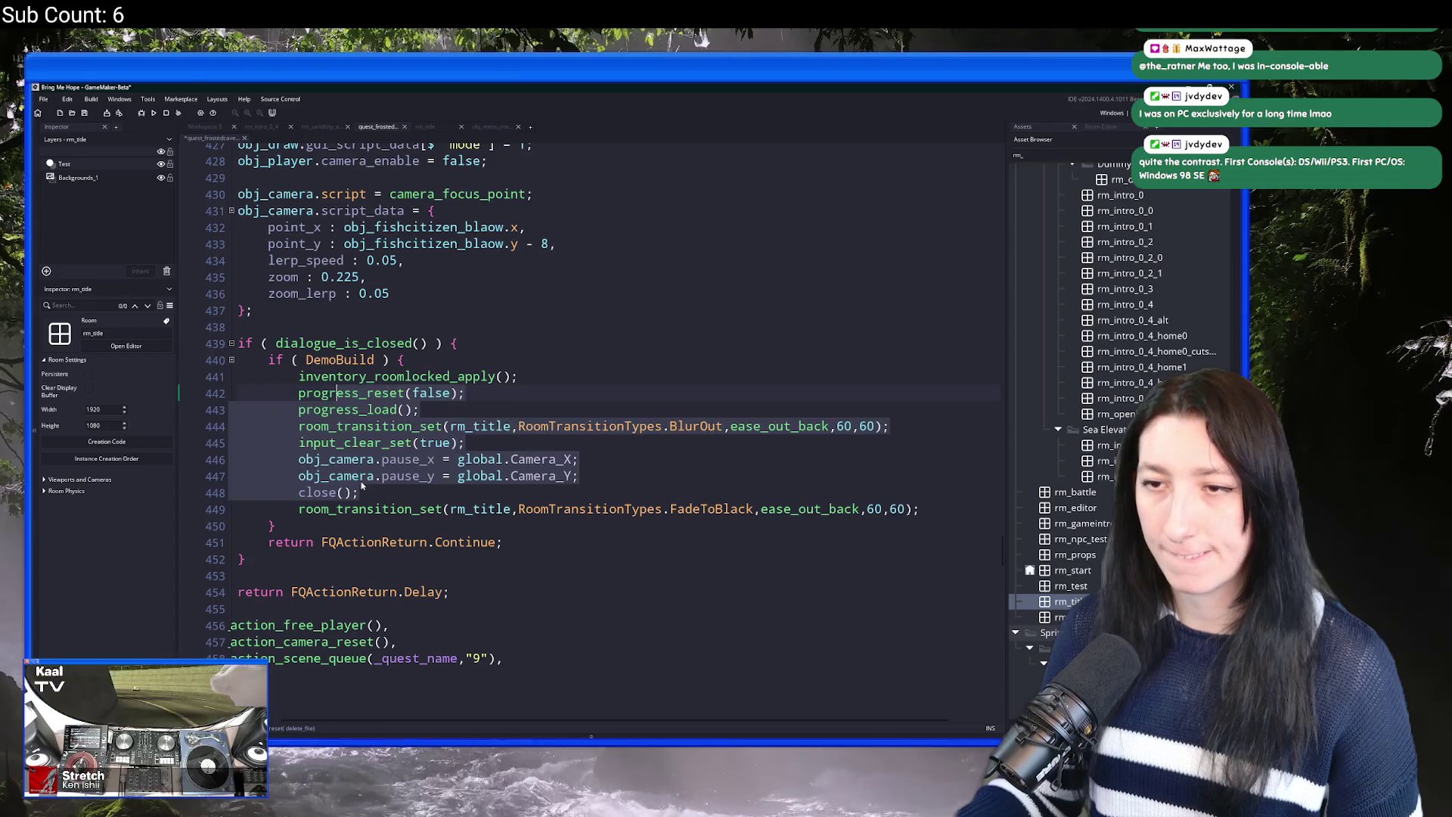
pyautogui.click(269, 492)
pyautogui.press('BackSpace')
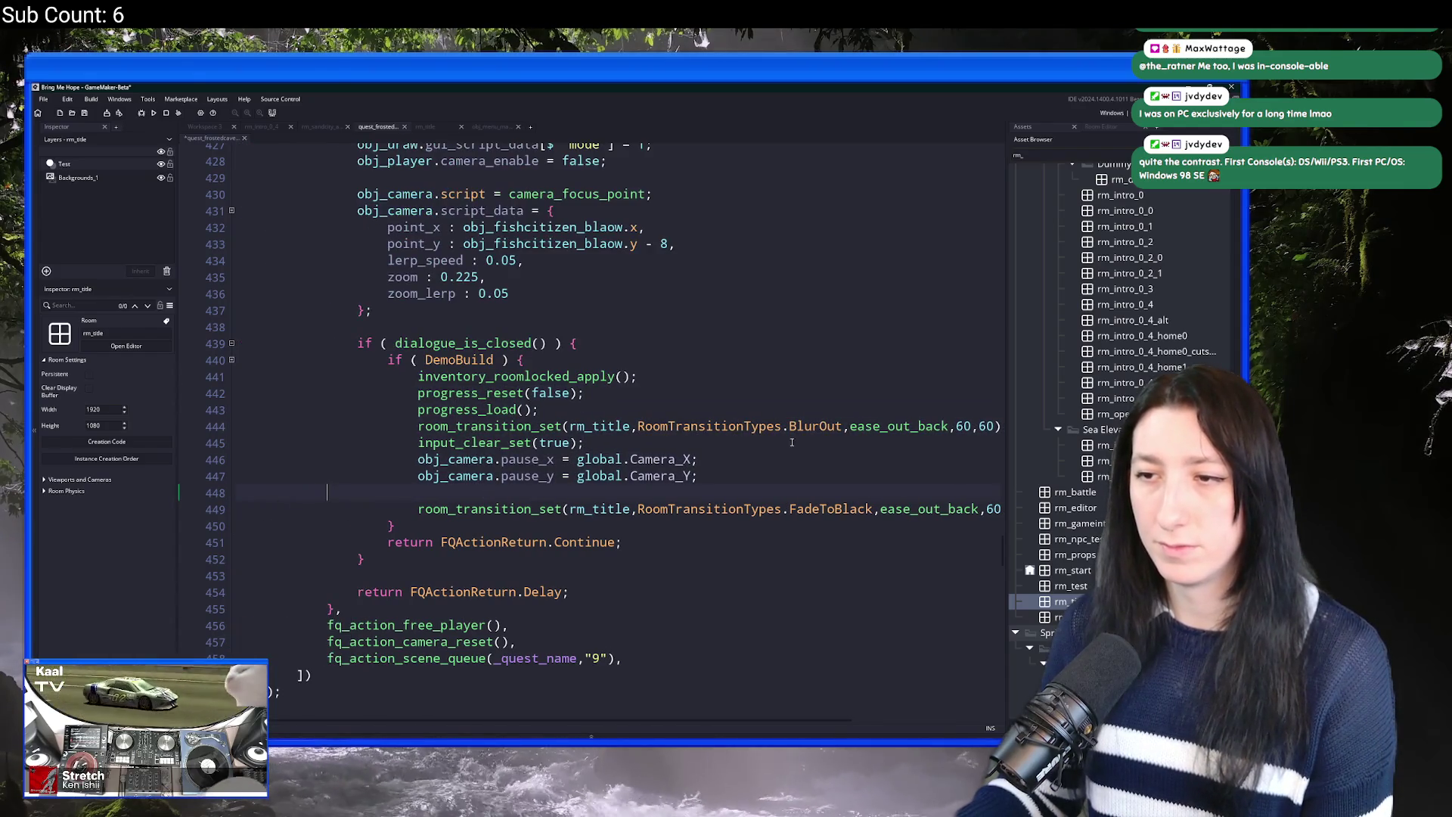
pyautogui.press('BackSpace')
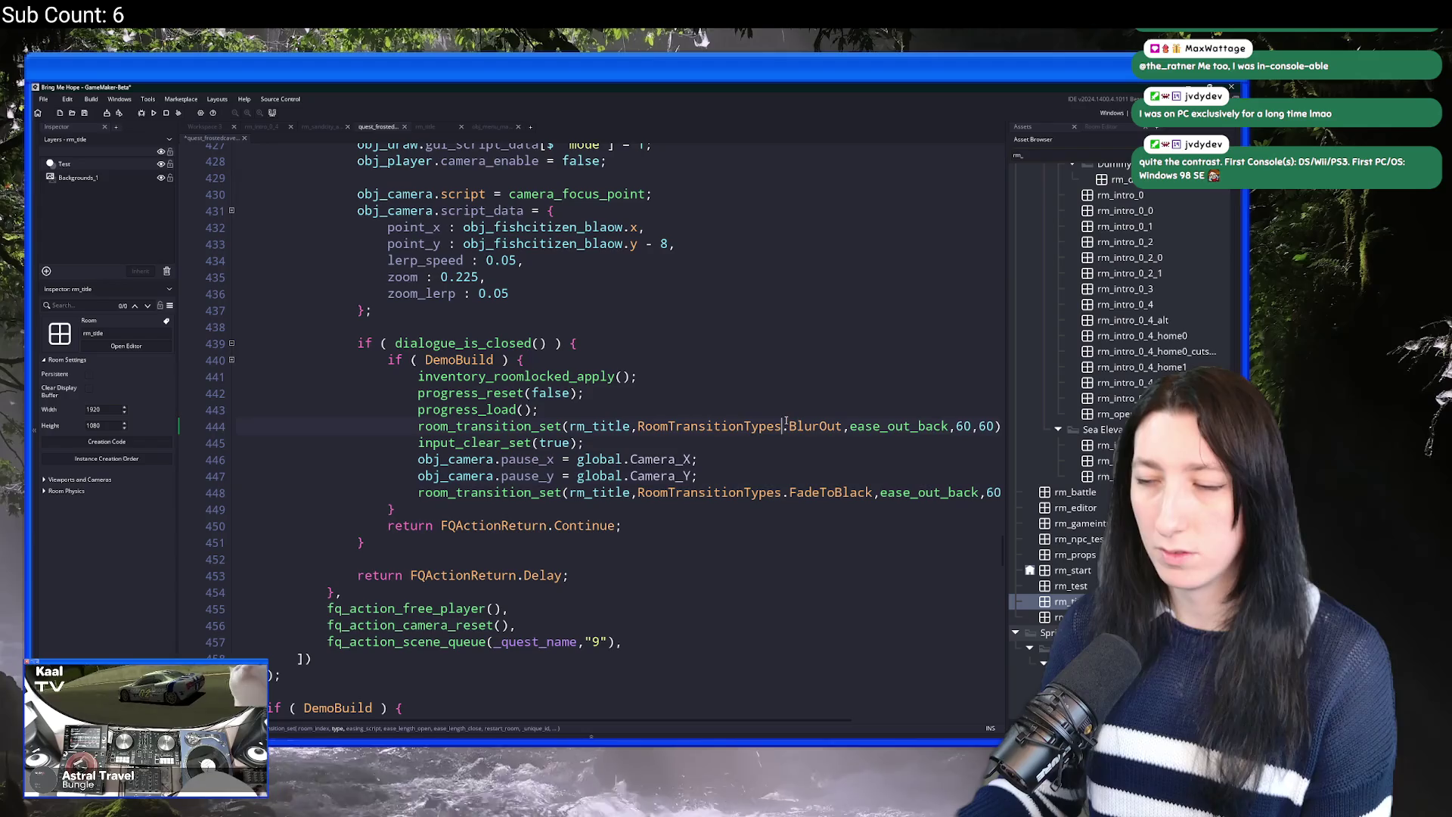
# Step: Replace the FadeToBlack transition with BlurOut and delete the duplicate room transition line
pyautogui.doubleClick(814, 426)
pyautogui.hotkey('ctrl', 'c')
pyautogui.doubleClick(830, 493)
pyautogui.hotkey('ctrl', 'v')
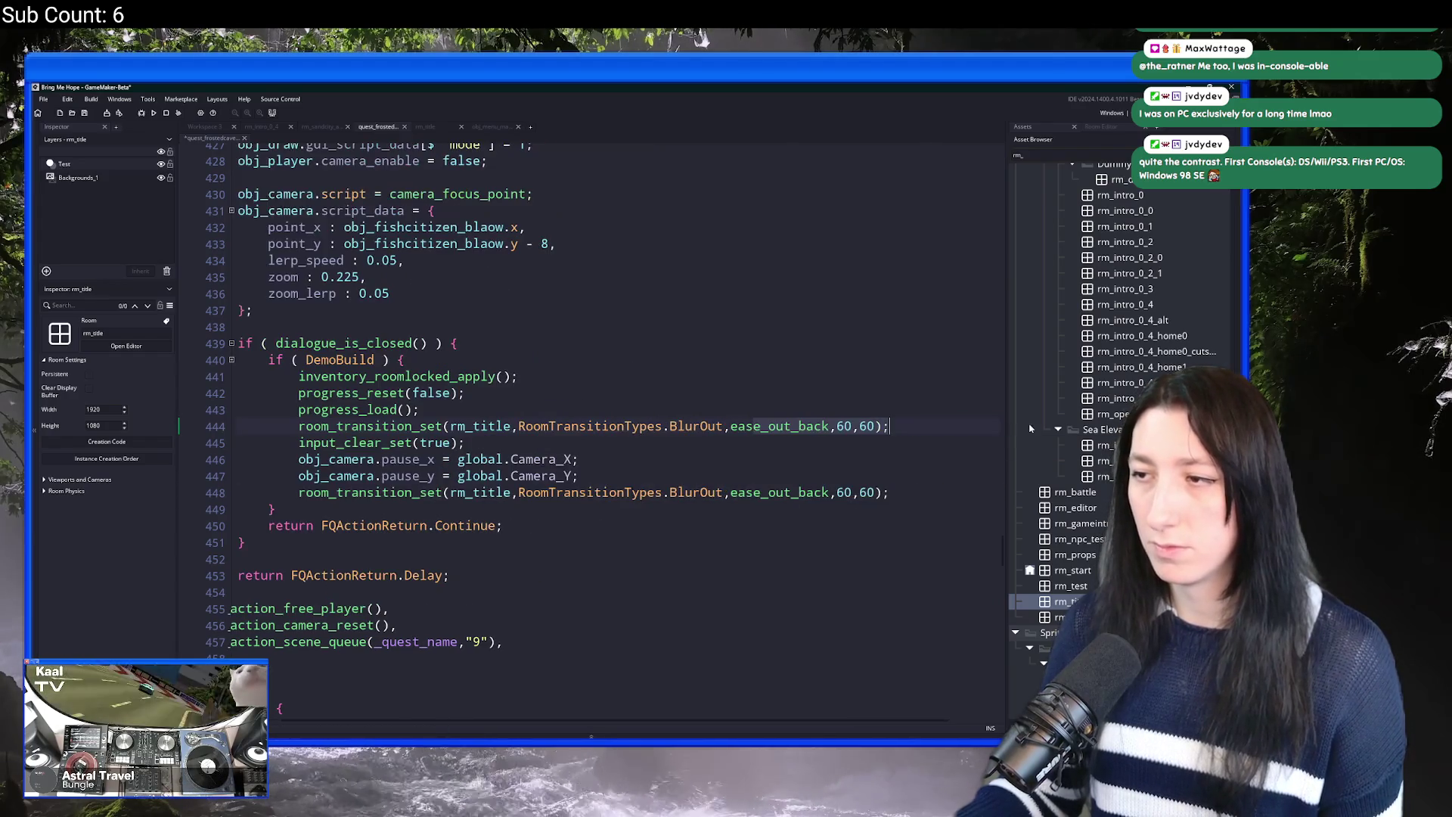
pyautogui.hotkey('shift', 'Up')
pyautogui.press('BackSpace')
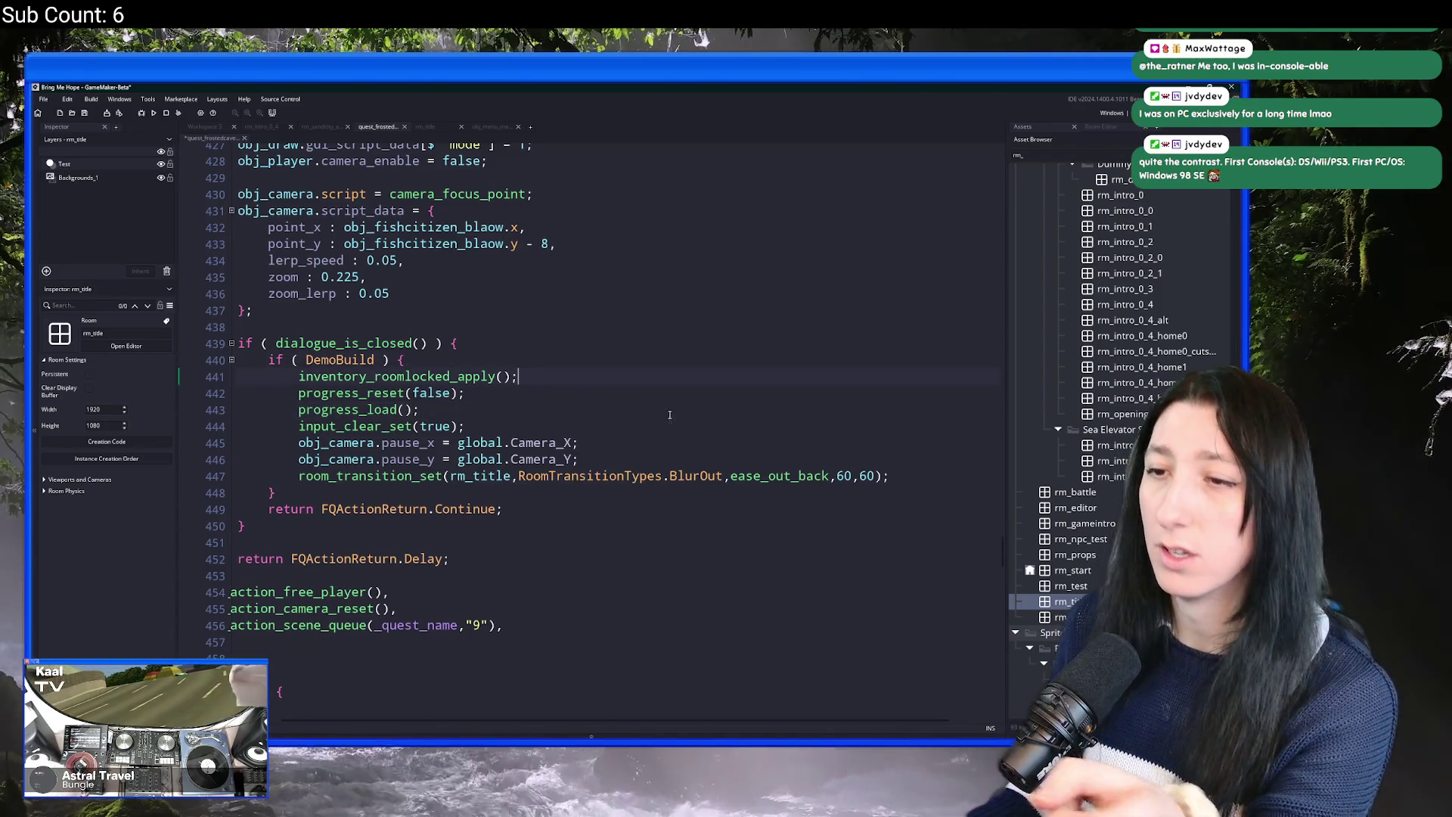
# Step: Confirm the rm_title target and save the quest script
pyautogui.doubleClick(492, 477)
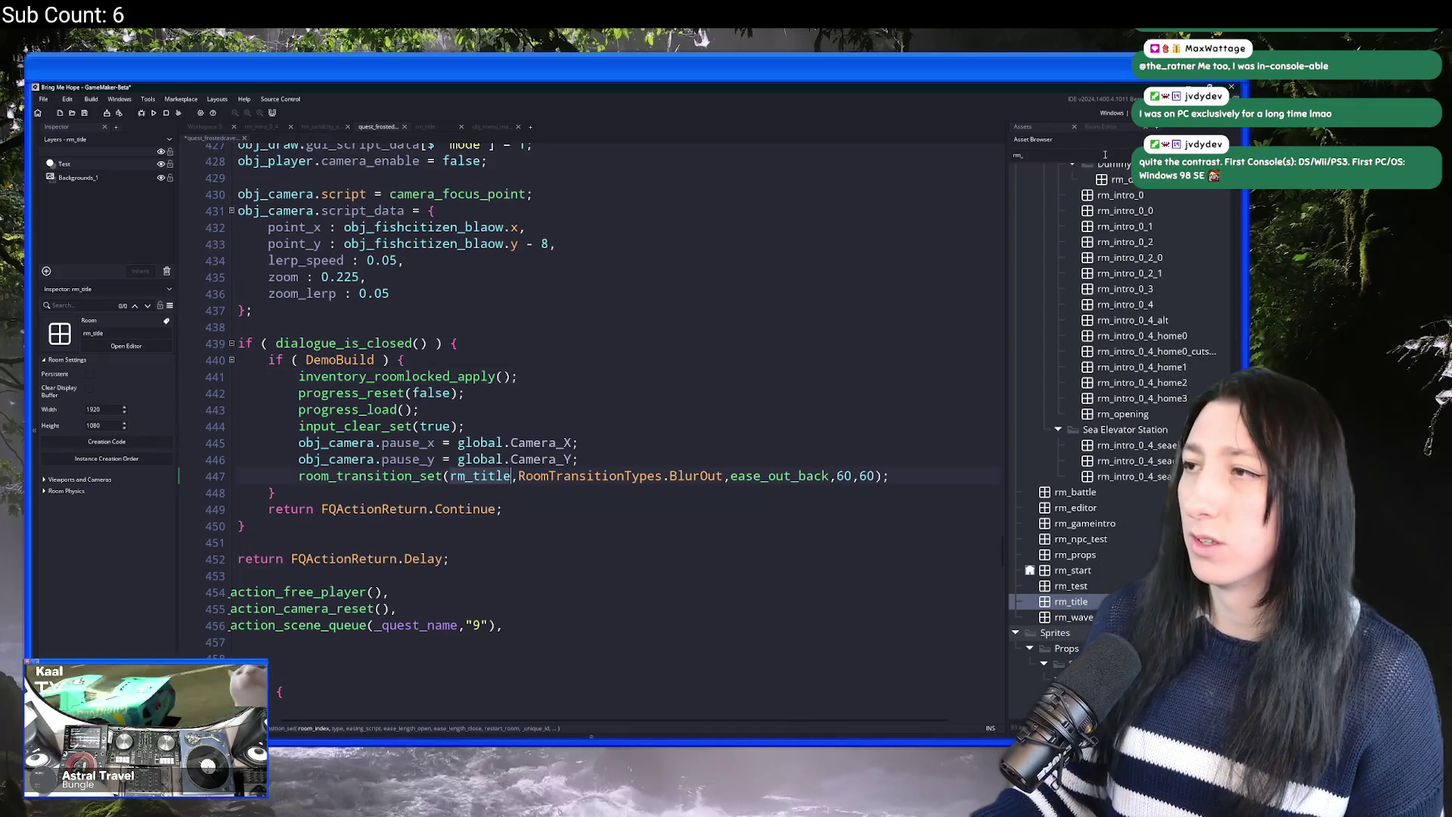
pyautogui.click(505, 412)
pyautogui.hotkey('ctrl', 's')
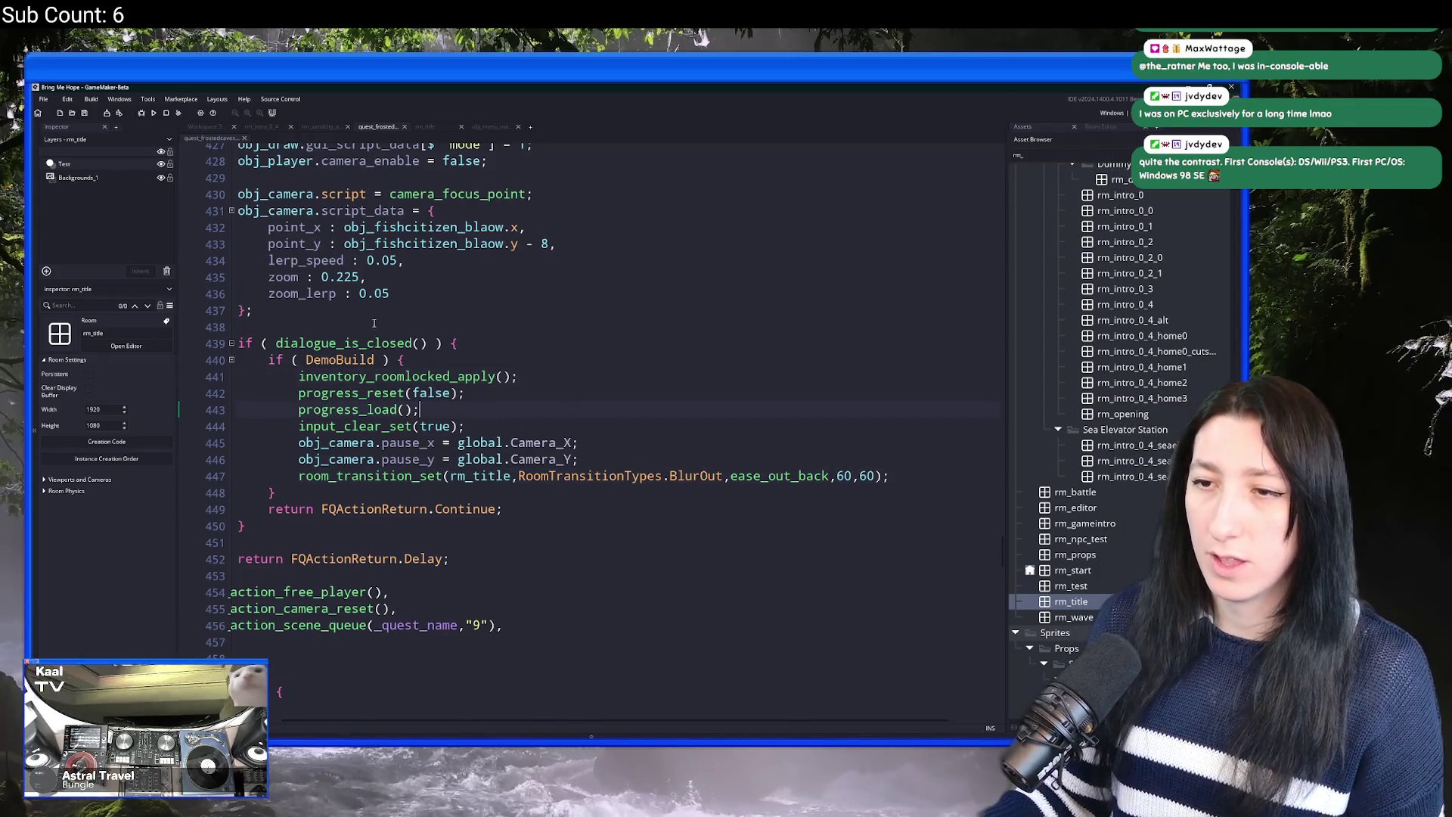
pyautogui.hotkey('ctrl', 't')
# Step: Switch to the object editors workspace and open the build_options script
pyautogui.write('scr')
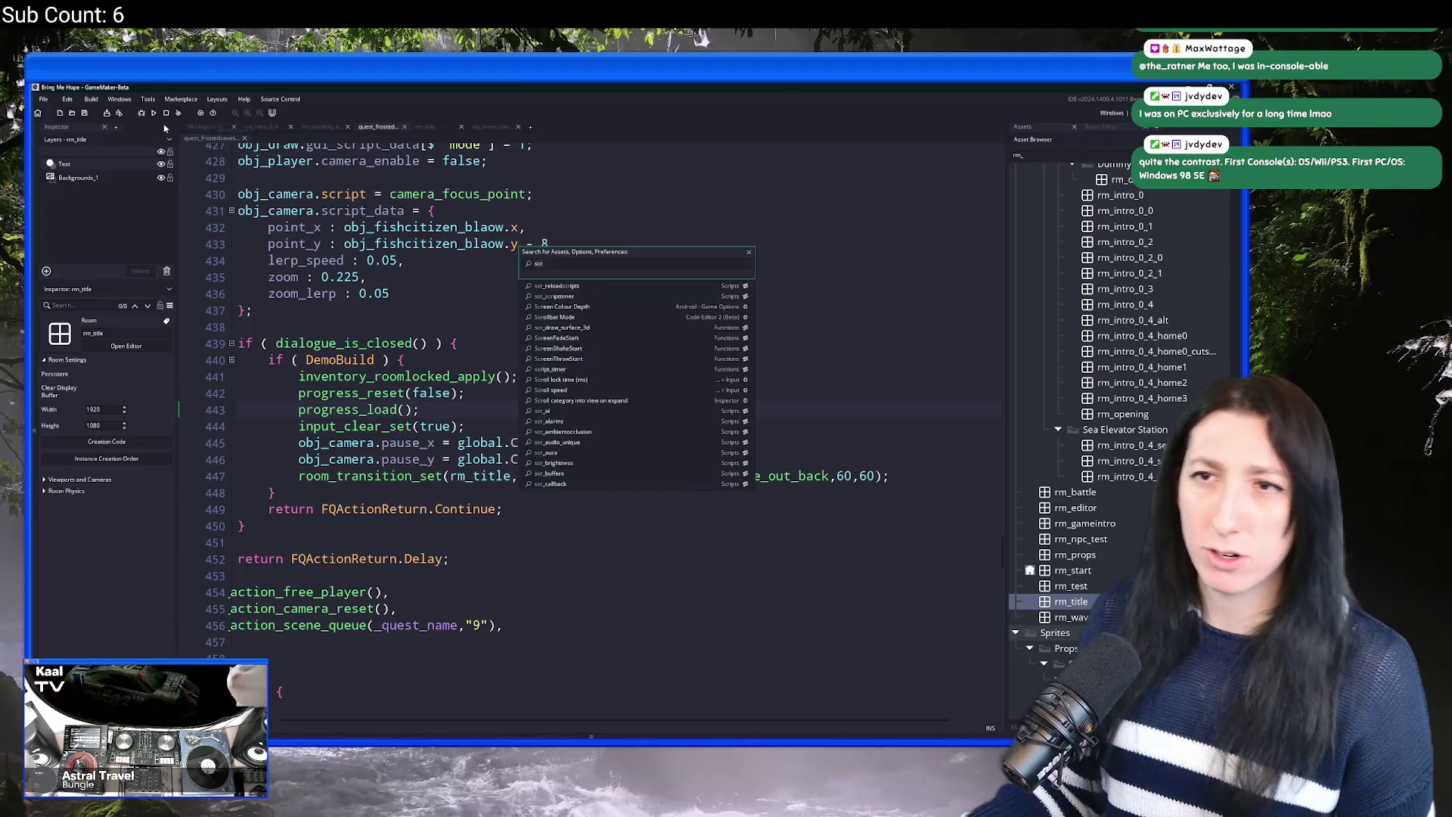
pyautogui.click(203, 129)
pyautogui.moveTo(251, 228); pyautogui.dragTo(402, 441)
pyautogui.hotkey('ctrl', 't')
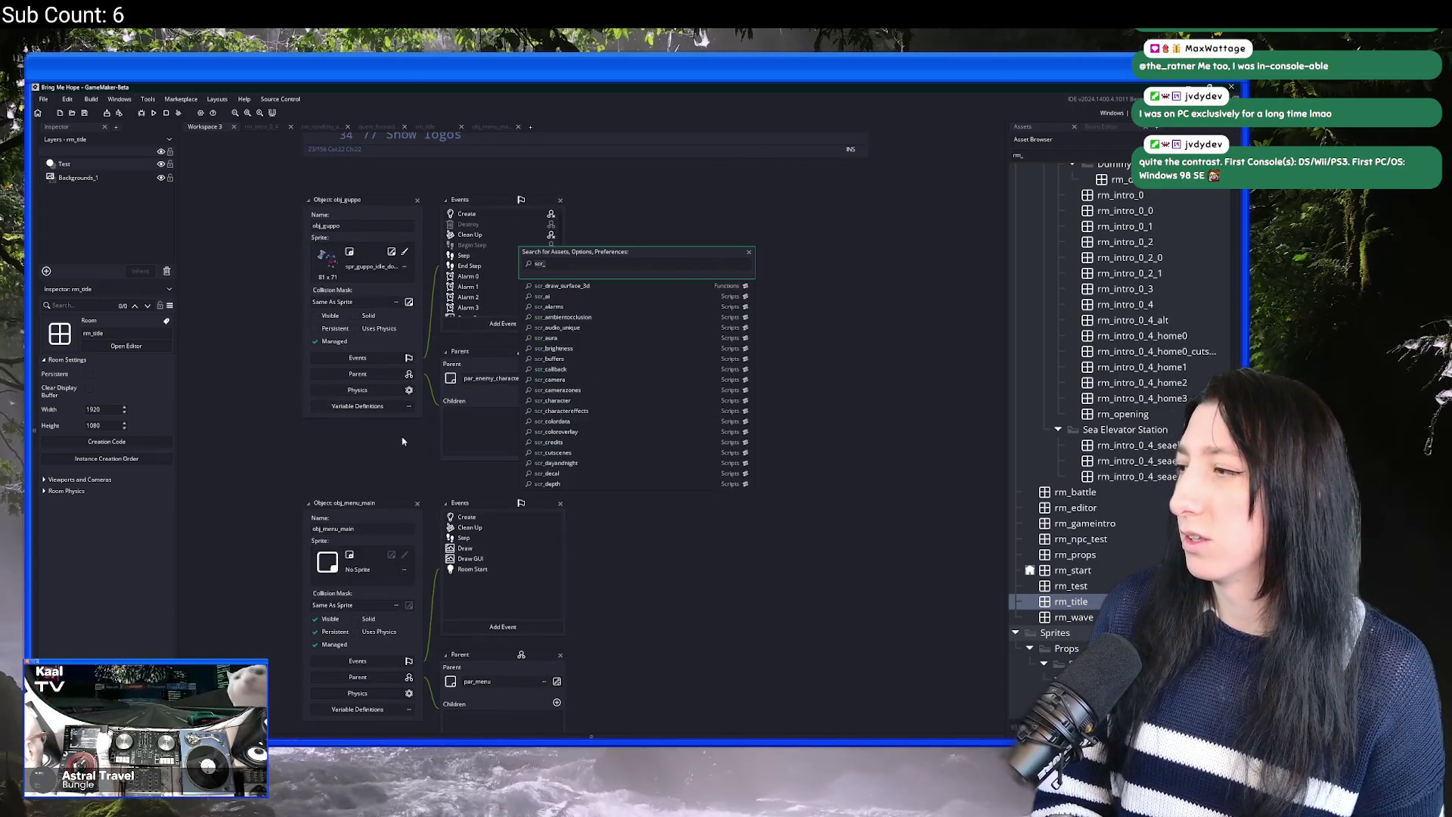
pyautogui.write('po')
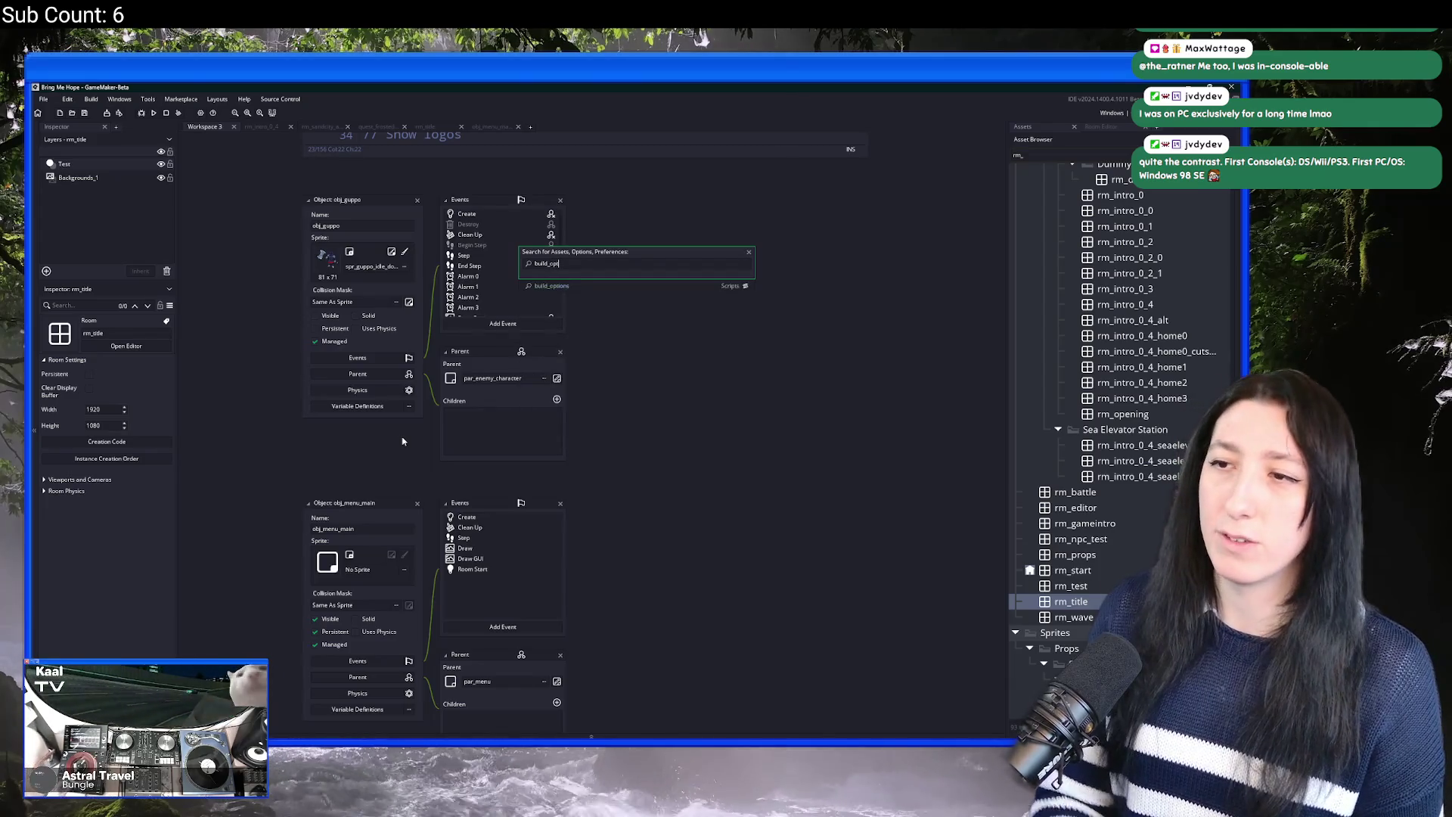
pyautogui.press('Return')
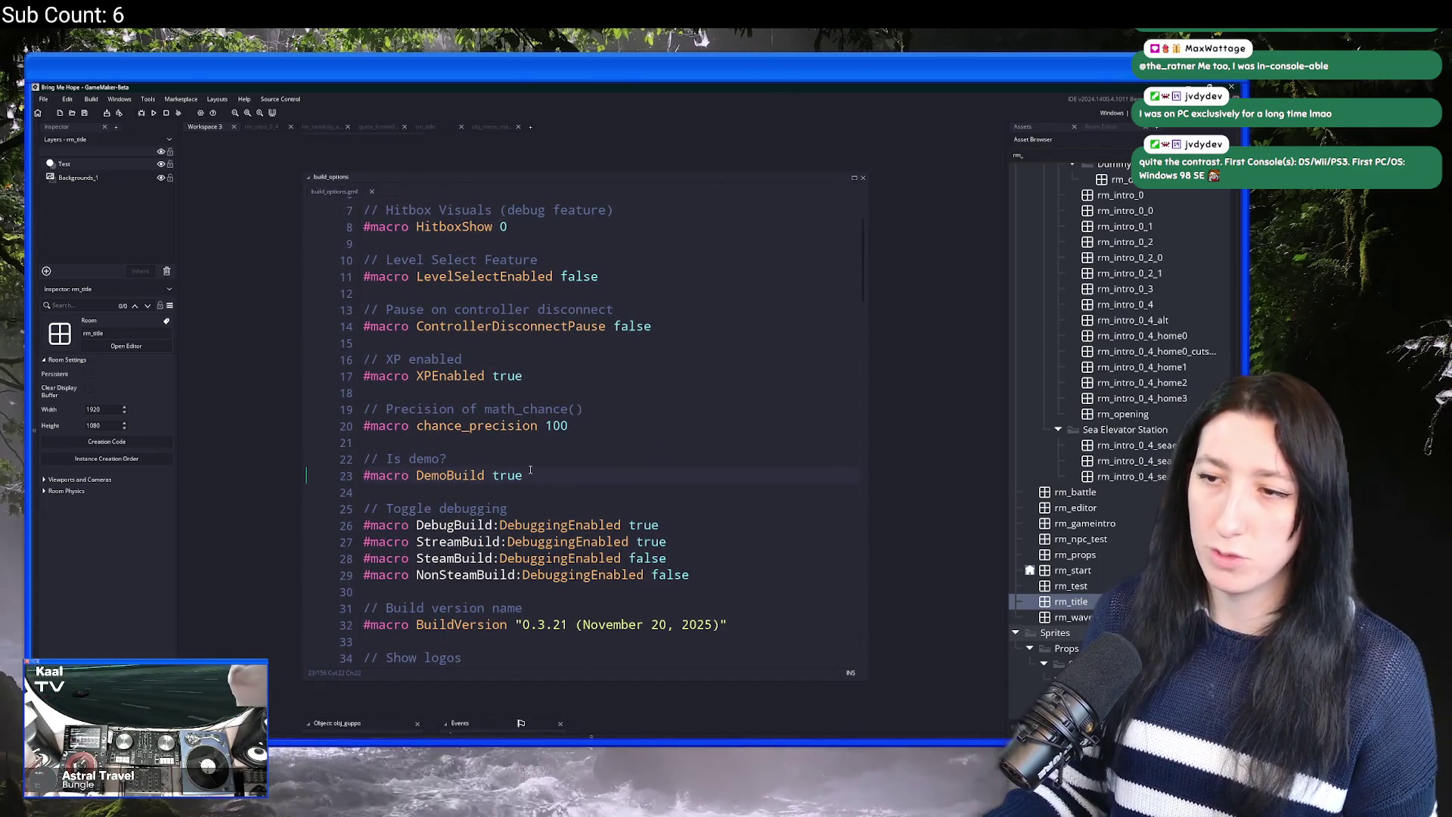
# Step: Add global.Demo_Completed = false; on a new line under the // Is demo? comment
pyautogui.press('Return')
pyautogui.write('globa')
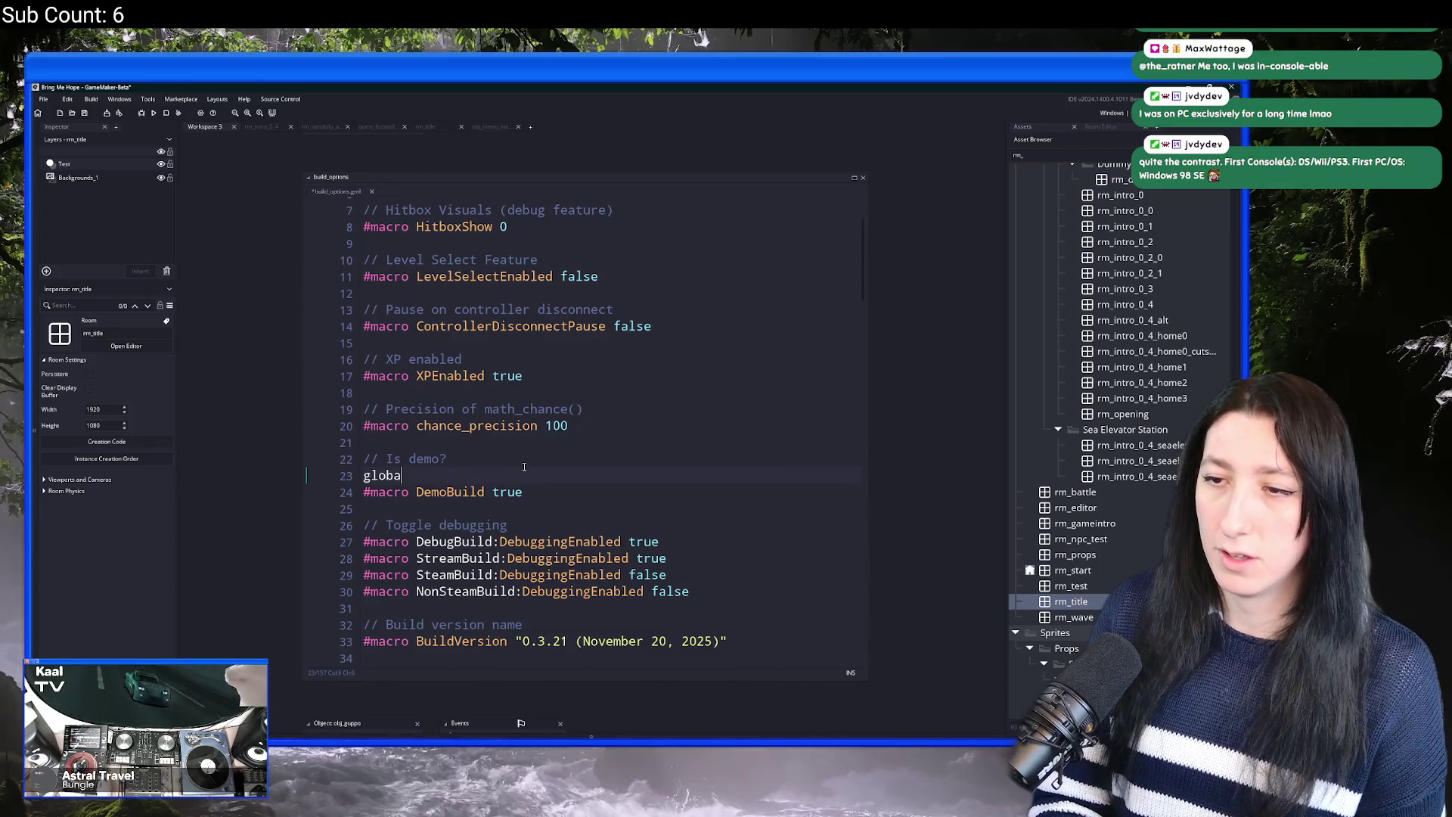
pyautogui.write('l.Demo_Completed = false;')
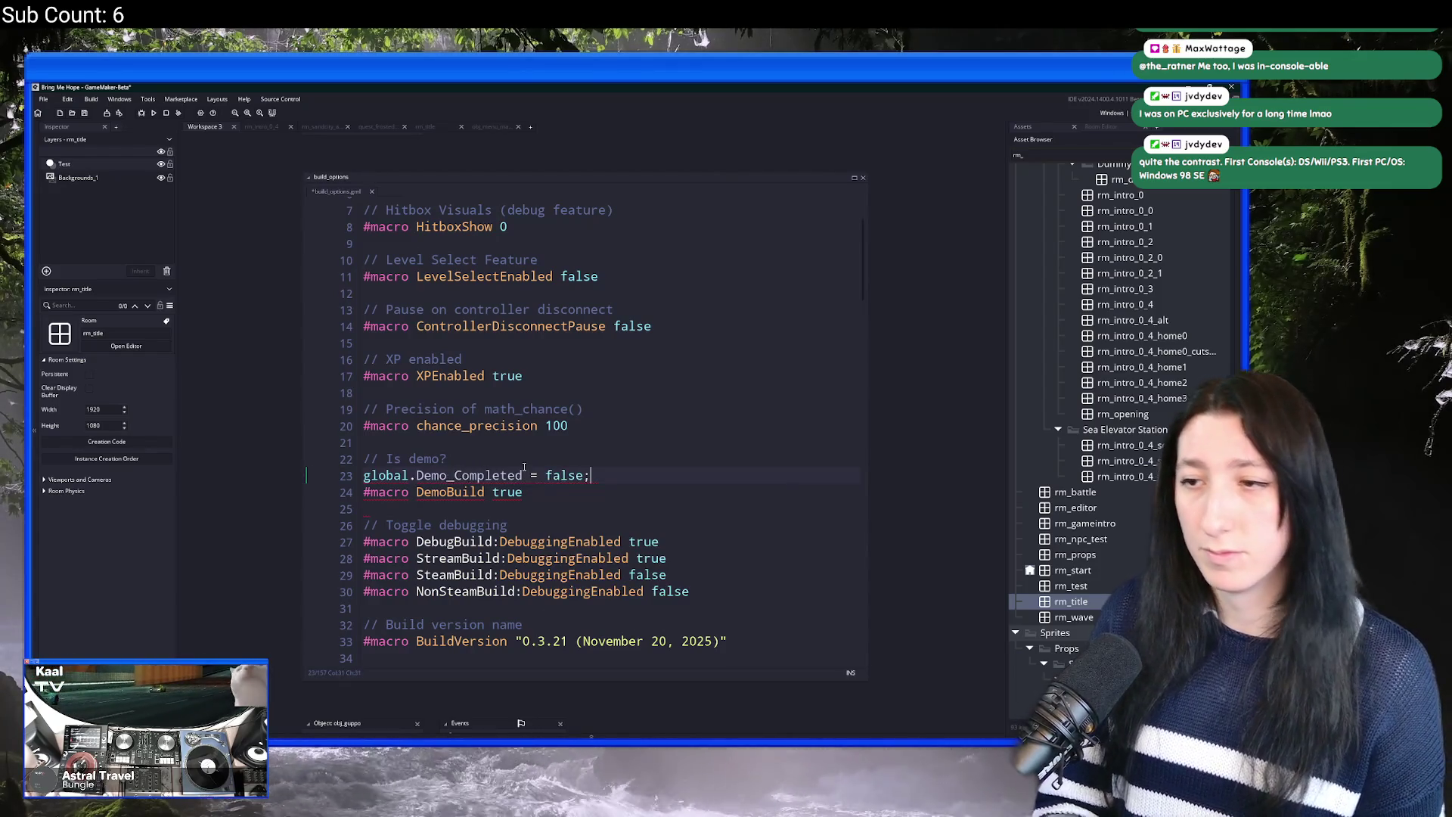
pyautogui.click(353, 473)
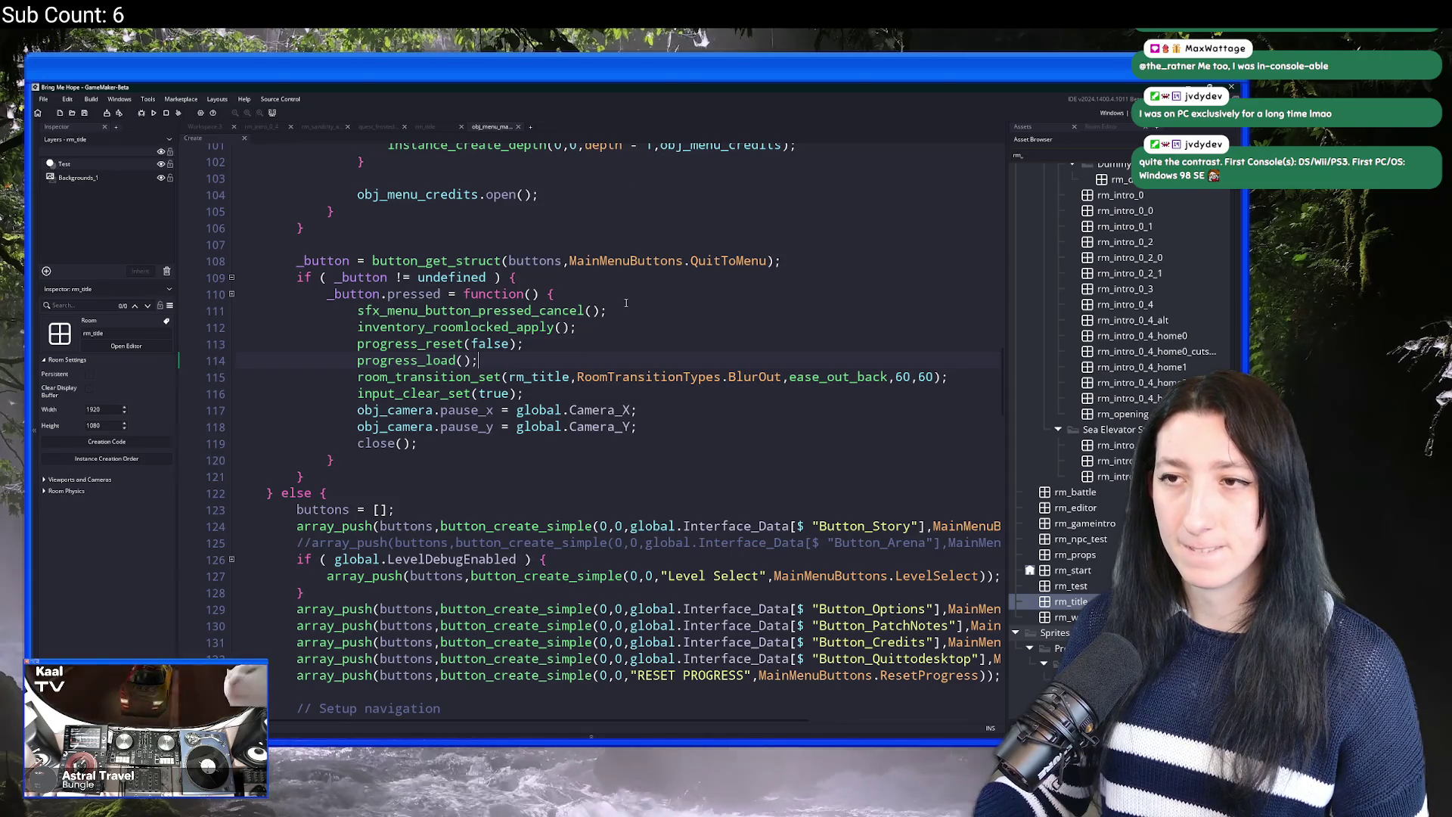
# Step: Open the Create event code of obj_guppo
pyautogui.hotkey('ctrl', 't')
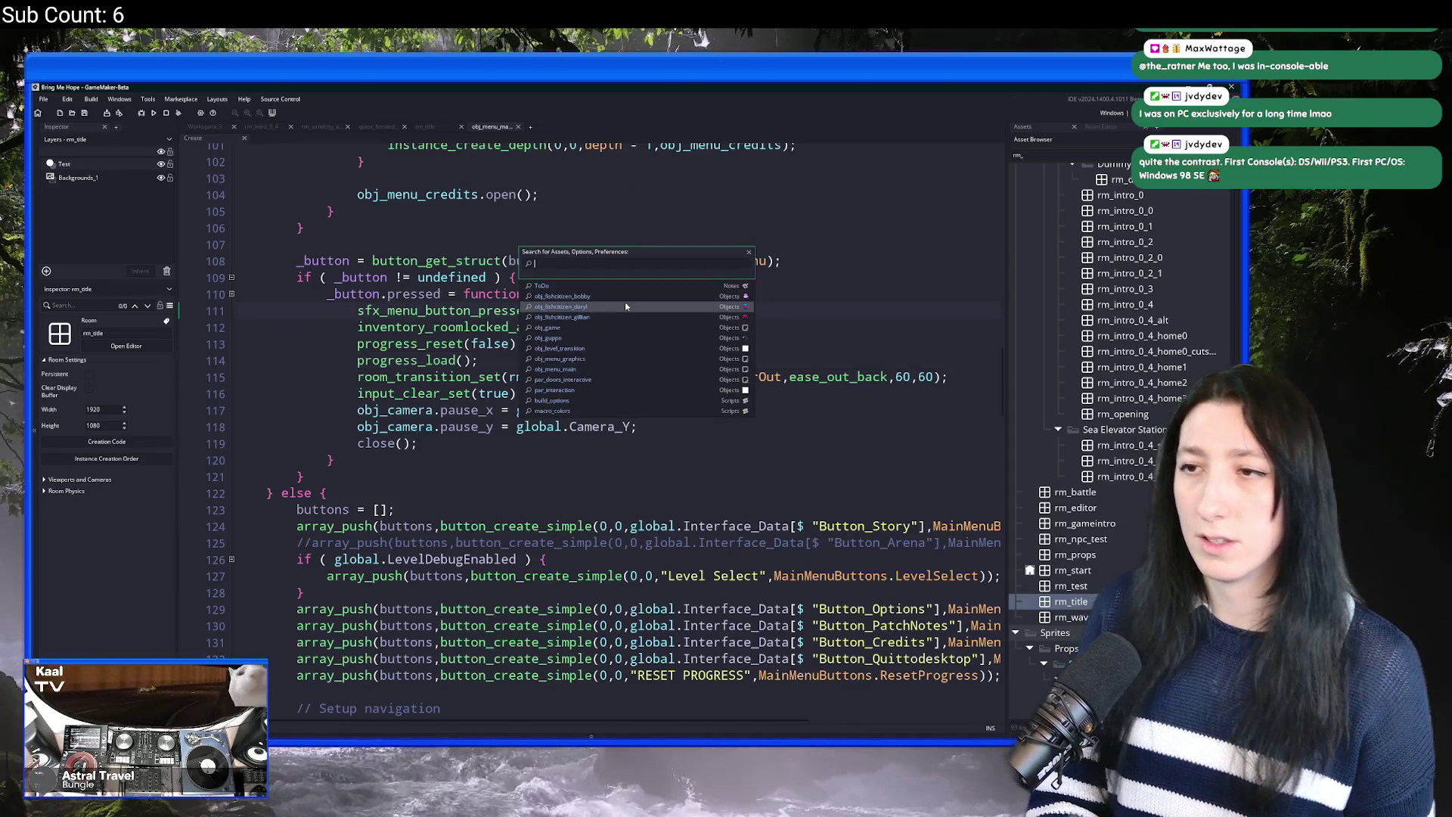
pyautogui.write('obj_gu')
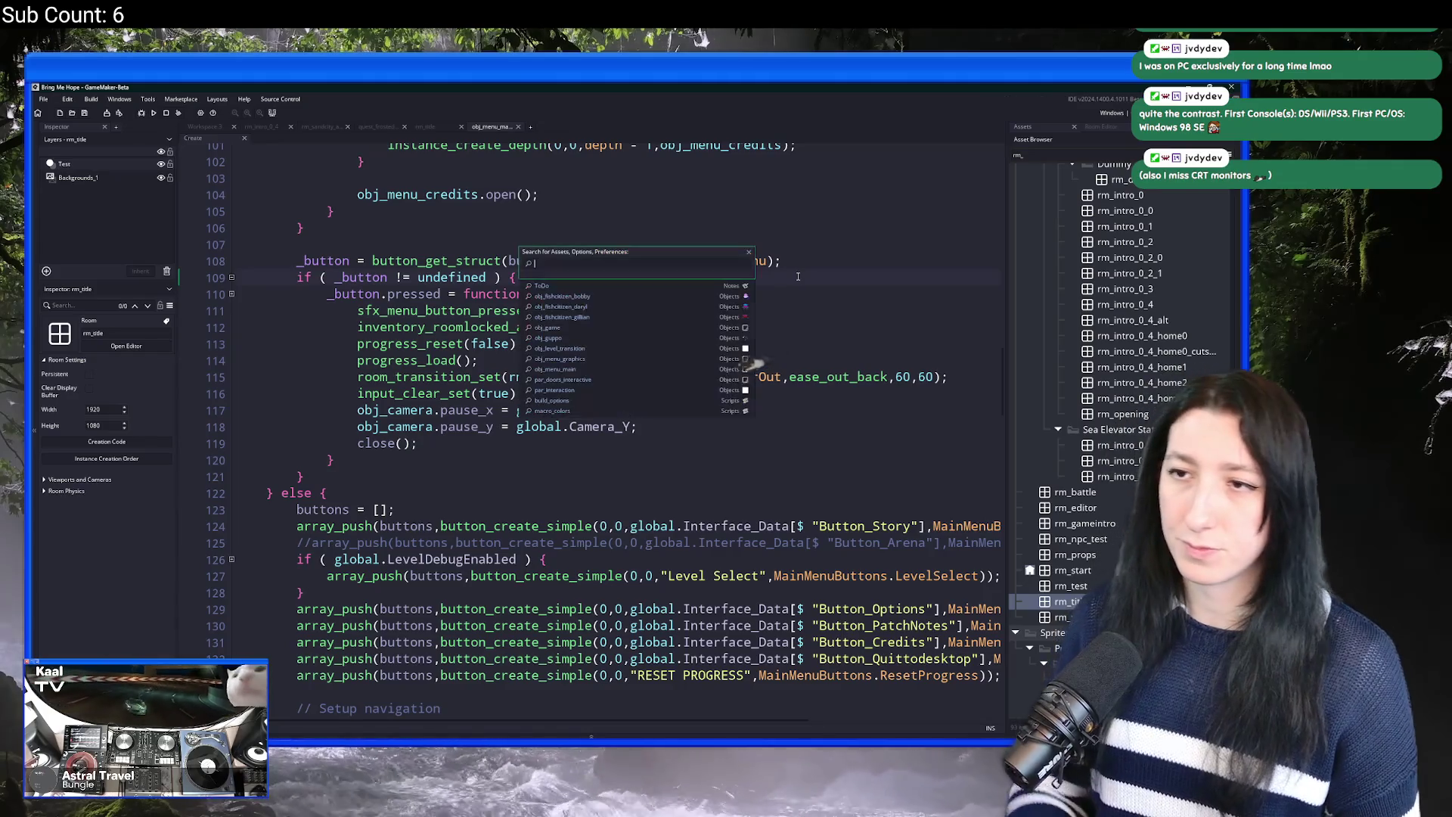
pyautogui.write('ppo')
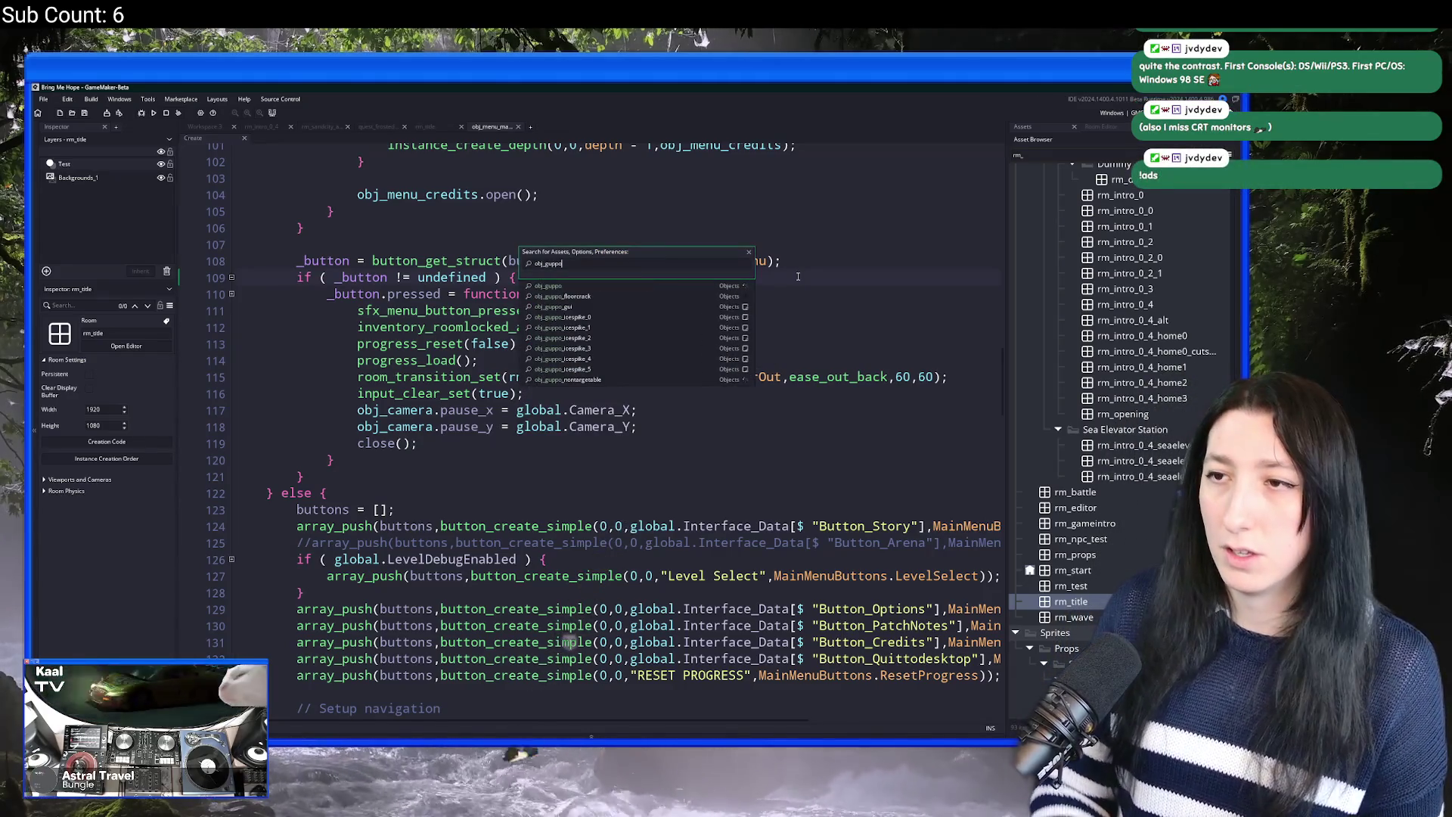
pyautogui.press('Return')
pyautogui.doubleClick(558, 311)
# Step: Change the 800 health value in obj_guppo's Create code to 700
pyautogui.scroll(-7, 610, 387)
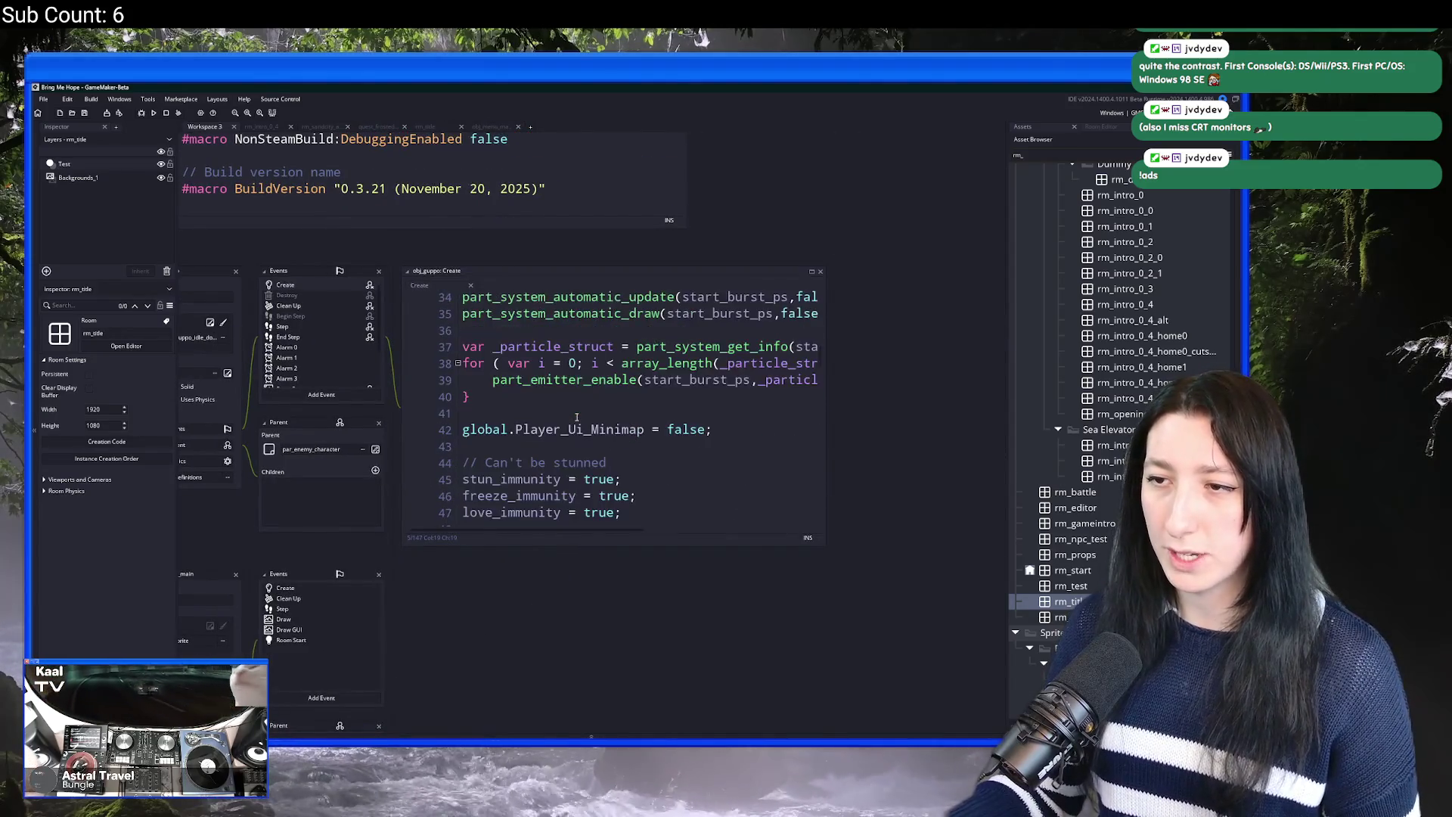
pyautogui.hotkey('ctrl', 'f')
pyautogui.write('hp')
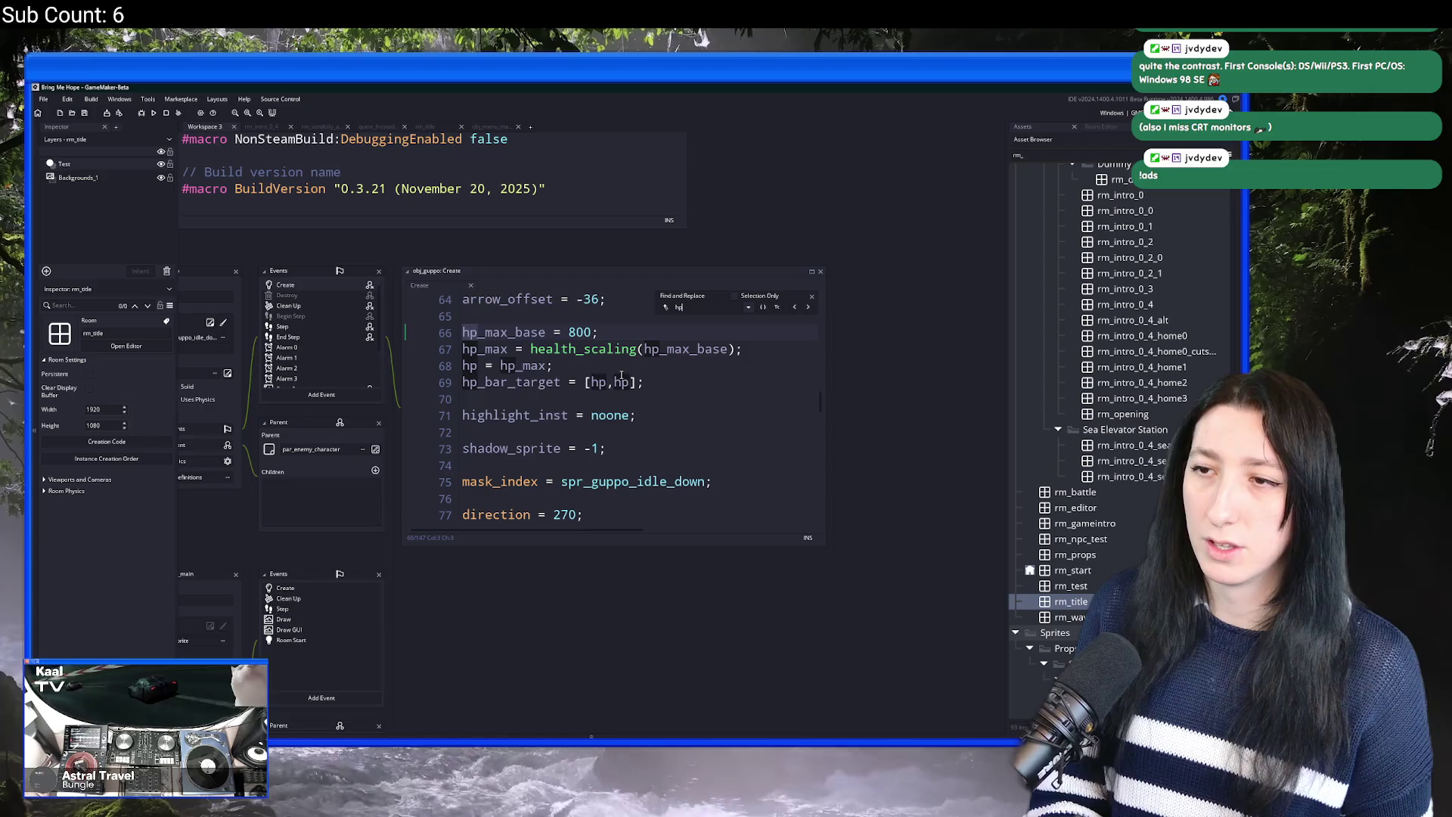
pyautogui.scroll(1, 621, 375)
pyautogui.click(577, 370)
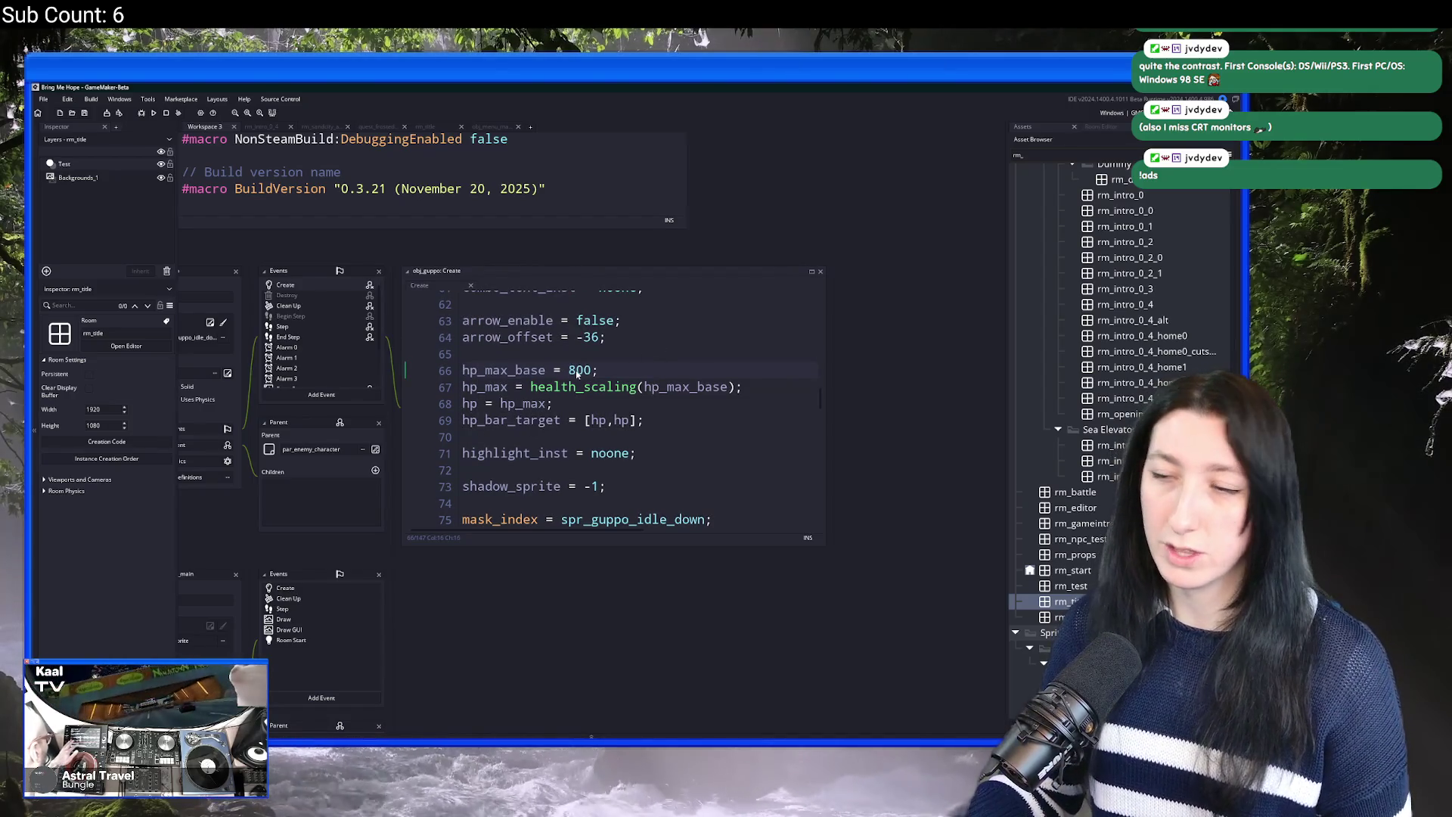
pyautogui.press('BackSpace')
pyautogui.write('7')
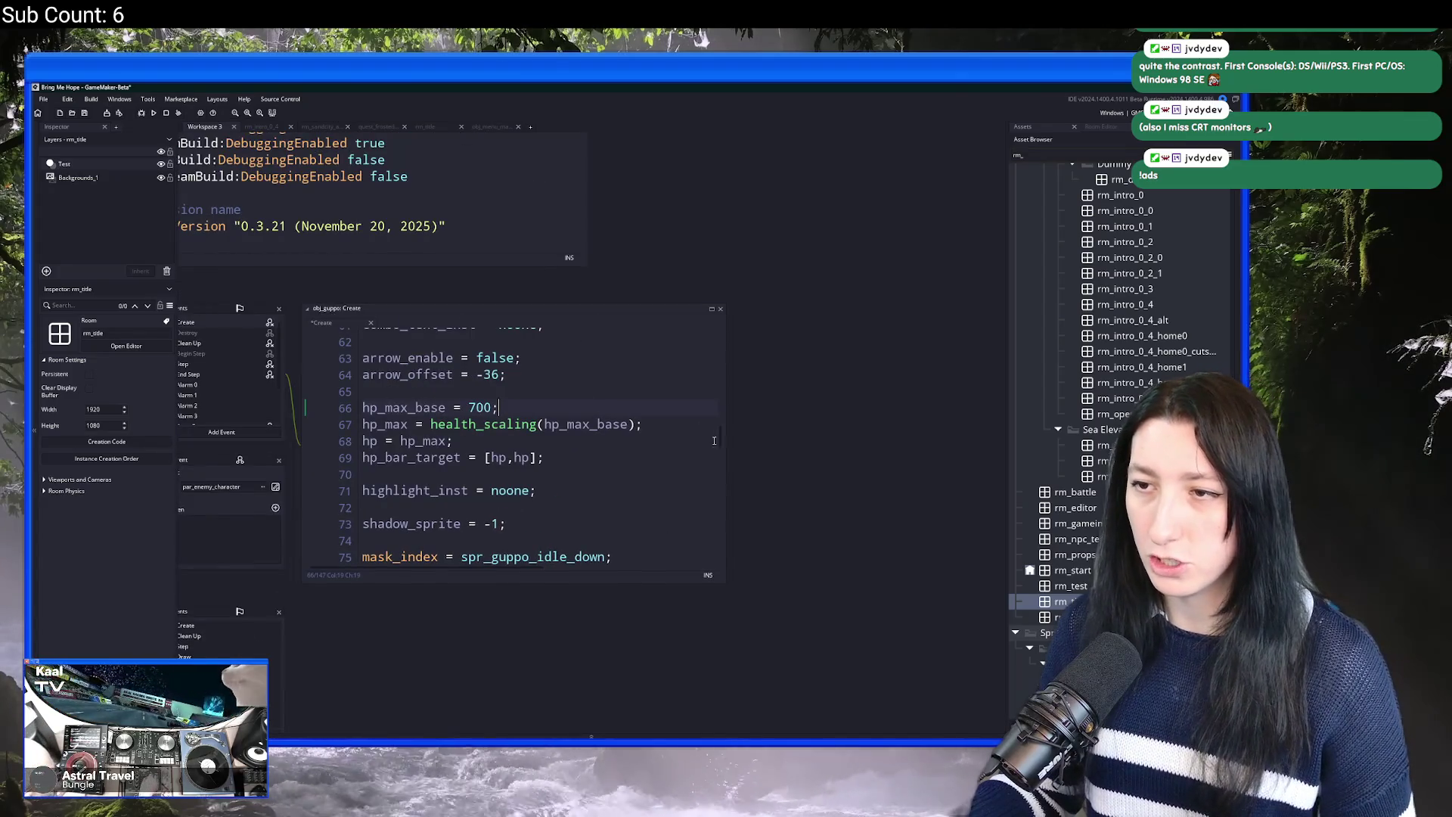
# Step: Widen the Create code window and discard draft if/hp lines below hp_bar_target
pyautogui.moveTo(727, 438); pyautogui.dragTo(865, 439)
pyautogui.press('Return')
pyautogui.press('Return')
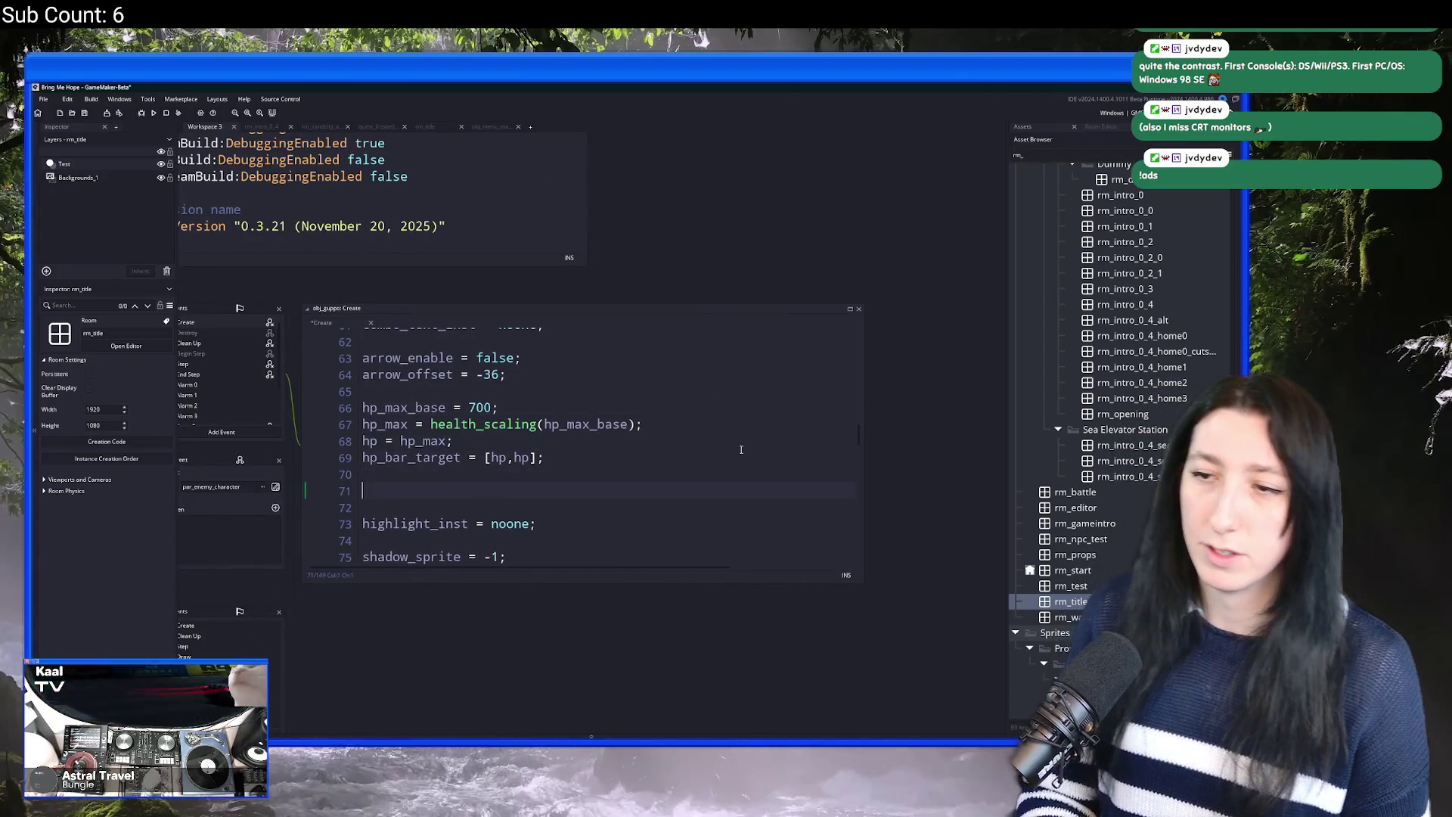
pyautogui.write('if (')
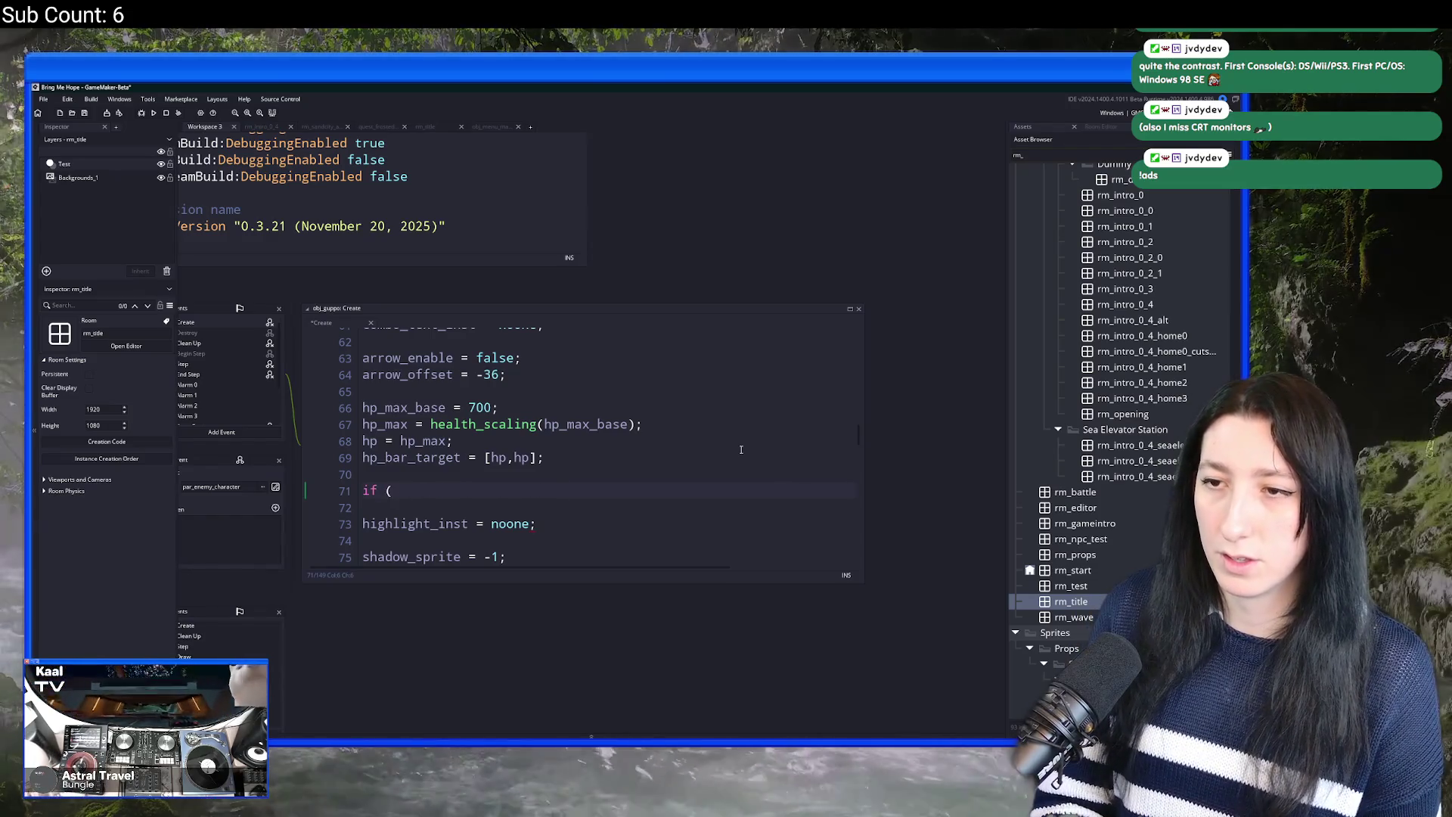
pyautogui.press('BackSpace')
pyautogui.press('BackSpace')
pyautogui.press('BackSpace')
pyautogui.write('hp =')
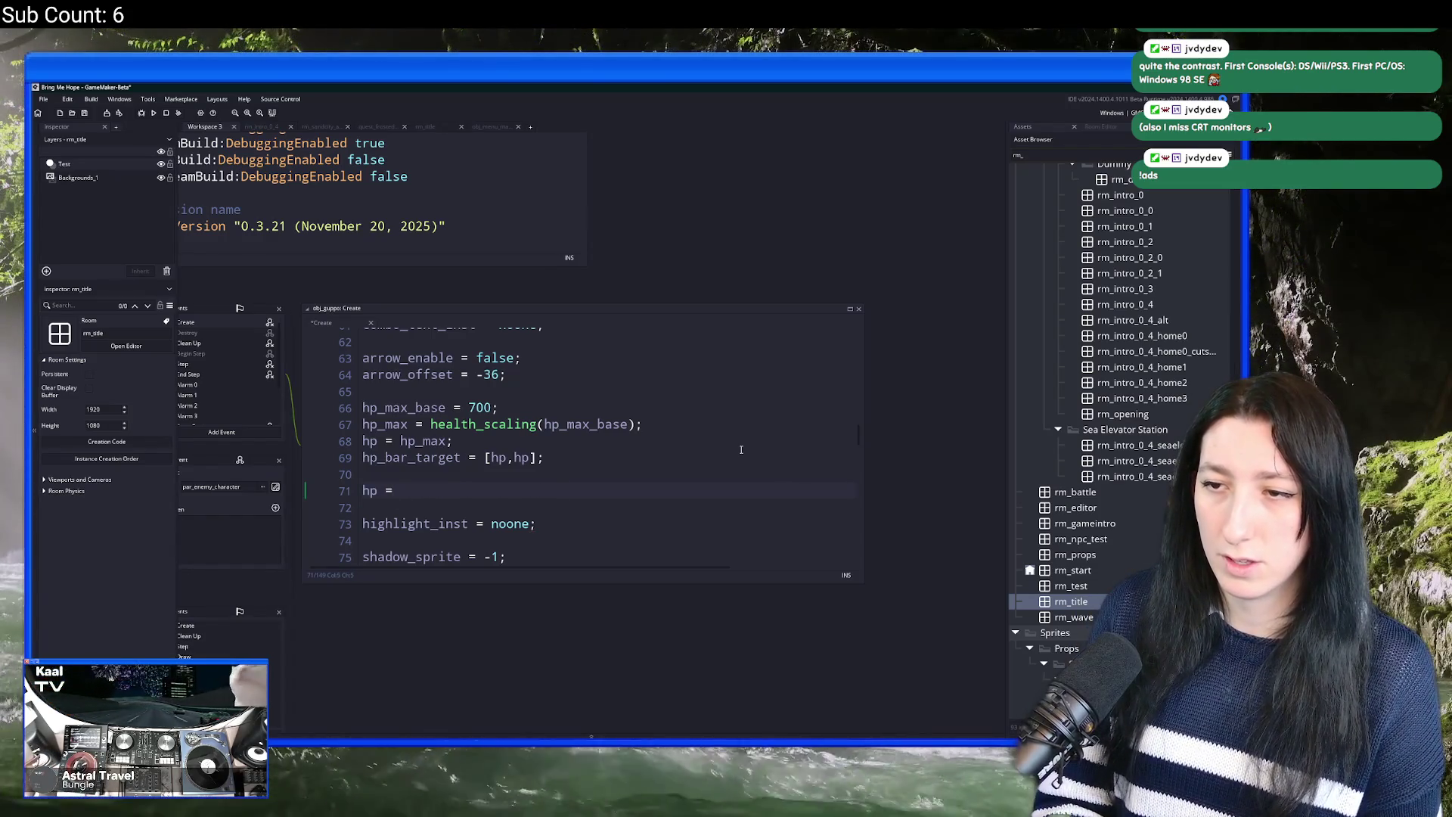
pyautogui.press('BackSpace')
pyautogui.press('BackSpace')
pyautogui.press('BackSpace')
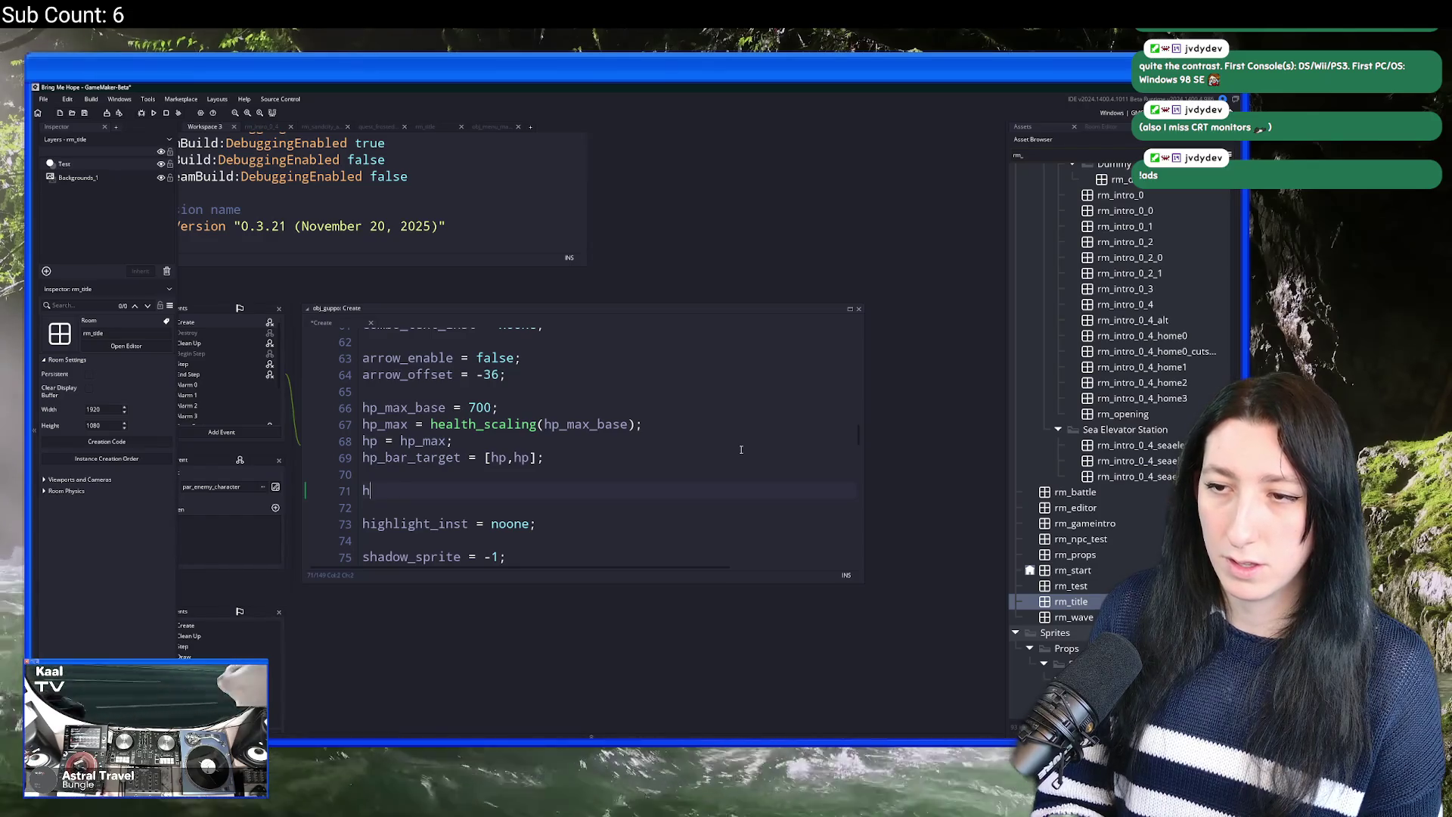
# Step: Comment out hp_max_base = 700; and add hp_max_base = 10; beneath it
pyautogui.click(366, 414)
pyautogui.write('//')
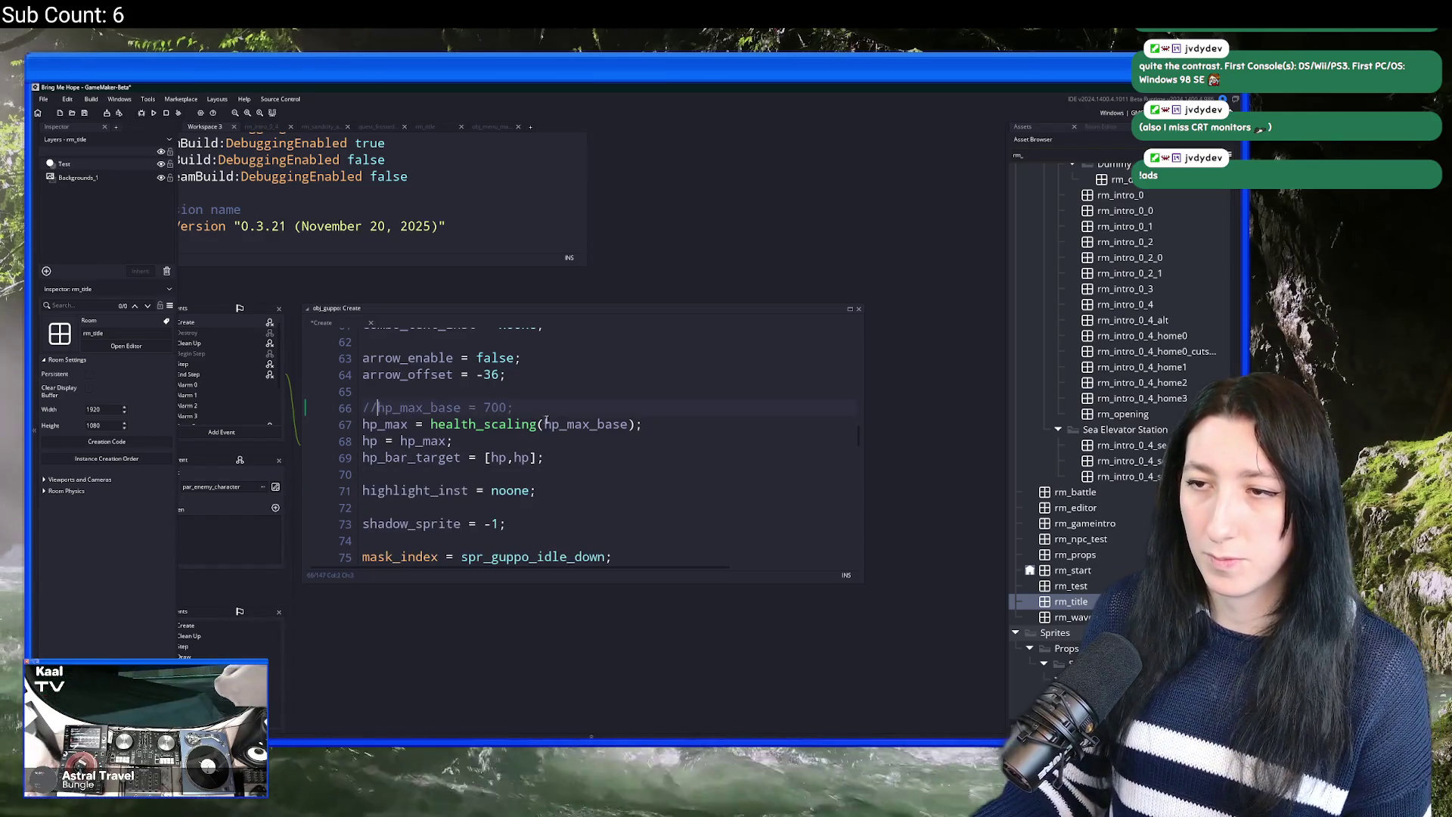
pyautogui.hotkey('ctrl', 'd')
pyautogui.press('BackSpace')
pyautogui.press('BackSpace')
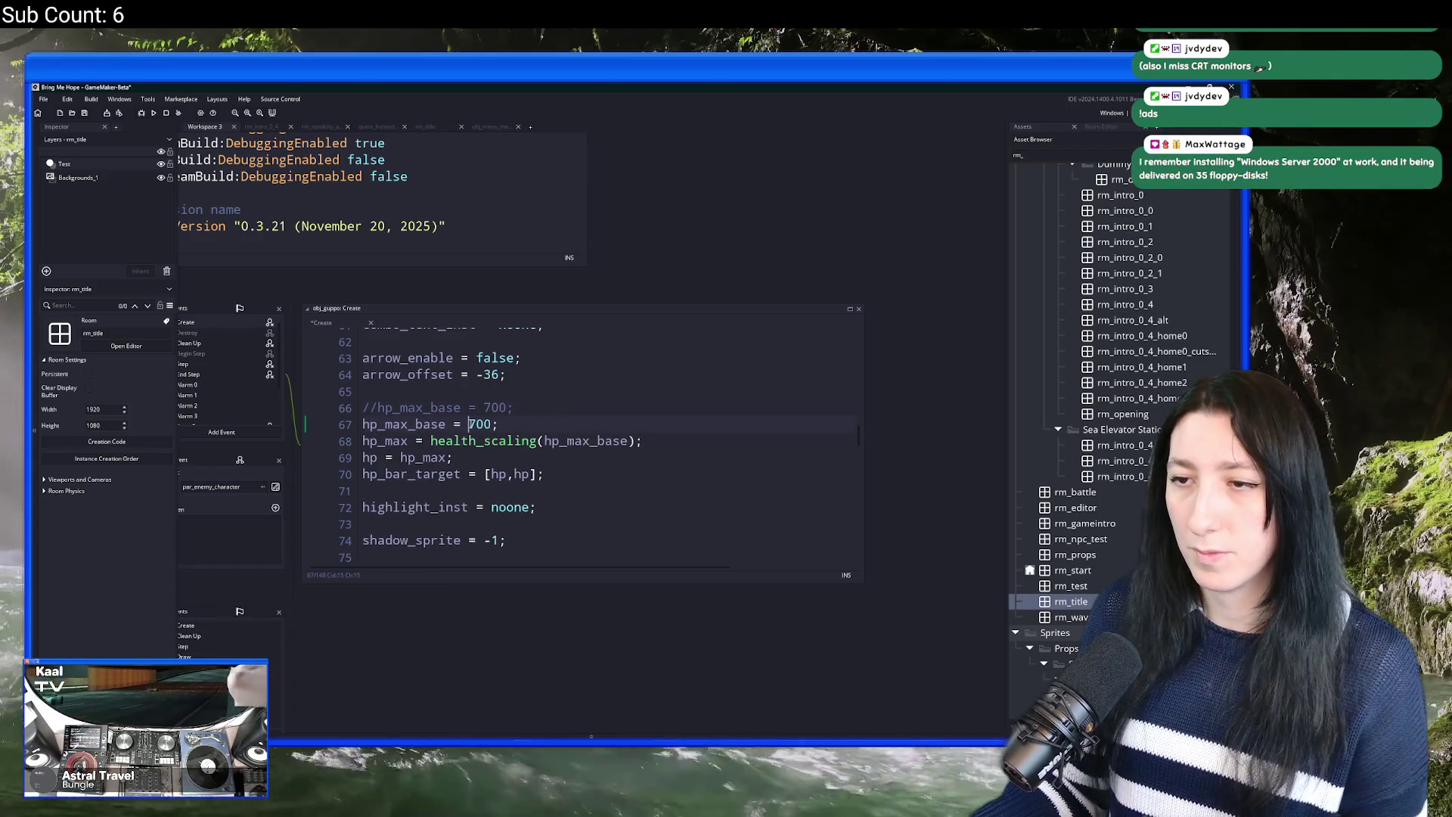
pyautogui.doubleClick(474, 424)
pyautogui.write('10')
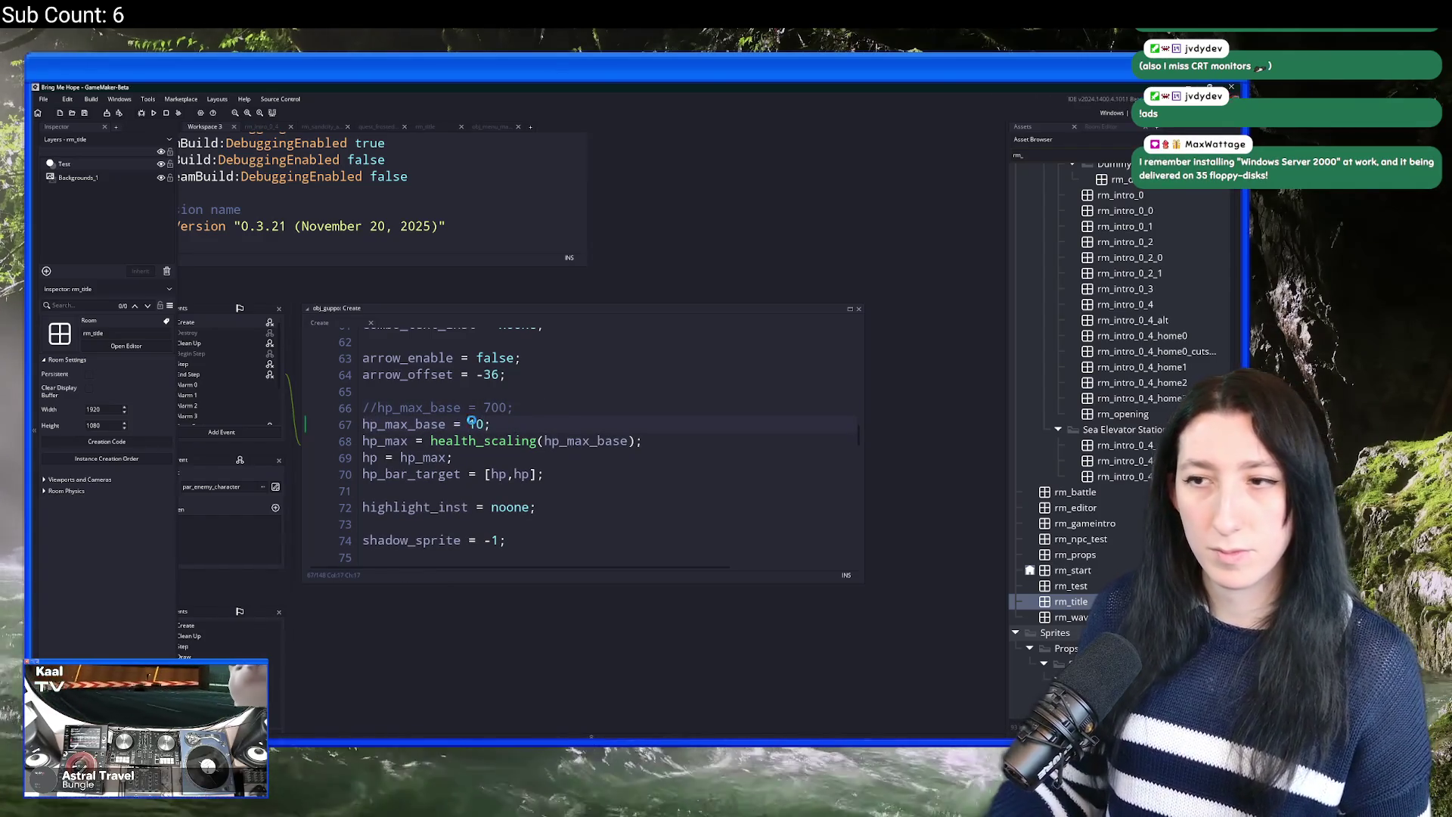
pyautogui.click(691, 419)
# Step: Build and run the game with F5
pyautogui.scroll(-3, 690, 419)
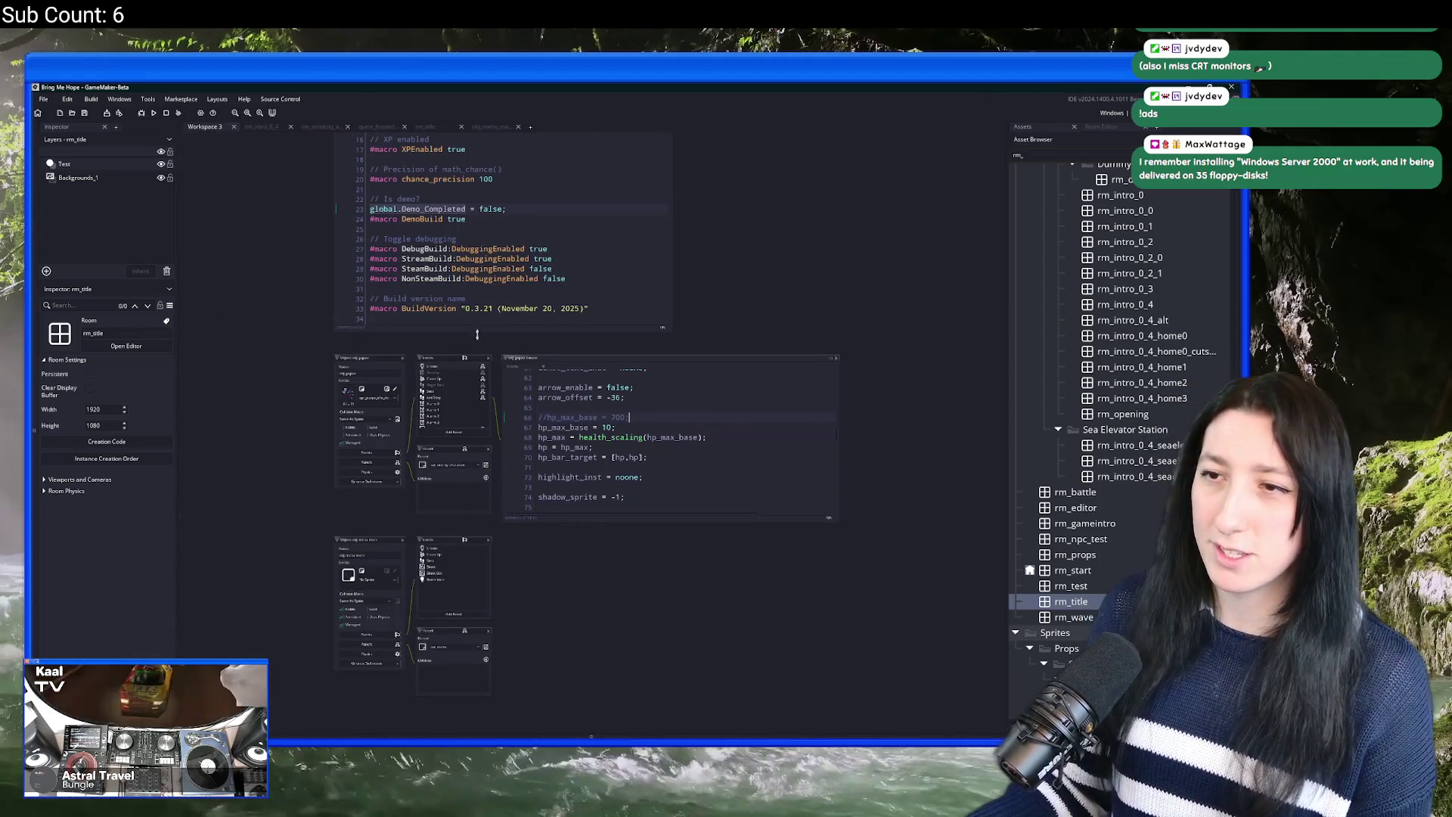
pyautogui.click(489, 218)
pyautogui.press('F5')
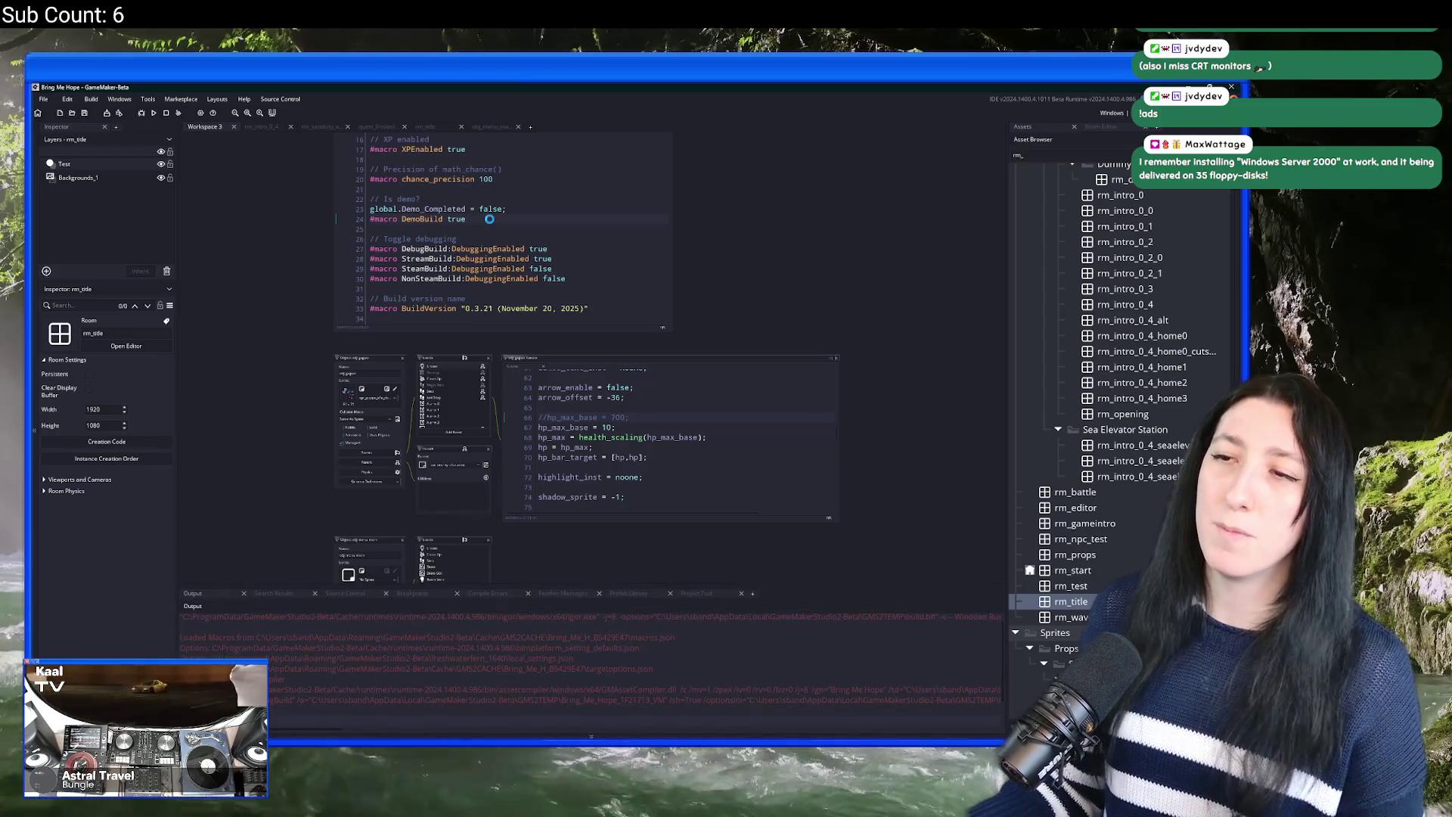
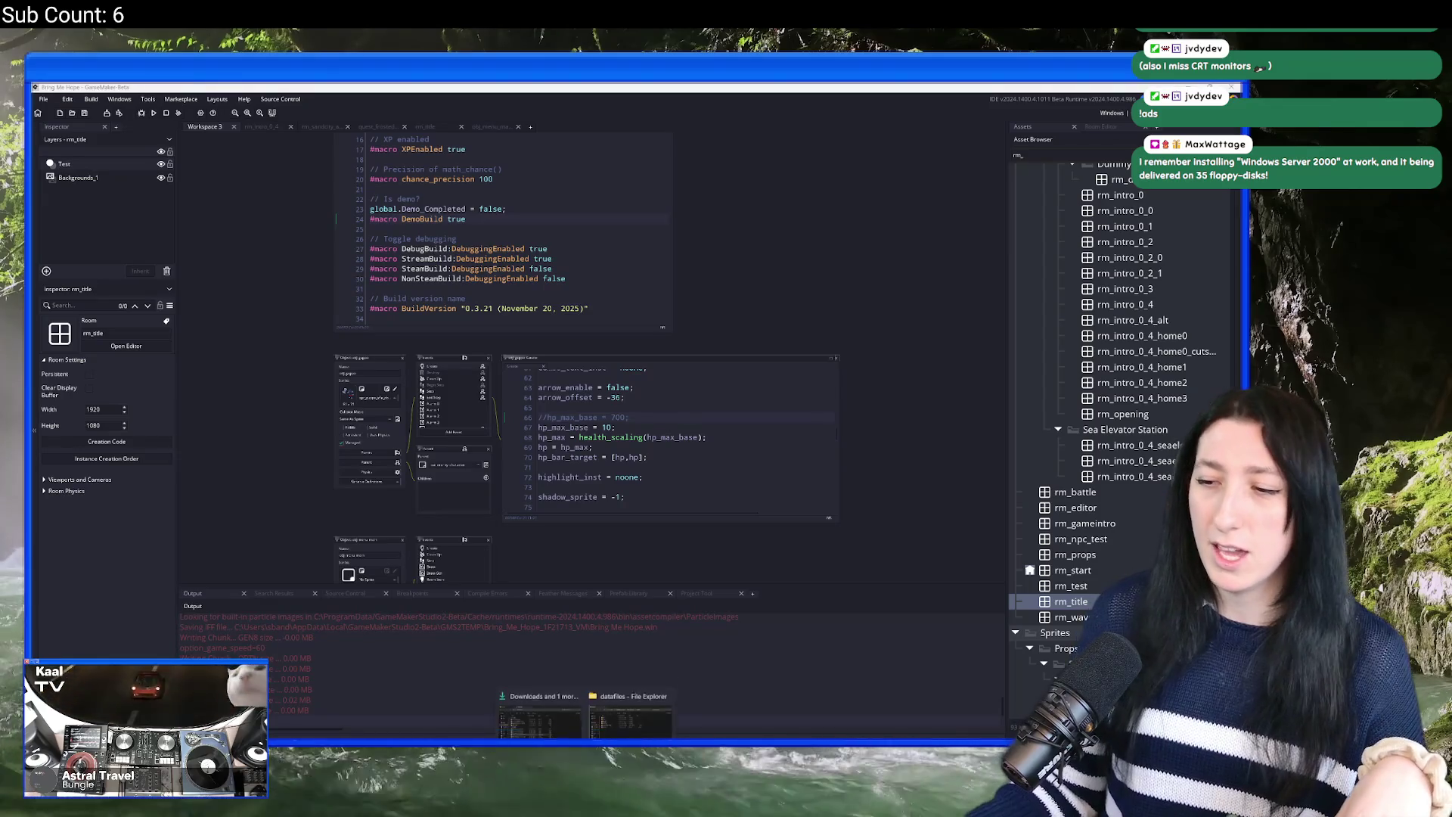
# Step: Go to %localappdata% in File Explorer's address bar
pyautogui.hotkey('alt', 'Tab')
pyautogui.click(725, 233)
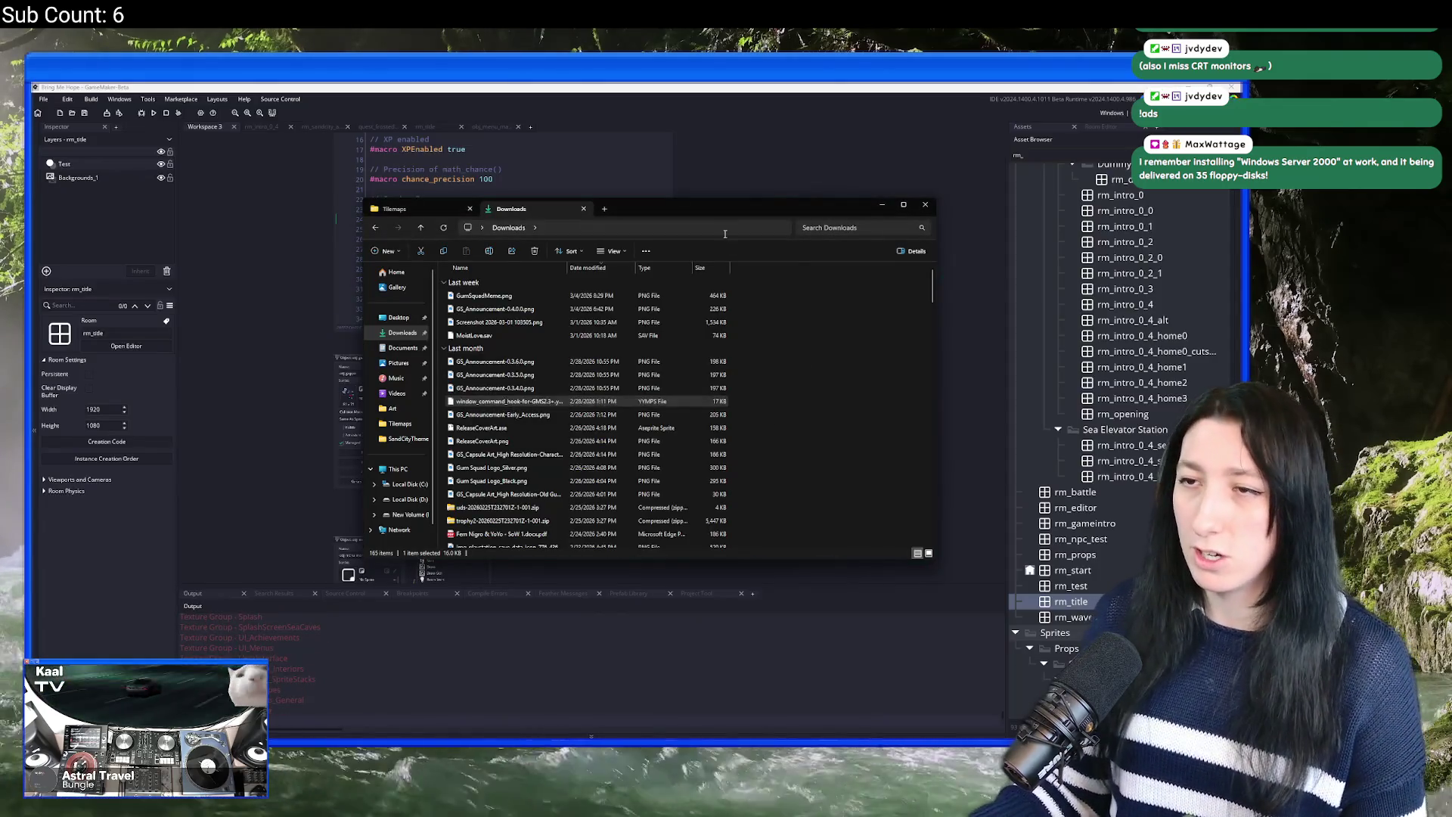
pyautogui.write('%localappdata%')
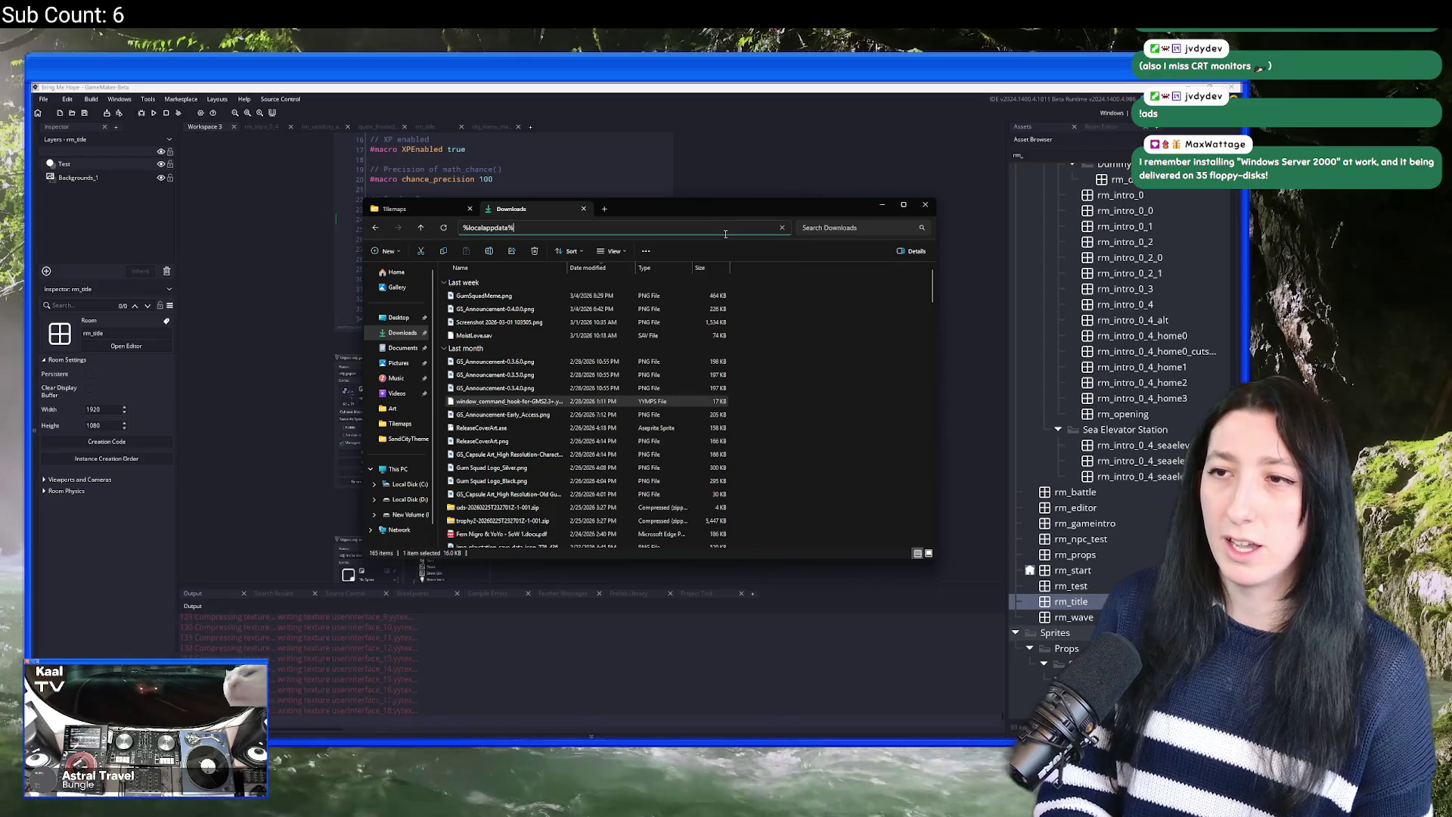
pyautogui.press('Return')
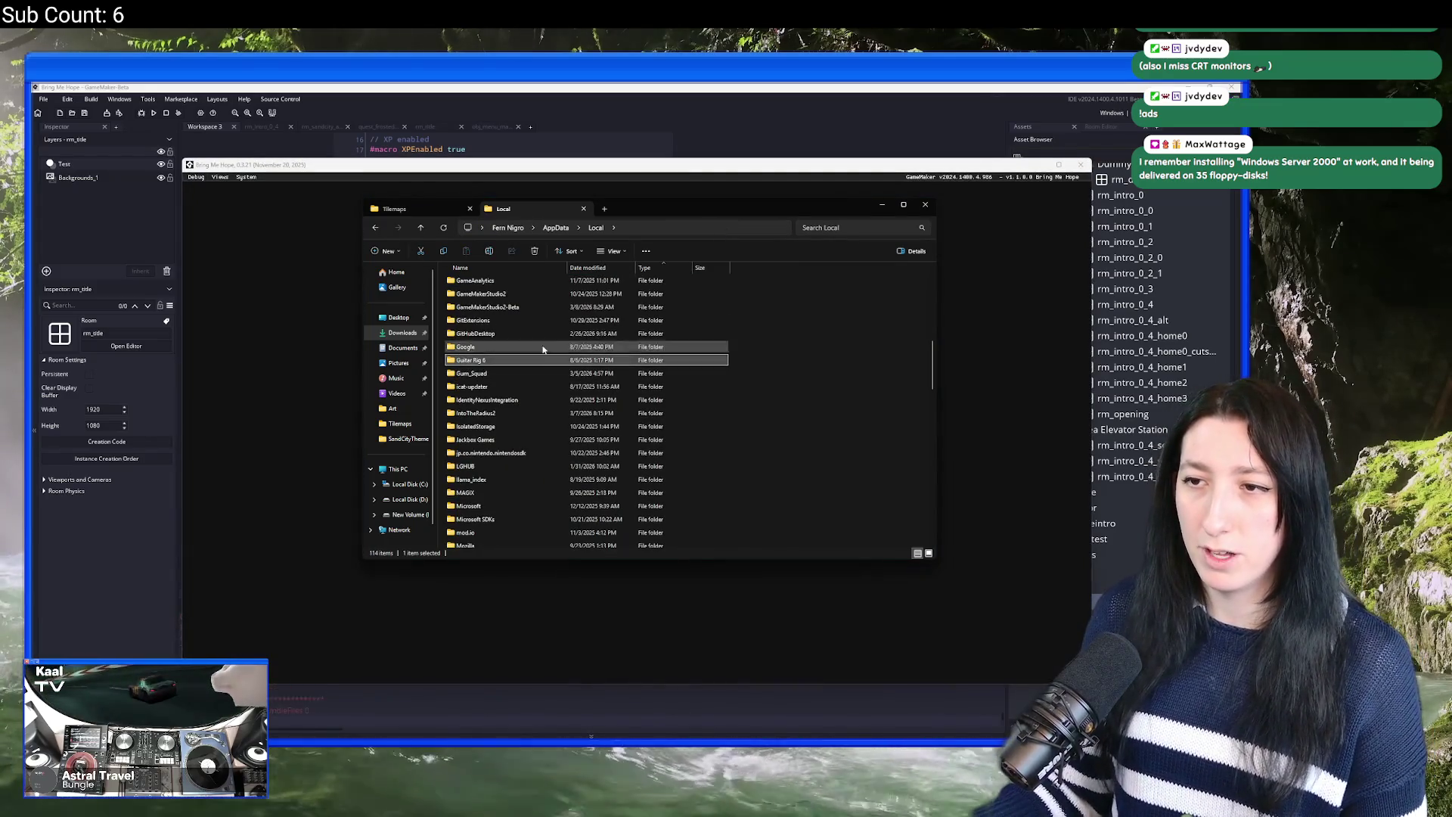
# Step: Open the Bring_Me_Hope folder and then the player's numbered save folder
pyautogui.click(505, 374)
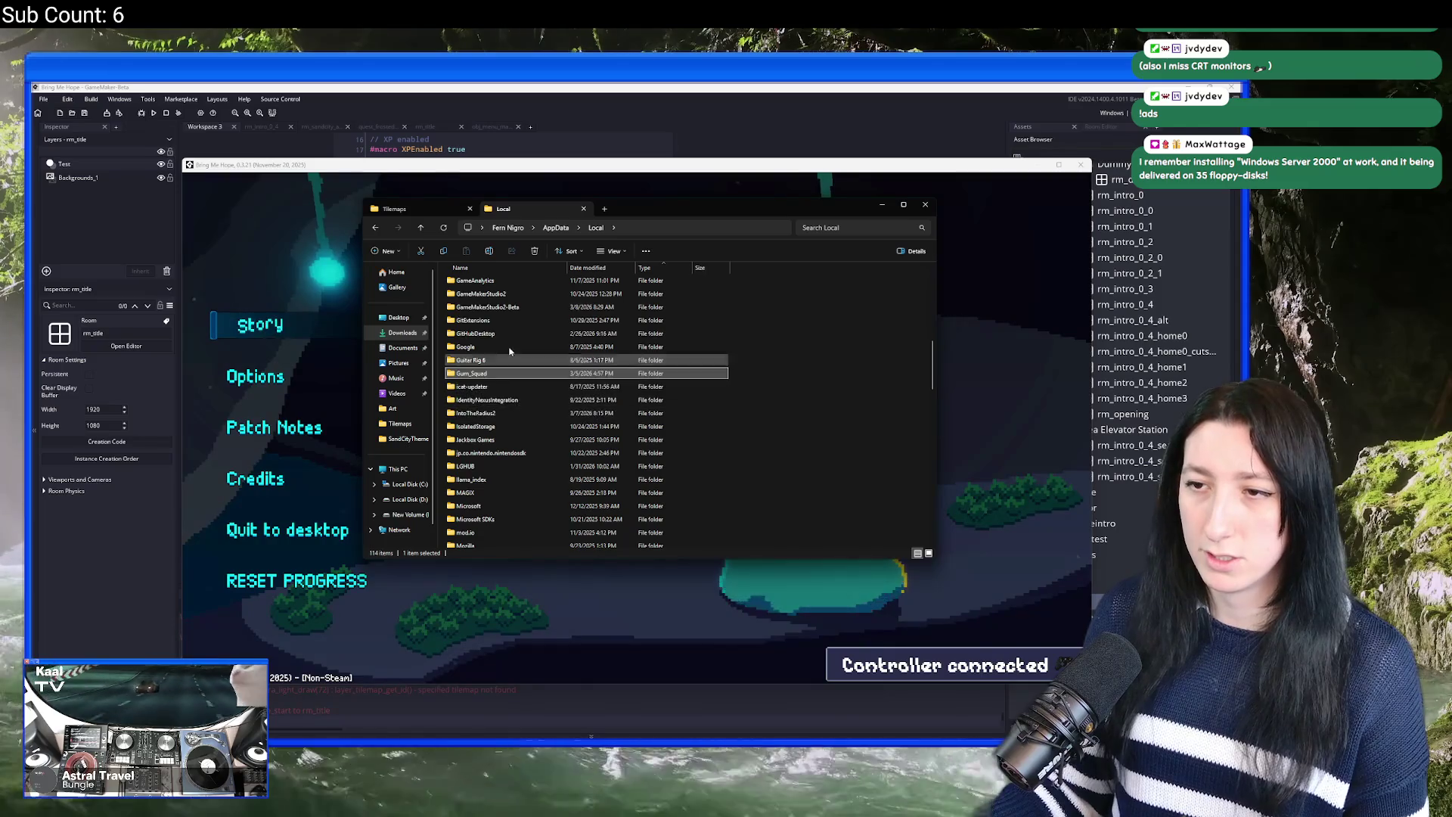
pyautogui.scroll(10, 509, 363)
pyautogui.click(513, 307)
pyautogui.doubleClick(512, 307)
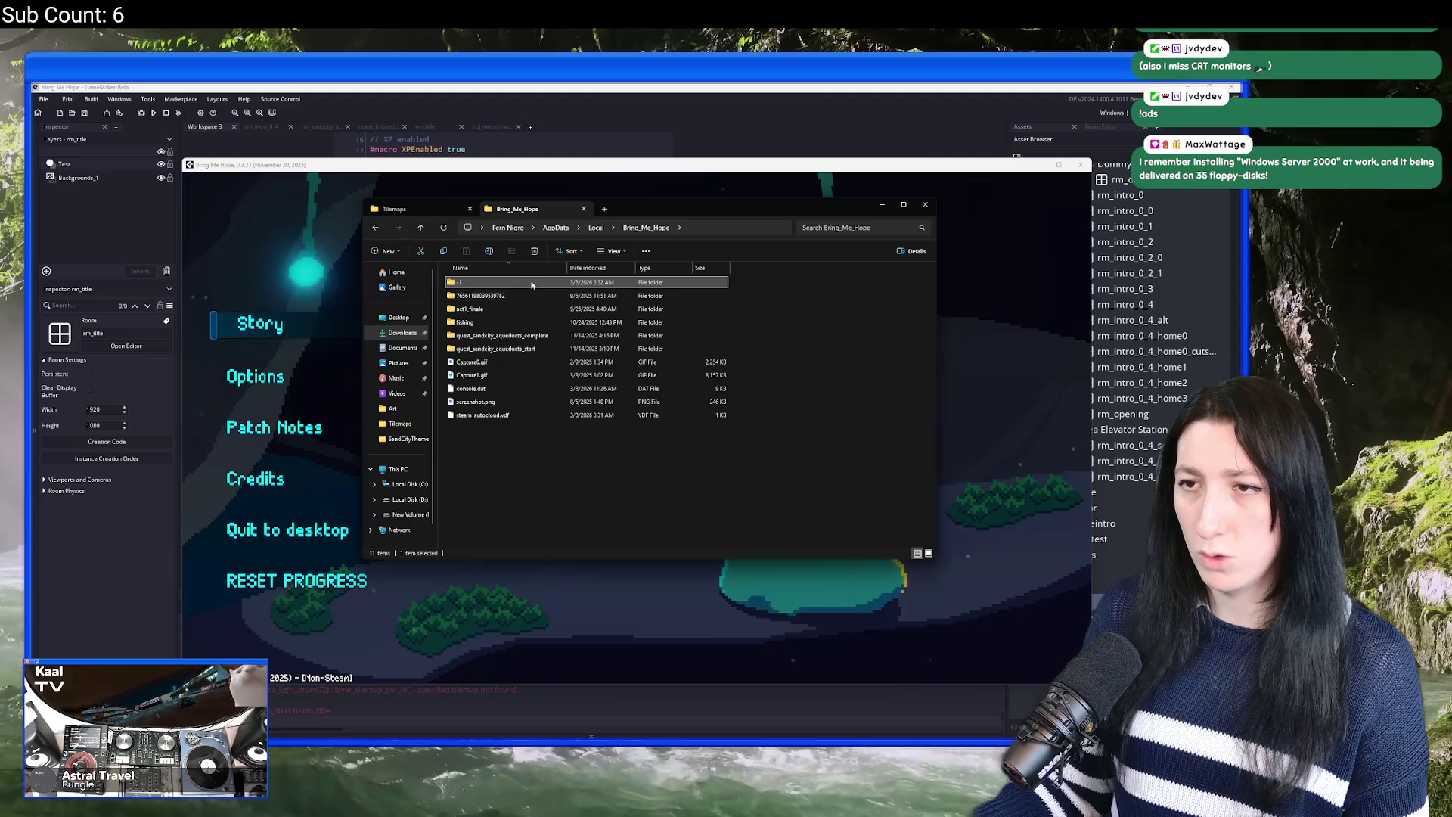
pyautogui.click(505, 308)
pyautogui.doubleClick(507, 296)
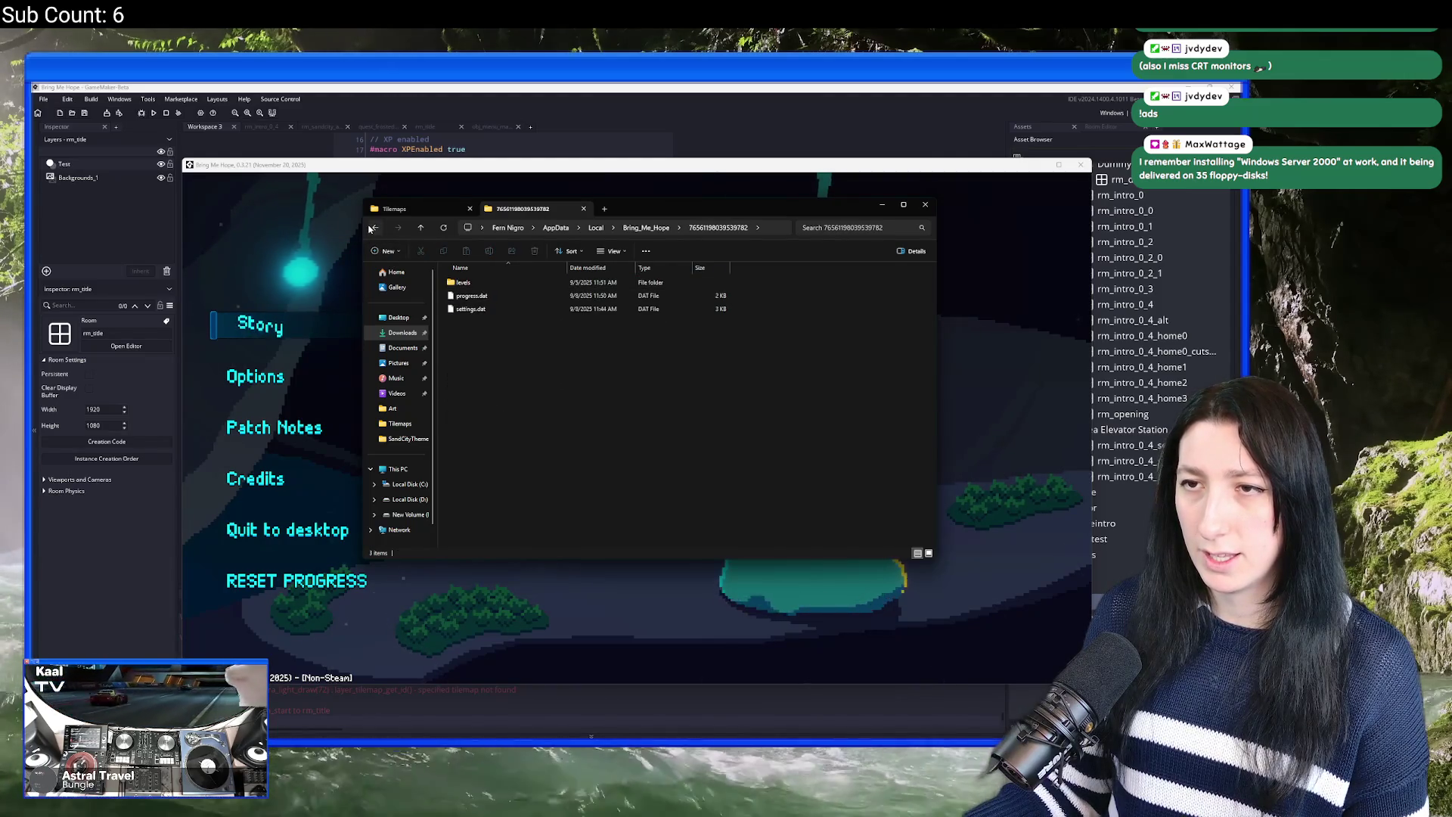
# Step: Check the -1 save folder, then go back and reopen the player's numbered save folder
pyautogui.click(375, 227)
pyautogui.doubleClick(493, 283)
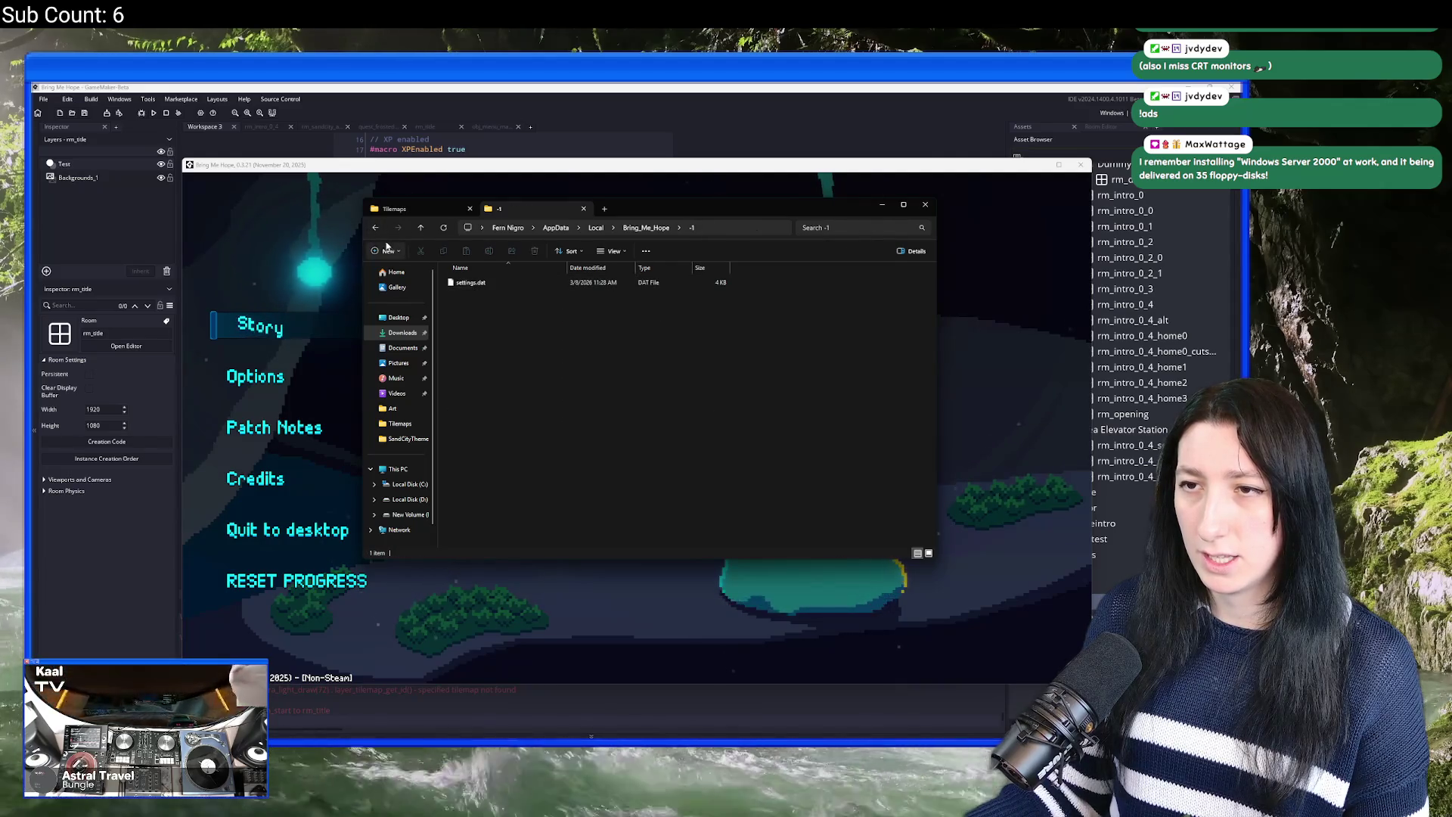
pyautogui.hotkey('alt', 'Left')
pyautogui.click(465, 295)
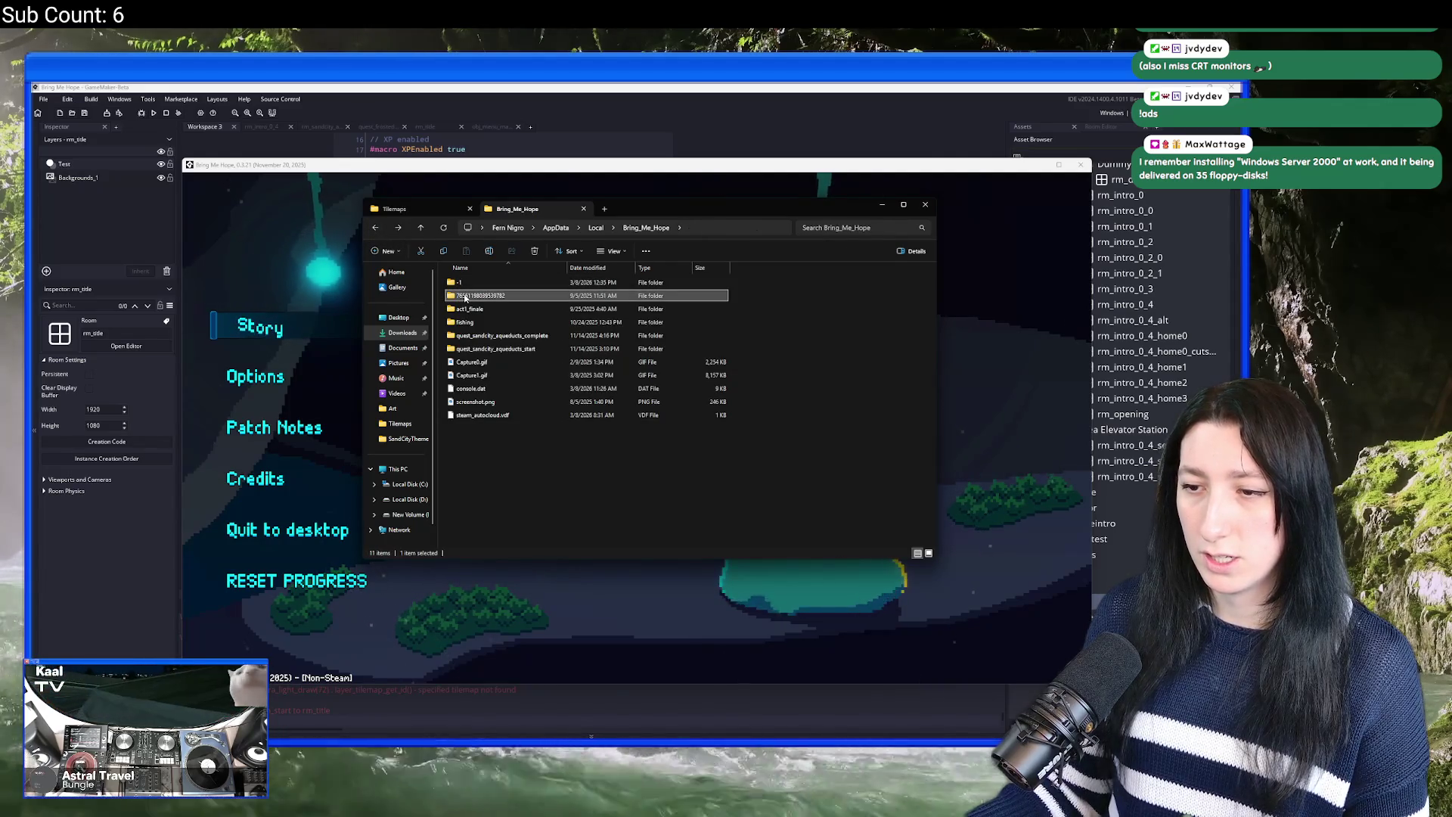
pyautogui.click(435, 561)
pyautogui.hotkey('alt', 'Tab')
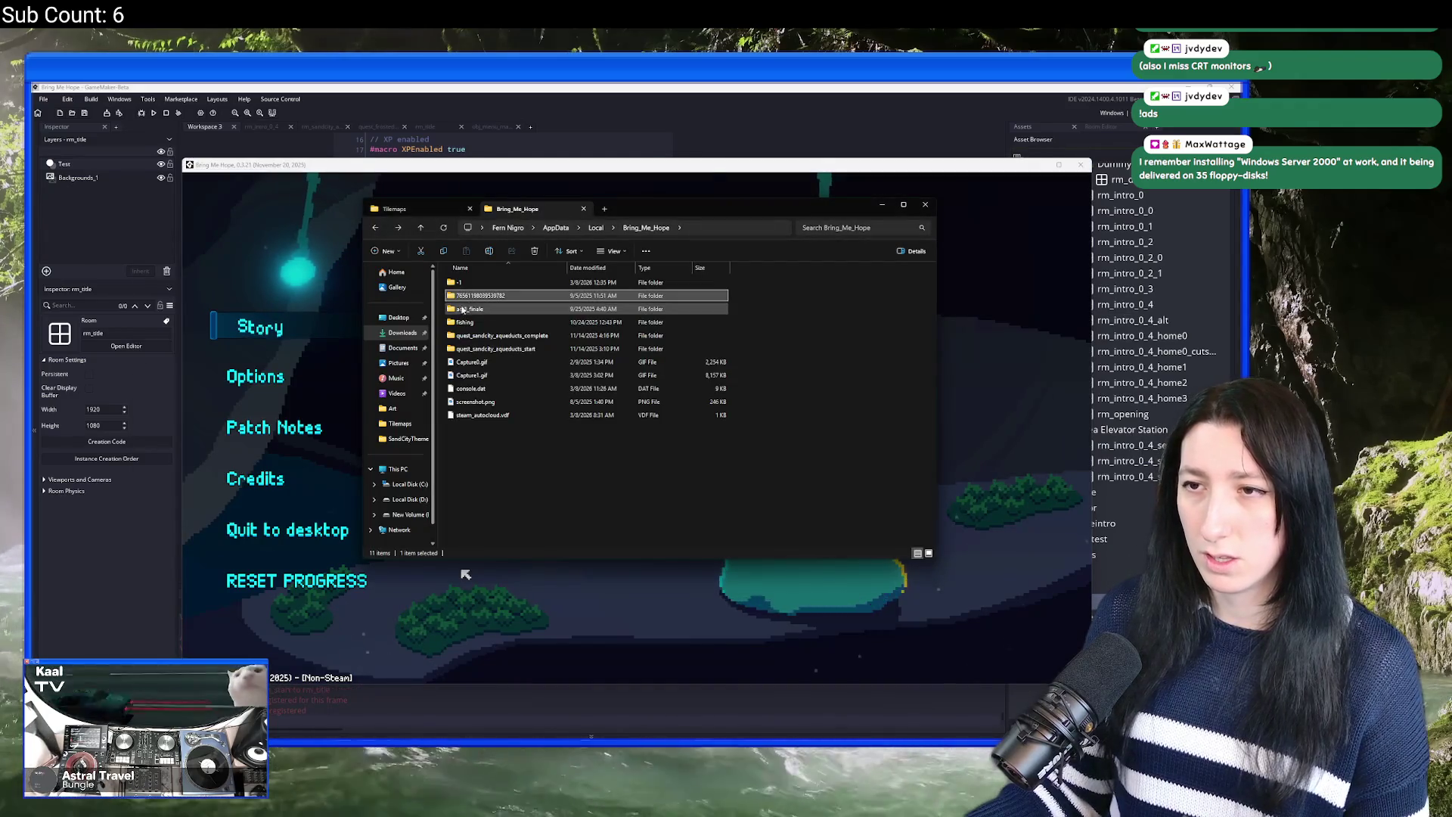
pyautogui.doubleClick(470, 297)
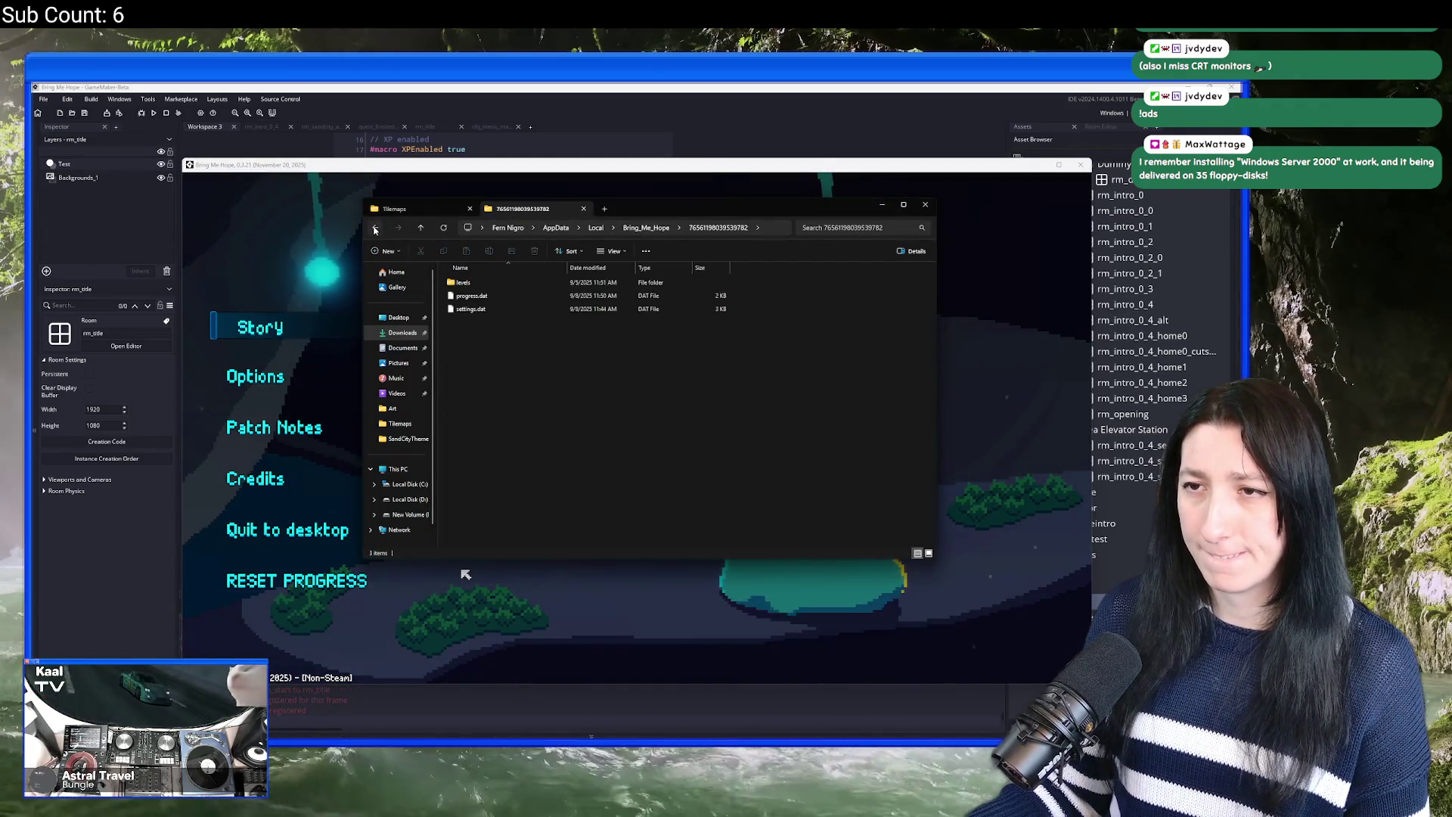
# Step: Reset all saved progress from the title menu and open the -1 save folder to check it
pyautogui.click(281, 589)
pyautogui.click(281, 589)
pyautogui.hotkey('alt', 'Tab')
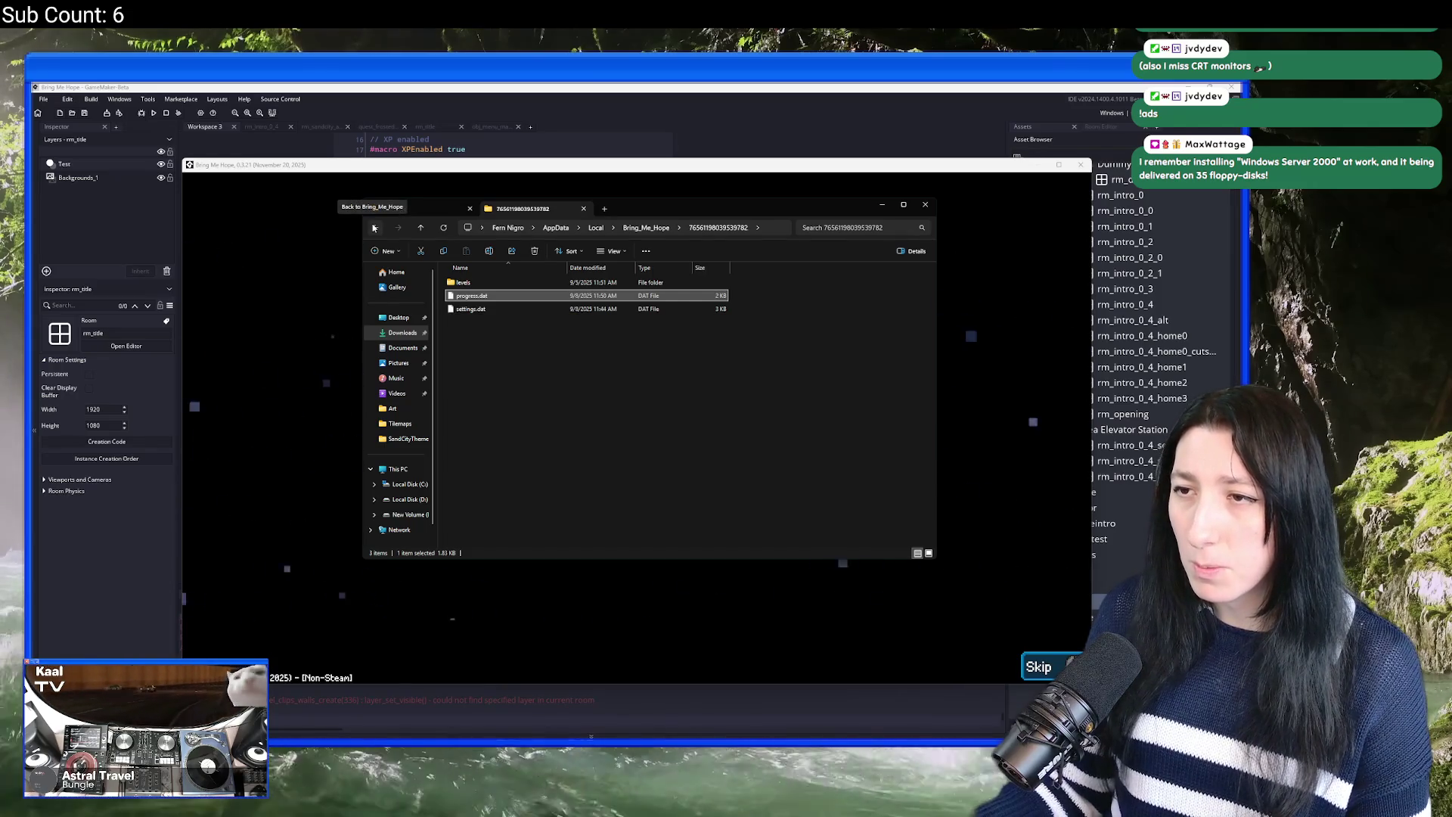
pyautogui.click(373, 228)
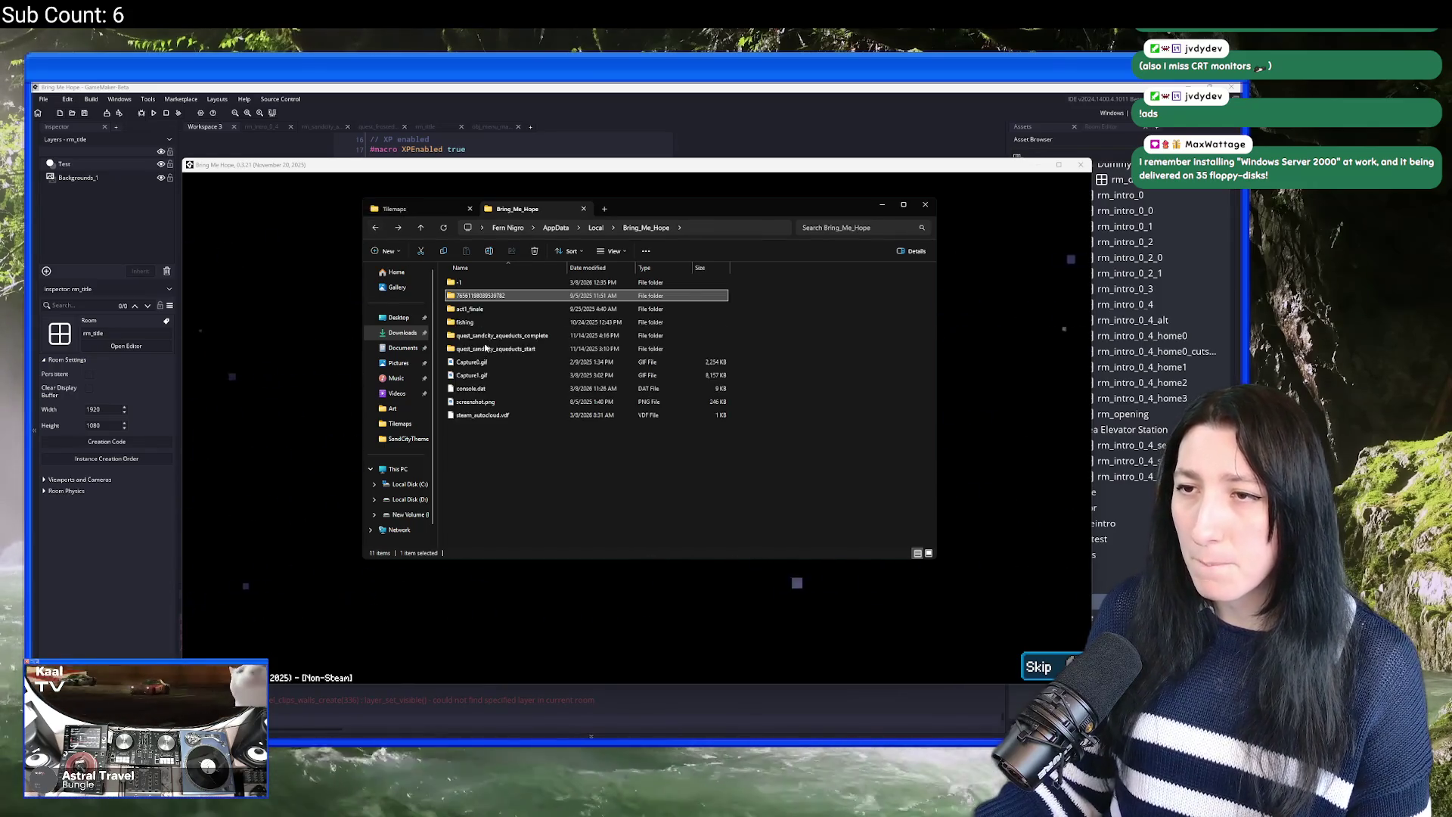
pyautogui.click(505, 283)
pyautogui.doubleClick(504, 282)
# Step: Return to the restarted game, advance the intro, and maximize the game window
pyautogui.click(286, 337)
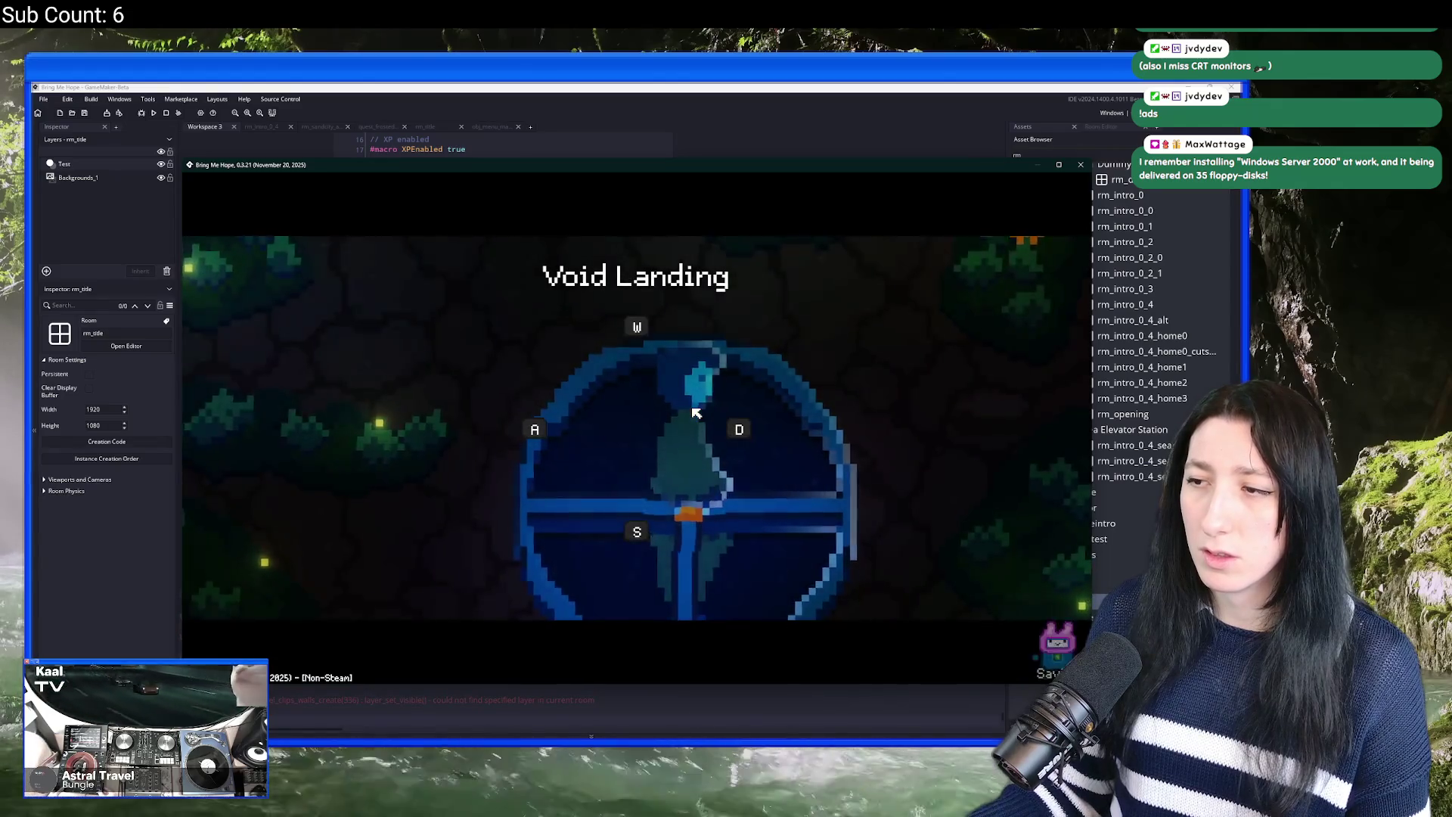
pyautogui.hotkey('alt', 'Tab')
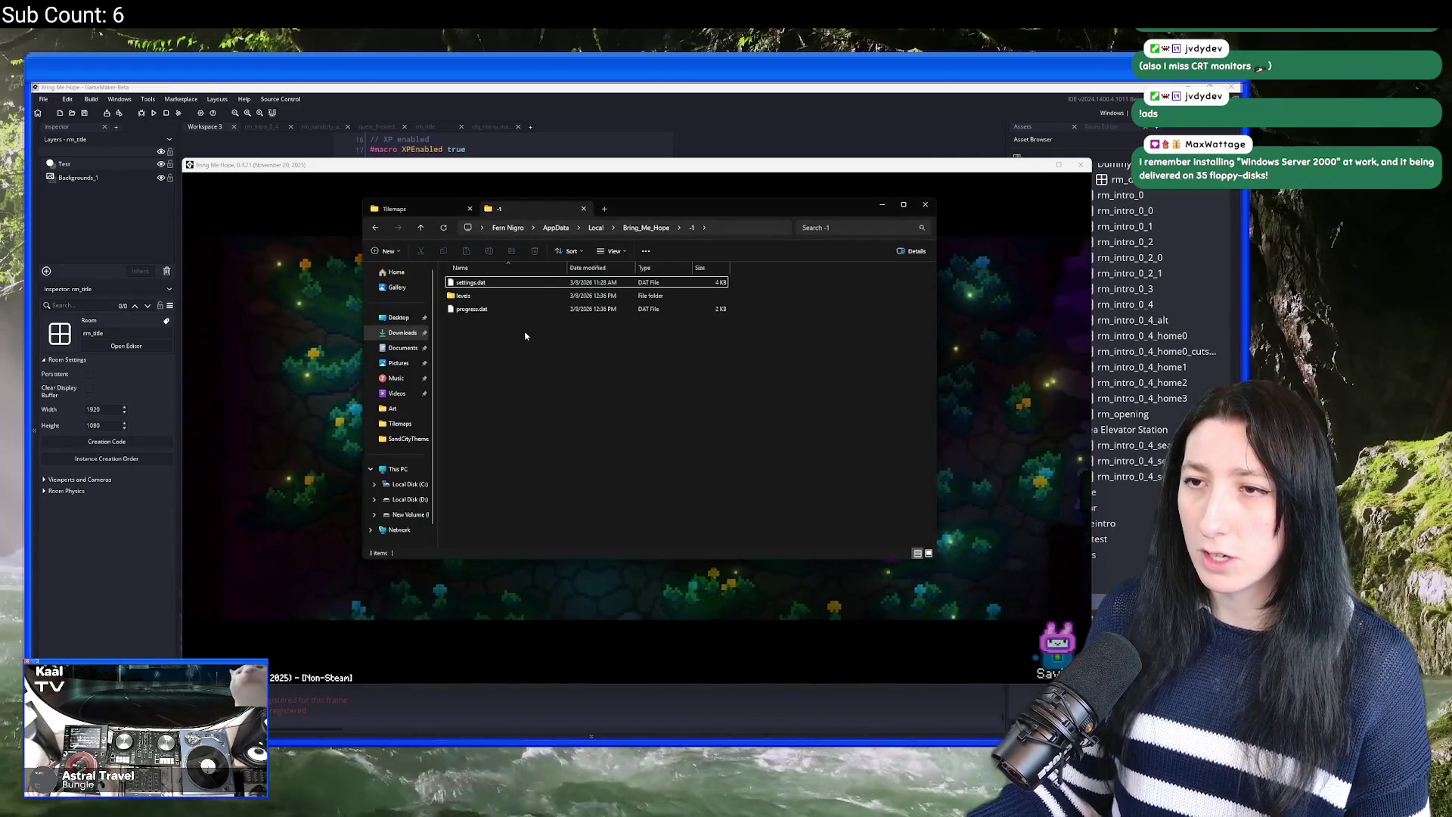
pyautogui.hotkey('alt', 'Tab')
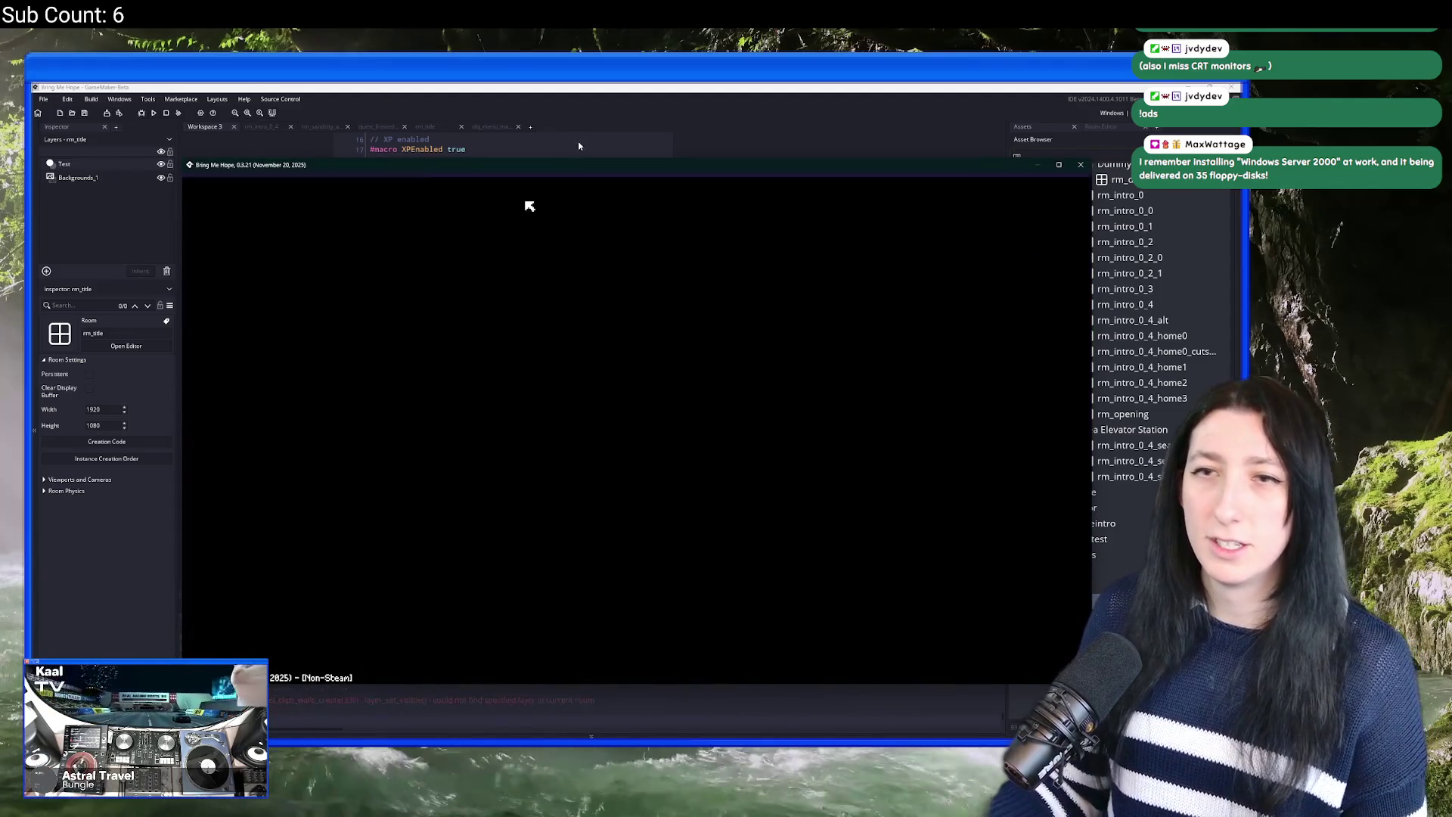
pyautogui.doubleClick(575, 167)
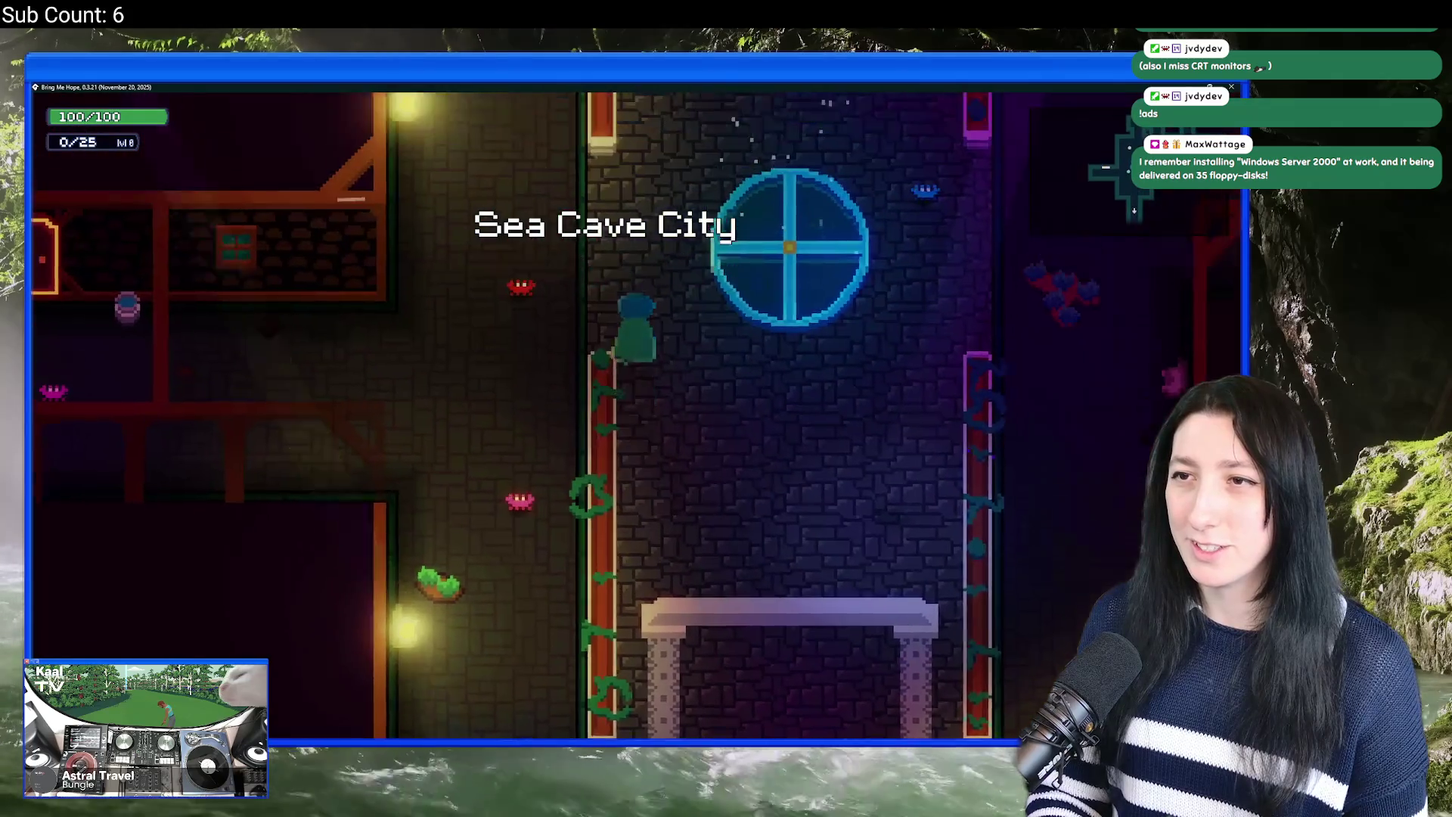
# Step: Enter Bobby's House, finish the dialogue, and type quest_complete into the debug console
pyautogui.press('e')
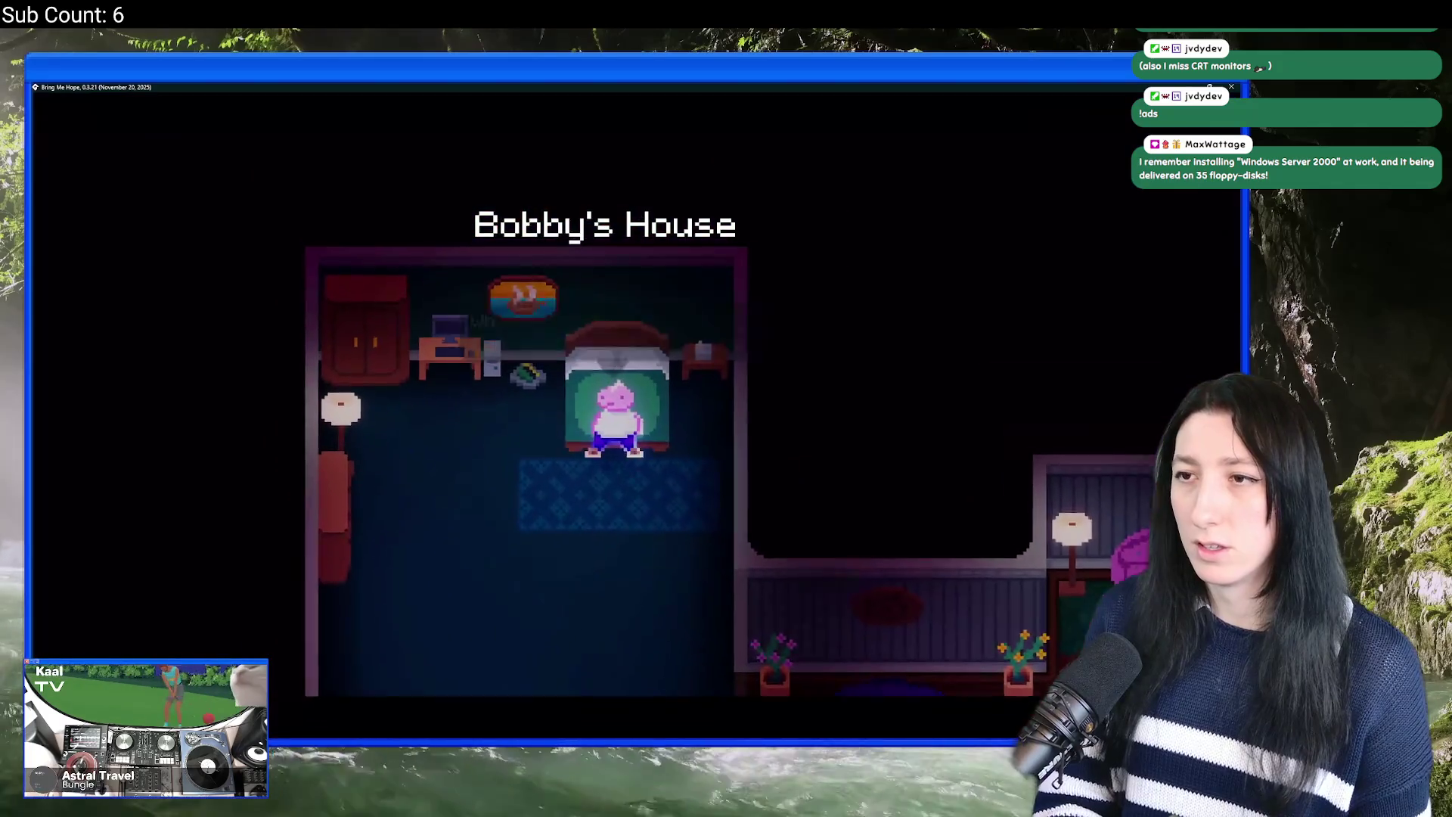
pyautogui.press('Return')
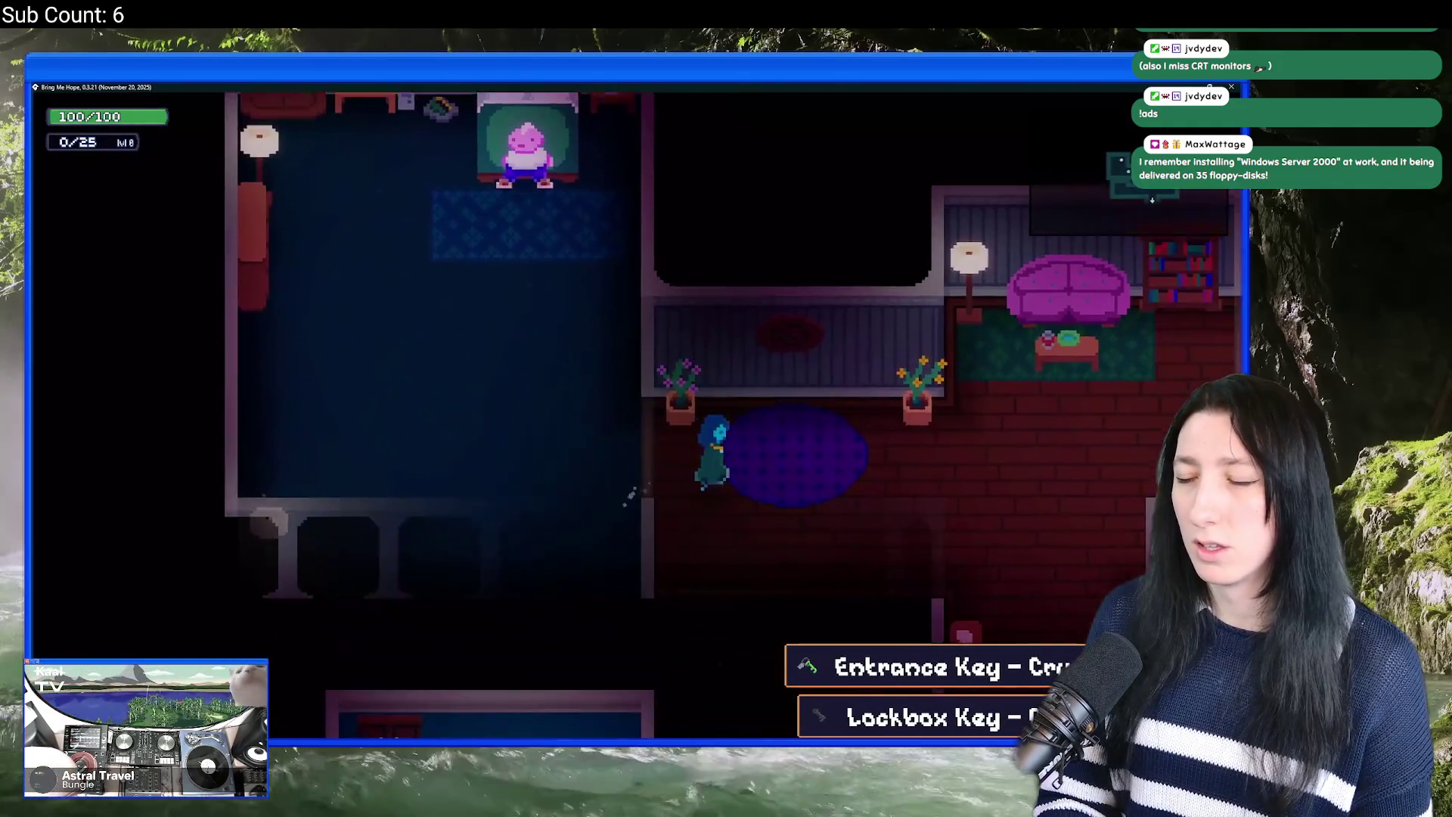
pyautogui.press('`')
pyautogui.write('quest_complete')
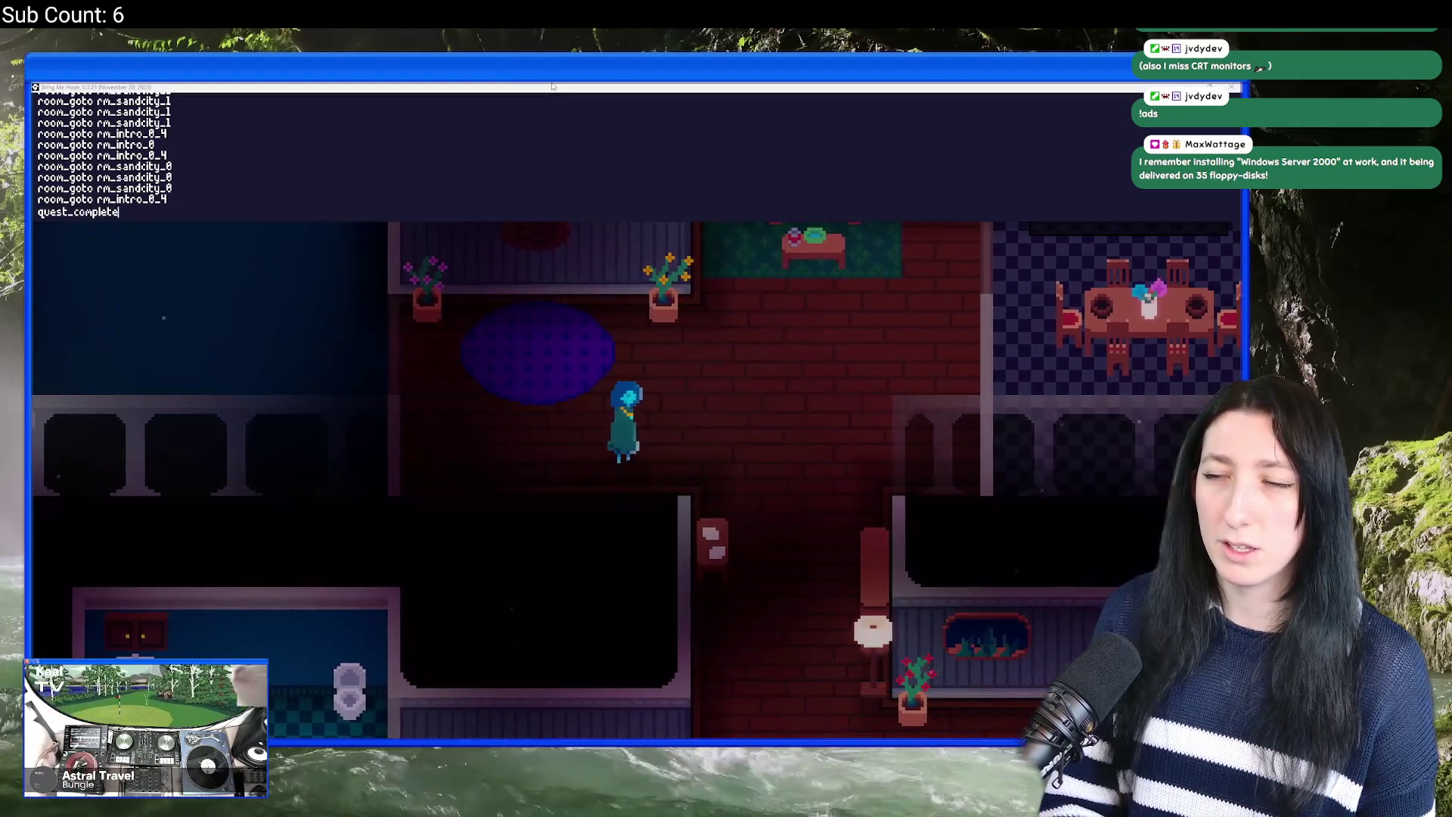
pyautogui.hotkey('alt', 'Tab')
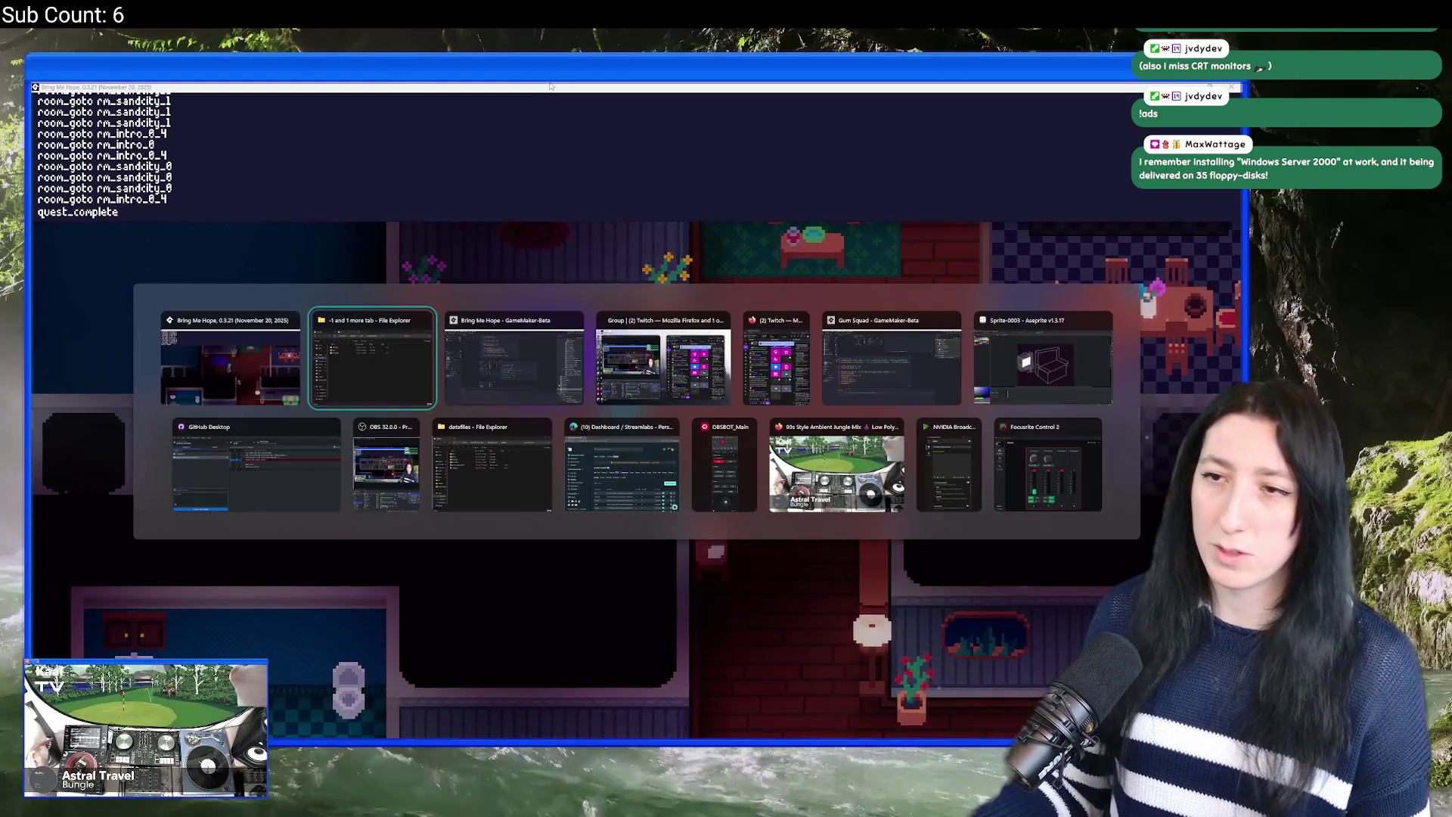
# Step: Open GameMaker's asset and preference search with Ctrl+T
pyautogui.hotkey('ctrl', 't')
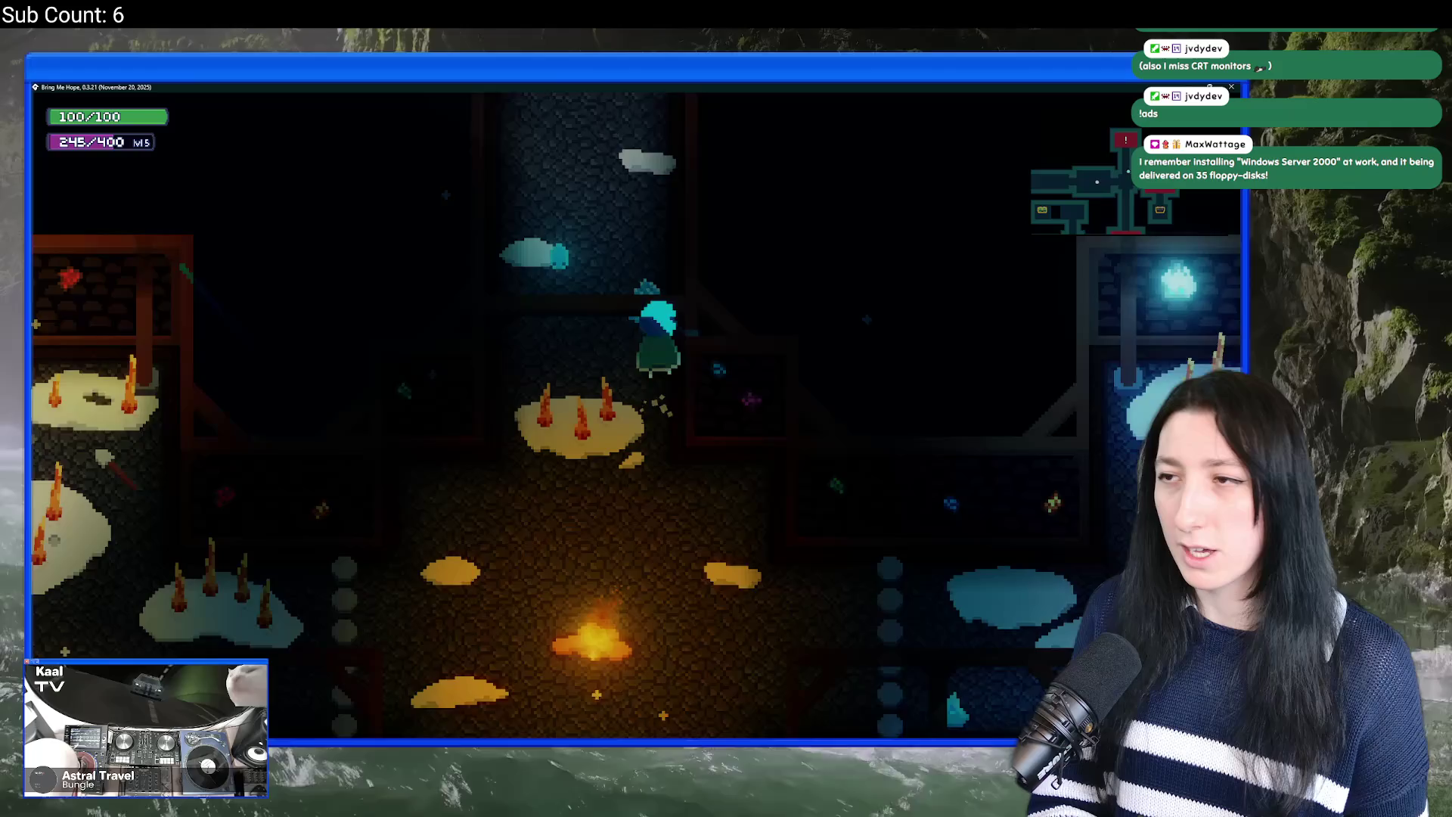
# Step: Head down through the ice corridor and clear the enemy room while moving left
pyautogui.press('Down')
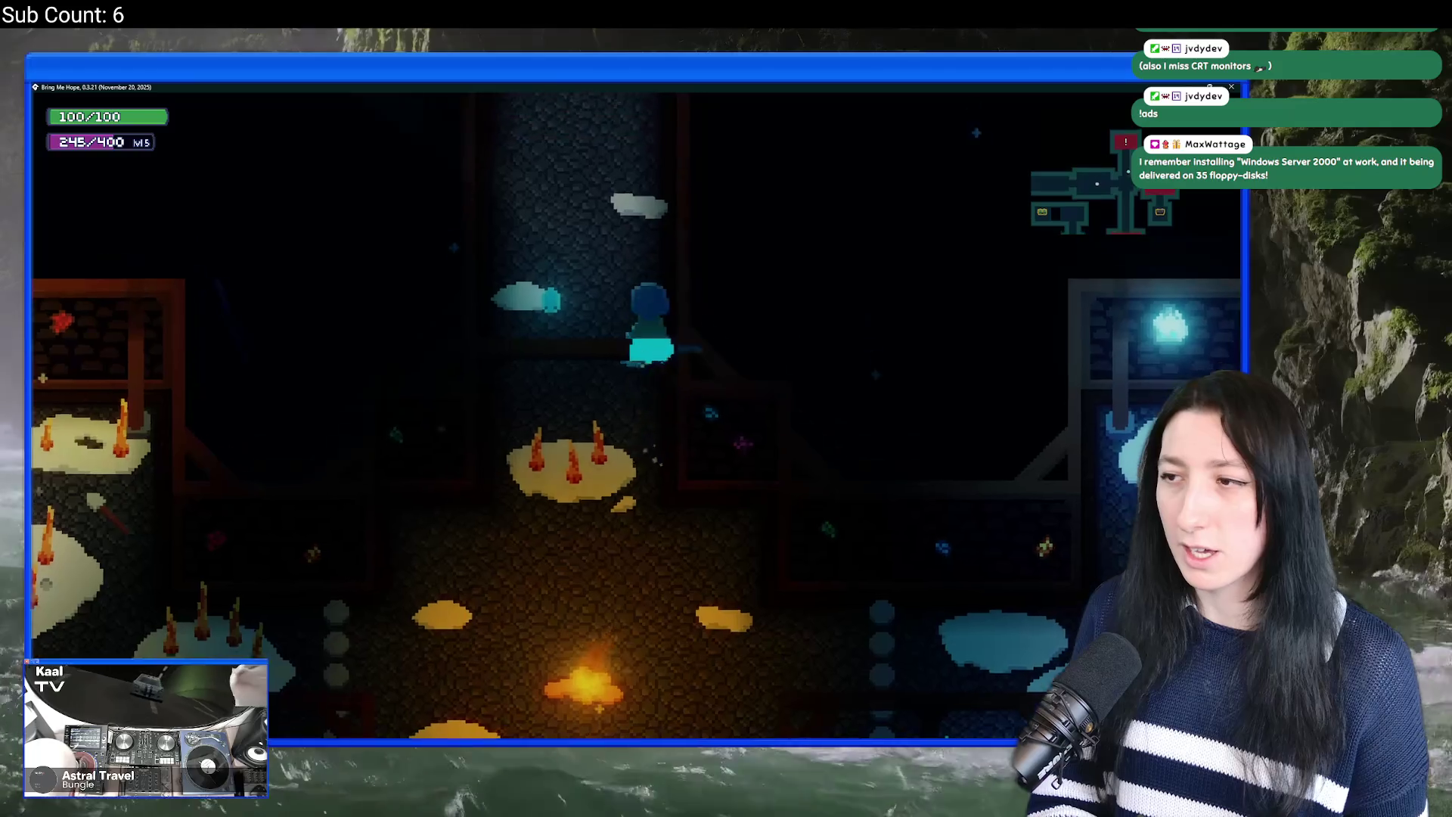
pyautogui.press('Down')
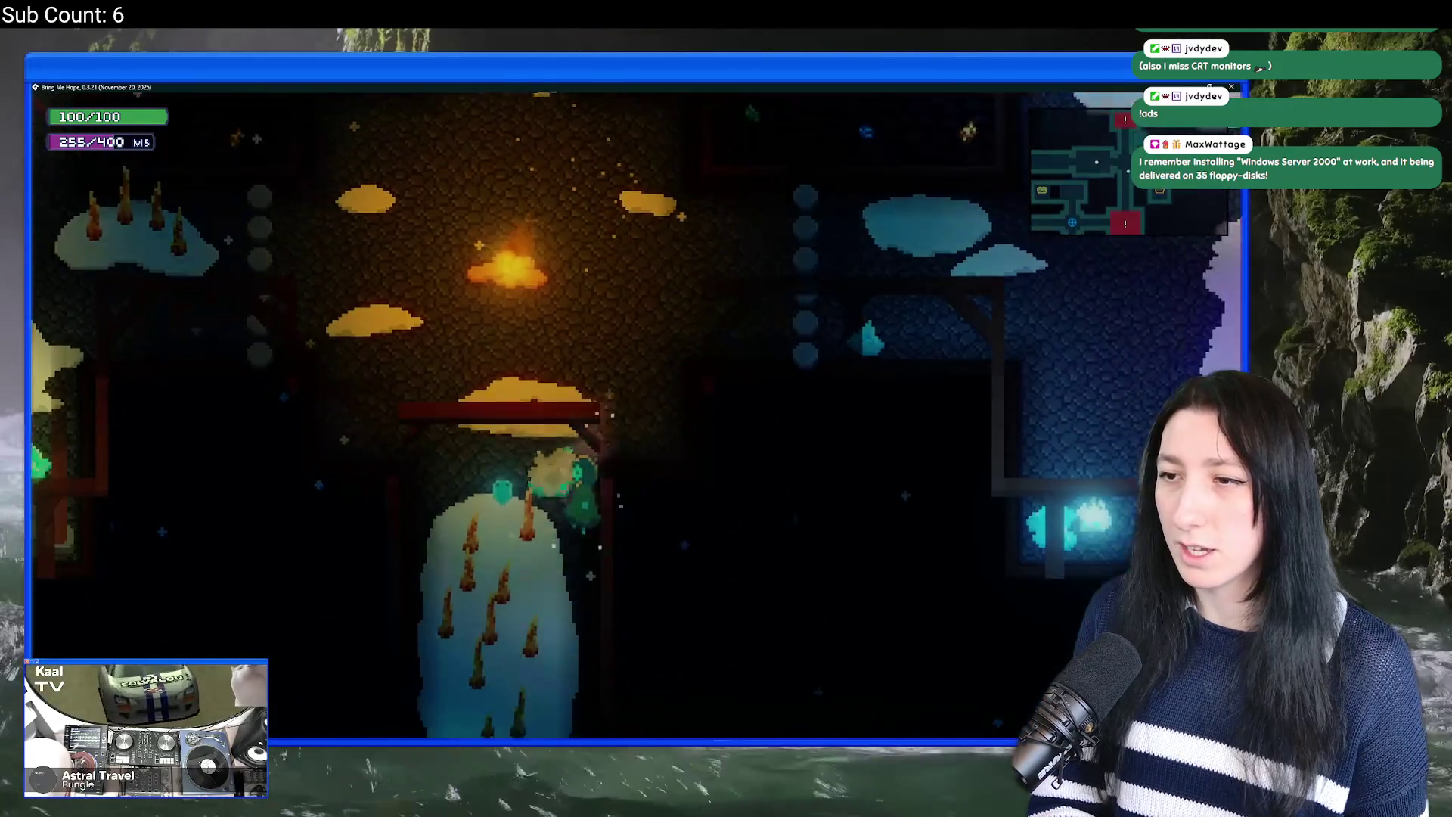
pyautogui.press('Down')
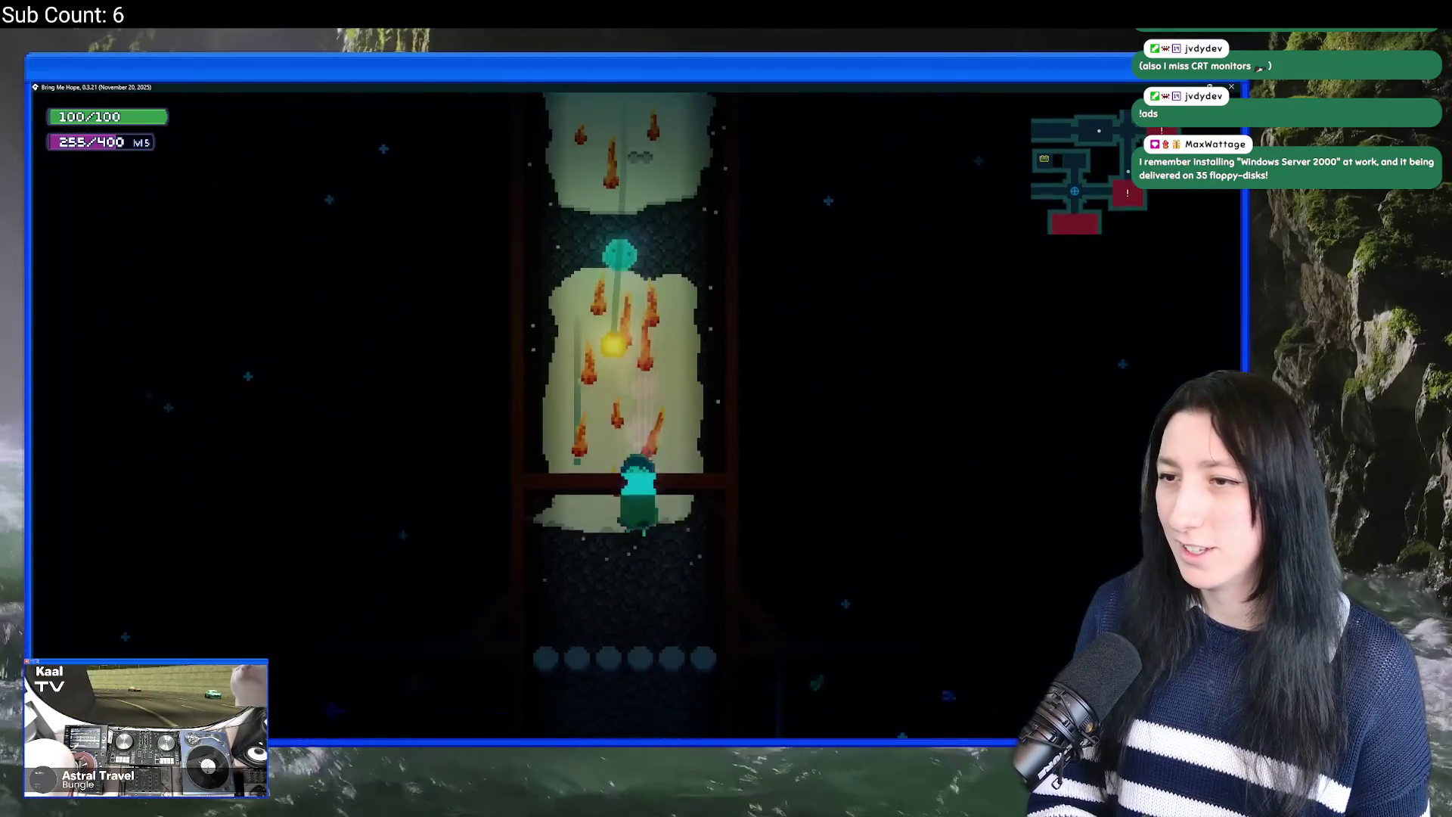
pyautogui.press('Left')
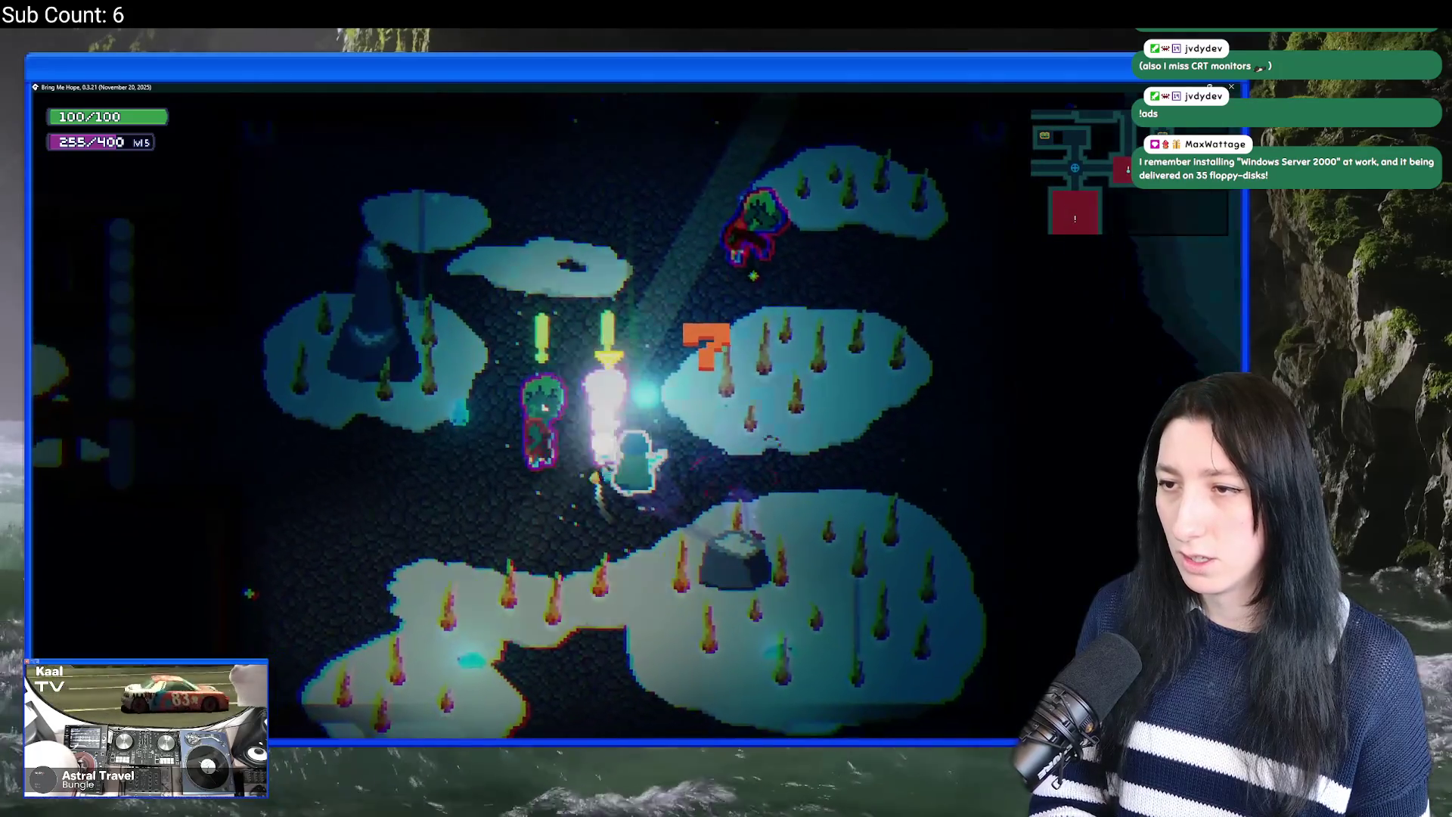
pyautogui.press('Left')
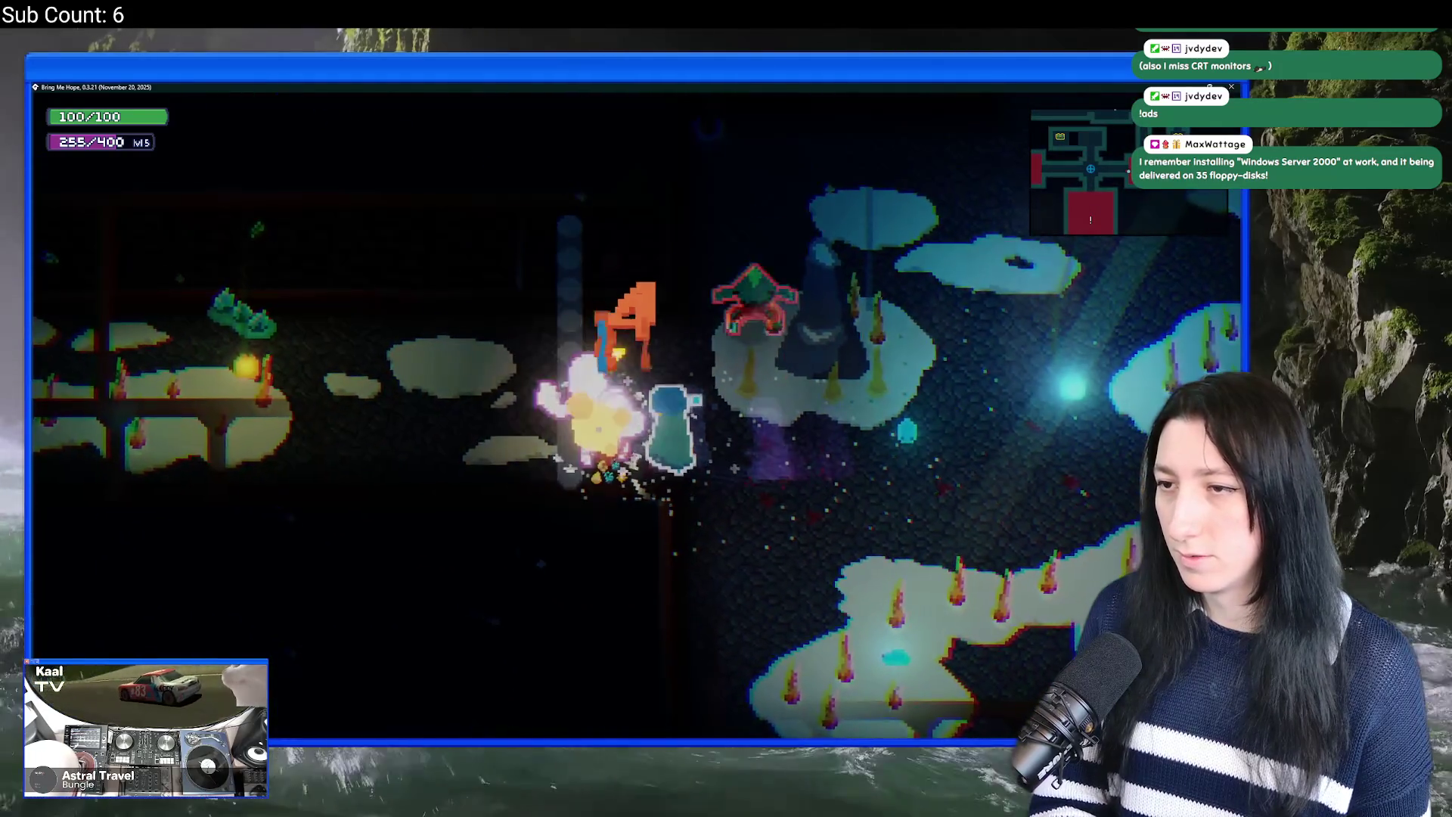
pyautogui.press('Left')
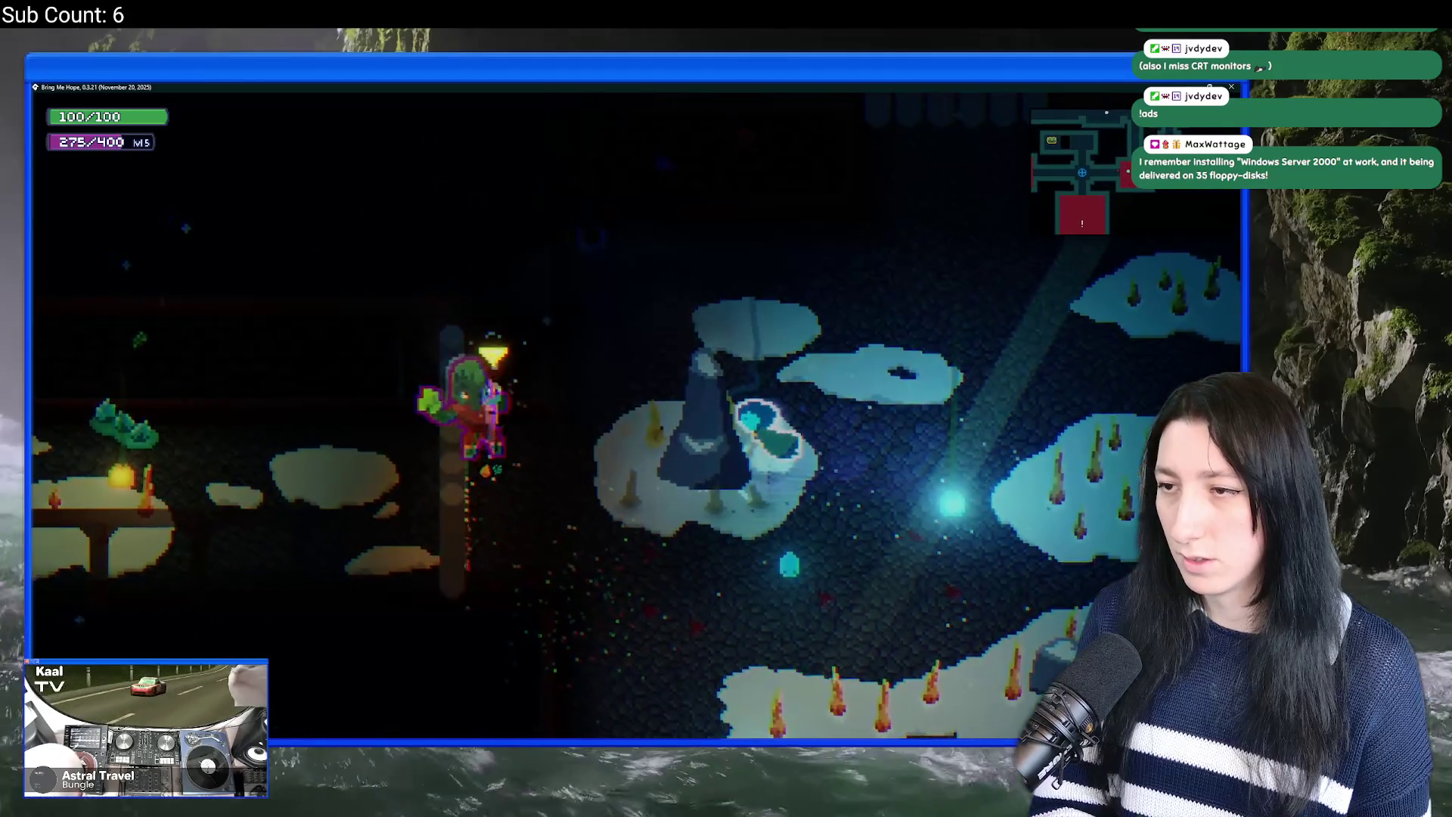
pyautogui.press('Left')
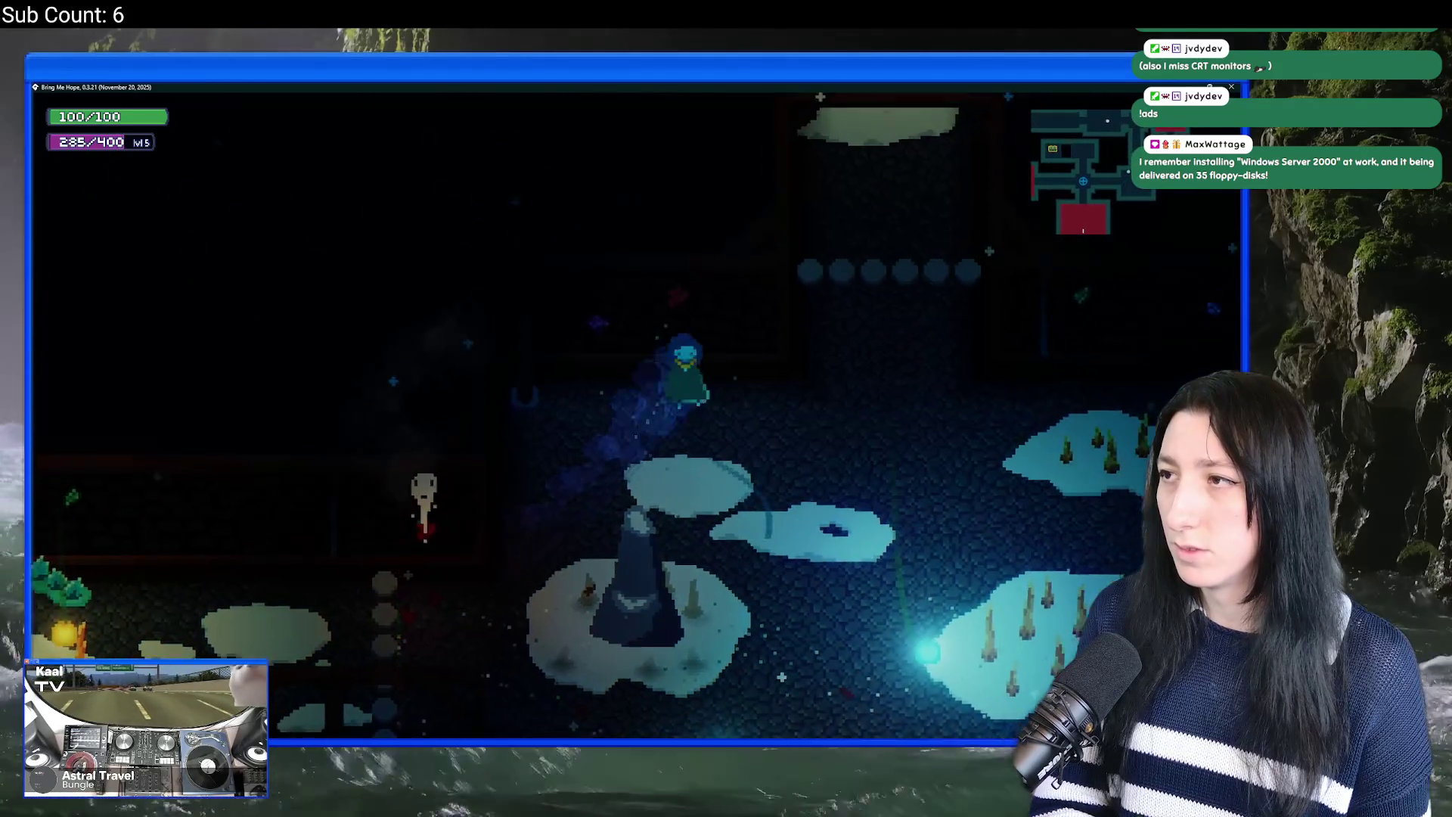
pyautogui.press('Left')
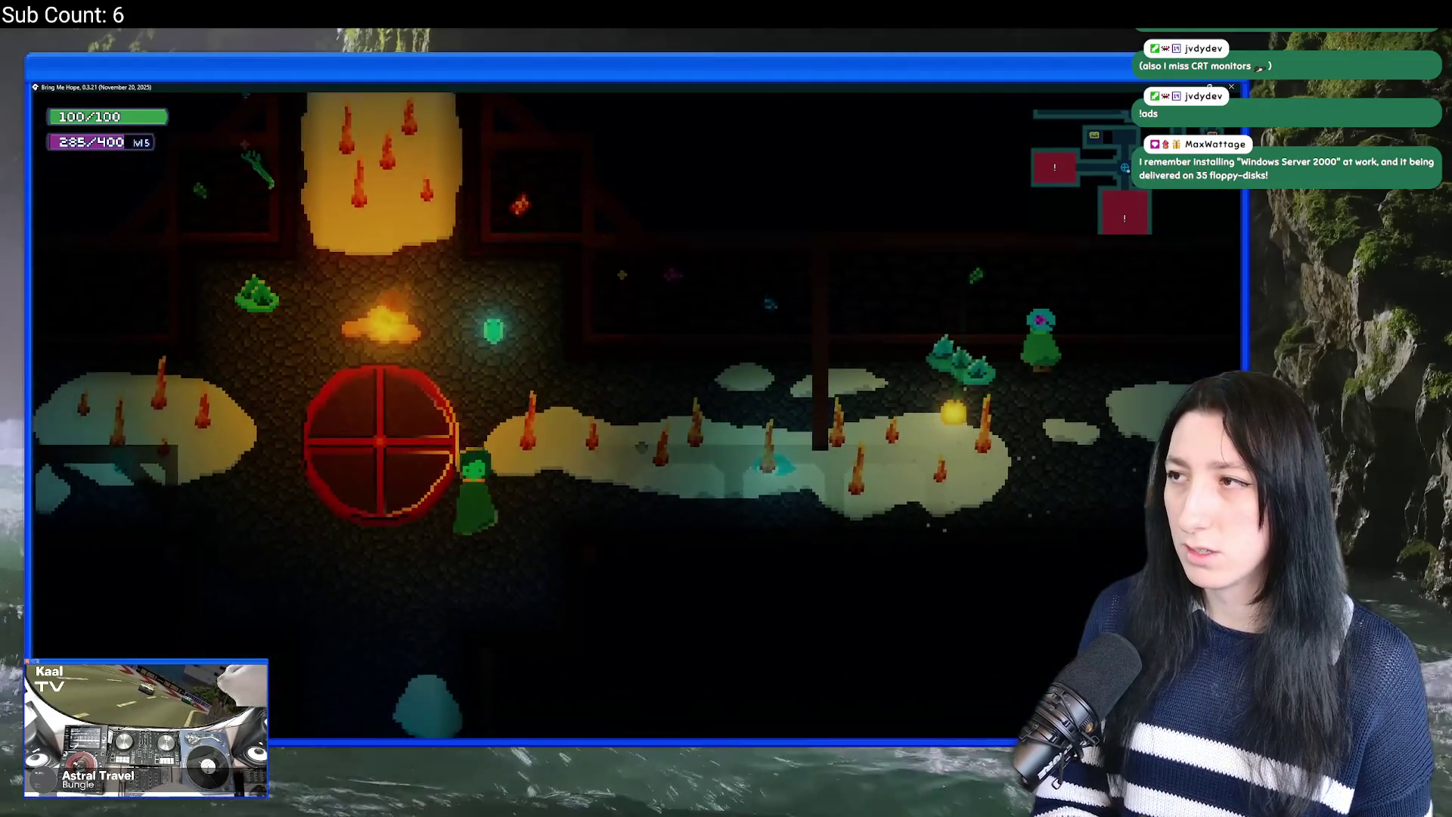
# Step: Walk into the next room, close the cutscene dialogue, and bring up the window switcher
pyautogui.press('Down')
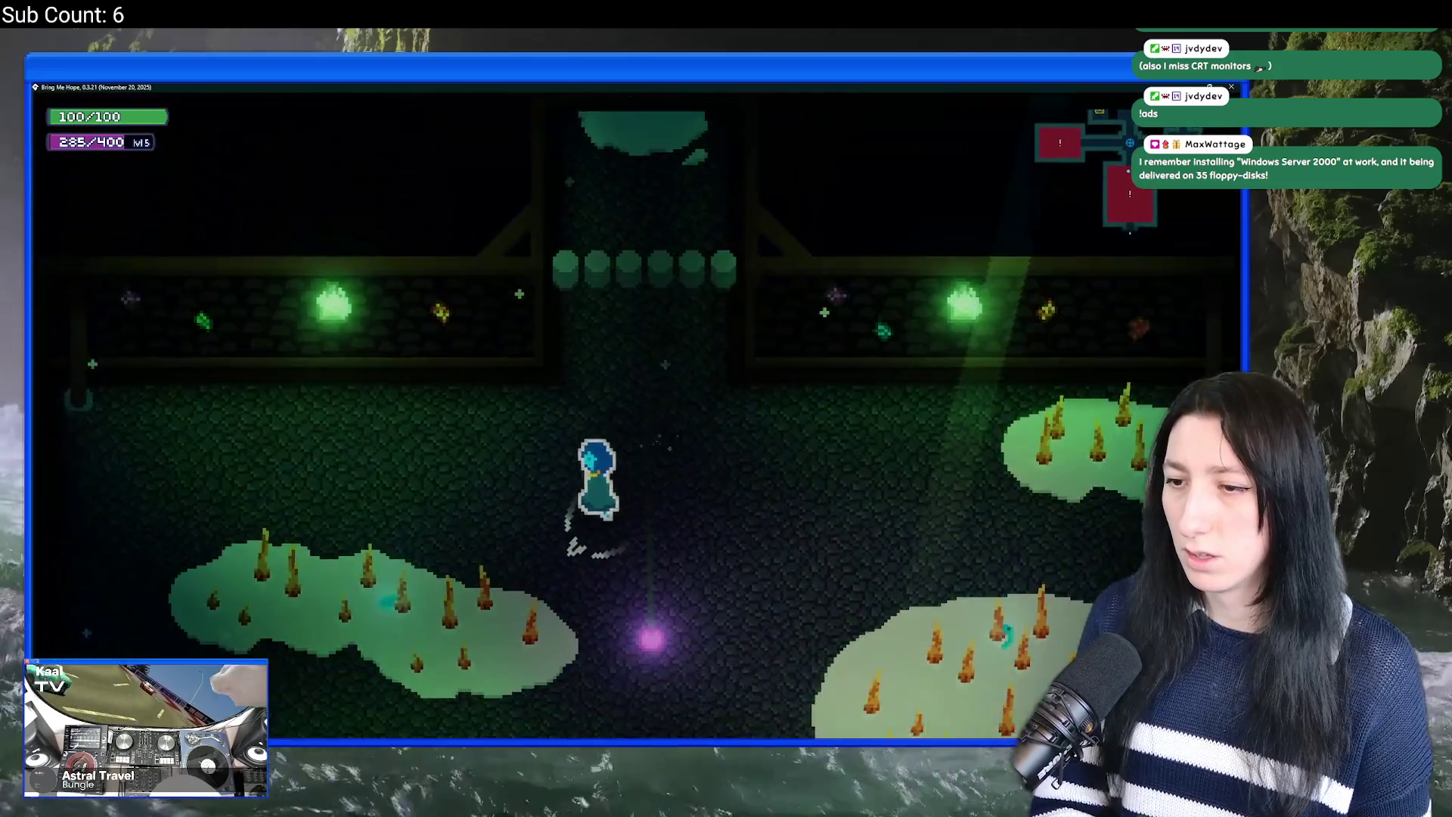
pyautogui.press('Down')
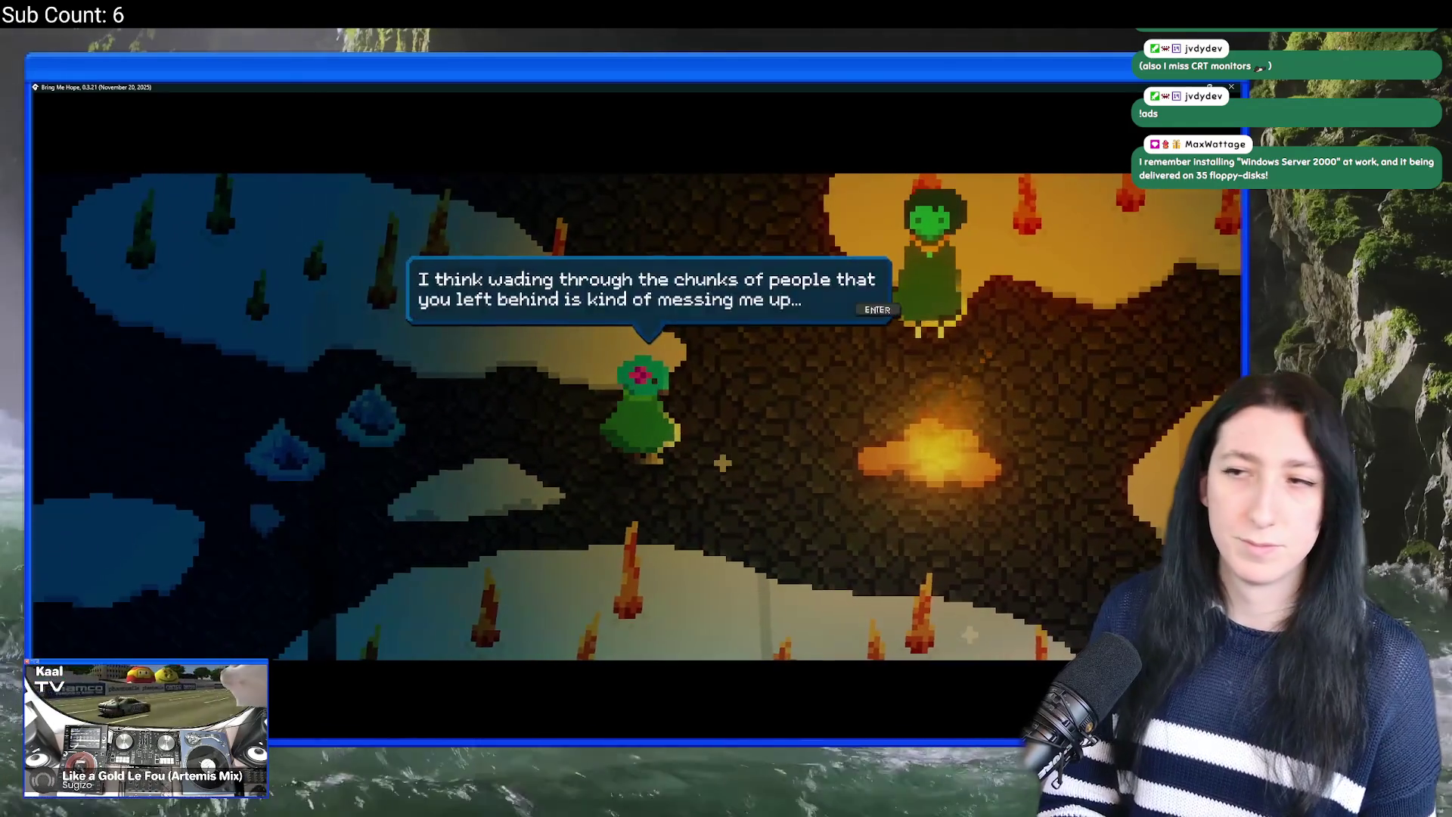
pyautogui.press('space')
pyautogui.press('space')
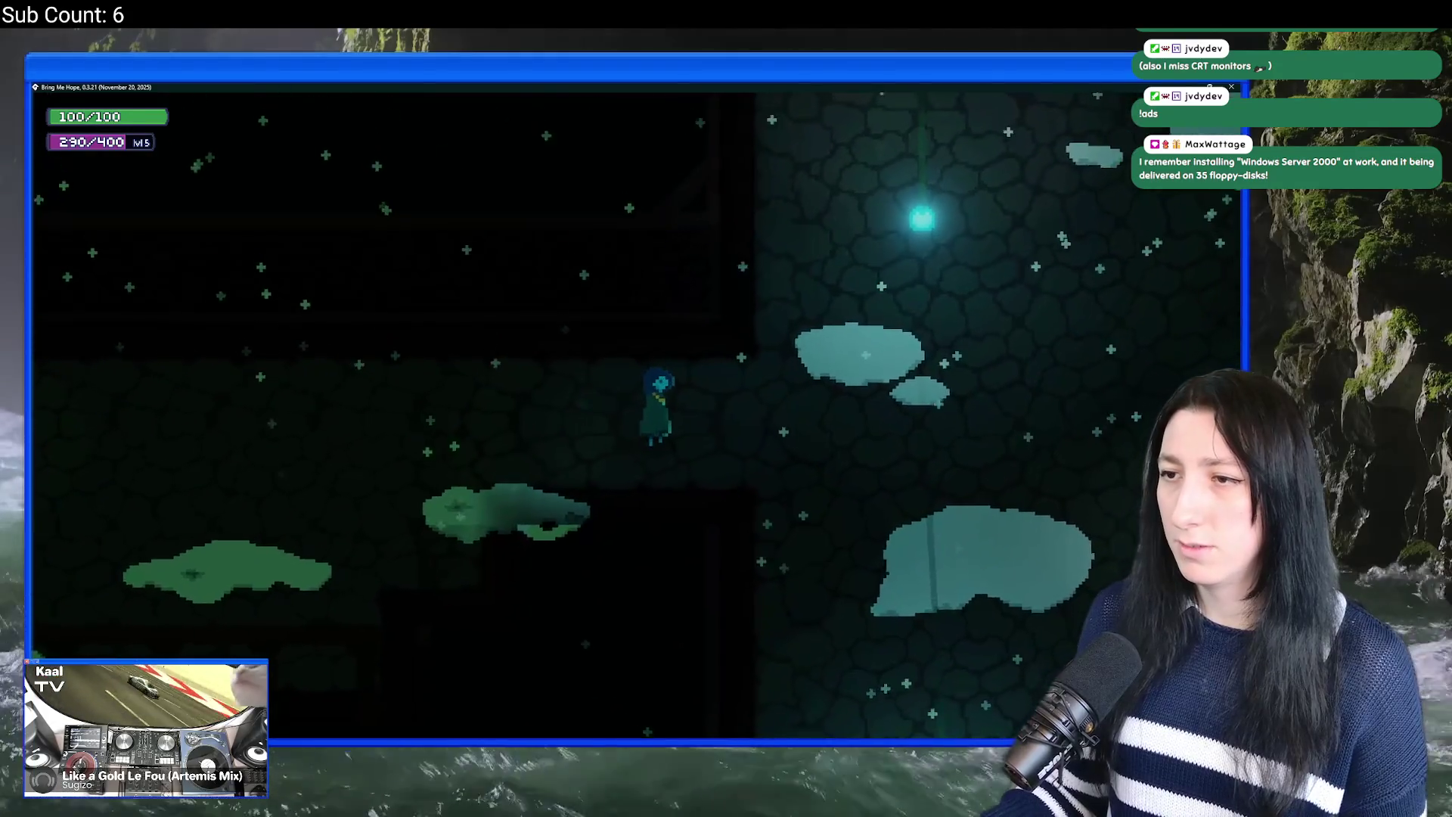
pyautogui.hotkey('alt', 'Tab')
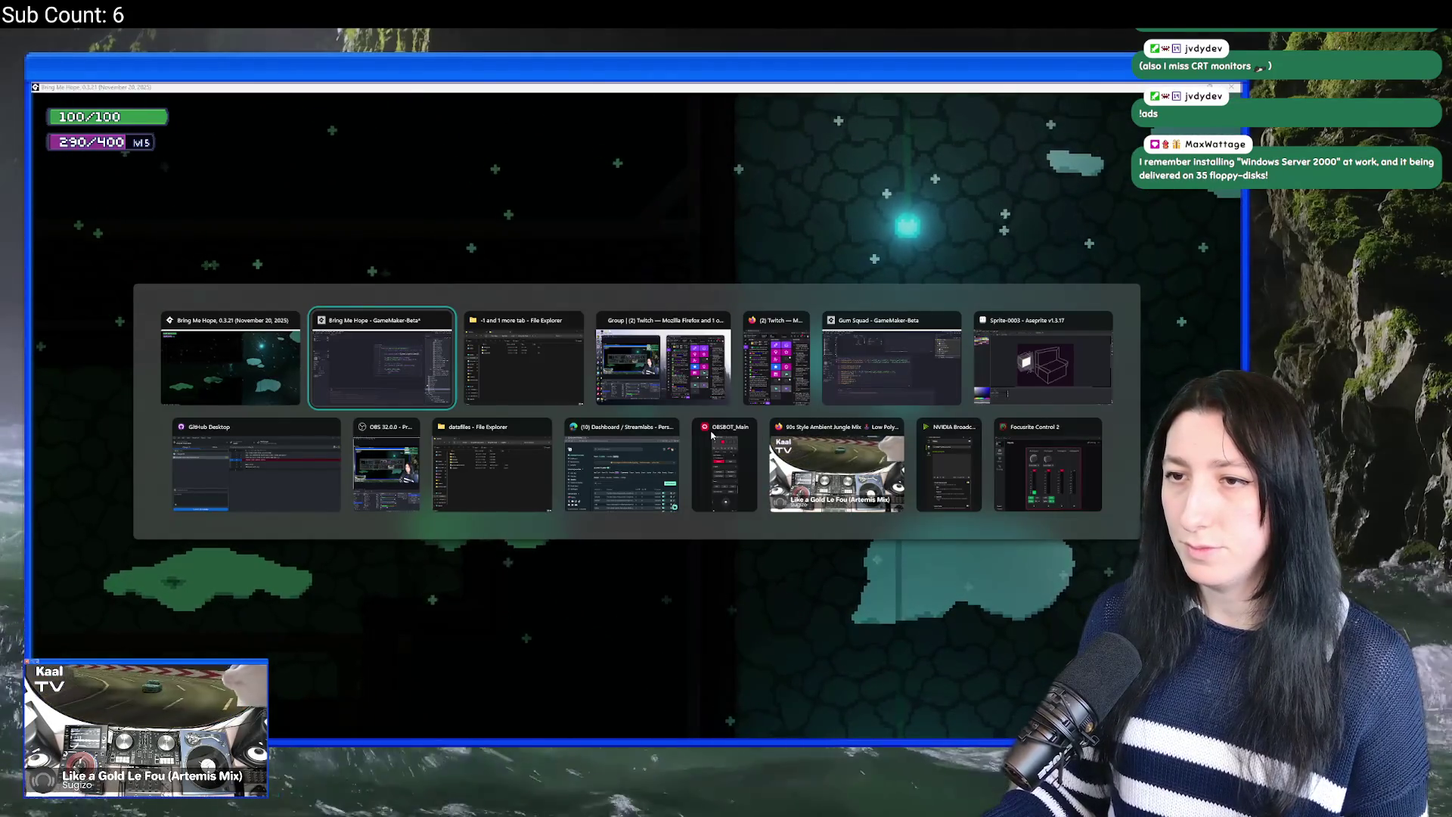
# Step: Check the save folder, then walk to the knight and advance through his dialogue
pyautogui.click(499, 325)
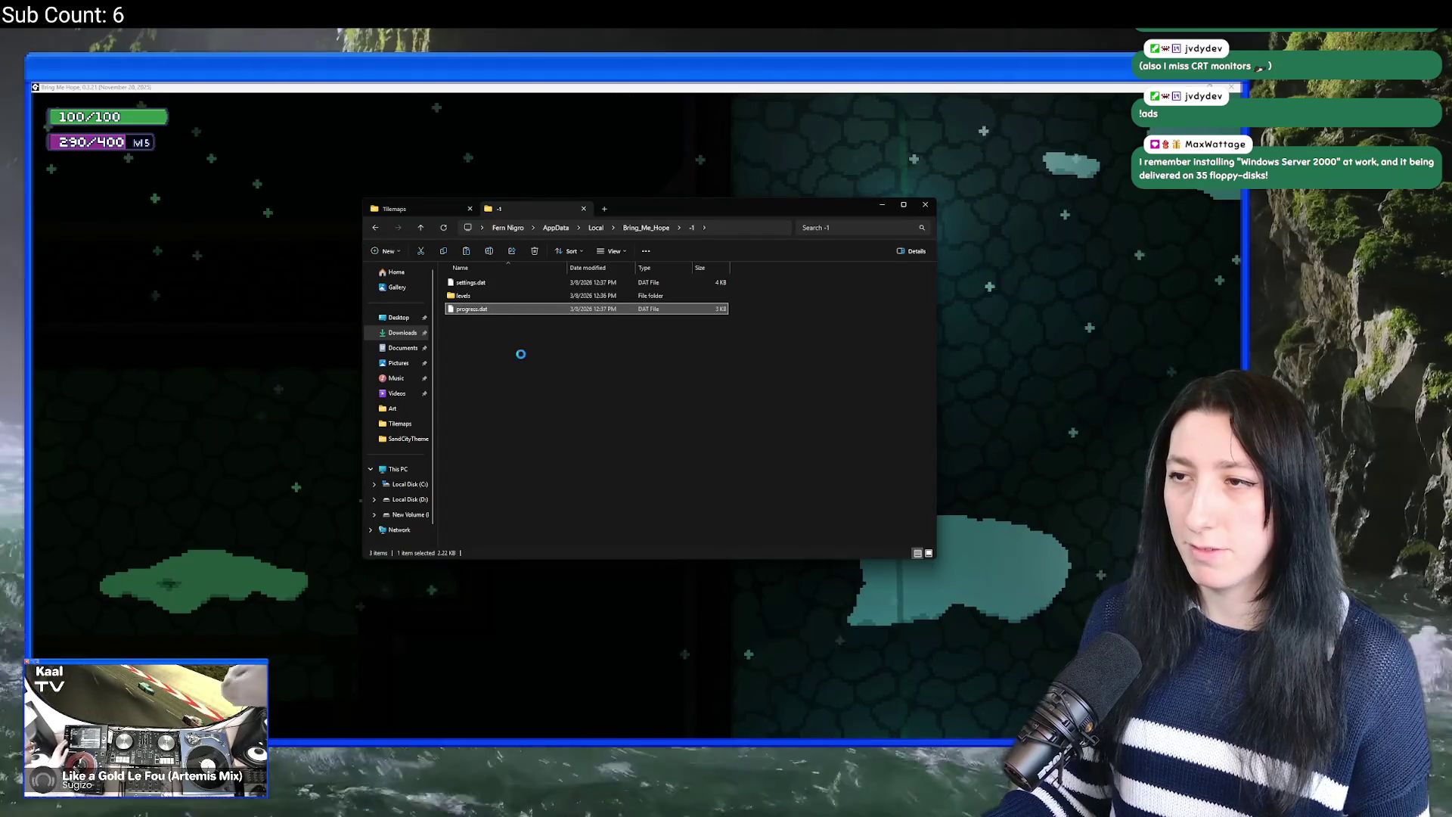
pyautogui.click(806, 87)
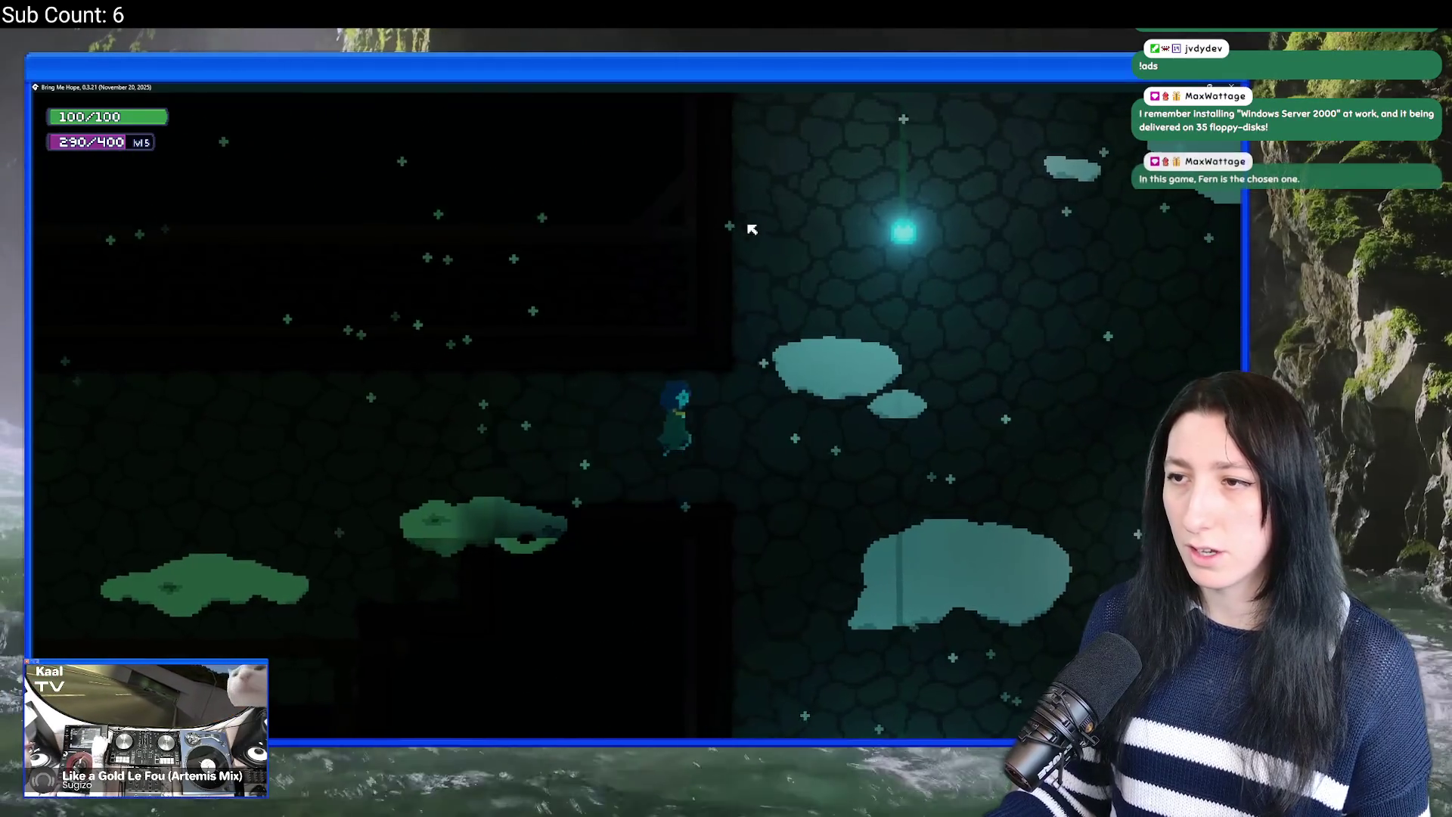
pyautogui.press('Right')
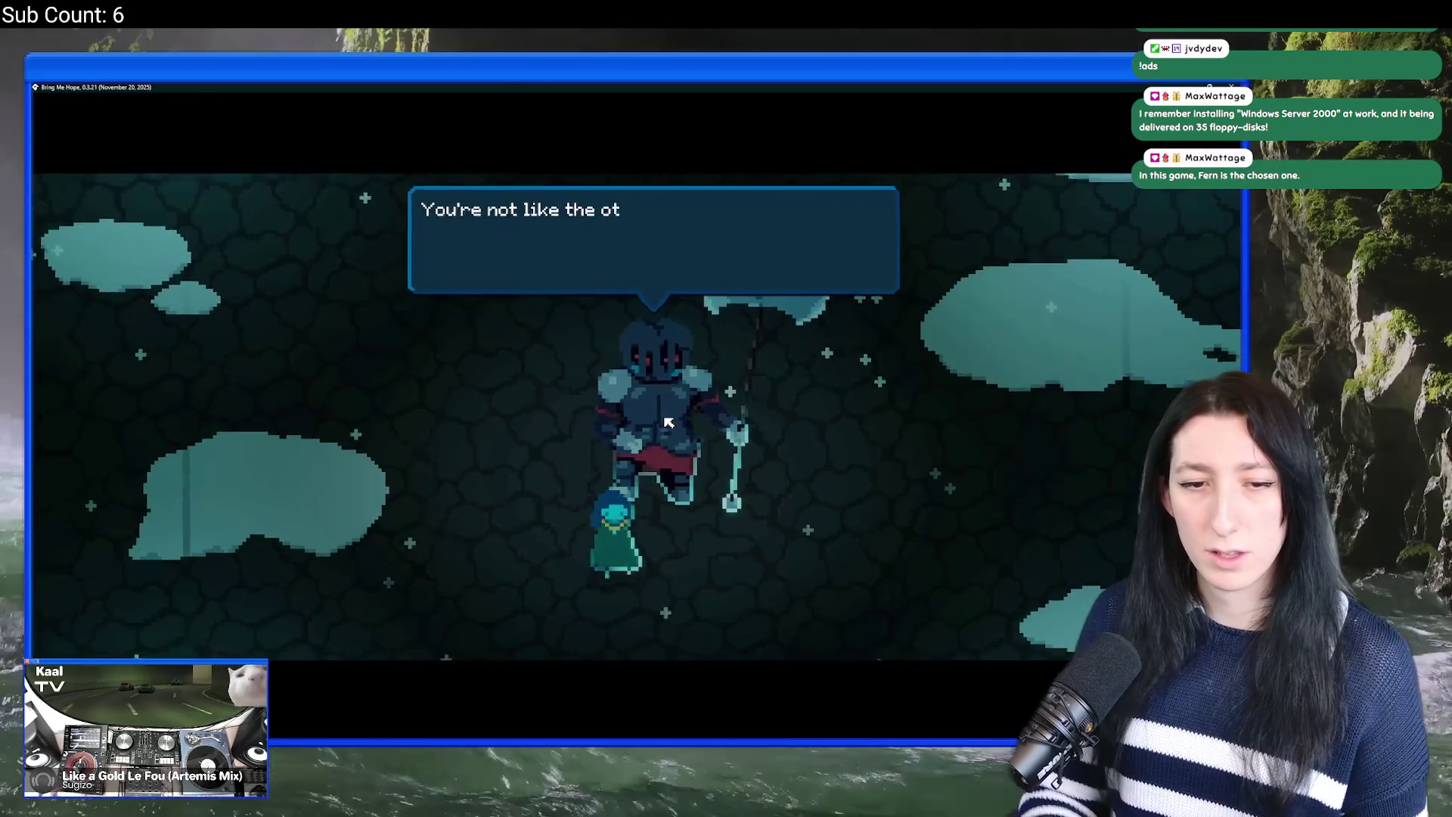
pyautogui.press('space')
pyautogui.press('space')
pyautogui.press('space')
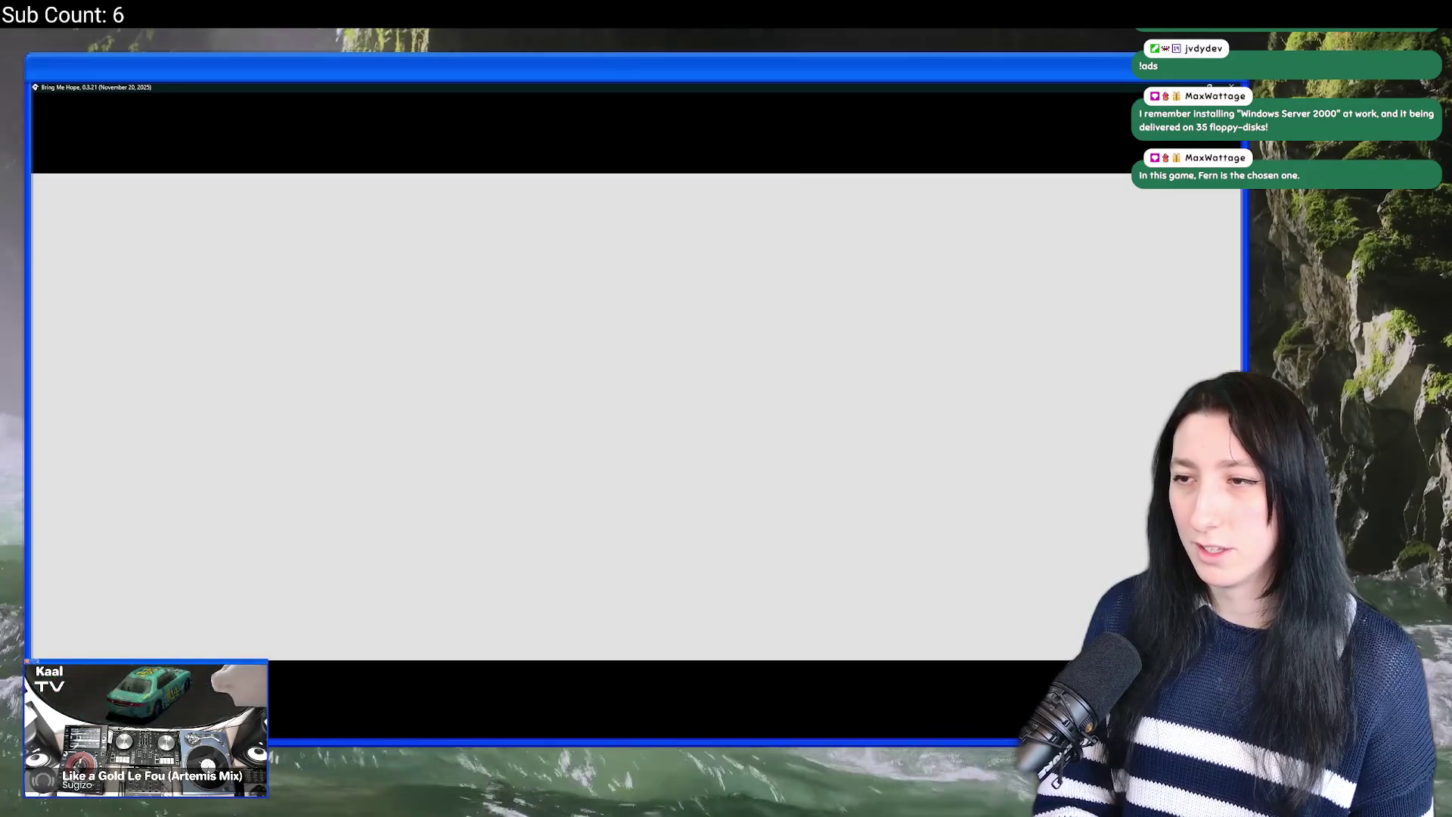
pyautogui.press('Return')
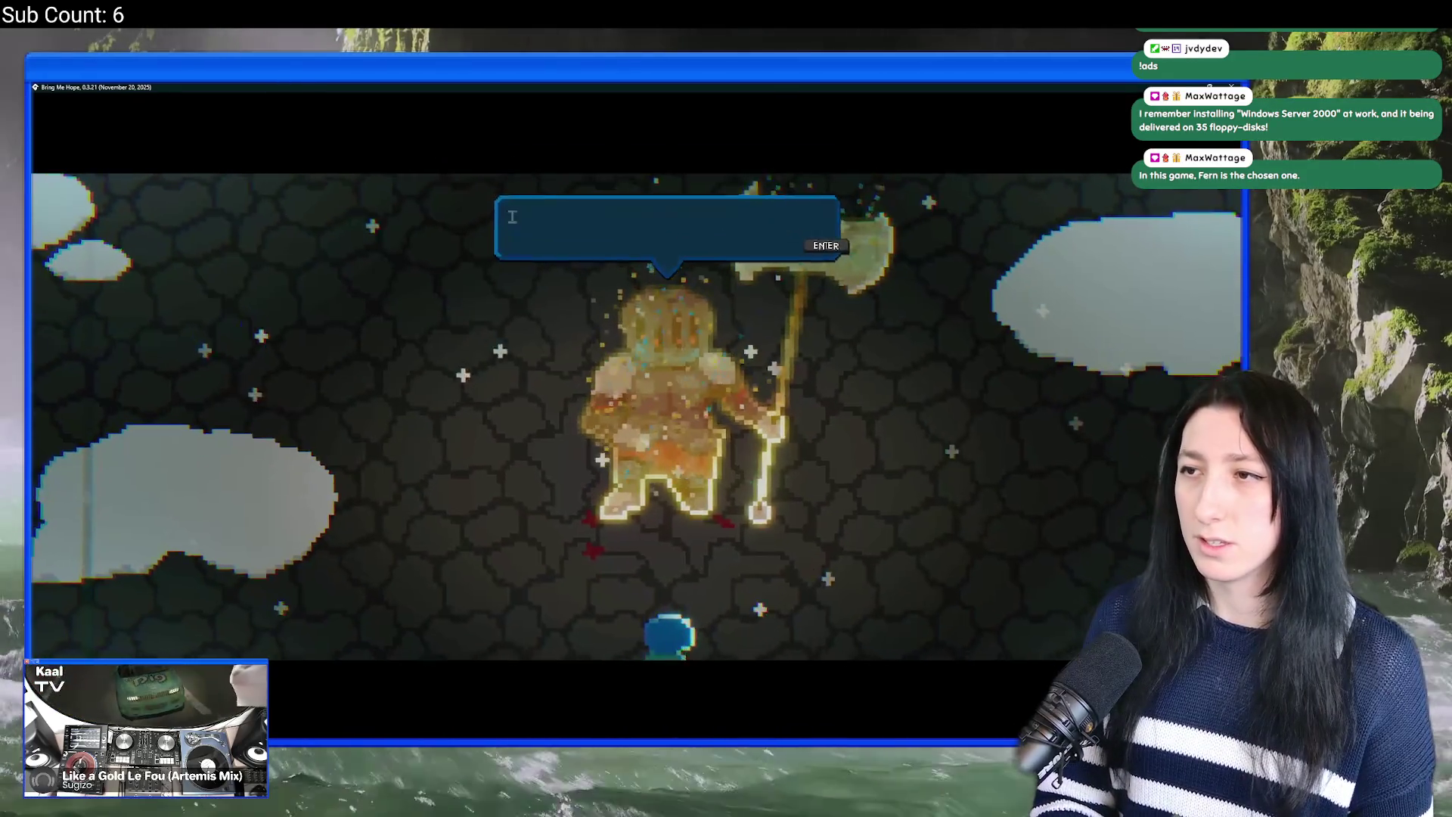
pyautogui.press('Return')
pyautogui.press('Return')
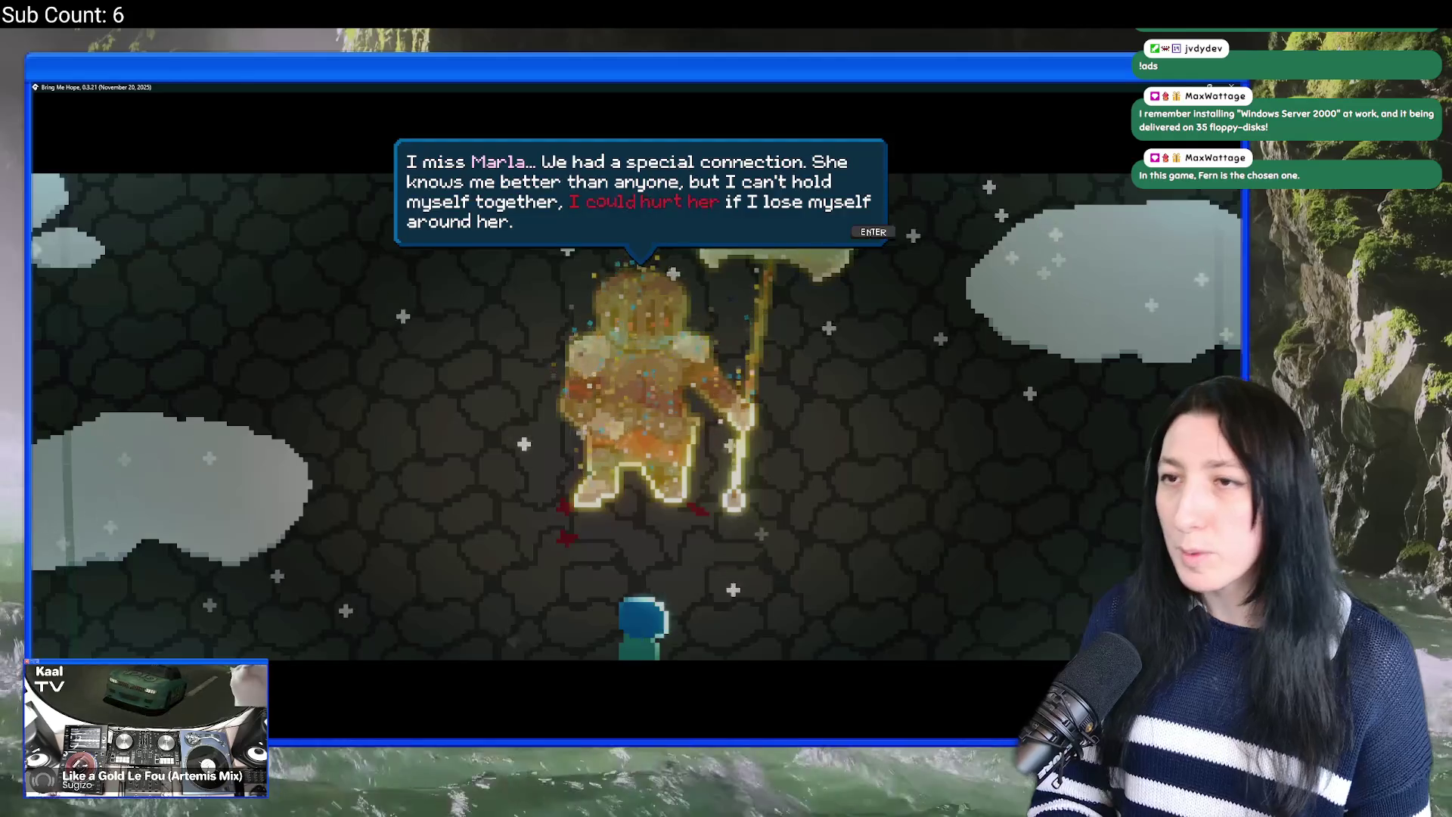
pyautogui.press('Return')
pyautogui.press('Return')
pyautogui.press('Return')
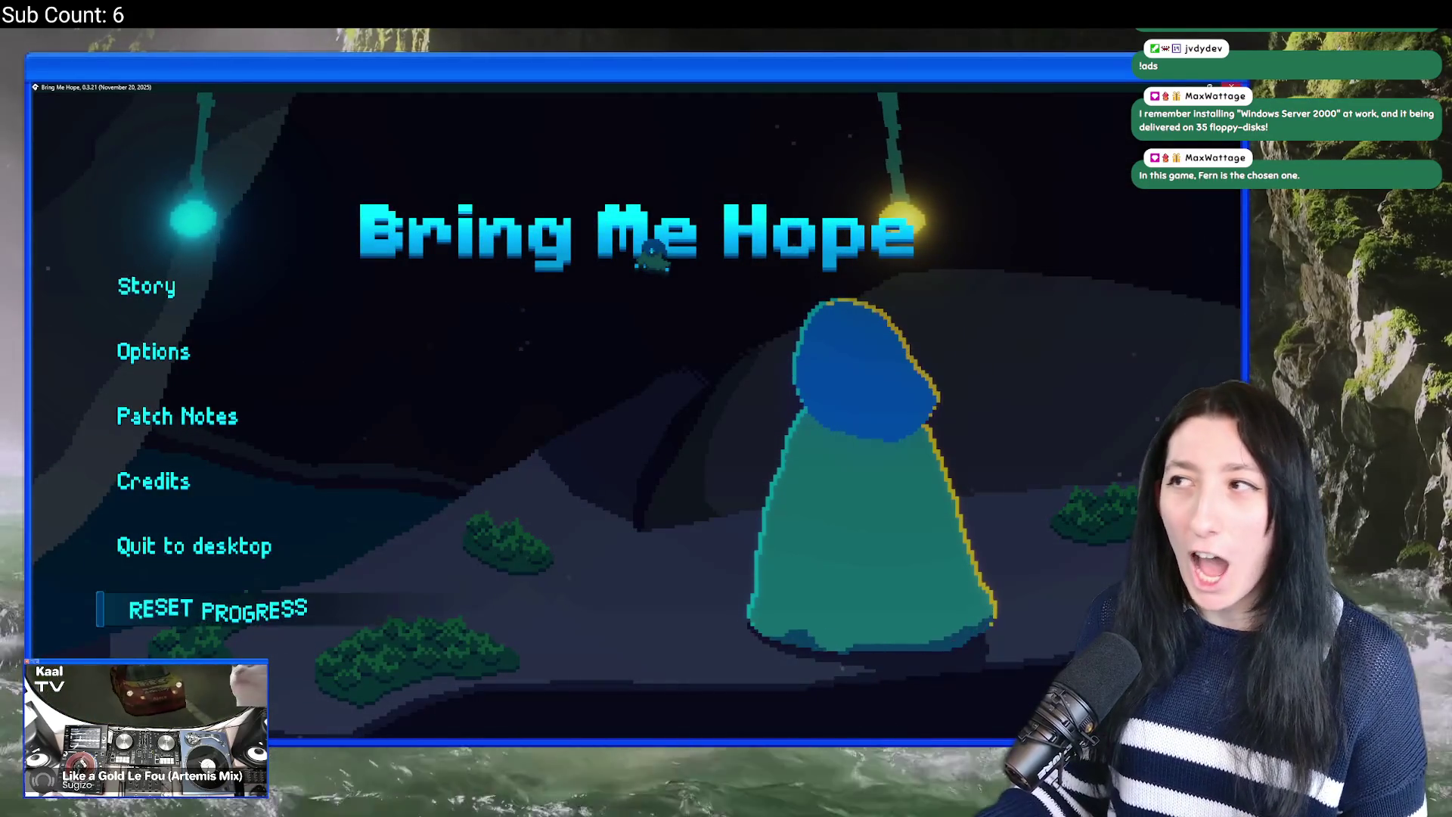
# Step: Close the running game and open obj_menu_main's code
pyautogui.hotkey('alt', 'F4')
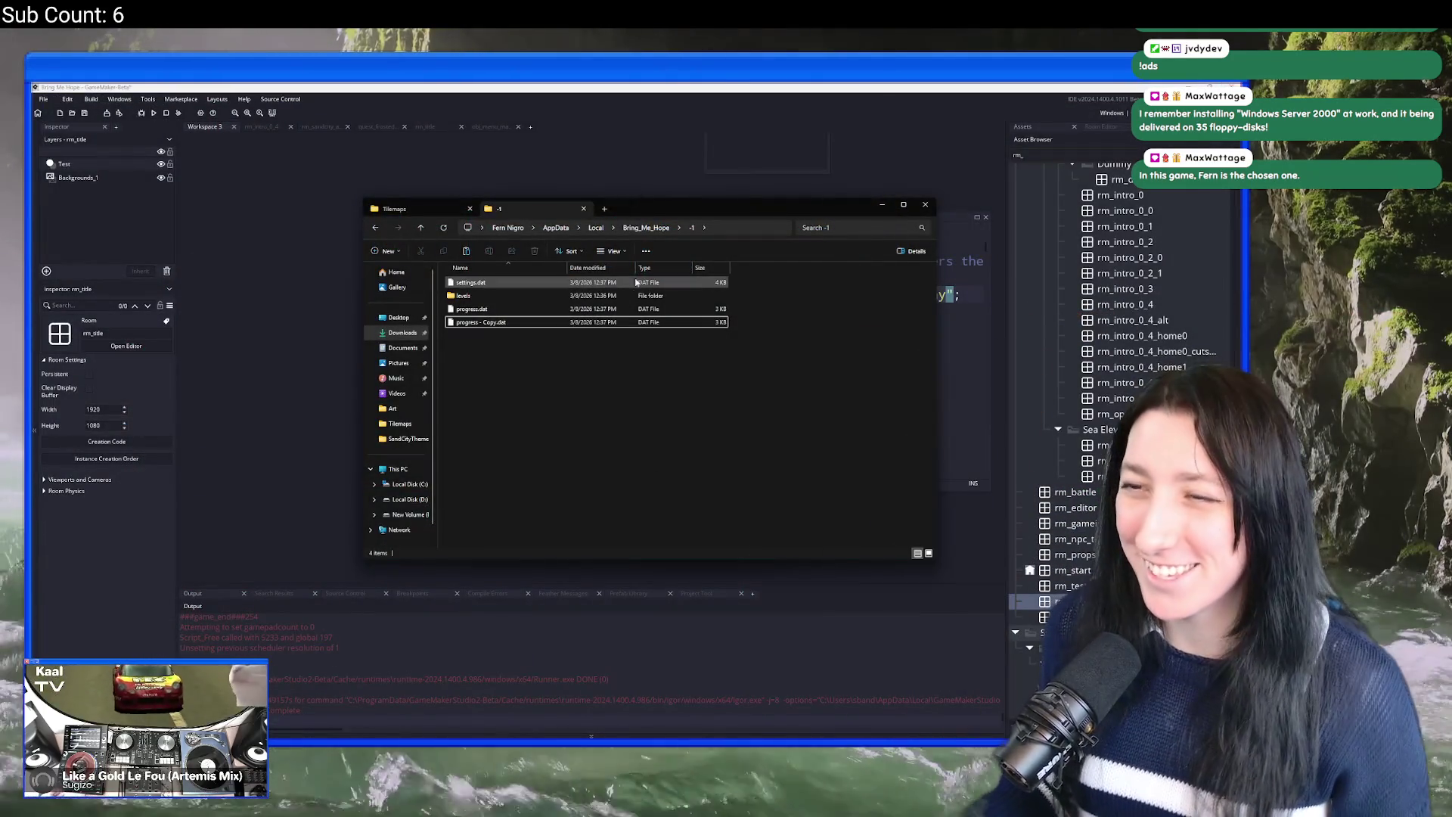
pyautogui.hotkey('alt', 'Tab')
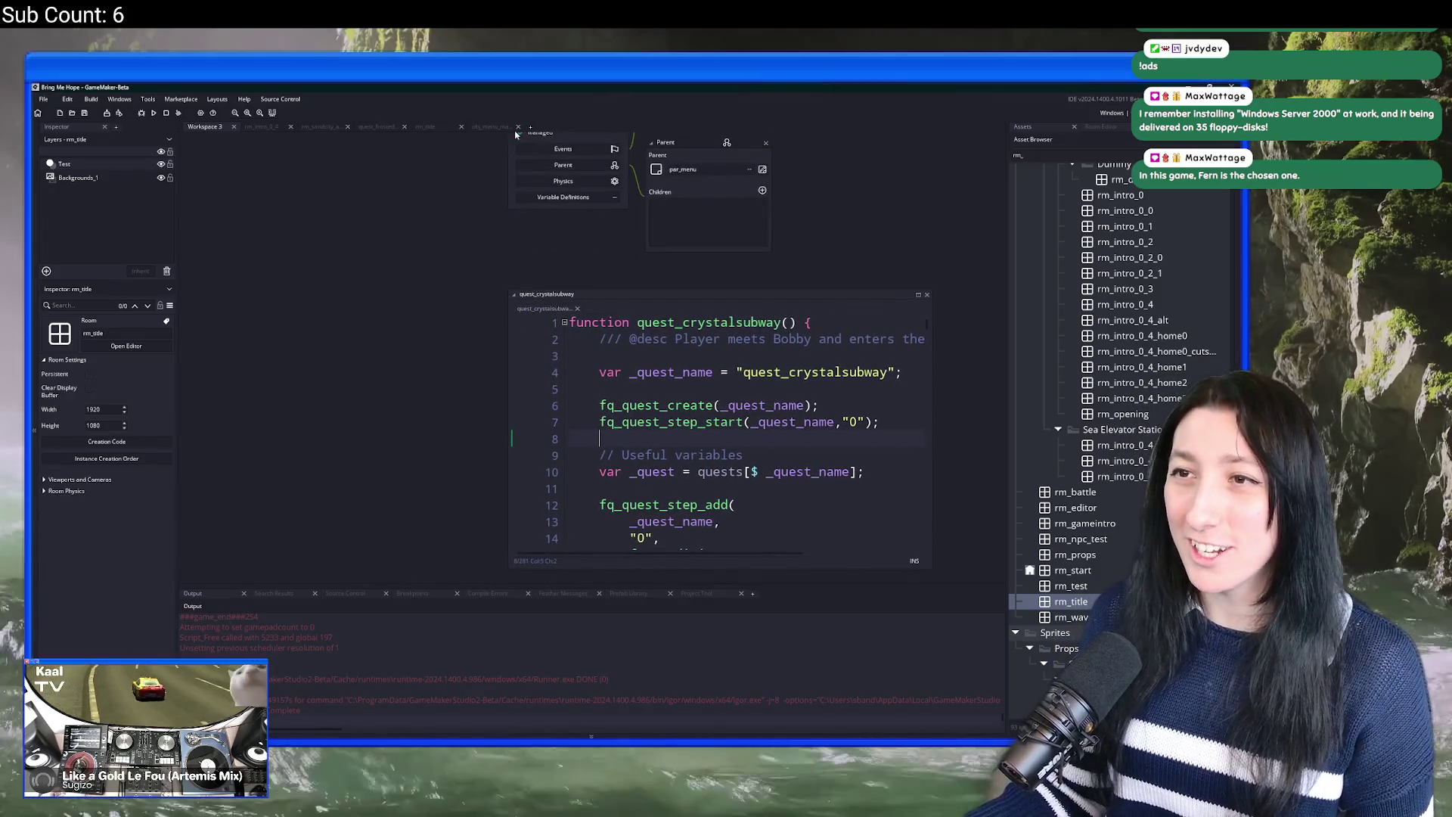
pyautogui.click(499, 127)
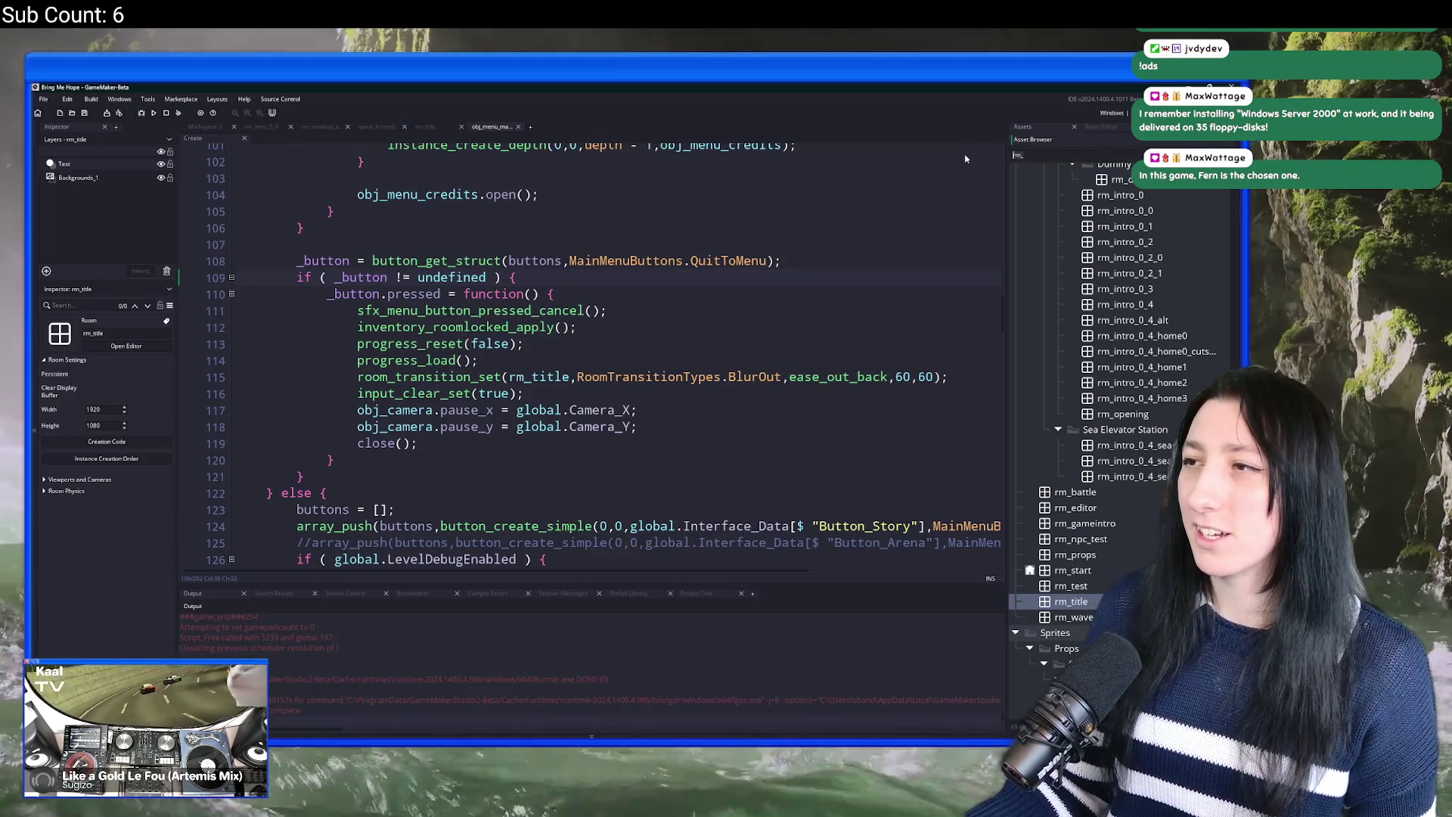
# Step: Inspect the rm_gameintro, rm_npc_test, rm_start and rm_title rooms, then view the quest_frosted script
pyautogui.click(1101, 523)
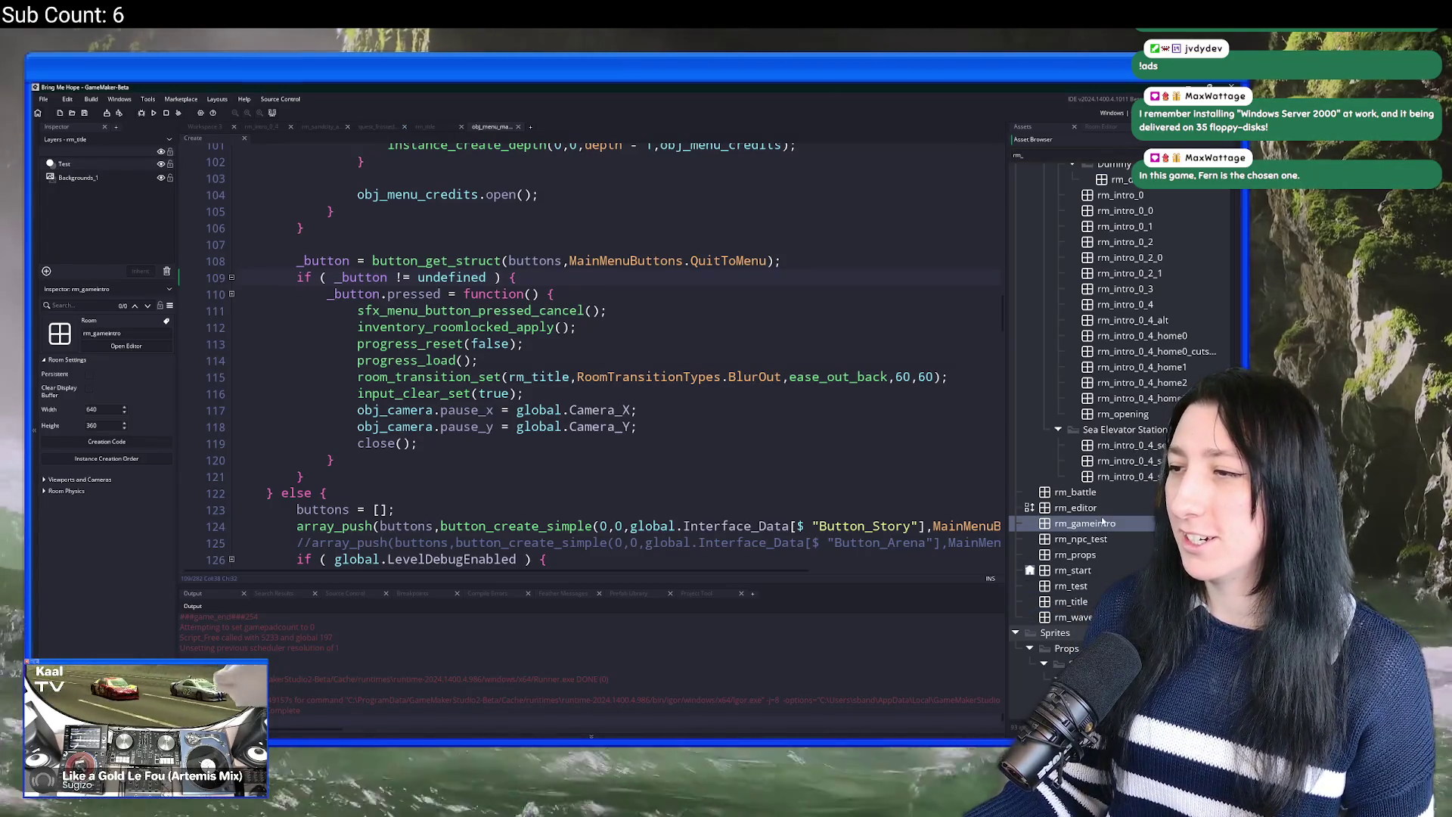
pyautogui.click(1092, 540)
pyautogui.doubleClick(1084, 573)
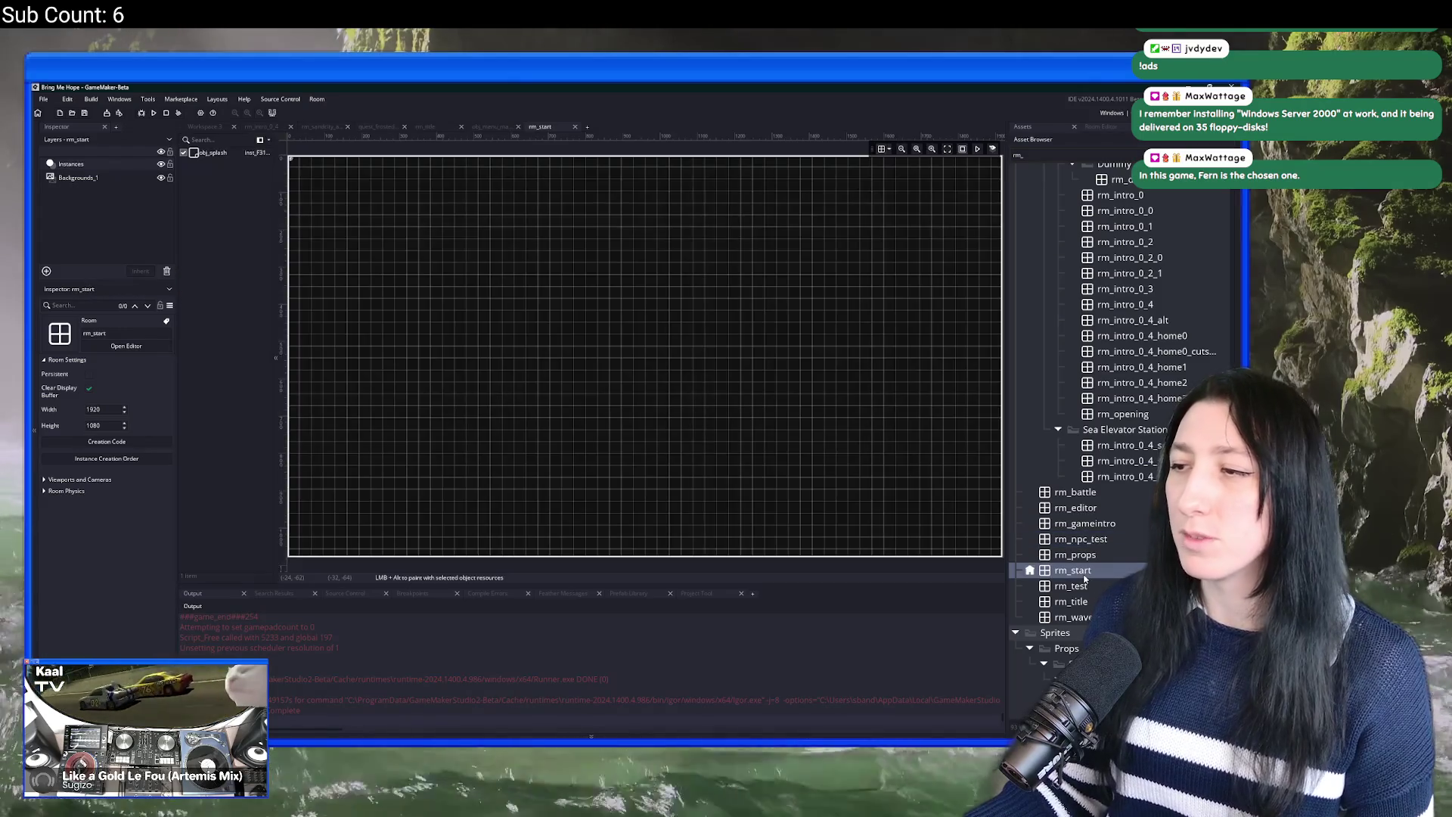
pyautogui.middleClick(549, 127)
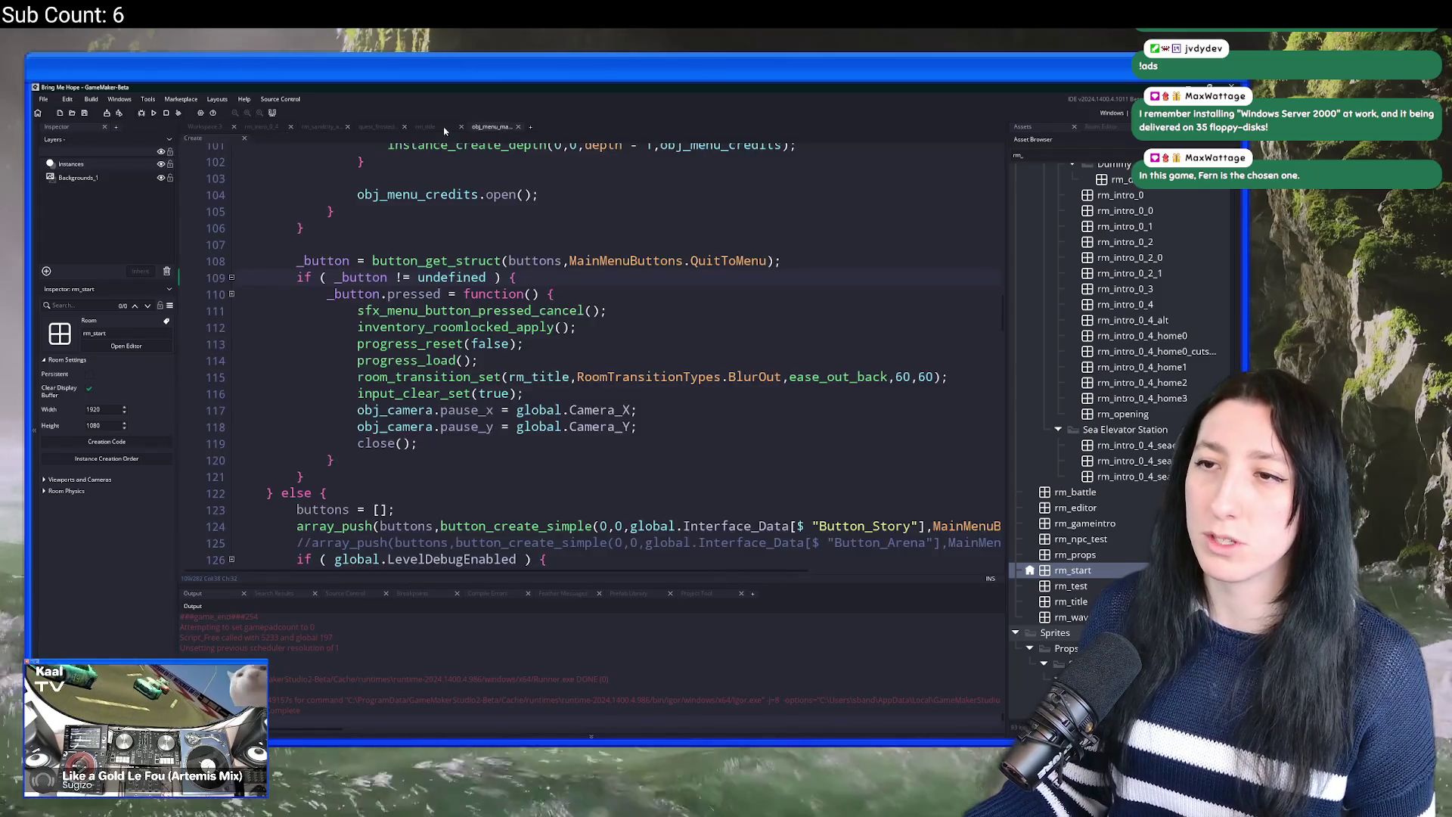
pyautogui.click(443, 128)
pyautogui.click(372, 127)
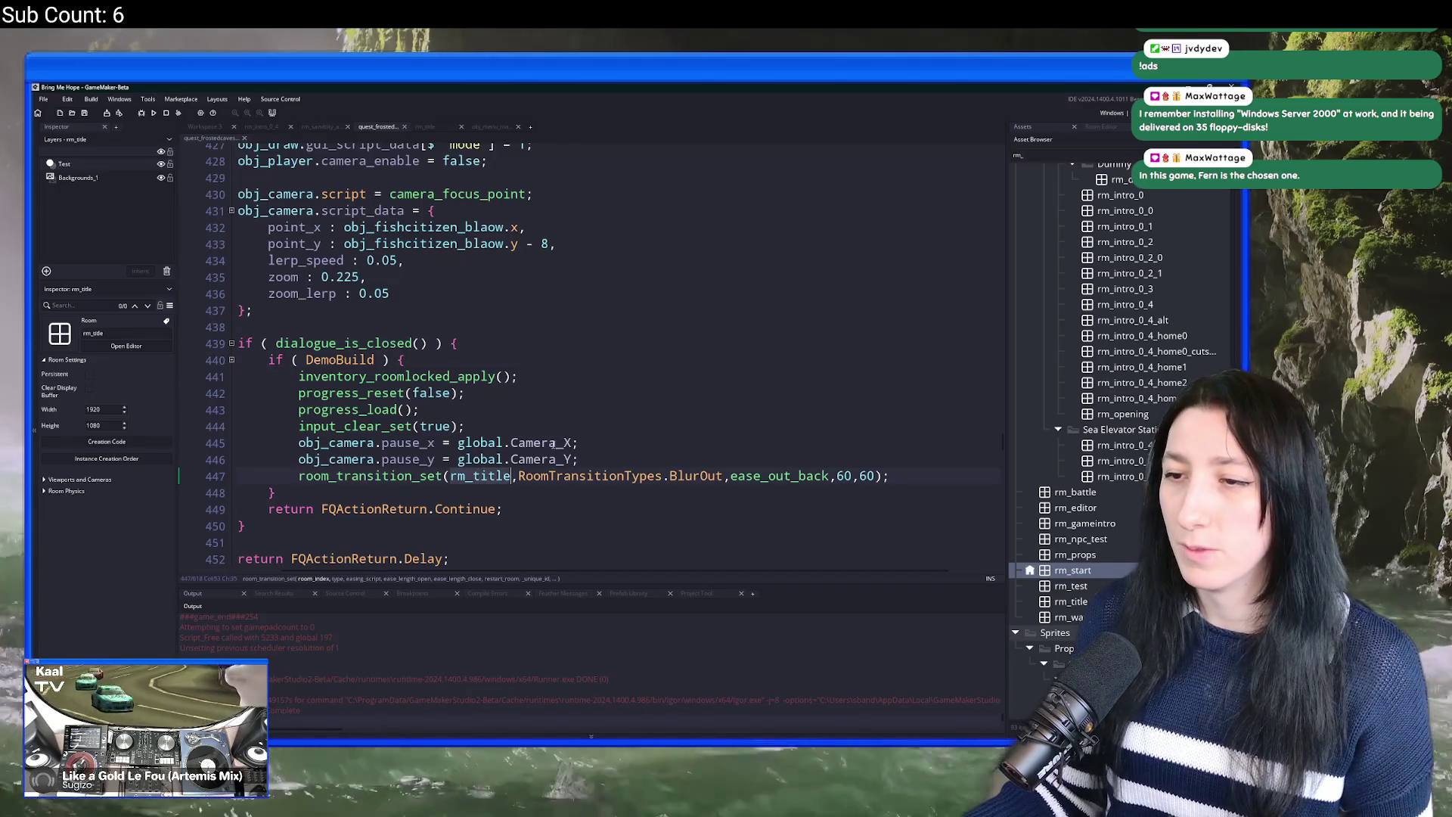
# Step: Change the demo-ending transition to rm_start with timings 120,120
pyautogui.write('rm_start')
pyautogui.click(628, 434)
pyautogui.doubleClick(844, 475)
pyautogui.write('120,1')
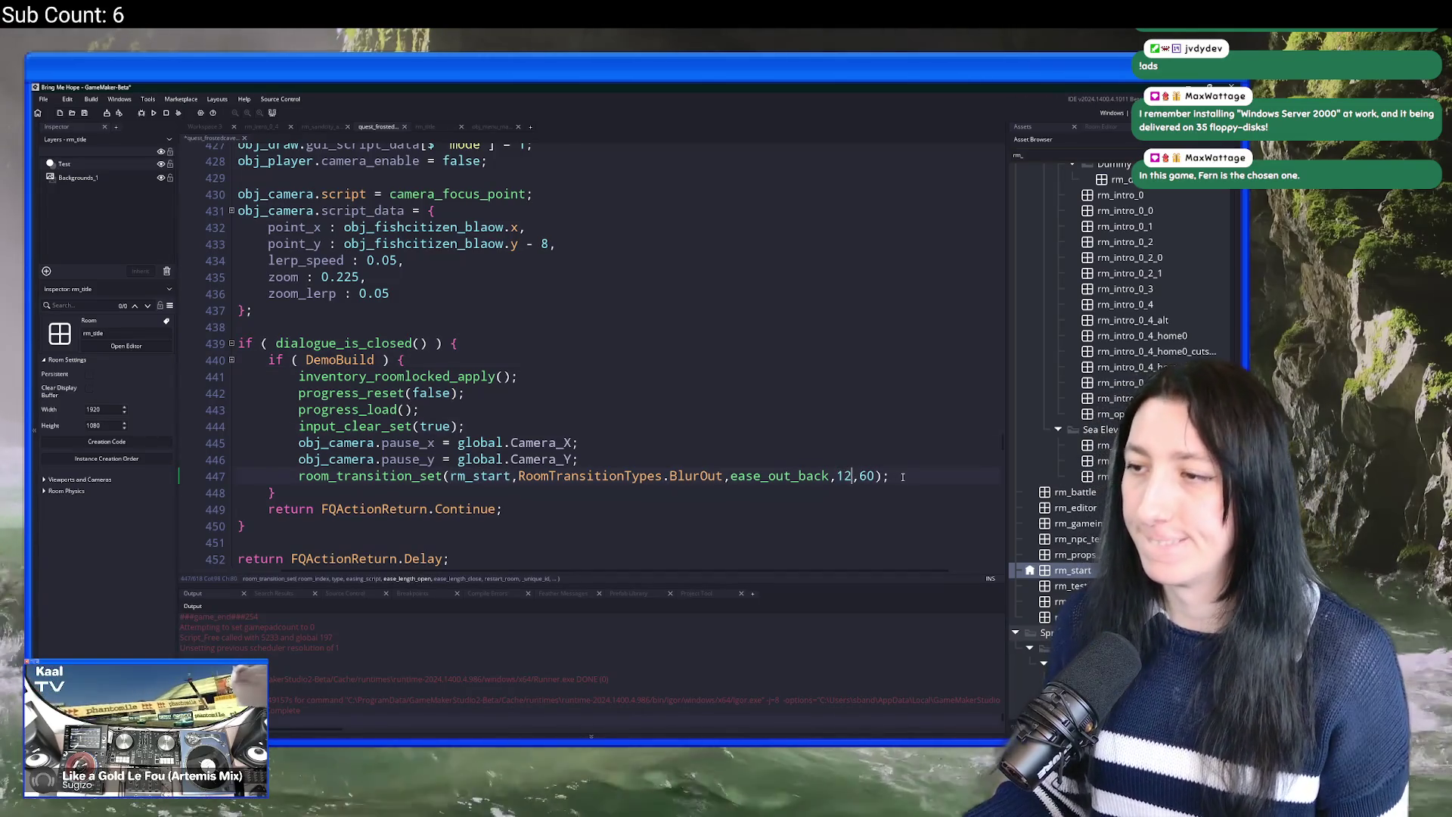
pyautogui.write('20')
pyautogui.click(868, 462)
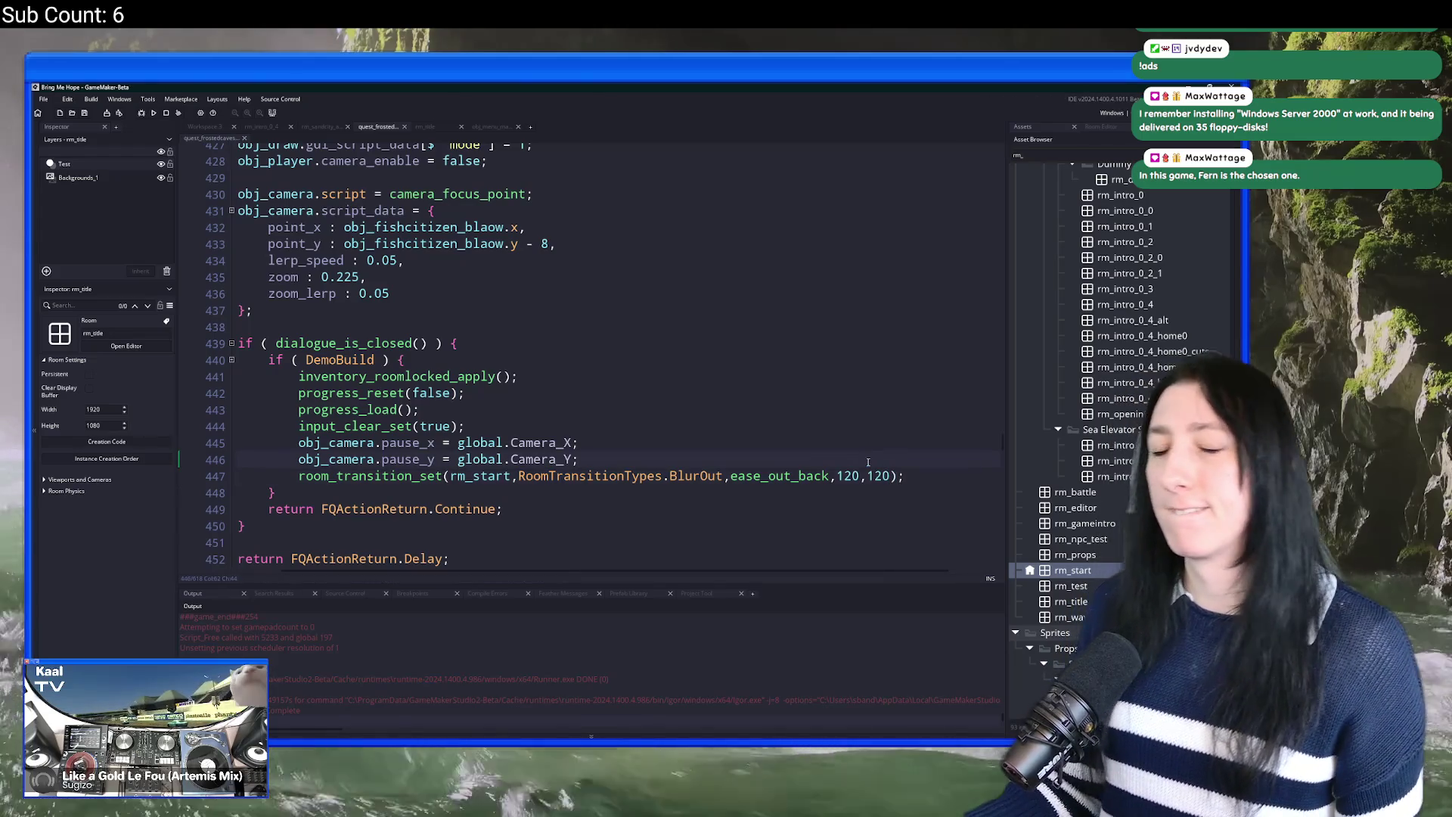
pyautogui.press('F5')
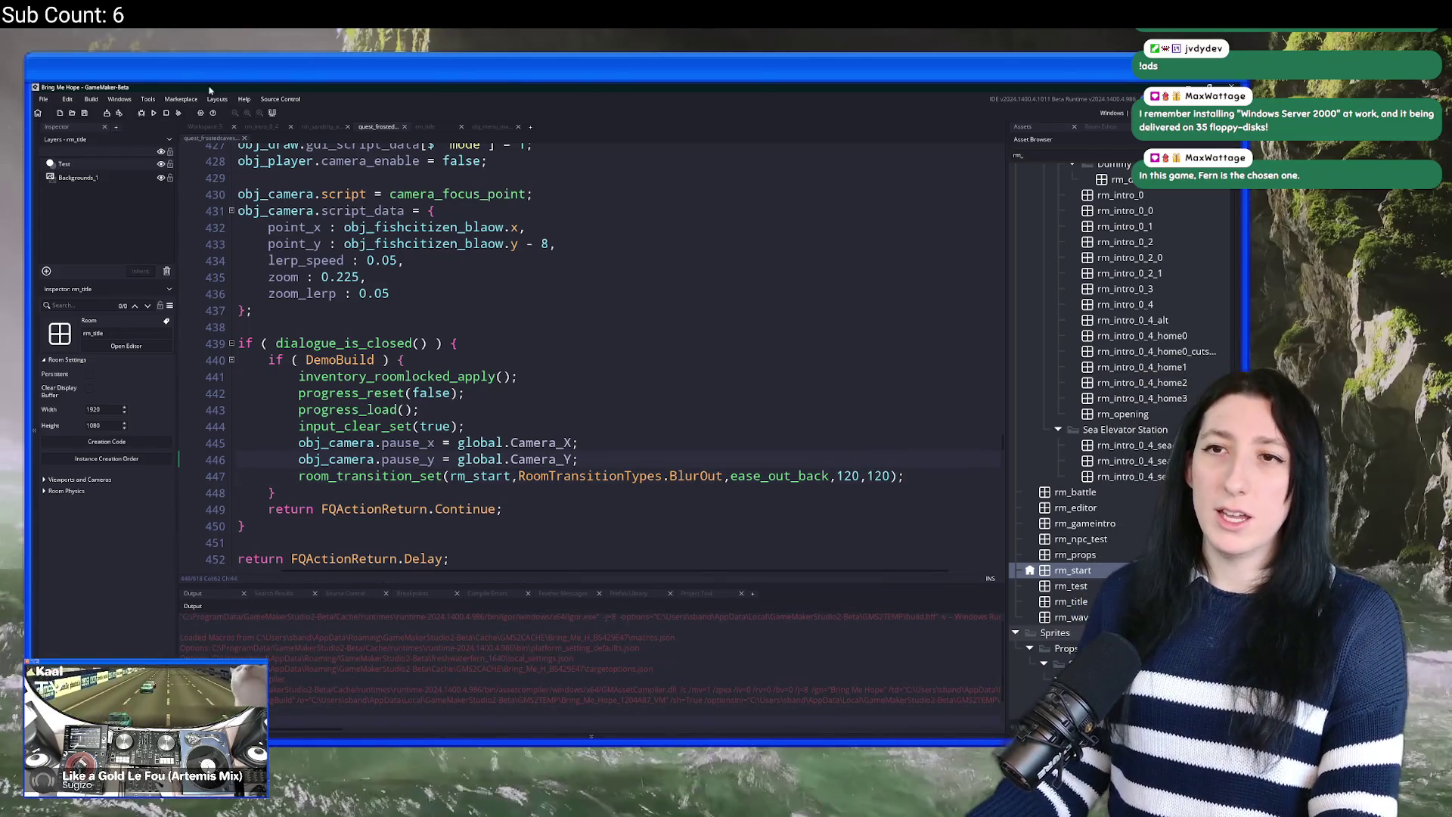
# Step: Insert a global.Demo_Completed flag line above the room_transition_set call
pyautogui.click(570, 343)
pyautogui.click(586, 462)
pyautogui.press('Return')
pyautogui.press('Return')
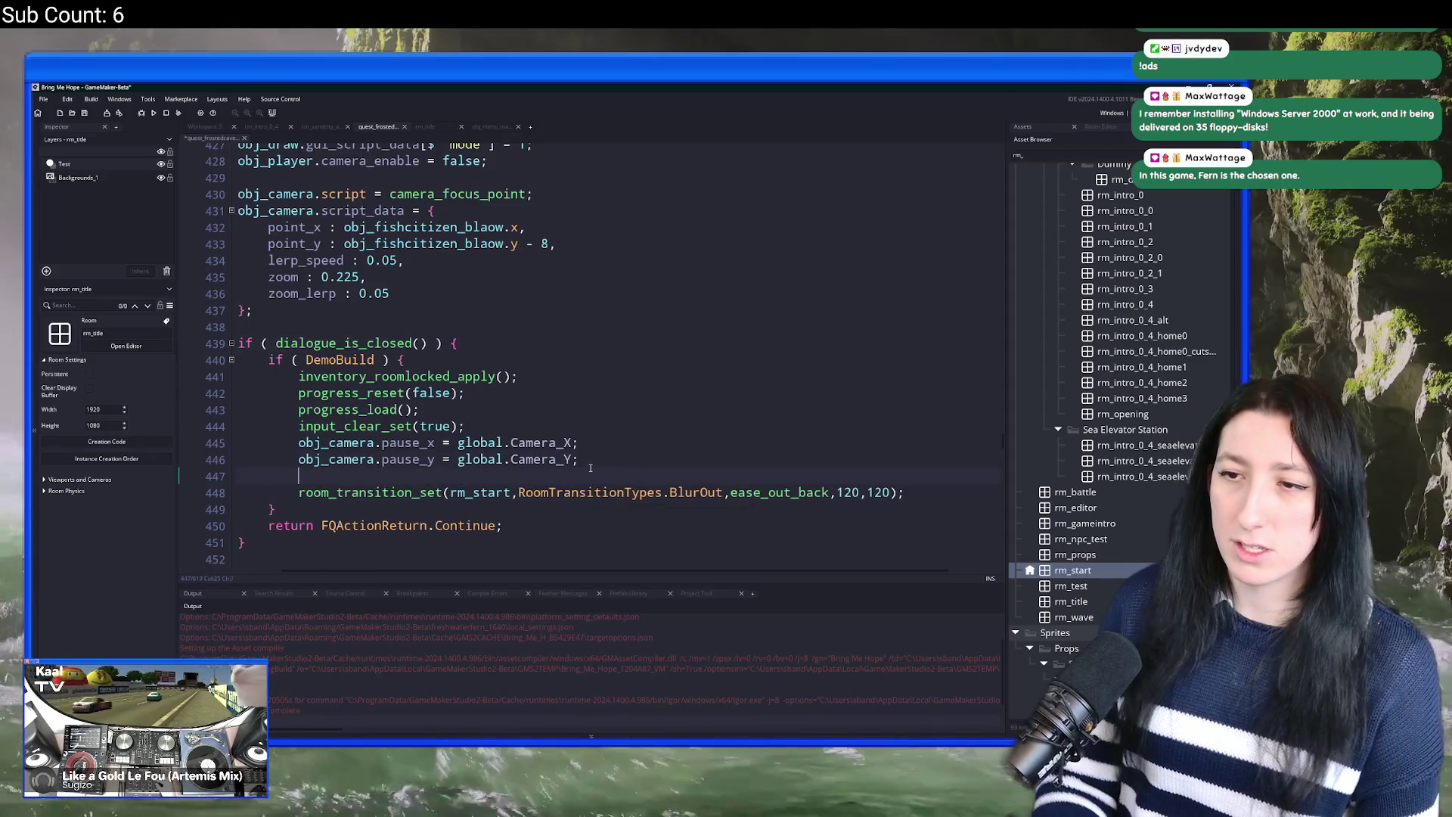
pyautogui.press('BackSpace')
pyautogui.press('BackSpace')
pyautogui.press('BackSpace')
pyautogui.press('BackSpace')
pyautogui.press('BackSpace')
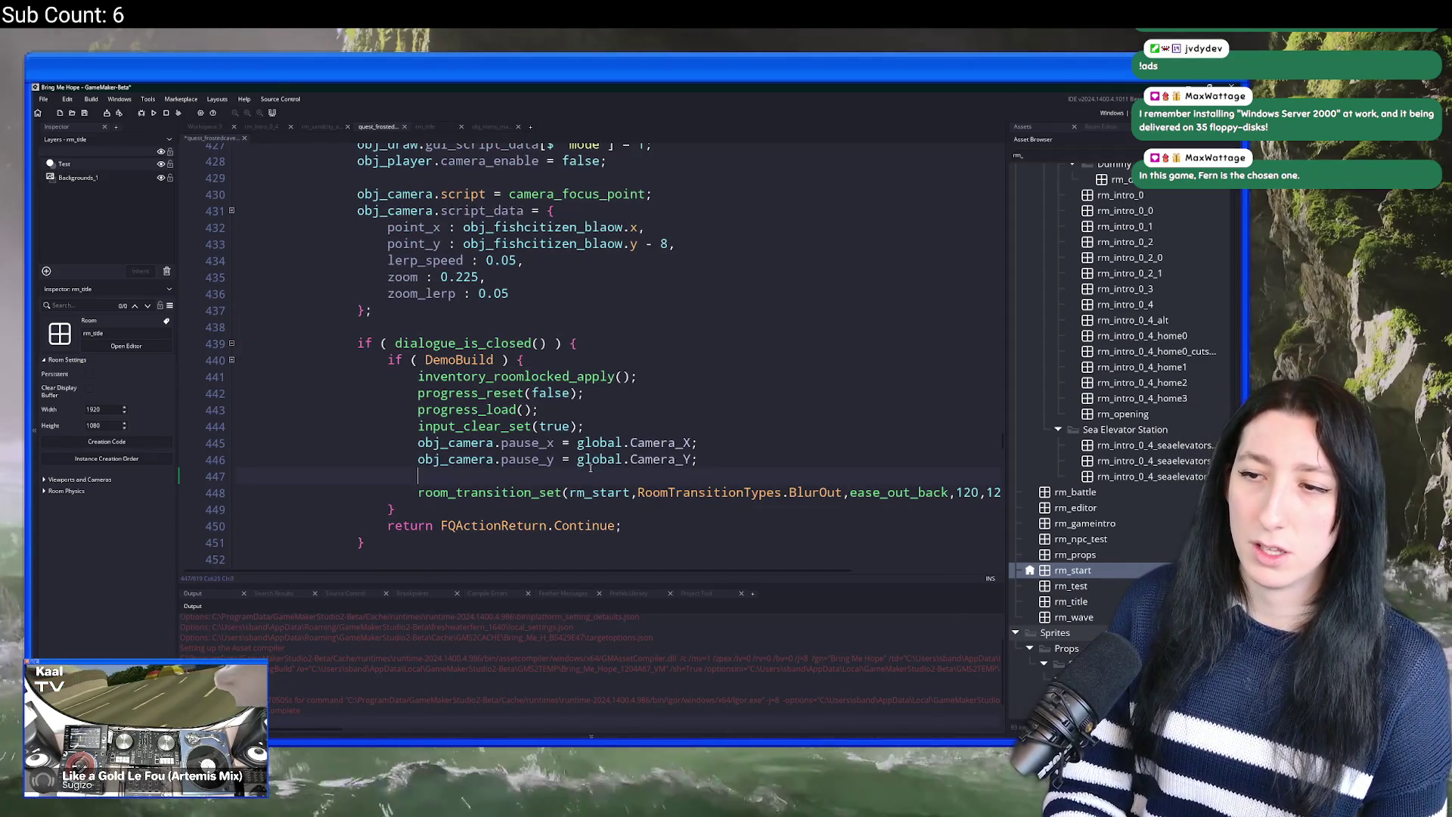
pyautogui.write('global.Demo_Completed = true;')
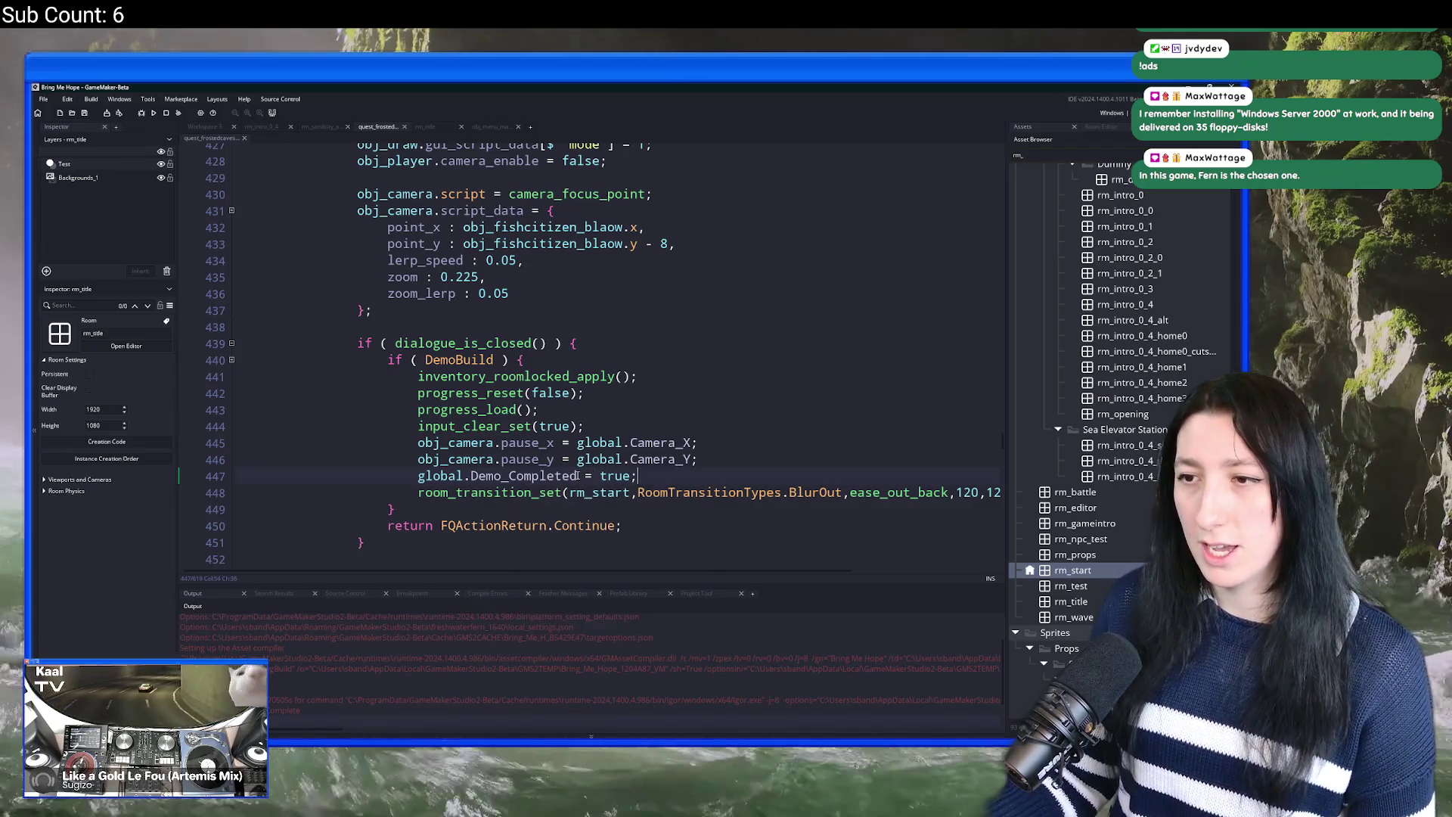
pyautogui.hotkey('ctrl', 't')
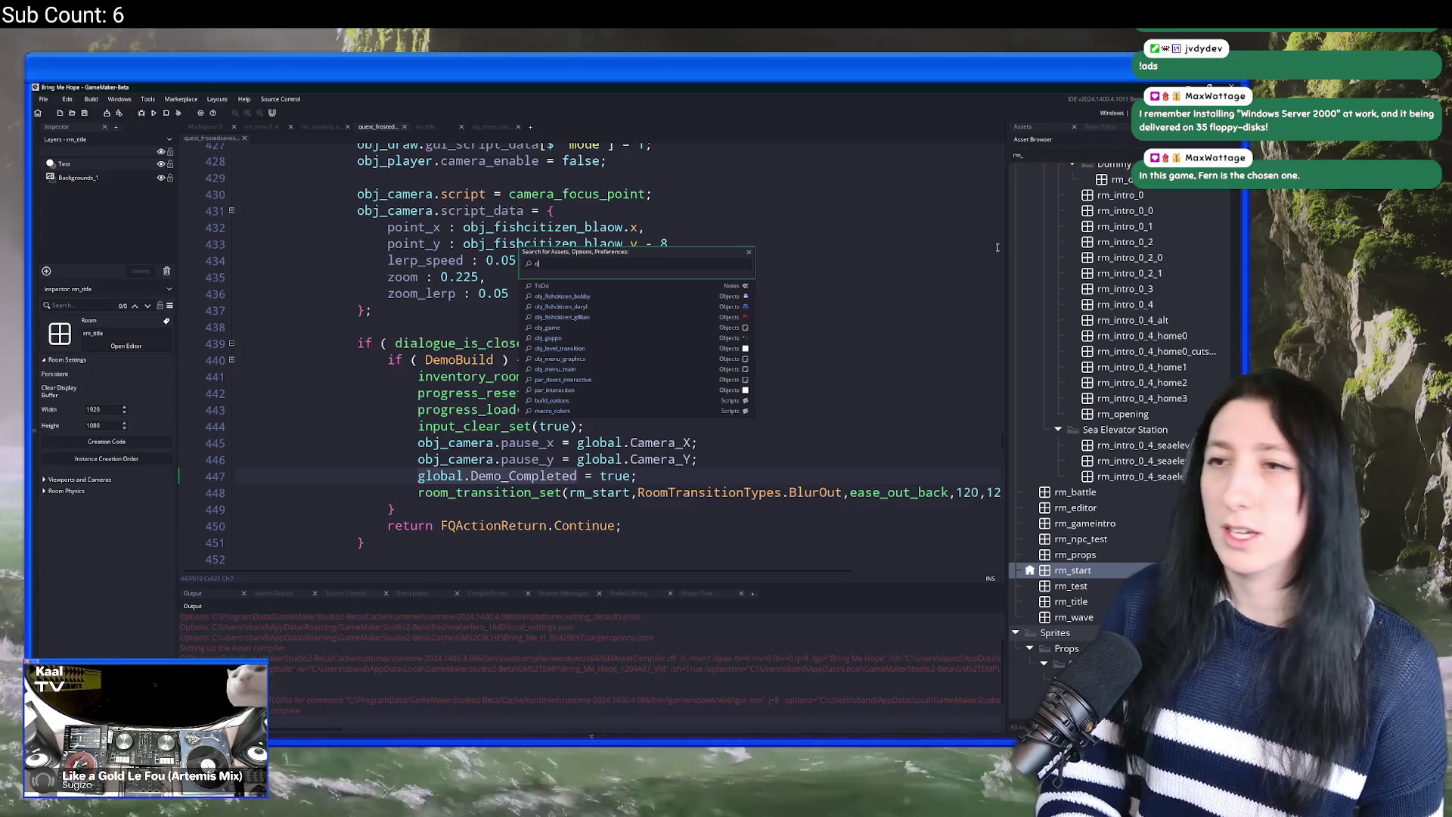
# Step: Open obj_splash and its Draw GUI End event code
pyautogui.write('la')
pyautogui.press('Return')
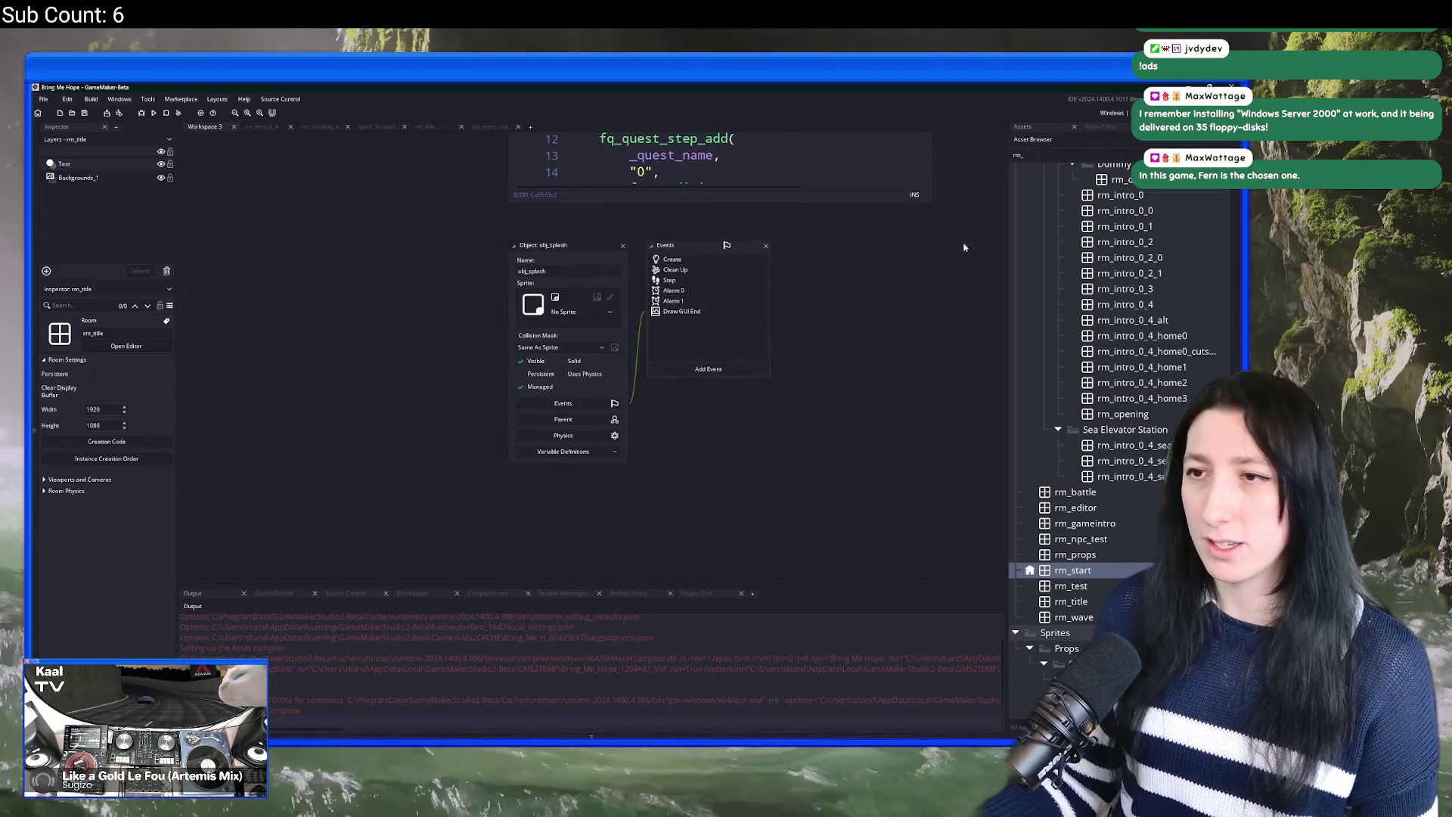
pyautogui.doubleClick(723, 309)
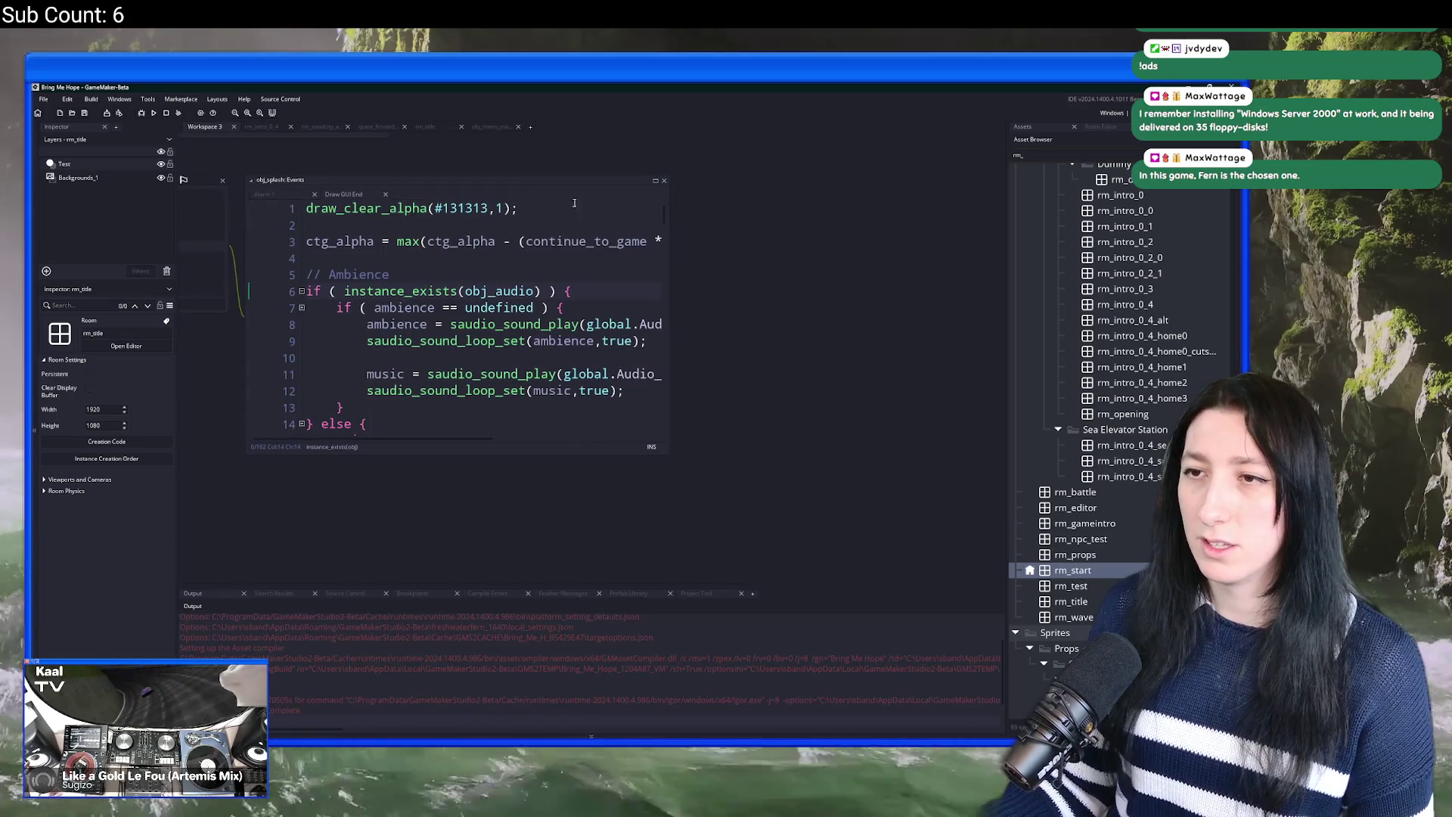
pyautogui.scroll(-20, 398, 449)
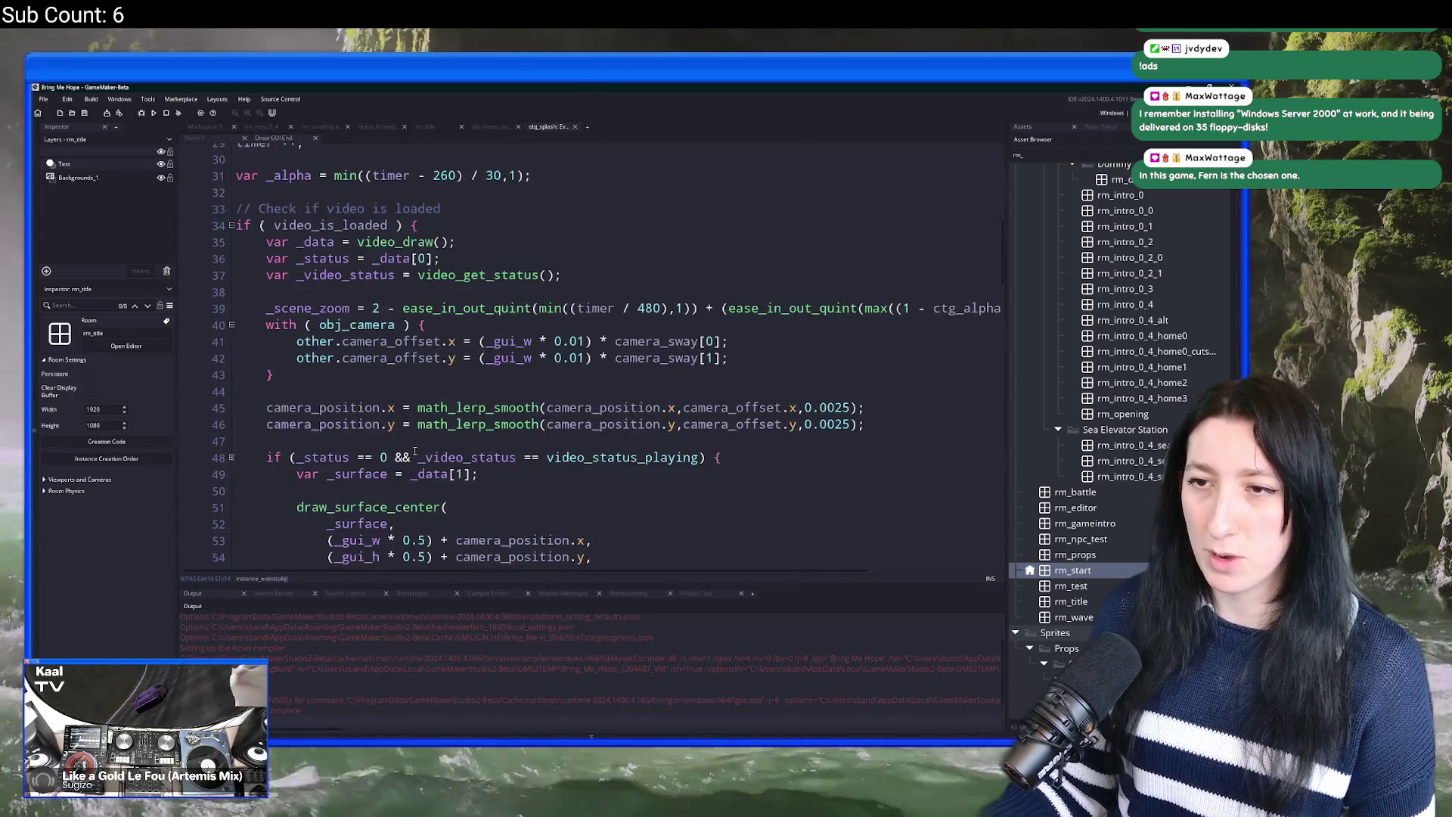
pyautogui.scroll(2, 550, 458)
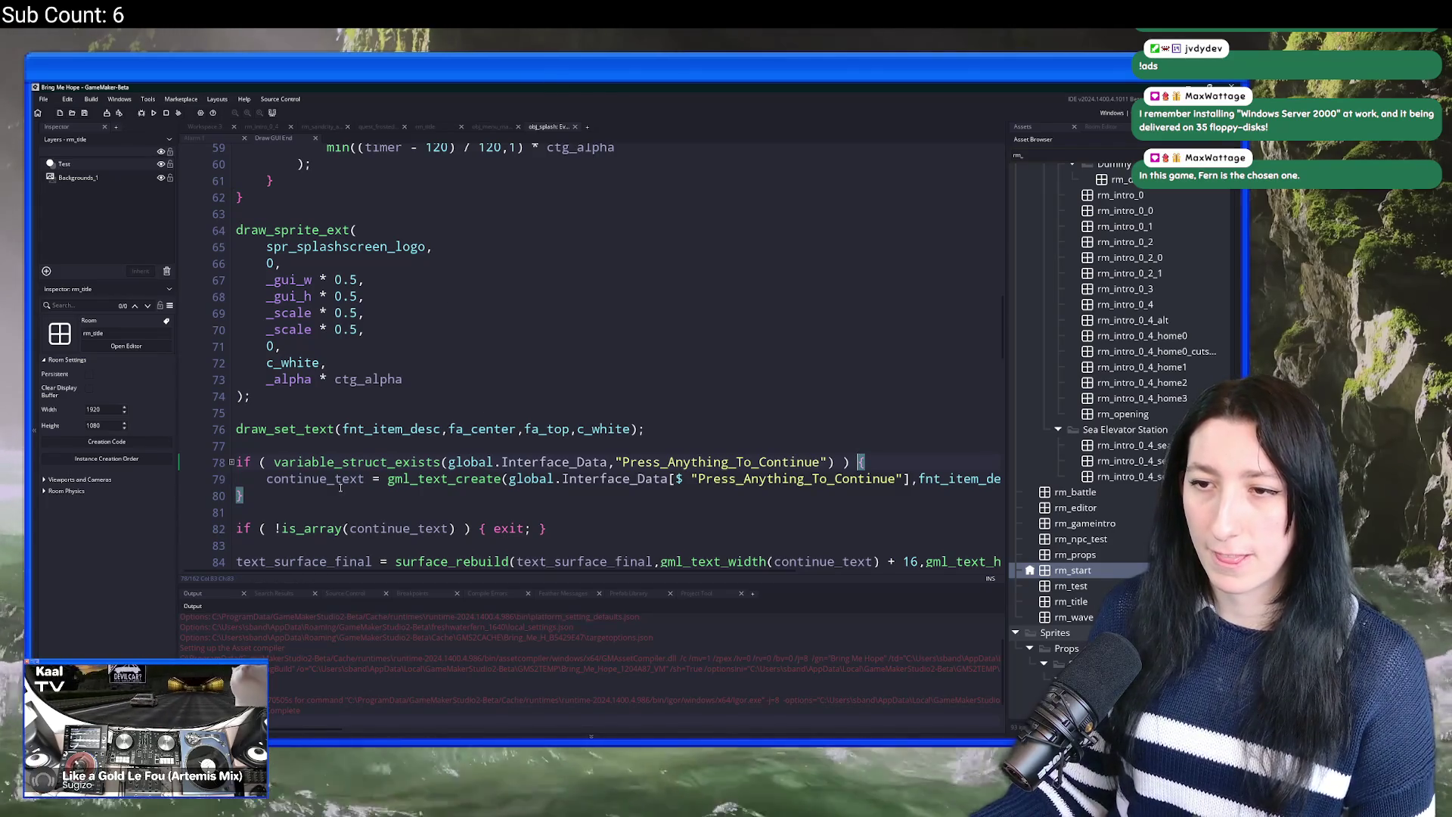
# Step: Duplicate the Press_Anything_To_Continue if-block directly below the original
pyautogui.click(311, 442)
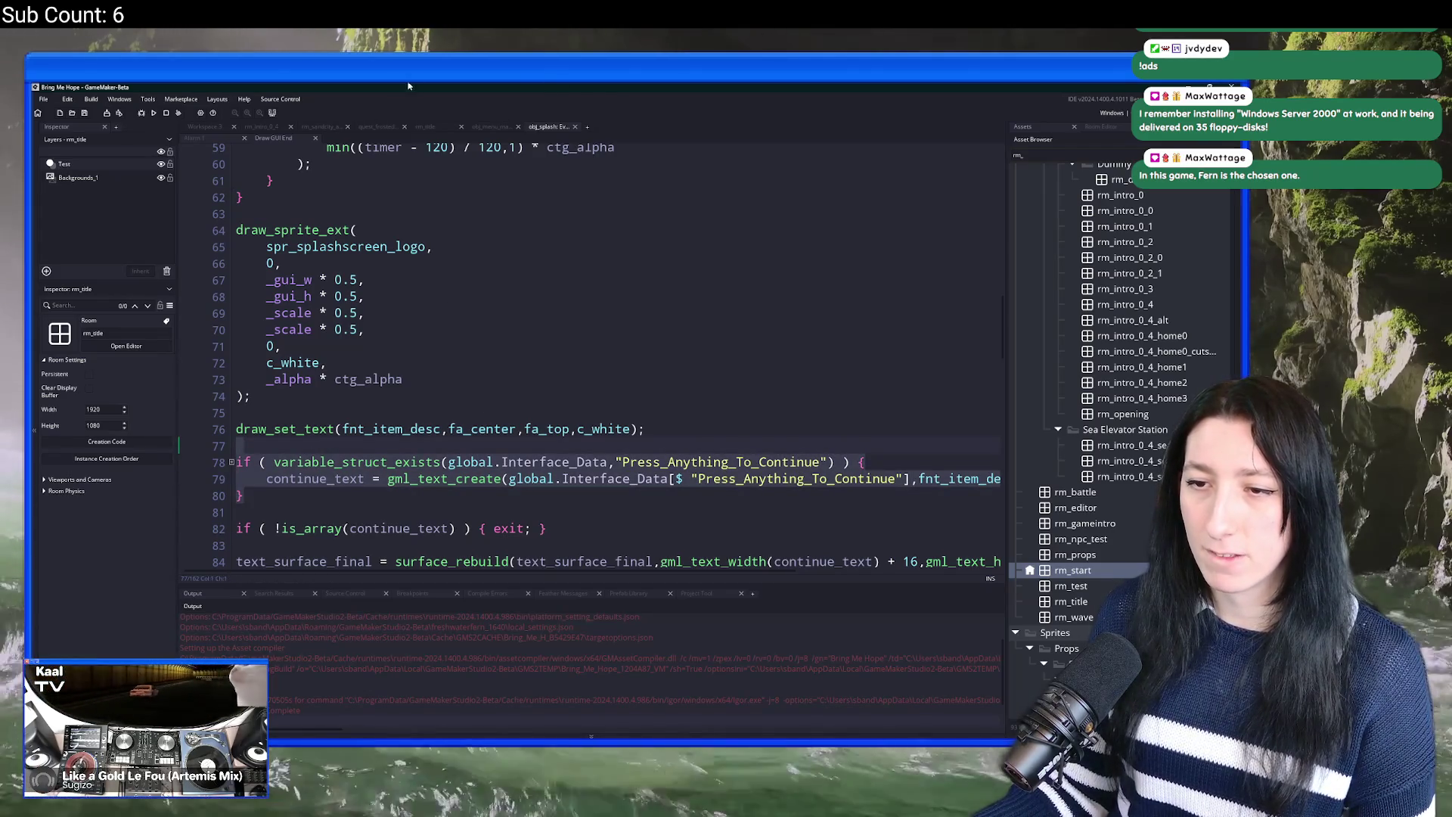
pyautogui.scroll(-4, 402, 195)
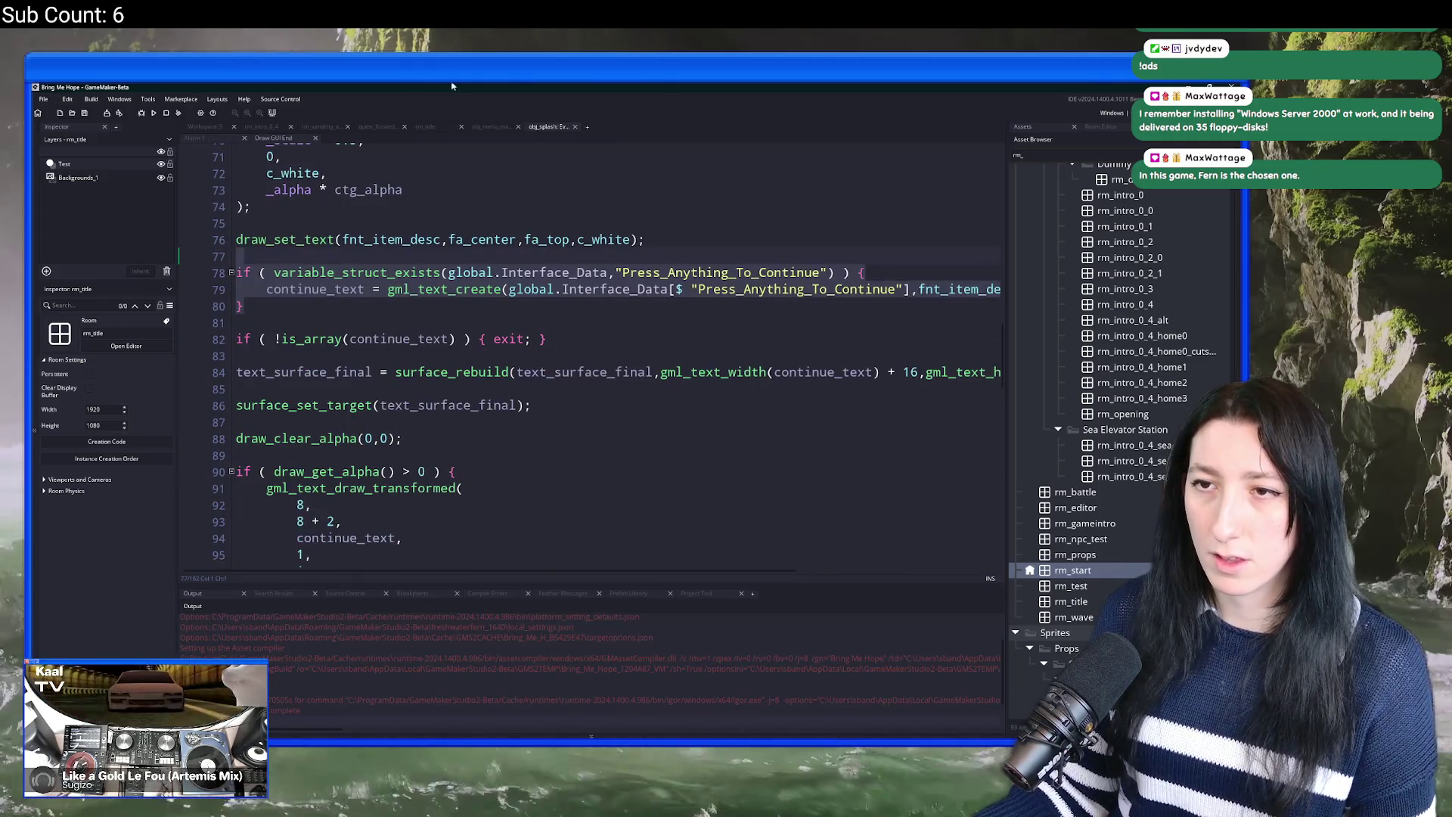
pyautogui.scroll(-8, 363, 379)
pyautogui.scroll(-2, 363, 378)
pyautogui.scroll(12, 364, 340)
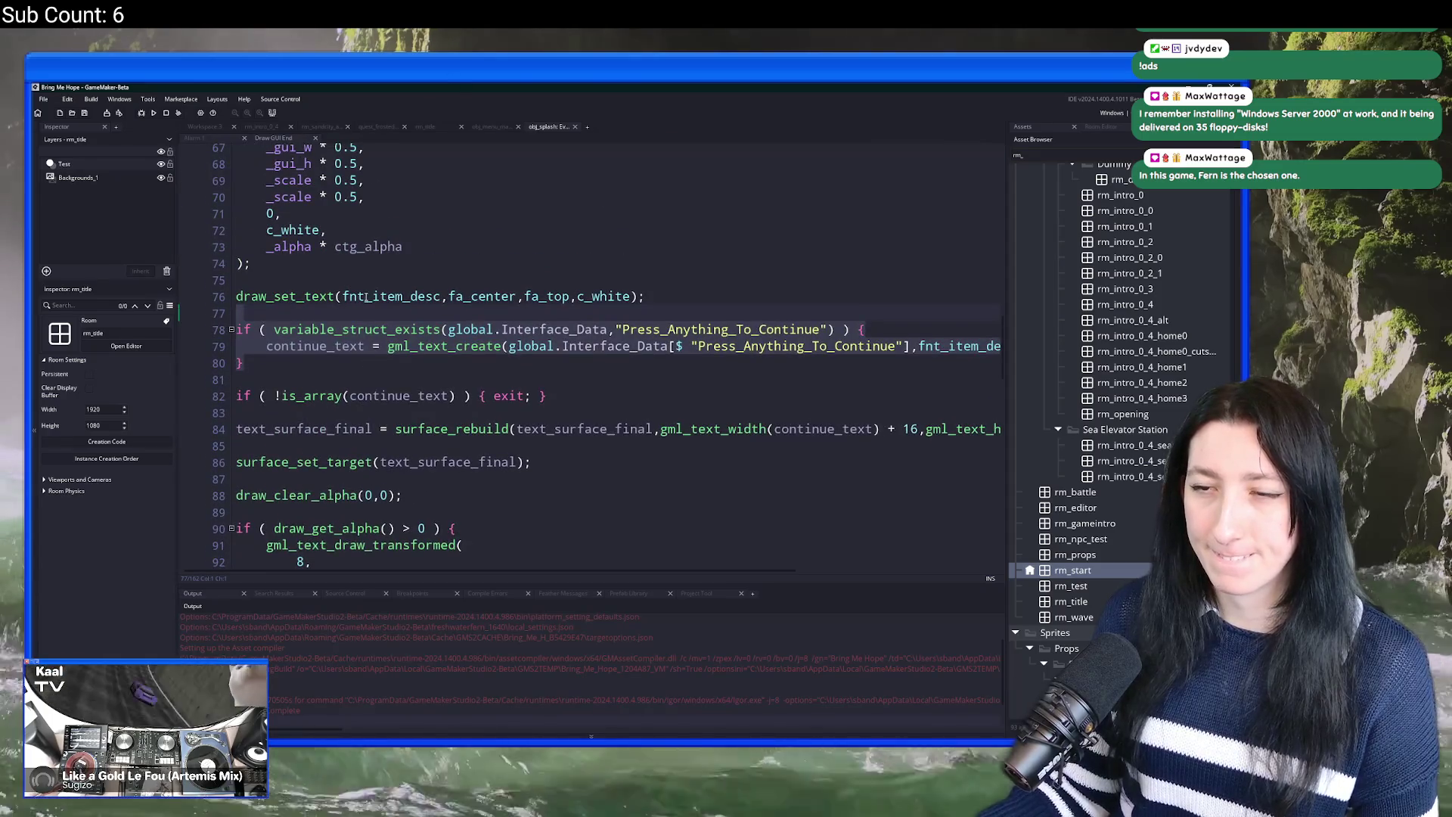
pyautogui.hotkey('ctrl', 'd')
pyautogui.click(357, 377)
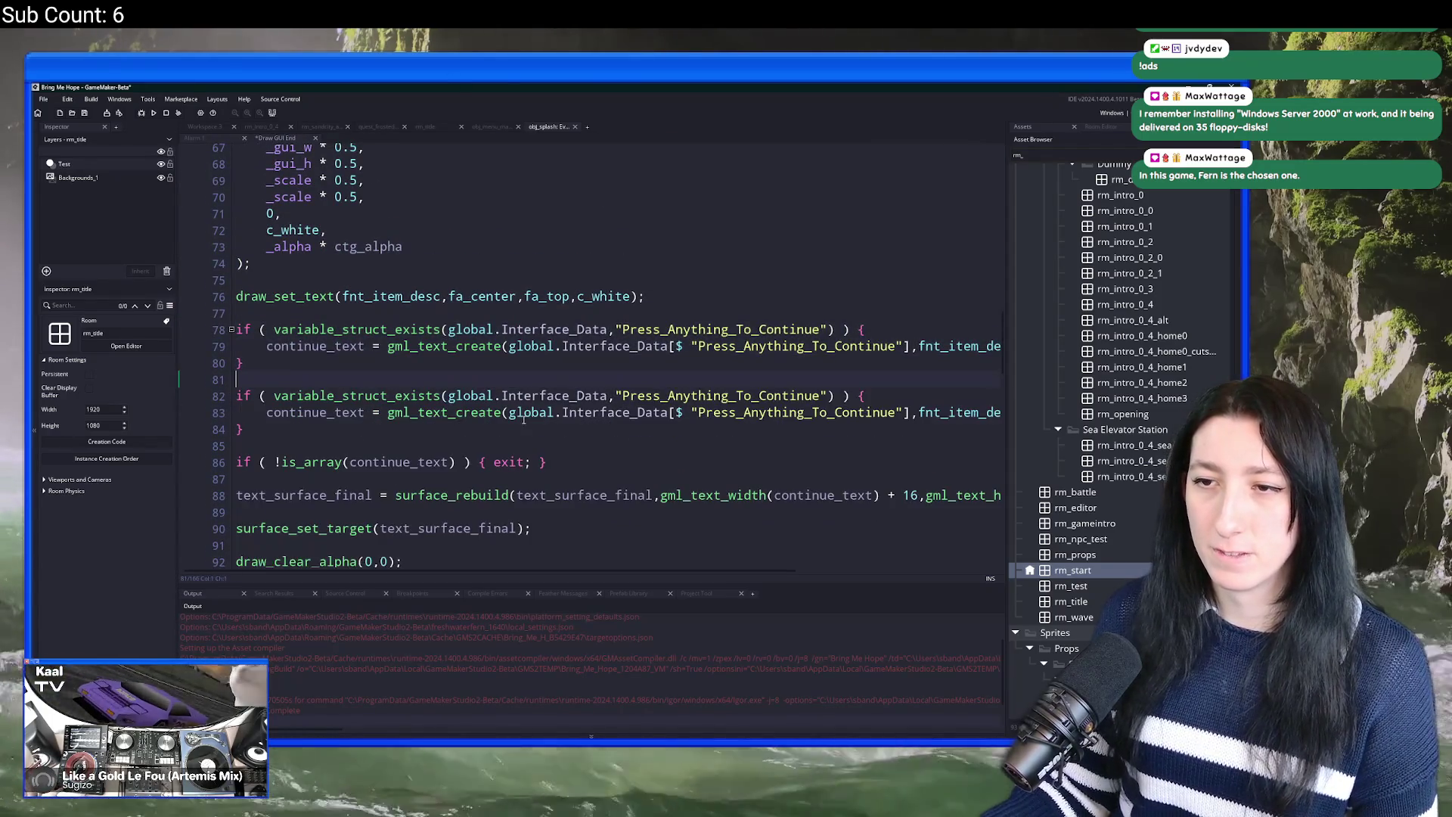
pyautogui.press('F12')
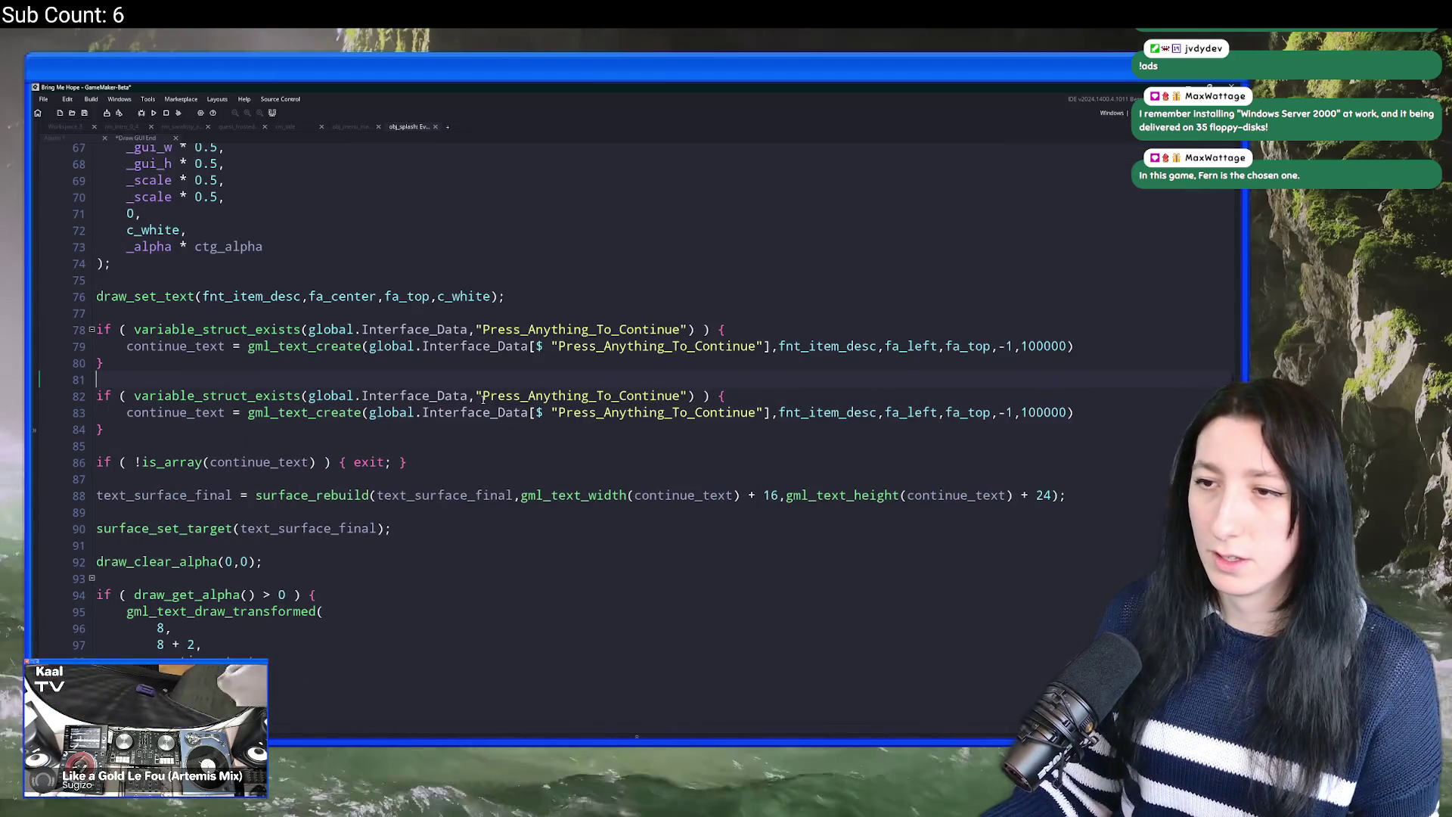
# Step: Strip the duplicated block's if condition and braces, leaving only the copied assignment
pyautogui.doubleClick(524, 395)
pyautogui.click(642, 394)
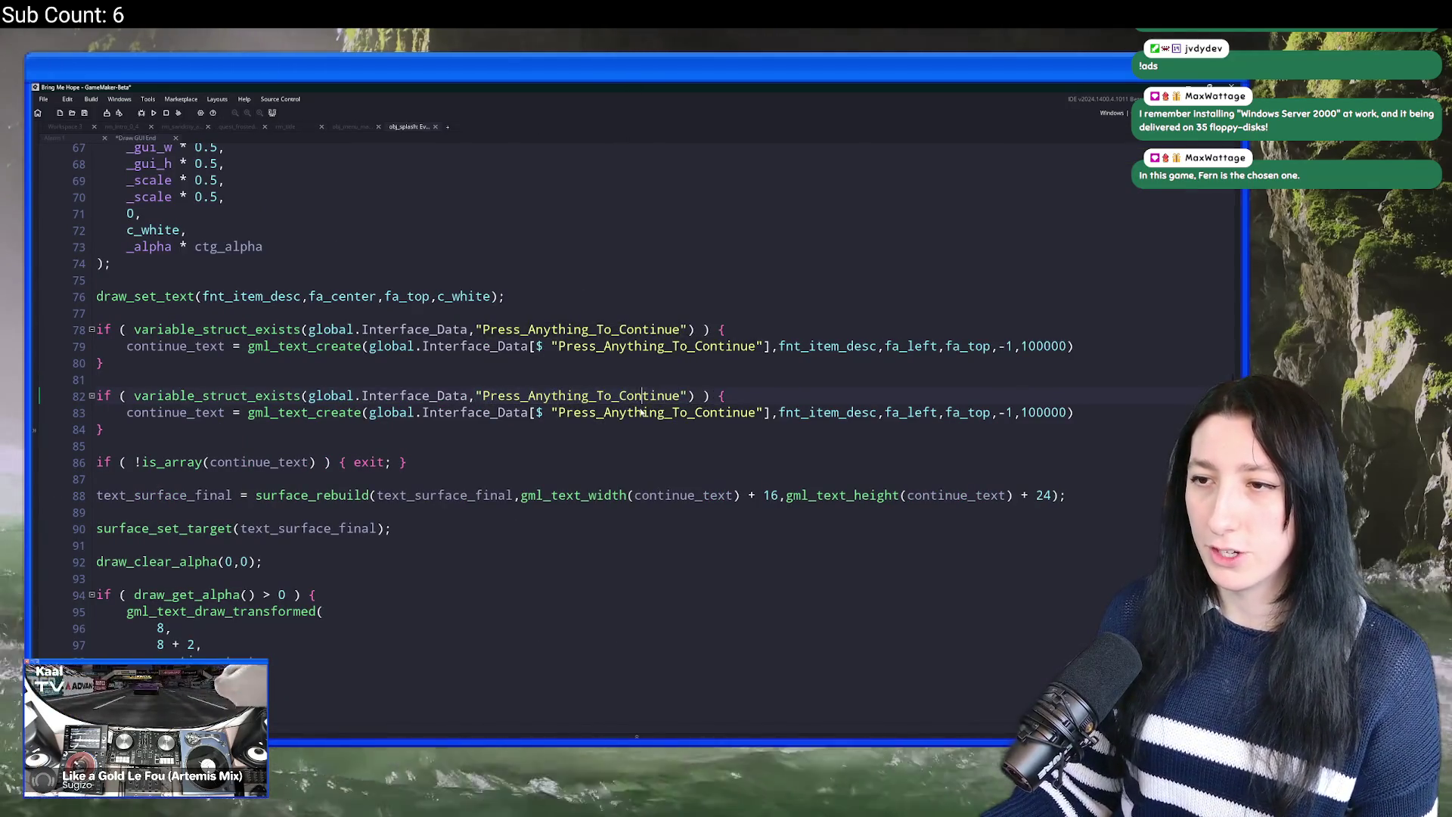
pyautogui.moveTo(694, 395)
pyautogui.mouseDown()
pyautogui.moveTo(190, 412)
pyautogui.moveTo(134, 395)
pyautogui.mouseUp()
pyautogui.write('"TH')
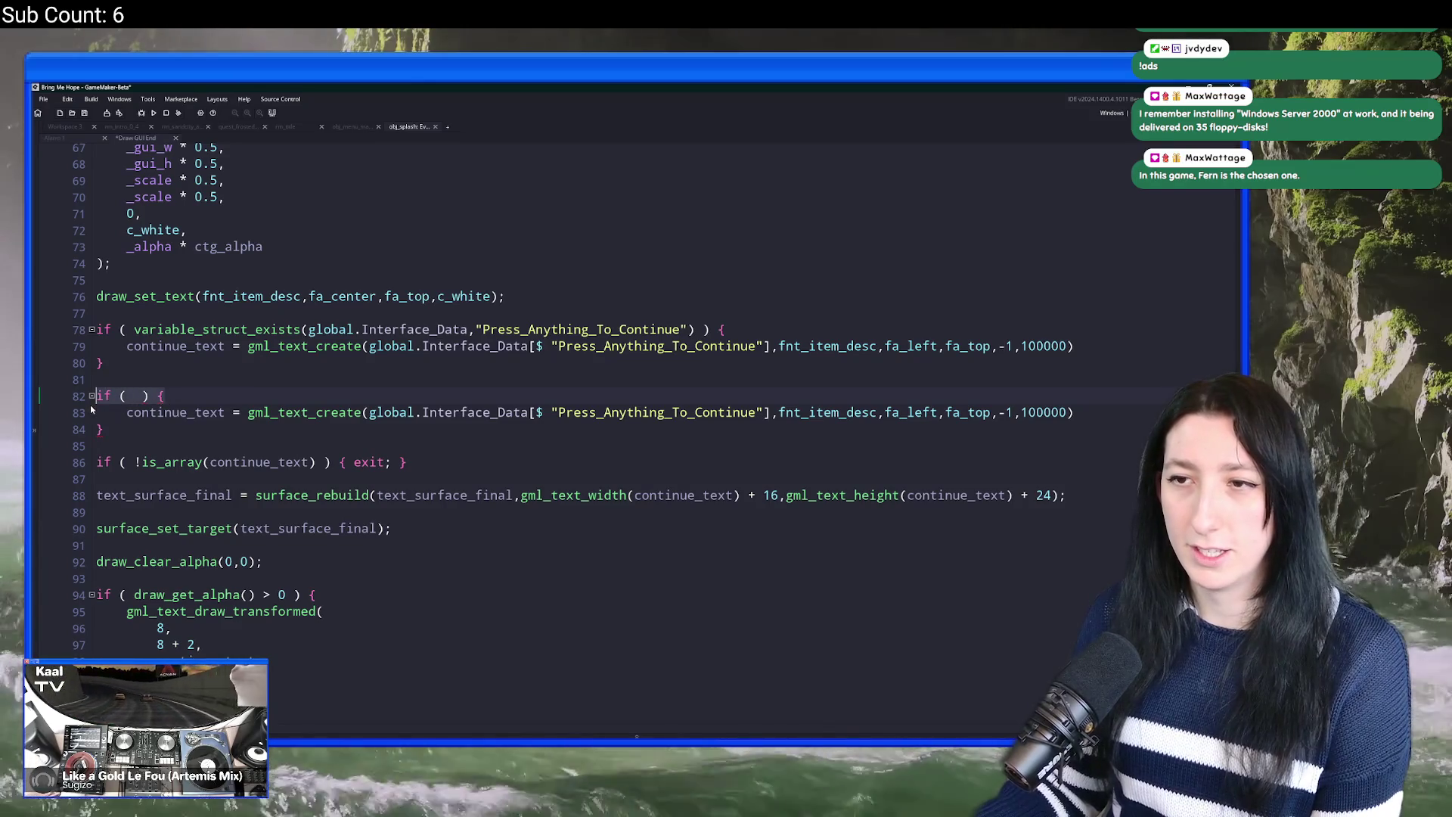
pyautogui.hotkey('shift', 'Down')
pyautogui.press('Delete')
pyautogui.press('Down')
pyautogui.hotkey('shift', 'Down')
pyautogui.press('Delete')
pyautogui.press('Up')
pyautogui.hotkey('shift', 'Tab')
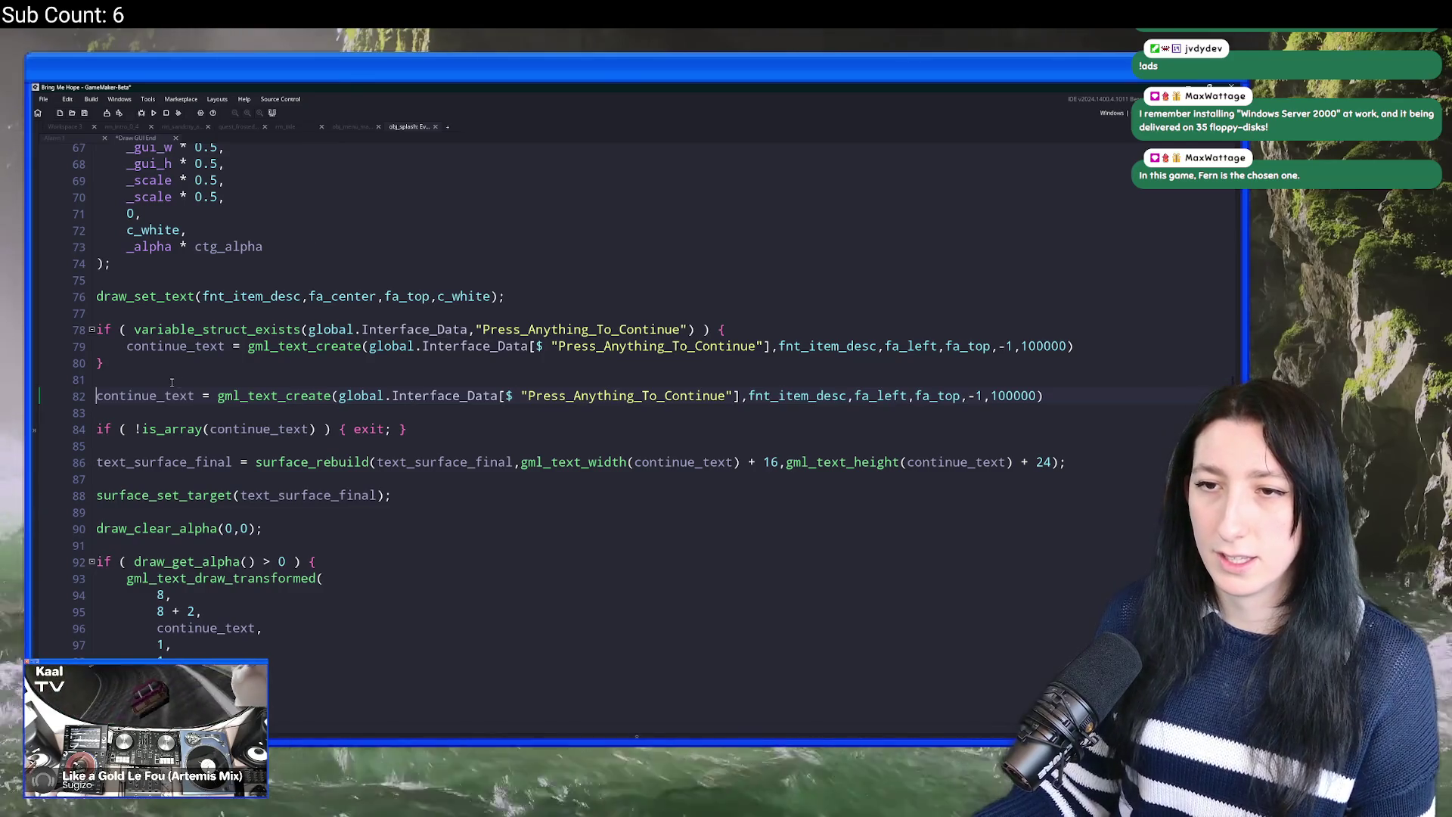
# Step: Rename the copy to thankyou_text with the message "Thank you for playing the demo!"
pyautogui.hotkey('ctrl', 'BackSpace')
pyautogui.press('Delete')
pyautogui.write('thankyou')
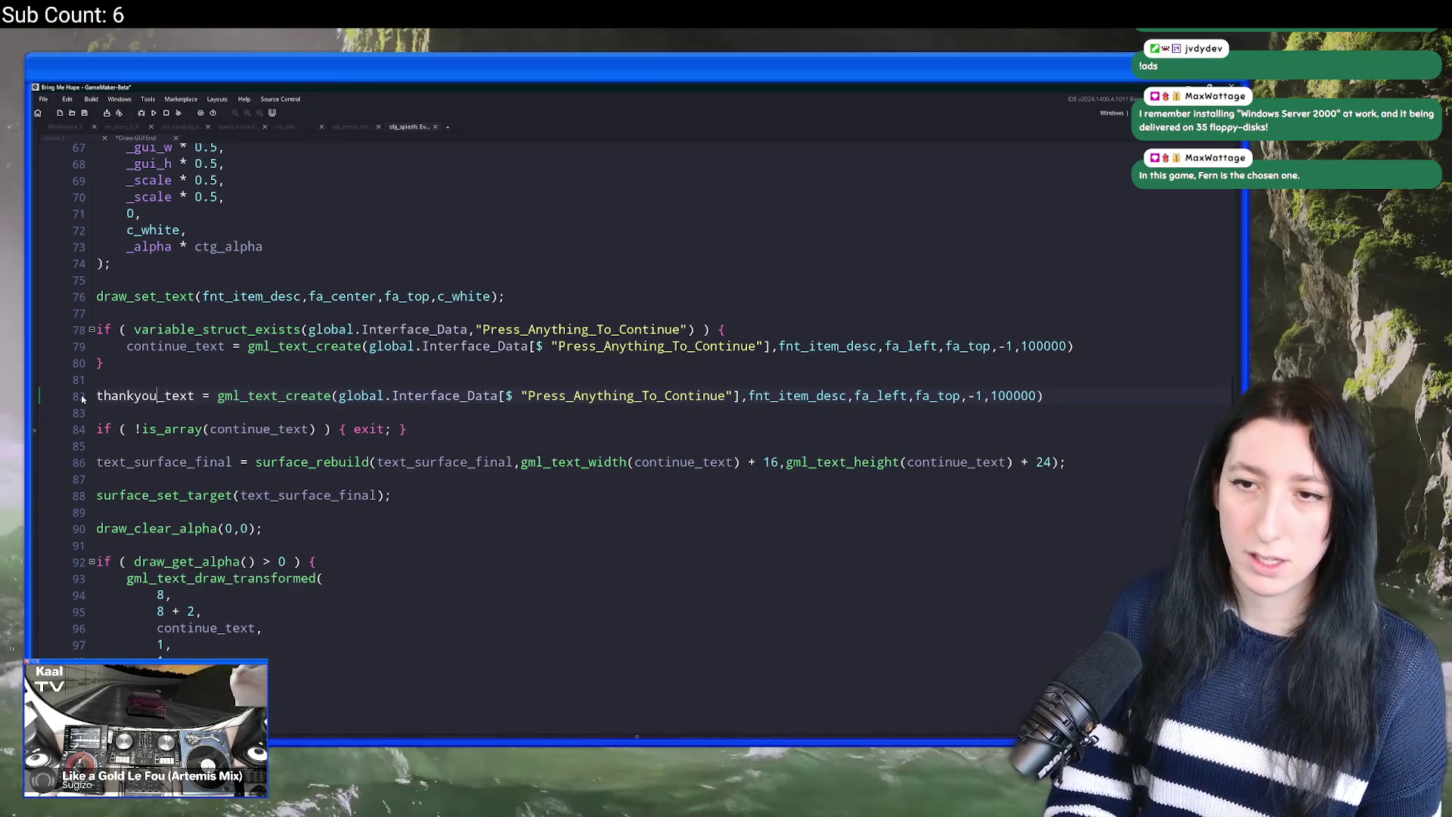
pyautogui.moveTo(742, 395); pyautogui.dragTo(344, 401)
pyautogui.write('"Thank you')
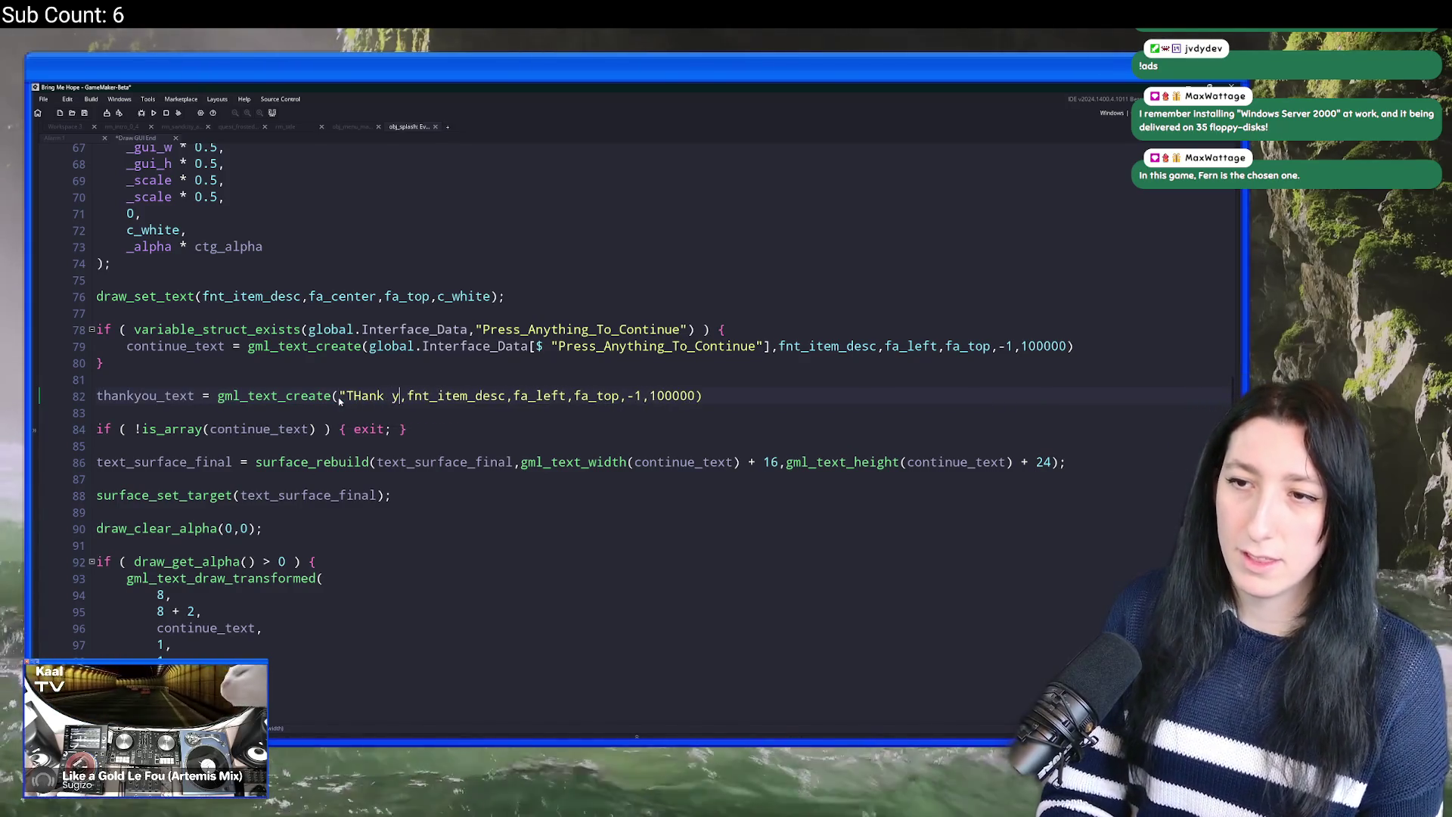
pyautogui.press('BackSpace')
pyautogui.press('BackSpace')
pyautogui.press('BackSpace')
pyautogui.write('H')
pyautogui.press('BackSpace')
pyautogui.write('hank you for palying')
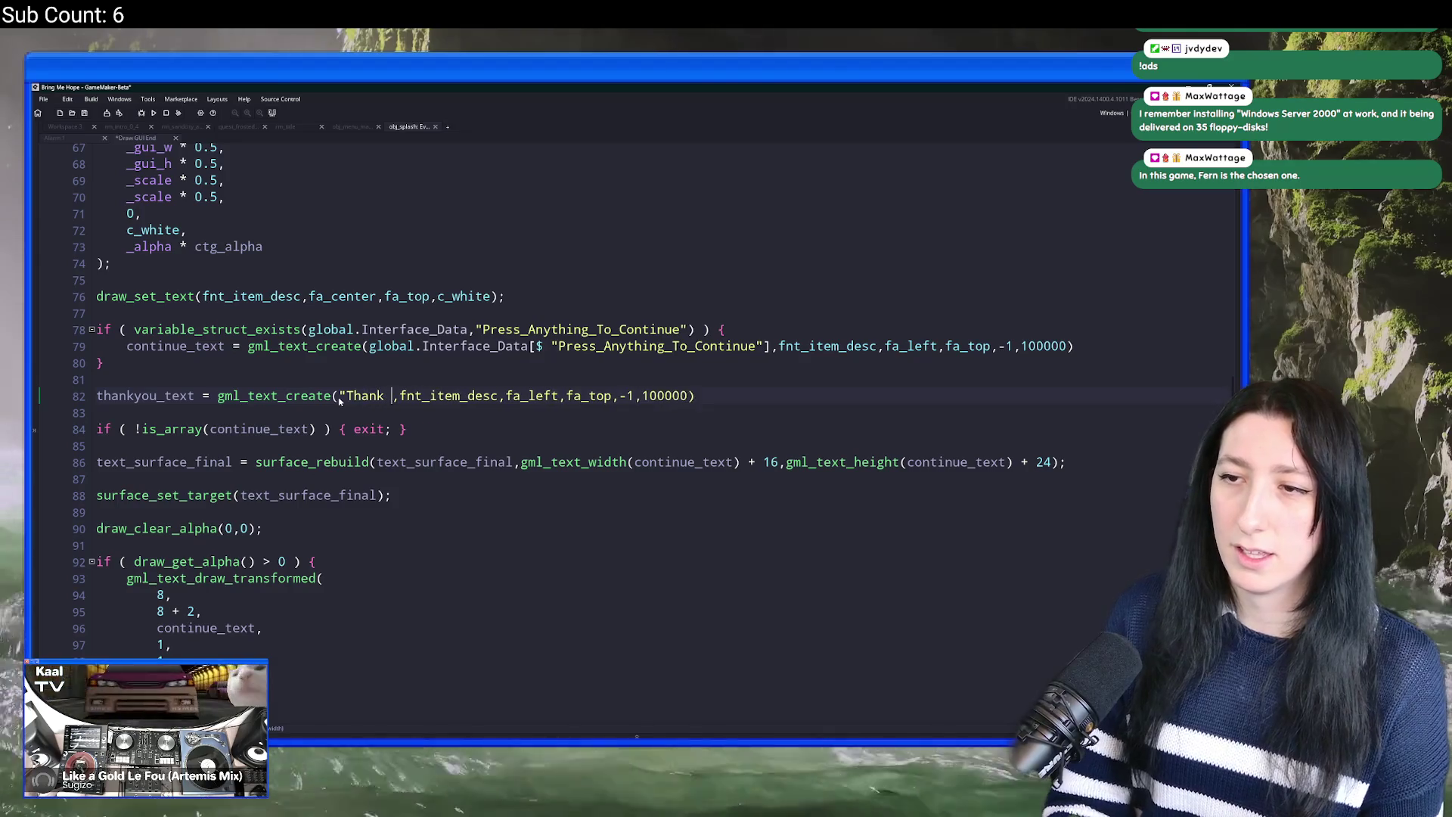
pyautogui.press('BackSpace')
pyautogui.press('BackSpace')
pyautogui.press('BackSpace')
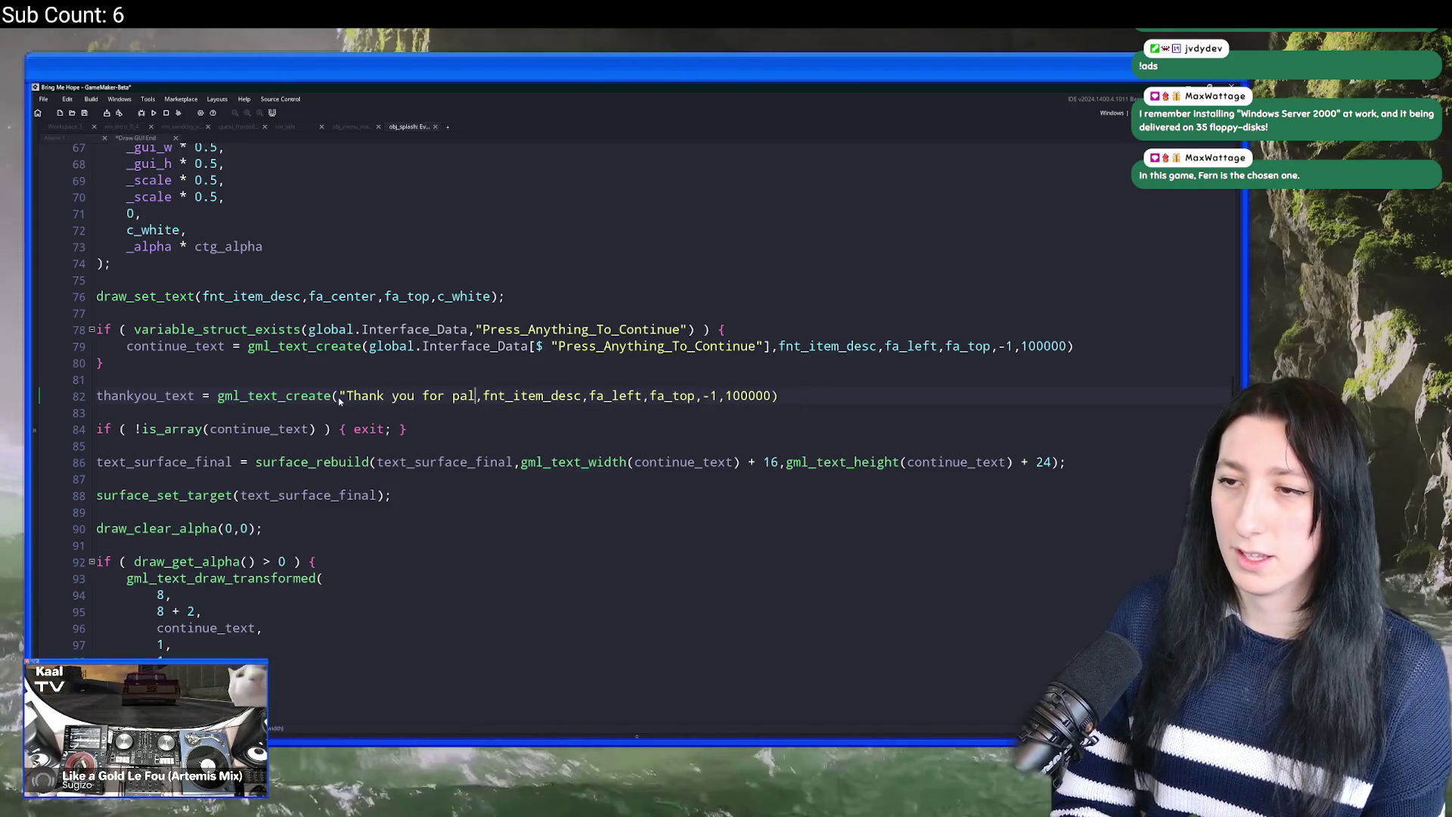
pyautogui.write('laying the demo!')
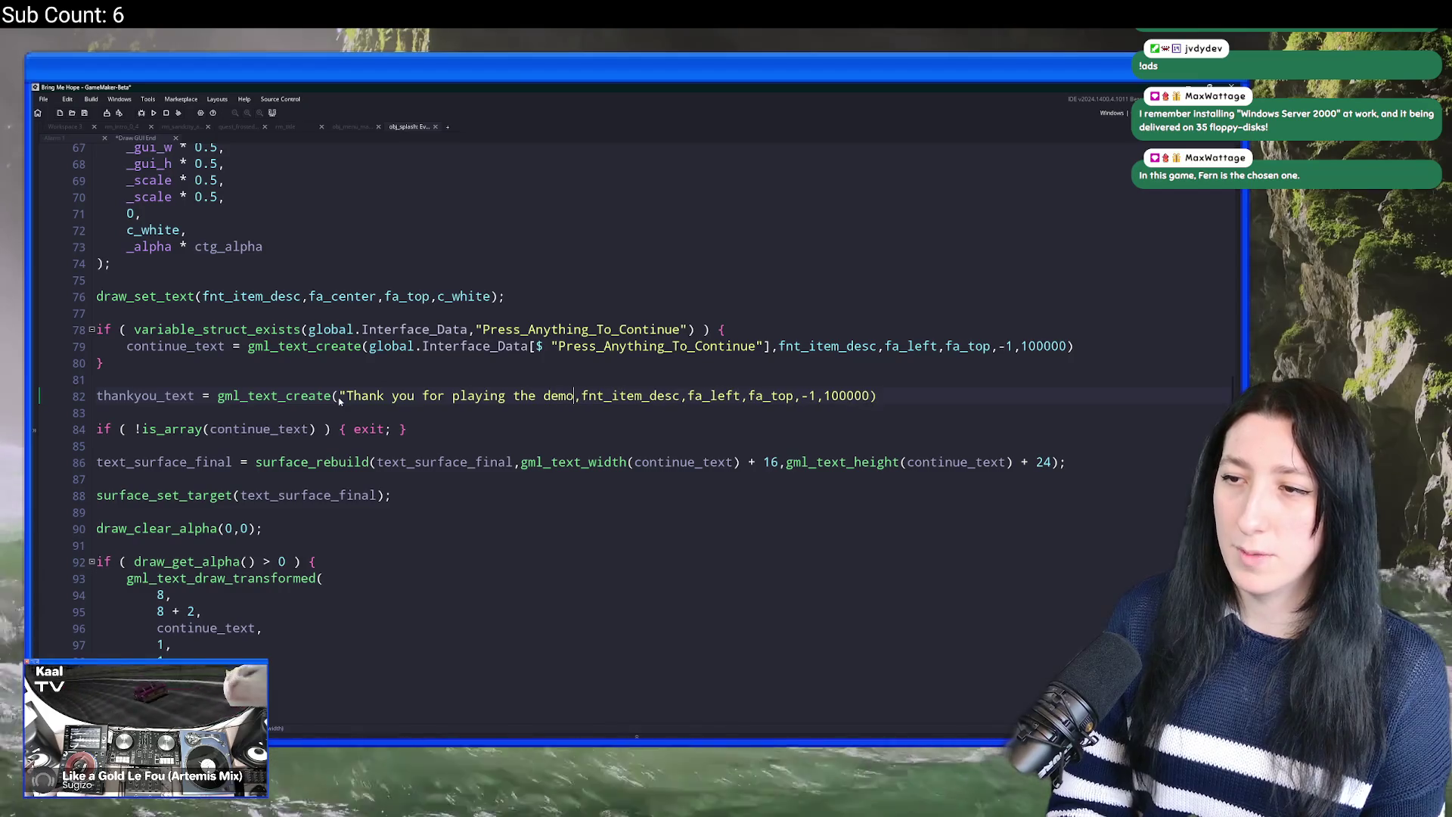
pyautogui.write('"')
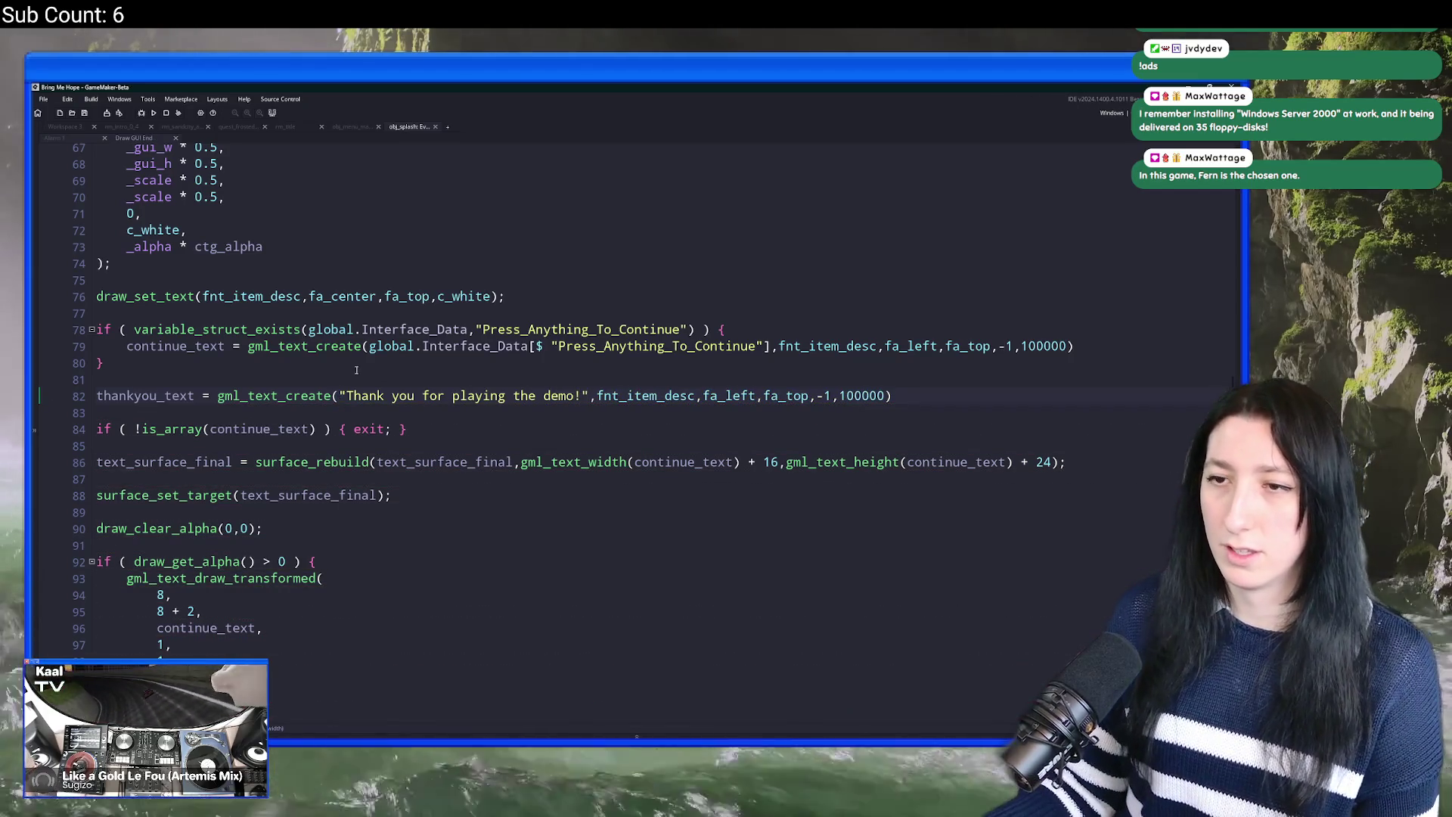
pyautogui.press('Up')
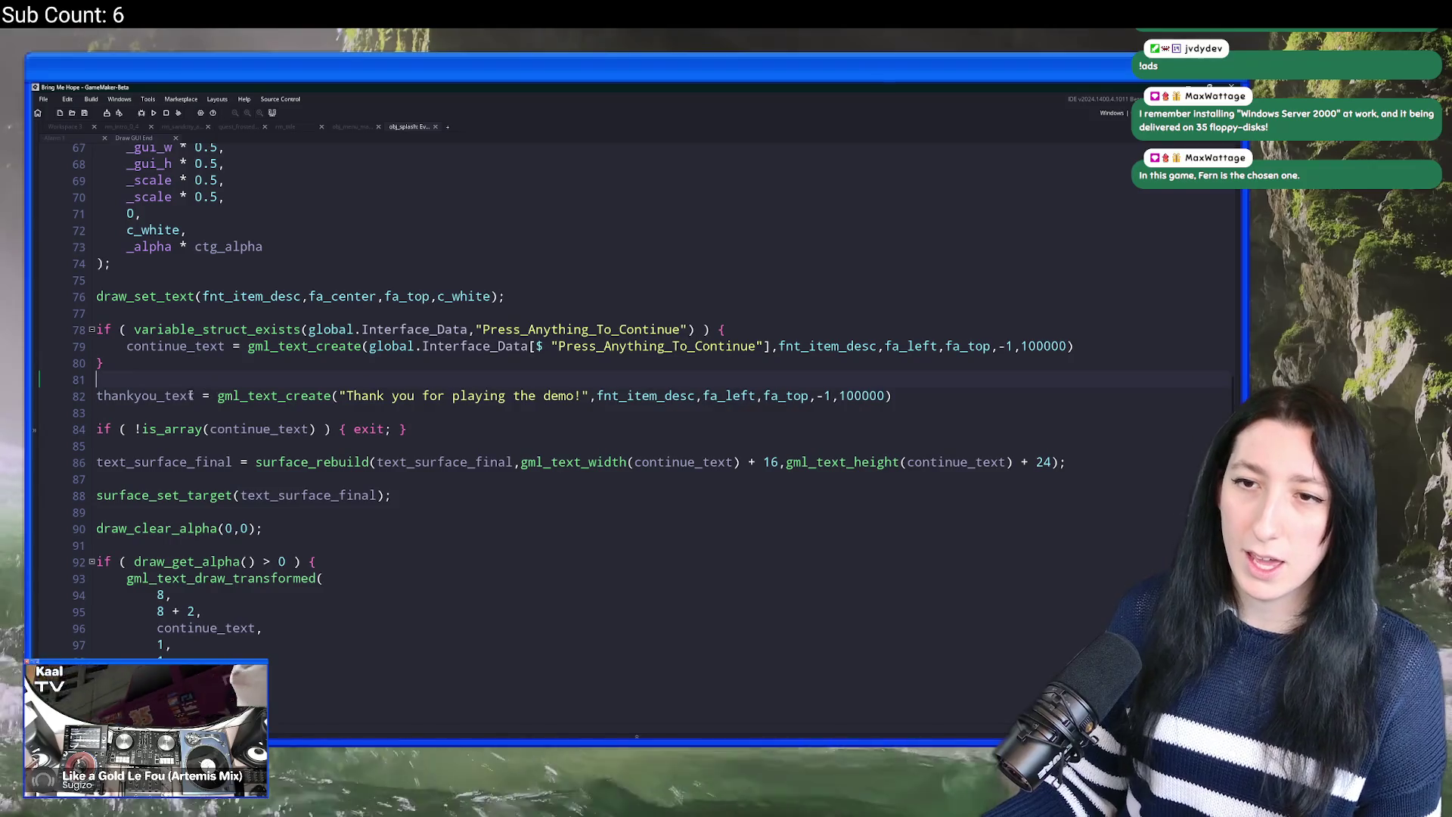
# Step: Add an if check above the thank-you line and a line for its closing brace
pyautogui.scroll(-2, 190, 395)
pyautogui.press('Return')
pyautogui.write('if ( global.Demo_Completed ) {')
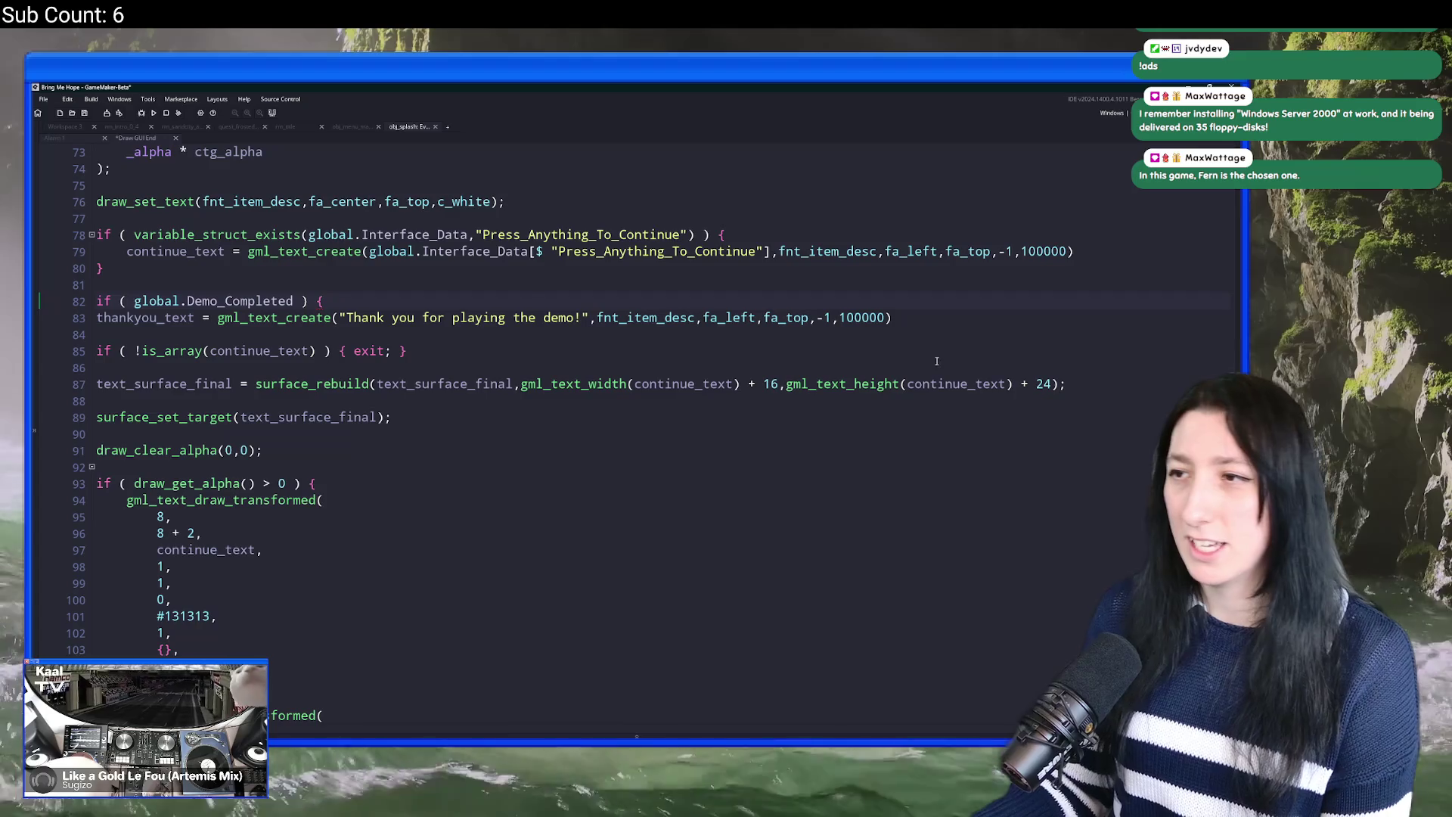
pyautogui.click(931, 318)
pyautogui.write(';')
pyautogui.press('Return')
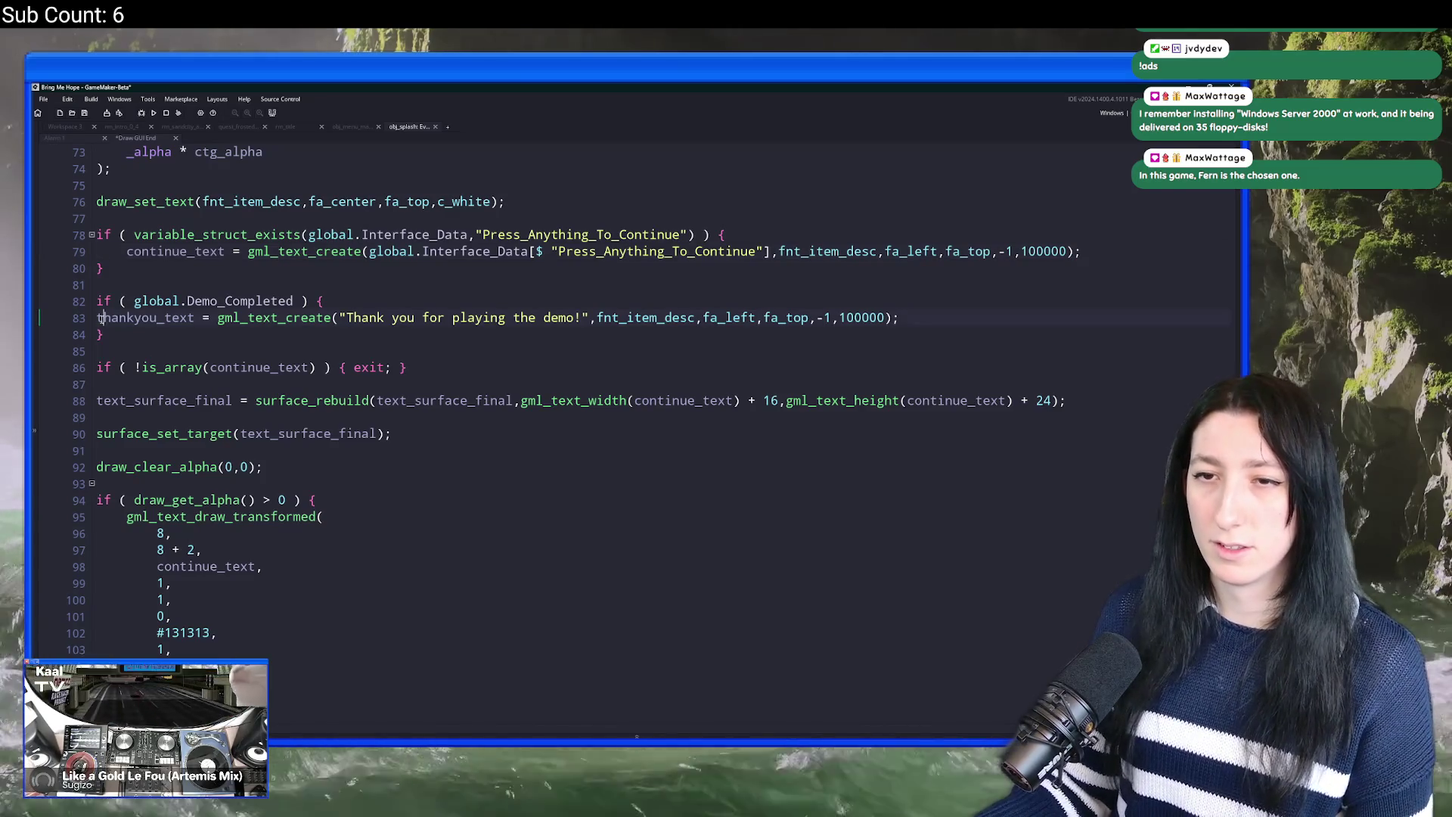
# Step: Indent the thank-you line inside the check and save the splash draw code
pyautogui.press('Tab')
pyautogui.hotkey('ctrl', 's')
pyautogui.scroll(-8, 144, 321)
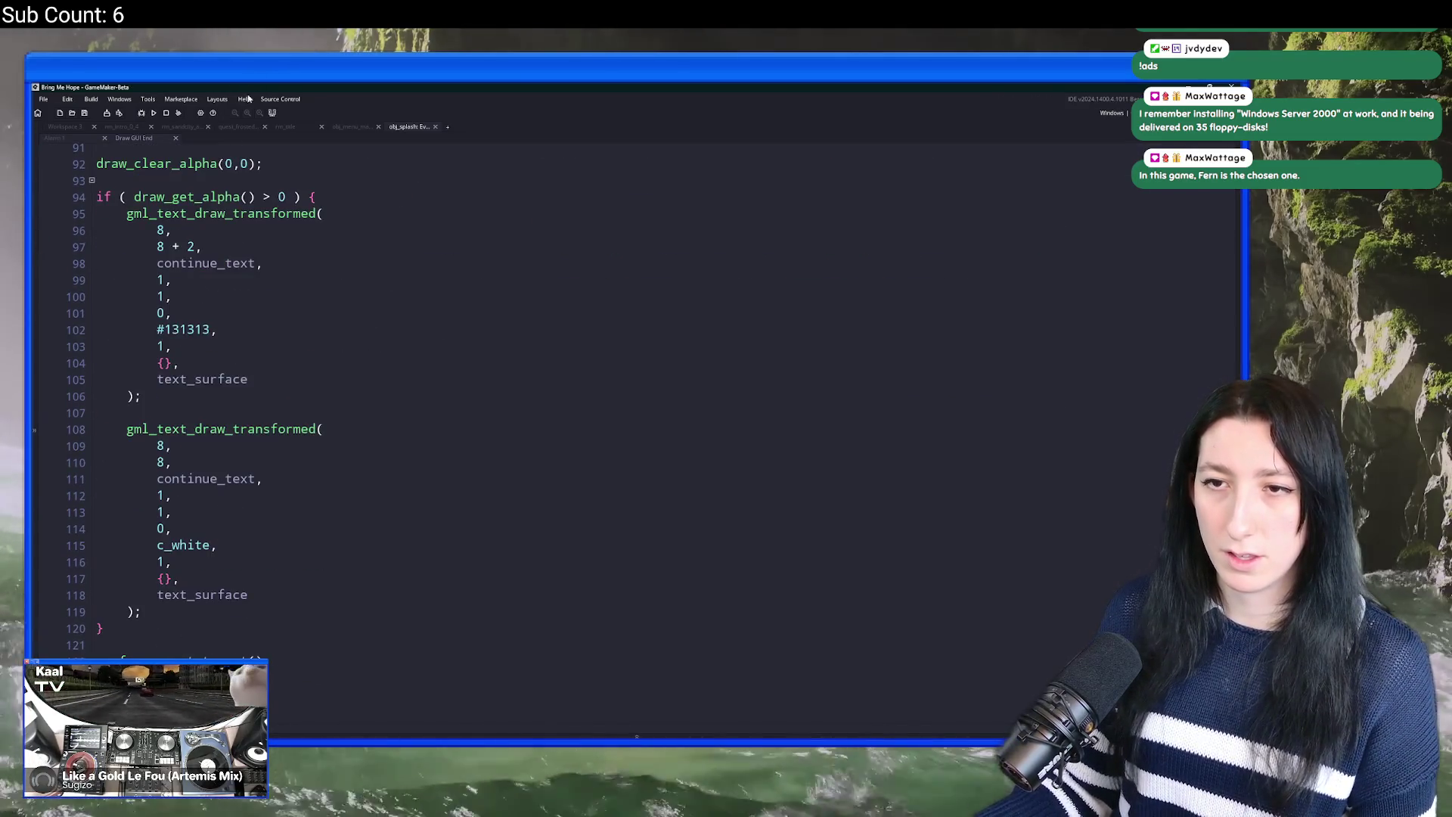
pyautogui.scroll(3, 208, 527)
pyautogui.scroll(1, 208, 527)
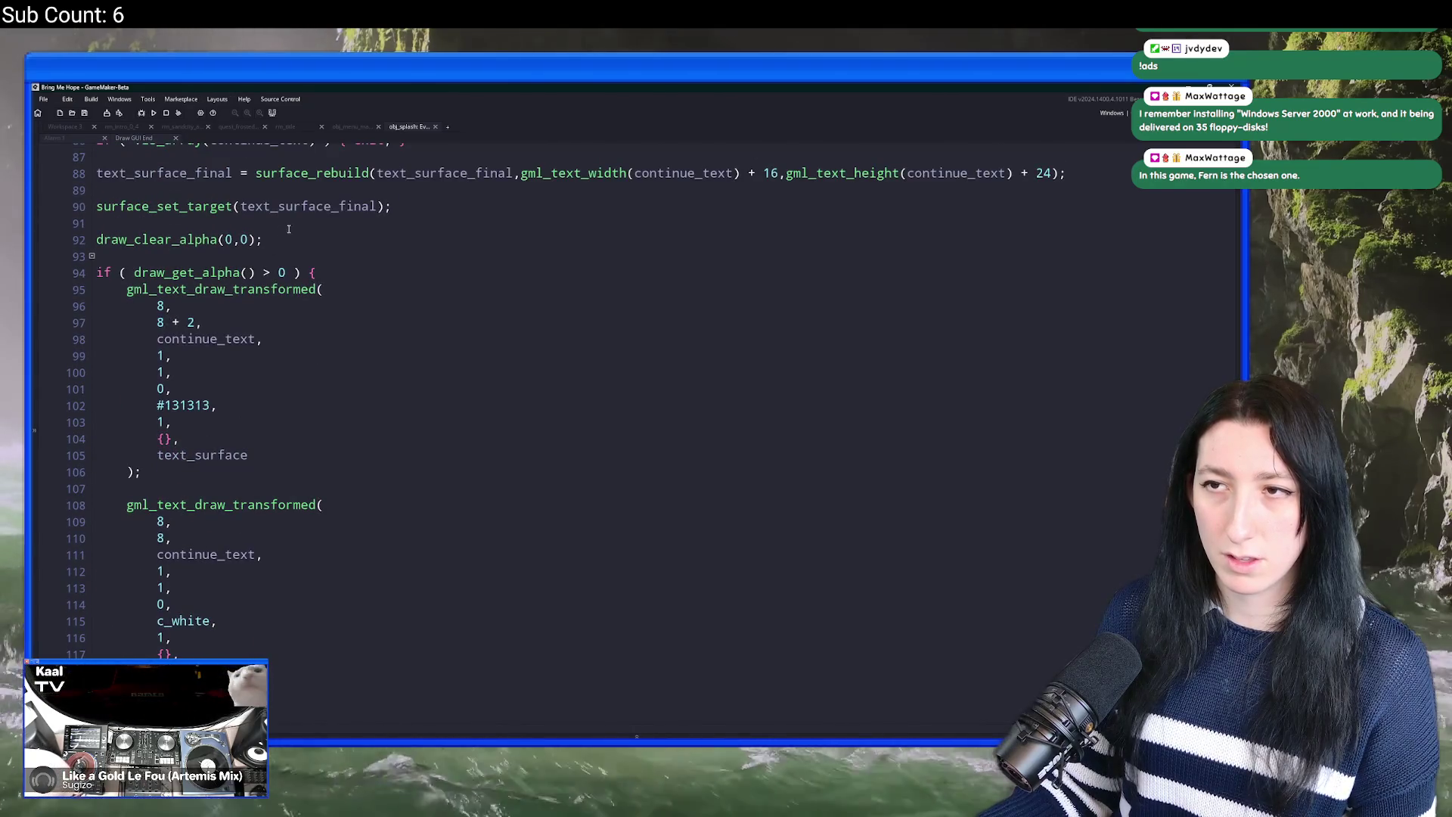
pyautogui.scroll(-9, 310, 152)
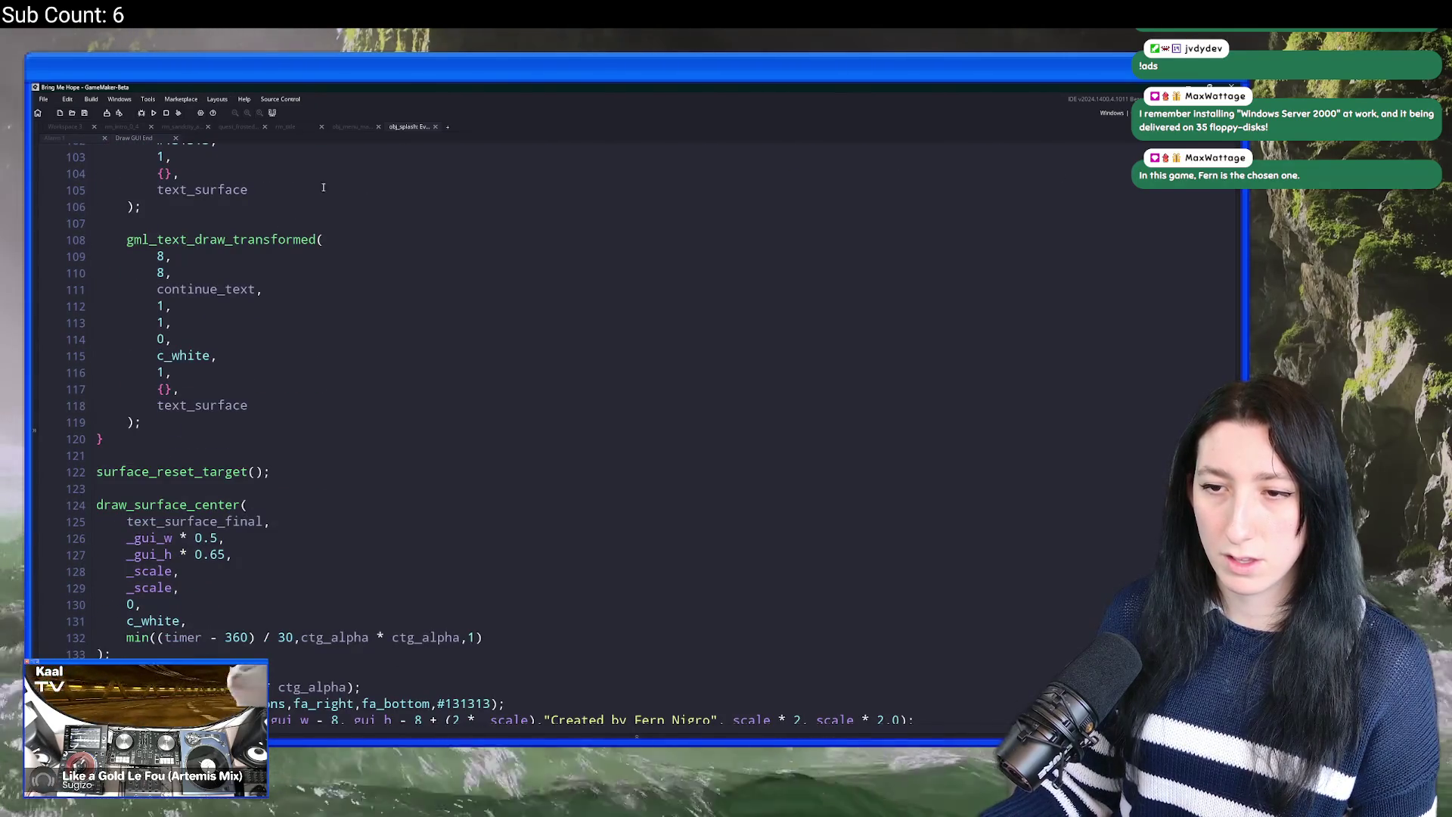
pyautogui.scroll(-2, 259, 453)
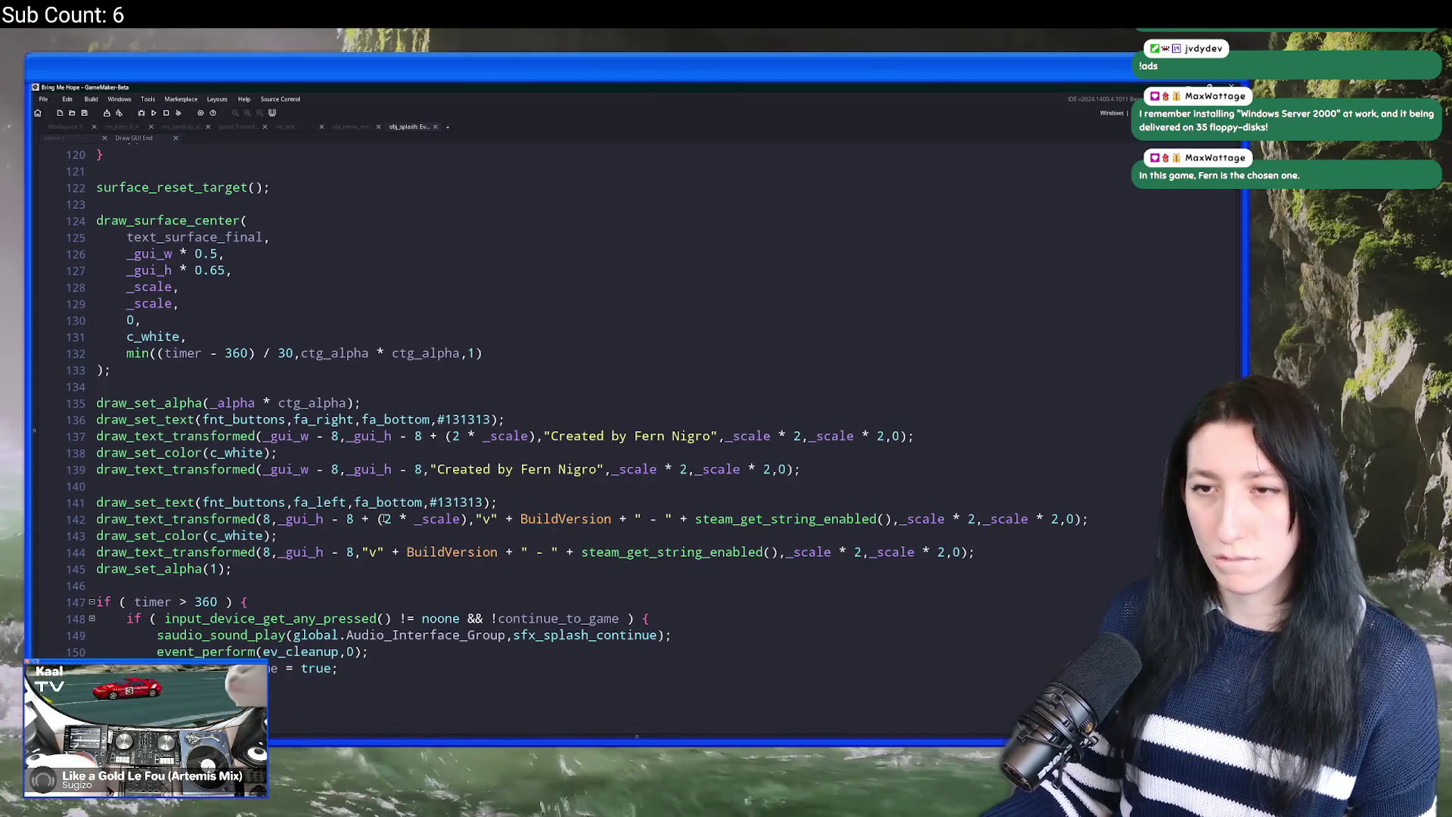
pyautogui.scroll(3, 253, 478)
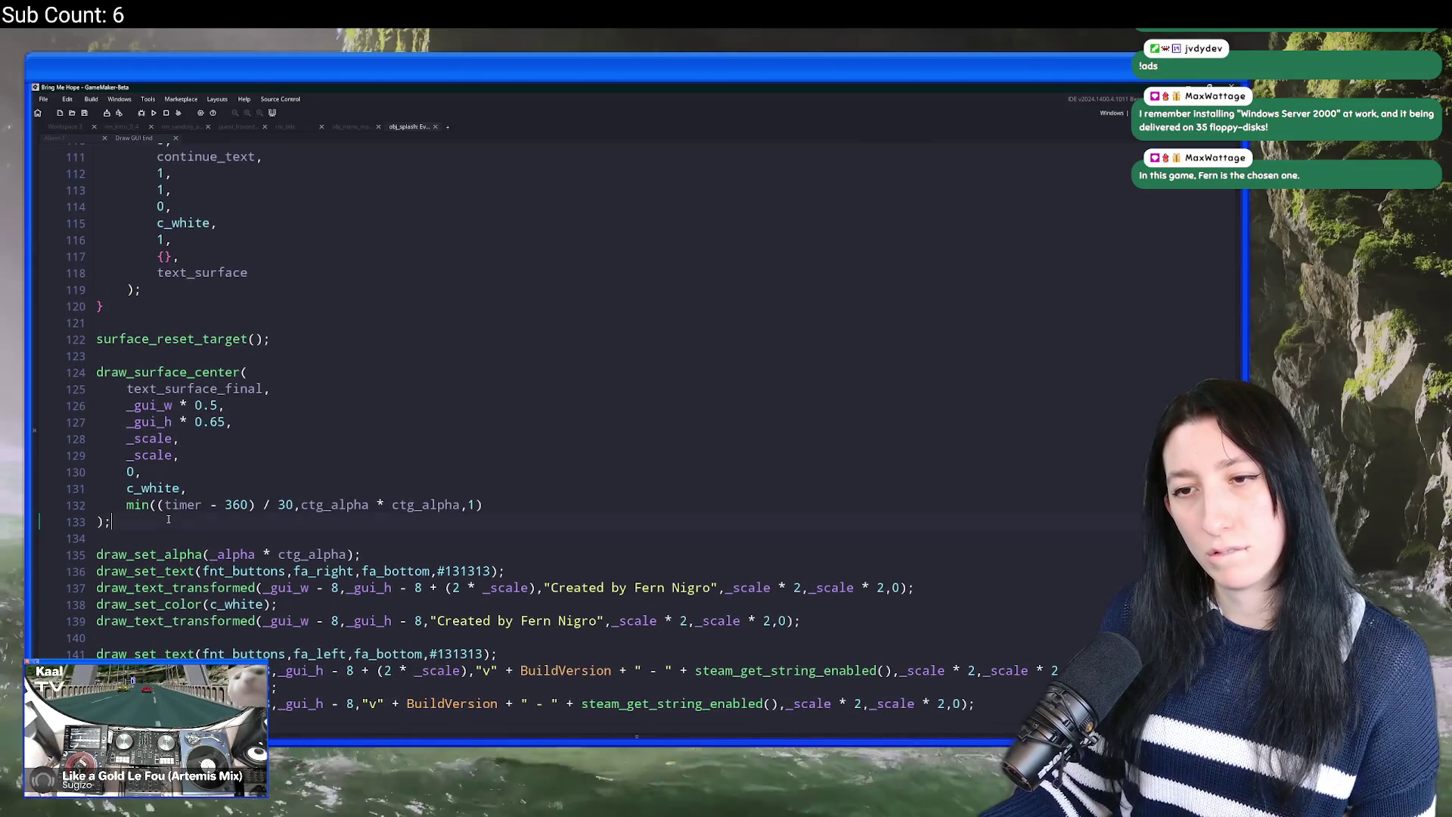
pyautogui.scroll(12, 168, 519)
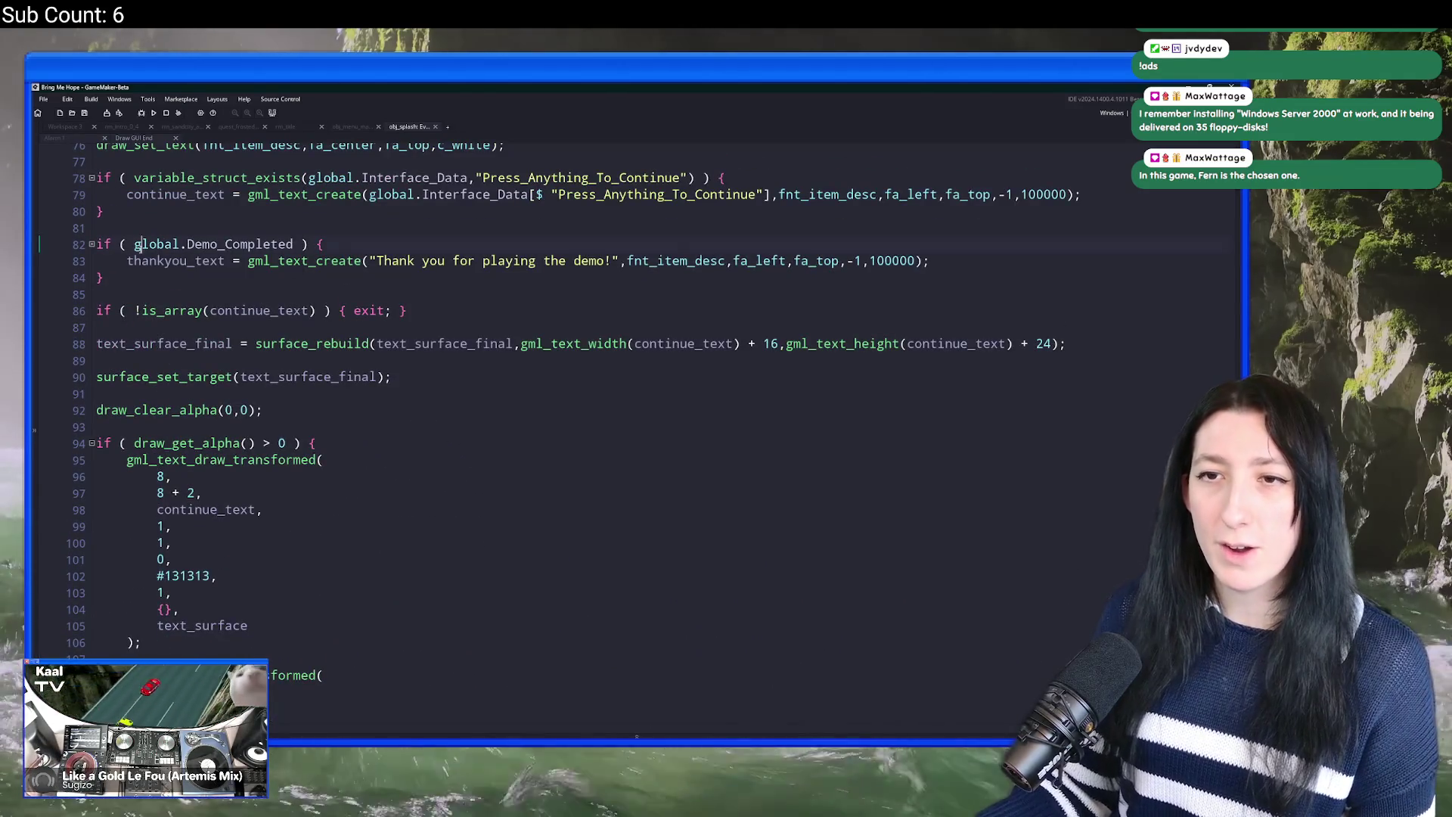
# Step: Negate the condition so it reads if ( !global.Demo_Completed )
pyautogui.write('!')
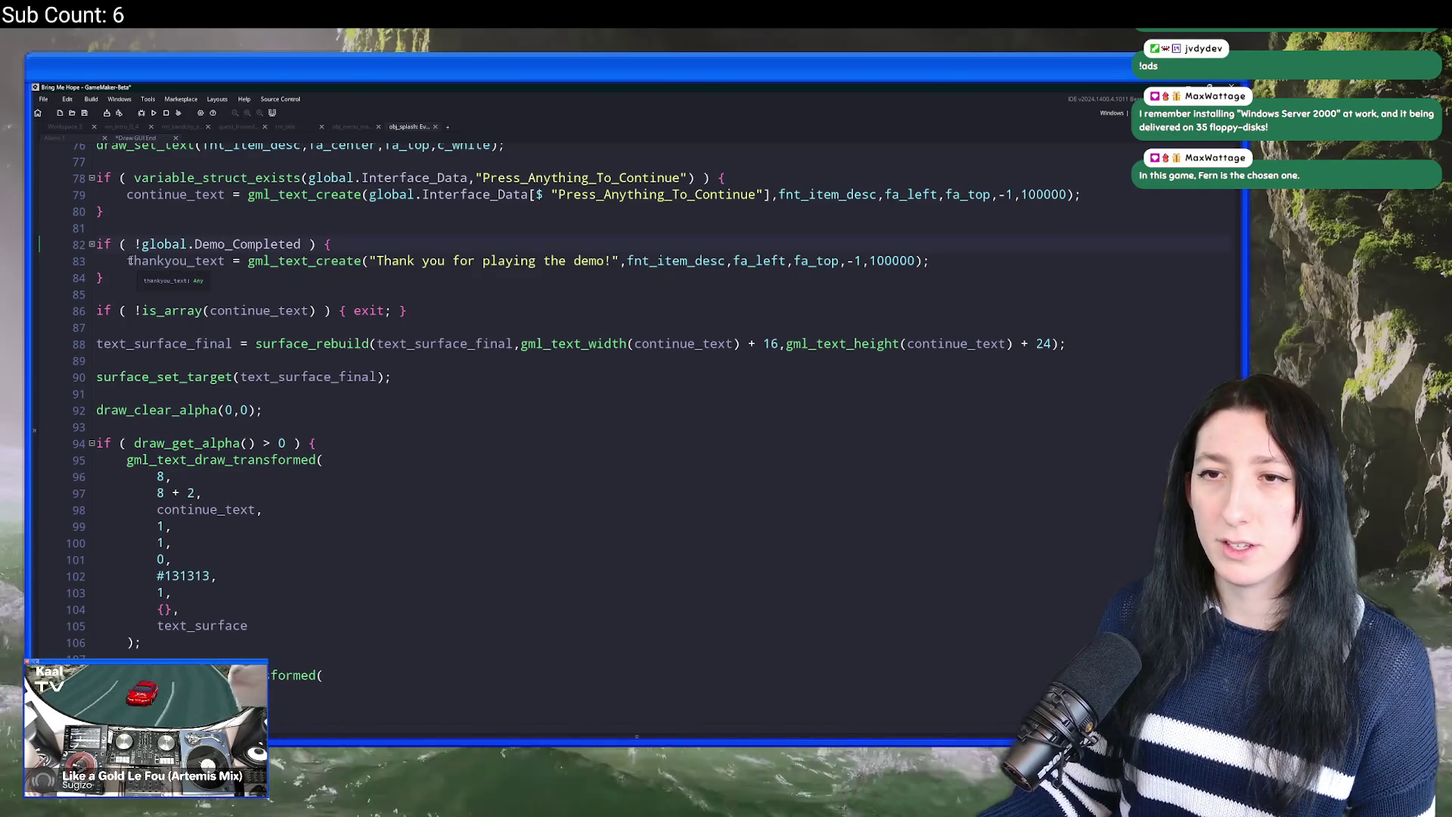
pyautogui.scroll(-10, 130, 260)
pyautogui.scroll(7, 257, 356)
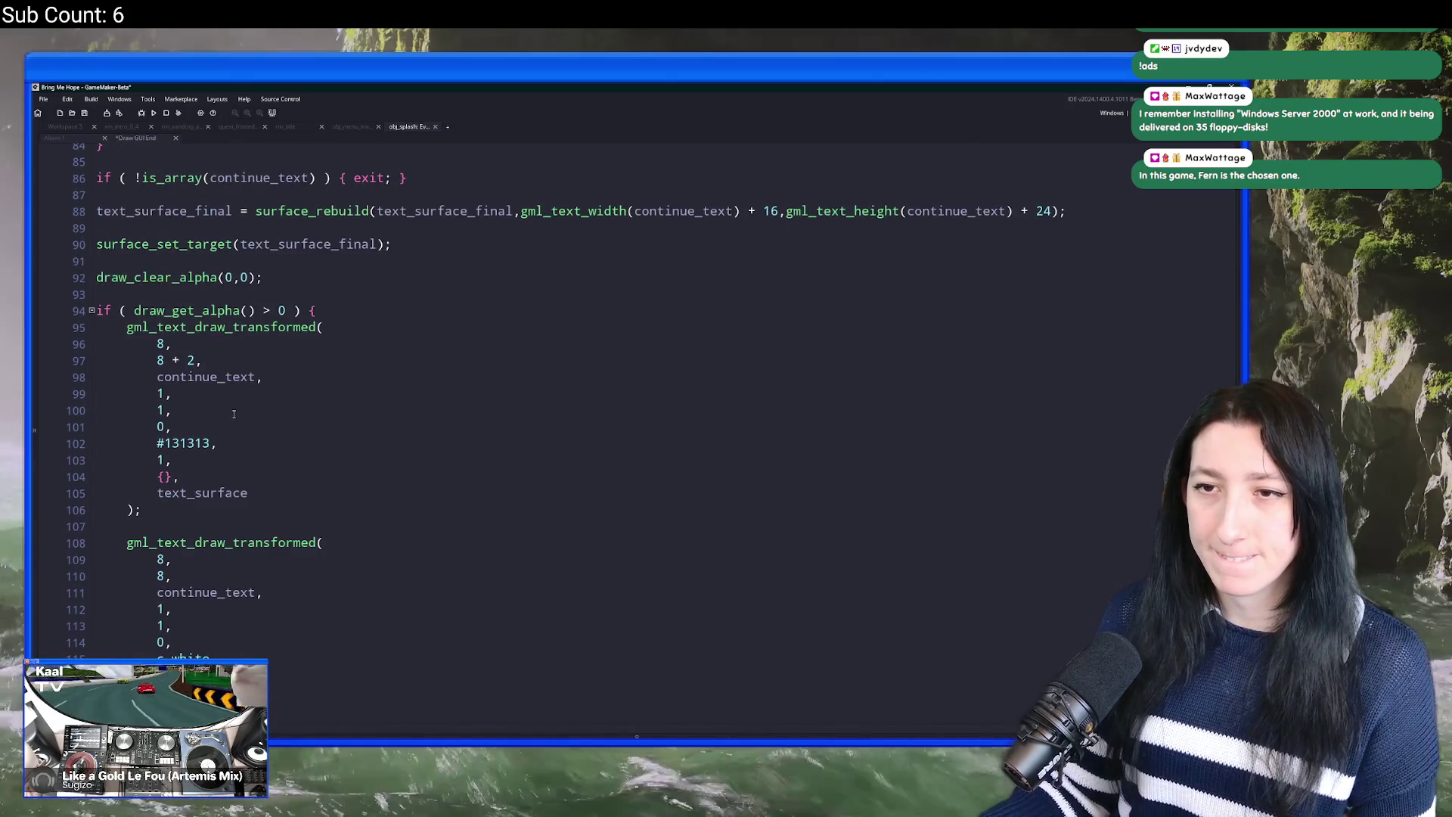
pyautogui.scroll(-4, 234, 413)
pyautogui.scroll(3, 265, 412)
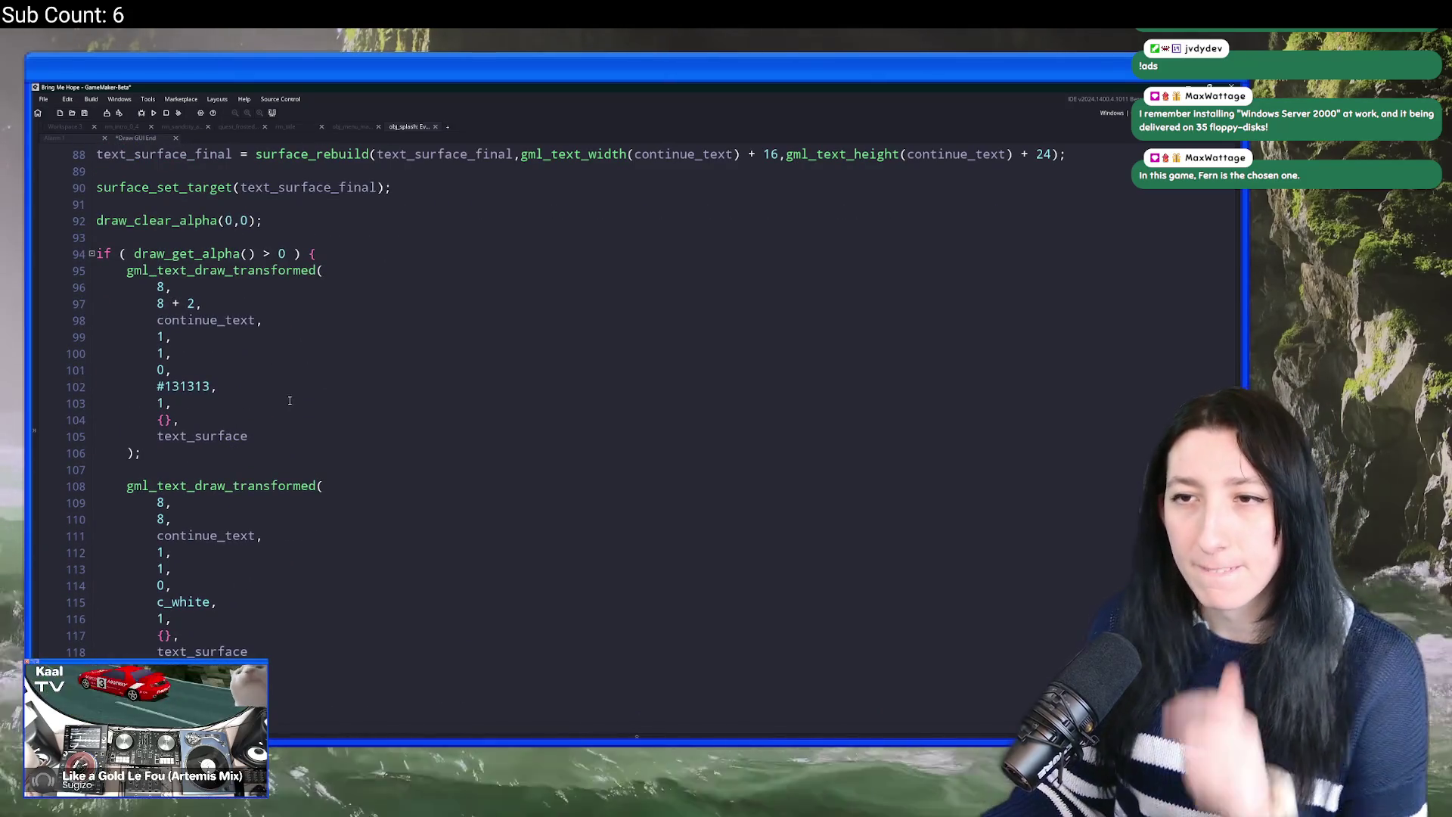
pyautogui.scroll(8, 231, 319)
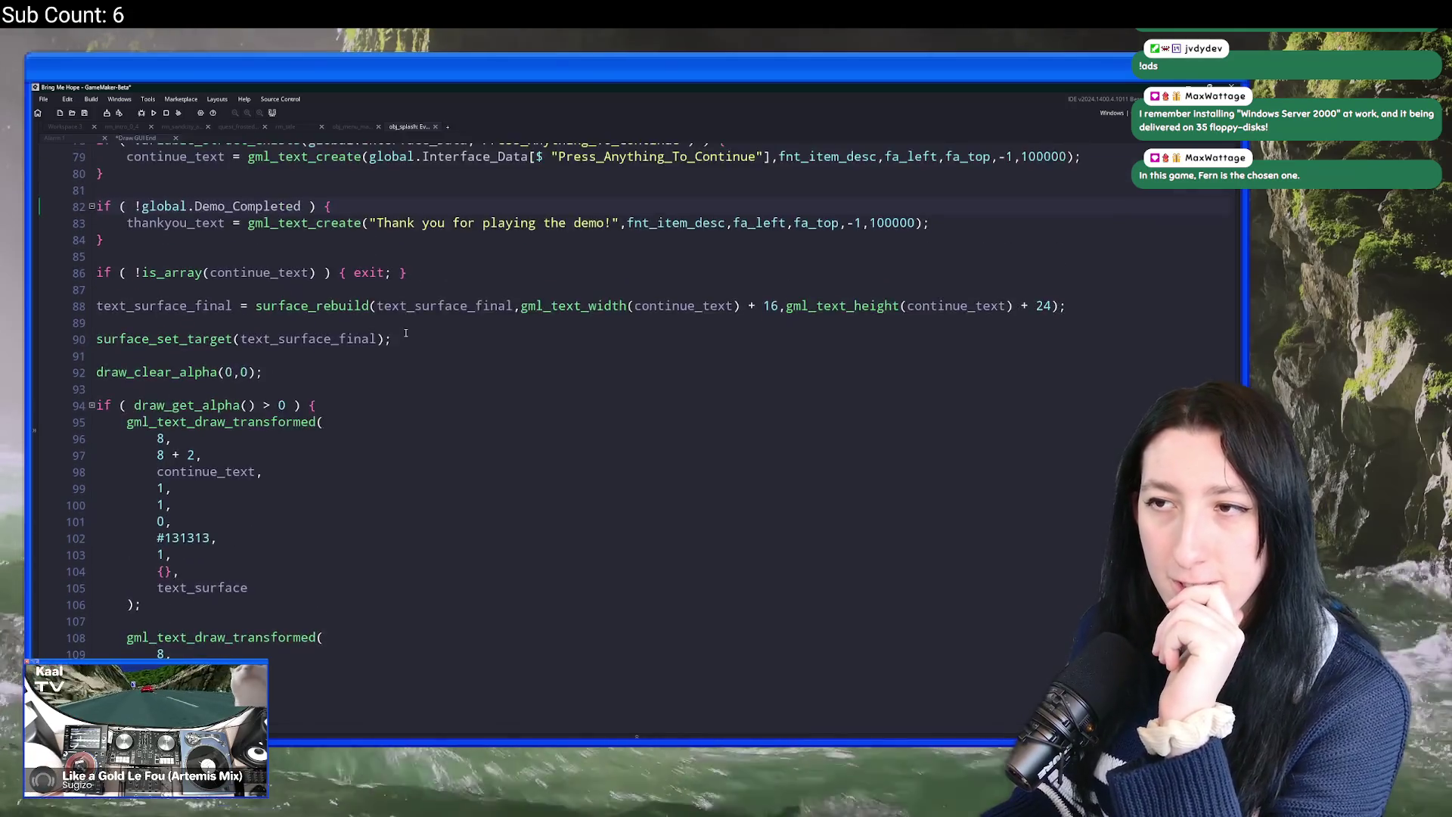
pyautogui.scroll(7, 405, 330)
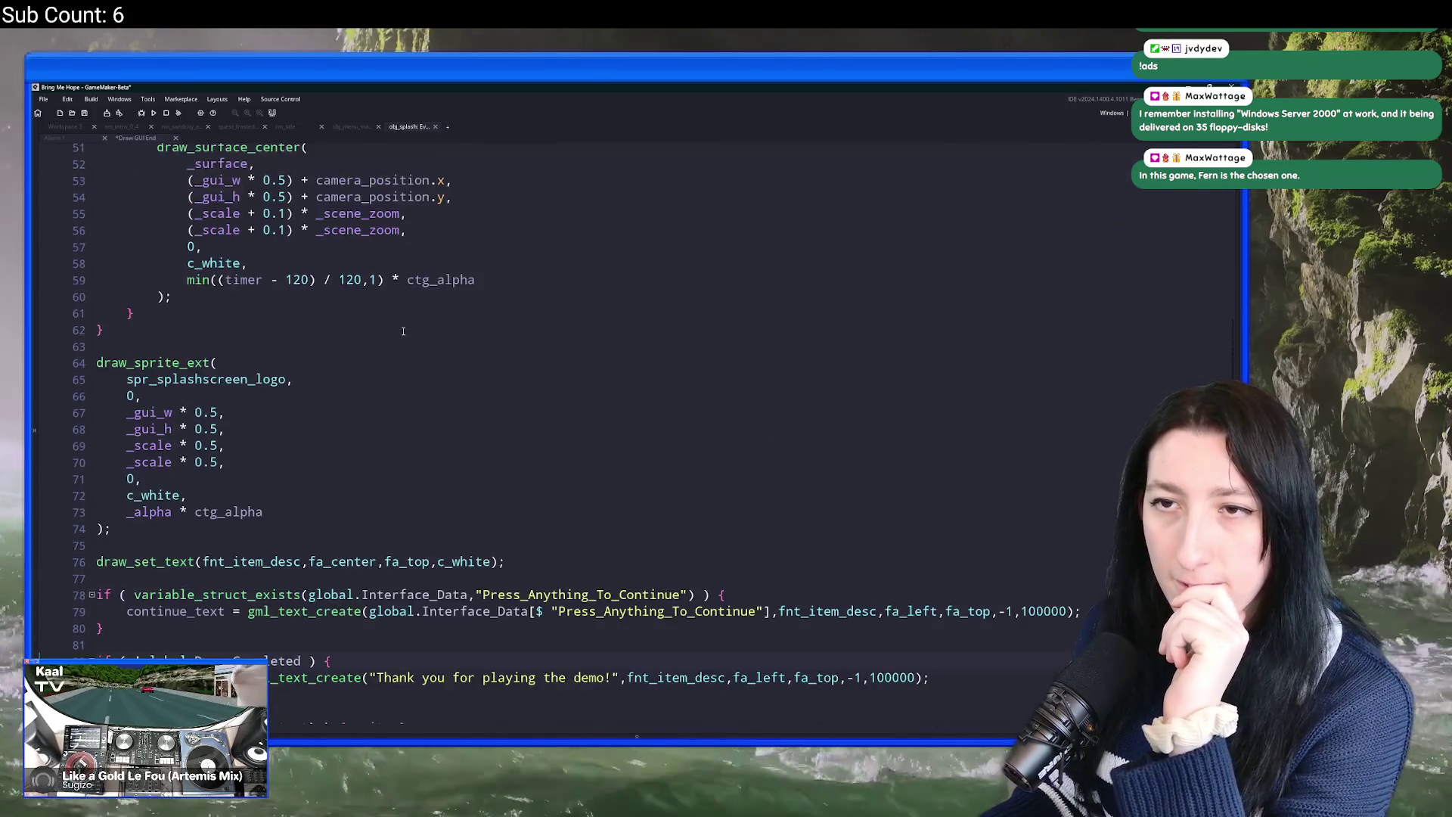
pyautogui.scroll(6, 290, 180)
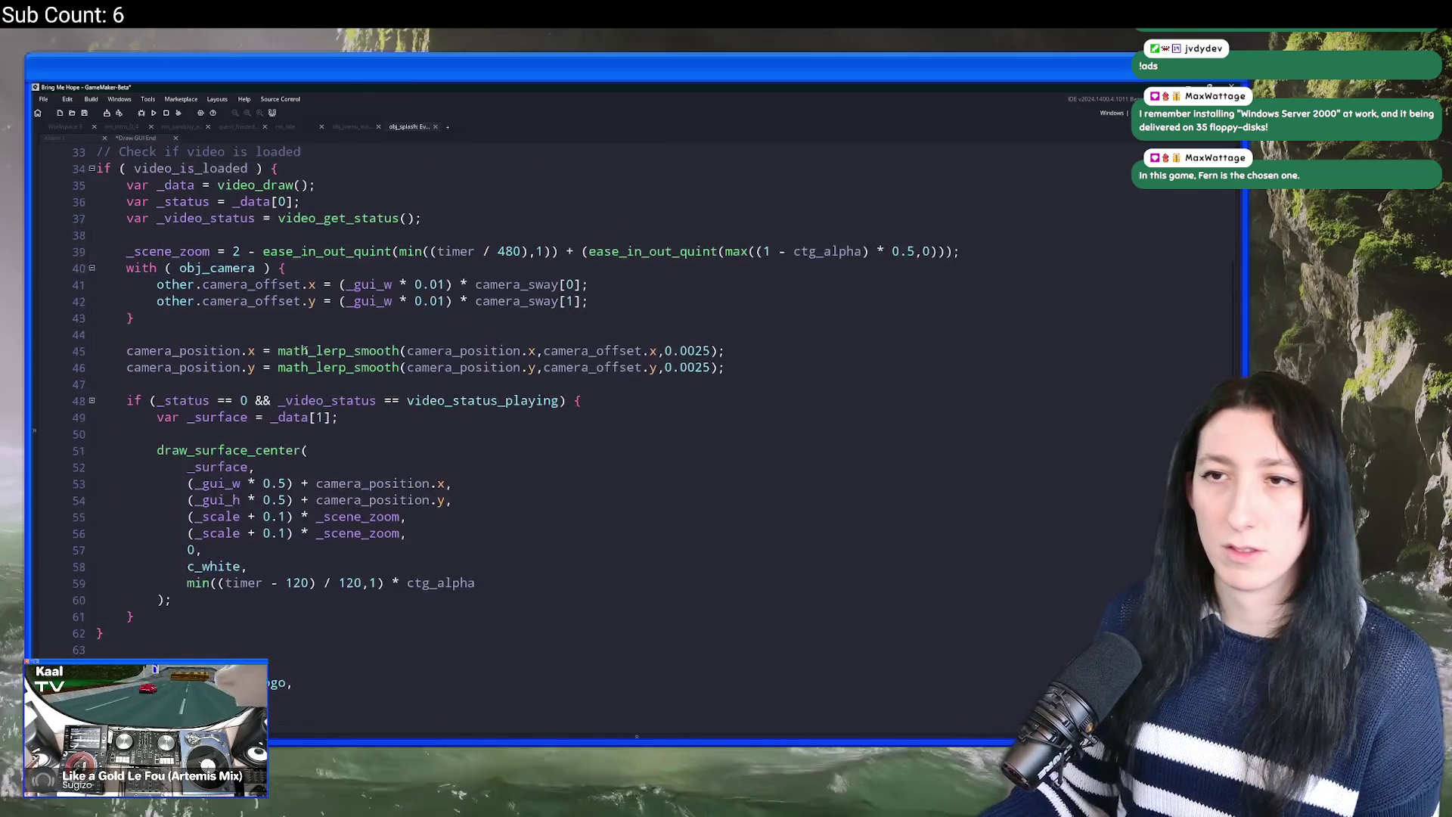
pyautogui.scroll(-20, 263, 333)
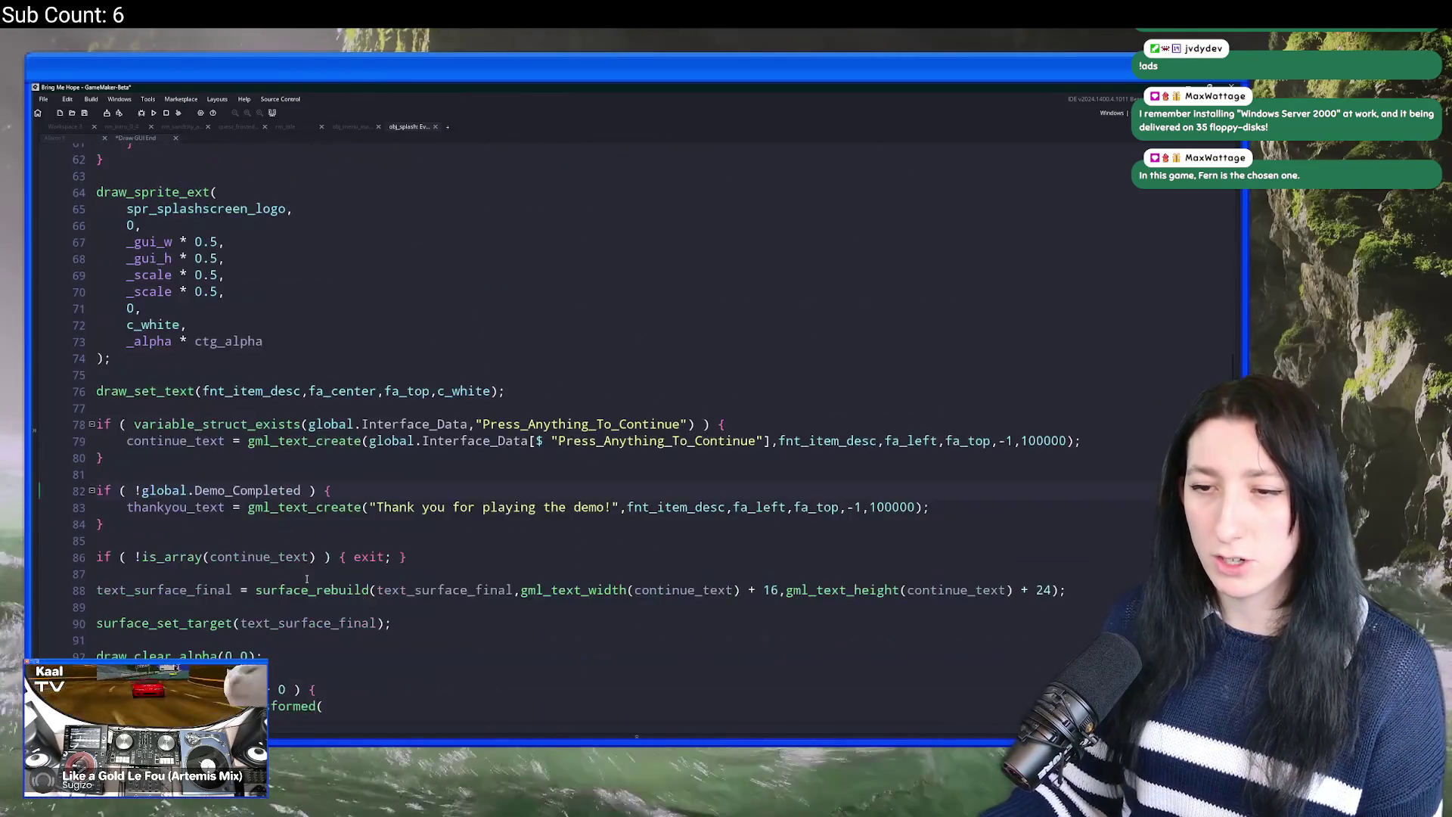
pyautogui.scroll(-7, 408, 534)
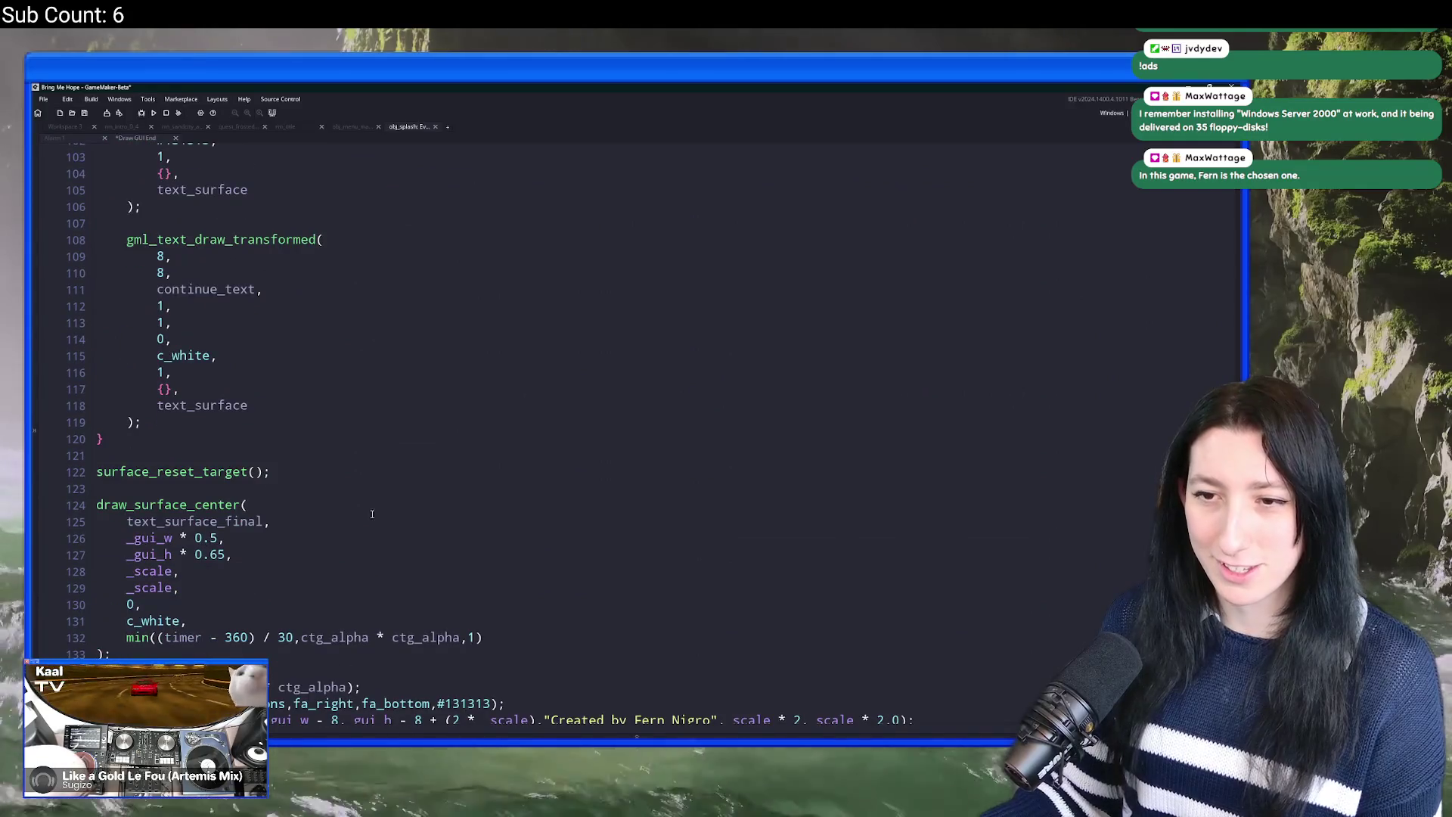
pyautogui.scroll(-1, 540, 521)
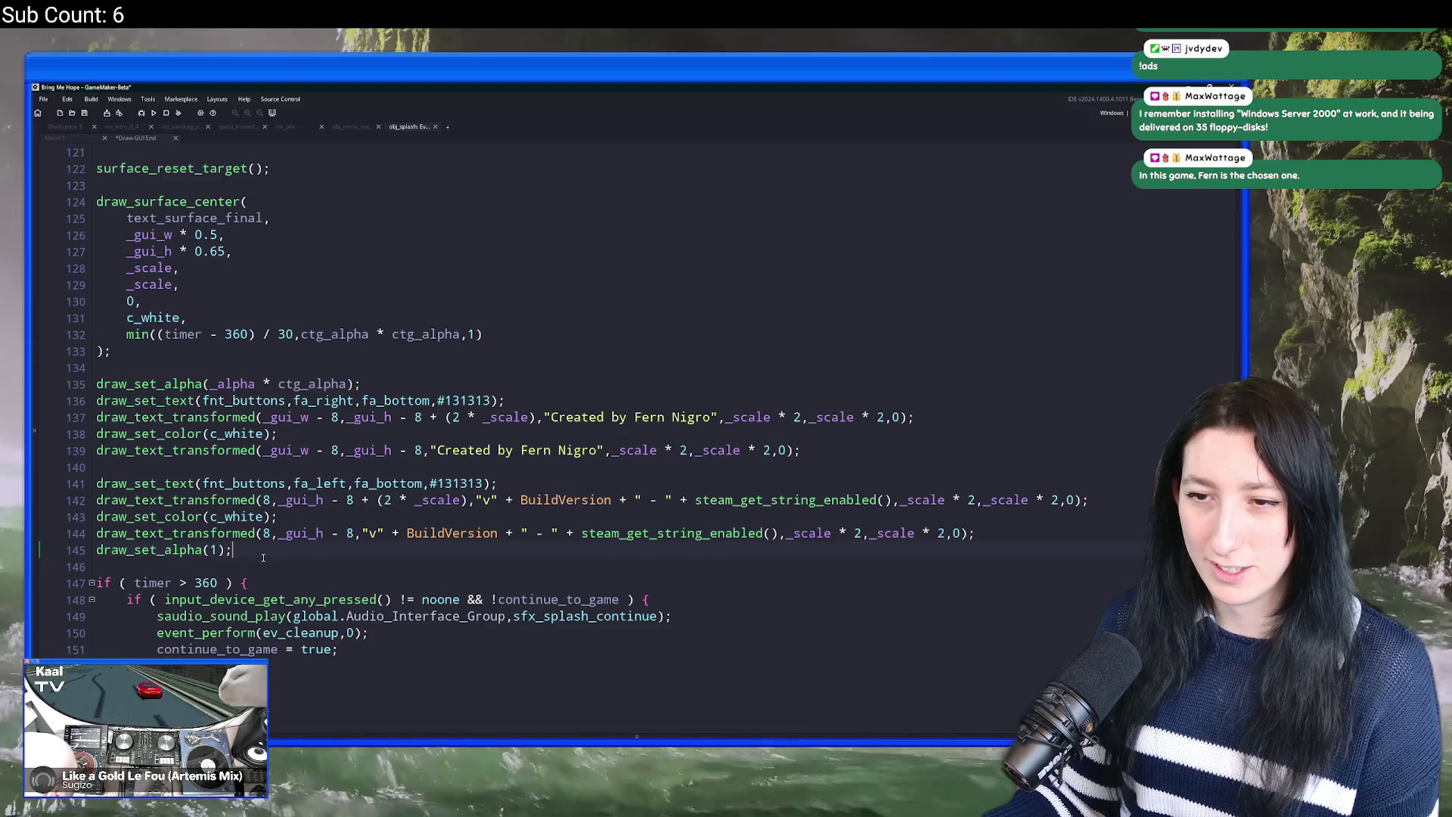
pyautogui.scroll(16, 298, 524)
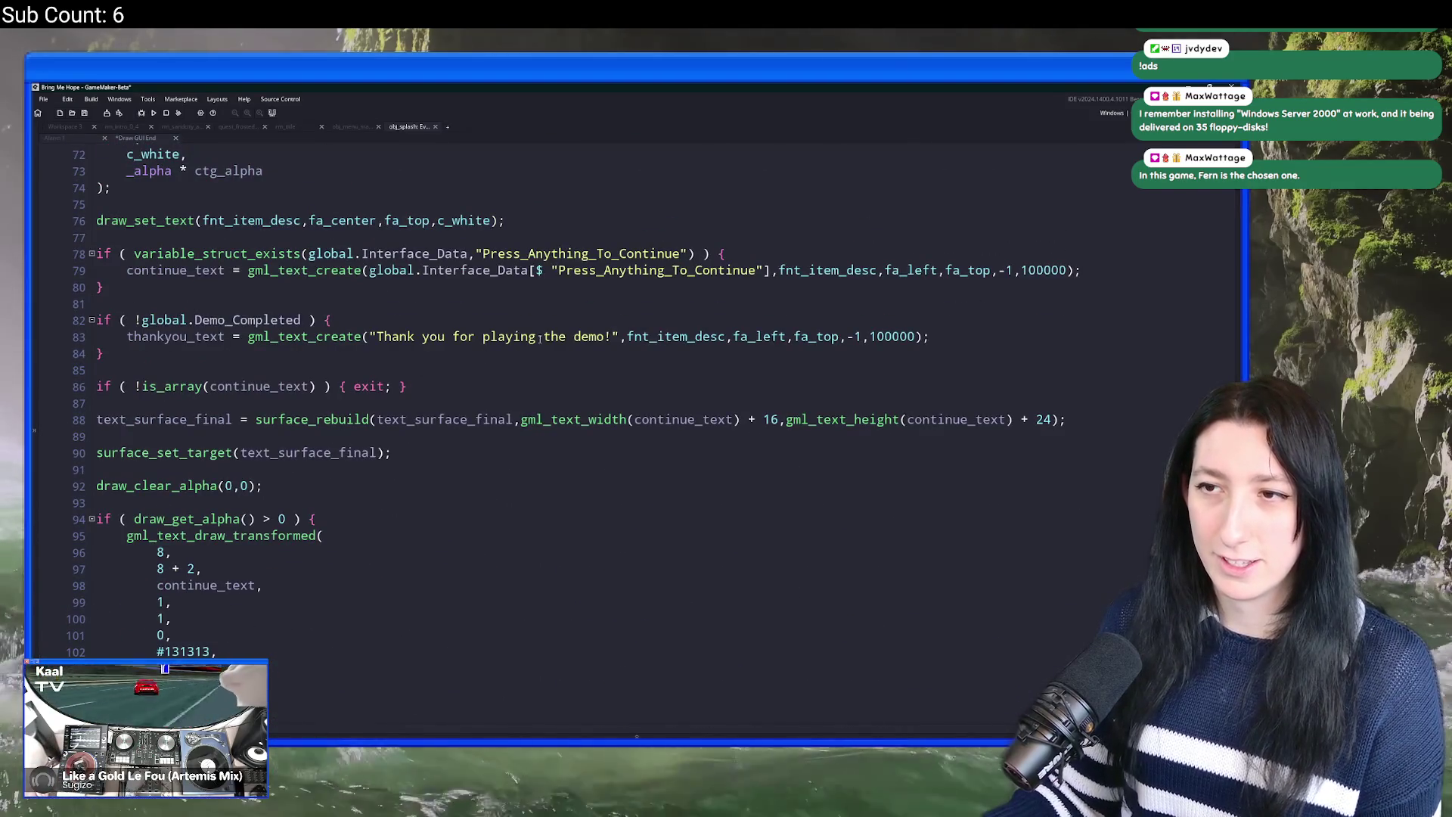
# Step: Delete the whole if ( !global.Demo_Completed ) thankyou_text block
pyautogui.moveTo(622, 337); pyautogui.dragTo(393, 340)
pyautogui.moveTo(111, 354); pyautogui.dragTo(143, 301)
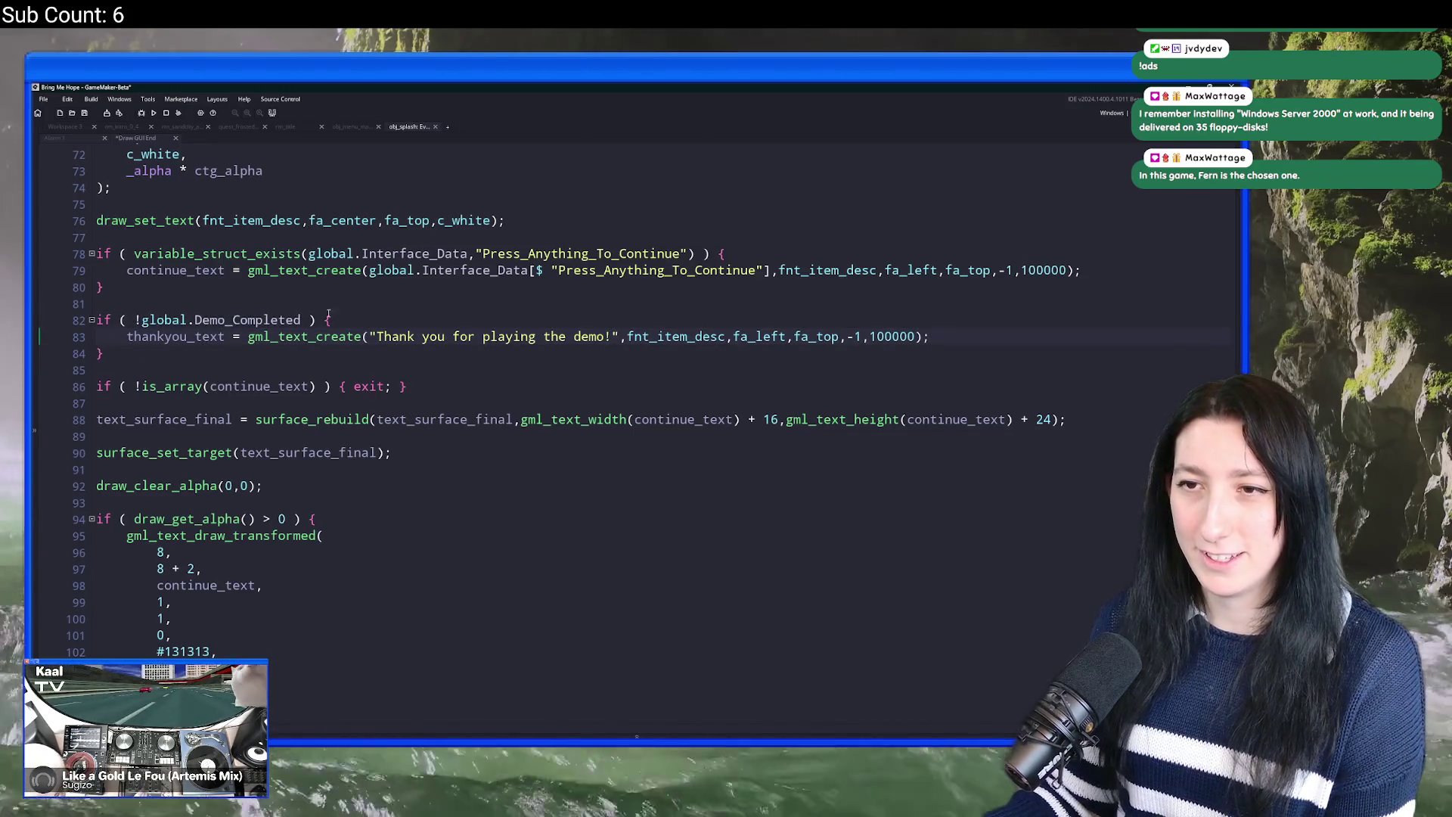
pyautogui.moveTo(329, 319); pyautogui.dragTo(99, 320)
pyautogui.keyDown('shift'); pyautogui.click(124, 362); pyautogui.keyUp('shift')
pyautogui.press('Delete')
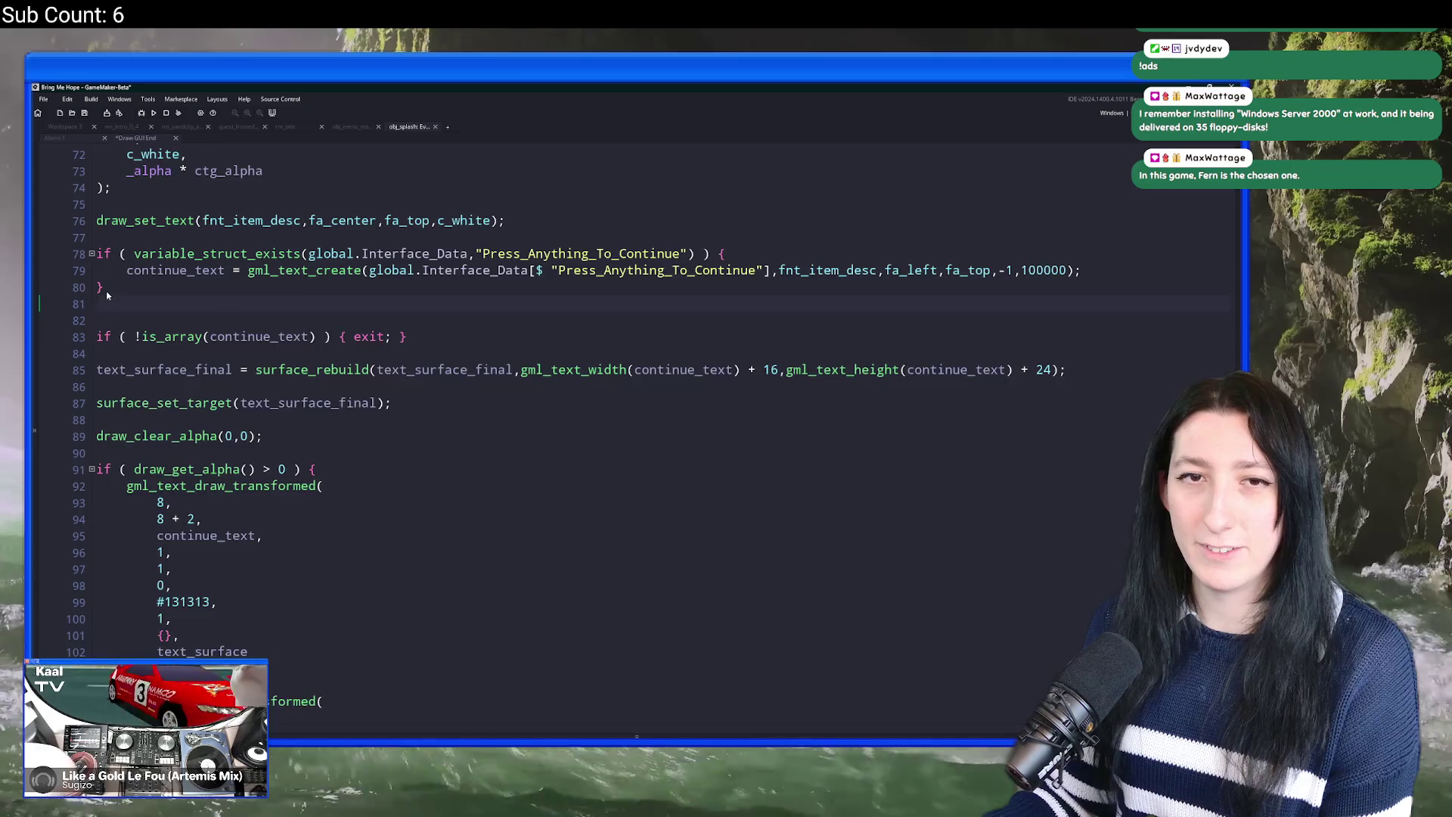
pyautogui.scroll(-7, 254, 490)
pyautogui.scroll(-7, 254, 490)
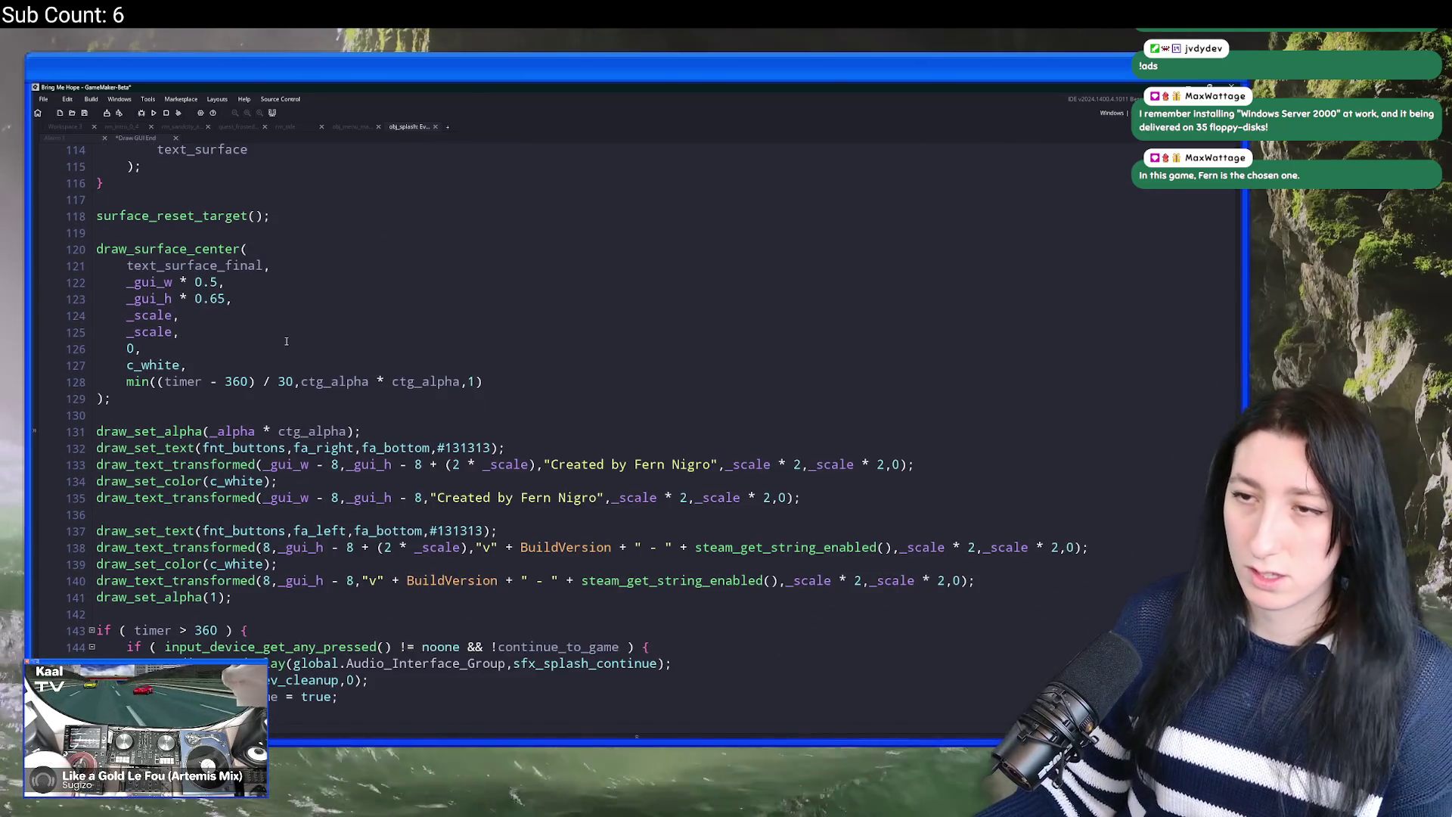
# Step: Add blank lines after the draw_surface_center call, checking the target platform list
pyautogui.scroll(-1, 254, 353)
pyautogui.click(284, 345)
pyautogui.hotkey('ctrl', 't')
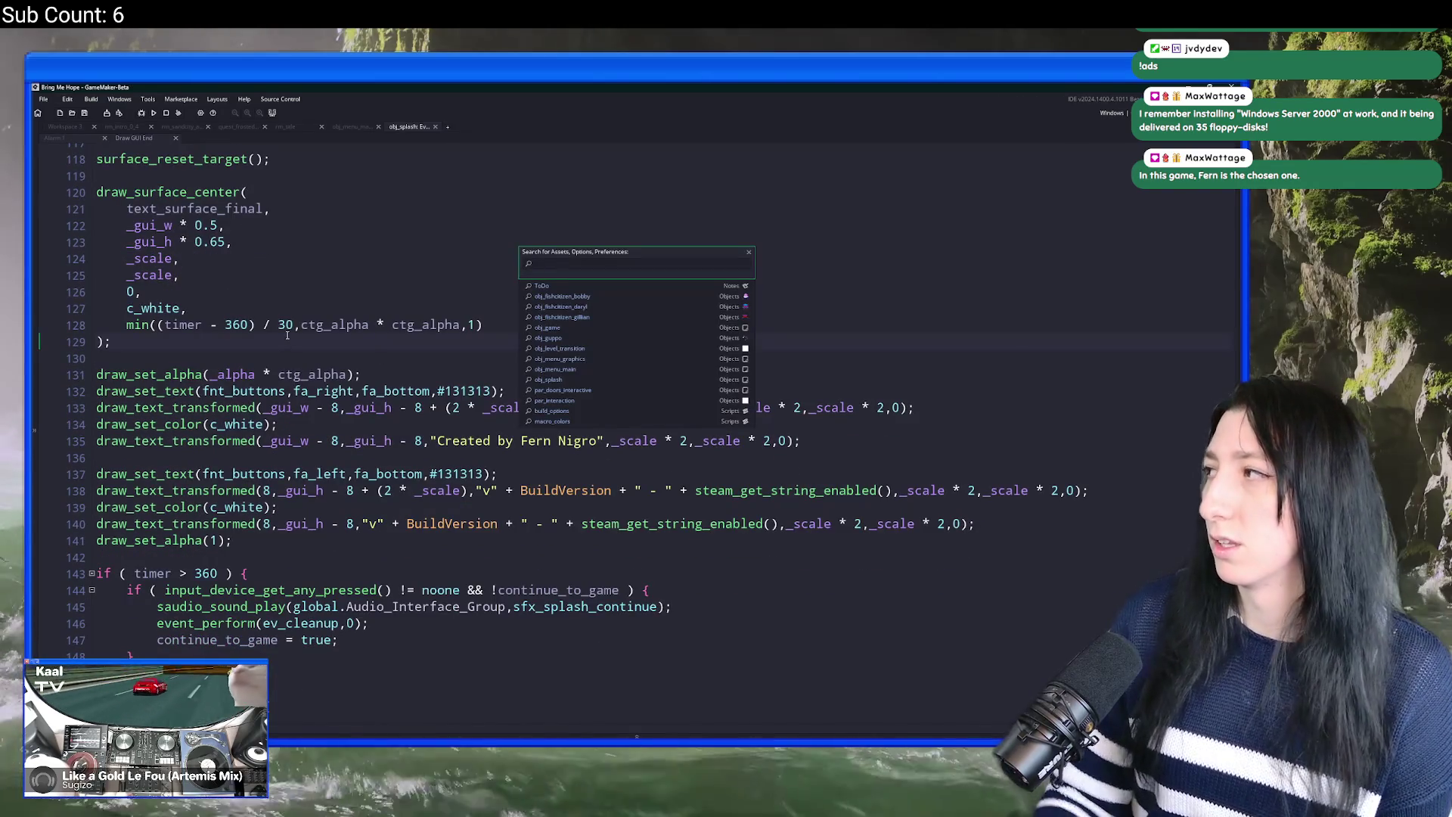
pyautogui.click(271, 209)
pyautogui.click(1112, 113)
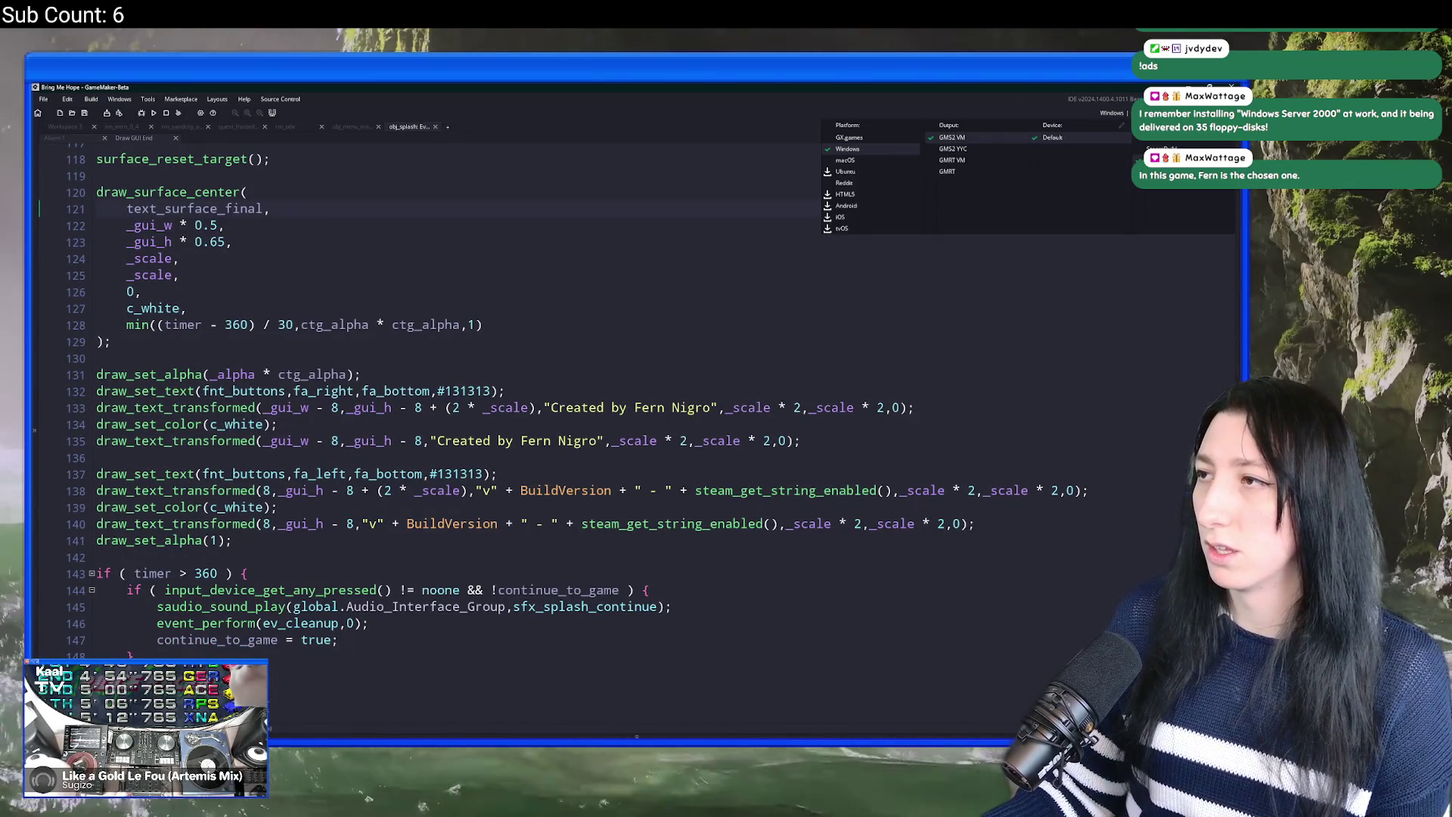
pyautogui.click(529, 324)
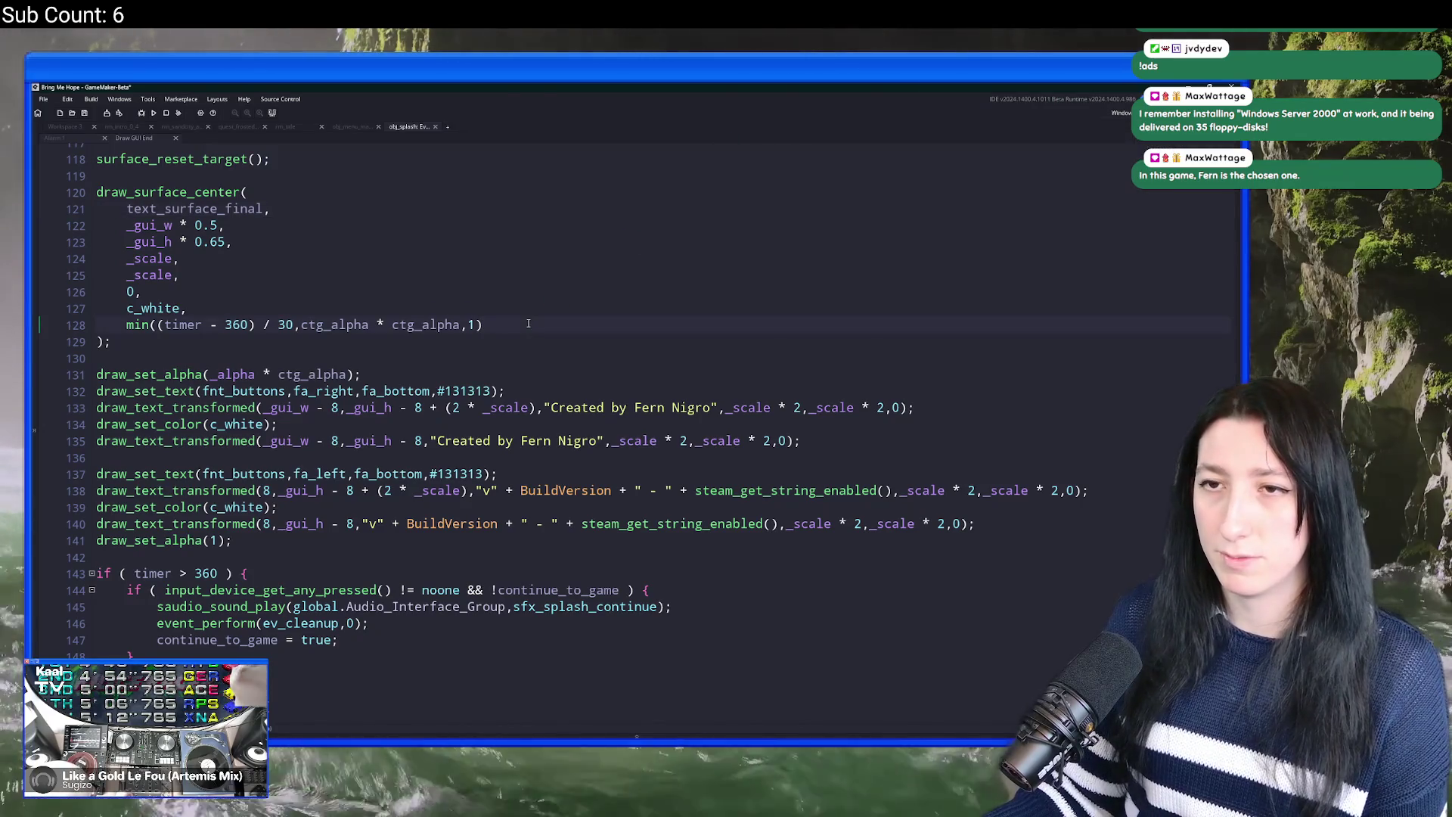
pyautogui.scroll(-2, 258, 217)
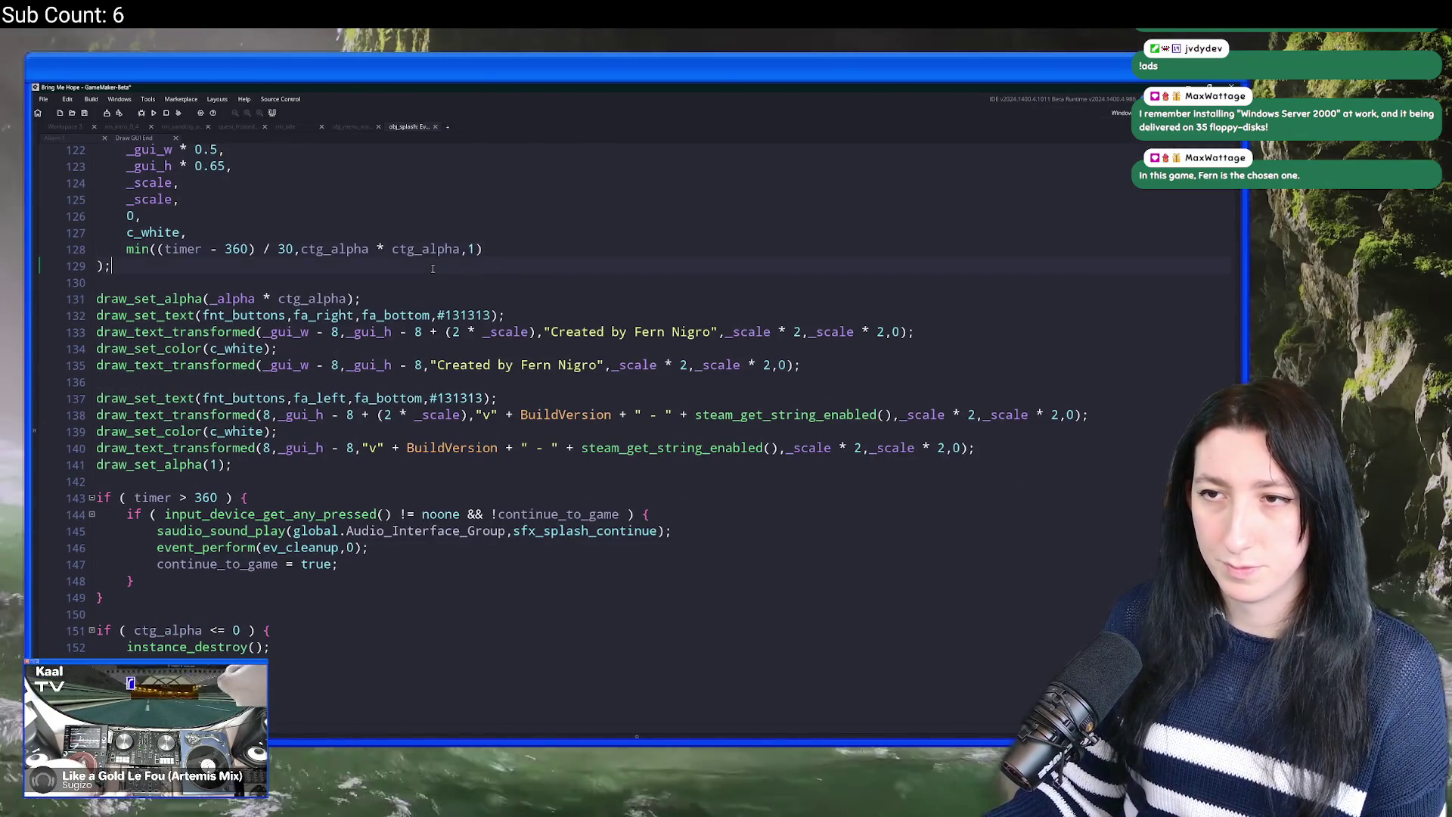
pyautogui.press('Return')
pyautogui.press('Return')
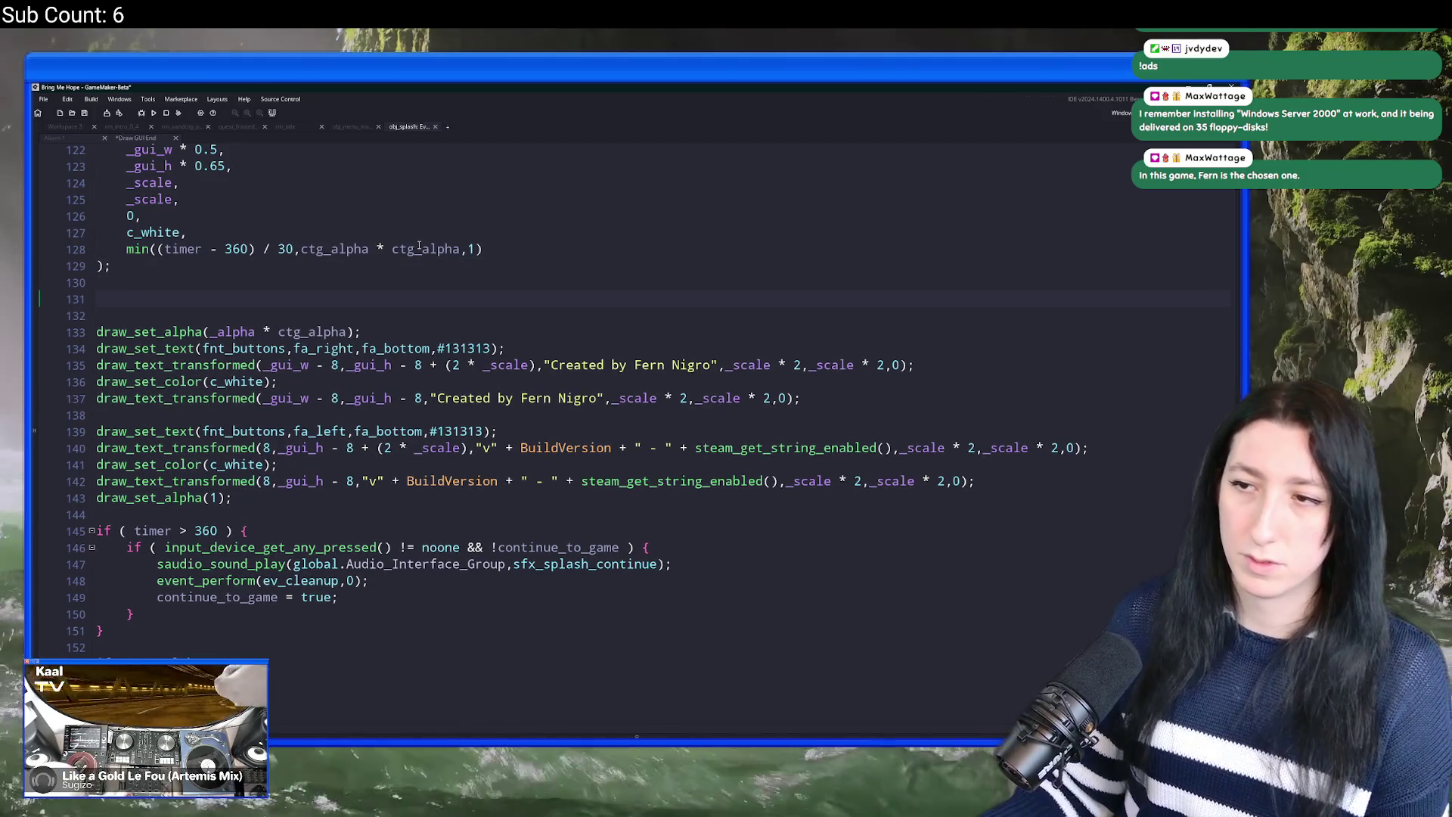
pyautogui.scroll(2, 431, 295)
# Step: Save the event code and build and run the game on the Windows target
pyautogui.click(1121, 112)
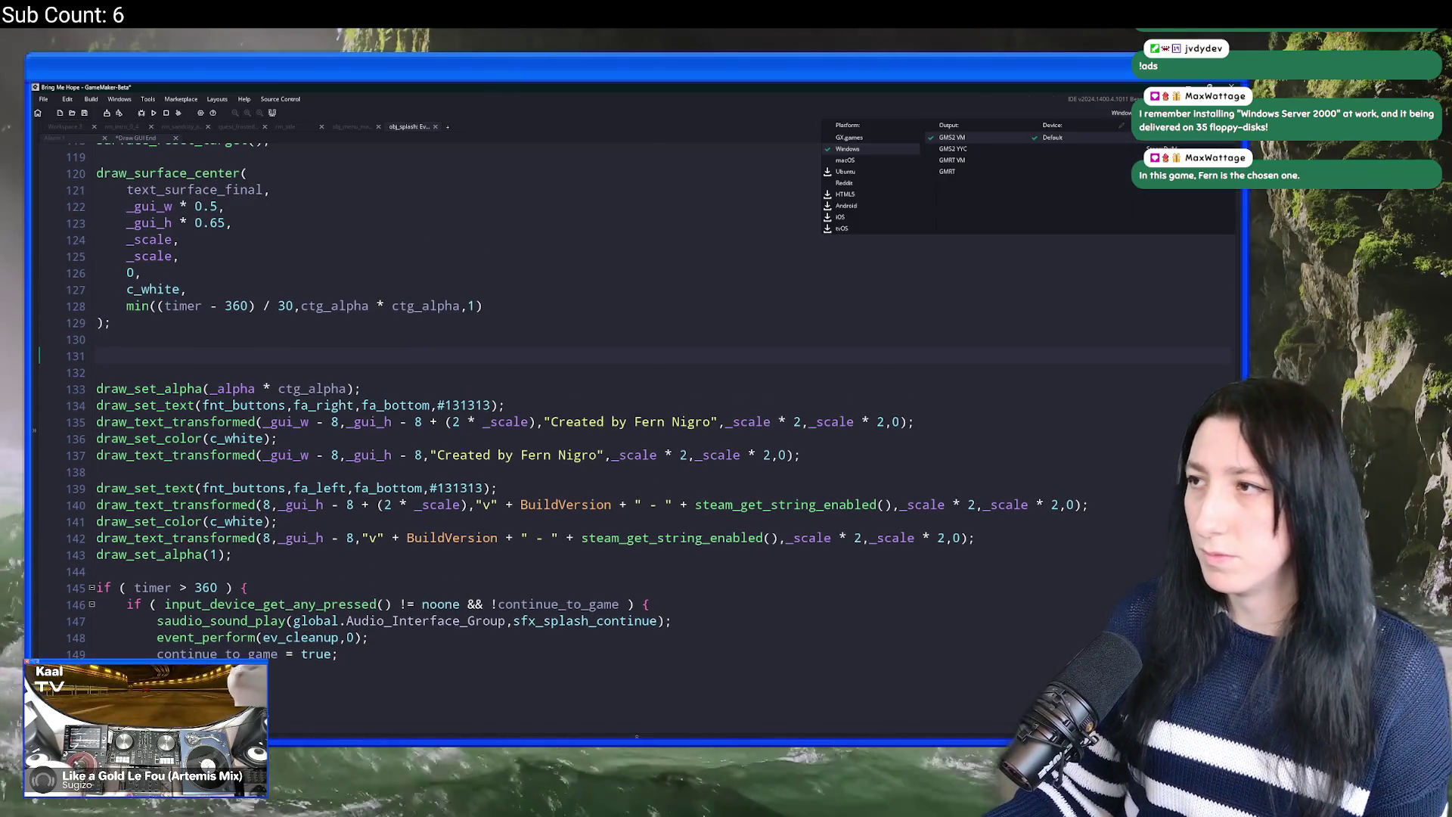
pyautogui.hotkey('ctrl', 's')
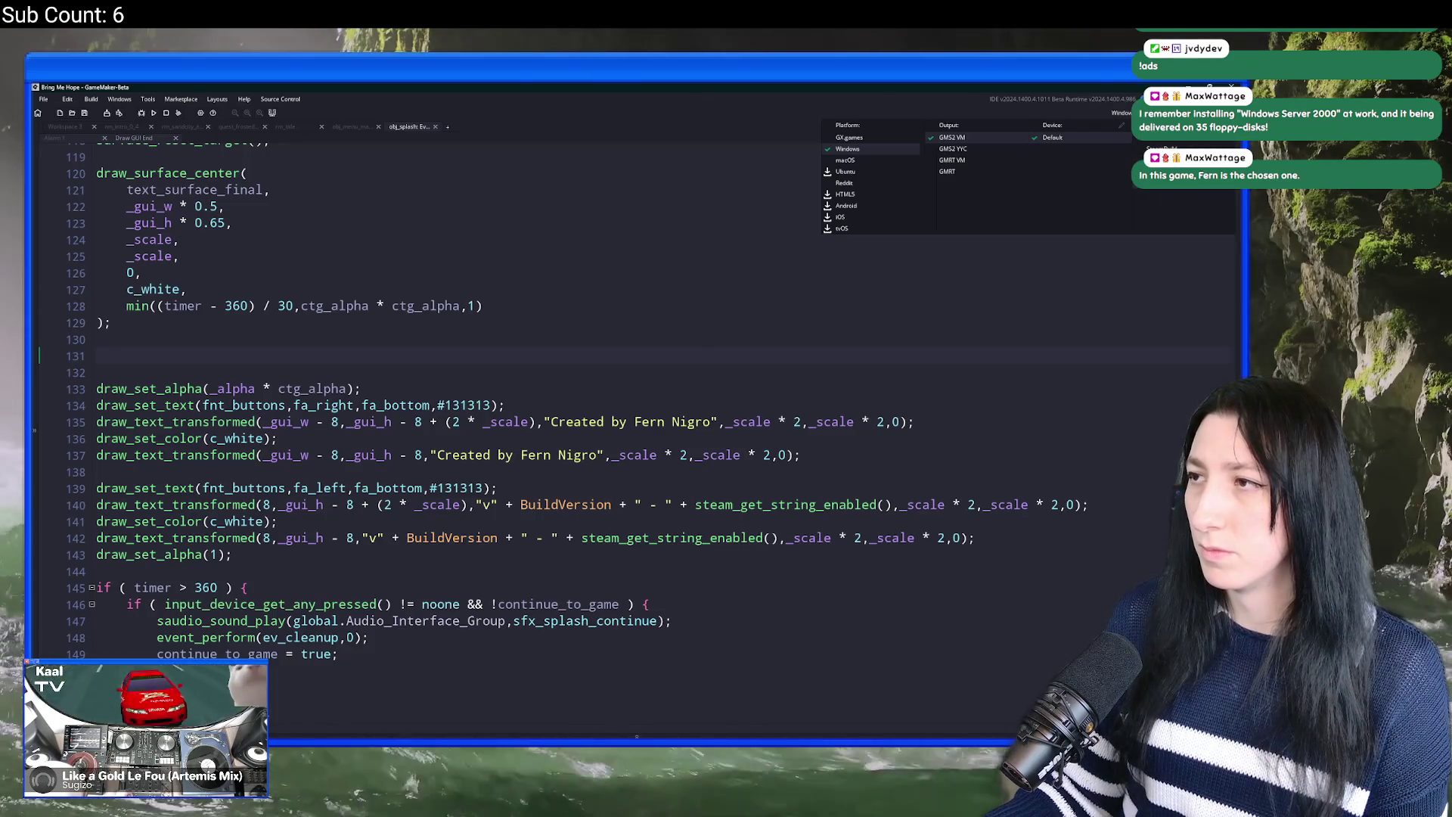
pyautogui.click(215, 355)
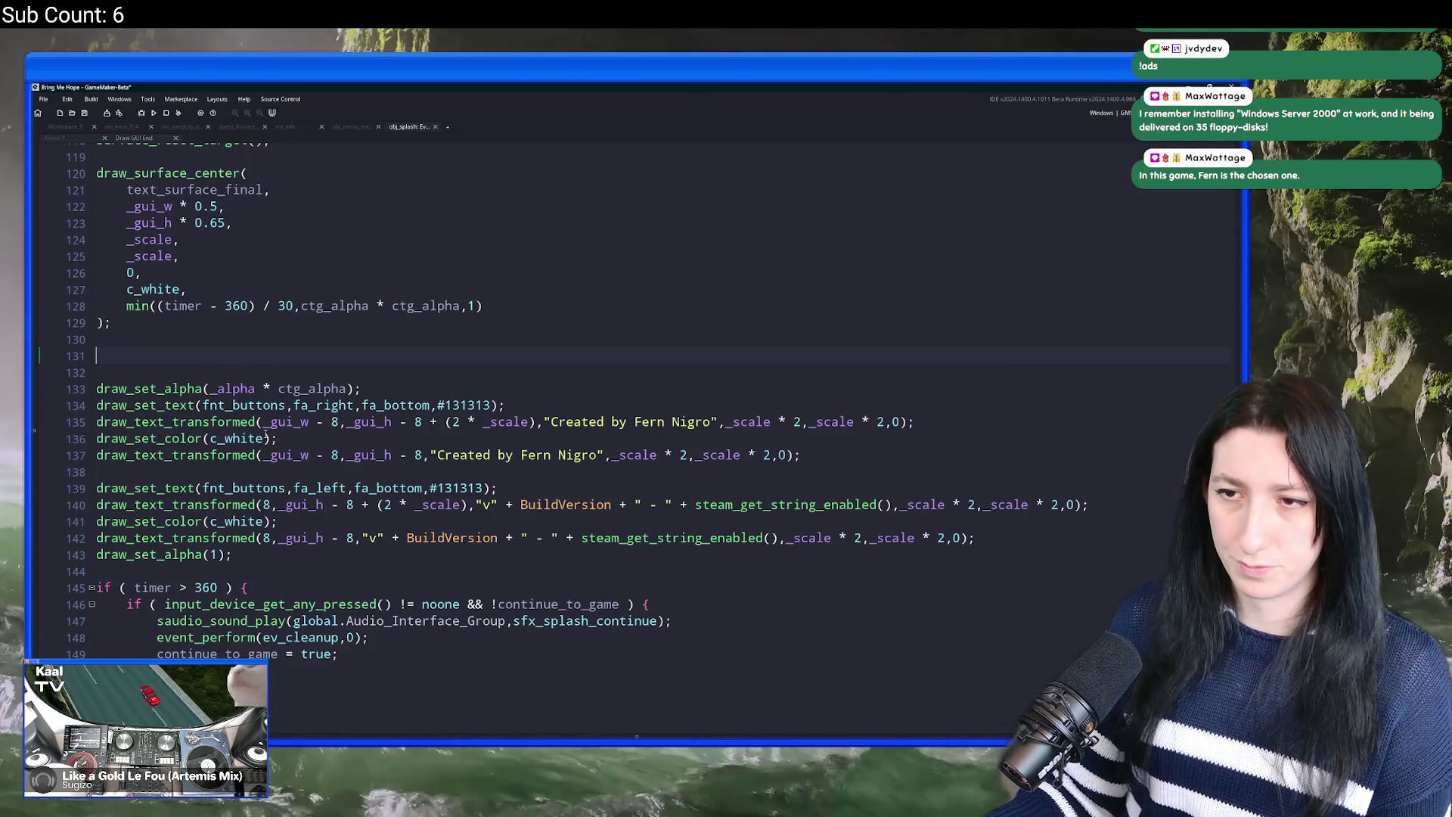
pyautogui.press('F5')
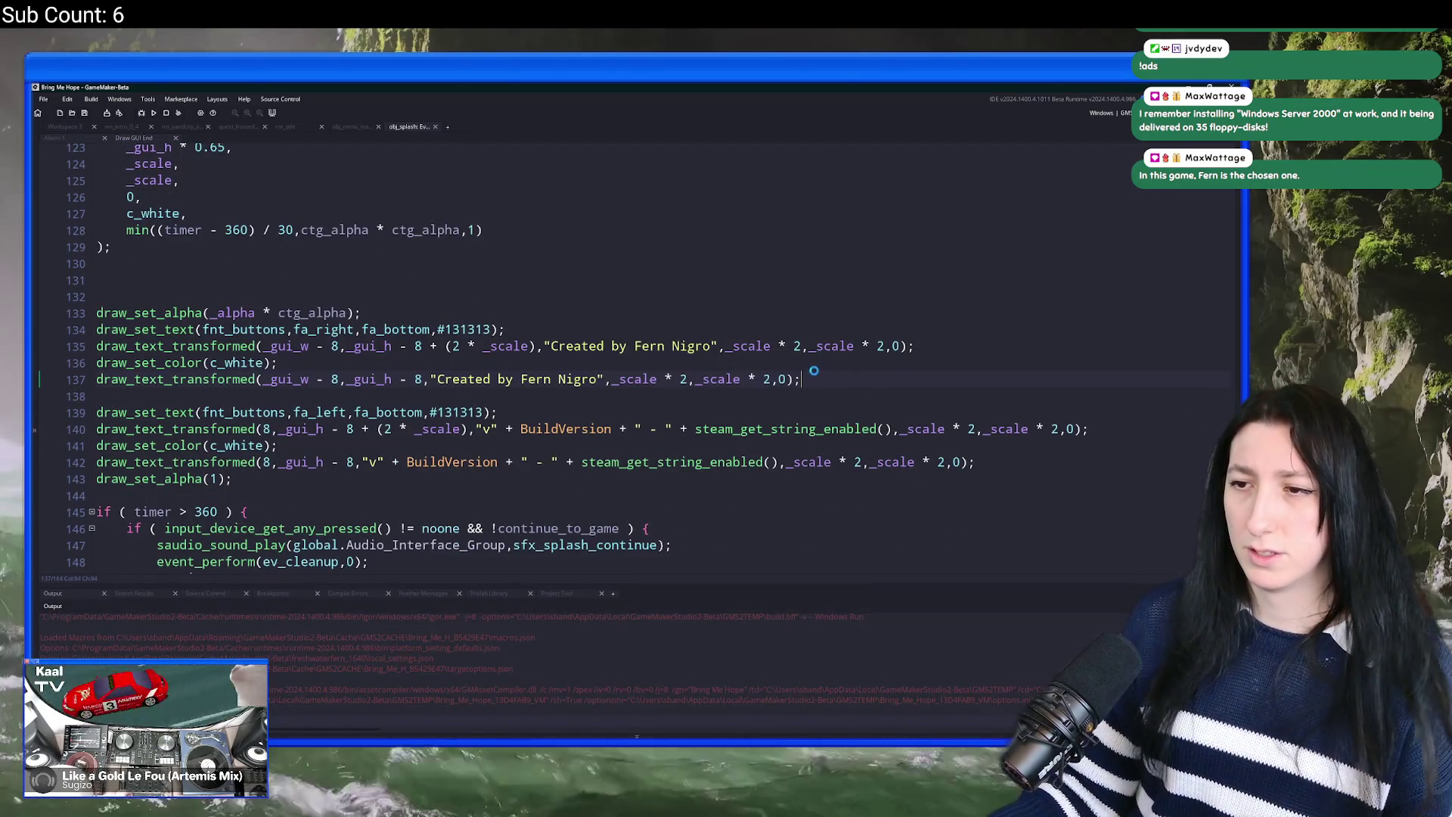
pyautogui.scroll(1, 792, 365)
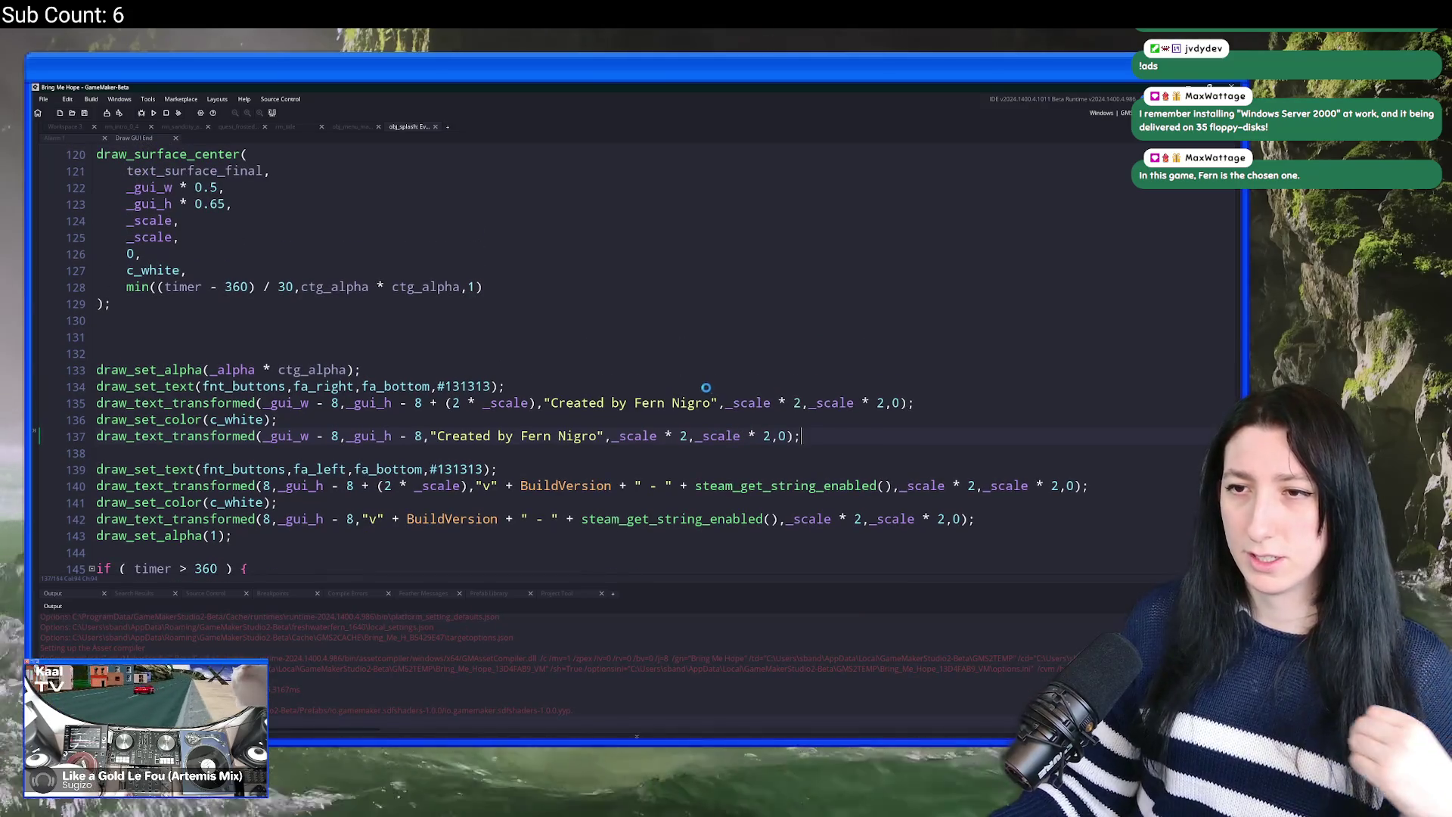
# Step: Wait for the compile to finish, then maximize the Bring Me Hope game window
pyautogui.scroll(2, 274, 360)
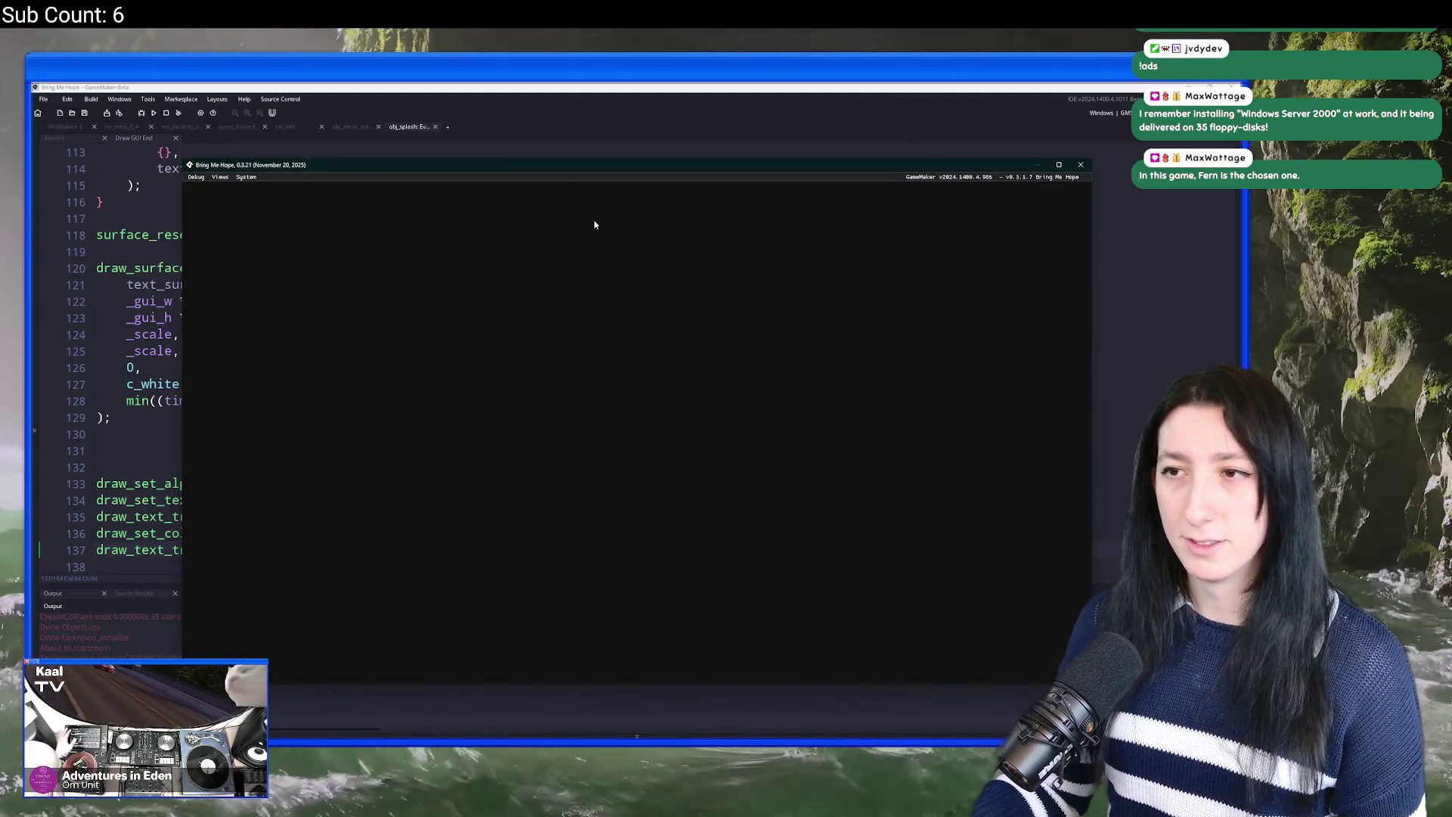
pyautogui.doubleClick(630, 167)
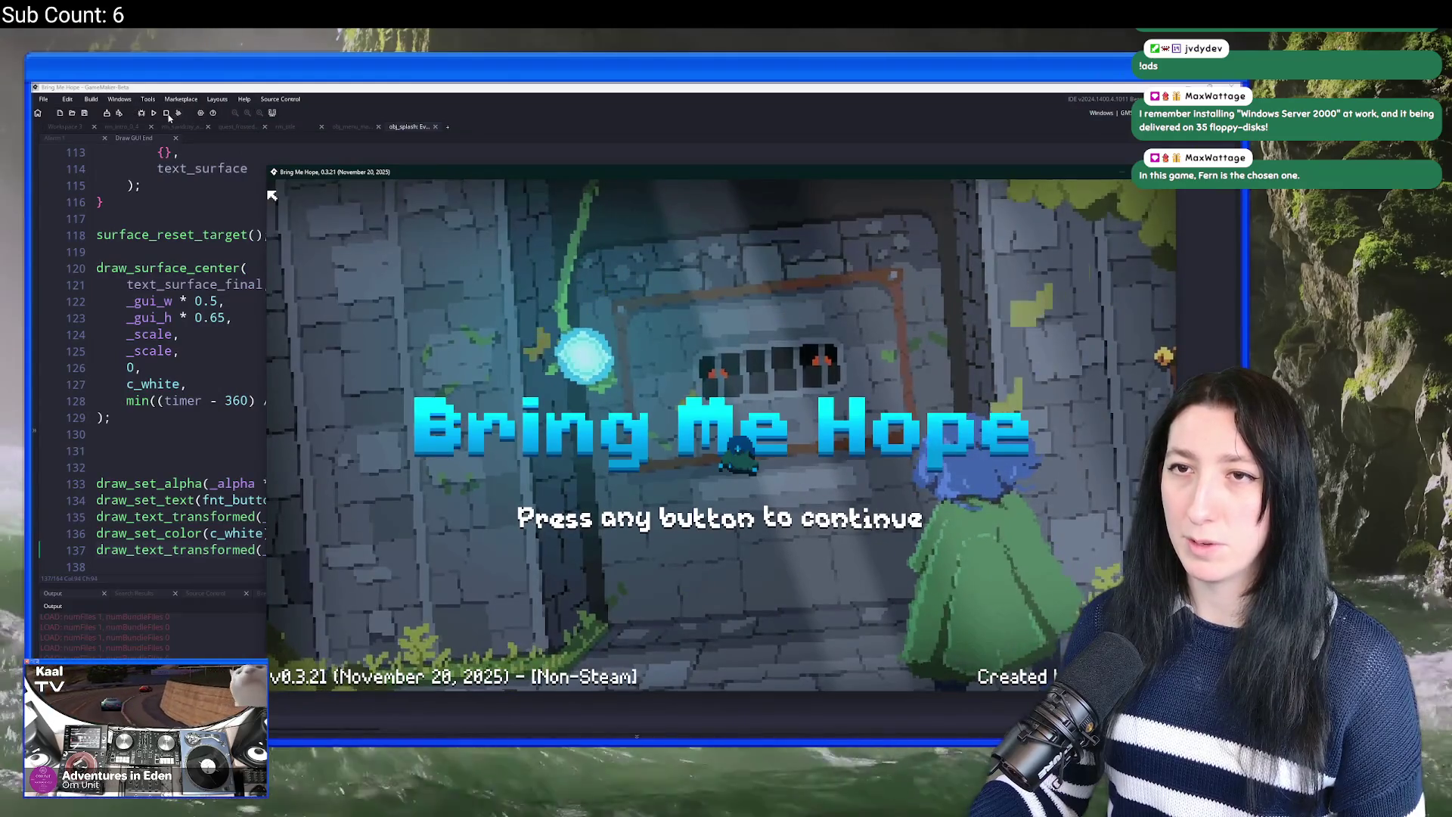
# Step: Duplicate the alpha-and-creator-credit drawing lines 132–137 in obj_splash's draw code
pyautogui.click(219, 268)
pyautogui.scroll(-4, 242, 410)
pyautogui.moveTo(803, 341); pyautogui.dragTo(782, 259)
pyautogui.hotkey('ctrl', 'd')
pyautogui.click(657, 341)
pyautogui.moveTo(716, 303); pyautogui.dragTo(543, 308)
pyautogui.write('if ( !global.Demo_Completed ) {')
pyautogui.hotkey('ctrl', 'z')
pyautogui.click(731, 308)
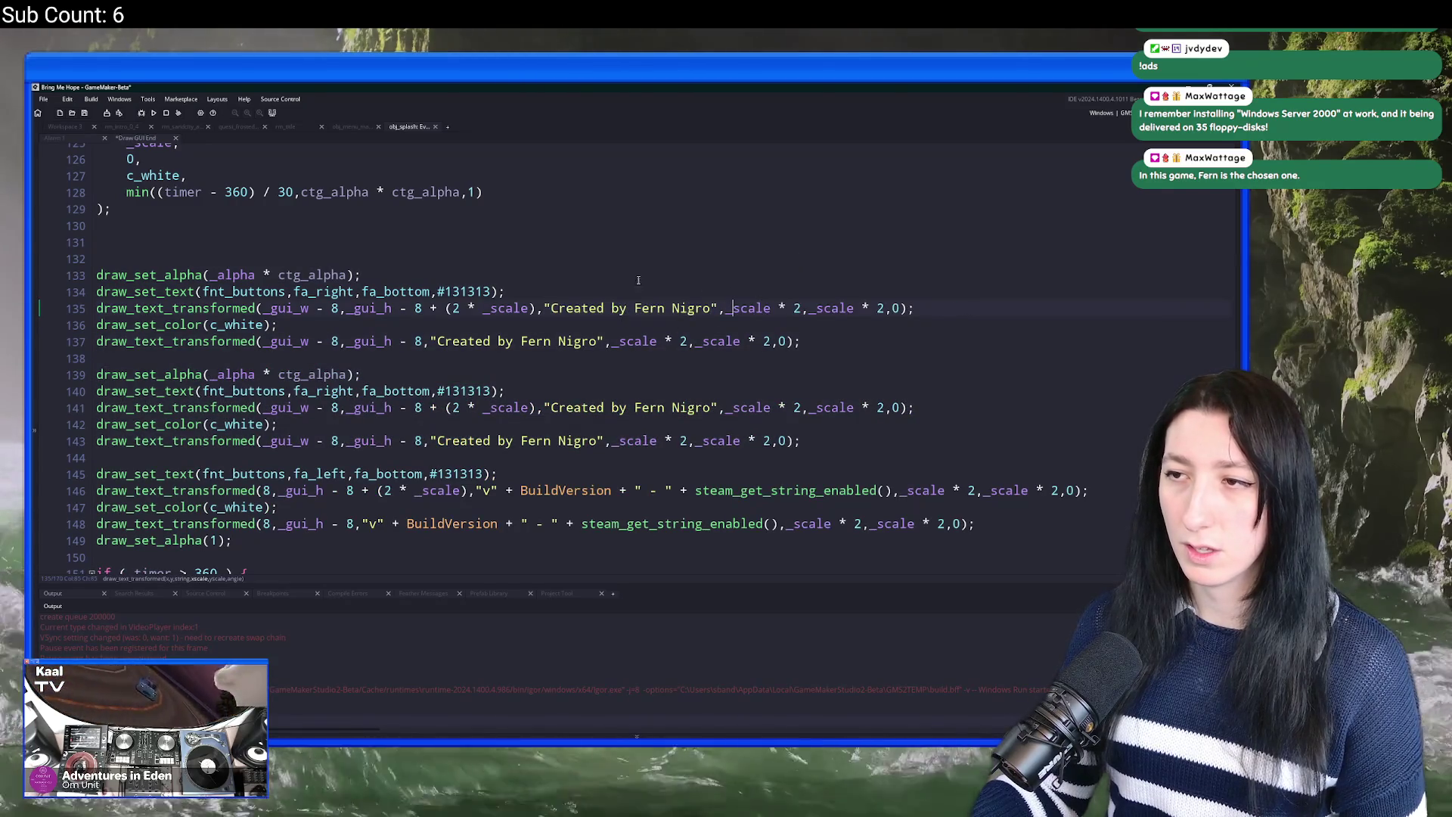
# Step: Wrap the first credit block in if ( !global.Demo_Completed ) { } and indent it
pyautogui.click(618, 258)
pyautogui.write('if (')
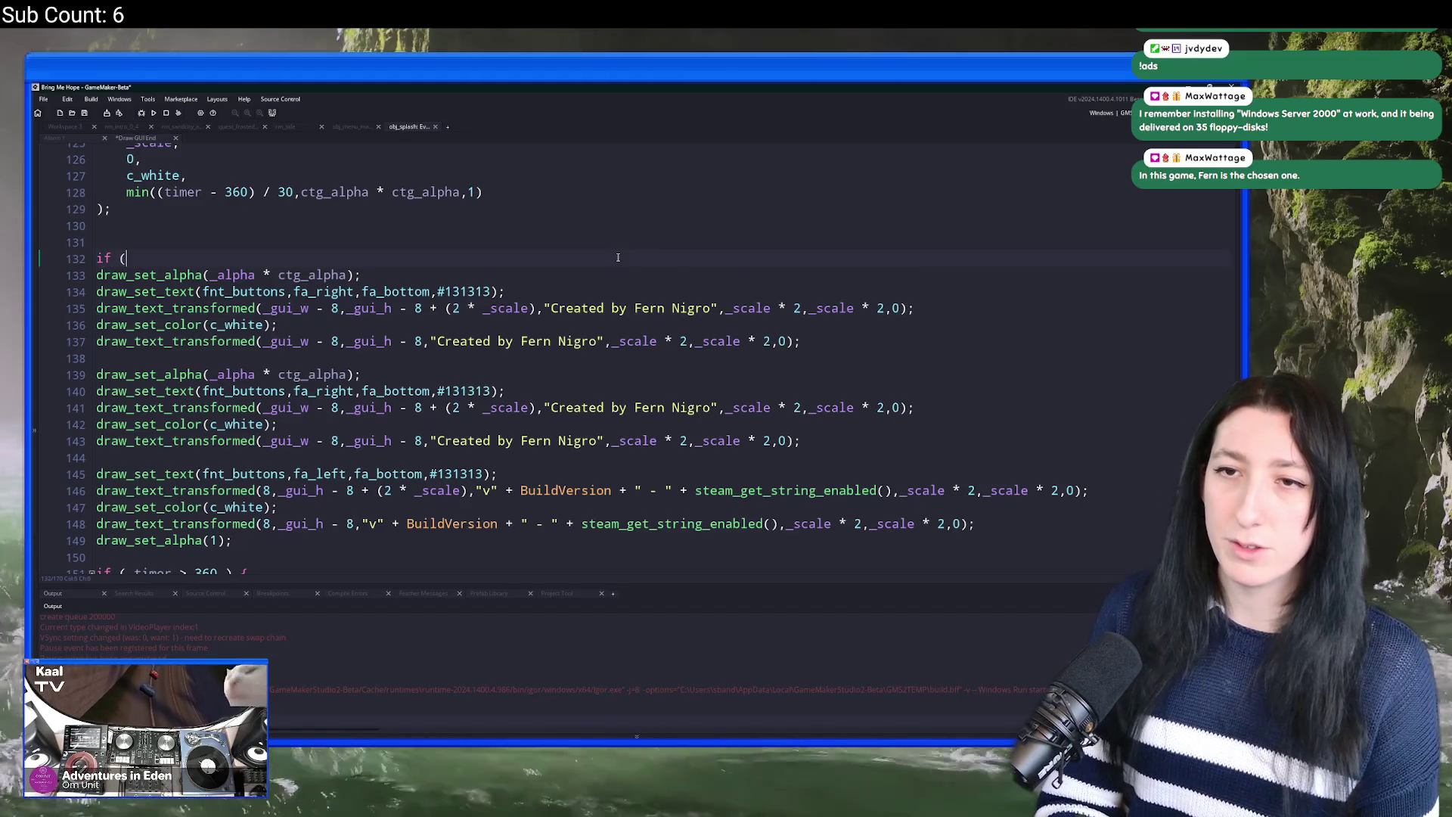
pyautogui.write(' !global.Demo_Completed ) {')
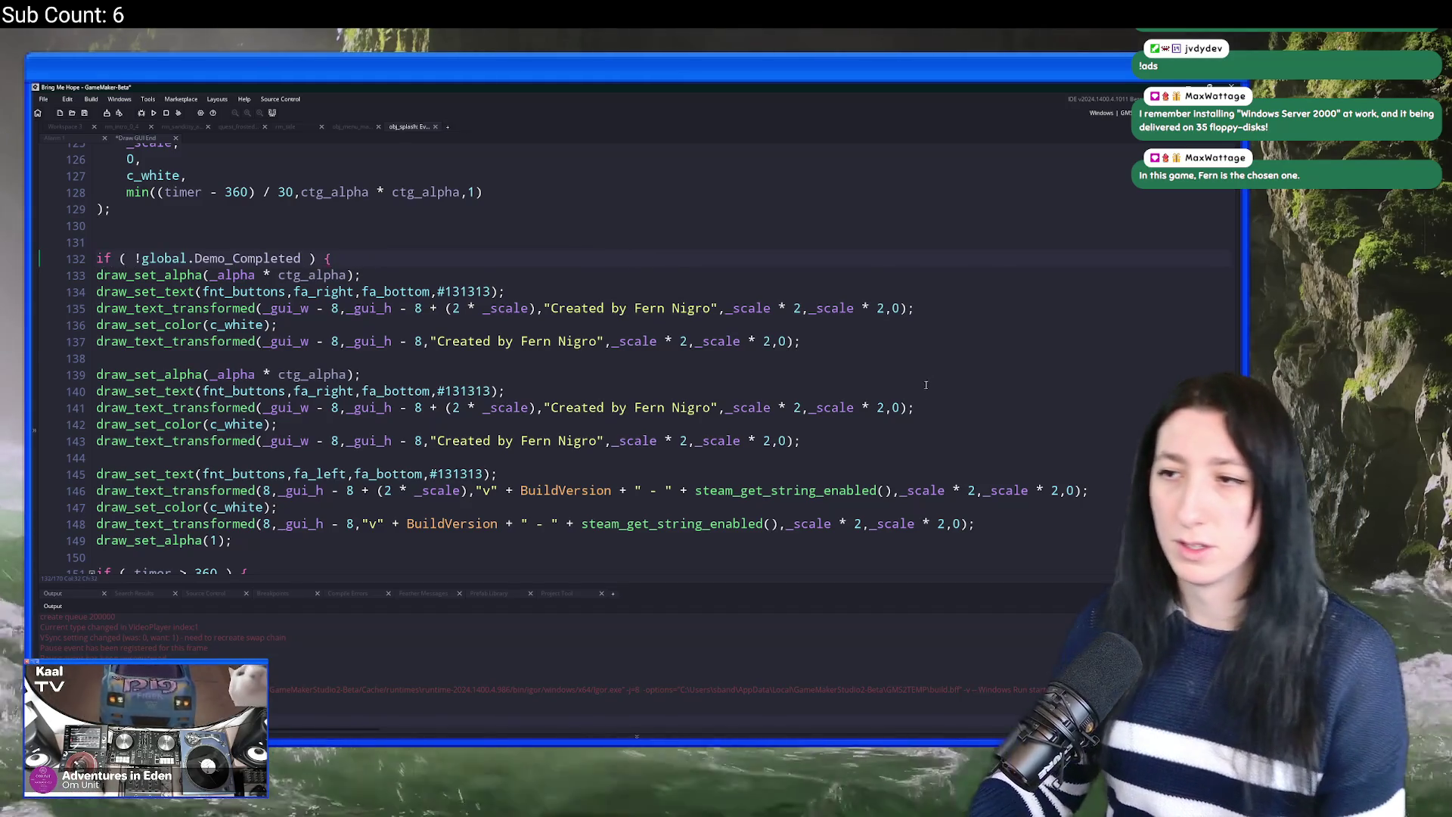
pyautogui.press('Return')
pyautogui.write('}')
pyautogui.moveTo(909, 341)
pyautogui.mouseDown()
pyautogui.moveTo(733, 275)
pyautogui.moveTo(583, 310)
pyautogui.mouseUp()
pyautogui.press('Tab')
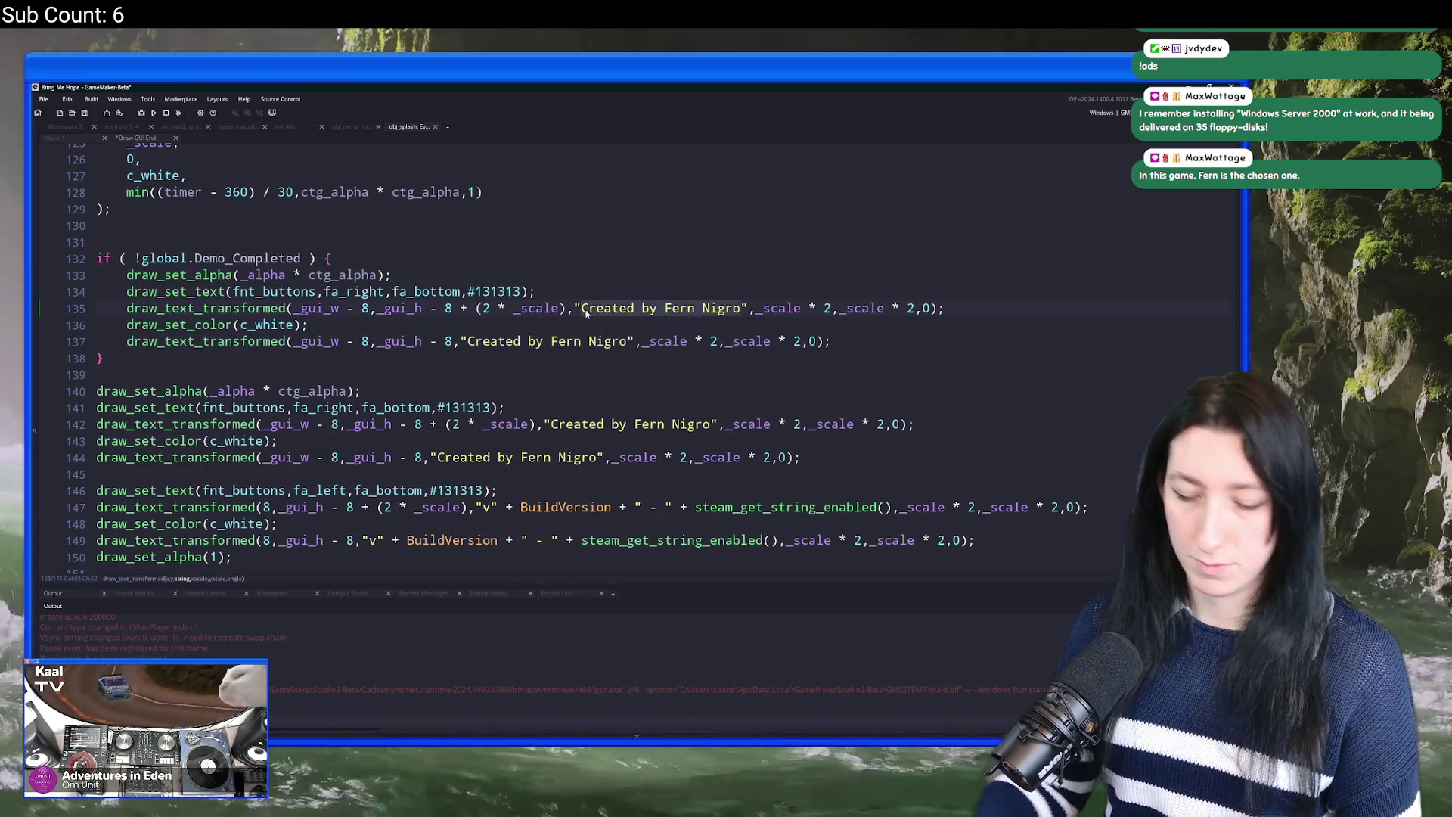
# Step: Change both credit strings to "Thank you for playing!"
pyautogui.write('Thank you for palying')
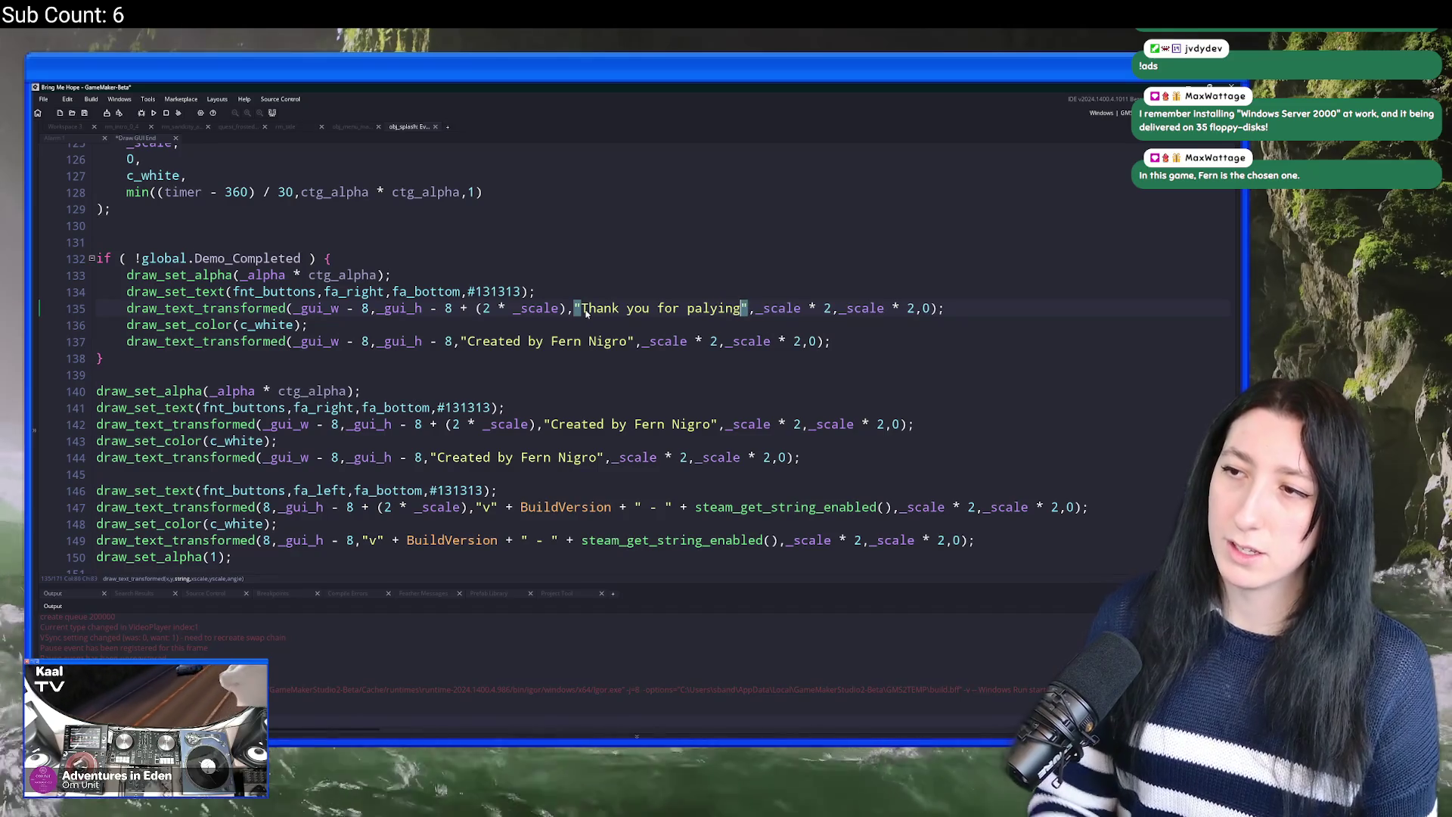
pyautogui.press('BackSpace')
pyautogui.press('BackSpace')
pyautogui.press('BackSpace')
pyautogui.write('l;a')
pyautogui.press('BackSpace')
pyautogui.press('BackSpace')
pyautogui.write('aying')
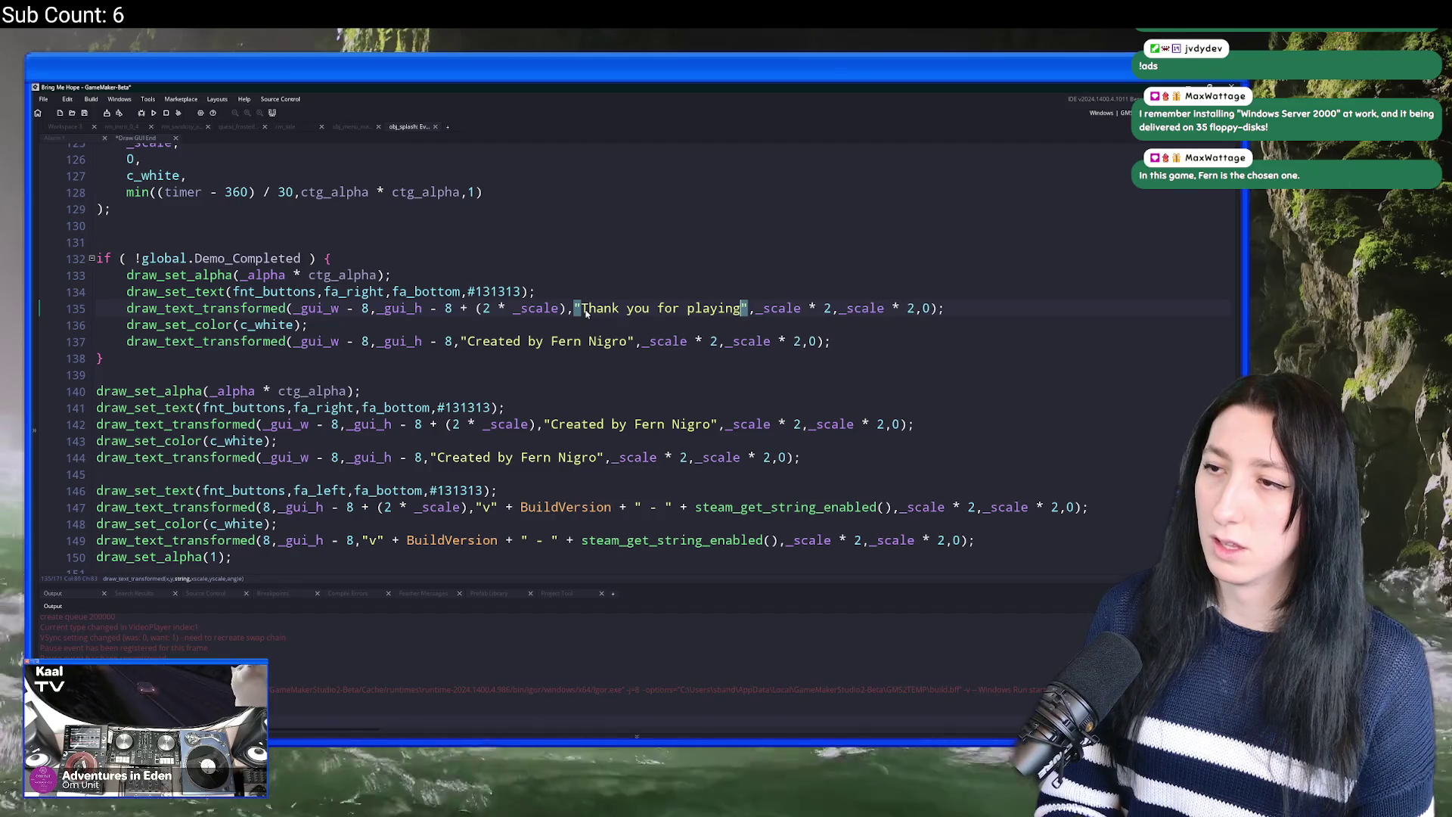
pyautogui.write('!')
pyautogui.moveTo(580, 307); pyautogui.dragTo(720, 308)
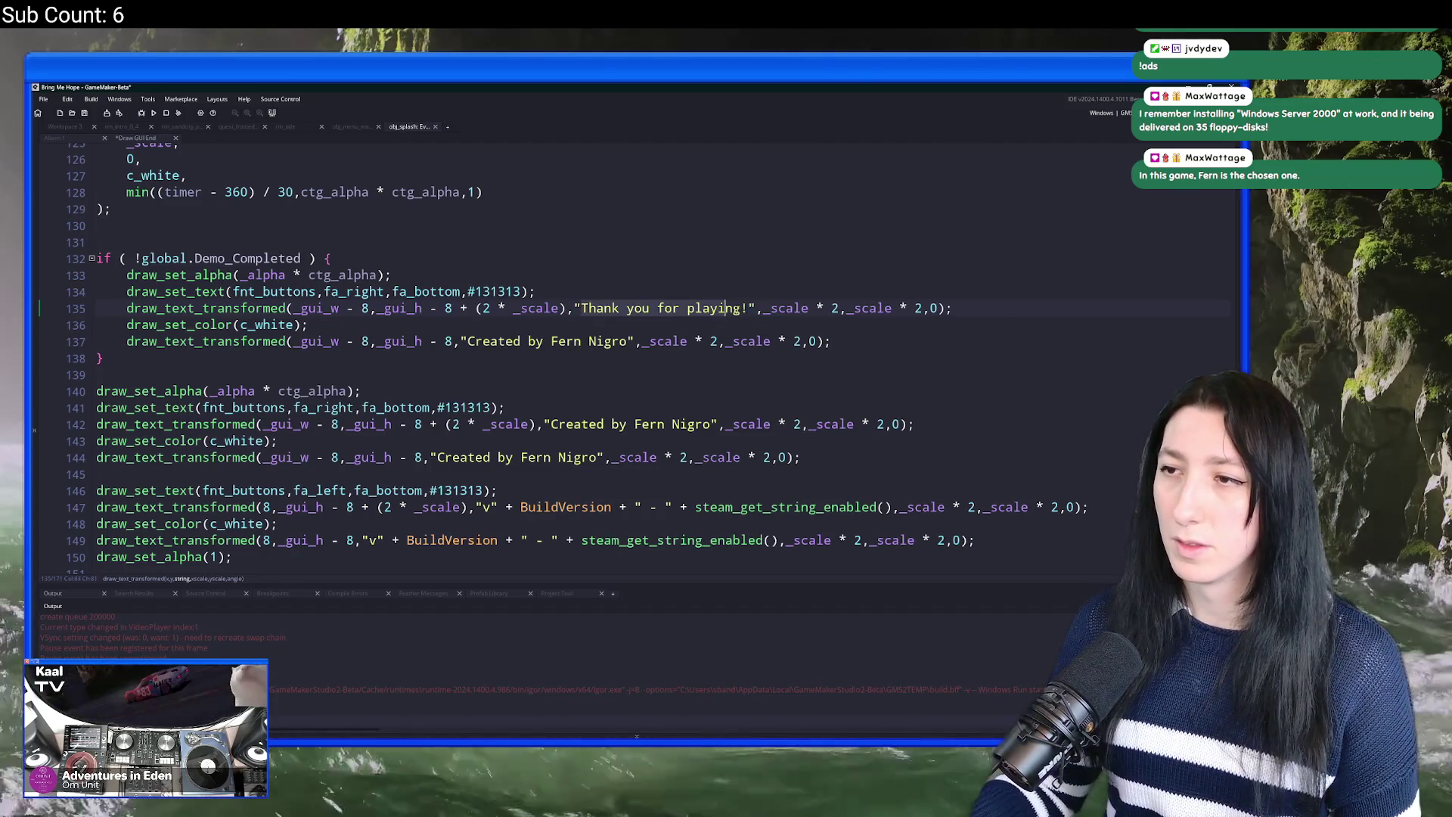
pyautogui.click(468, 341)
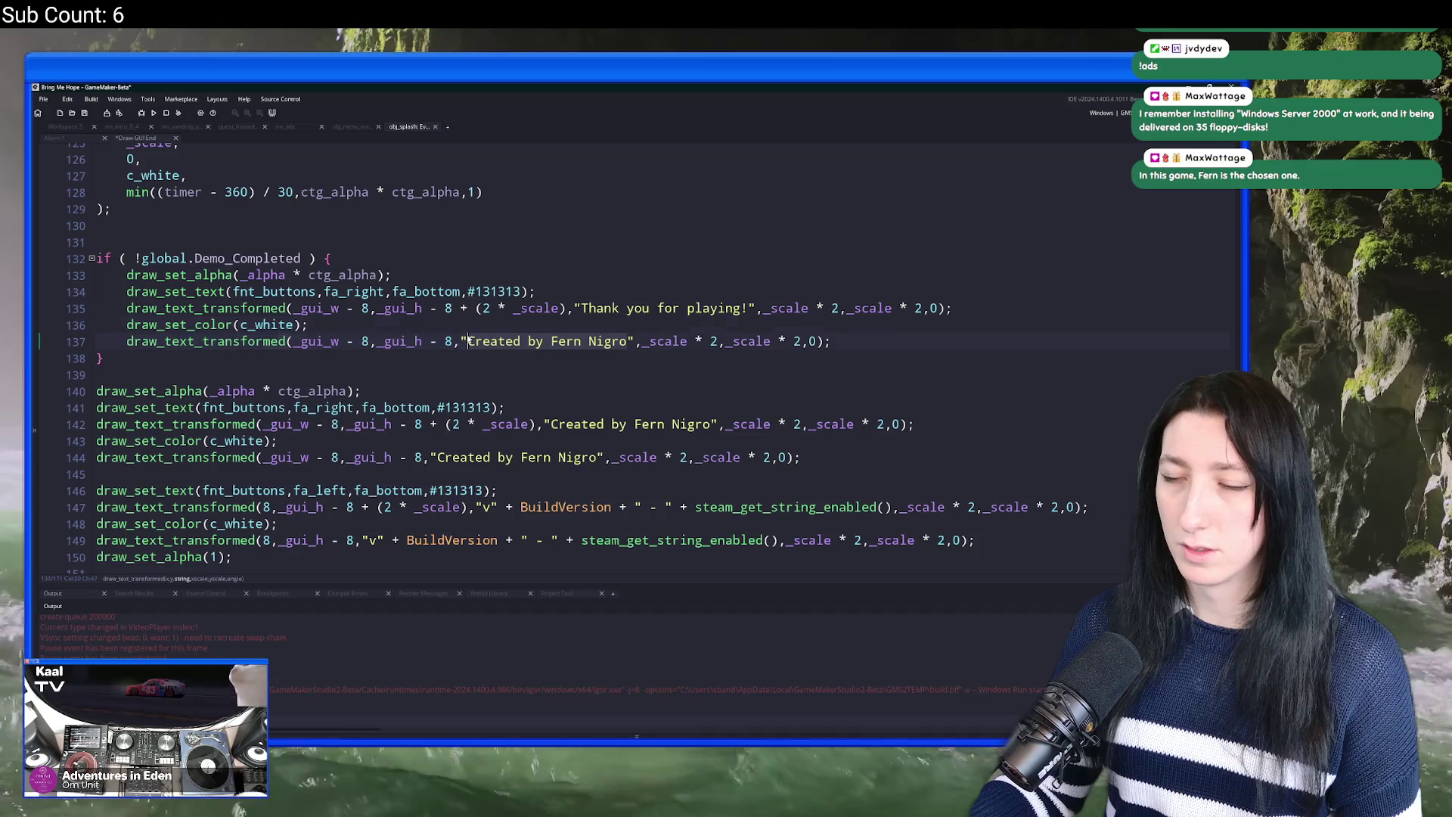
pyautogui.moveTo(468, 341); pyautogui.dragTo(627, 341)
pyautogui.write('Thank you for playing!')
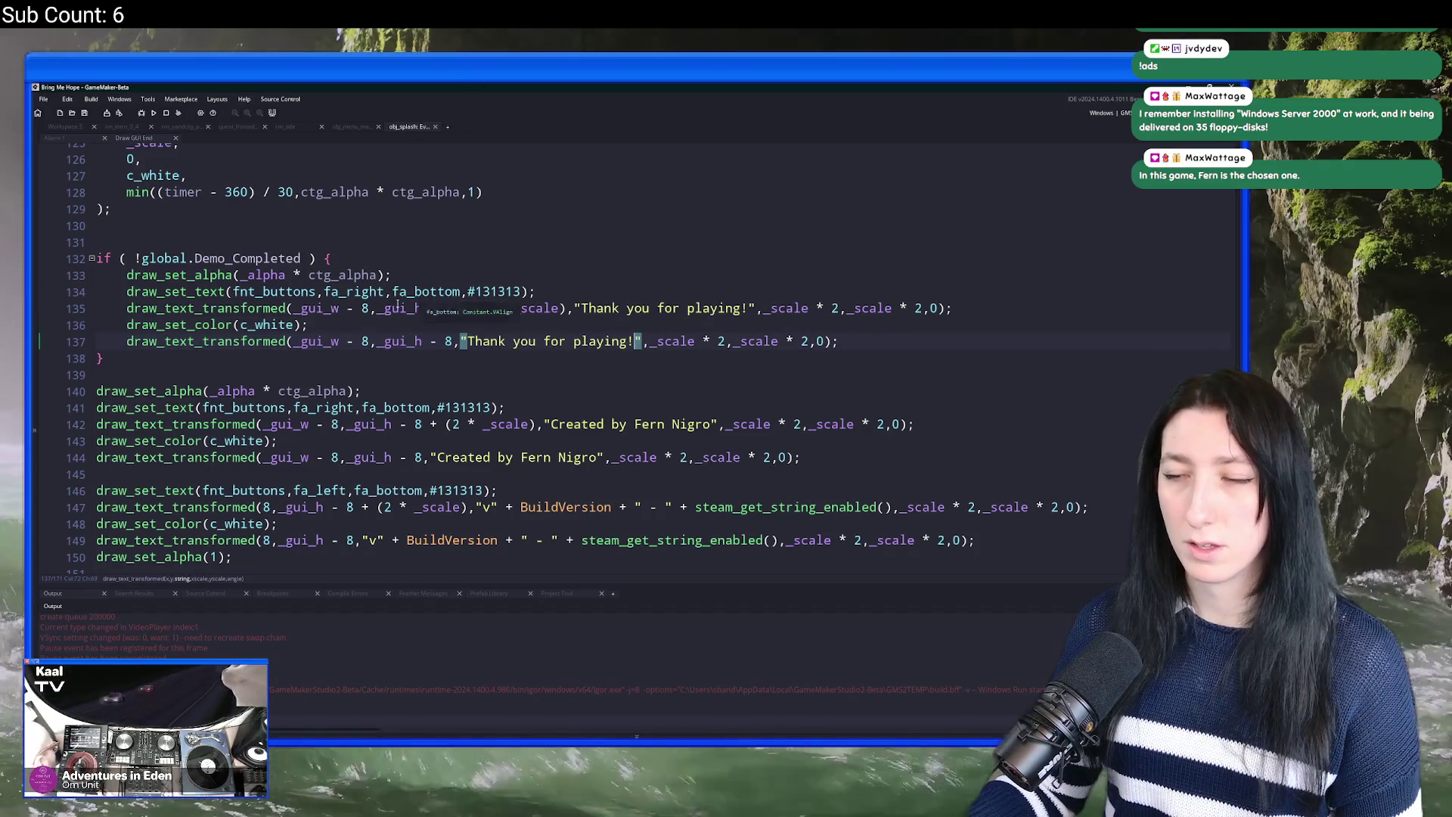
# Step: Set the y position on lines 135 and 137 to 32 * _scale
pyautogui.doubleClick(390, 307)
pyautogui.moveTo(452, 309); pyautogui.dragTo(381, 321)
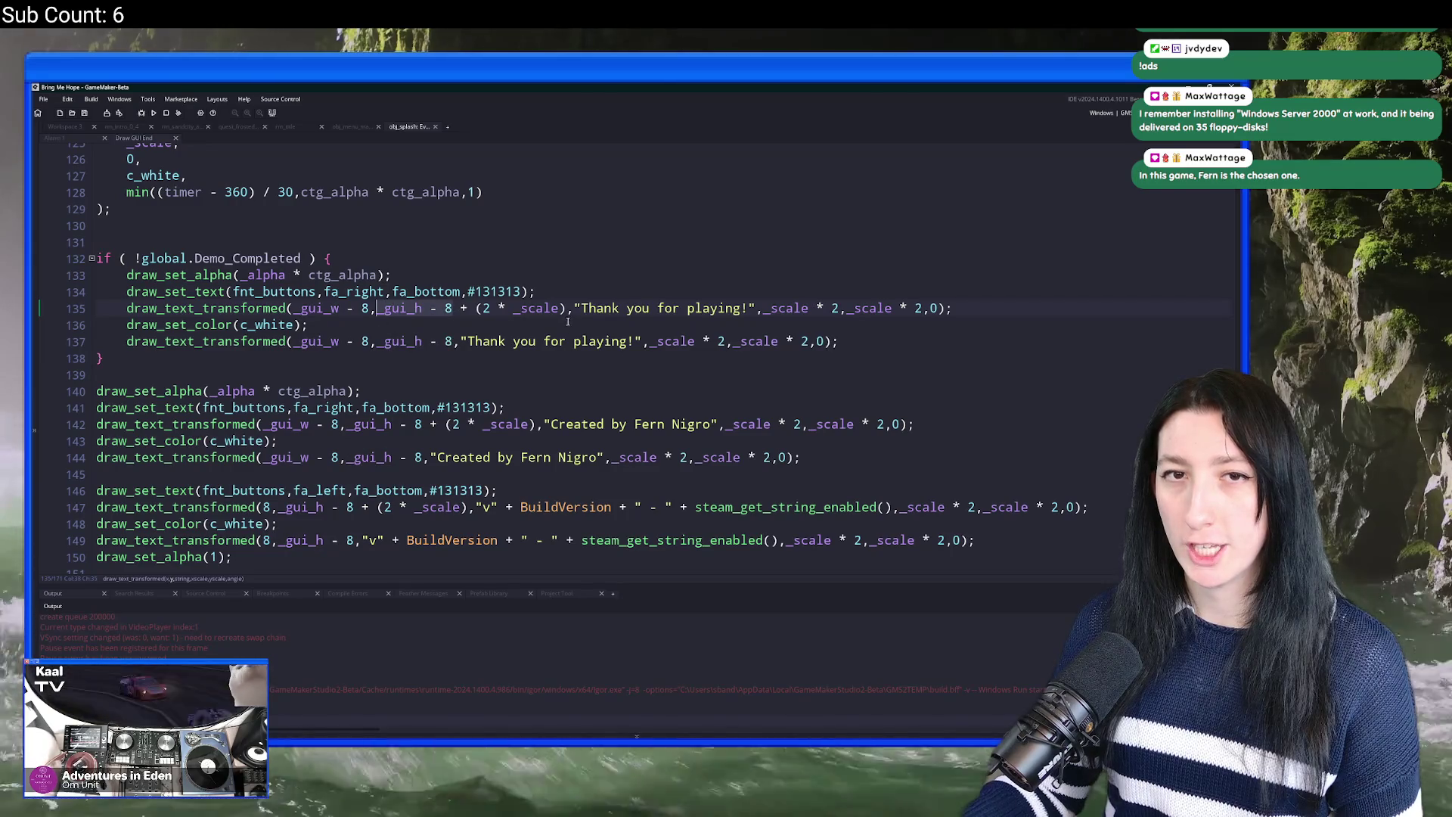
pyautogui.moveTo(568, 317); pyautogui.dragTo(378, 317)
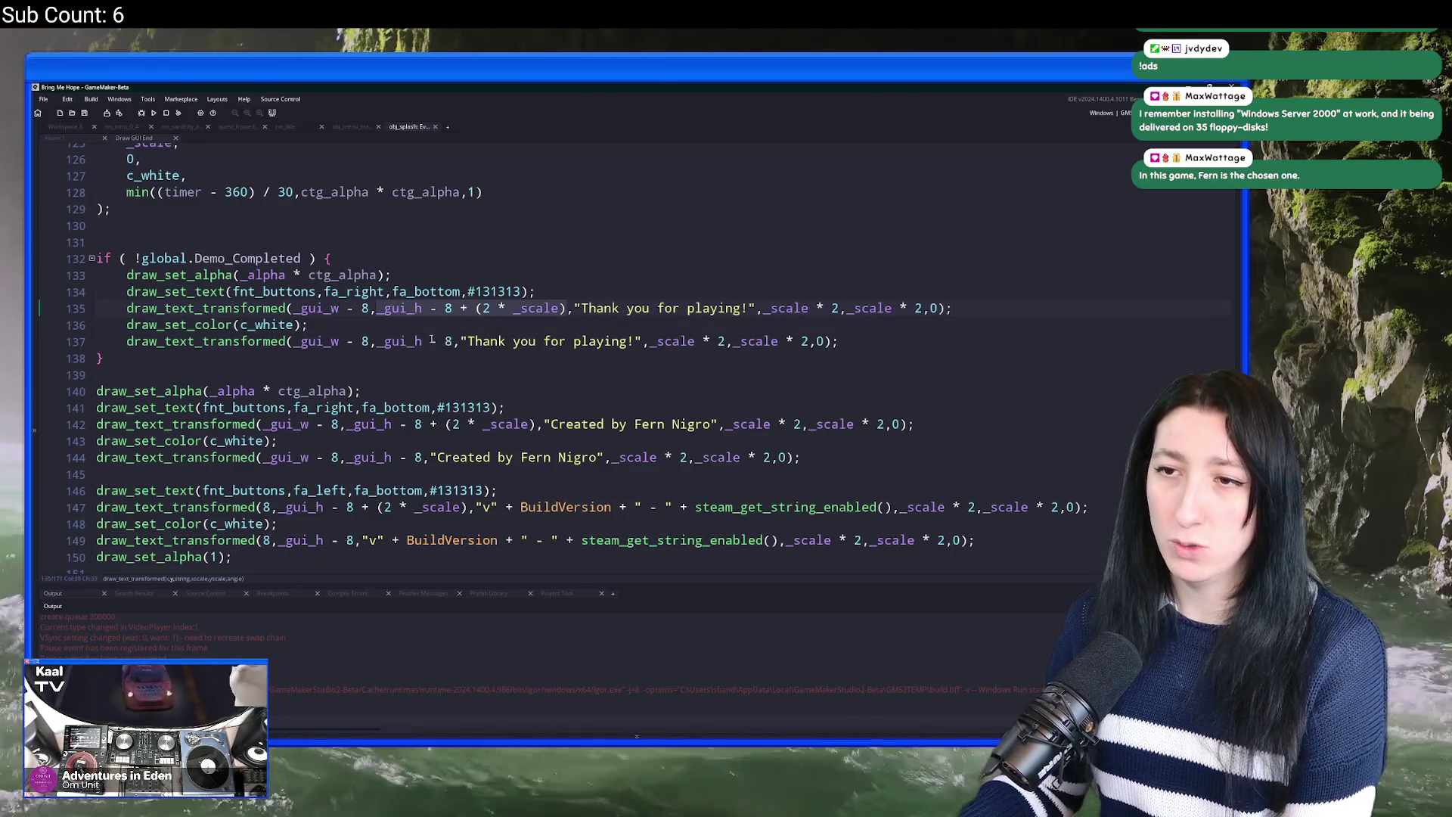
pyautogui.write('32')
pyautogui.click(385, 341)
pyautogui.write('32')
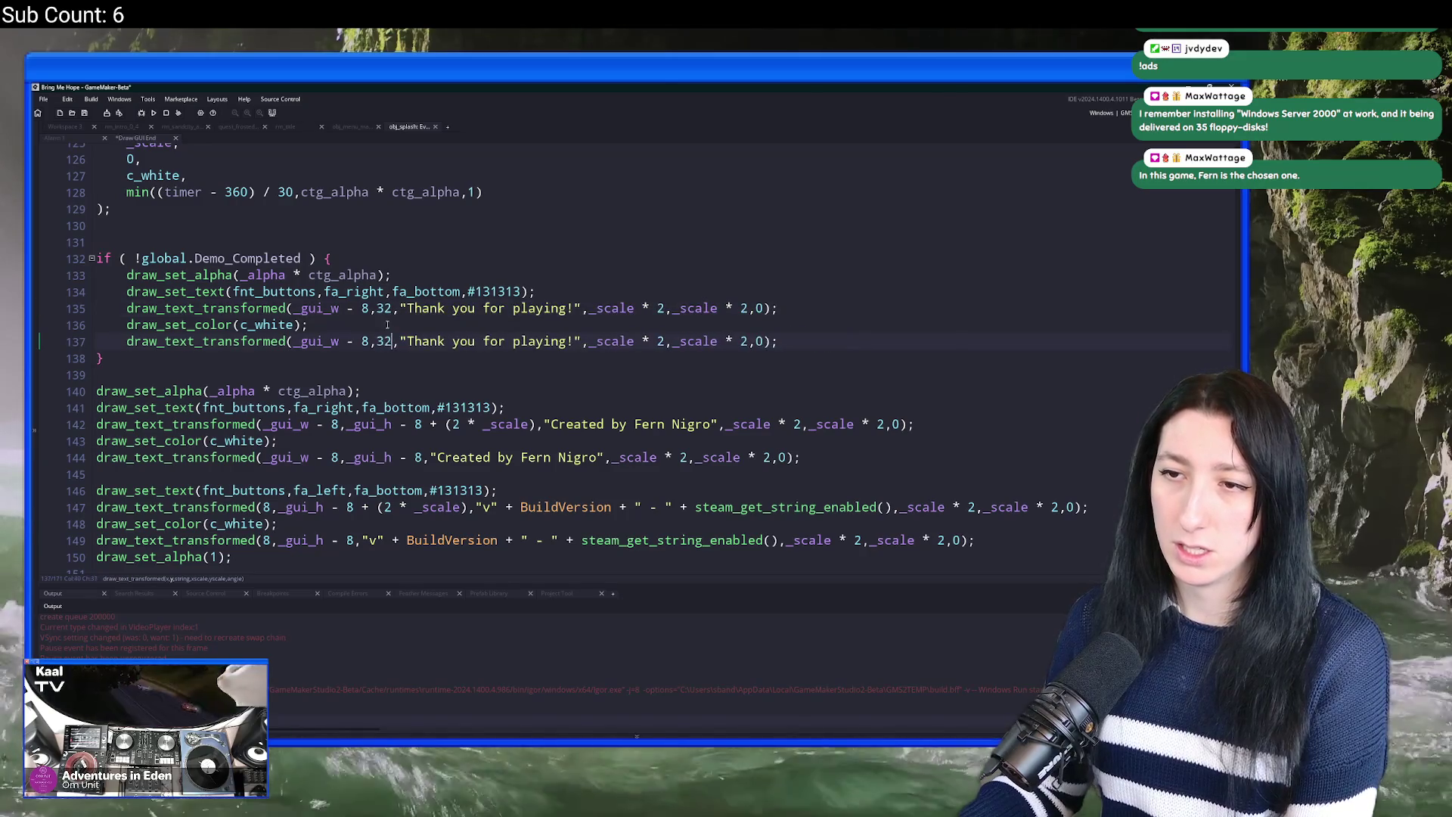
pyautogui.click(393, 307)
pyautogui.write('* _sc')
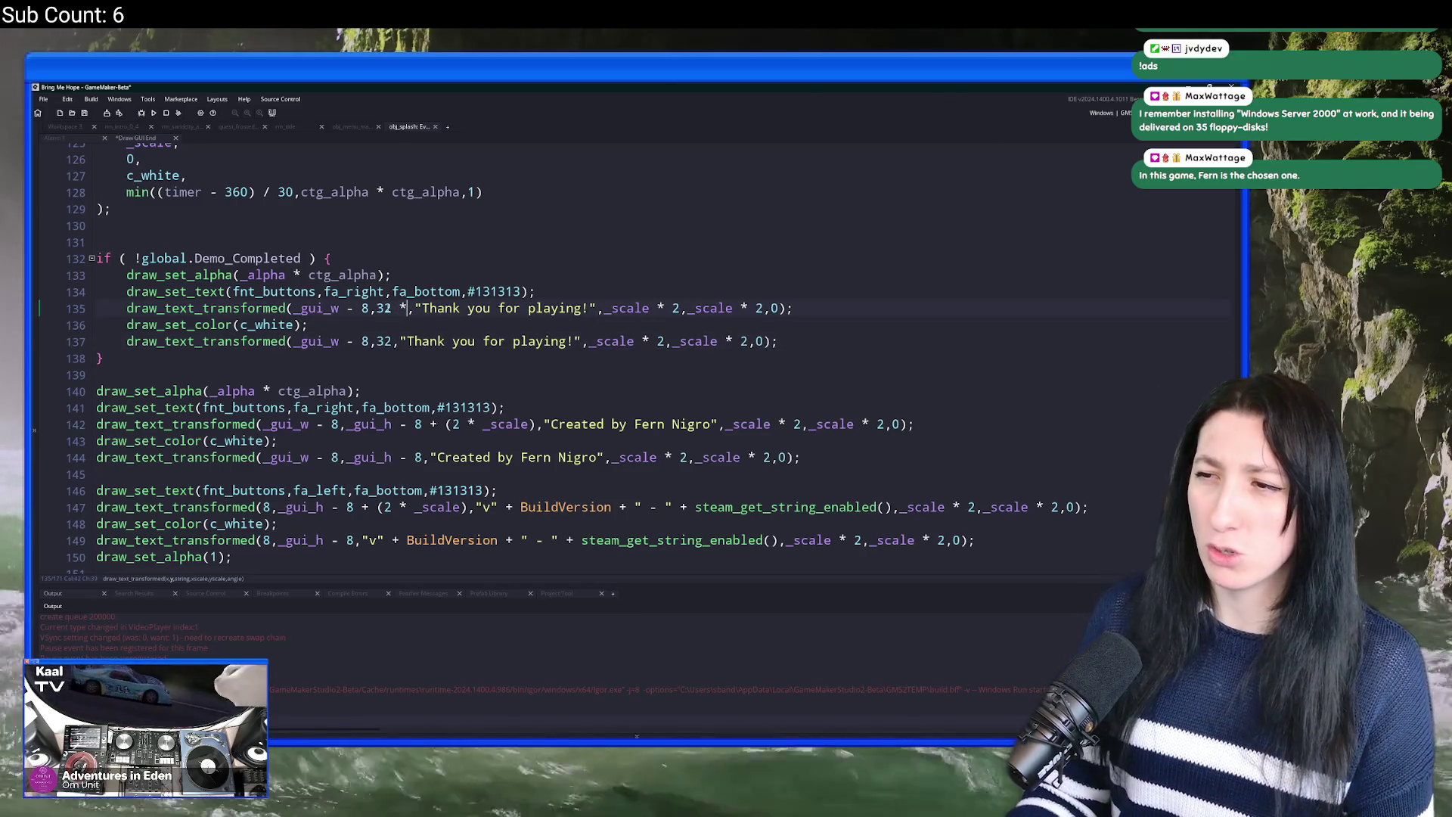
pyautogui.write('ale')
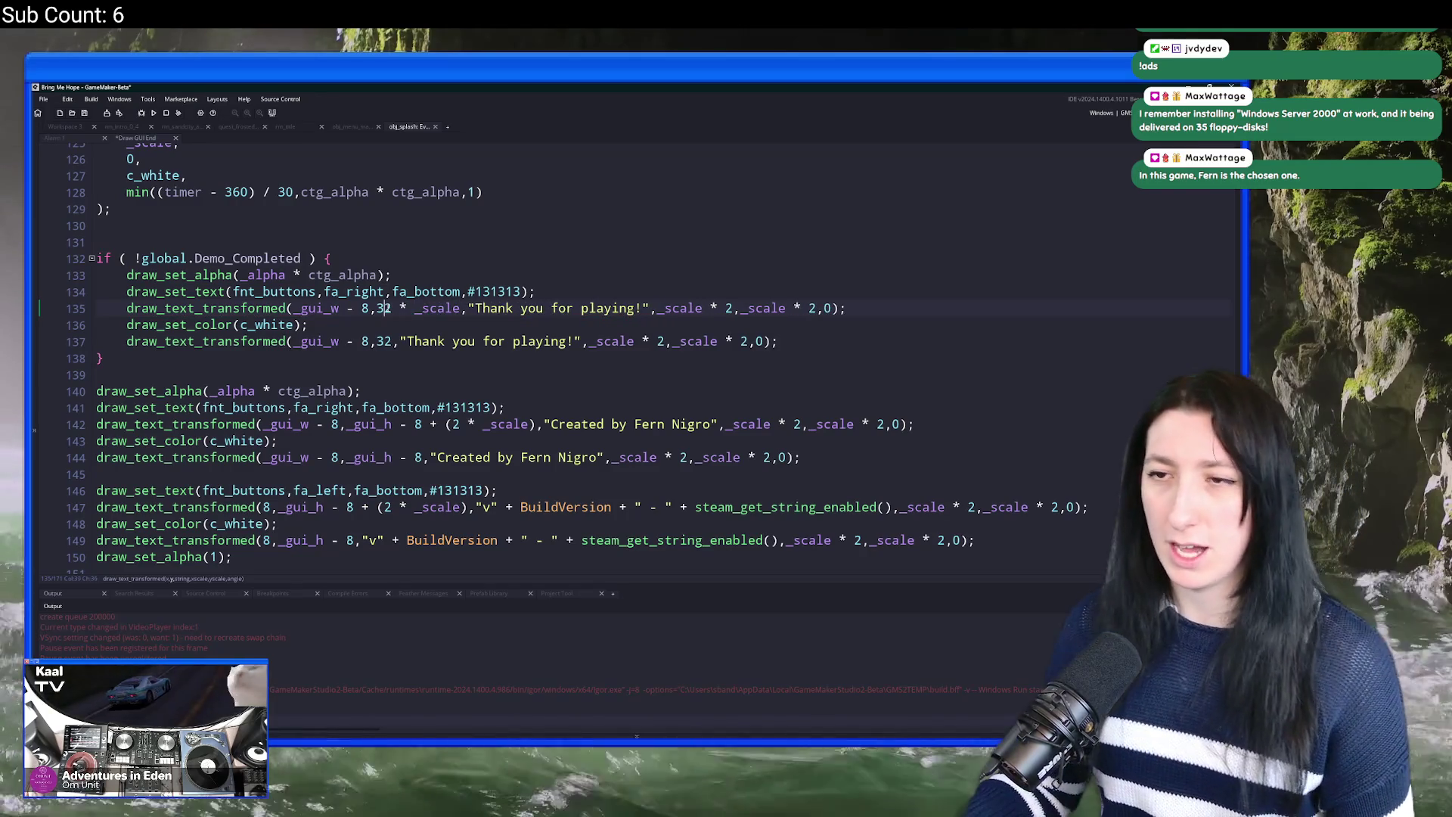
pyautogui.moveTo(392, 309); pyautogui.dragTo(461, 308)
pyautogui.hotkey('ctrl', 'c')
pyautogui.click(392, 341)
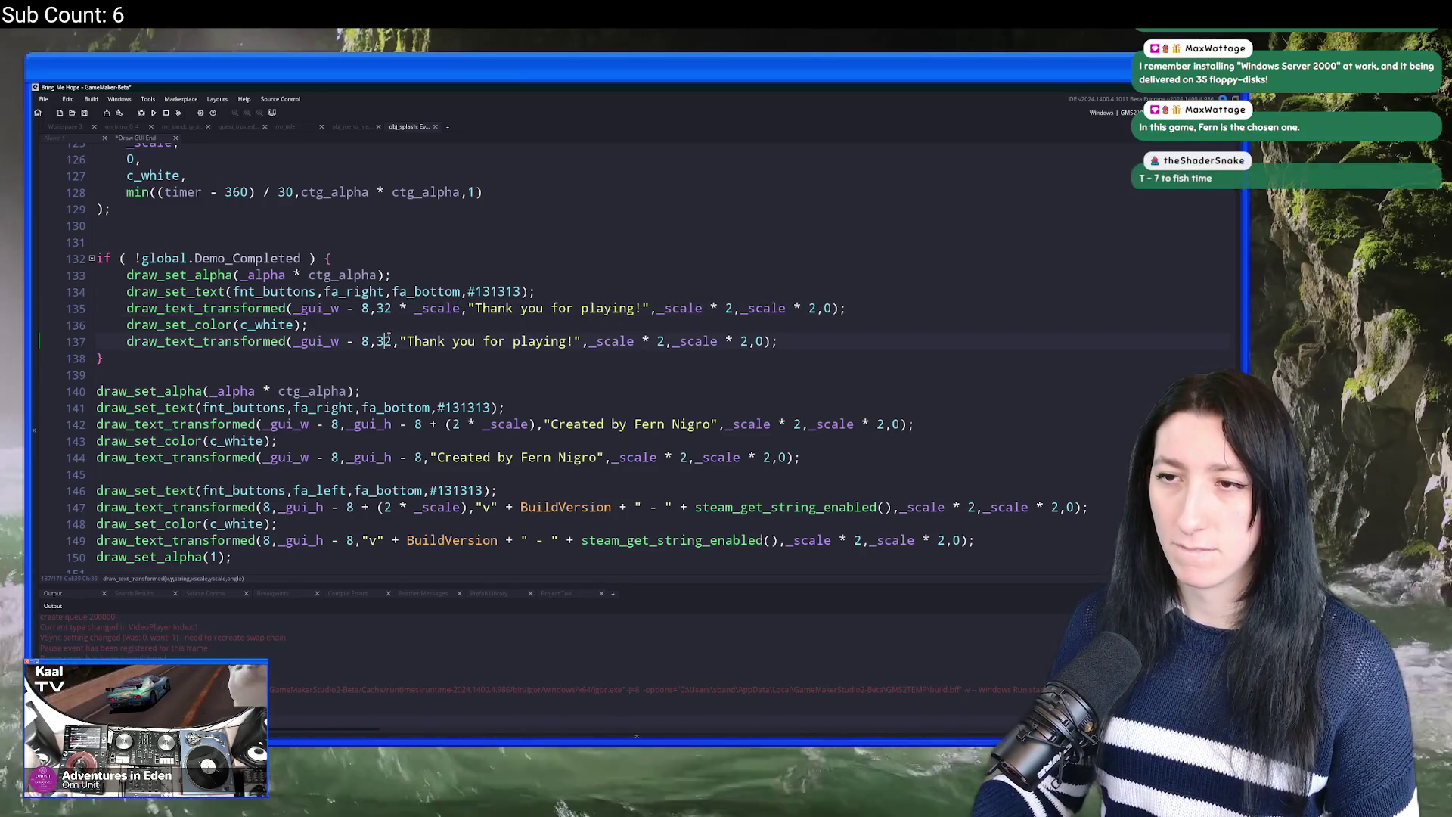
pyautogui.hotkey('ctrl', 'v')
pyautogui.scroll(7, 381, 367)
pyautogui.scroll(20, 381, 367)
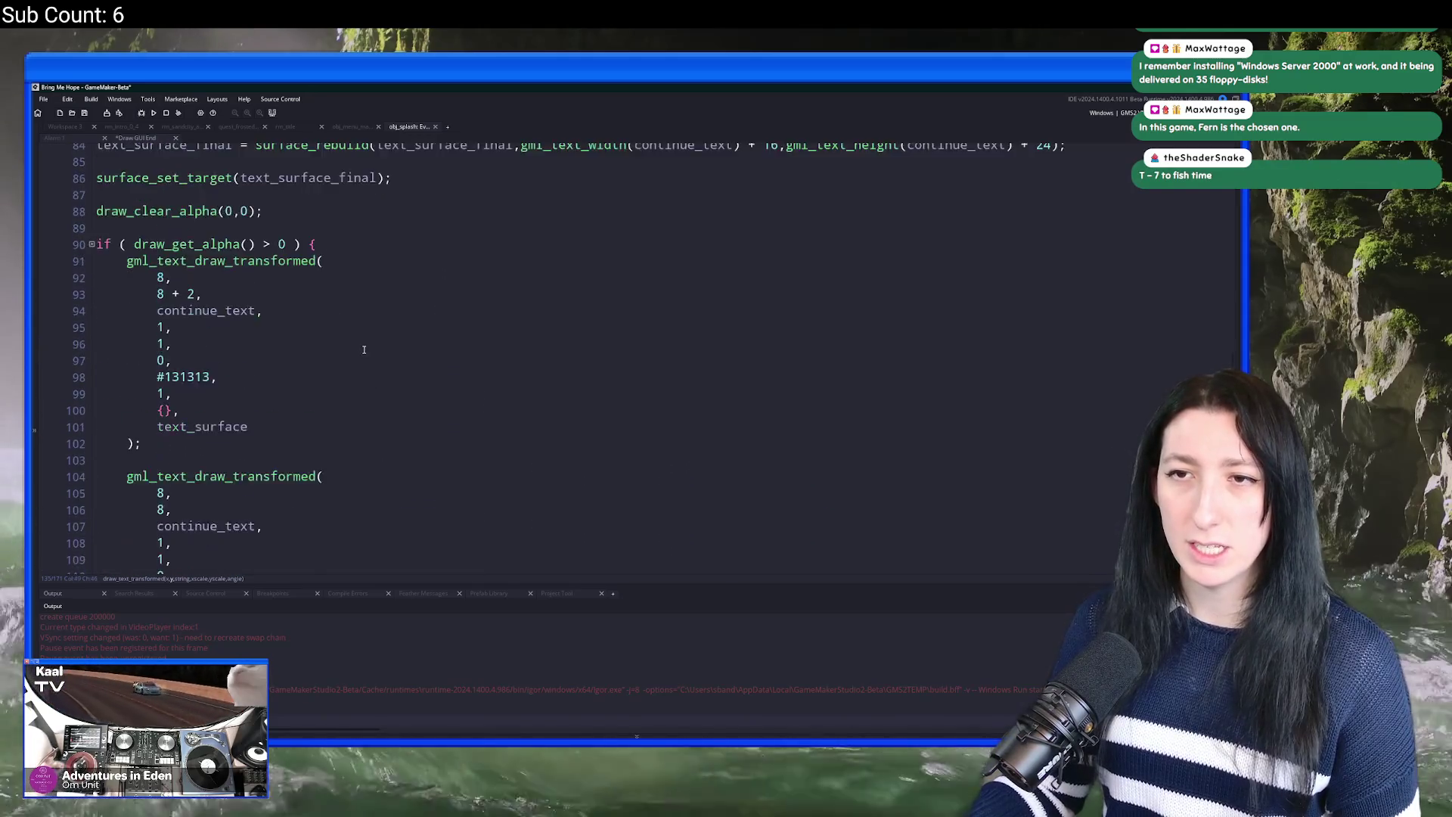
# Step: Return to the thank-you text drawing code in the Draw GUI End event
pyautogui.rightClick(345, 366)
pyautogui.scroll(9, 230, 405)
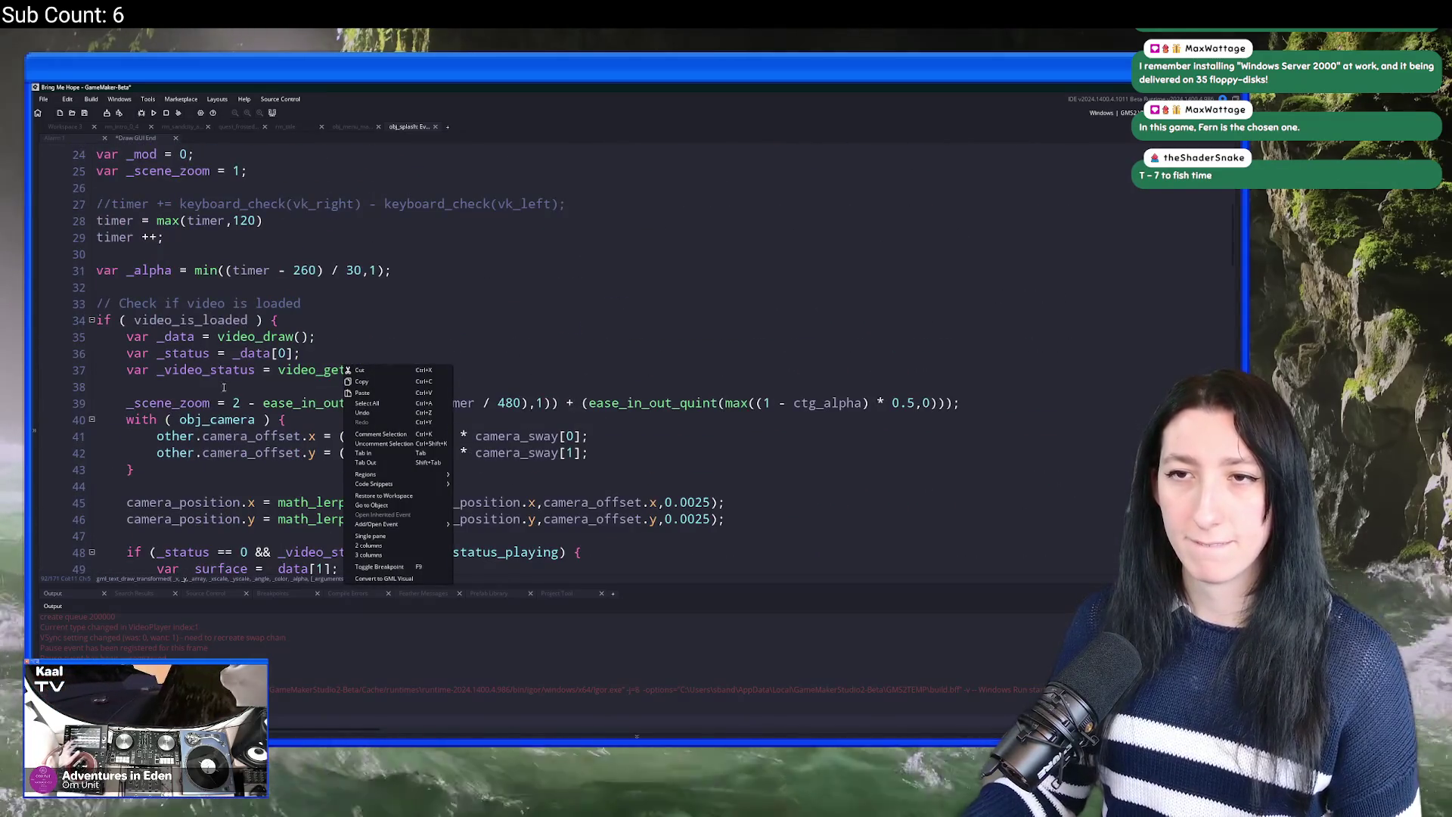
pyautogui.click(161, 224)
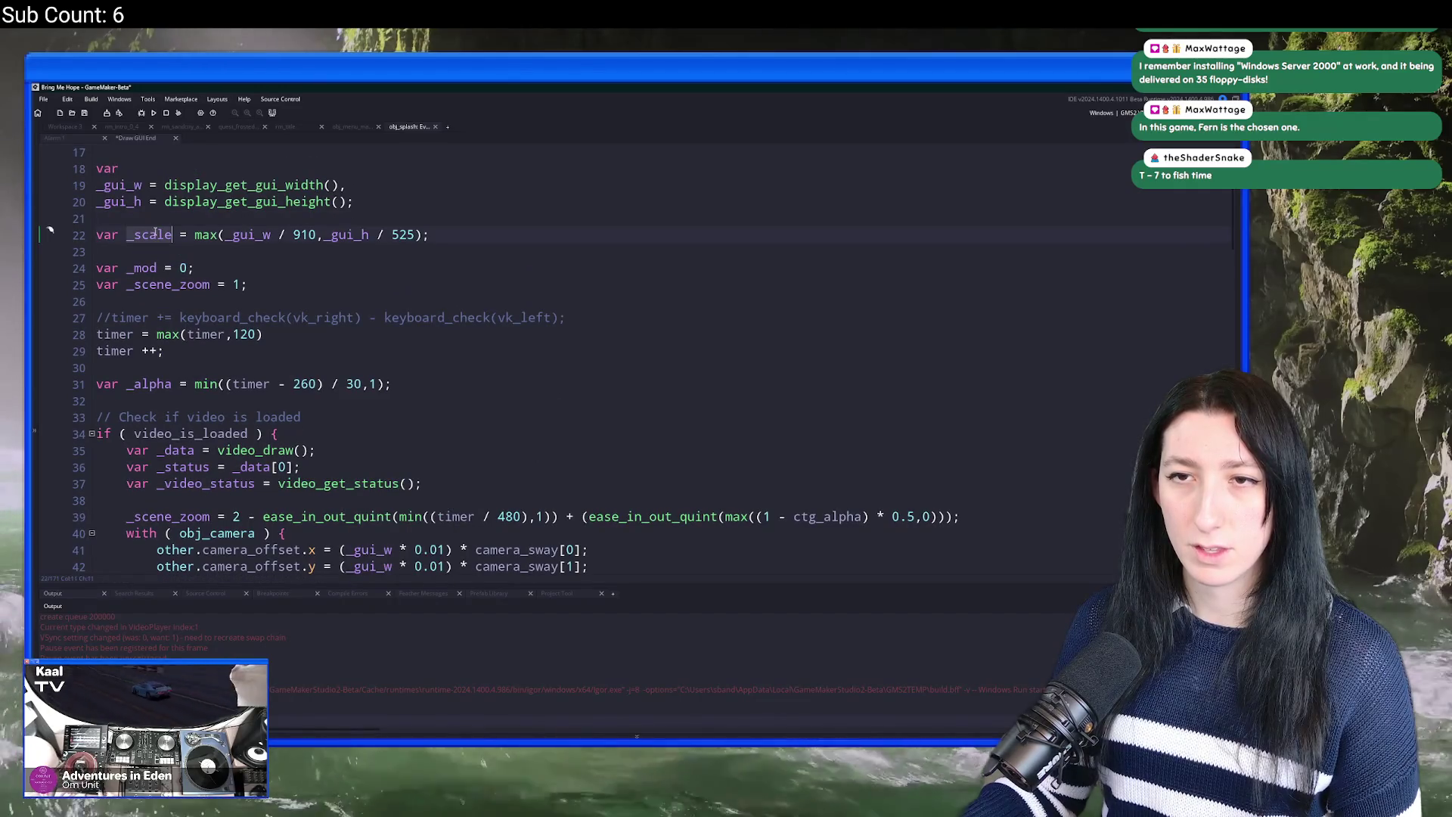
pyautogui.scroll(2, 161, 224)
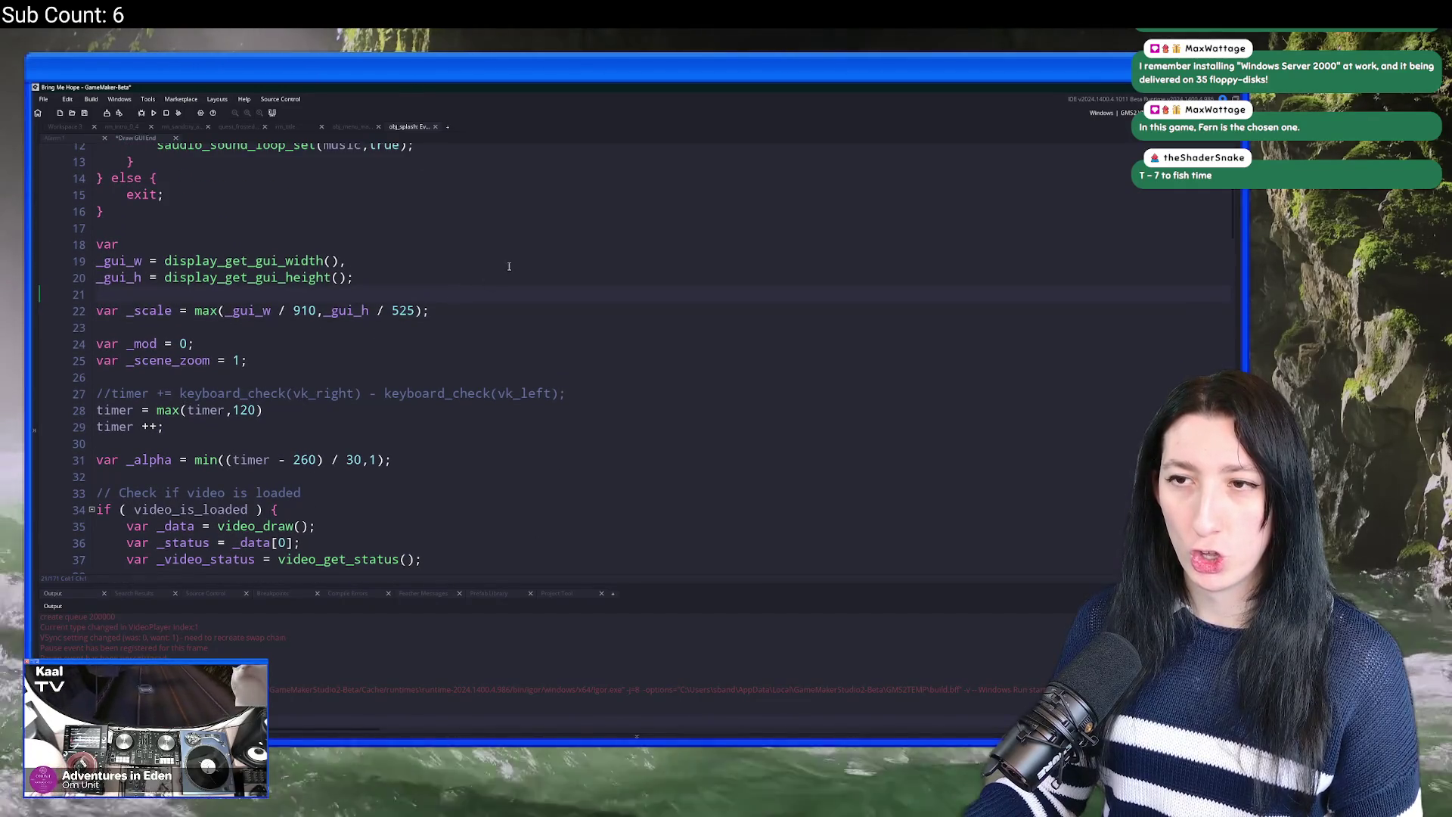
pyautogui.hotkey('ctrl', 'z')
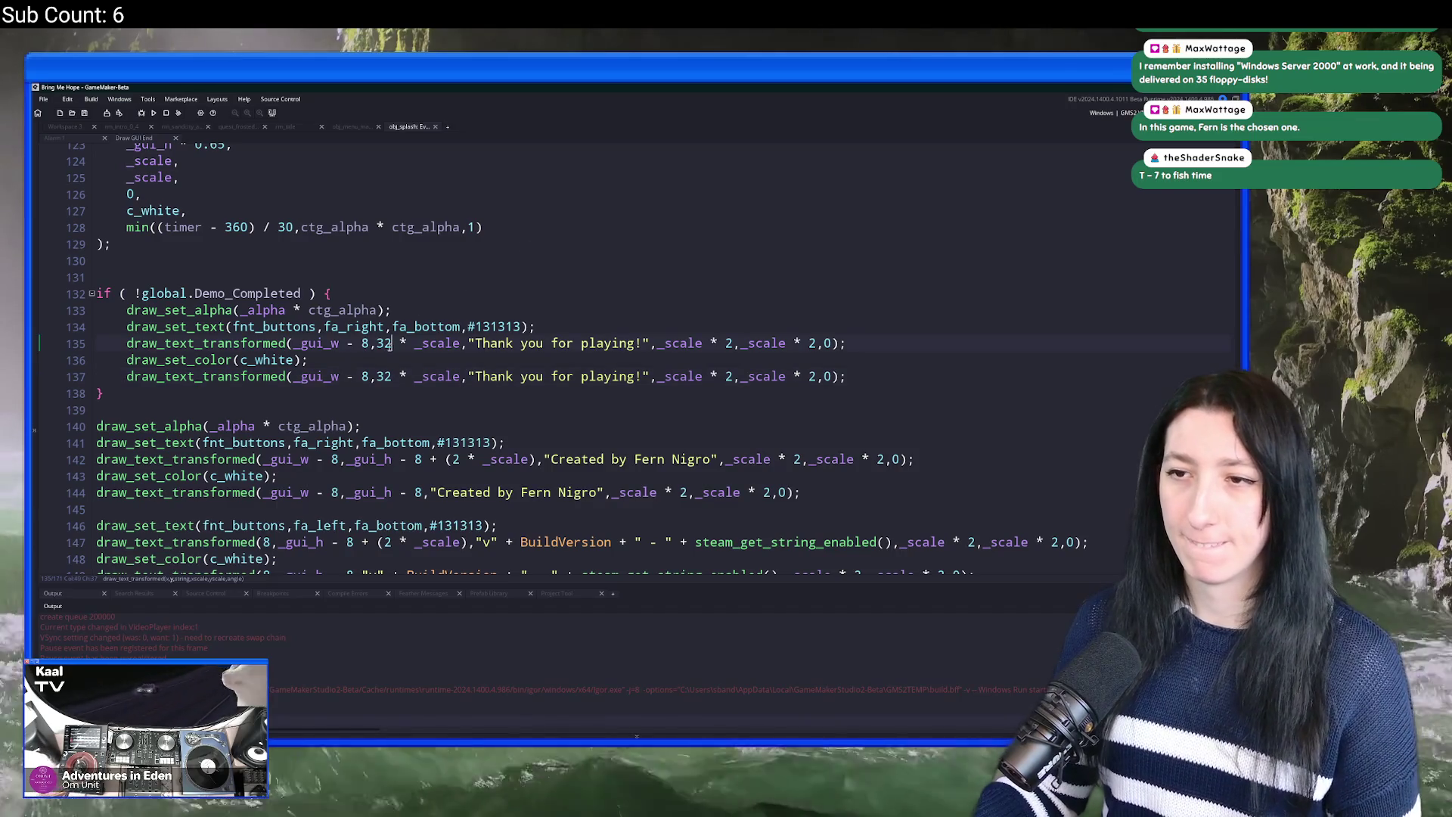
# Step: Set the y value on lines 135 and 137 to 220 * _scale and run the game
pyautogui.write('8')
pyautogui.doubleClick(384, 376)
pyautogui.write('128')
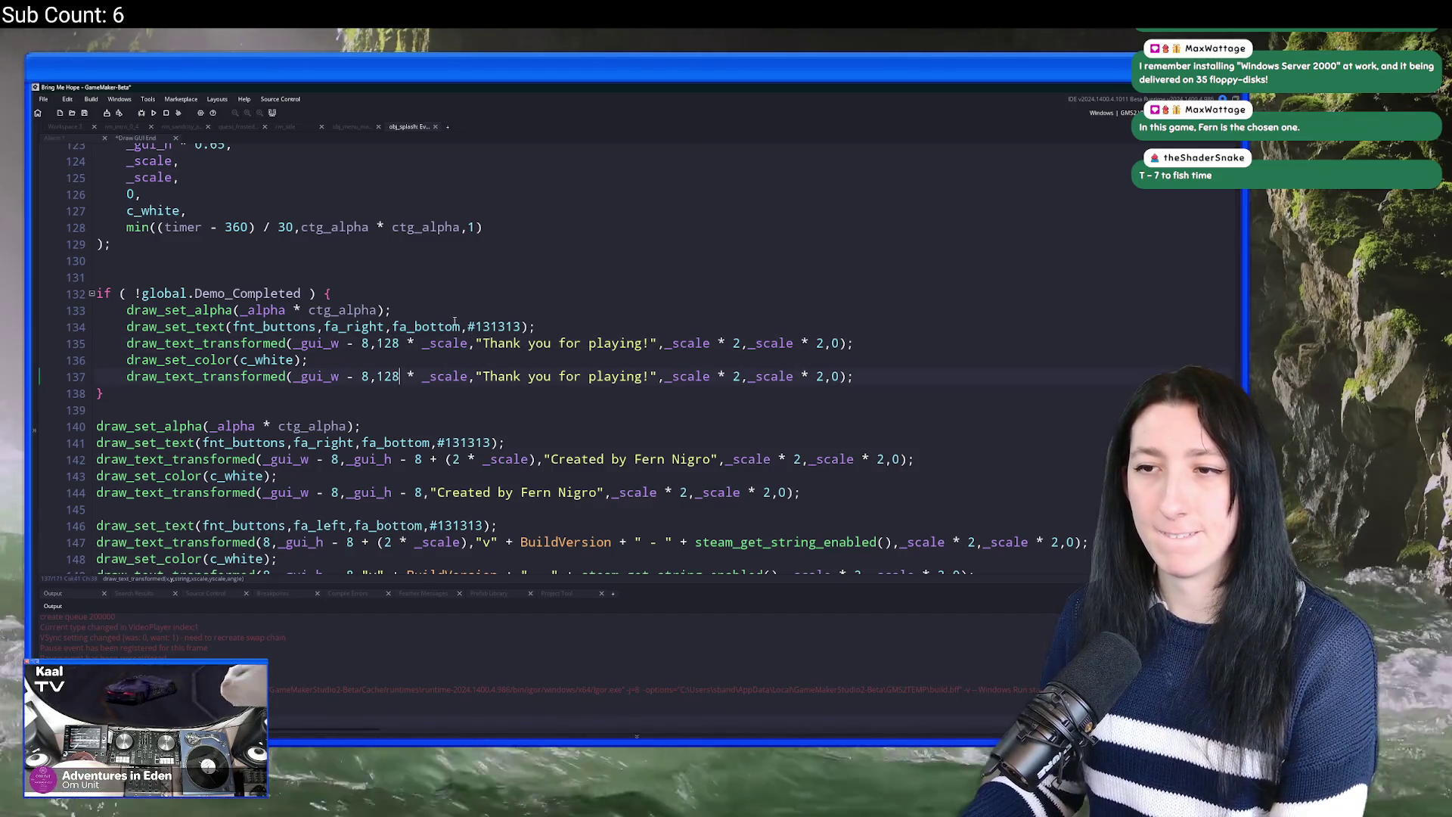
pyautogui.doubleClick(388, 342)
pyautogui.write('220')
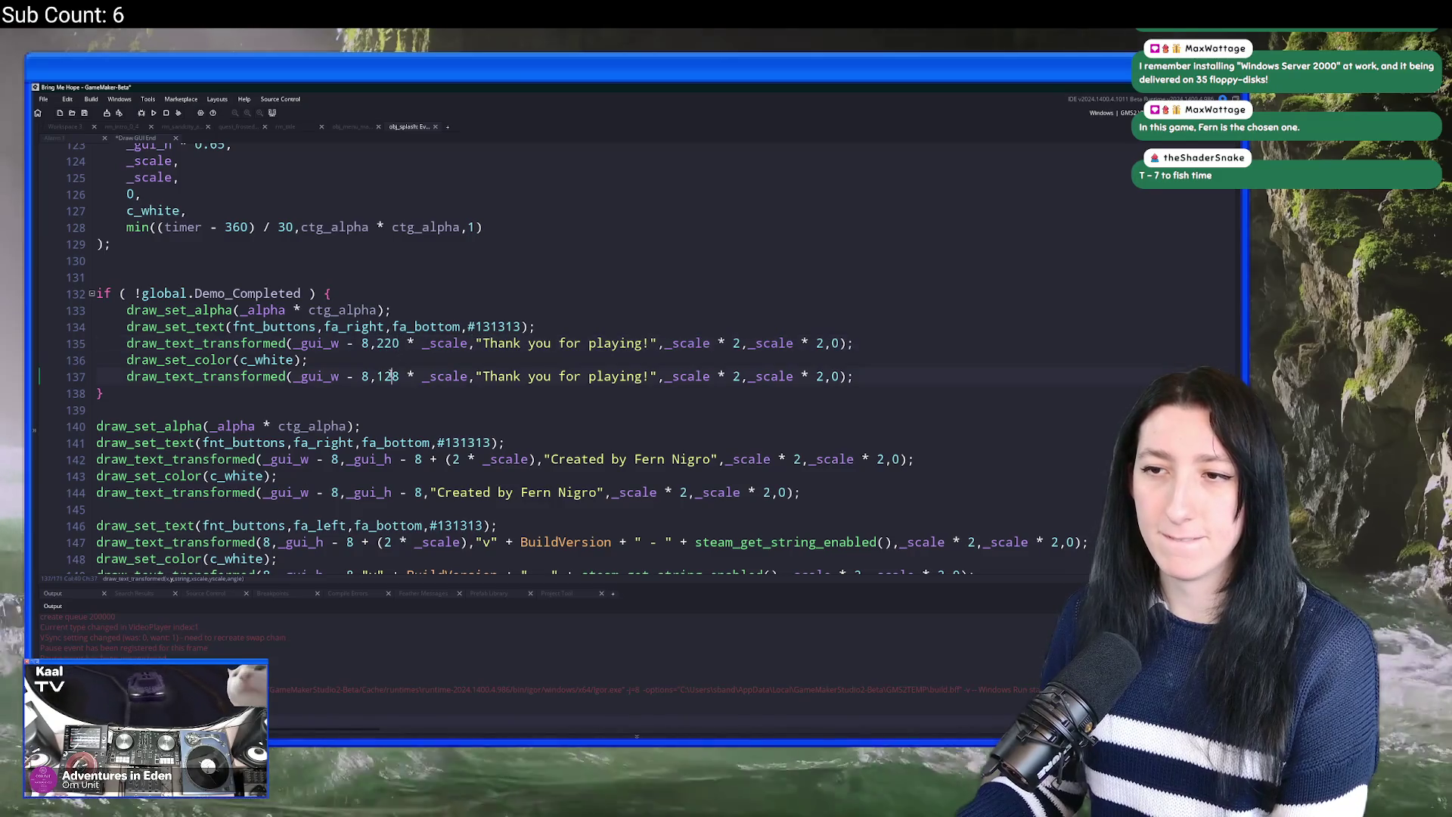
pyautogui.doubleClick(388, 375)
pyautogui.write('220')
pyautogui.click(536, 326)
pyautogui.press('F5')
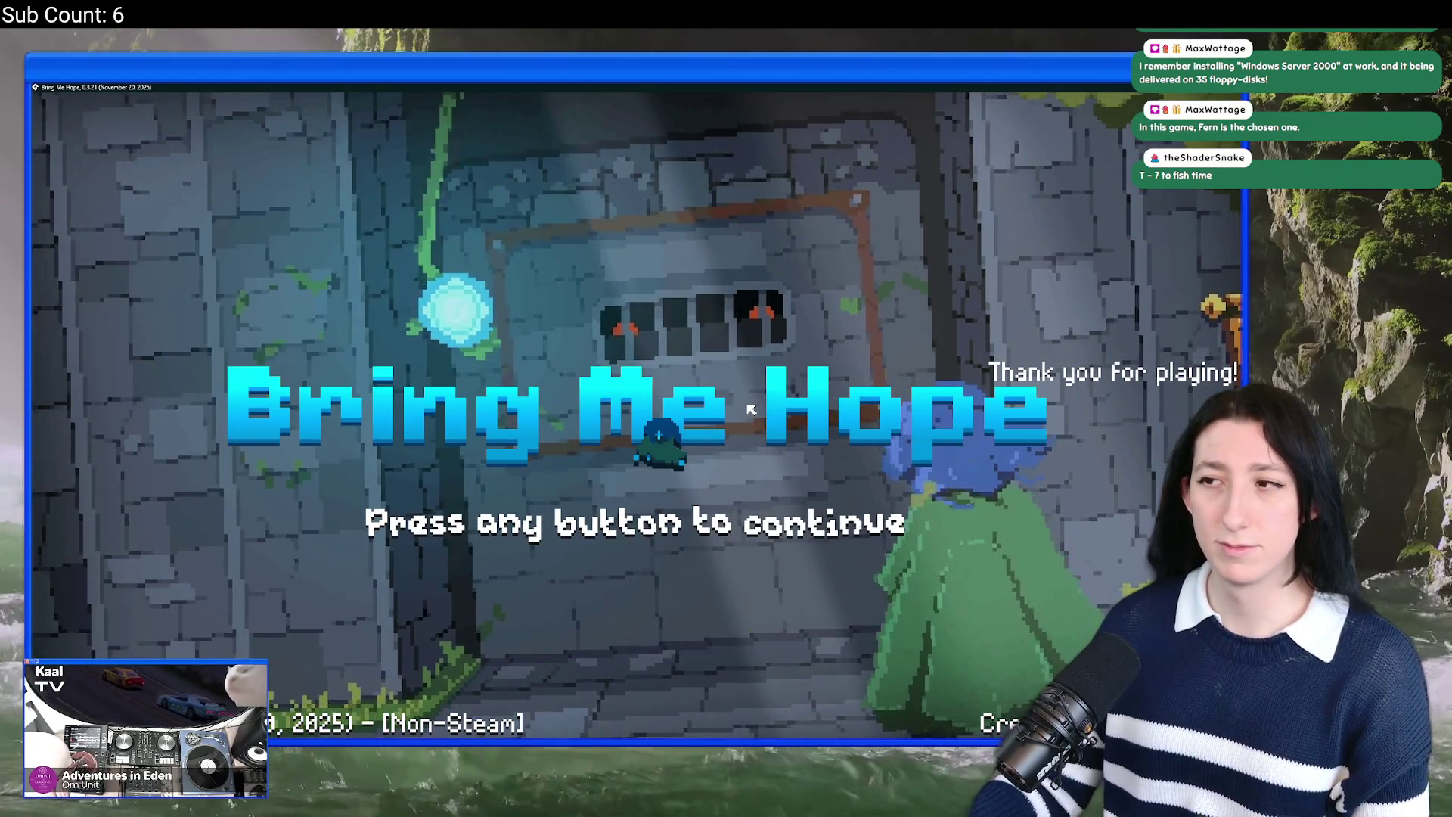
# Step: After viewing the rebuilt title screen, return to the GameMaker code editor
pyautogui.hotkey('alt', 'Tab')
# Step: Change the thank-you text alignment on line 134 from fa_right to fa_center
pyautogui.click(346, 343)
pyautogui.scroll(-3, 363, 168)
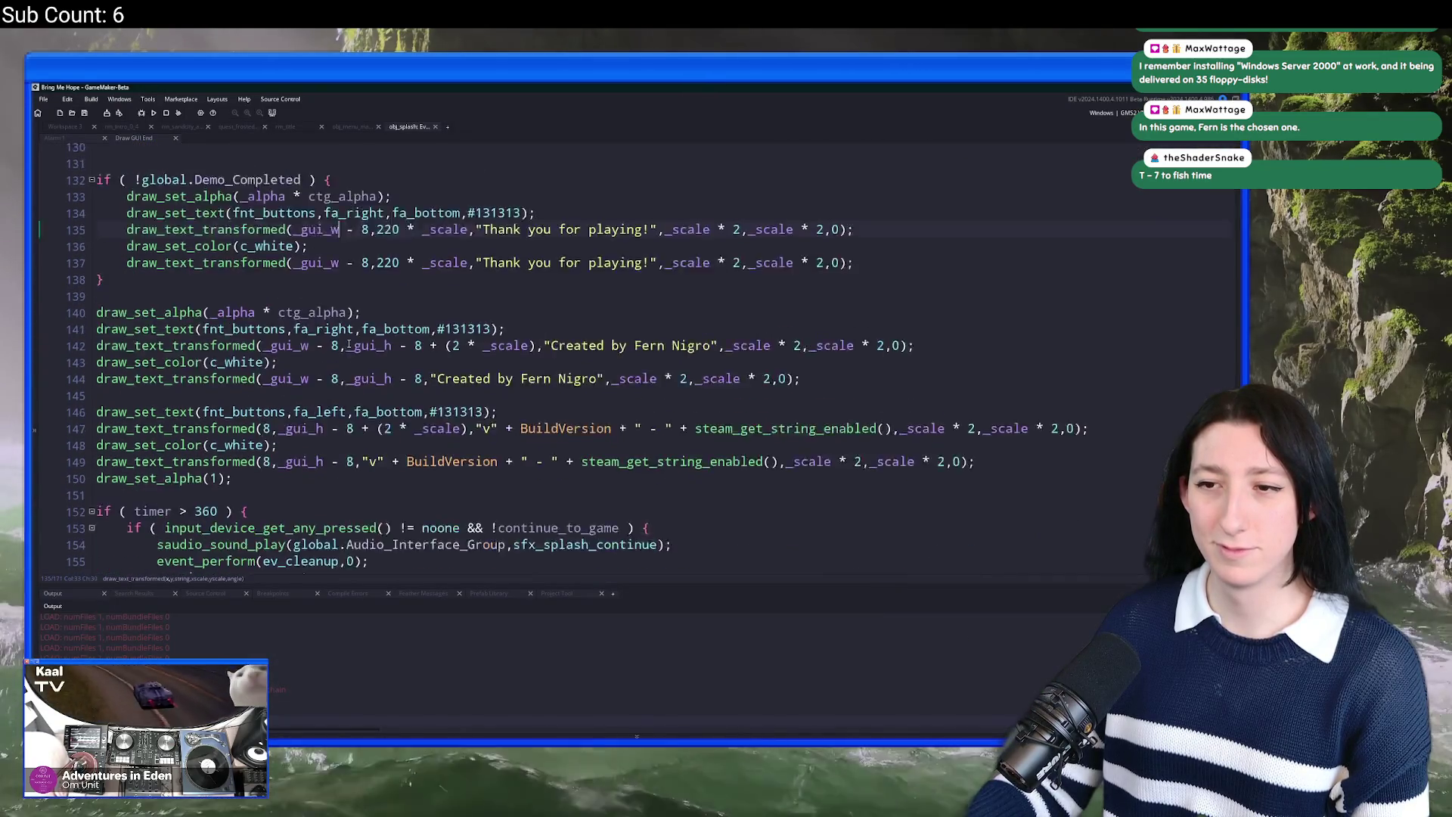
pyautogui.scroll(7, 363, 168)
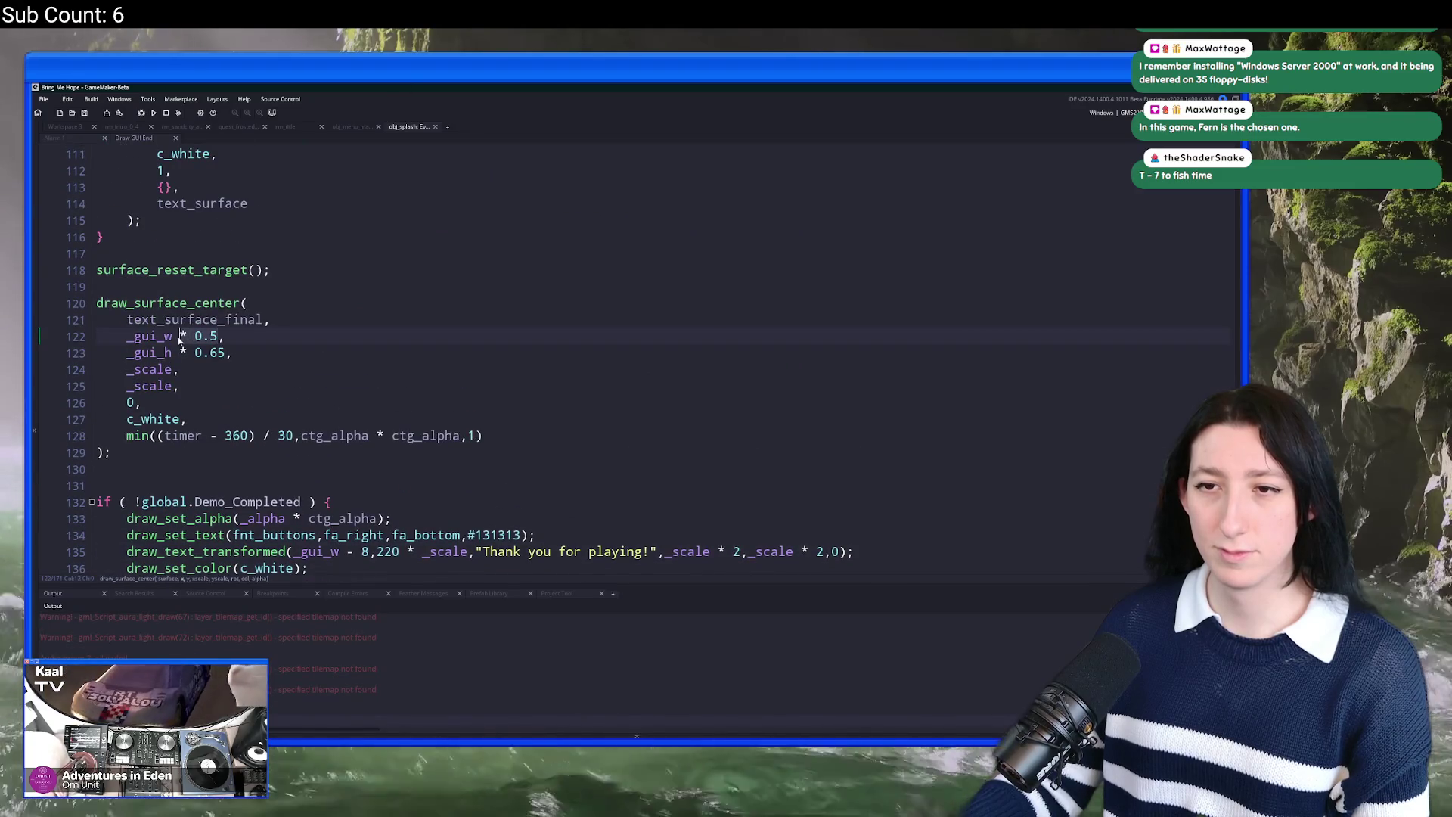
pyautogui.click(205, 340)
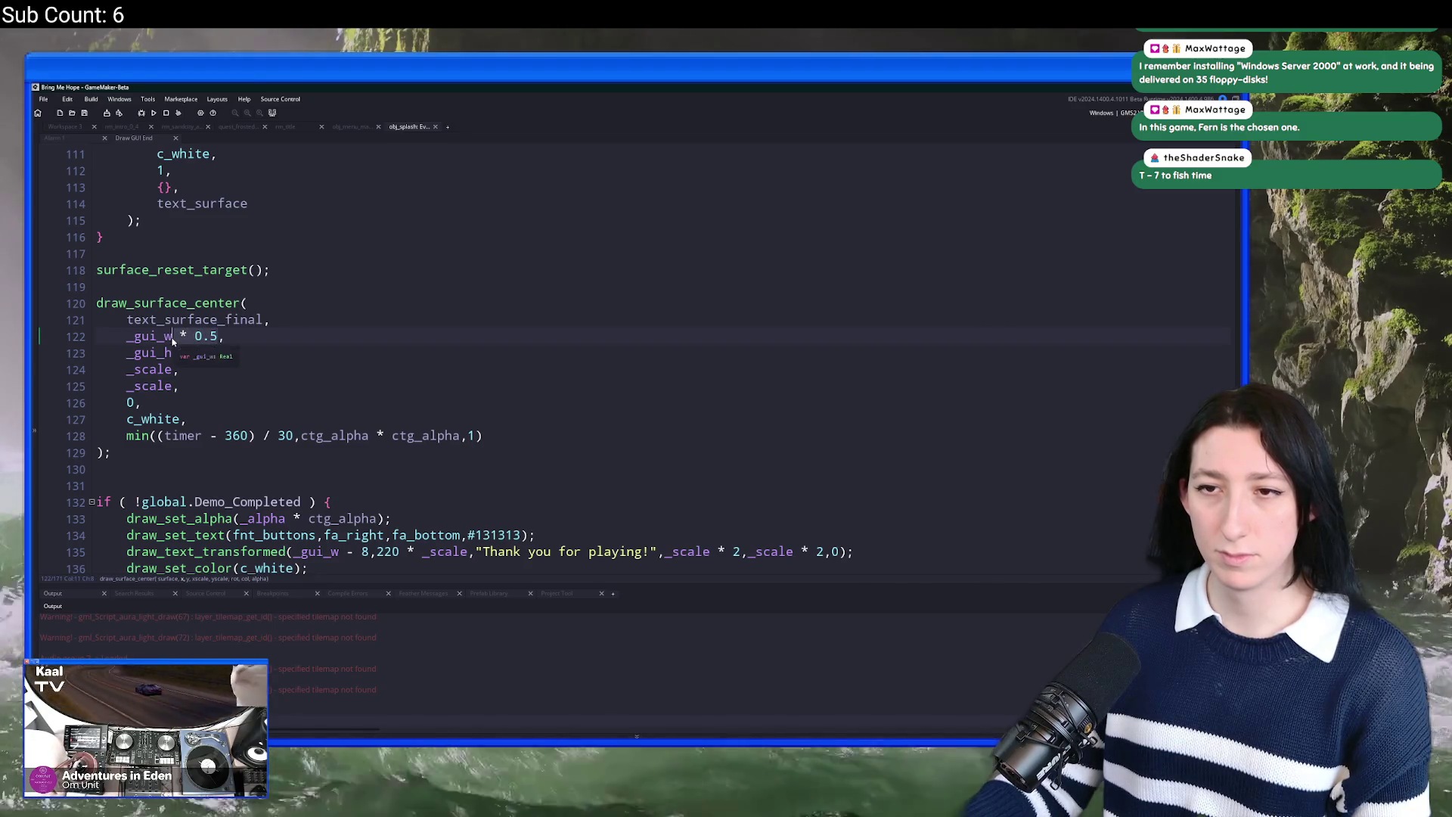
pyautogui.scroll(-2, 173, 341)
pyautogui.scroll(-2, 352, 408)
pyautogui.click(346, 402)
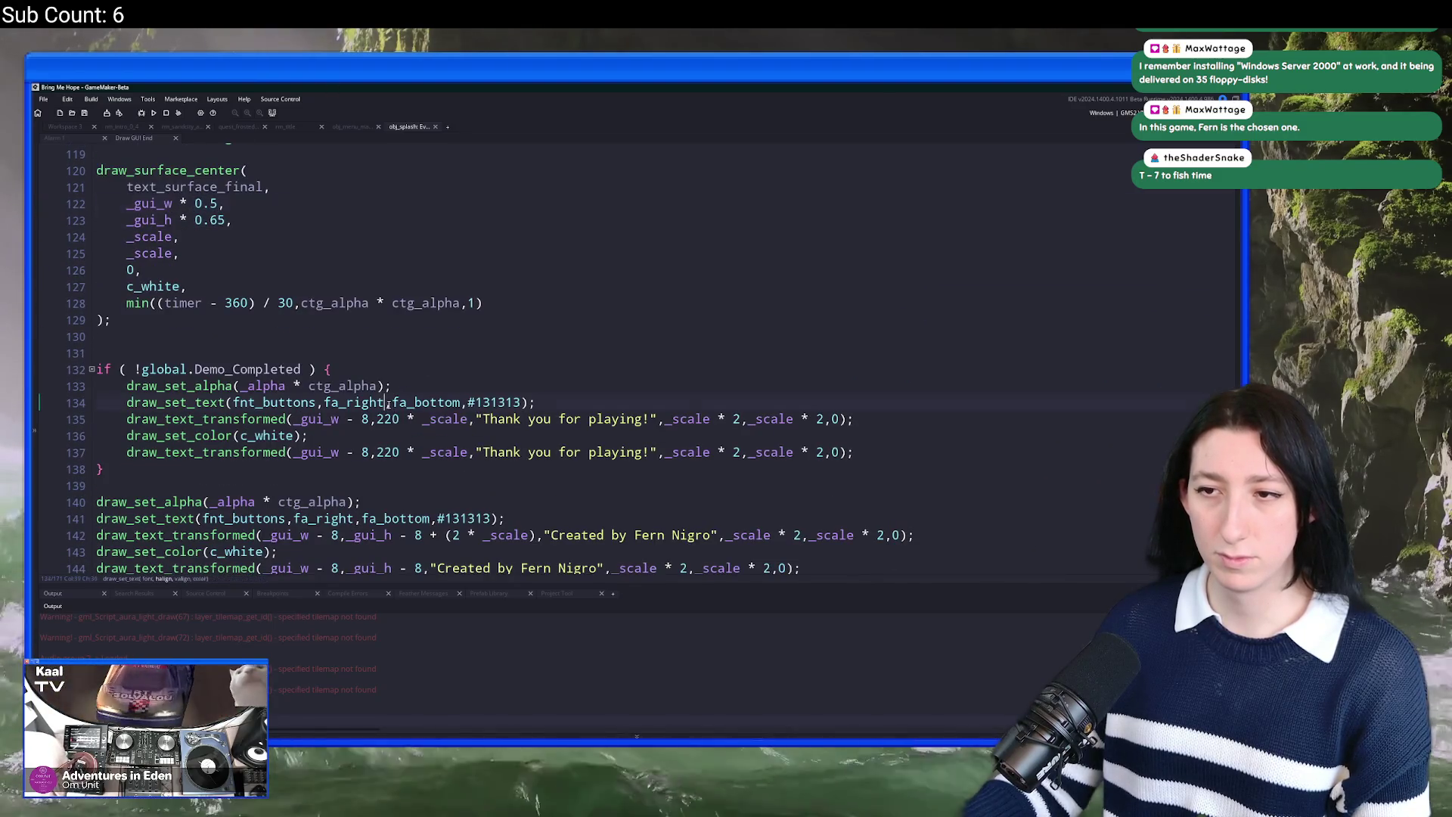
pyautogui.hotkey('ctrl', 'shift', 'Right')
pyautogui.write('cen')
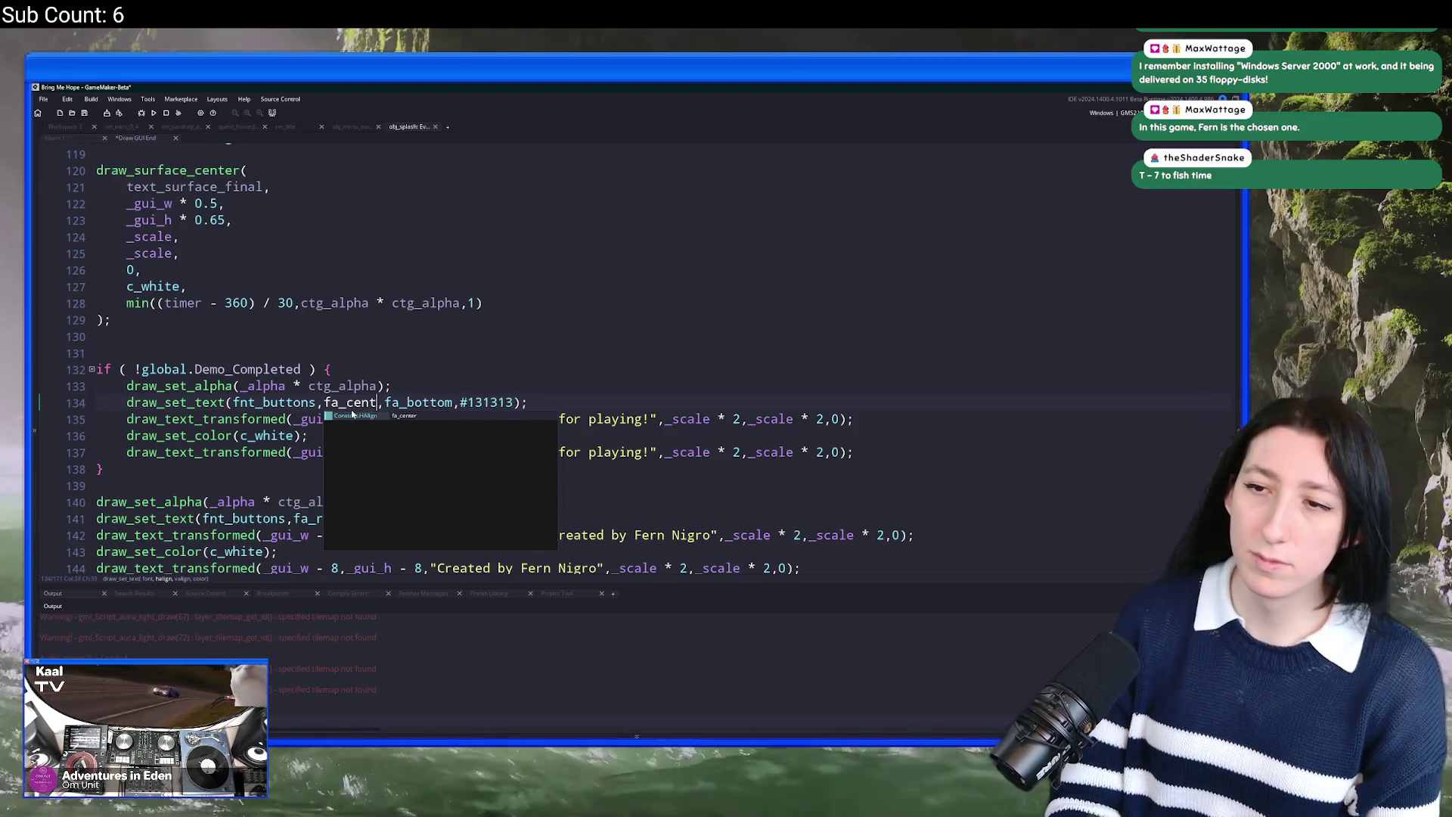
pyautogui.press('Return')
# Step: Replace _gui_w - 8 with _gui_w * 0.5 on lines 135 and 137
pyautogui.click(369, 419)
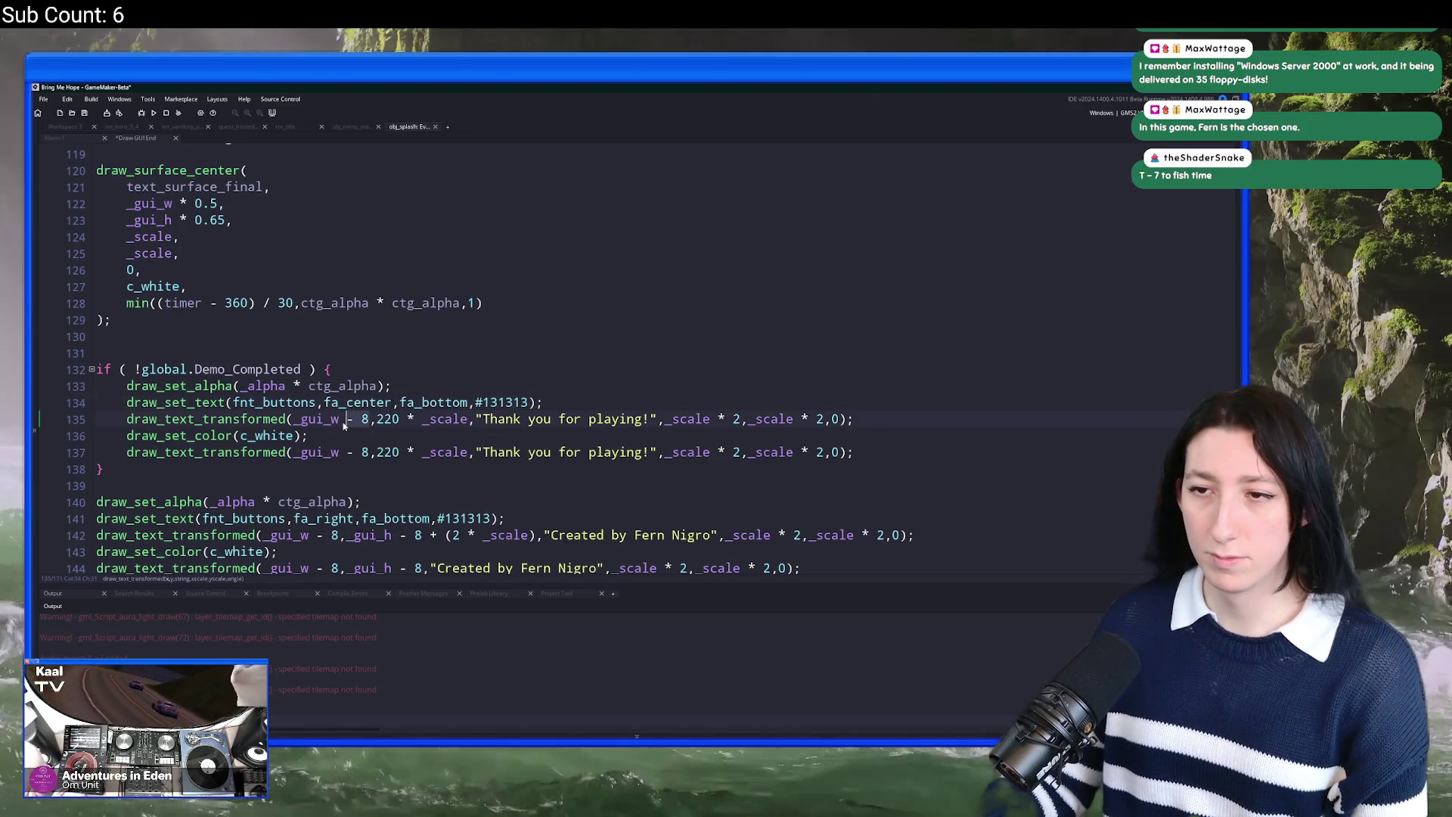
pyautogui.press('BackSpace')
pyautogui.press('BackSpace')
pyautogui.press('BackSpace')
pyautogui.write('* 0.5')
pyautogui.click(336, 453)
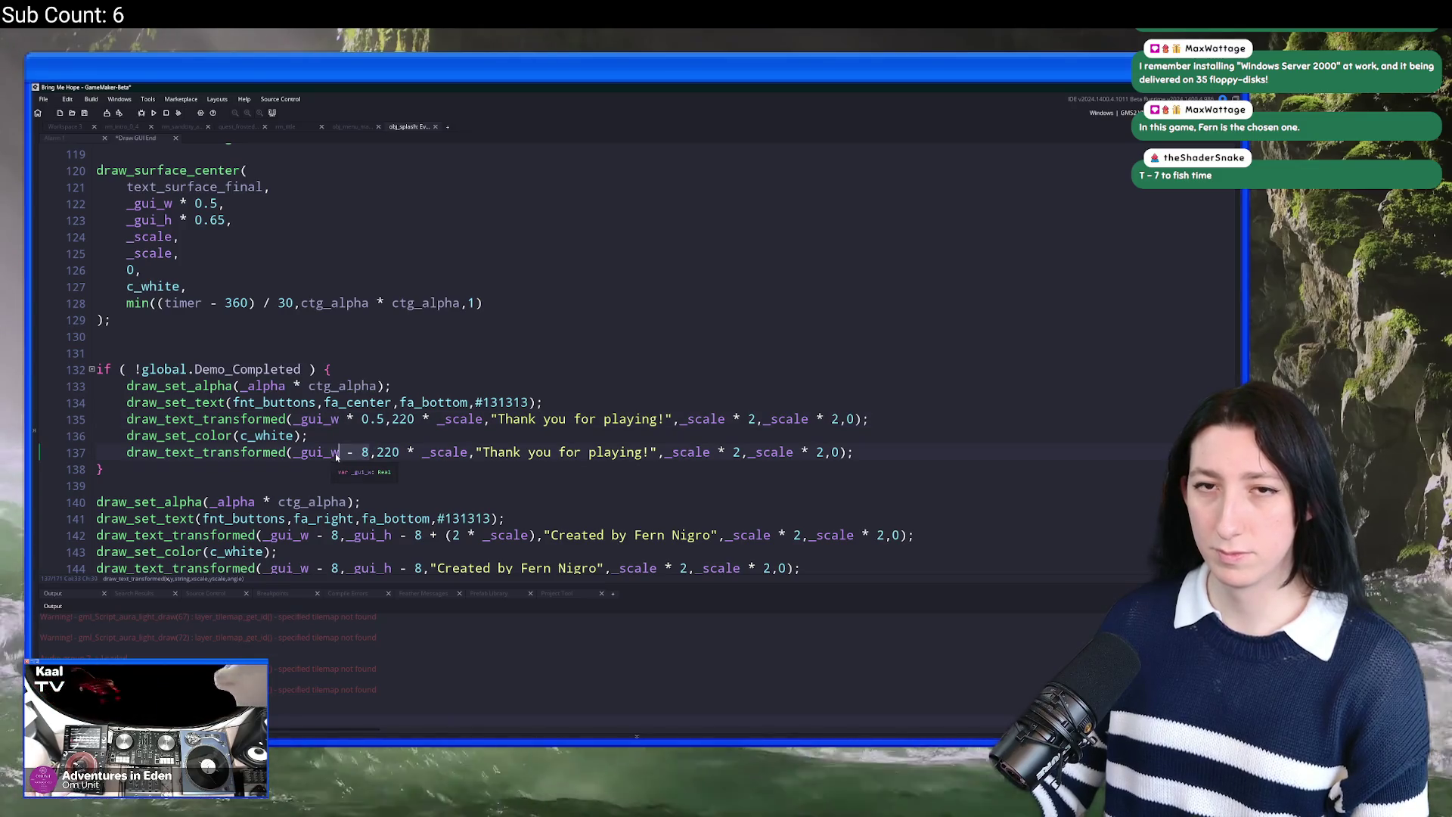
pyautogui.press('Delete')
pyautogui.press('Delete')
pyautogui.press('Delete')
pyautogui.write('* 0.5')
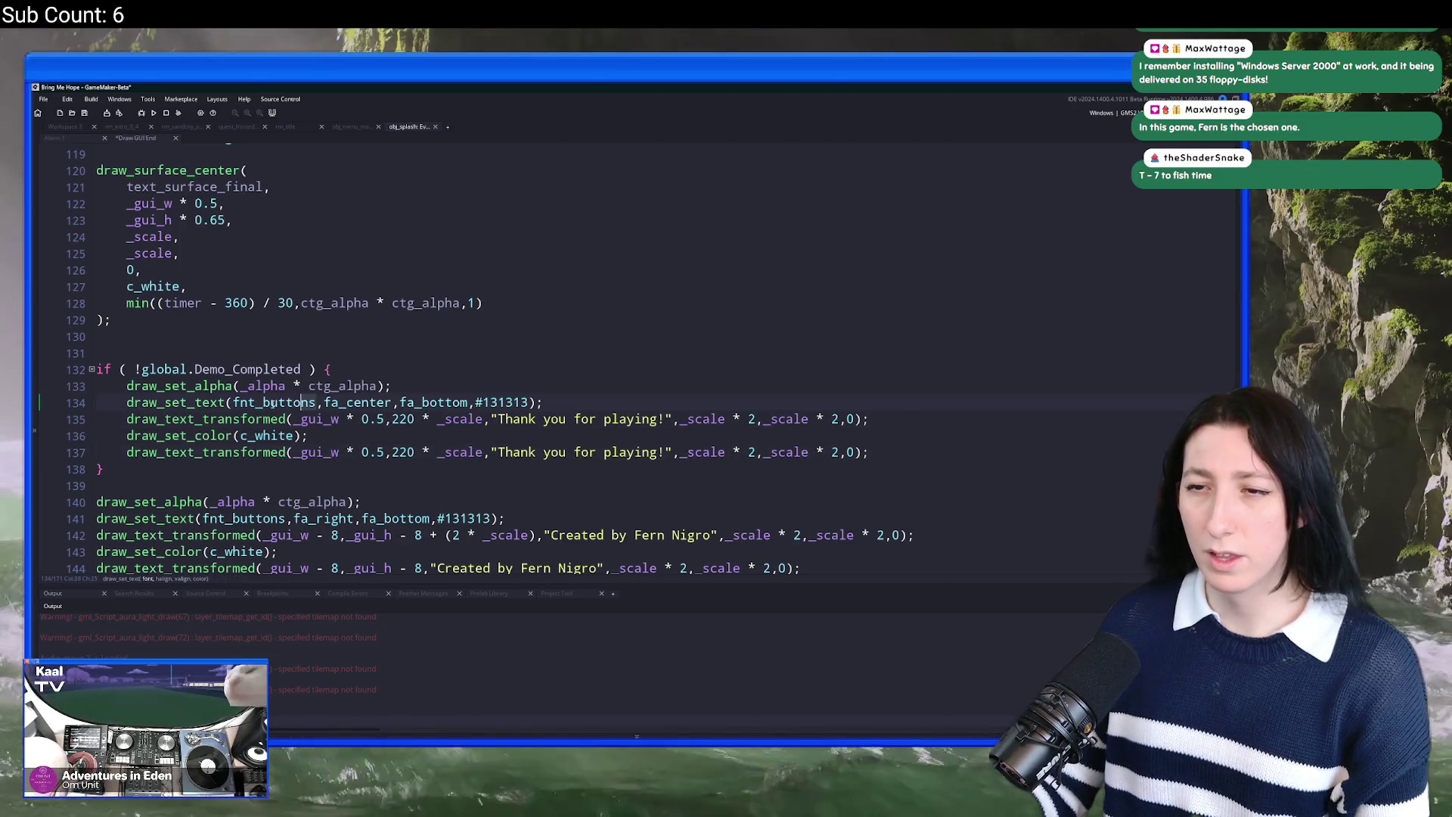
# Step: Switch the thank-you font from fnt_buttons to fnt_plaque
pyautogui.doubleClick(282, 402)
pyautogui.write('fnt')
pyautogui.press('Escape')
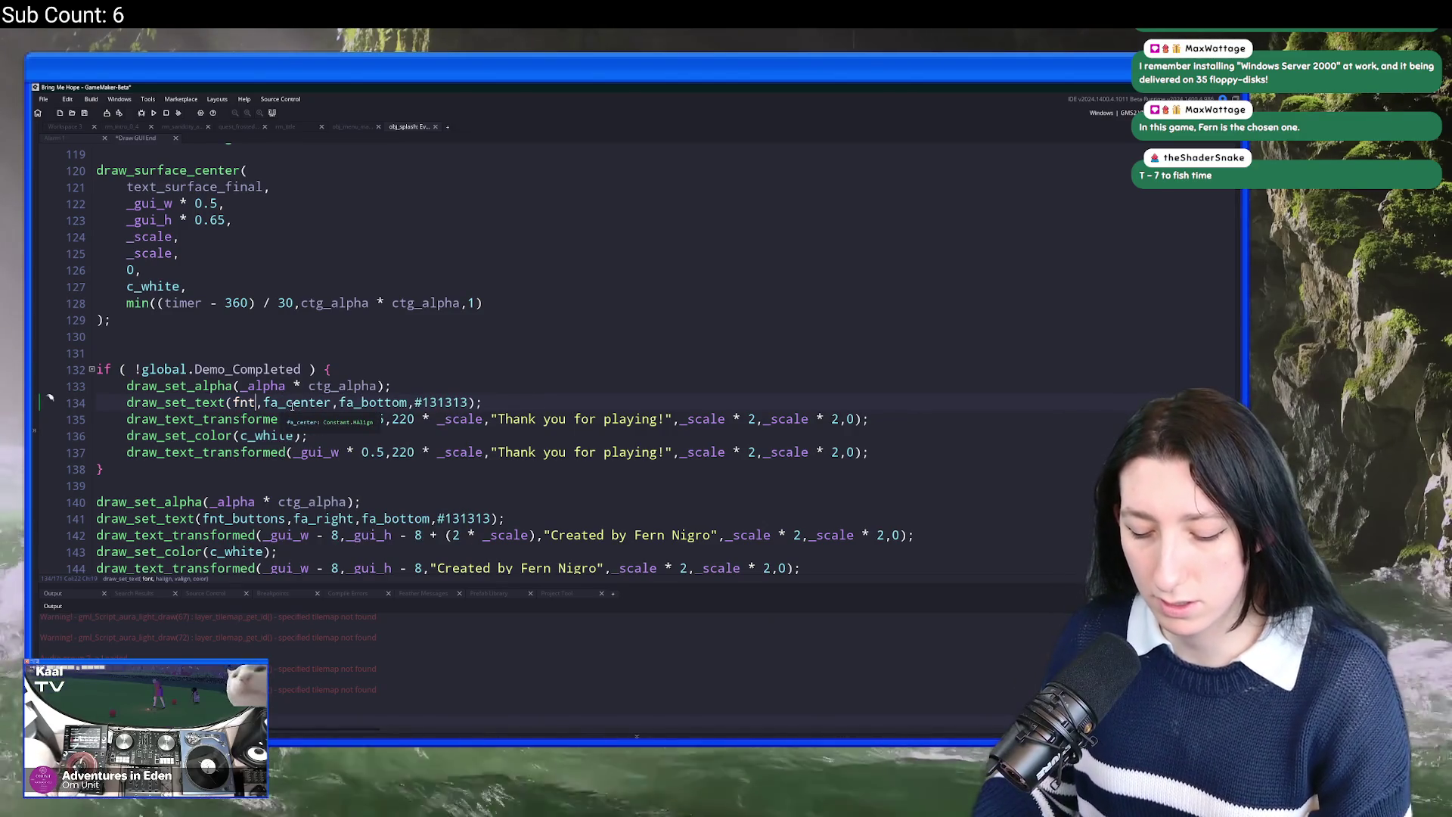
pyautogui.write('_')
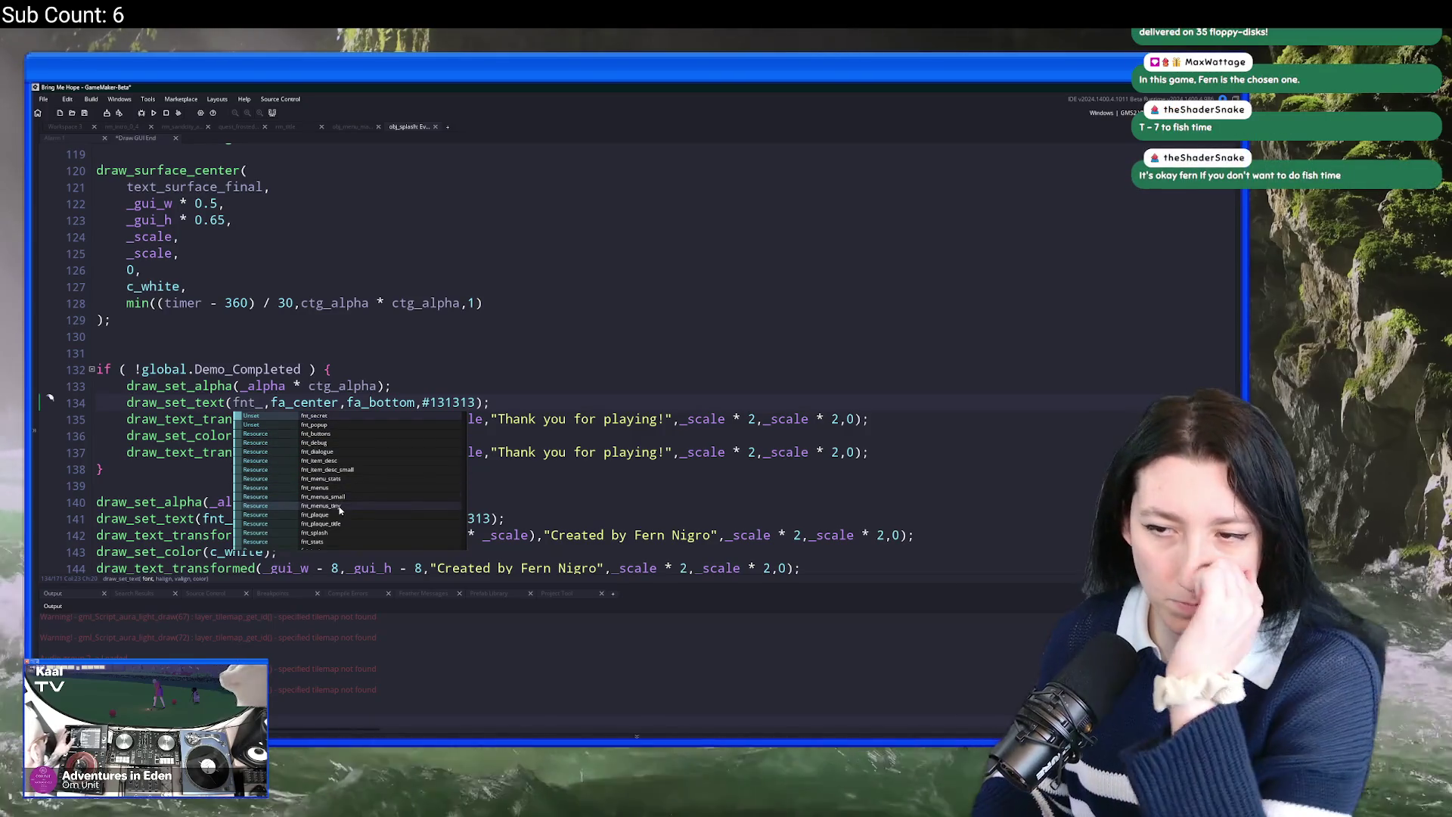
pyautogui.click(314, 514)
pyautogui.moveTo(296, 404)
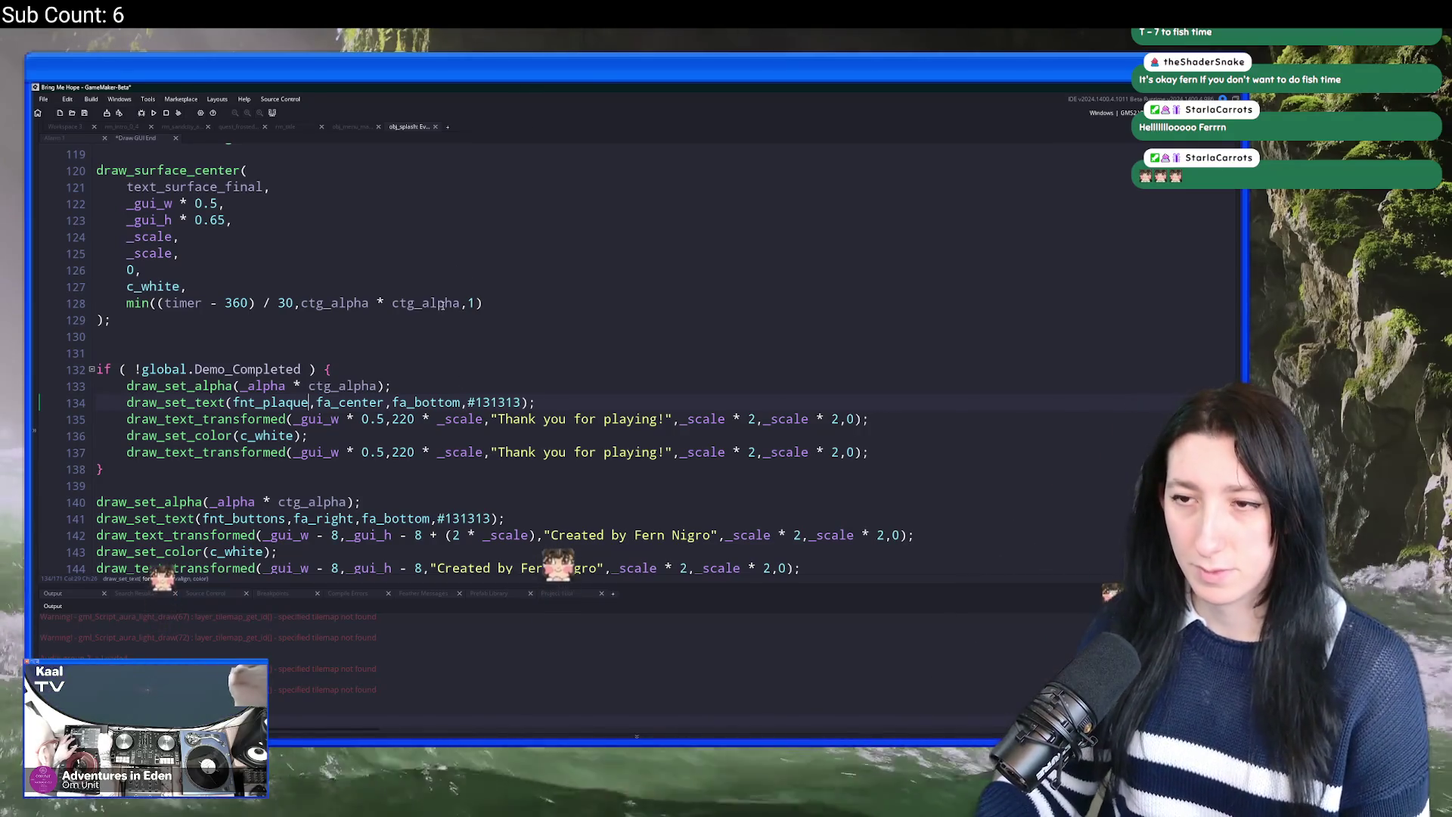
# Step: Test-run the game, close it, and start a fresh build
pyautogui.press('F5')
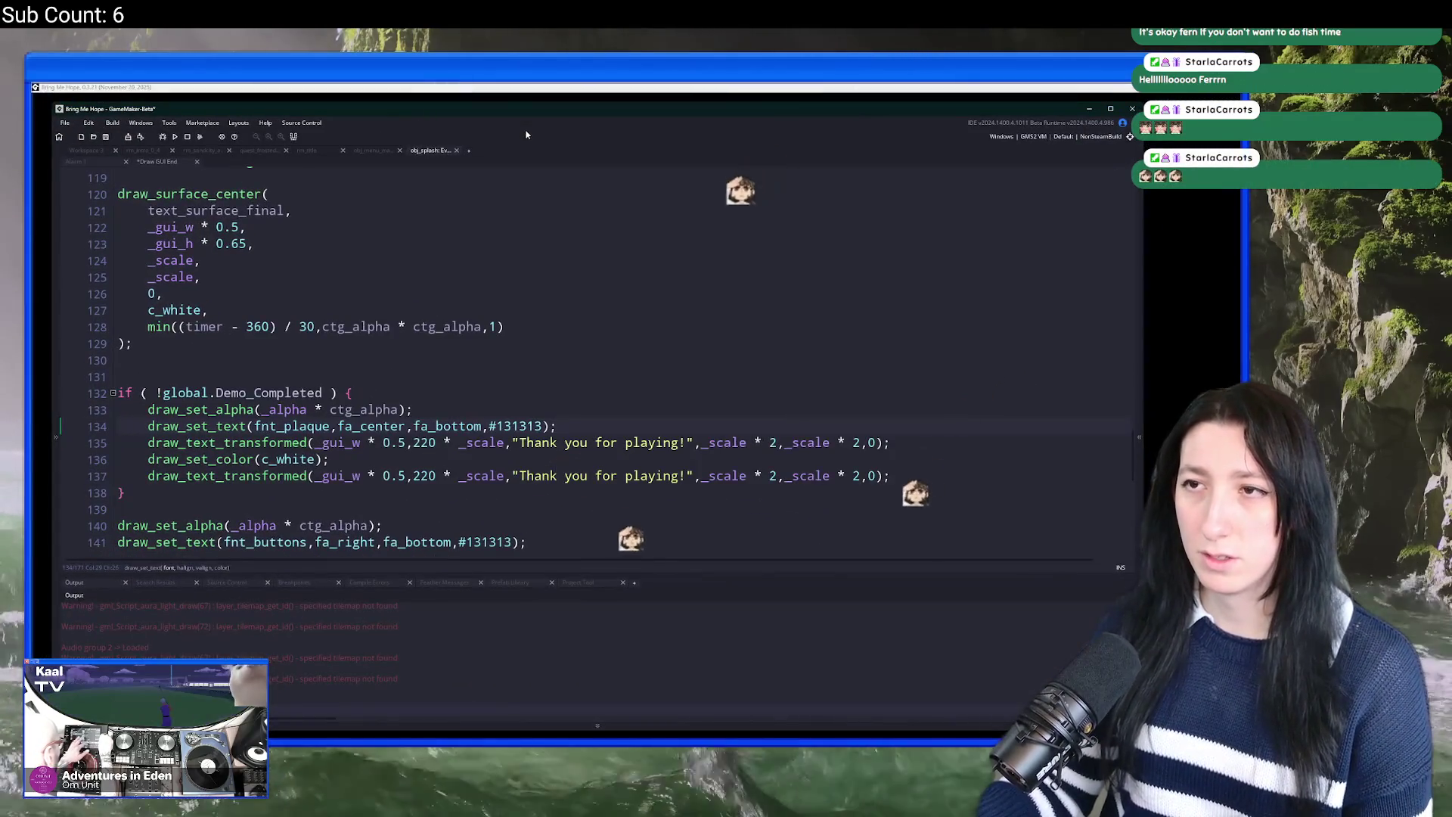
pyautogui.press('Escape')
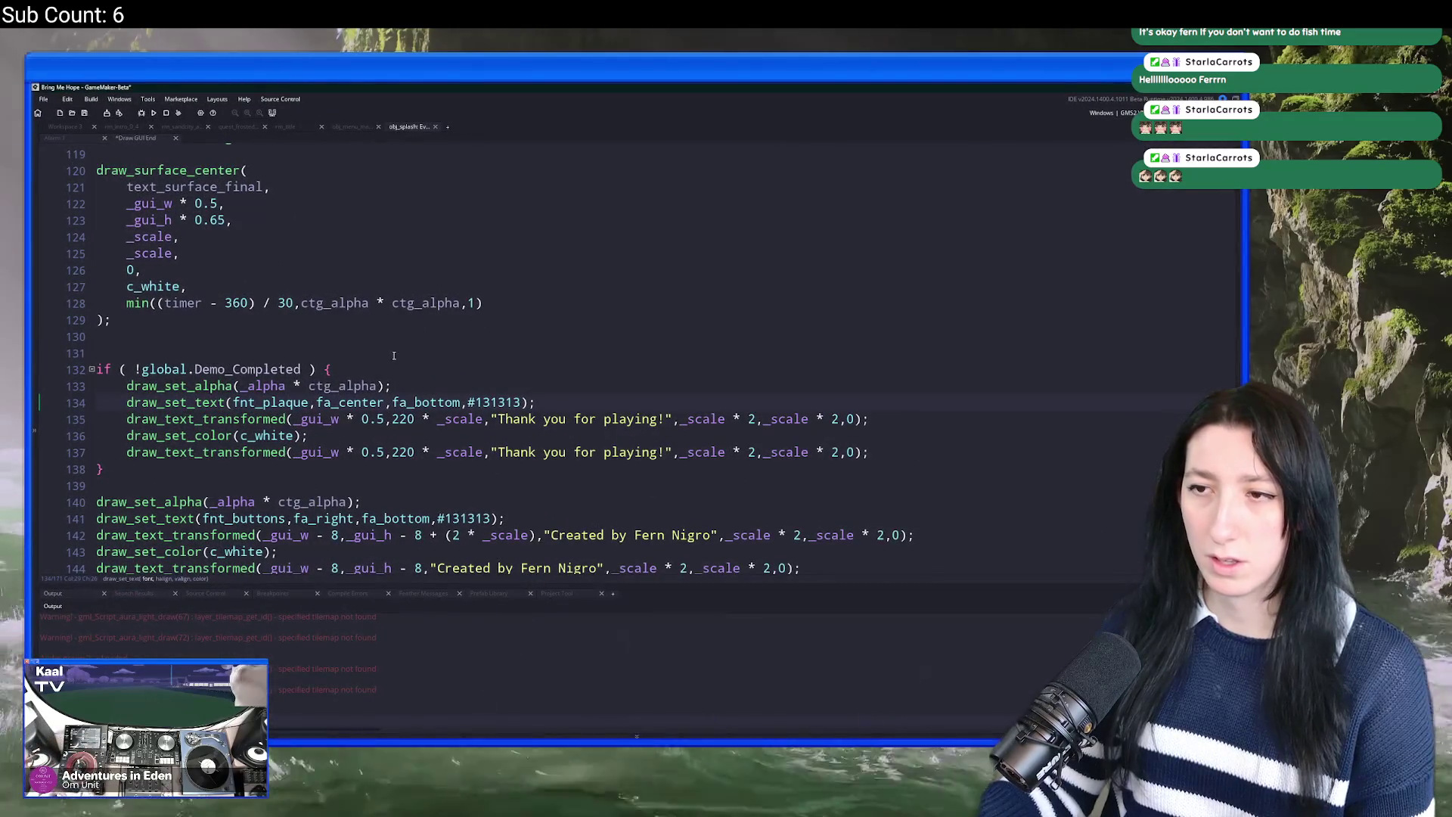
pyautogui.click(512, 418)
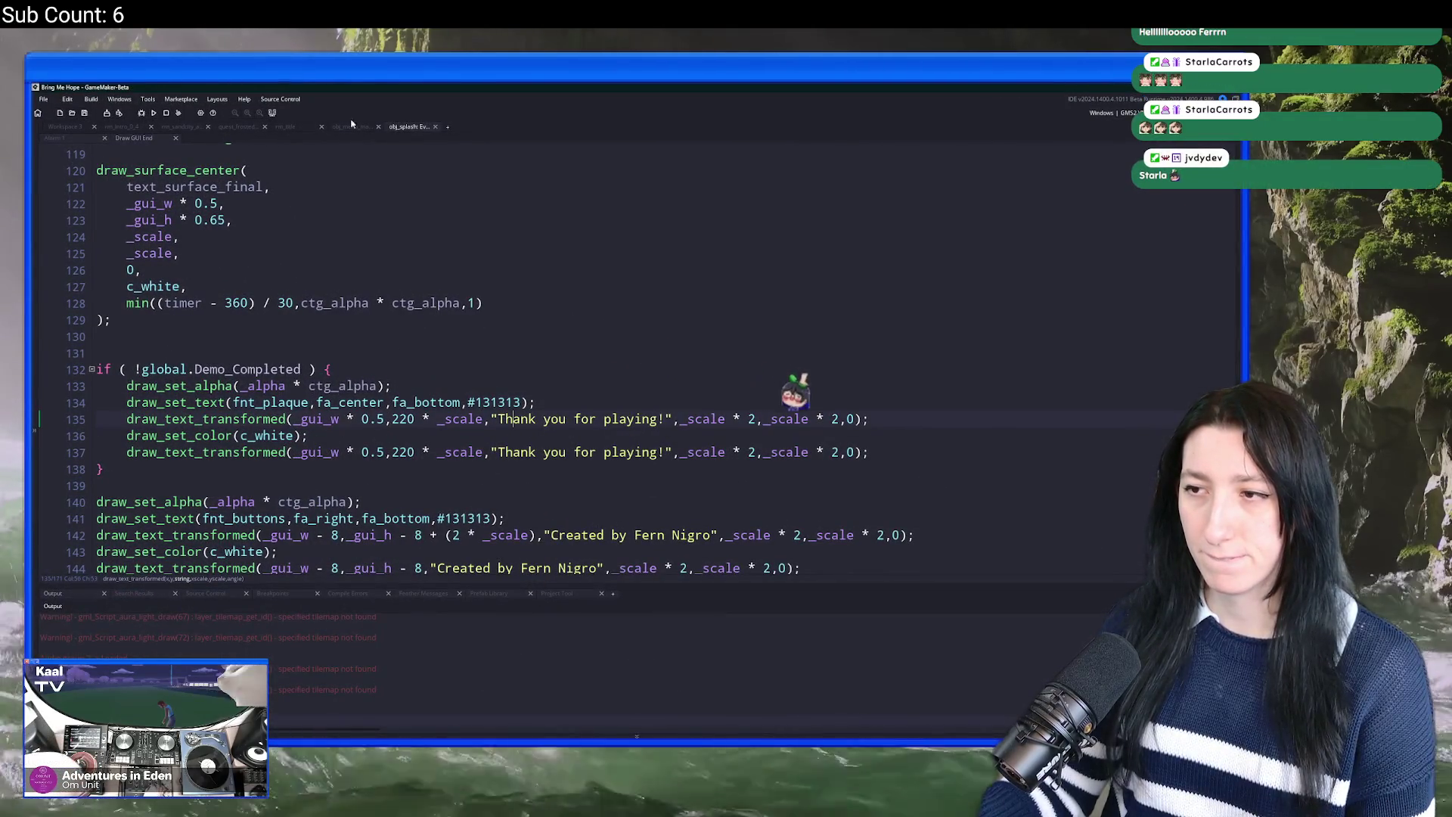
pyautogui.click(154, 113)
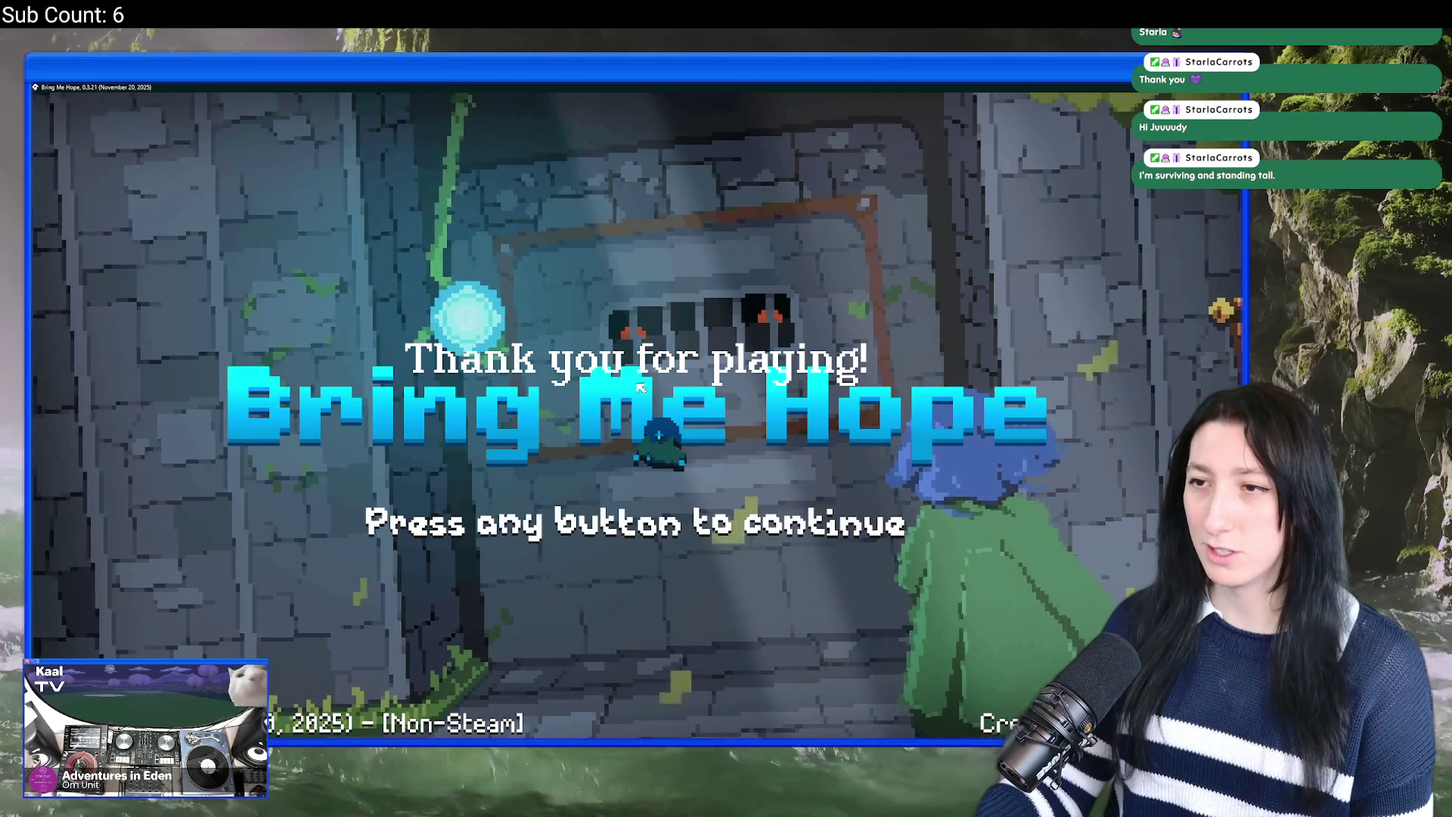
# Step: Switch back to GameMaker after viewing the centred 'Thank you for playing!' title screen
pyautogui.hotkey('alt', 'Tab')
pyautogui.click(422, 351)
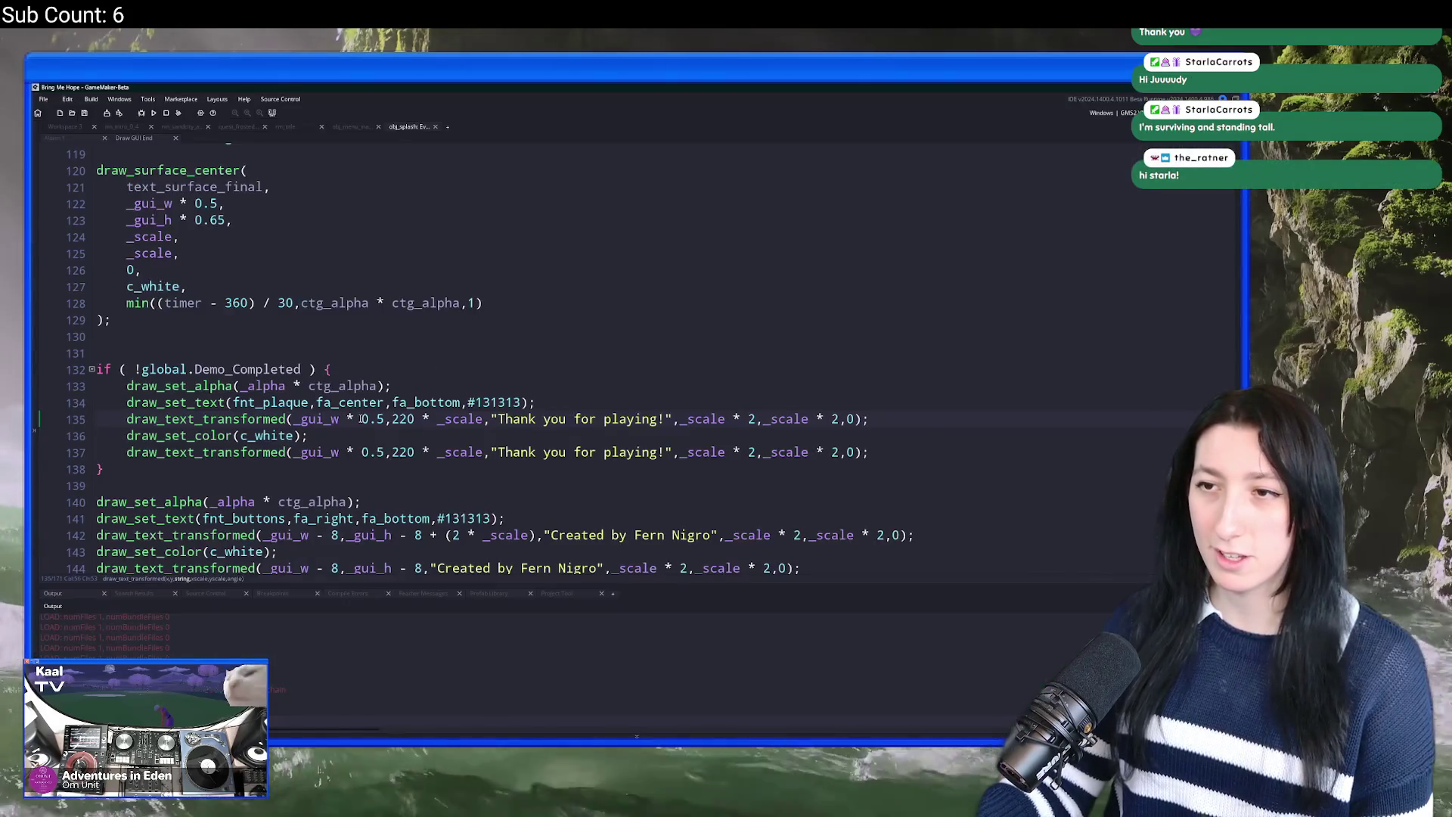
# Step: Change both thank-you text y offsets from 220 to 170 * _scale on lines 135 and 137
pyautogui.hotkey('alt', 'Tab')
pyautogui.hotkey('alt', 'Tab')
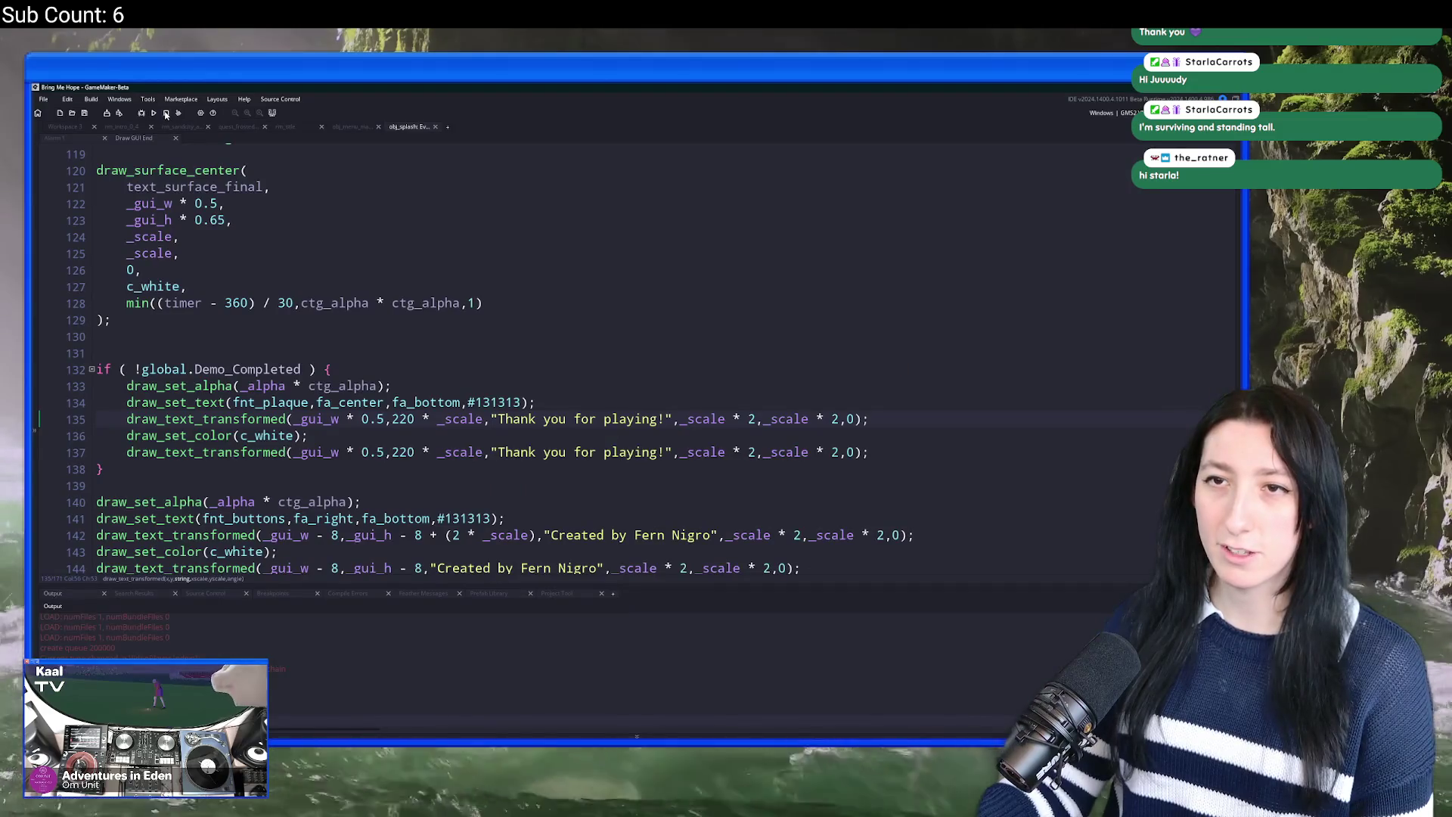
pyautogui.press('Delete')
pyautogui.press('Delete')
pyautogui.press('Delete')
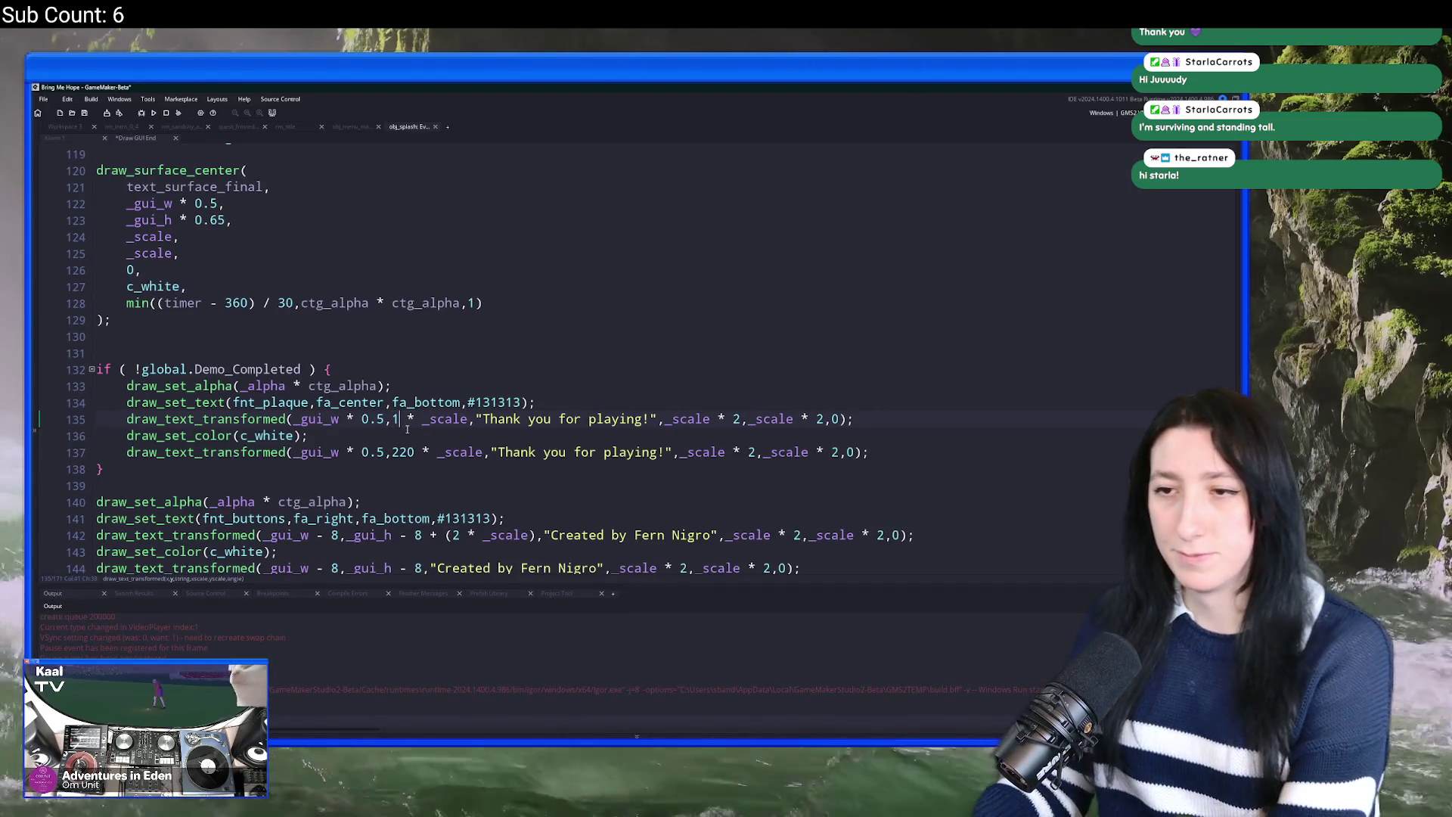
pyautogui.write('11')
pyautogui.press('BackSpace')
pyautogui.write('70')
pyautogui.doubleClick(403, 452)
pyautogui.write('170')
pyautogui.scroll(-2, 414, 314)
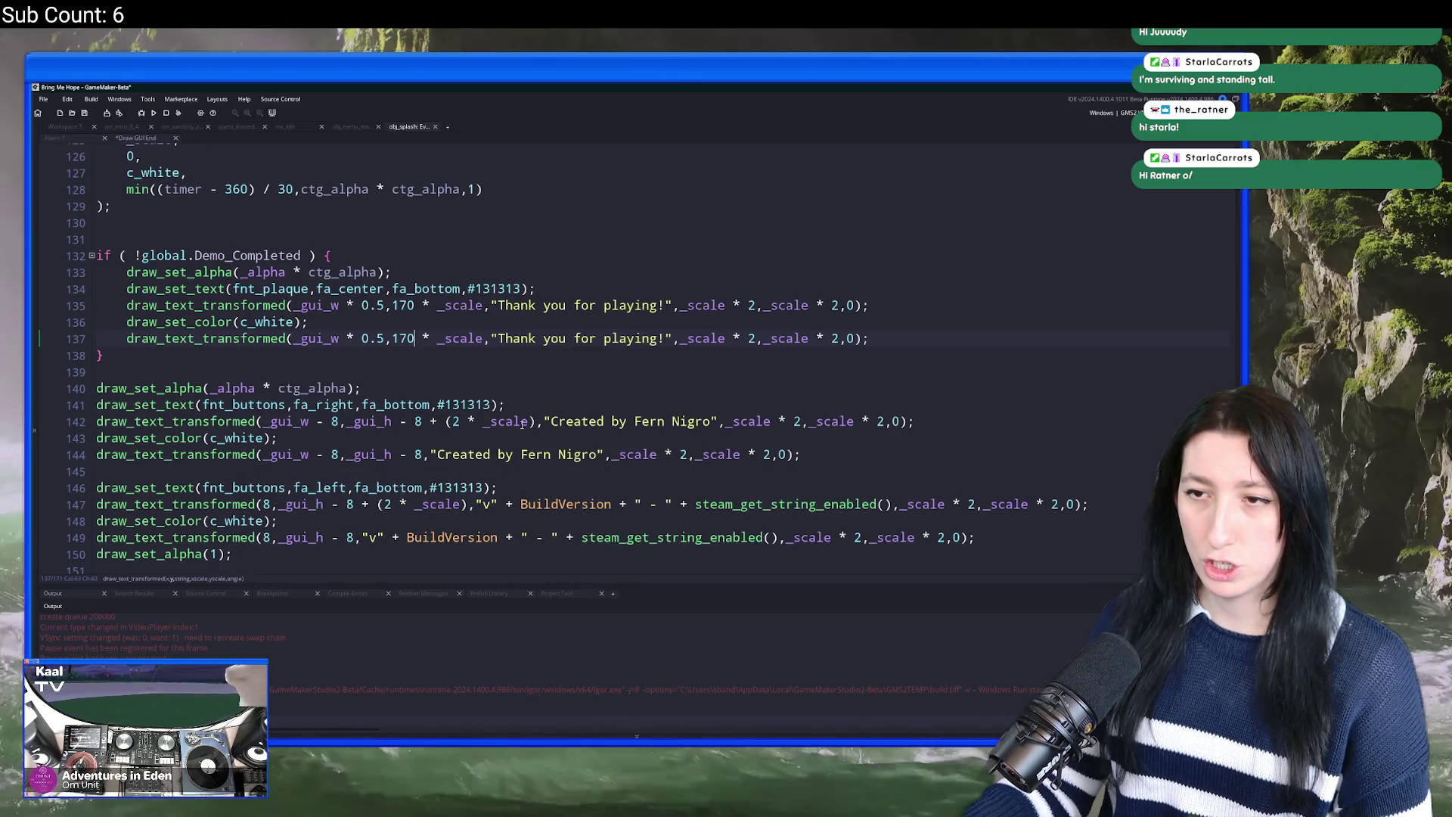
# Step: Make the shadow's y on line 135 read (170 * _scale) + (2 * _scale)
pyautogui.click(436, 404)
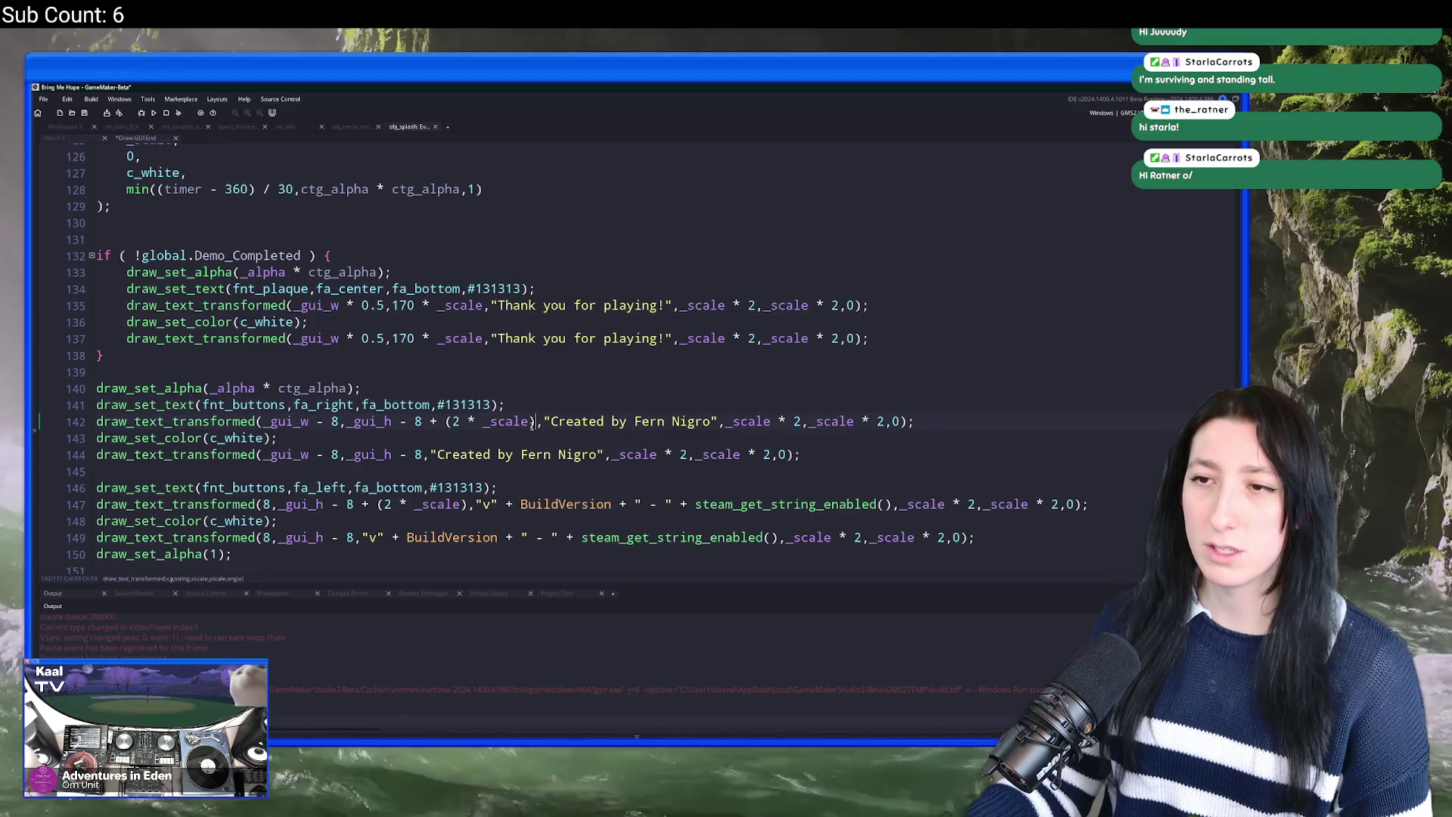
pyautogui.moveTo(532, 424); pyautogui.dragTo(423, 426)
pyautogui.hotkey('ctrl', 'c')
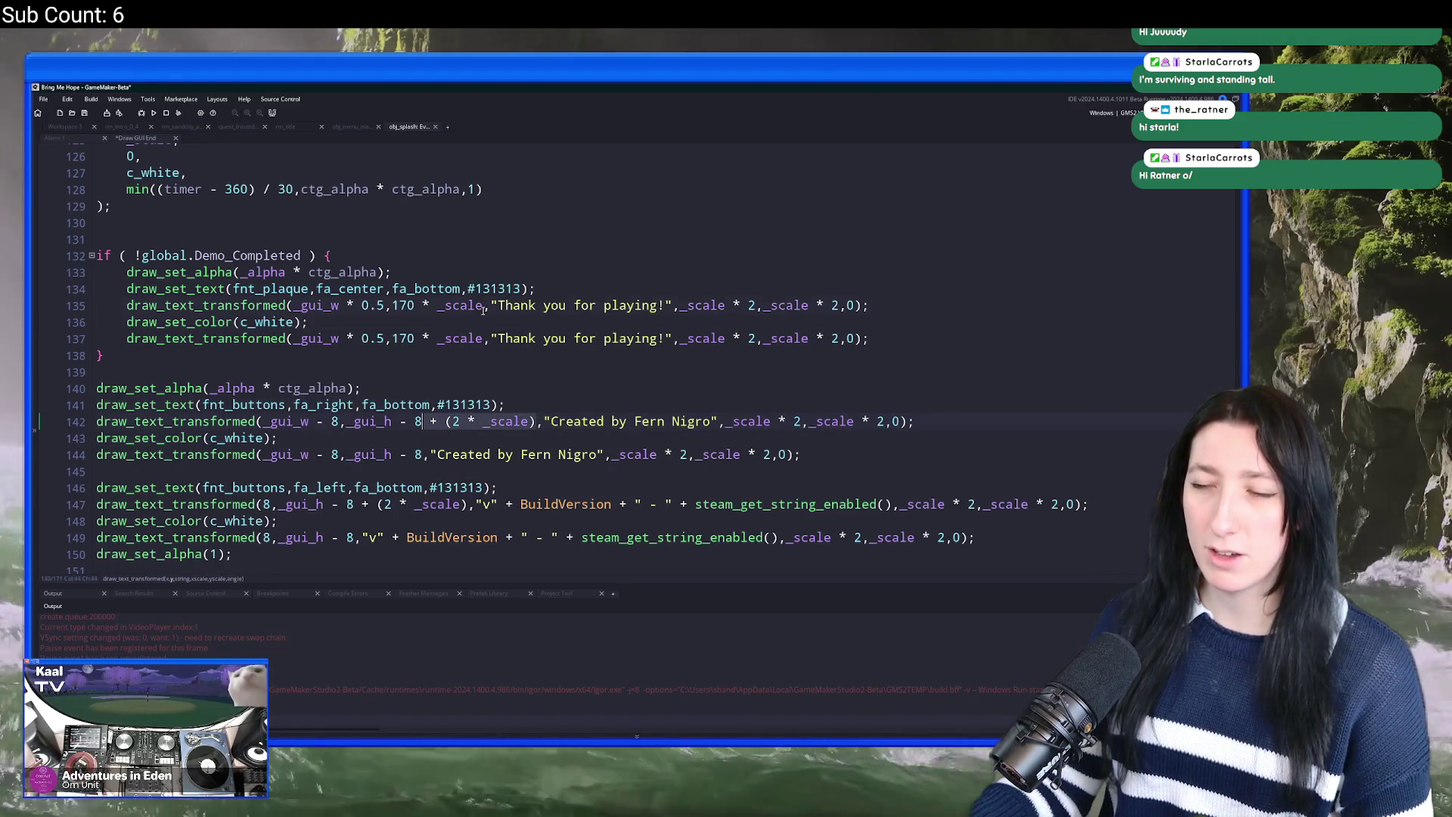
pyautogui.click(484, 305)
pyautogui.hotkey('ctrl', 'v')
pyautogui.write(')')
pyautogui.click(397, 305)
pyautogui.write('(')
# Step: Remove the ! so the text draws when global.Demo_Completed is true, then run the game
pyautogui.scroll(2, 552, 288)
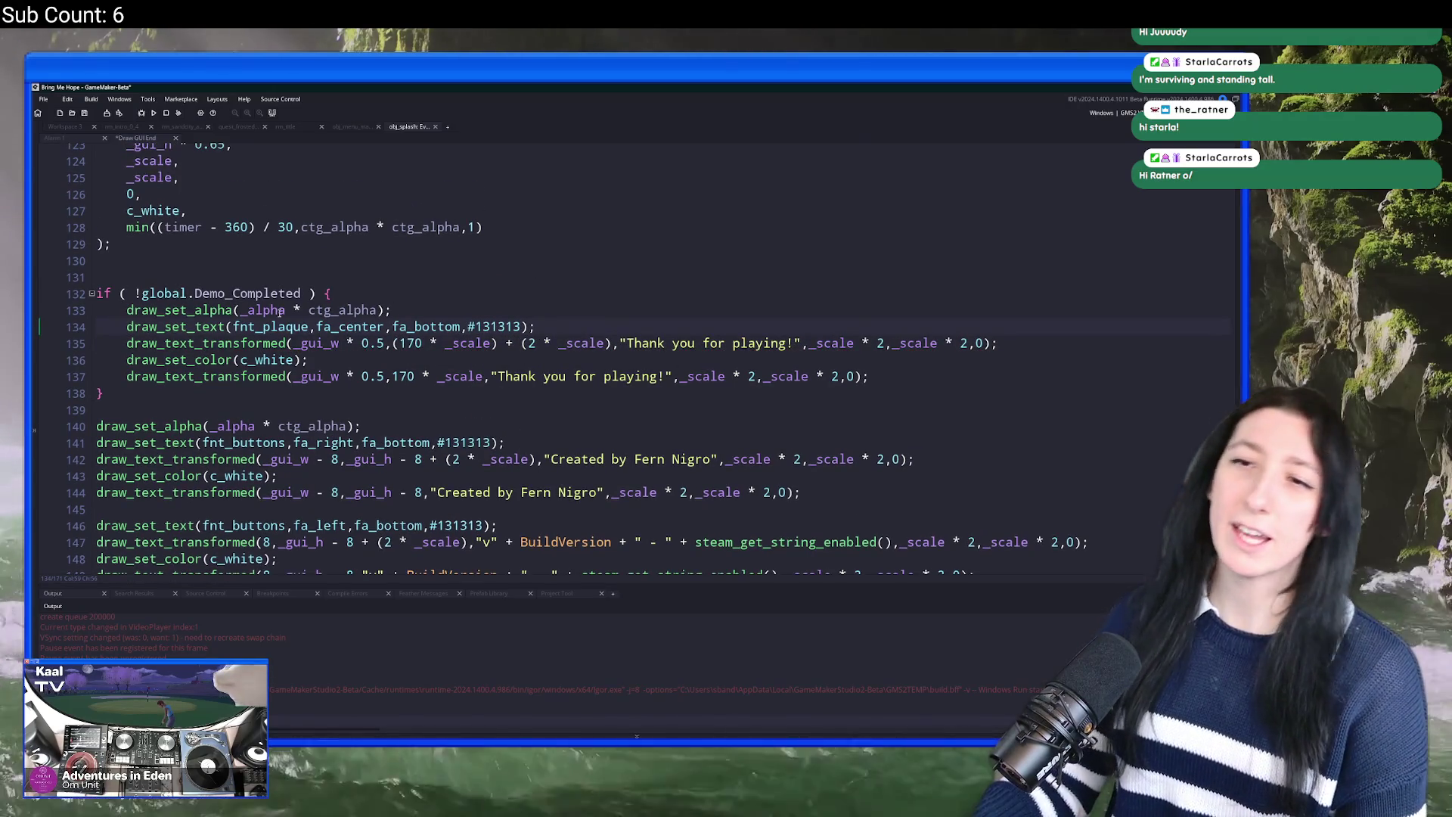
pyautogui.click(141, 294)
pyautogui.press('BackSpace')
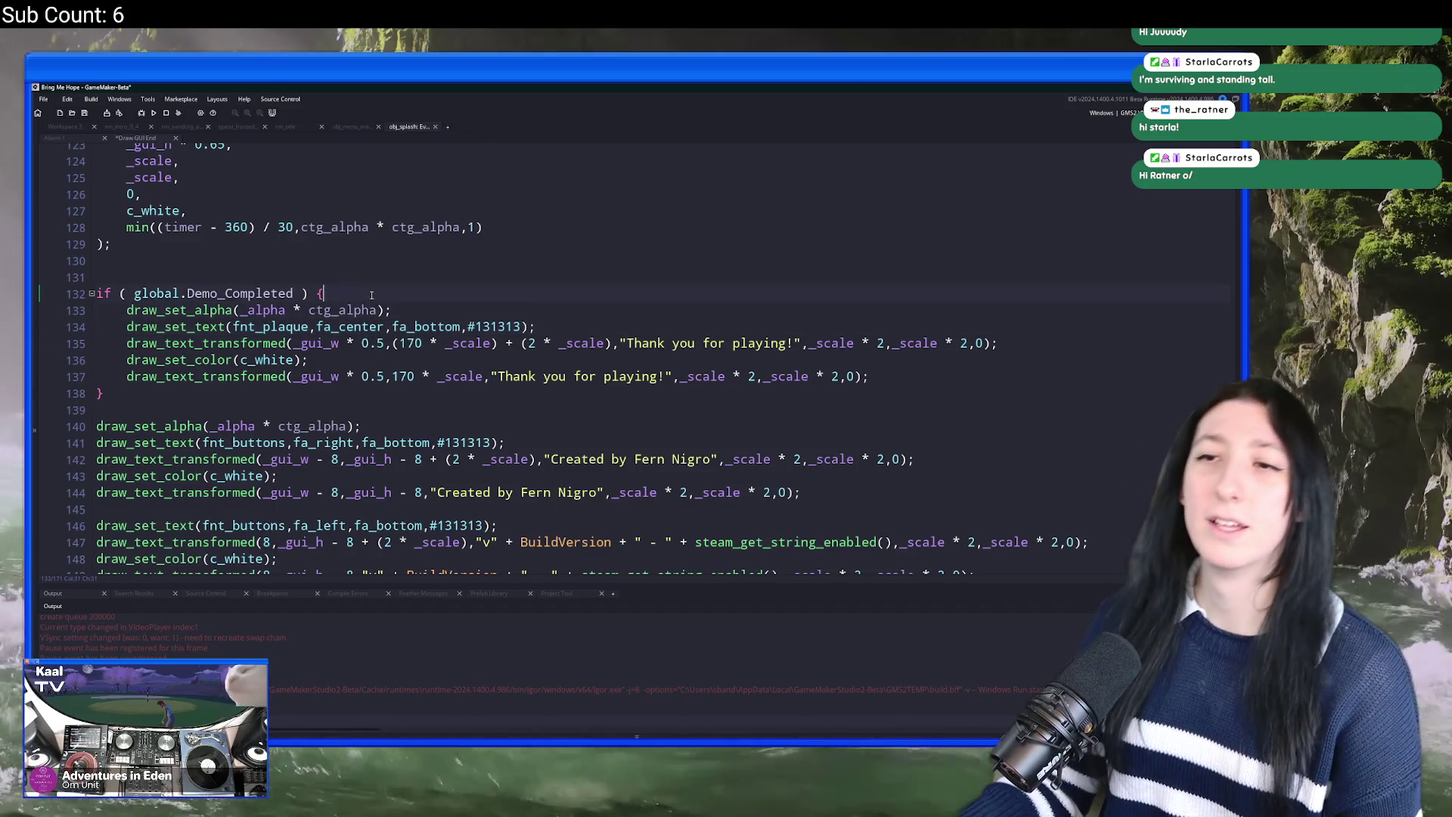
pyautogui.press('F5')
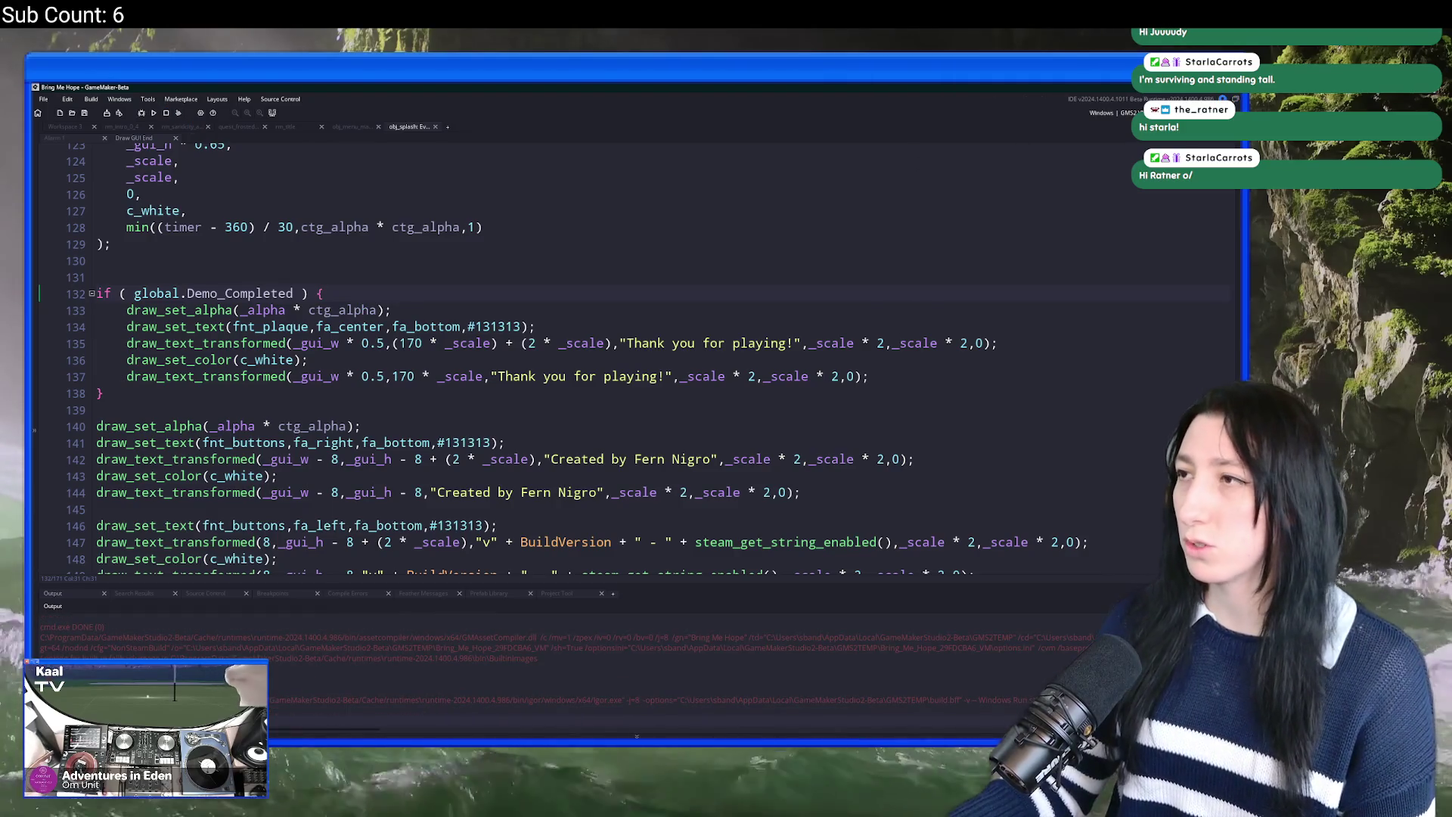
# Step: Search the project for debugBuild and open build_options from the matches
pyautogui.click(1112, 113)
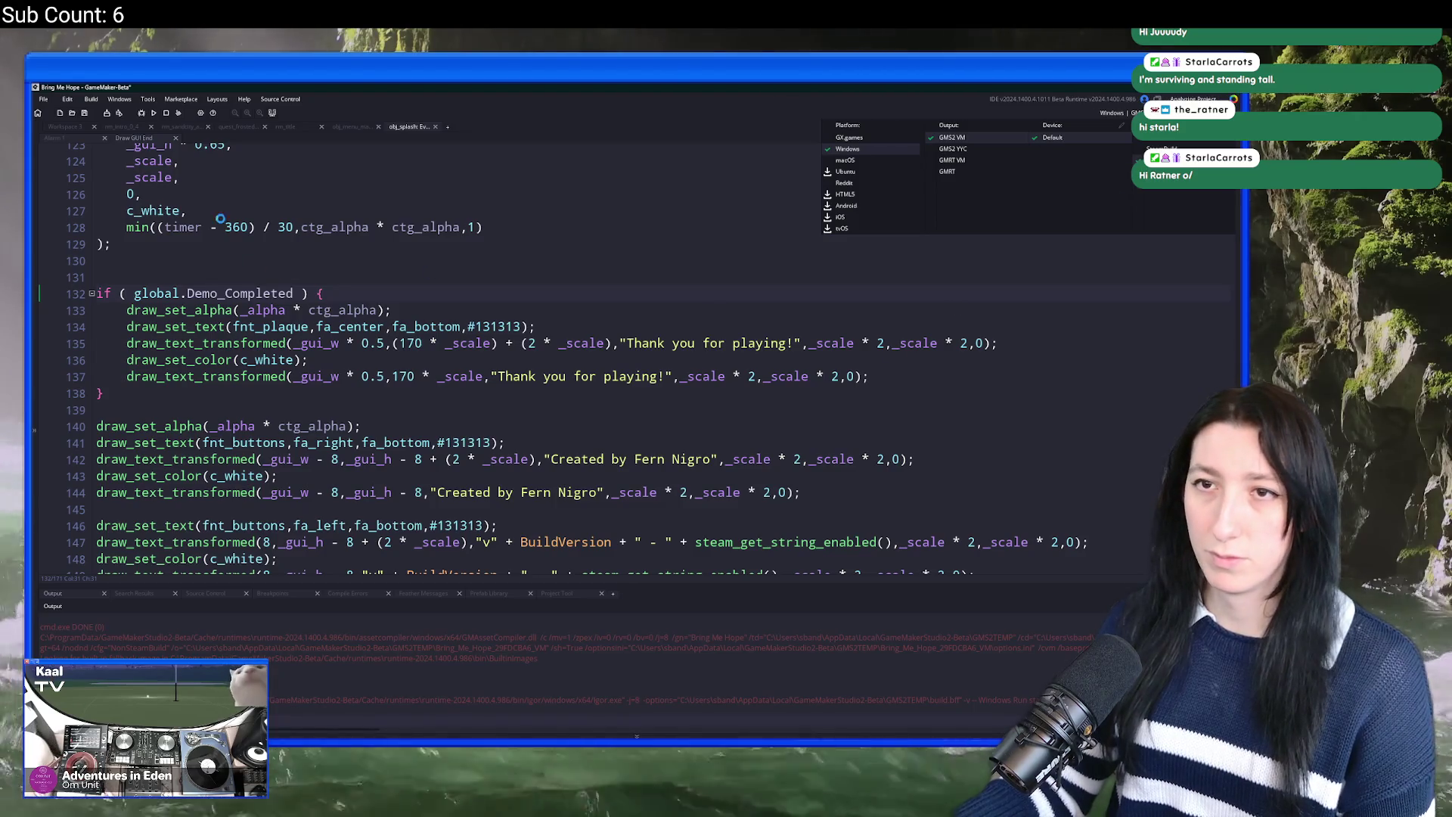
pyautogui.click(86, 129)
pyautogui.hotkey('ctrl', 'f')
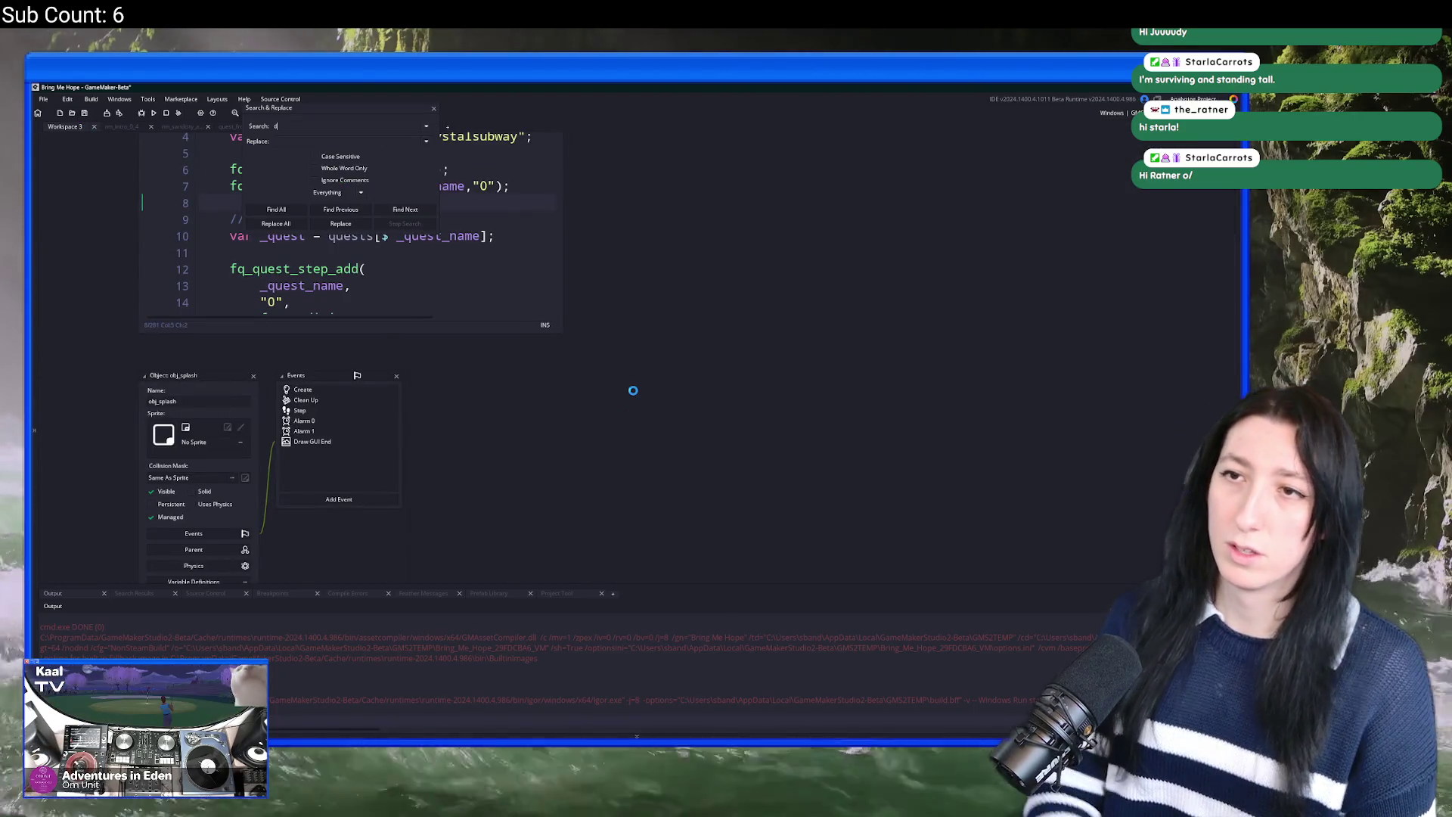
pyautogui.write('debugBuild')
pyautogui.press('Return')
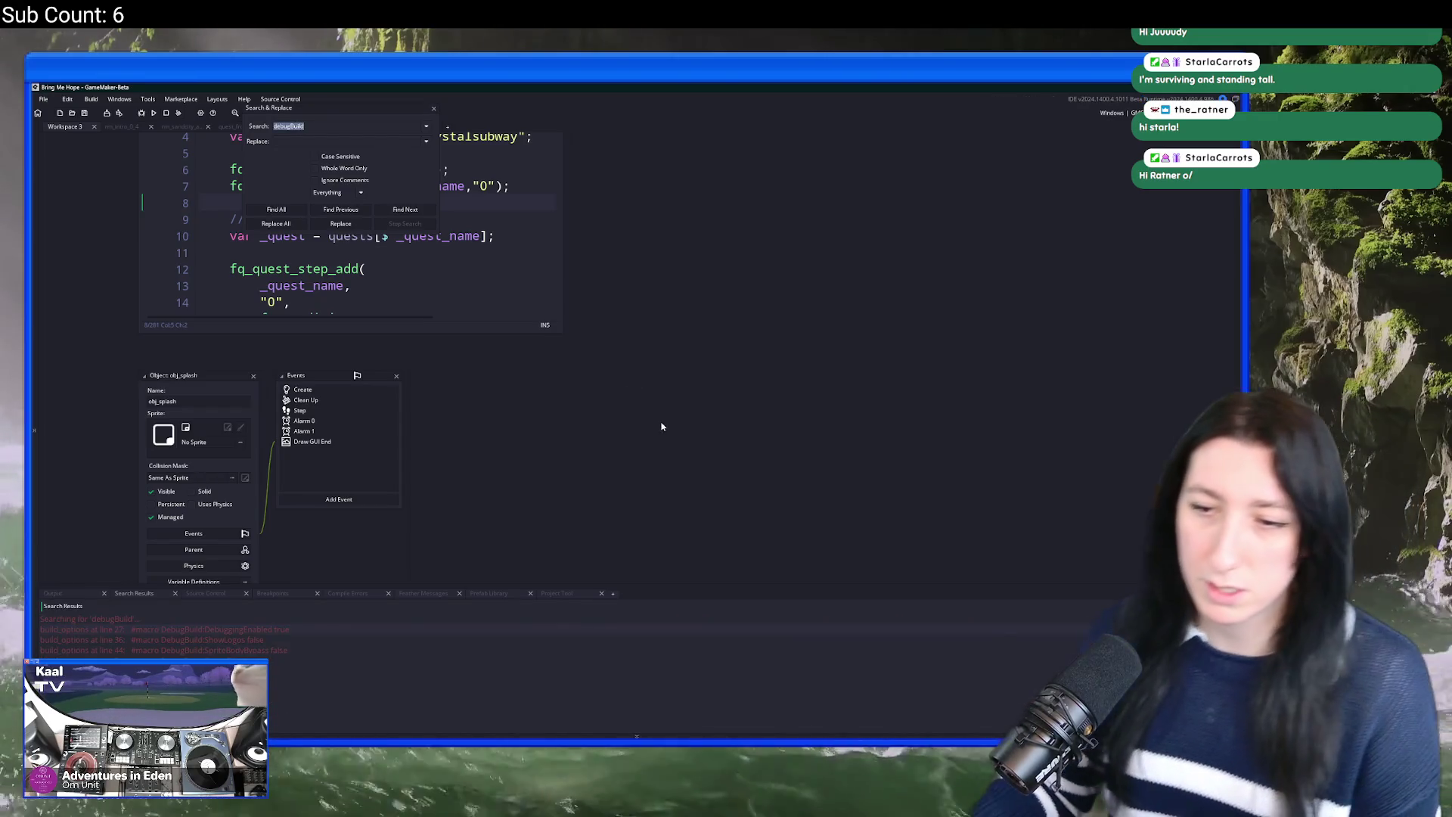
pyautogui.doubleClick(280, 640)
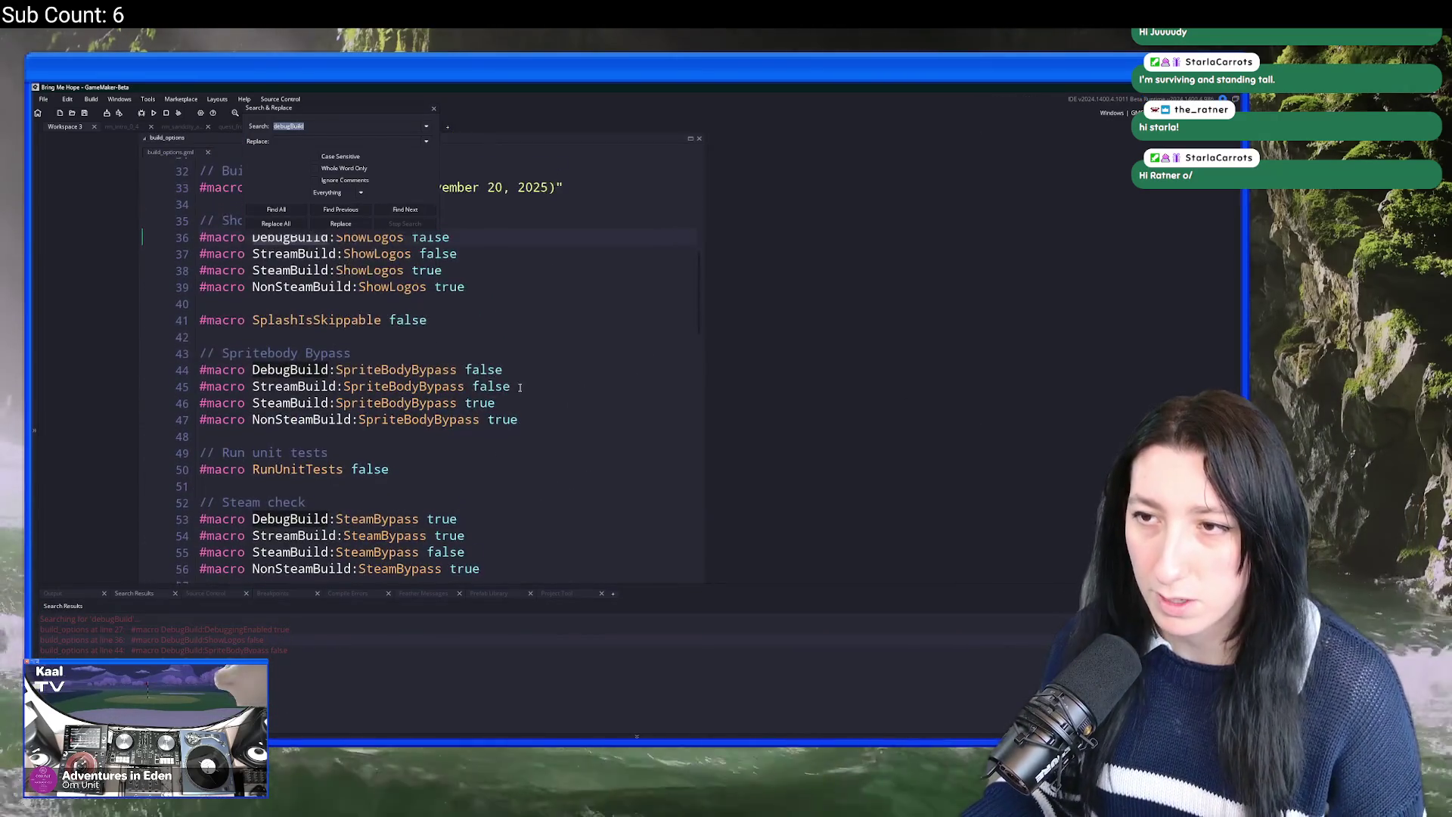
# Step: Set DebugBuild's ShowLogos value to true, run the game, and close the search panel
pyautogui.click(441, 330)
pyautogui.doubleClick(427, 313)
pyautogui.write('true')
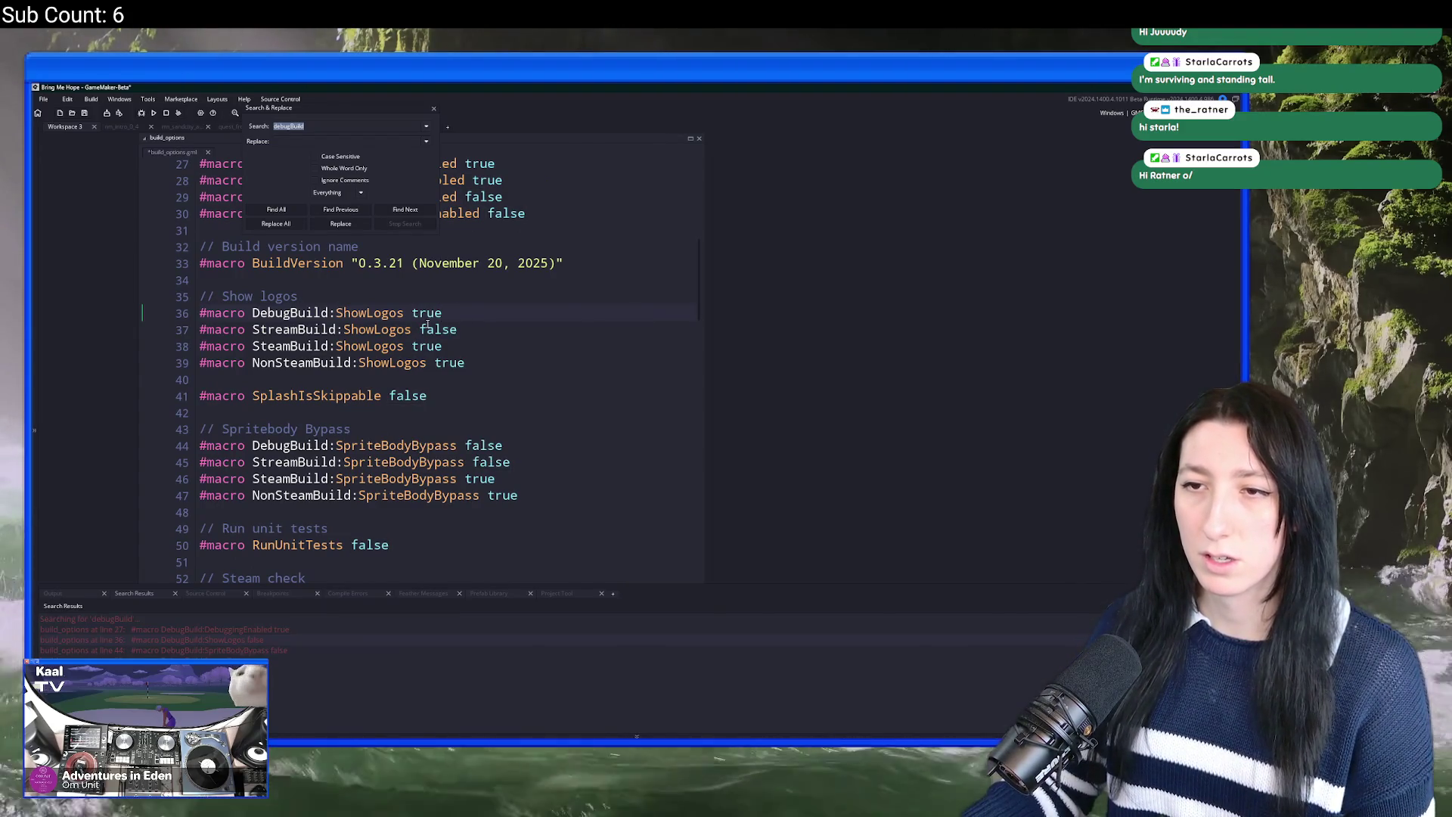
pyautogui.press('F5')
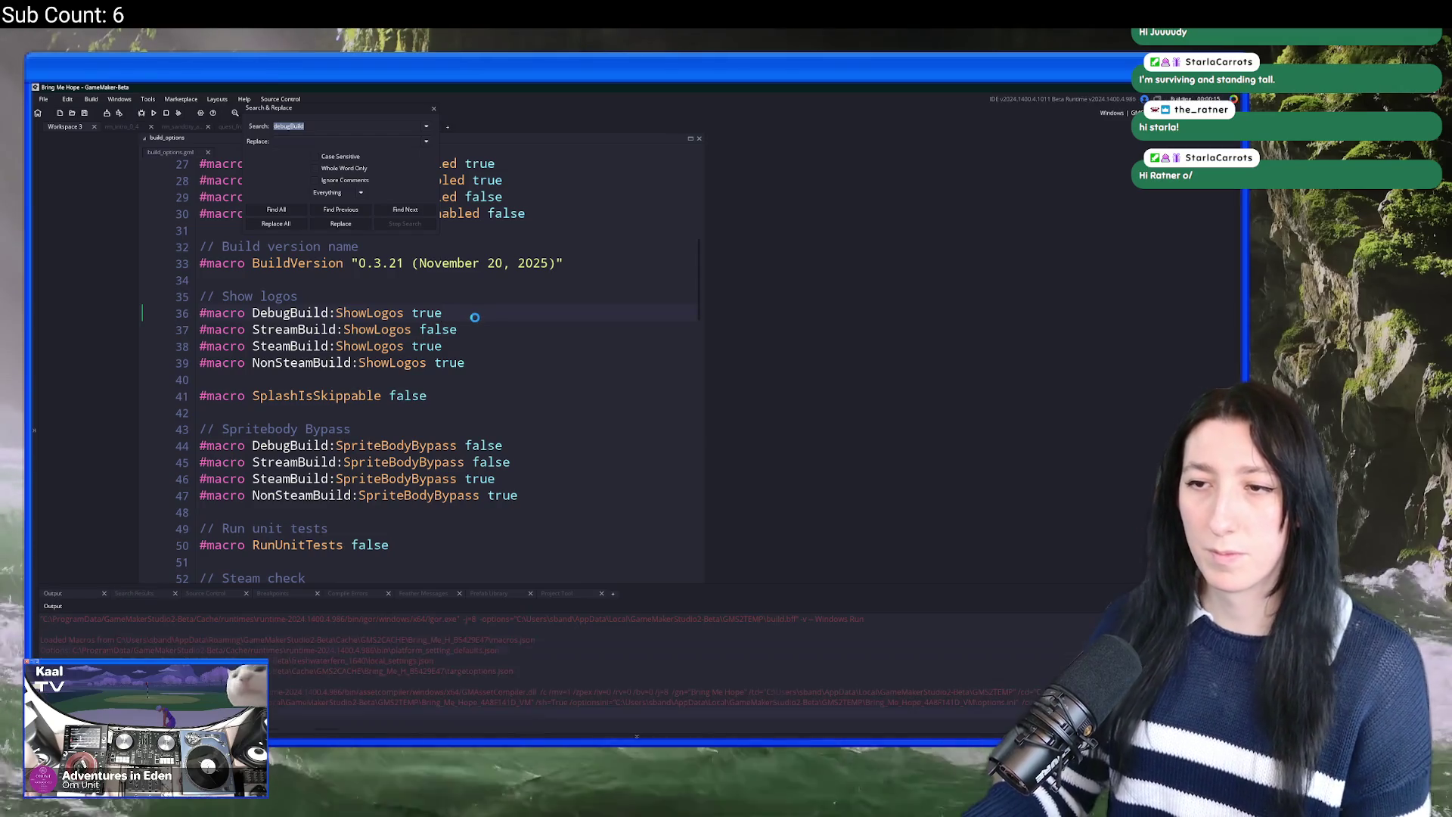
pyautogui.press('Escape')
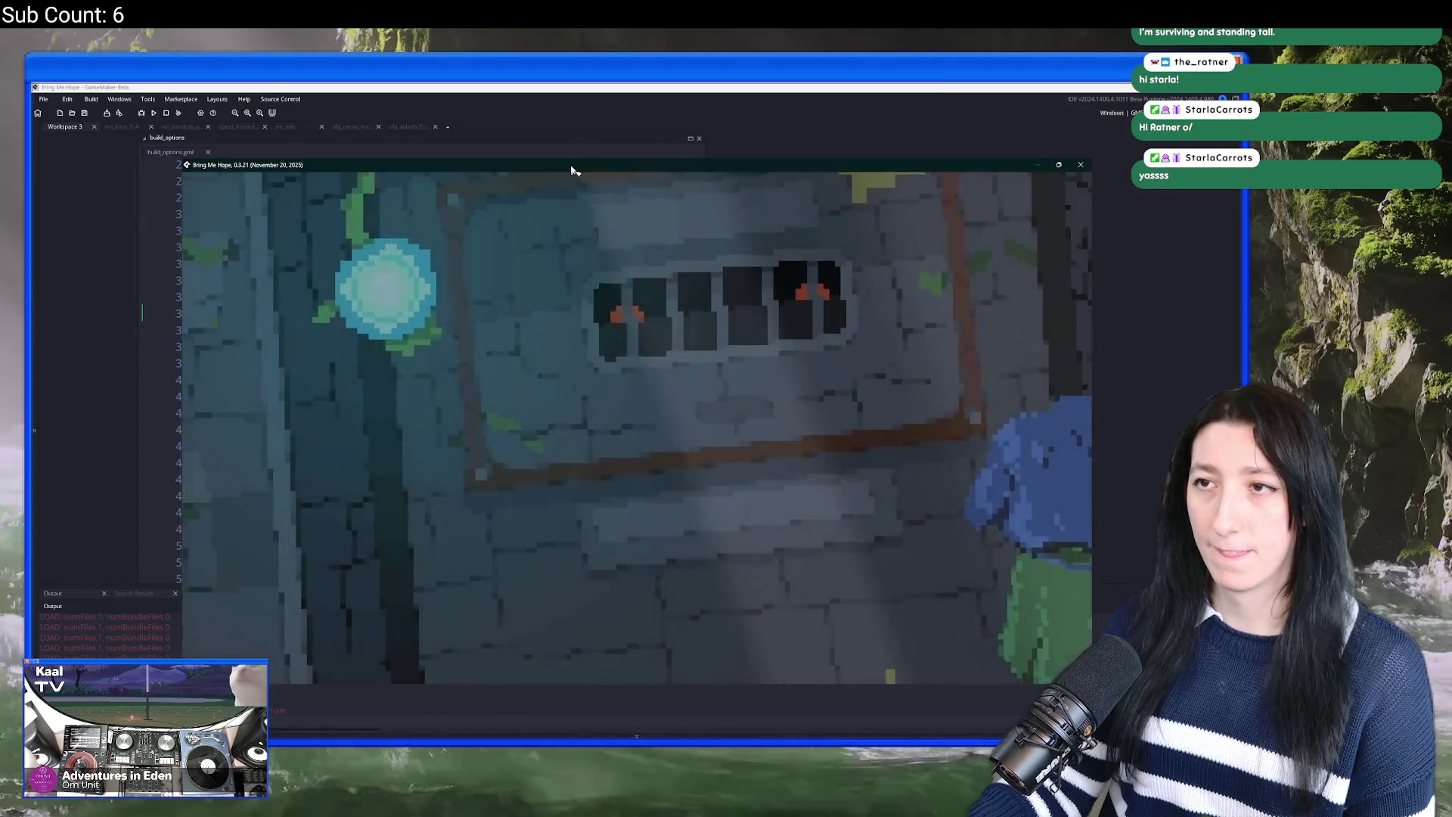
# Step: Maximize the game window and advance dialogue into the Fallen Knight Guppo fight until the Code Error
pyautogui.doubleClick(574, 163)
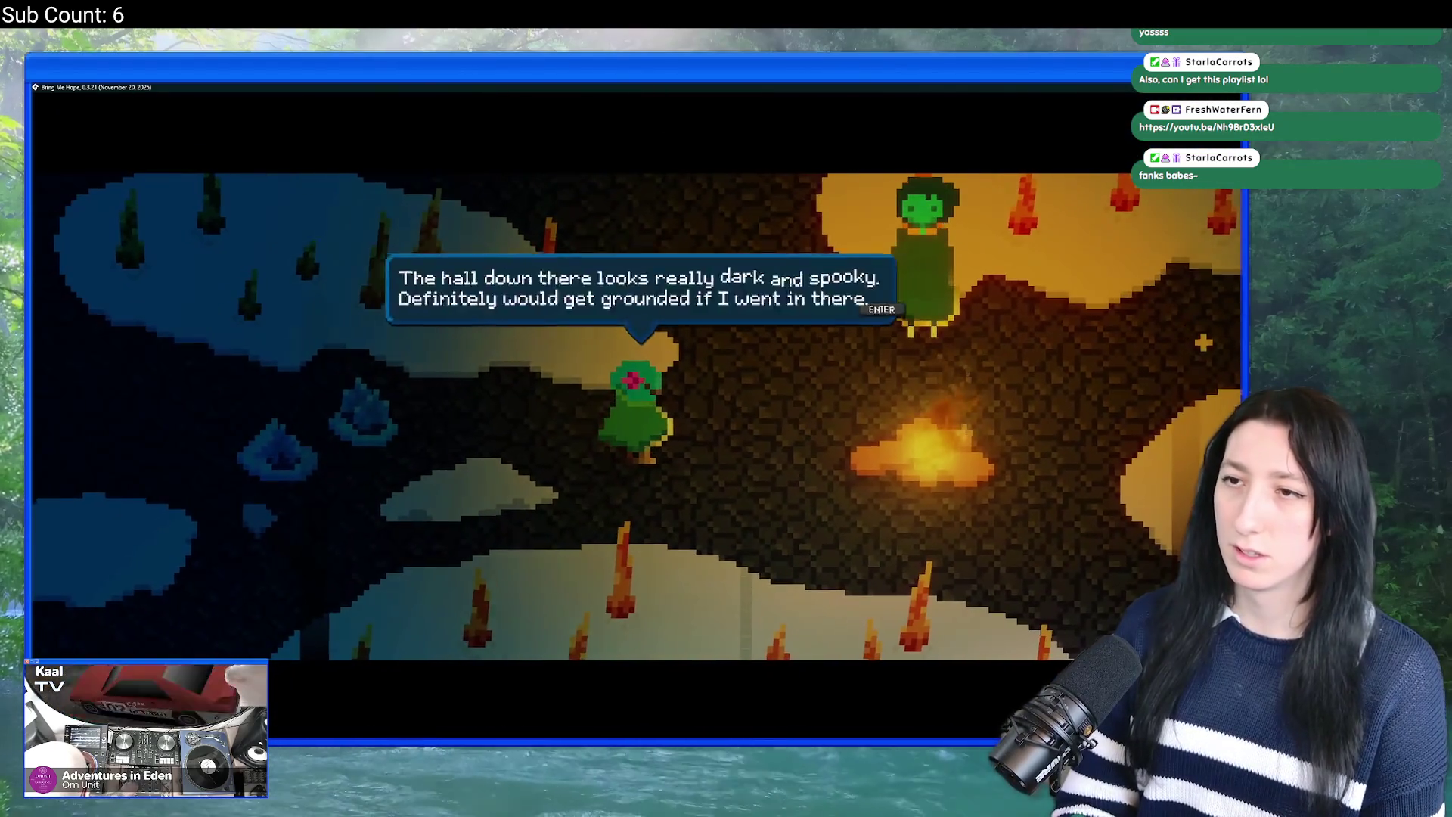
pyautogui.press('Return')
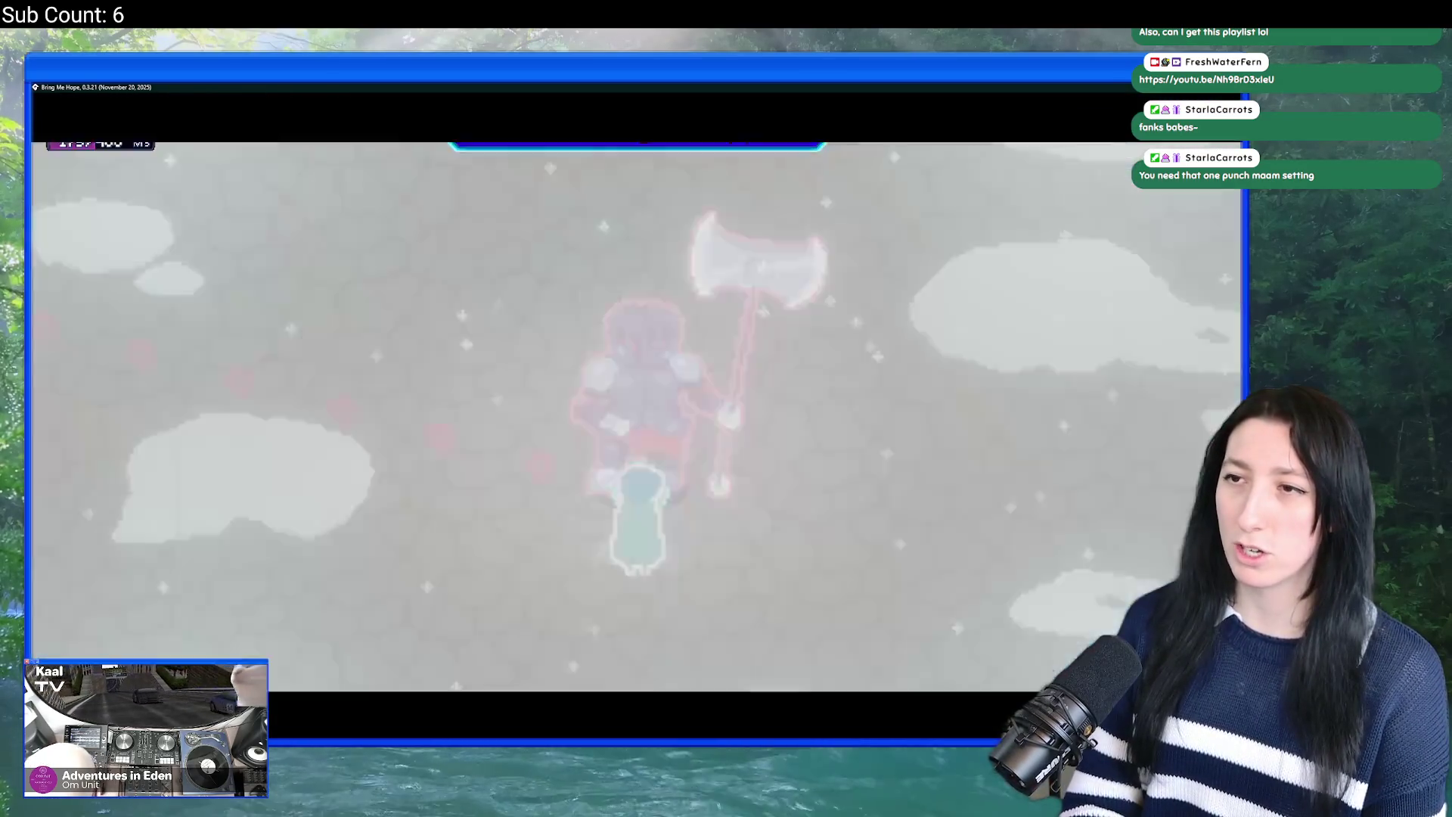
pyautogui.press('Tab')
pyautogui.press('Tab')
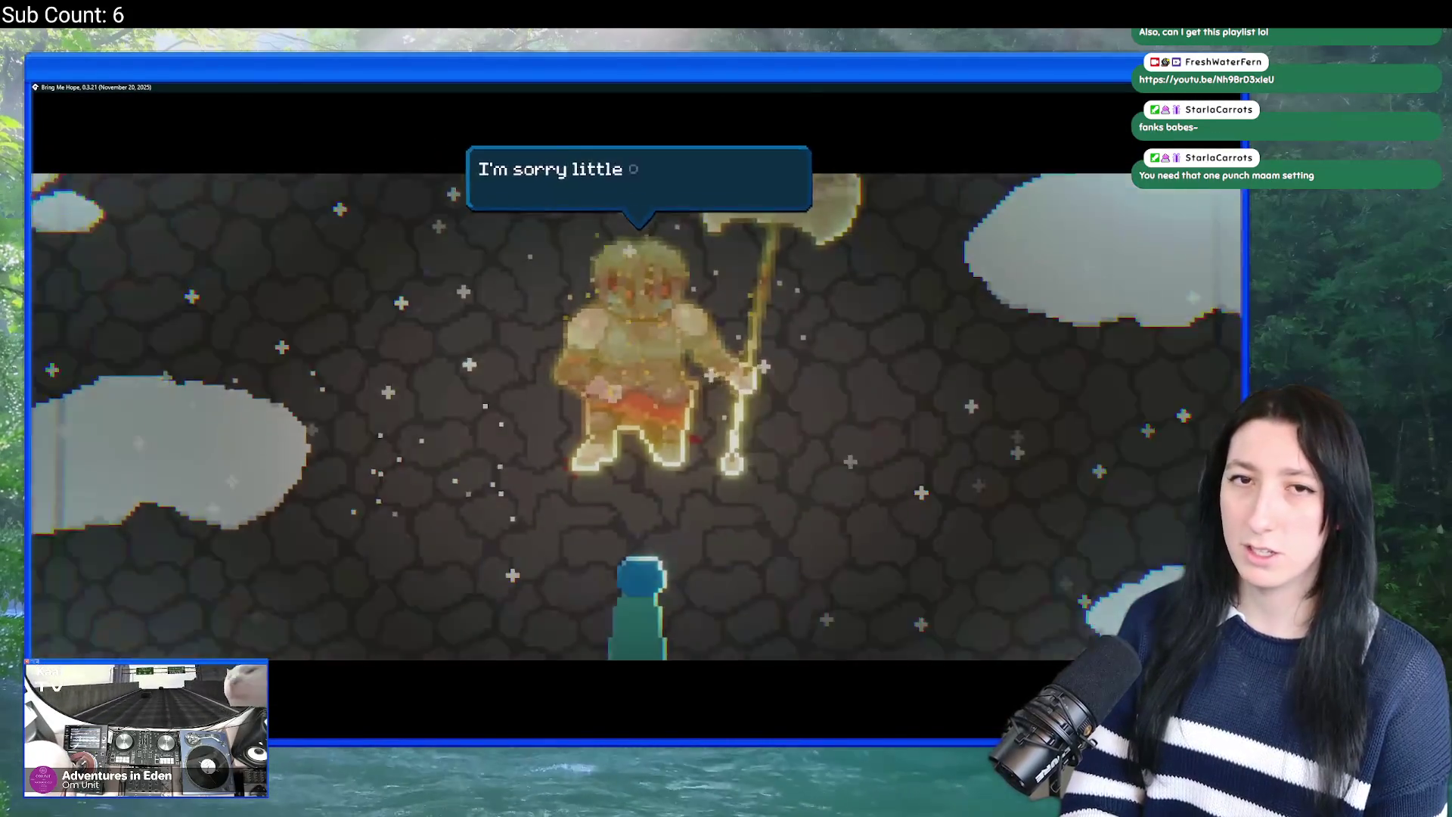
pyautogui.press('Return')
pyautogui.press('Return')
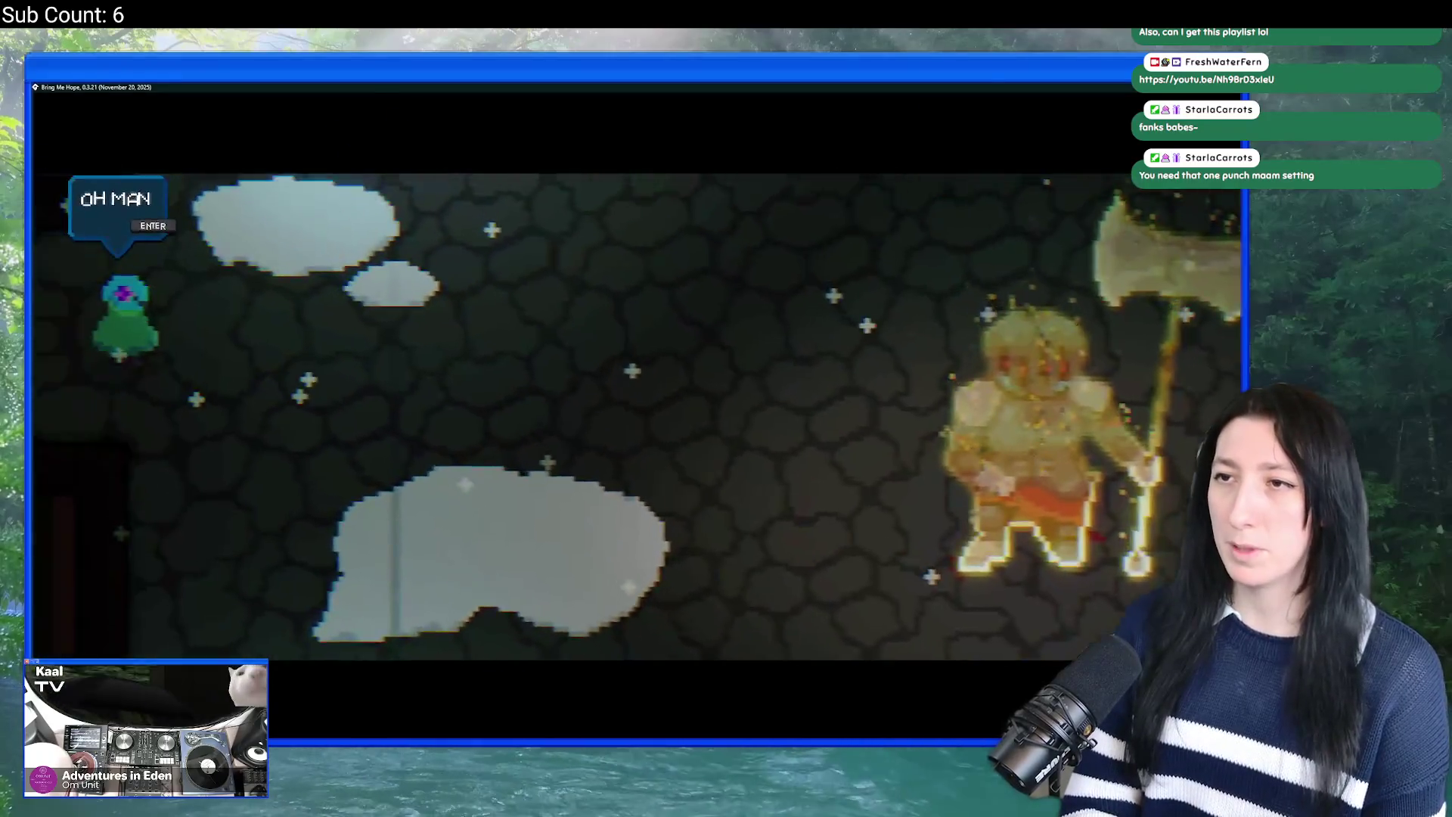
pyautogui.press('Return')
pyautogui.press('Return')
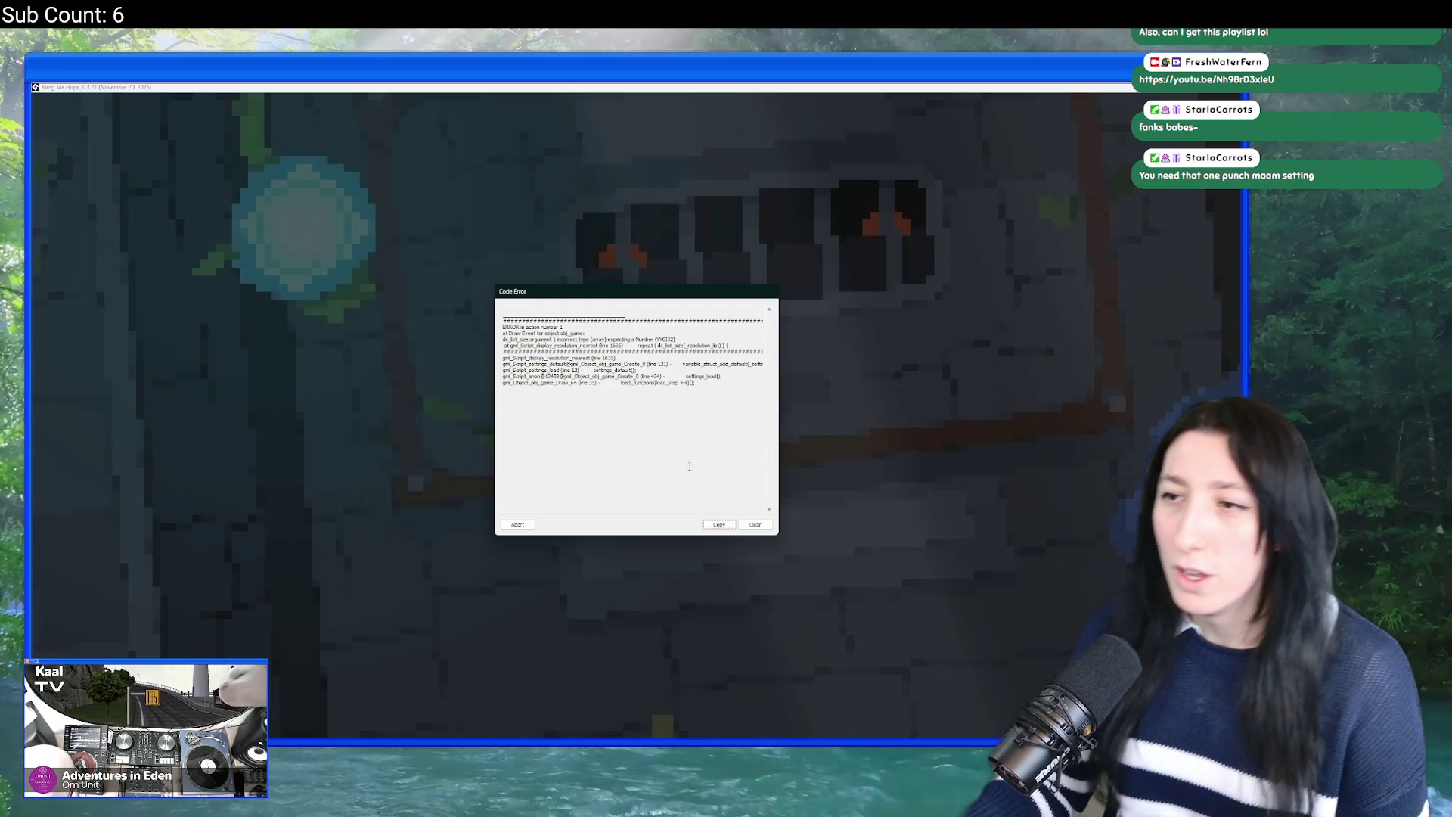
# Step: Dismiss the error, open obj_game via the '_gam' asset search, and search its project references
pyautogui.click(509, 529)
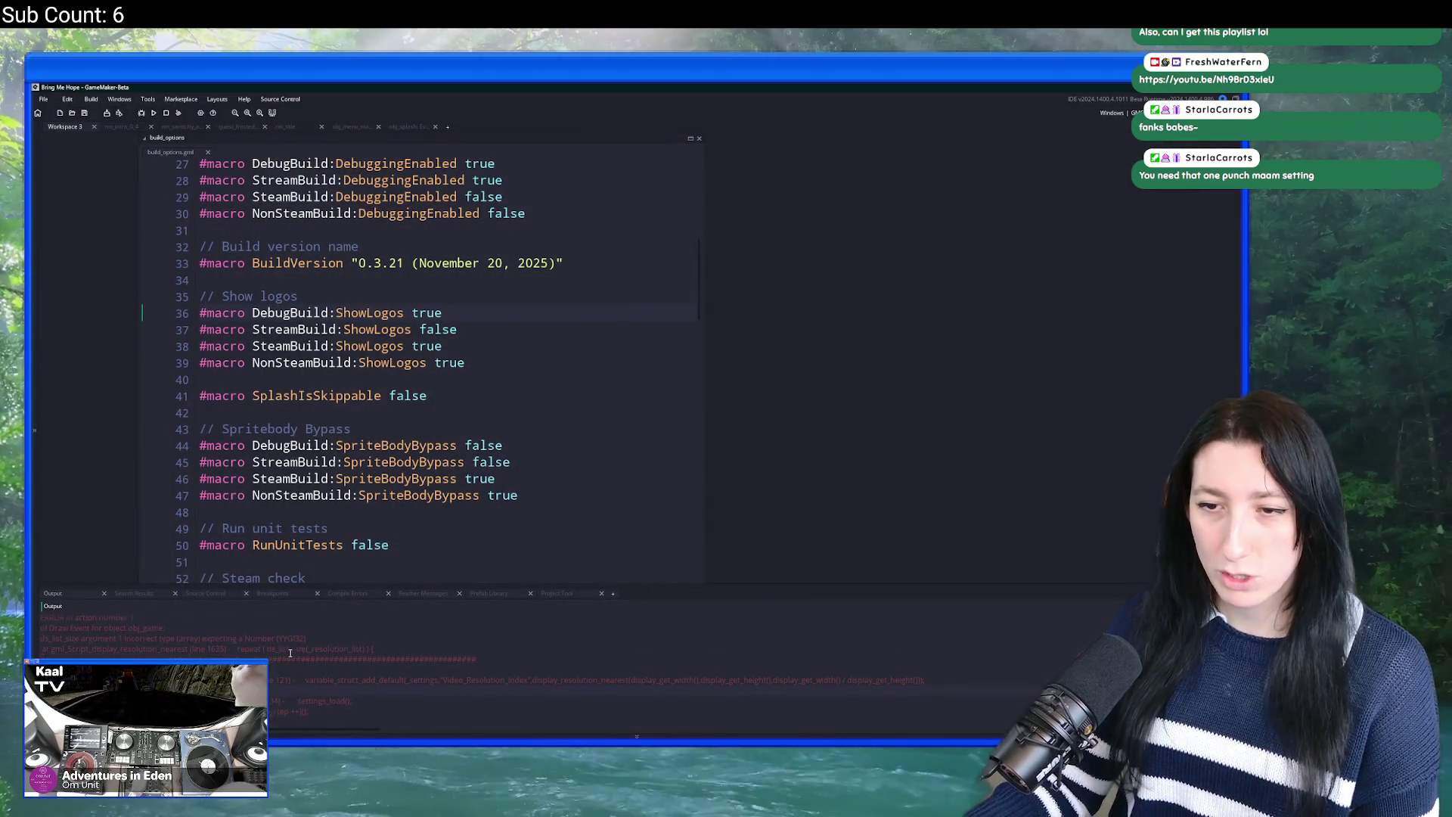
pyautogui.hotkey('ctrl', 't')
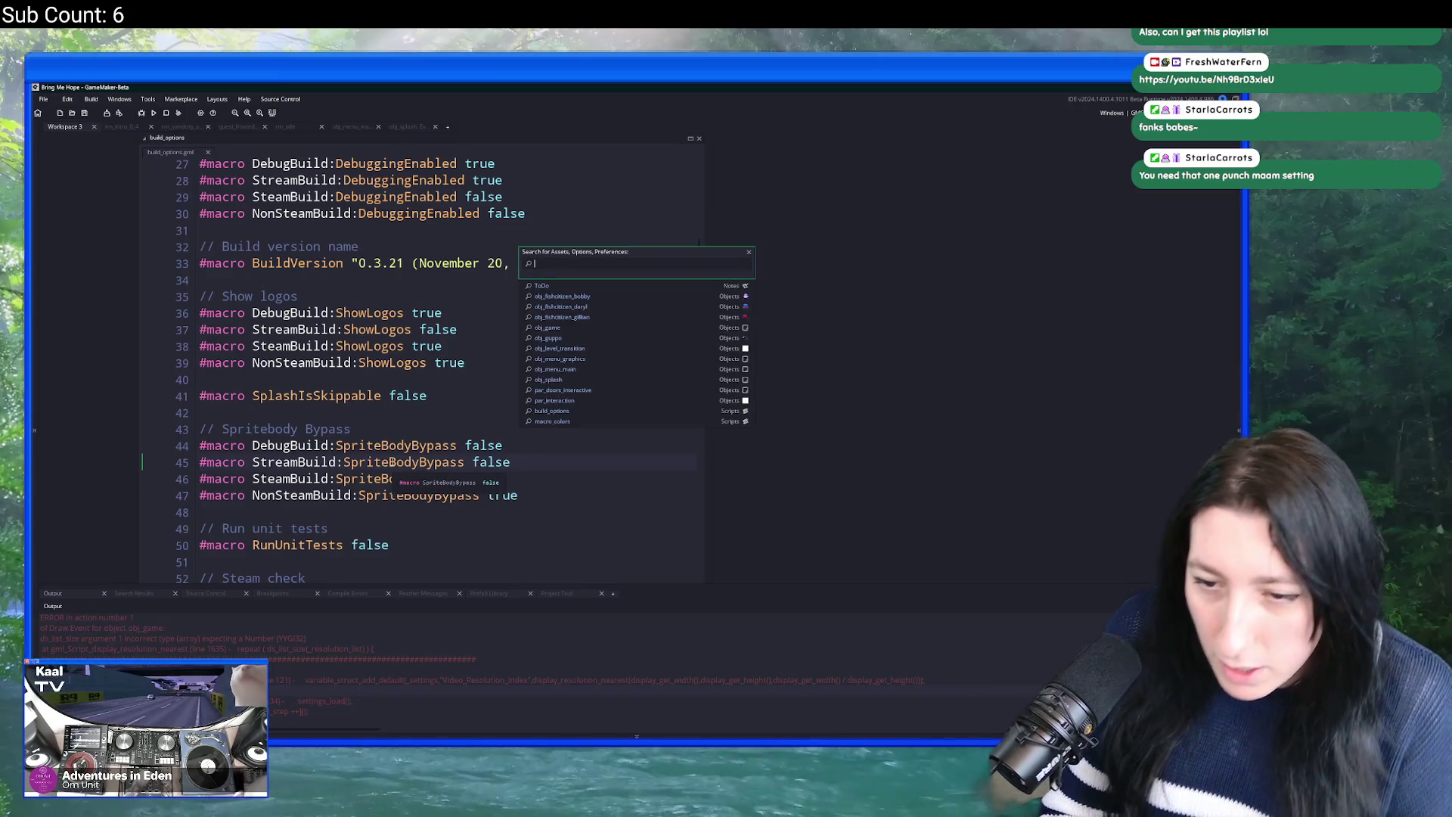
pyautogui.write('obj_gam')
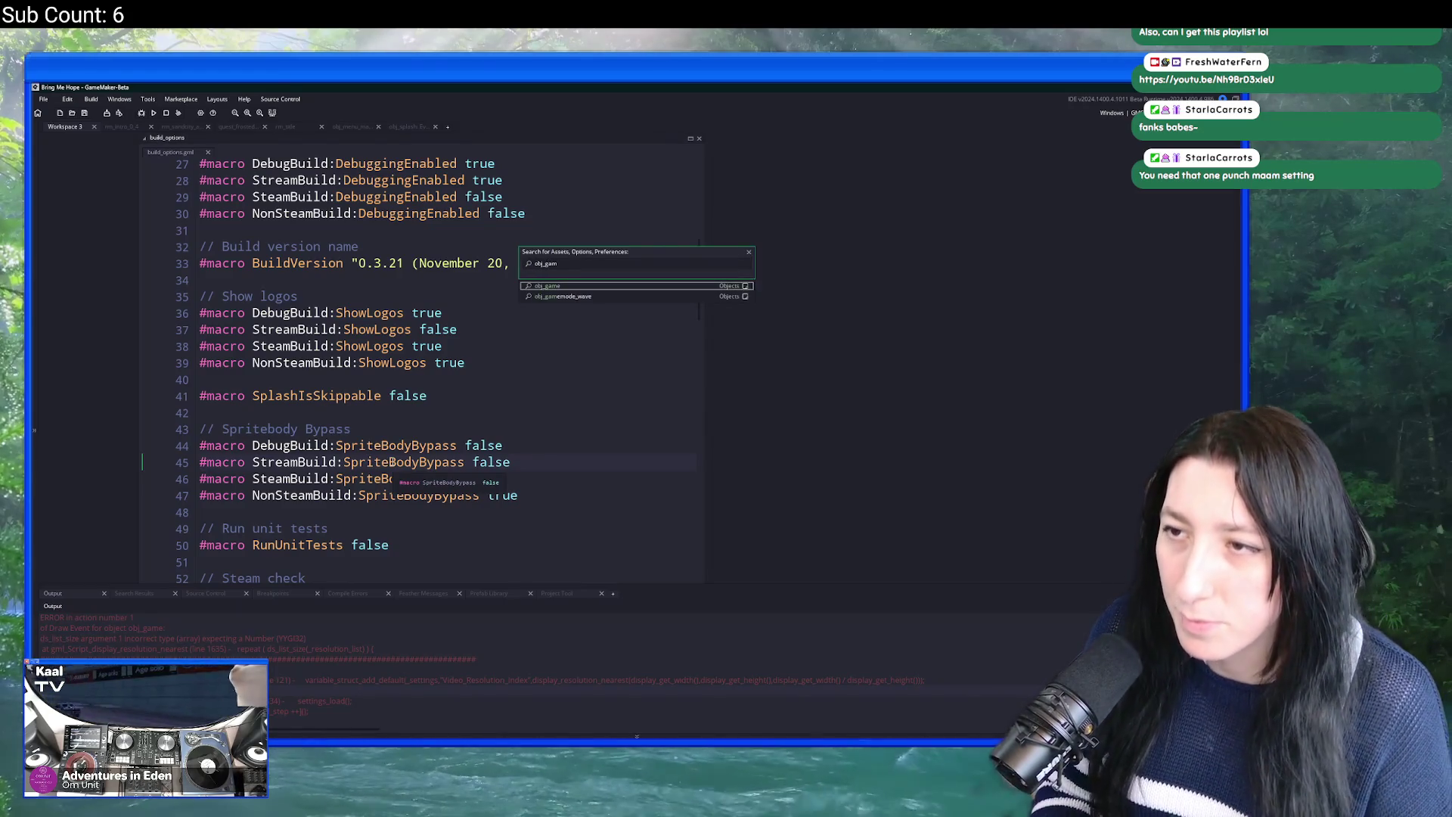
pyautogui.press('Return')
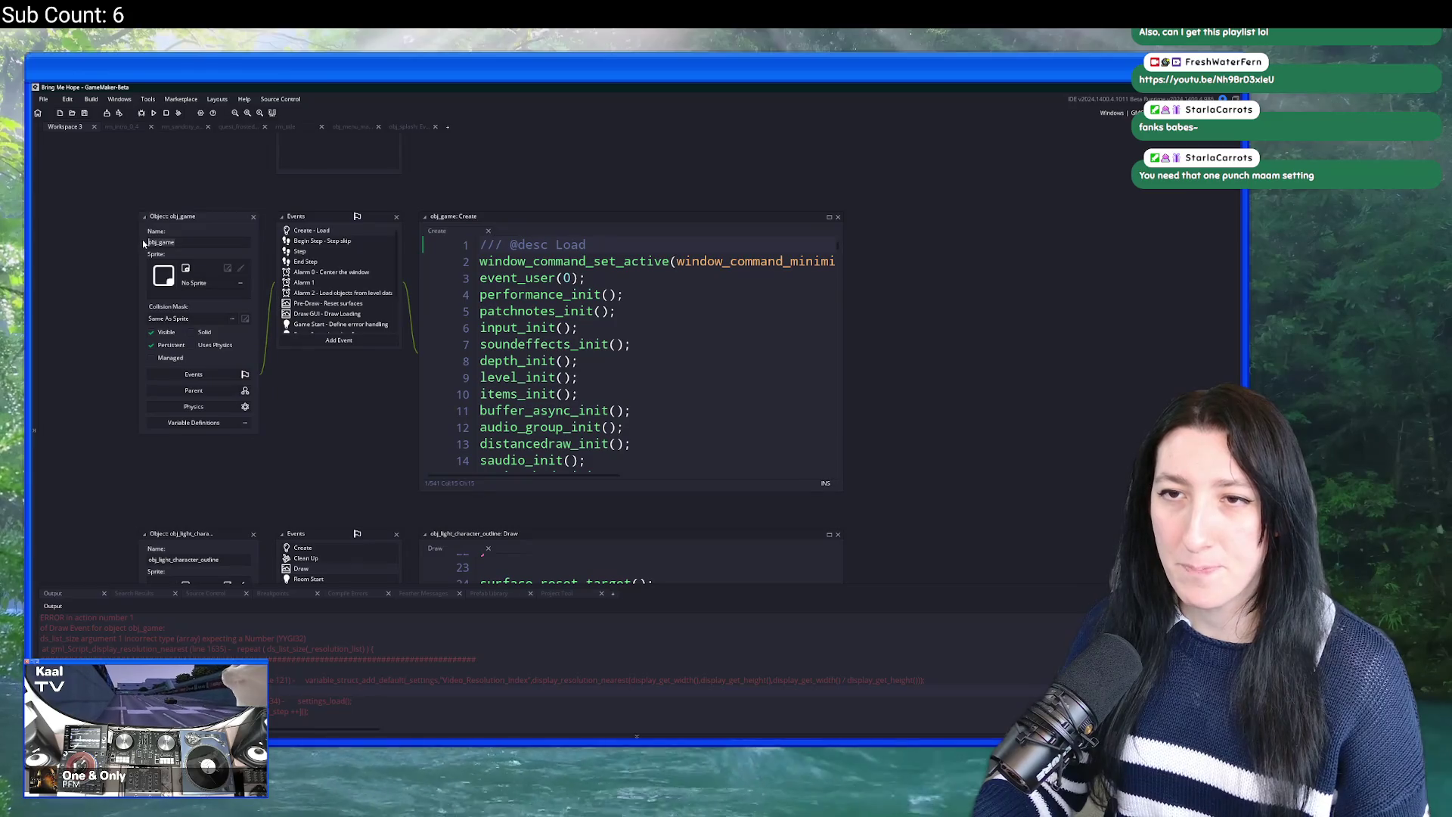
pyautogui.hotkey('ctrl', 'shift', 'f')
pyautogui.press('Return')
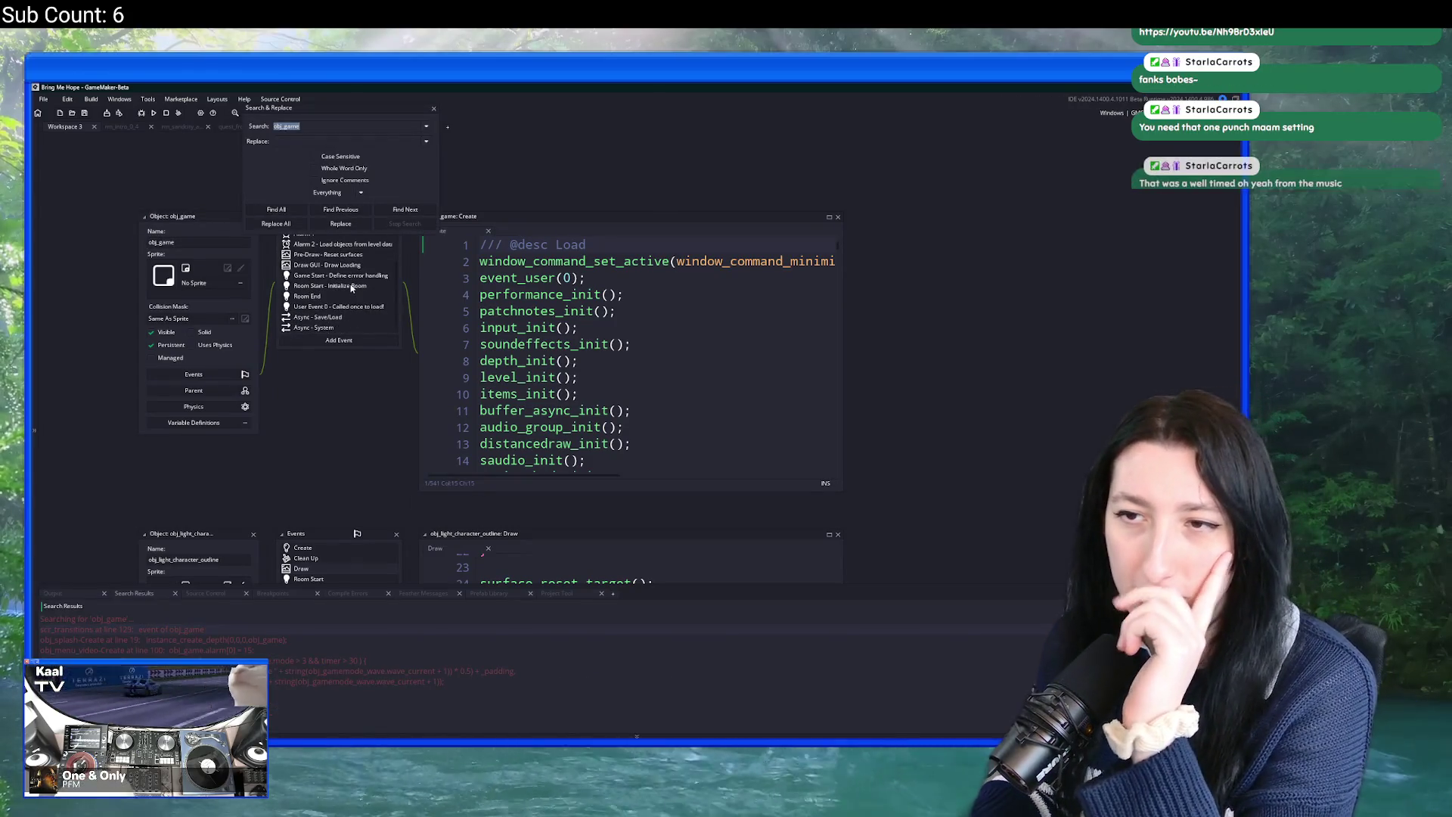
# Step: Inspect obj_game's Room Start event code in a widened editor and close the search panel
pyautogui.click(352, 287)
pyautogui.scroll(-3, 681, 367)
pyautogui.click(784, 342)
pyautogui.moveTo(796, 341); pyautogui.dragTo(686, 286)
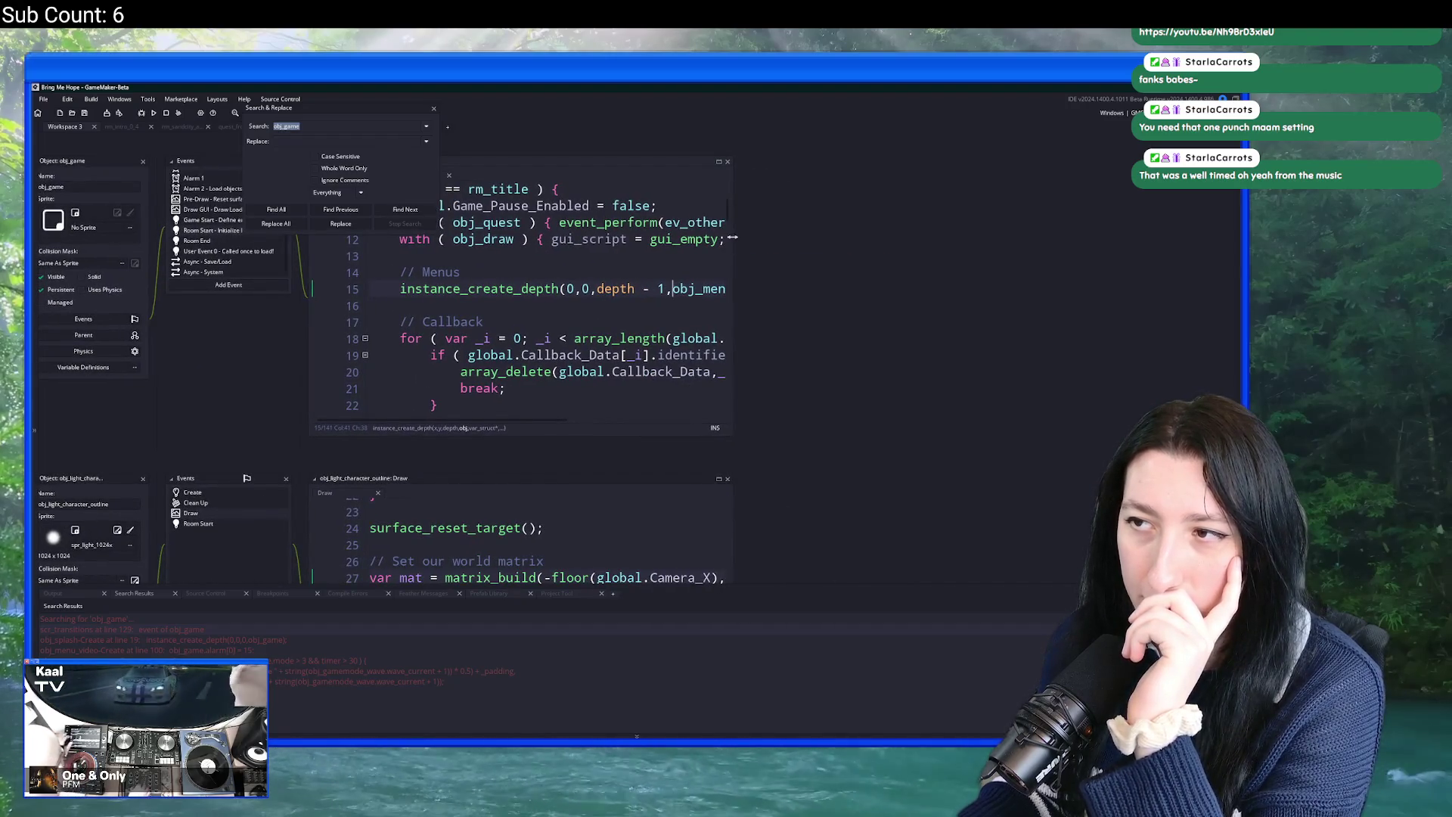
pyautogui.moveTo(733, 237); pyautogui.dragTo(947, 238)
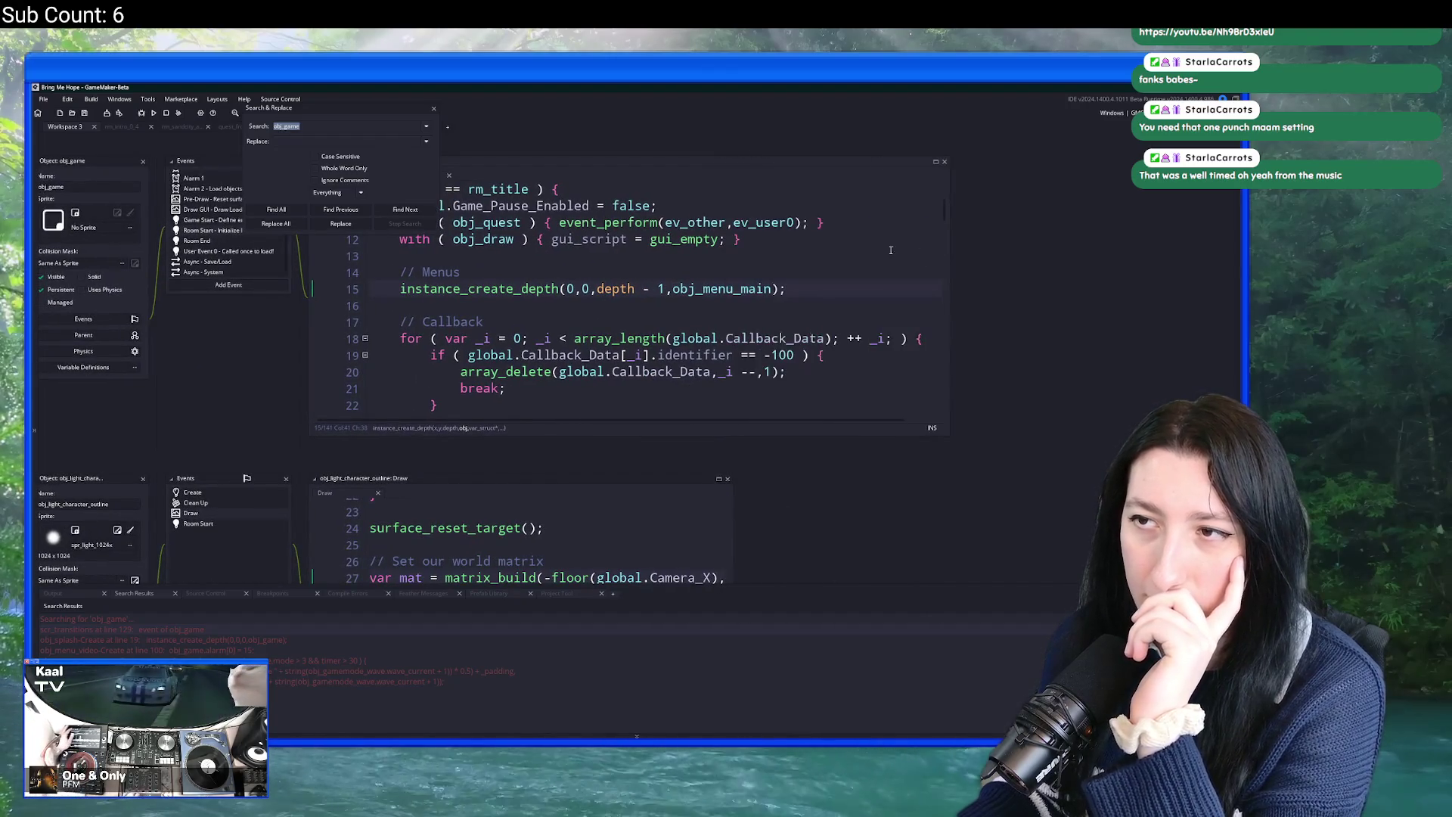
pyautogui.click(433, 108)
pyautogui.scroll(-6, 538, 332)
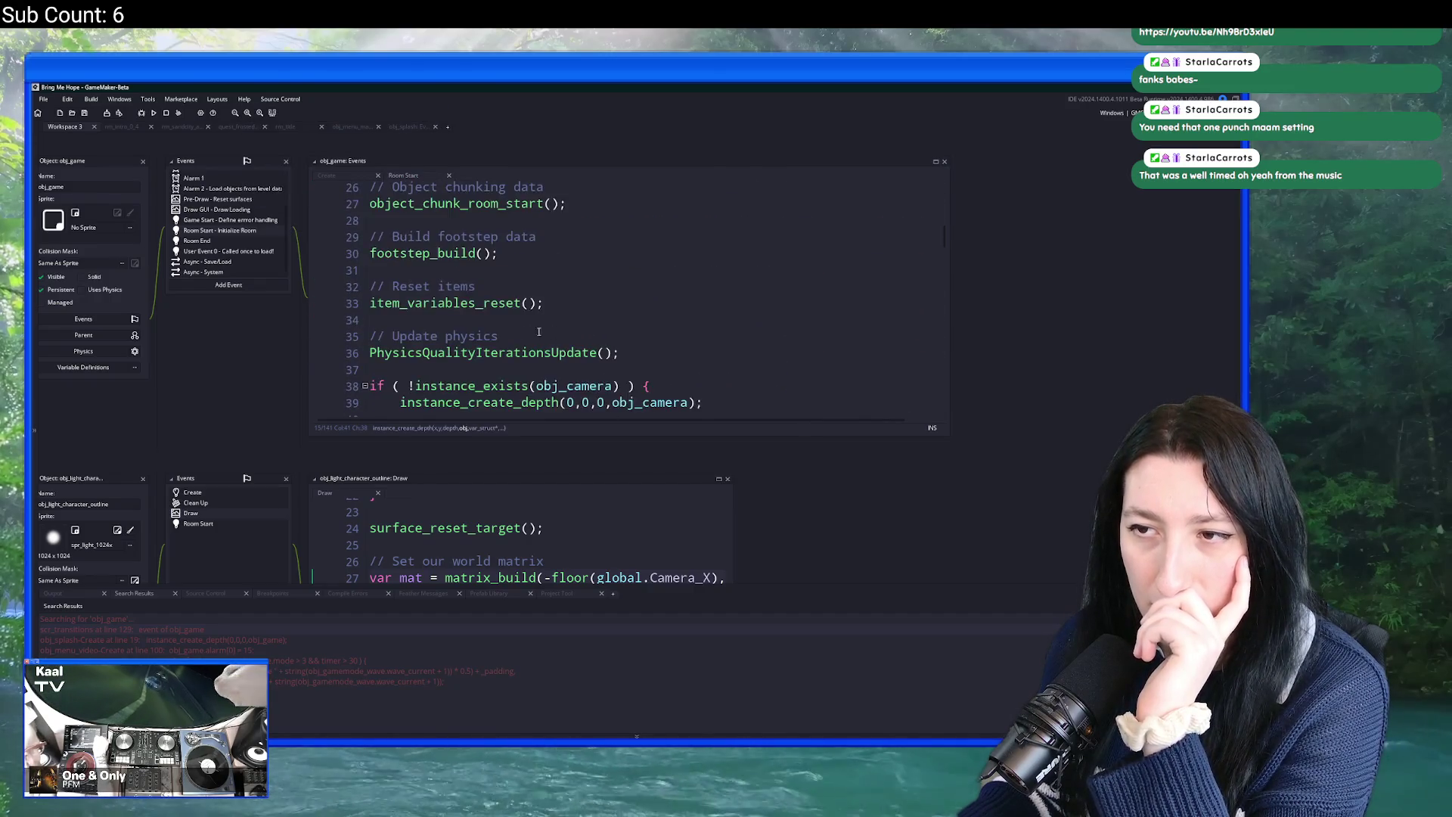
pyautogui.scroll(-5, 674, 329)
pyautogui.moveTo(944, 264)
pyautogui.mouseDown()
pyautogui.moveTo(915, 412)
pyautogui.moveTo(899, 182)
pyautogui.mouseUp()
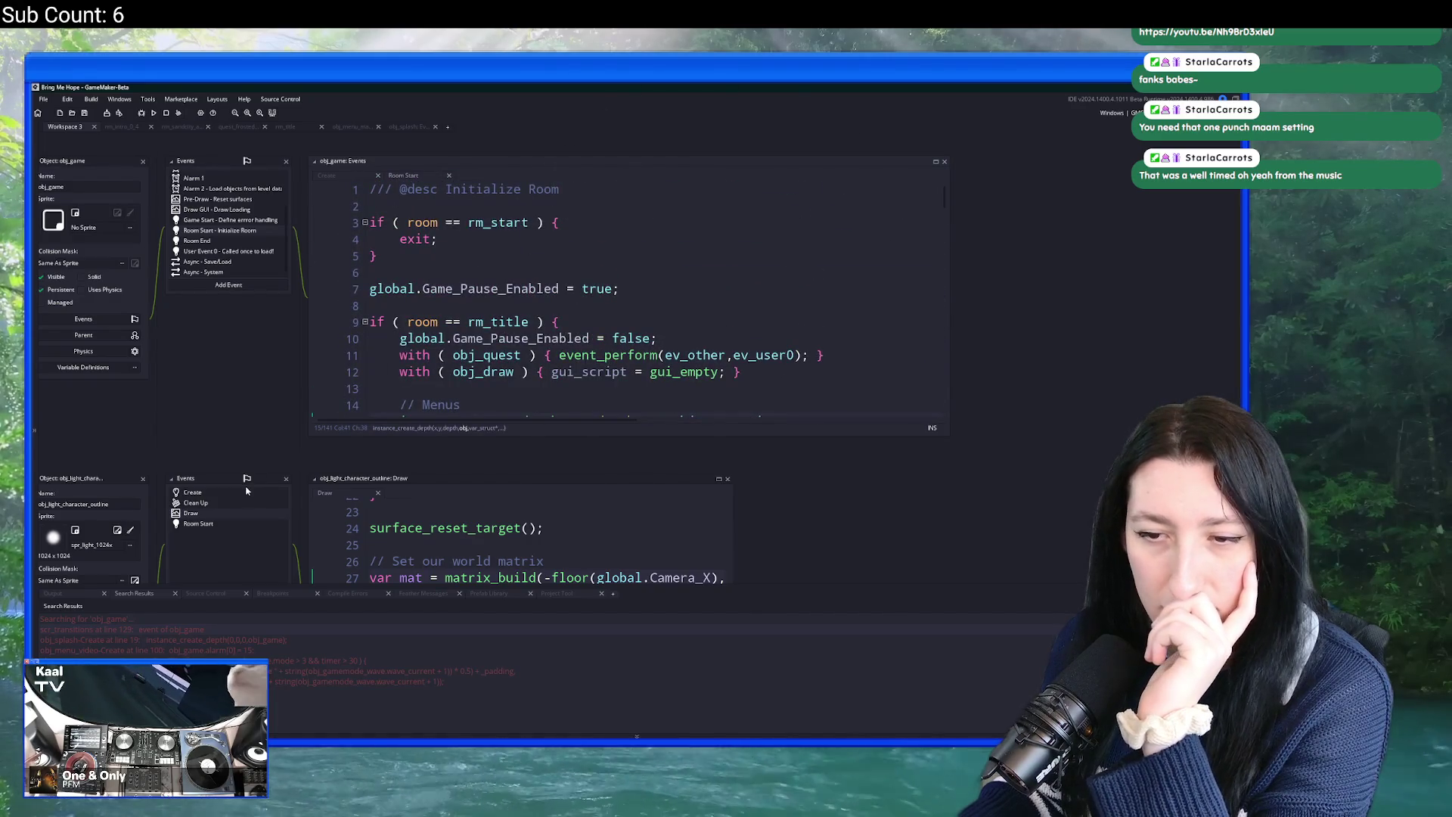
# Step: Show the error in the Output log and open obj_game's Create - Load event code
pyautogui.click(84, 596)
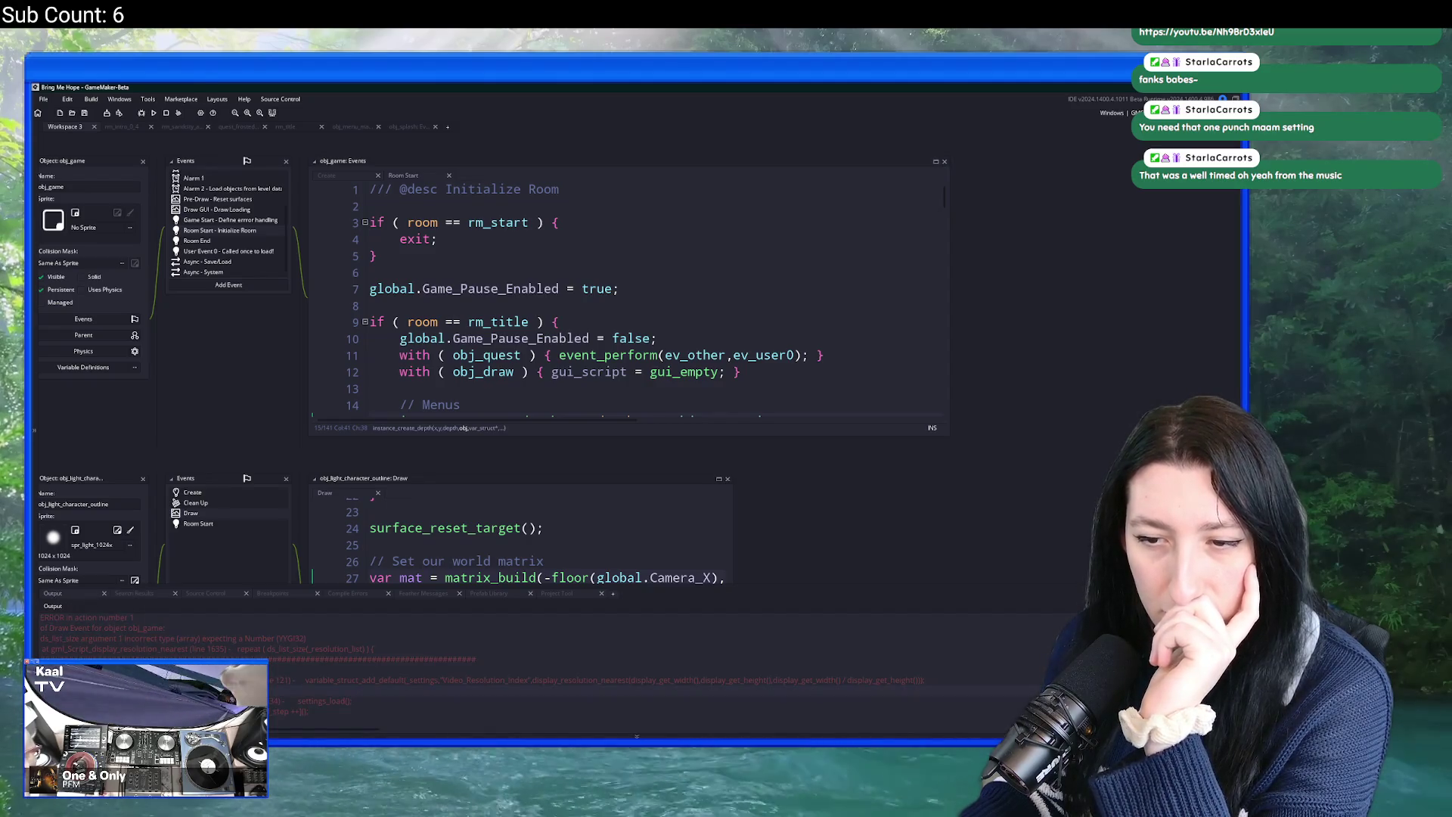
pyautogui.scroll(3, 227, 197)
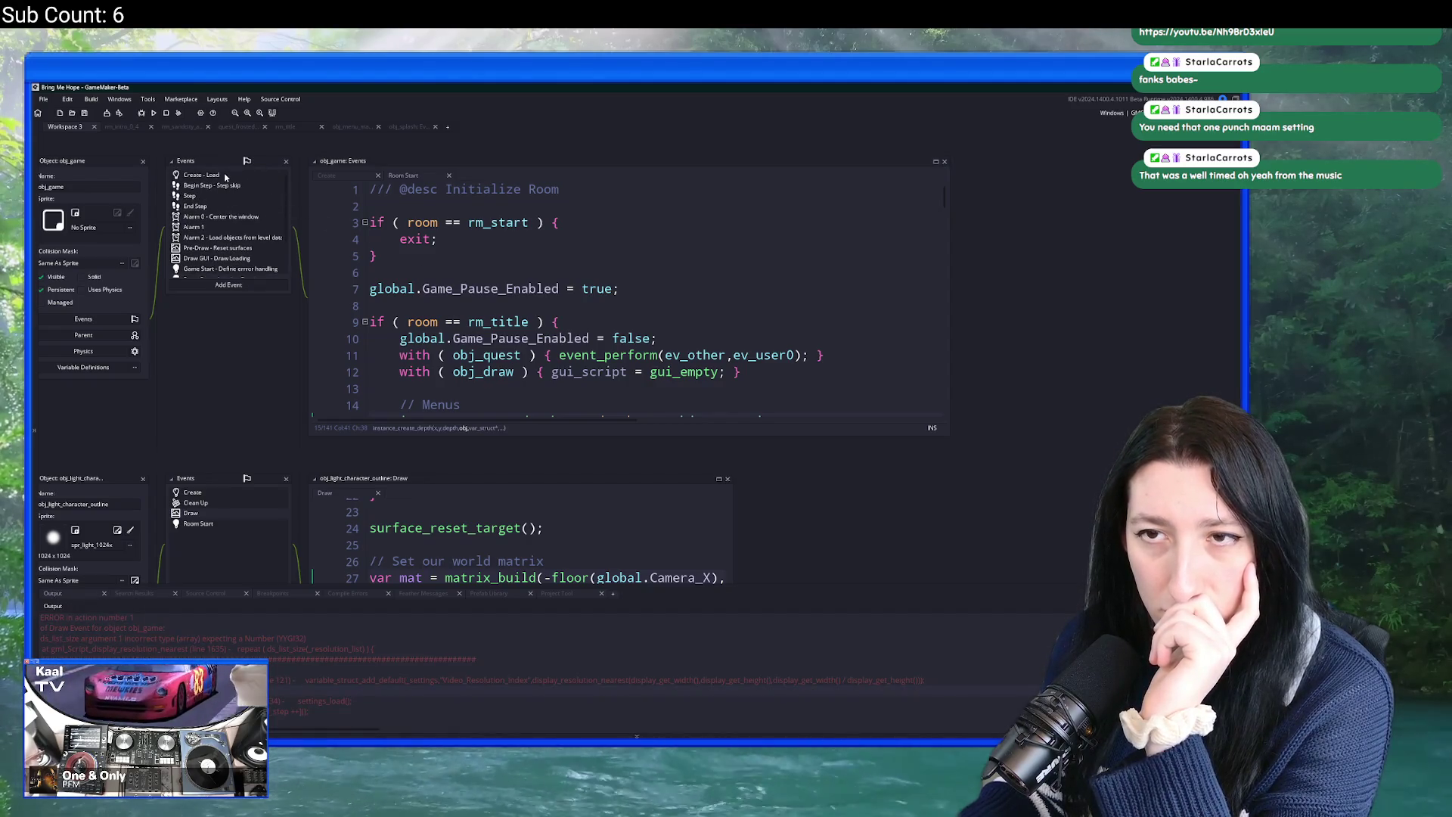
pyautogui.click(226, 176)
pyautogui.click(560, 280)
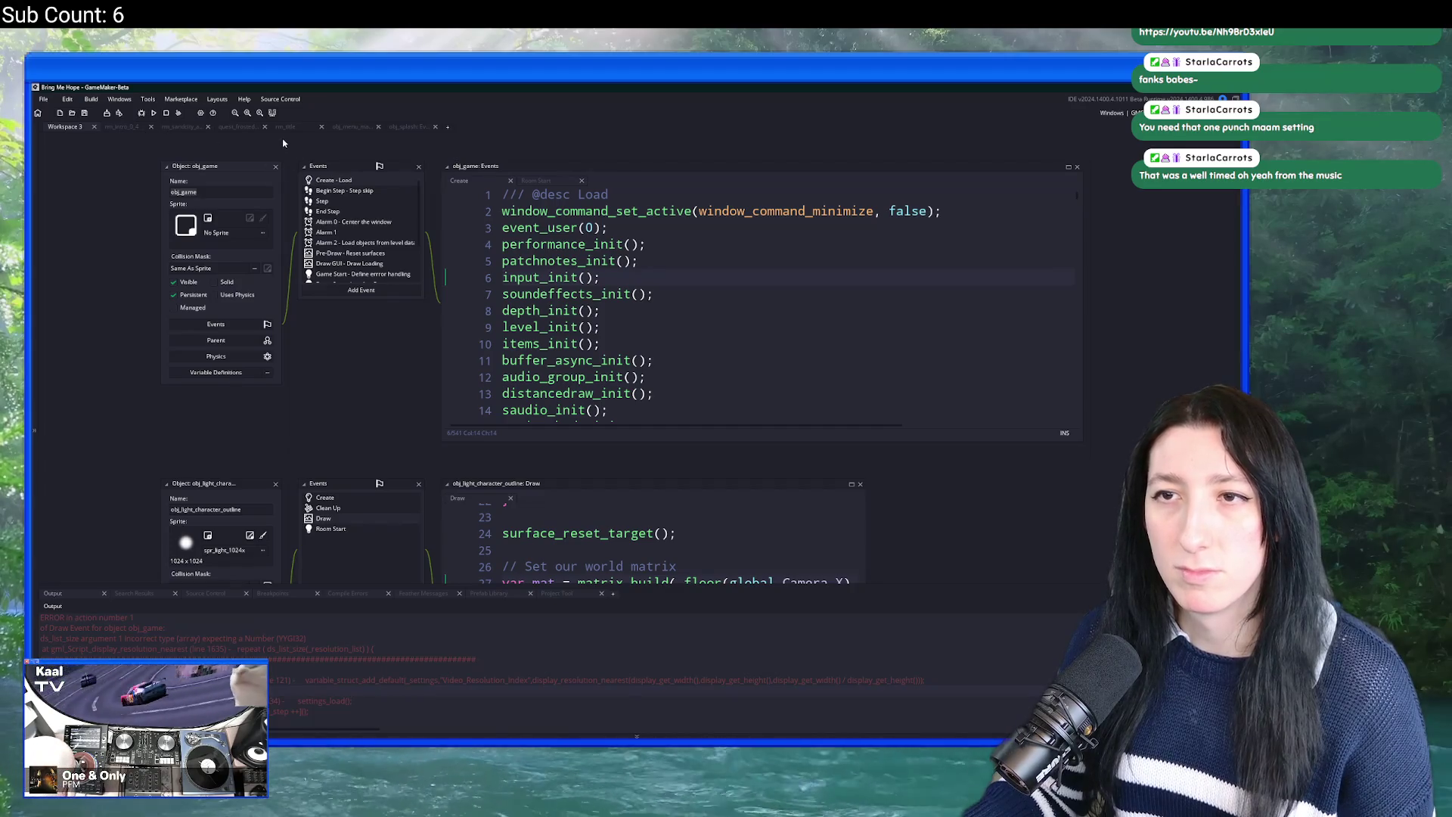
# Step: Search the project for obj_game and jump to its creation in obj_splash
pyautogui.hotkey('ctrl', 't')
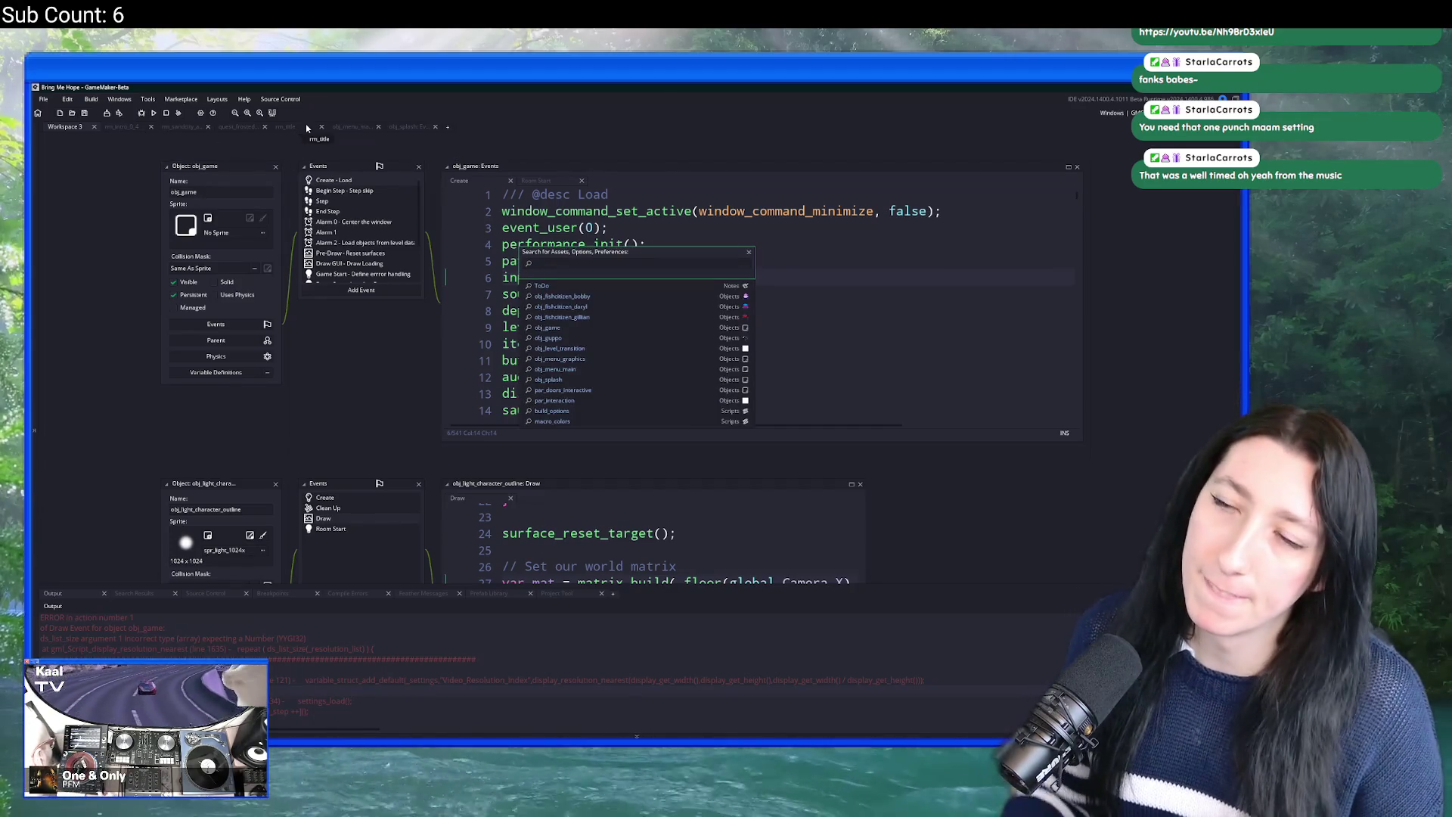
pyautogui.press('Escape')
pyautogui.doubleClick(229, 168)
pyautogui.hotkey('ctrl', 'shift', 'f')
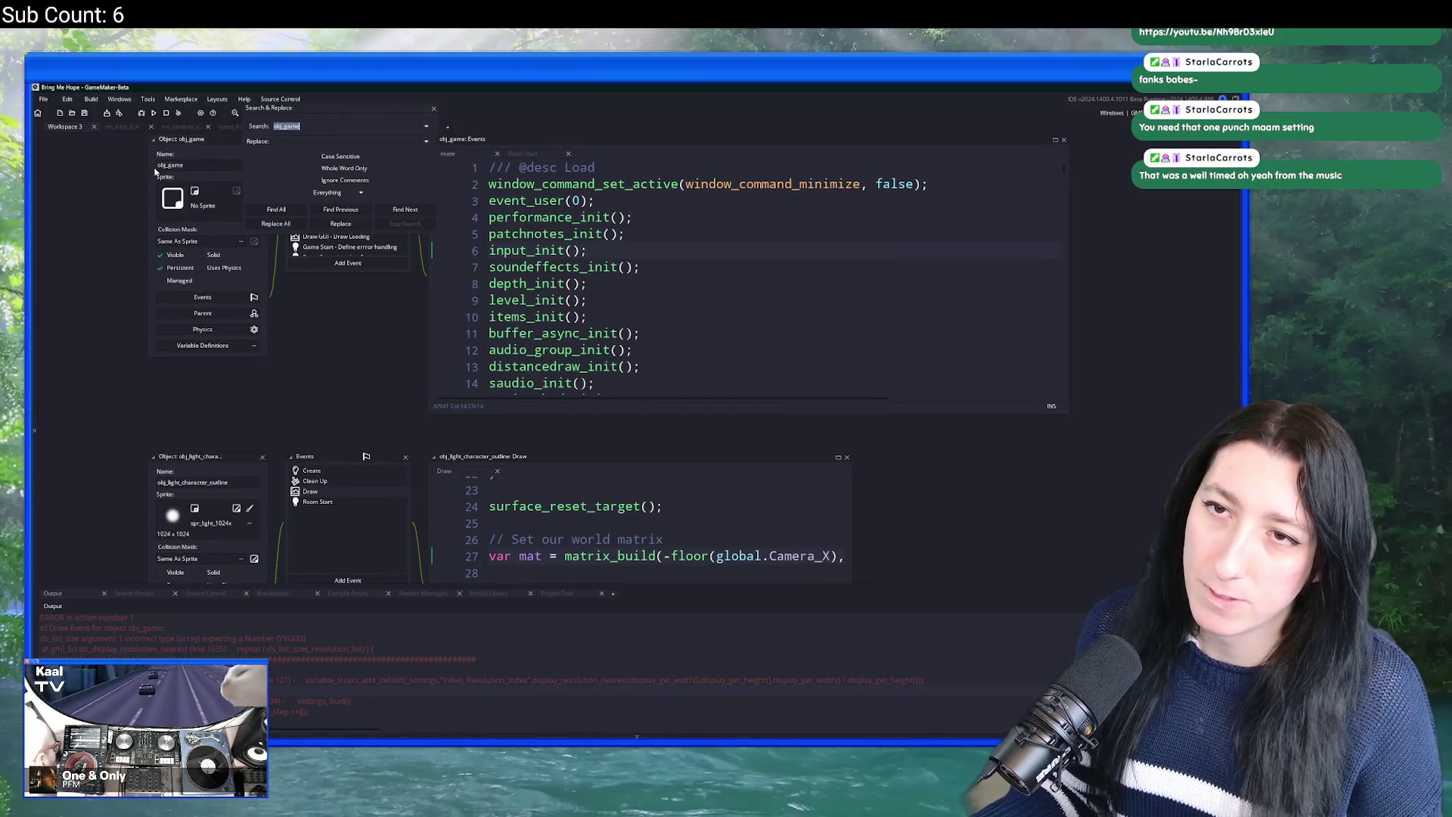
pyautogui.press('Return')
pyautogui.doubleClick(261, 641)
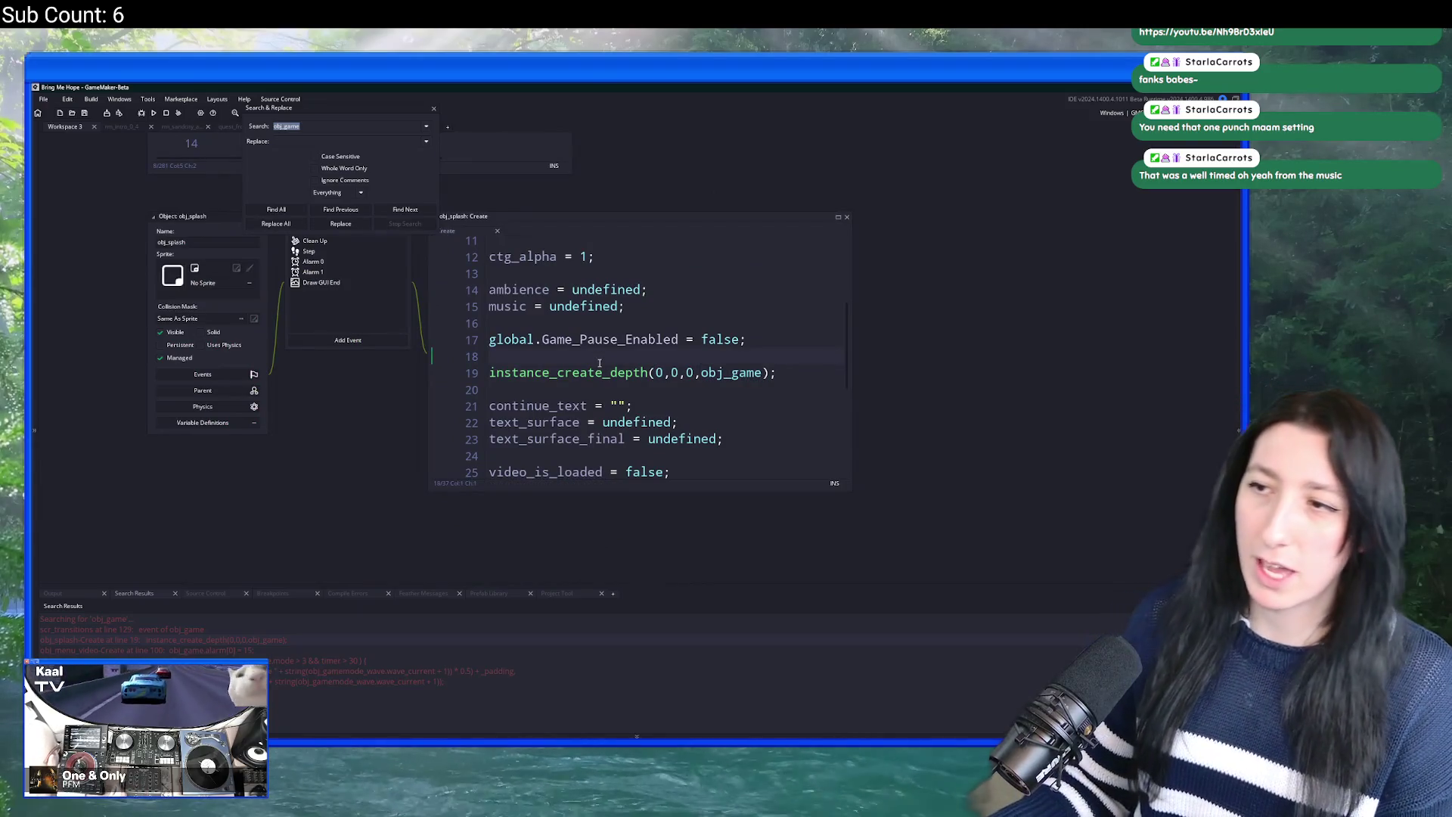
# Step: Begin an object_is_singleton if-check above the obj_game creation and look up its definition
pyautogui.press('Return')
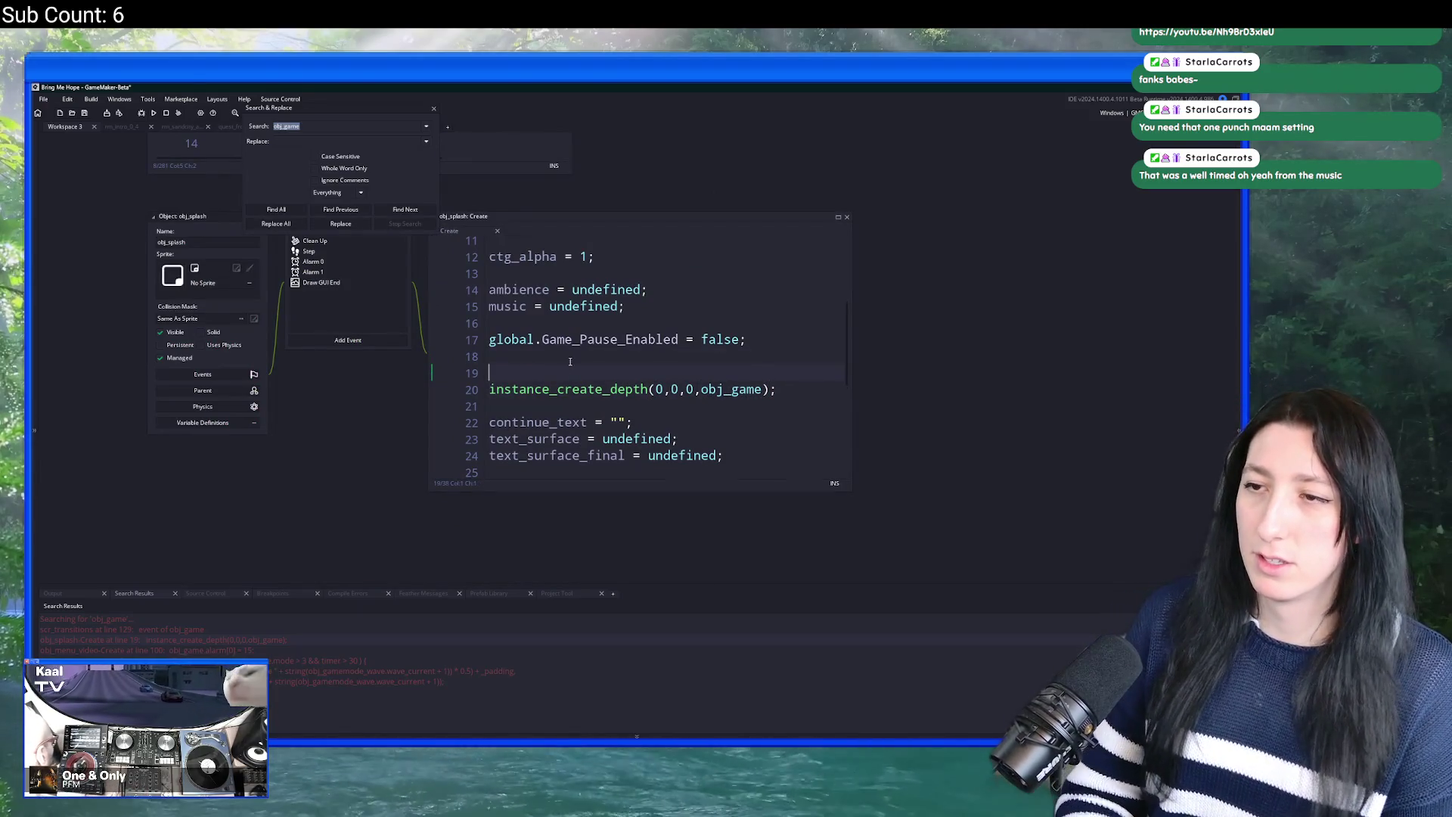
pyautogui.write('singleton')
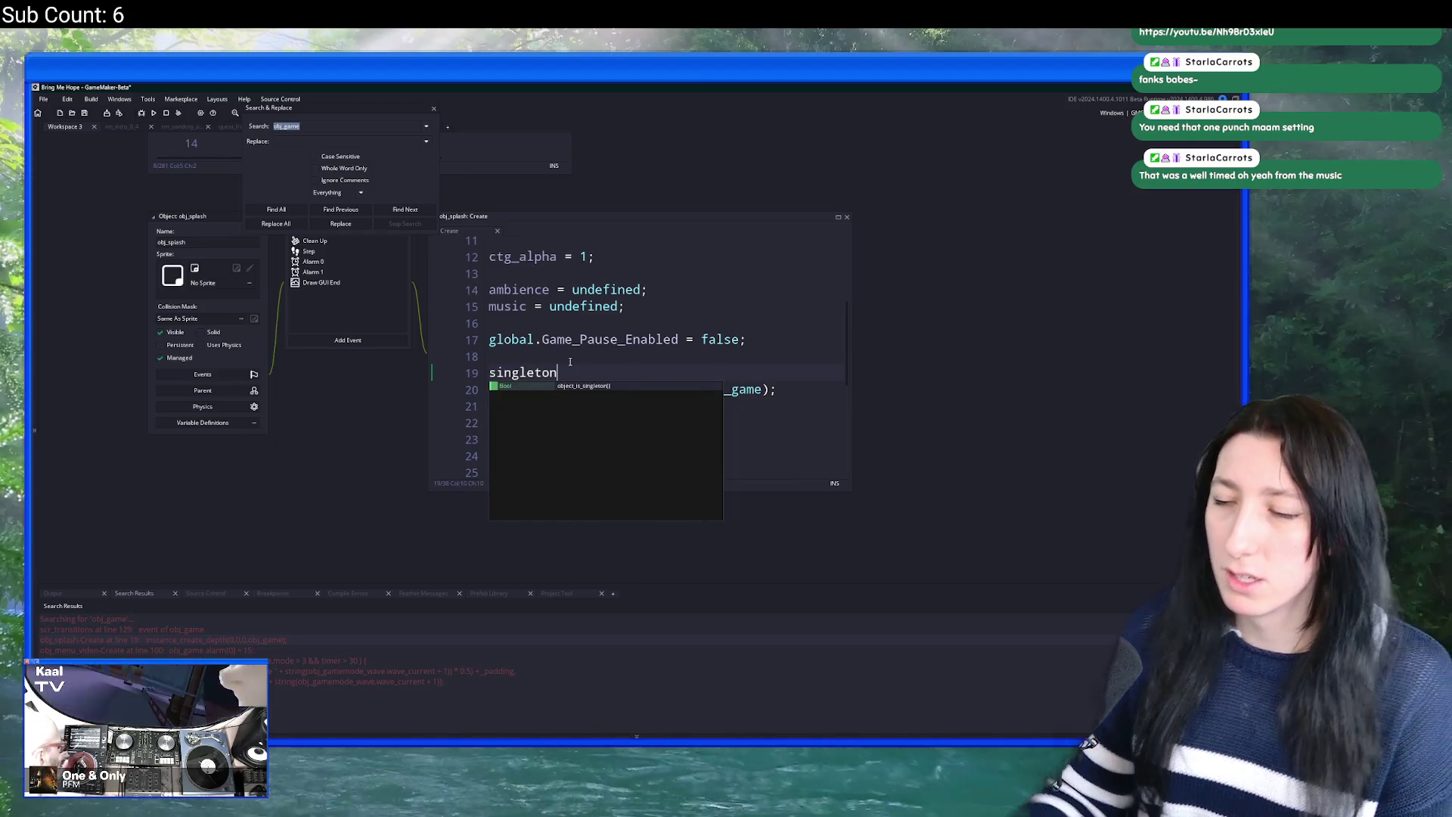
pyautogui.press('Return')
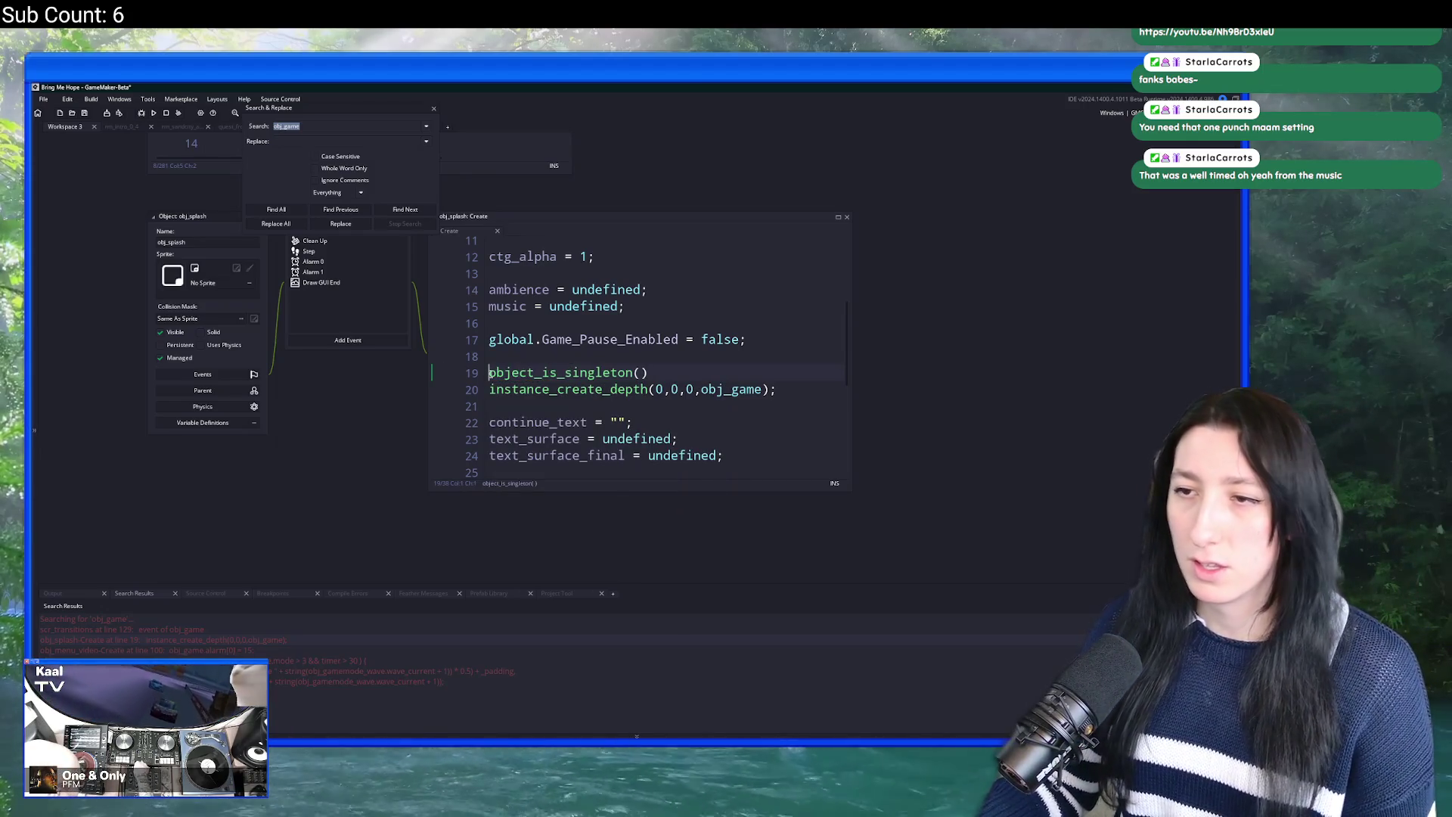
pyautogui.write('if (')
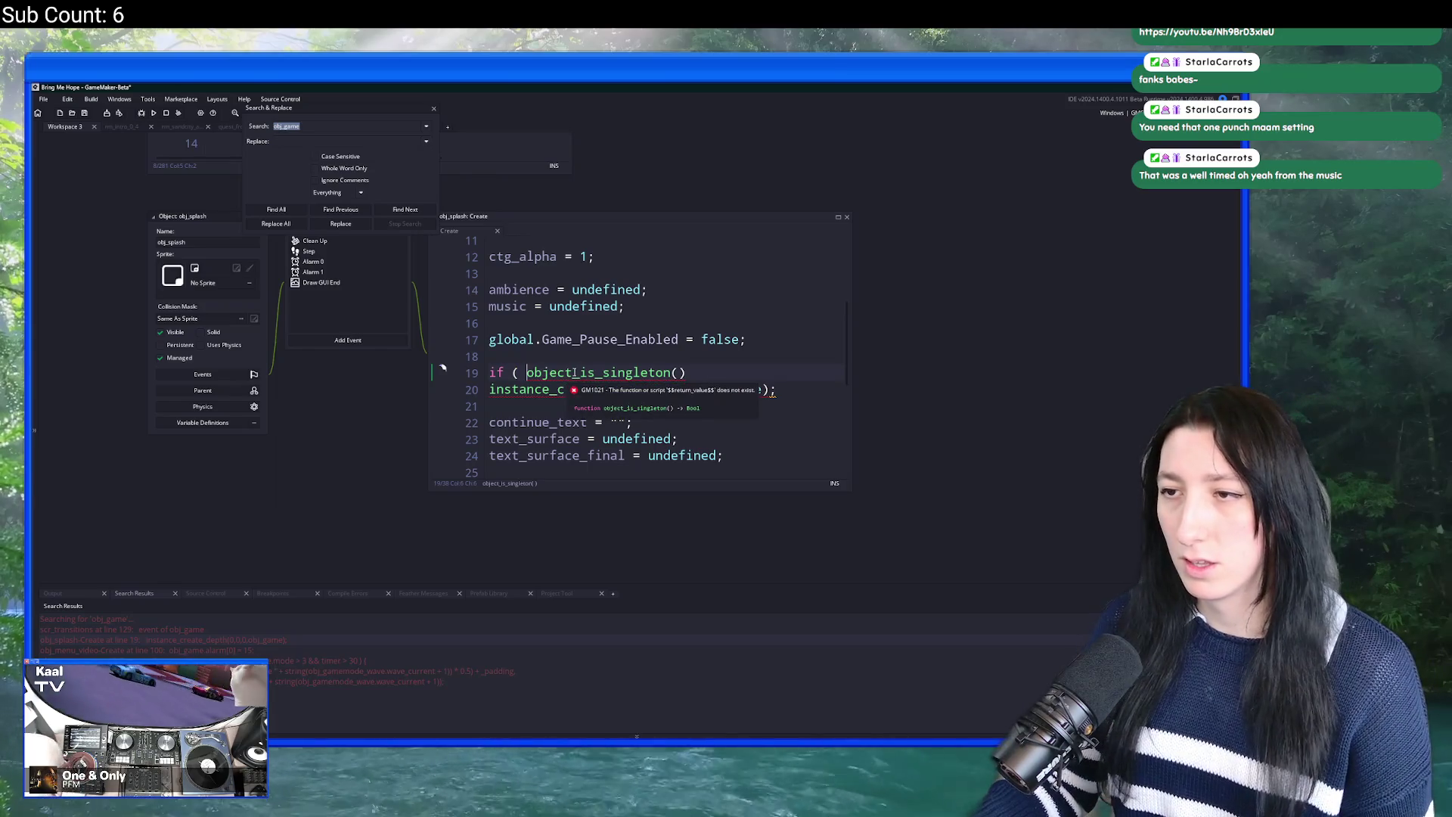
pyautogui.middleClick(553, 373)
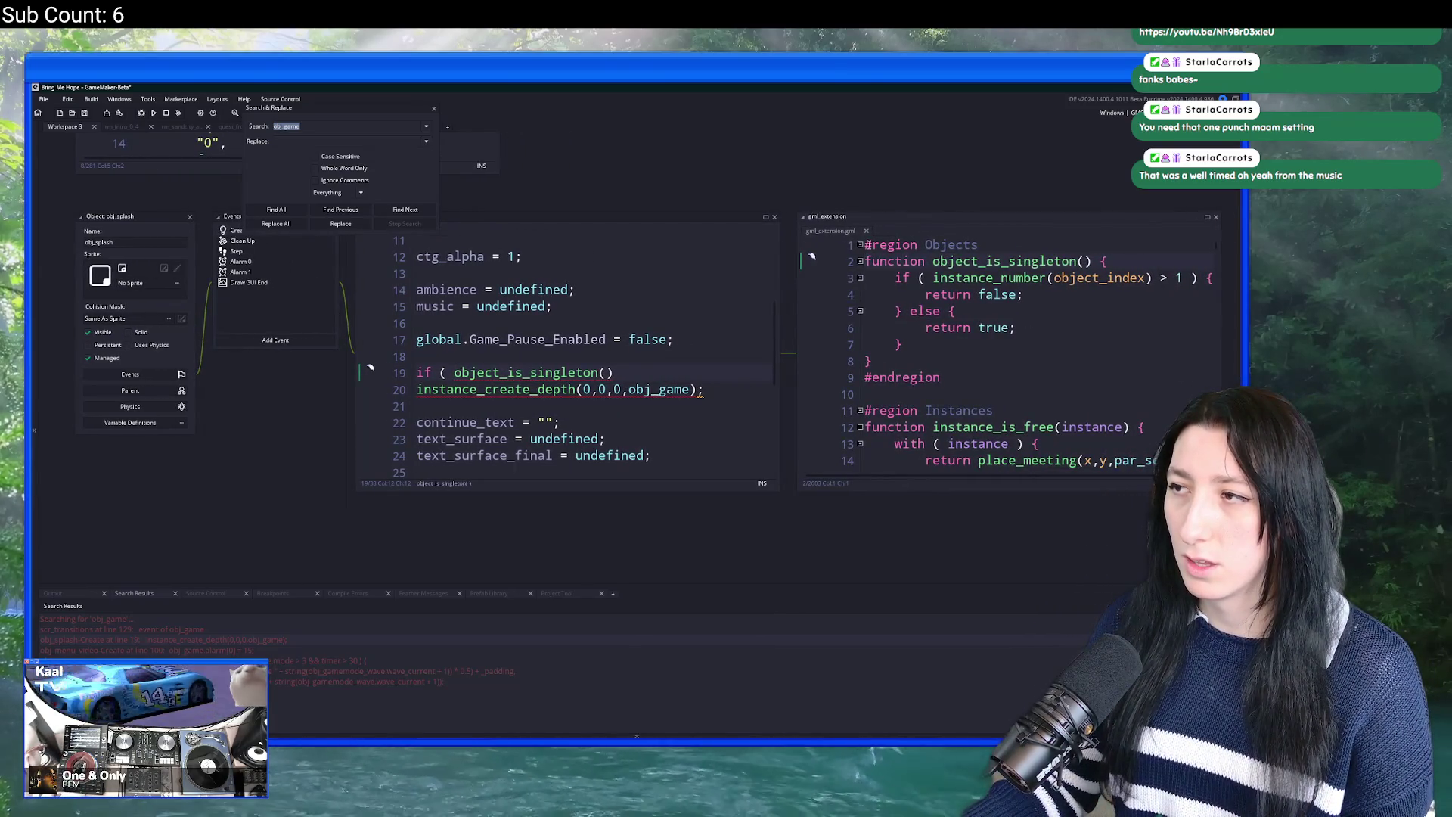
pyautogui.click(434, 111)
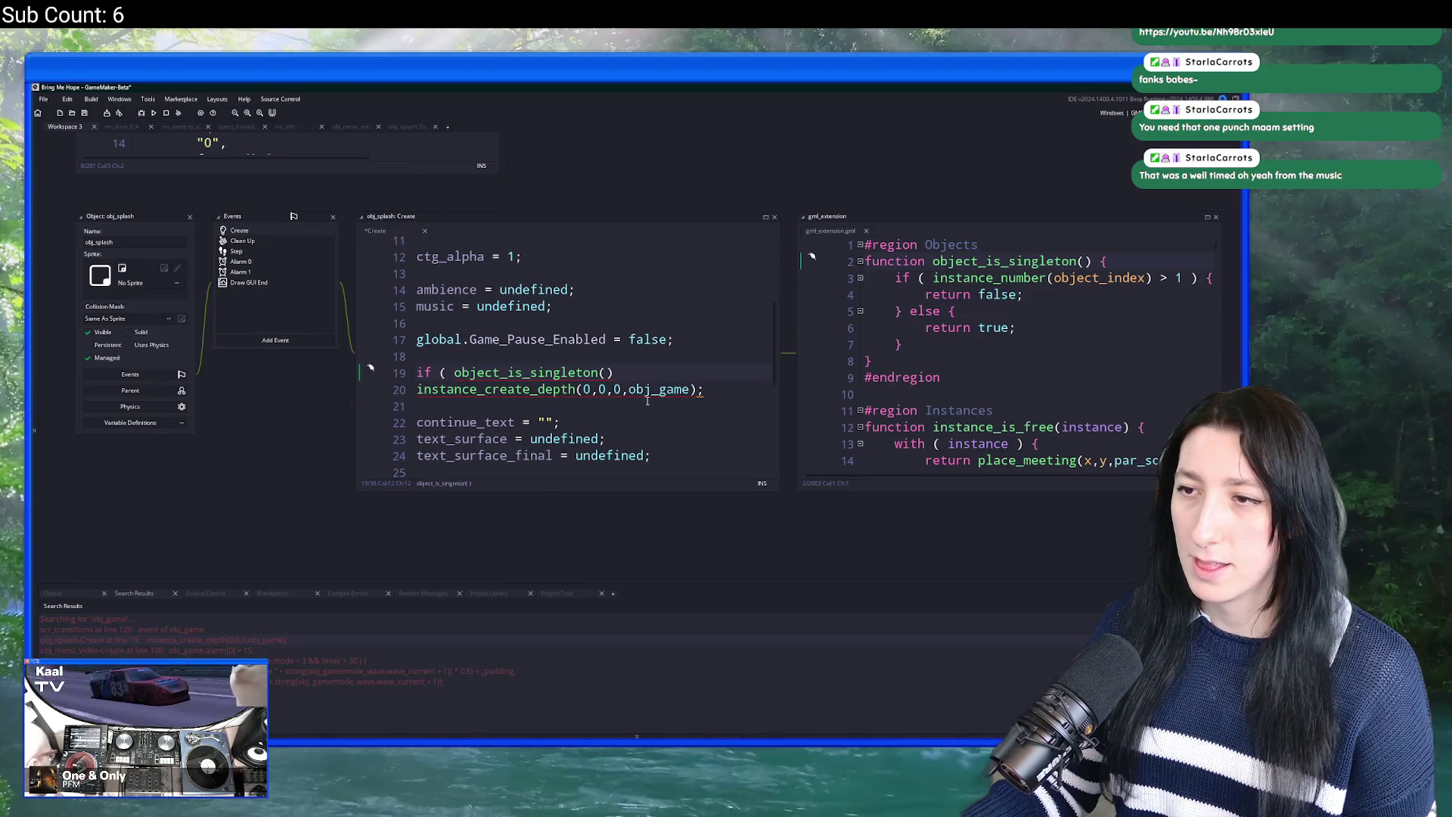
# Step: Rewrite line 19 as if ( !instance_exists(obj_game) ), indenting the creation call and closing the block
pyautogui.click(455, 374)
pyautogui.hotkey('shift', 'End')
pyautogui.press('Delete')
pyautogui.write('( !')
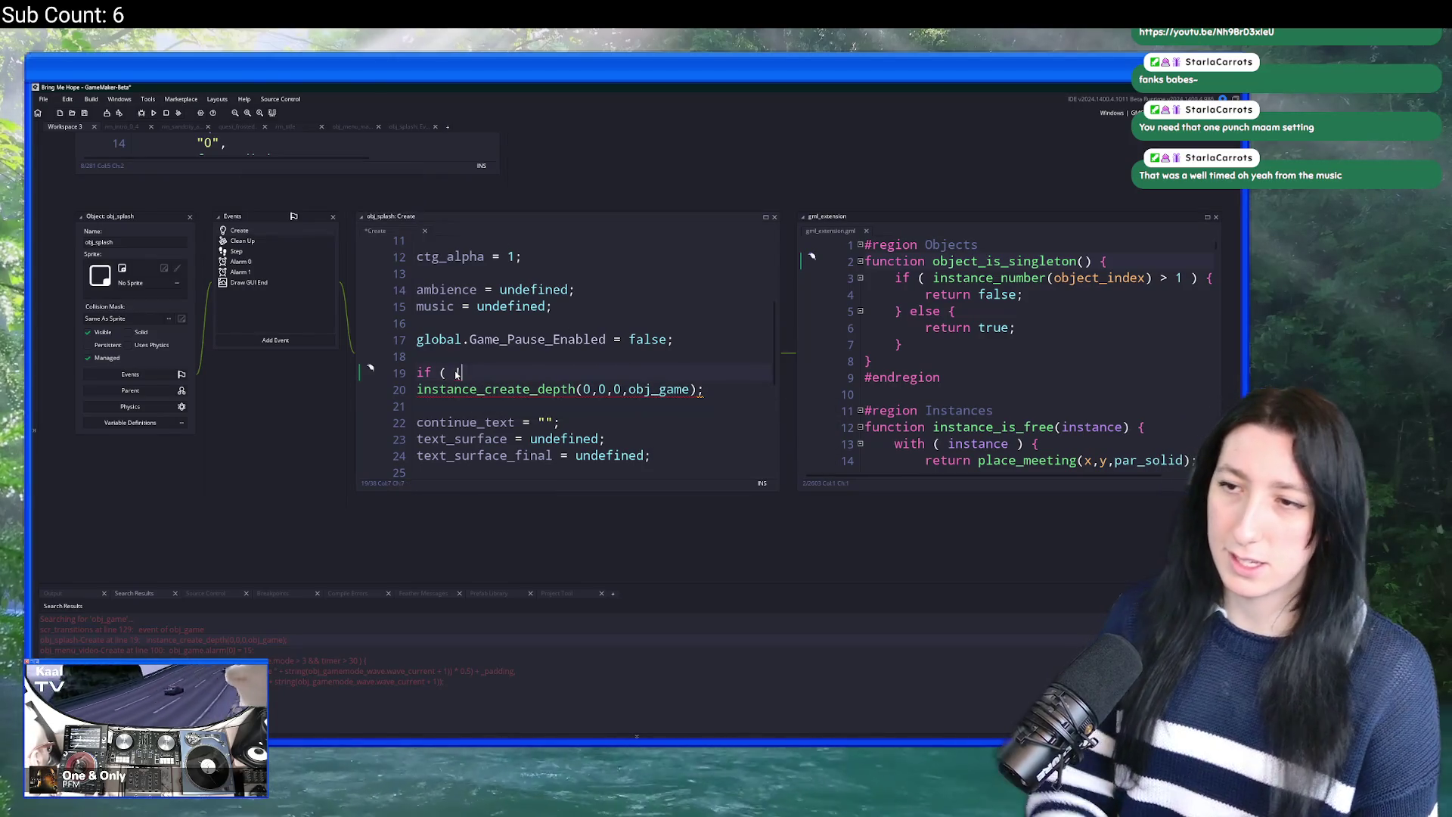
pyautogui.write('instance_exists(obj_game) ) {')
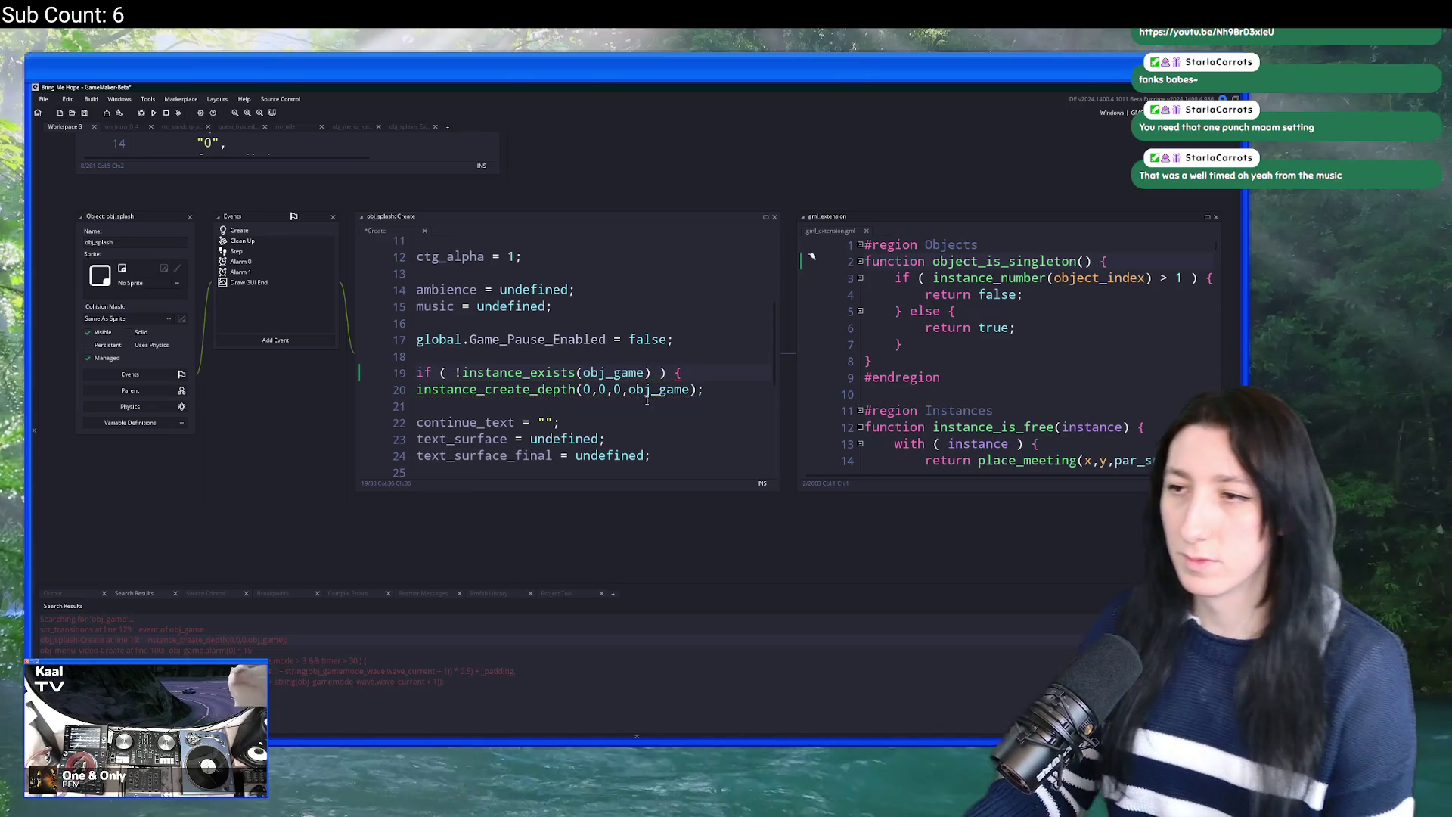
pyautogui.press('Down')
pyautogui.press('End')
pyautogui.press('Return')
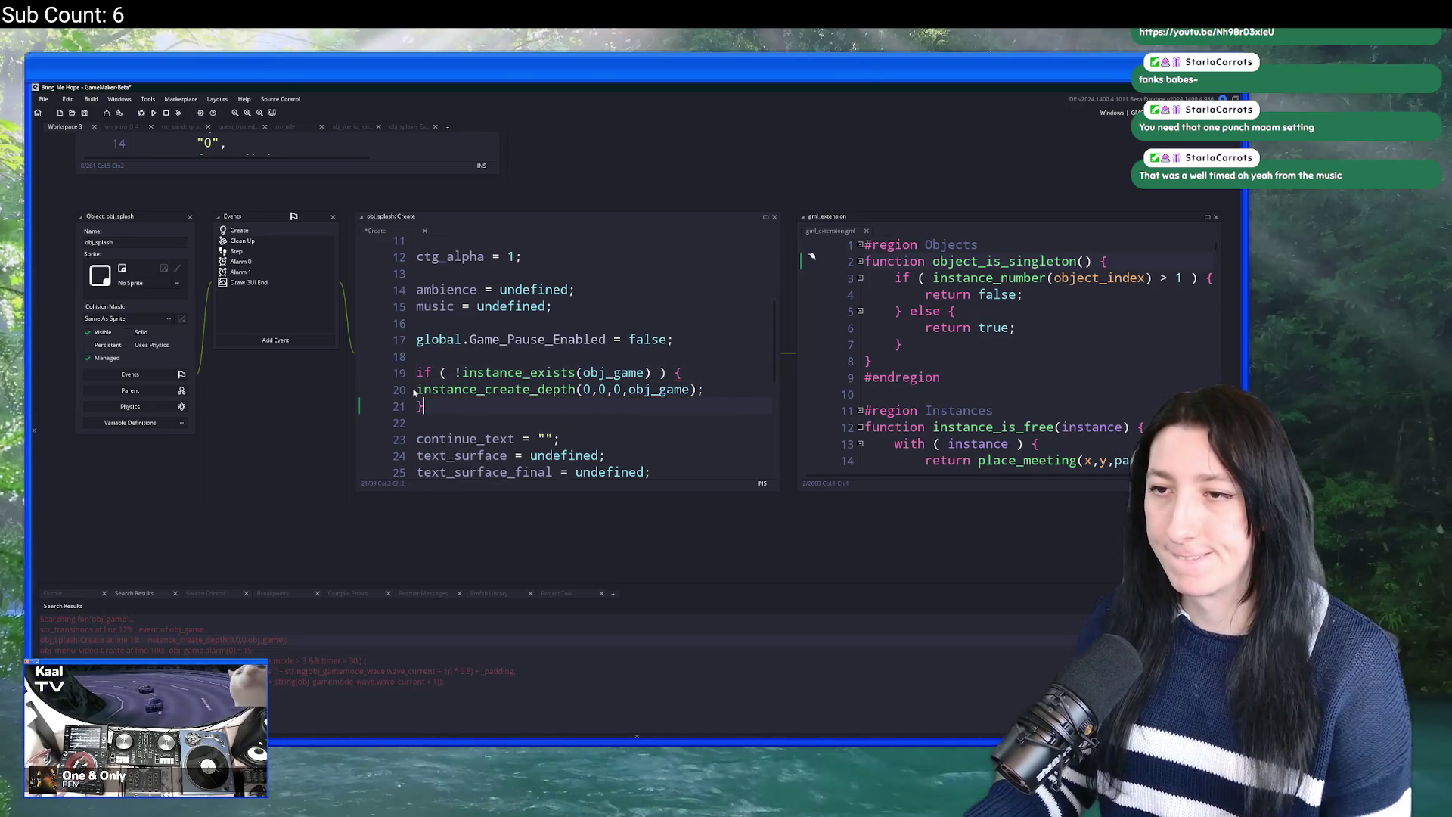
pyautogui.click(415, 389)
pyautogui.press('Tab')
# Step: Open obj_splash's Alarm 1 event code
pyautogui.scroll(2, 592, 369)
pyautogui.scroll(-6, 592, 369)
pyautogui.scroll(1, 592, 369)
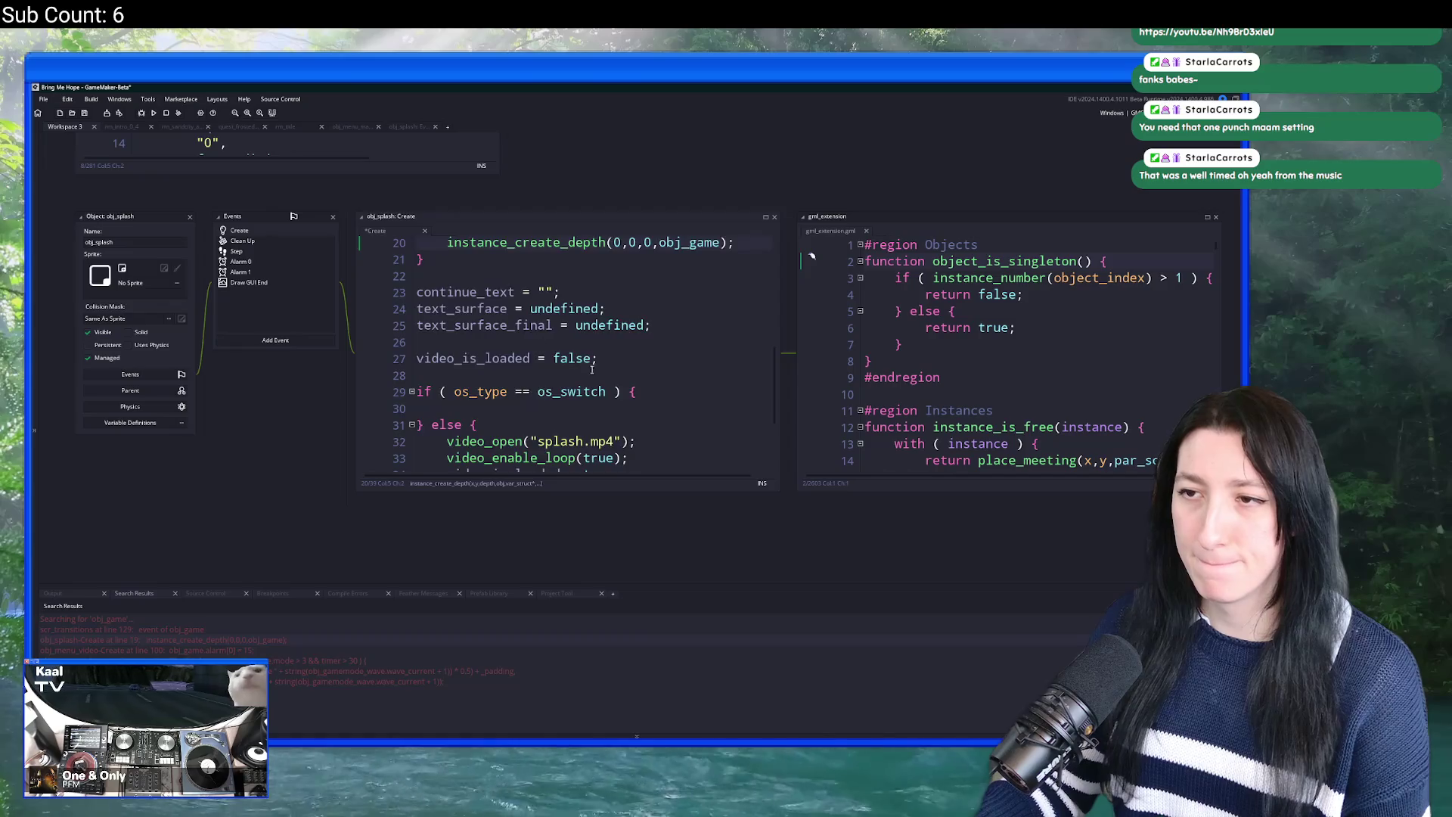
pyautogui.scroll(2, 592, 369)
pyautogui.doubleClick(245, 271)
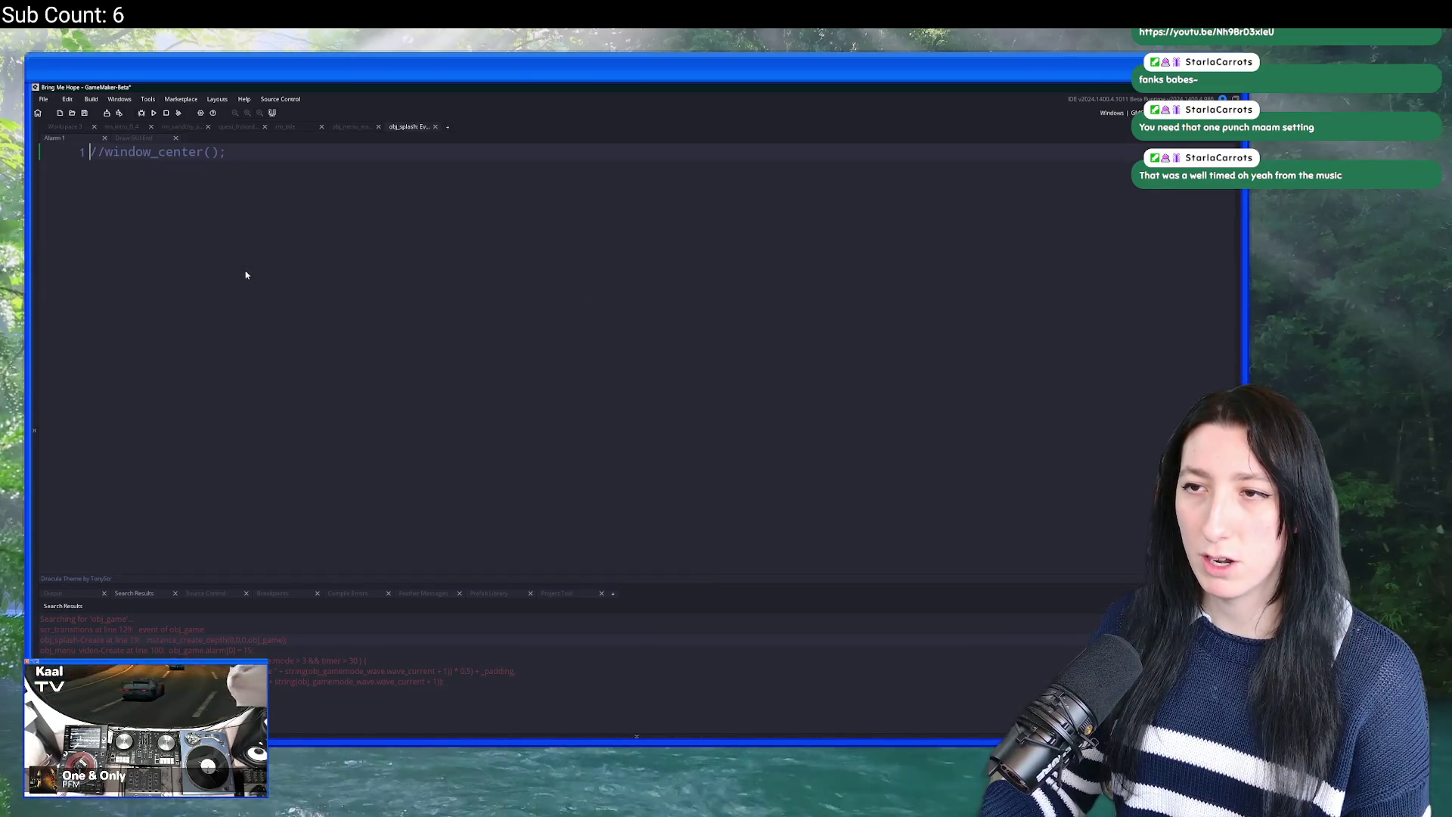
# Step: Run a fresh build from Workspace 3, maximize it, and pass the title screen into Story mode
pyautogui.click(75, 129)
pyautogui.press('F5')
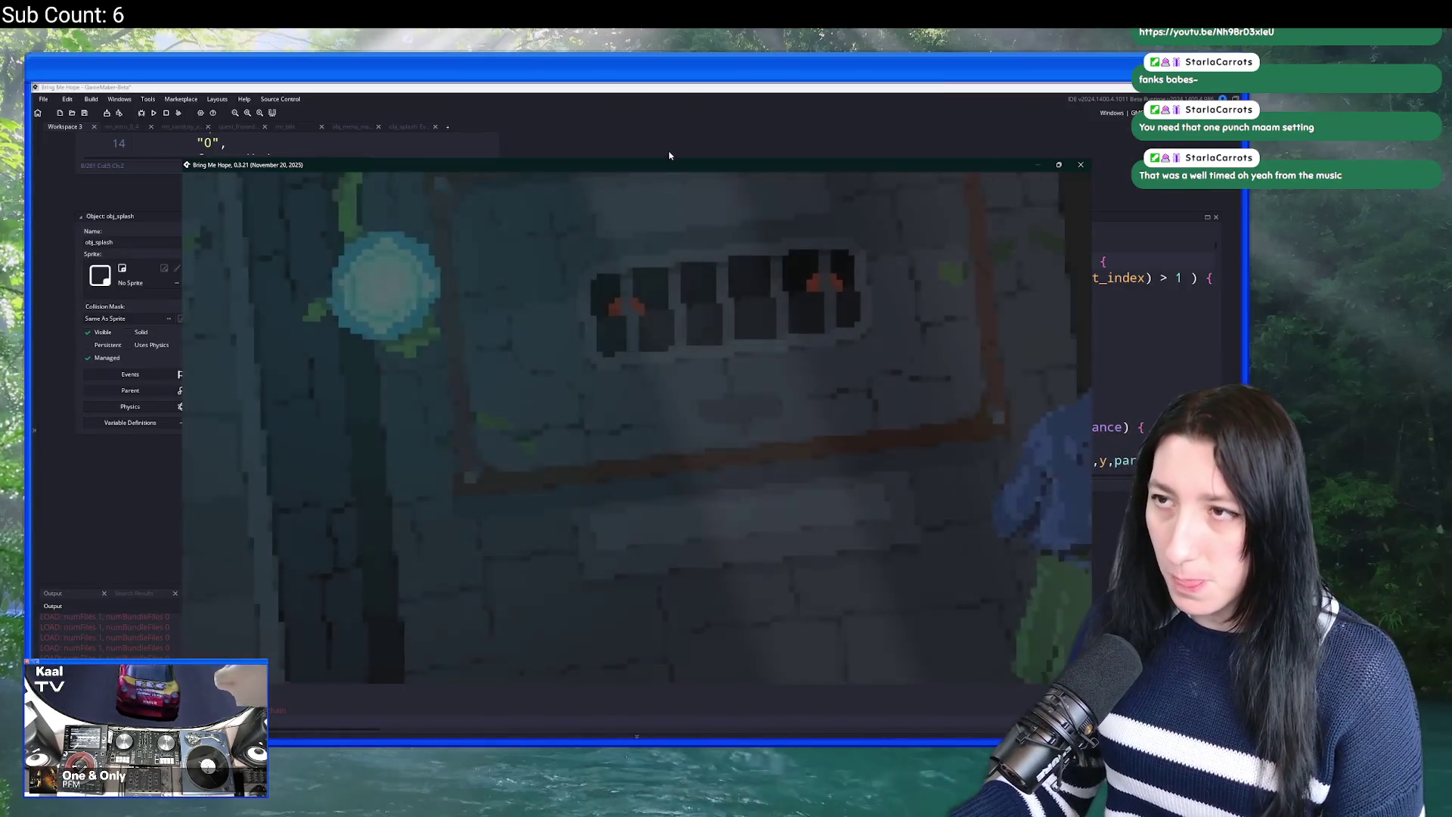
pyautogui.moveTo(673, 169); pyautogui.dragTo(664, 86)
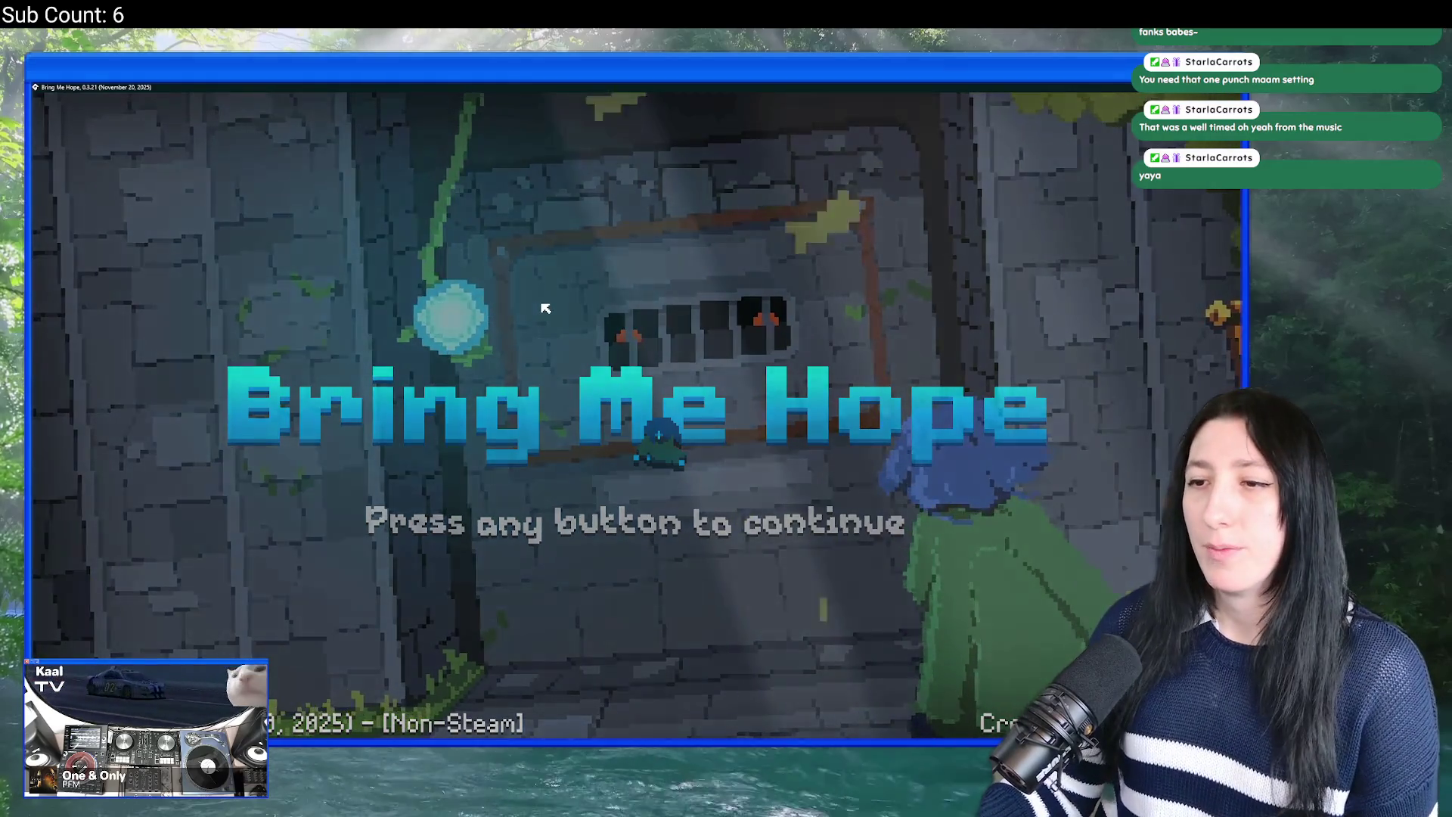
pyautogui.click(534, 306)
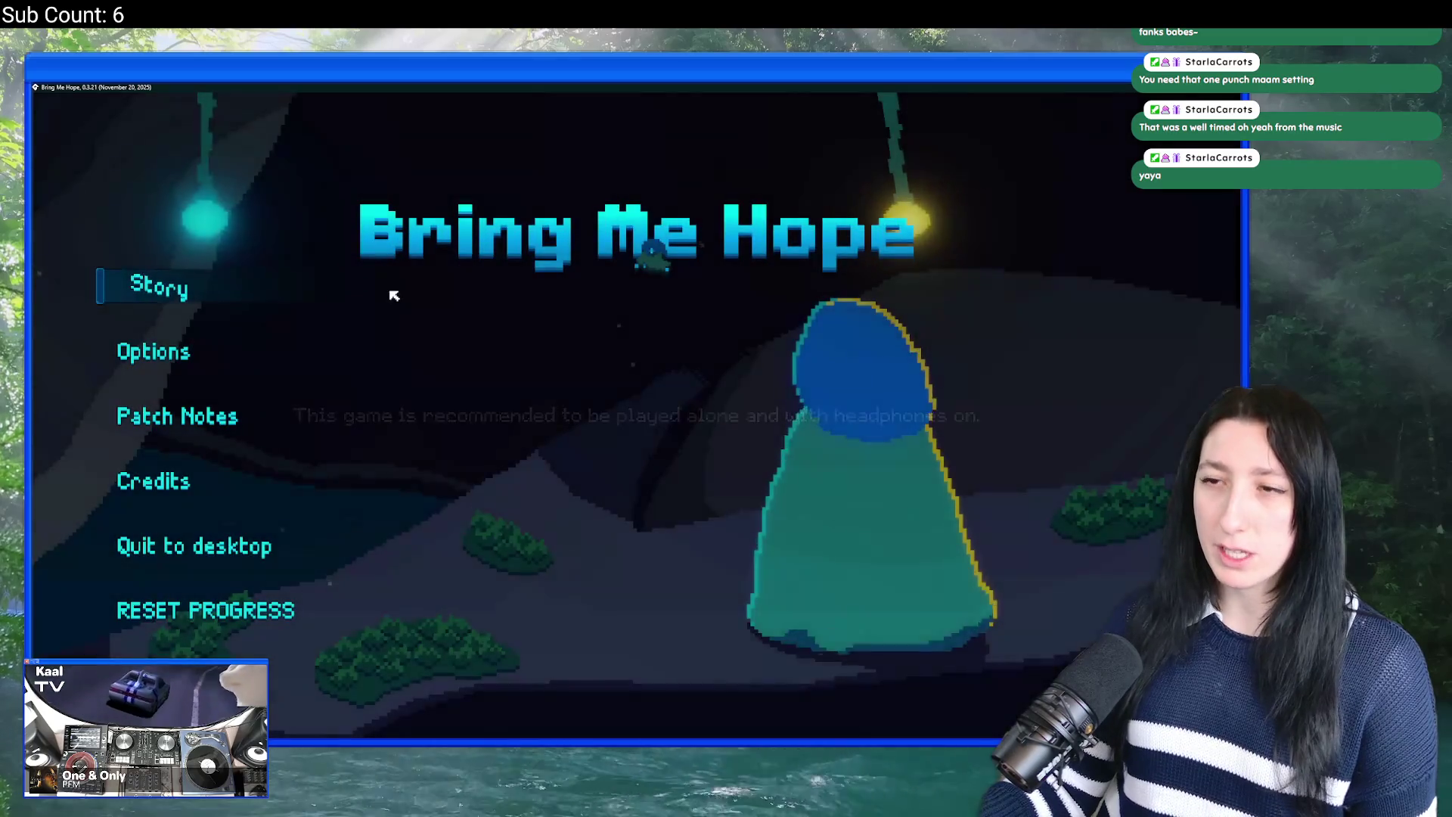
pyautogui.click(155, 284)
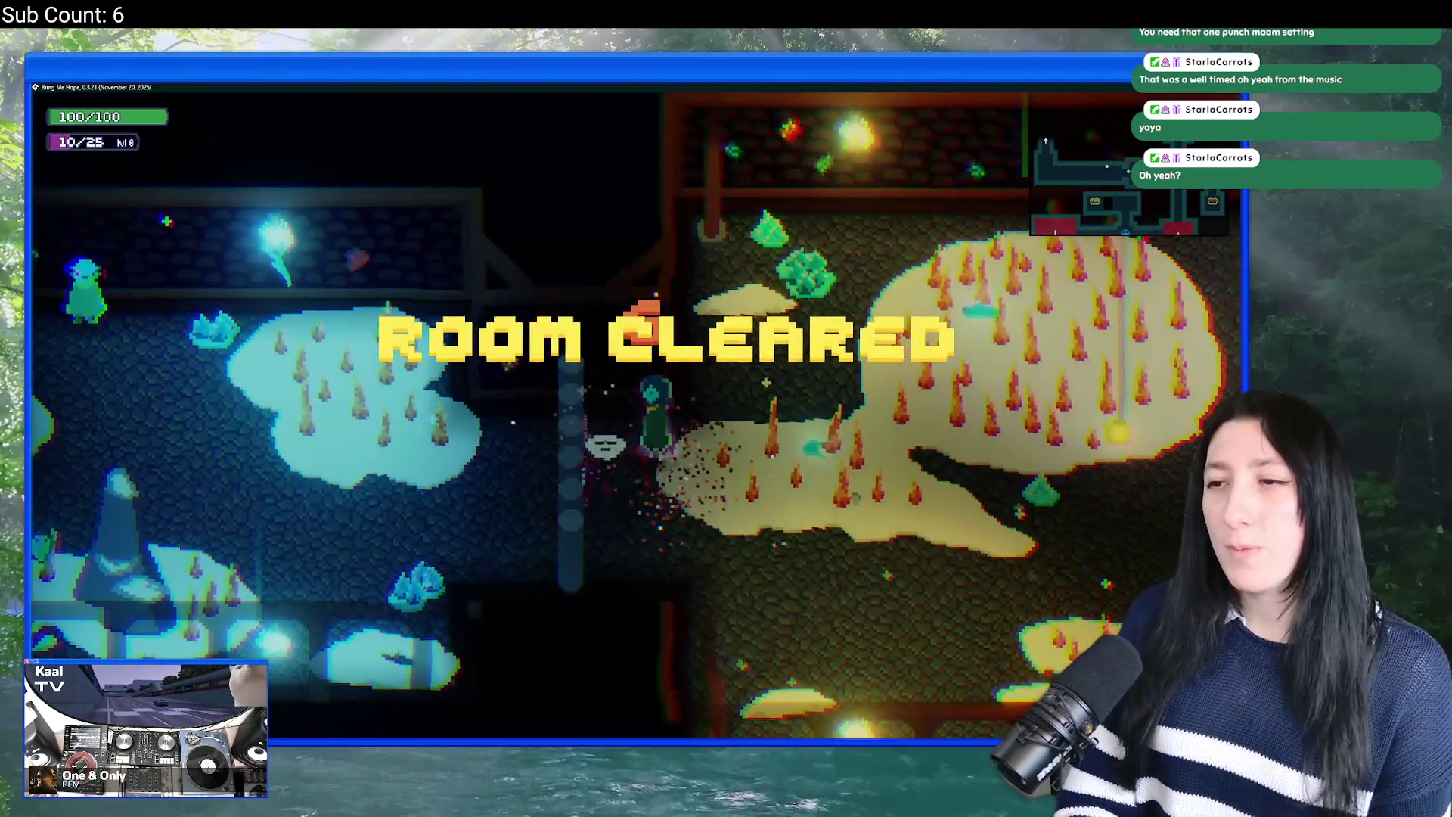
# Step: Play the demo to its end and continue past the 'Thank you for playing!' title screen
pyautogui.press('Tab')
pyautogui.press('Tab')
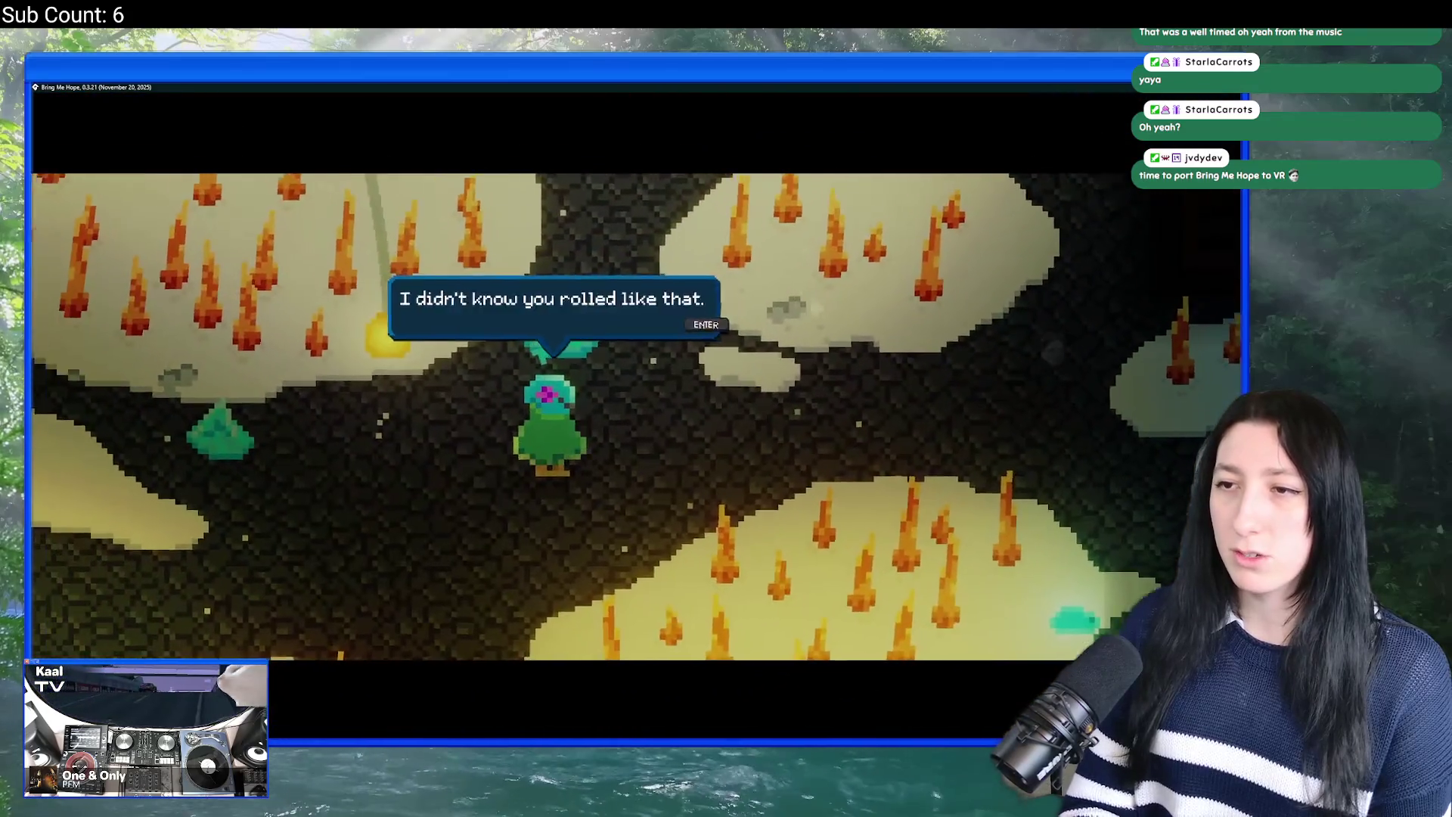
pyautogui.press('Return')
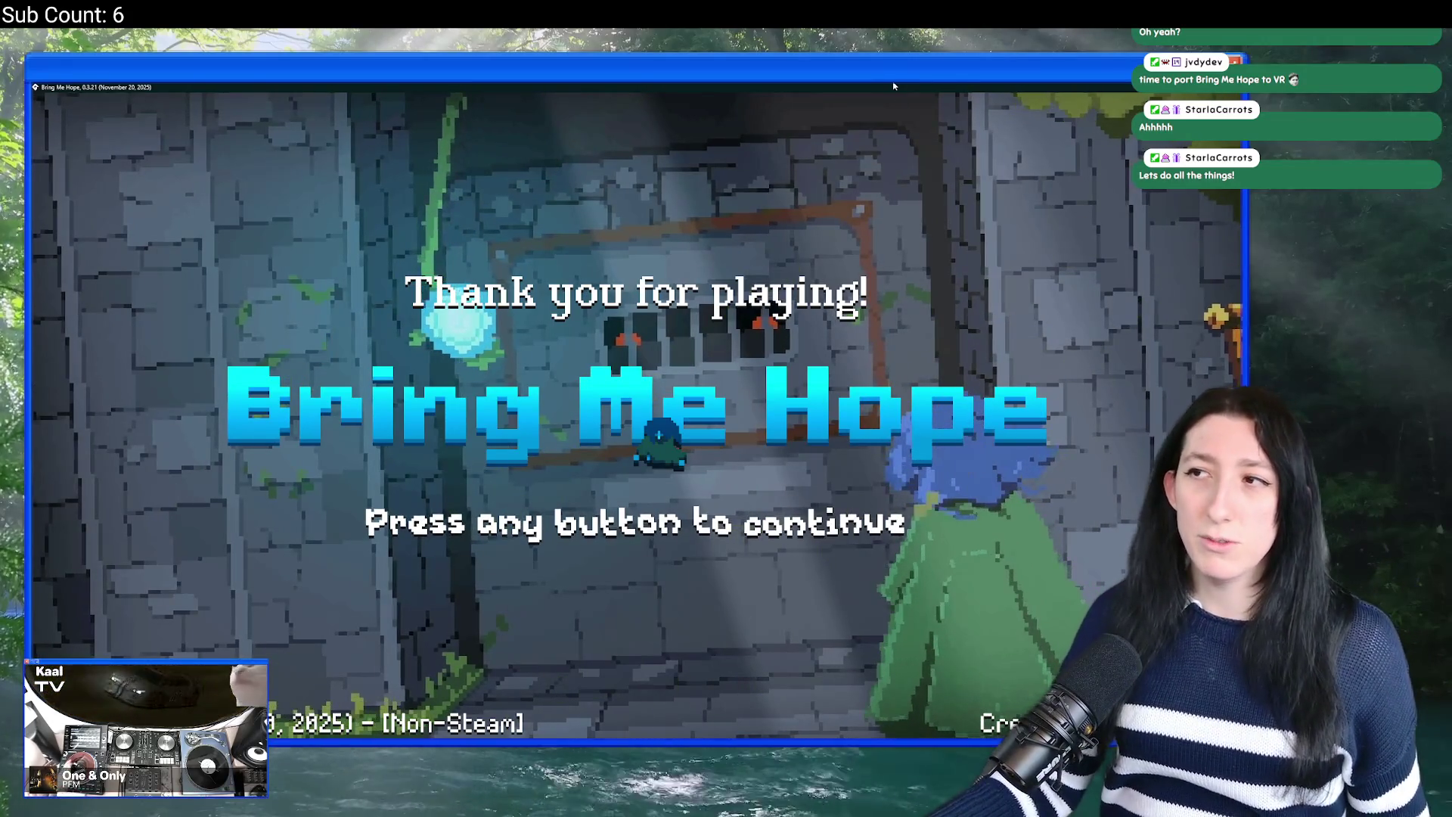
pyautogui.click(870, 192)
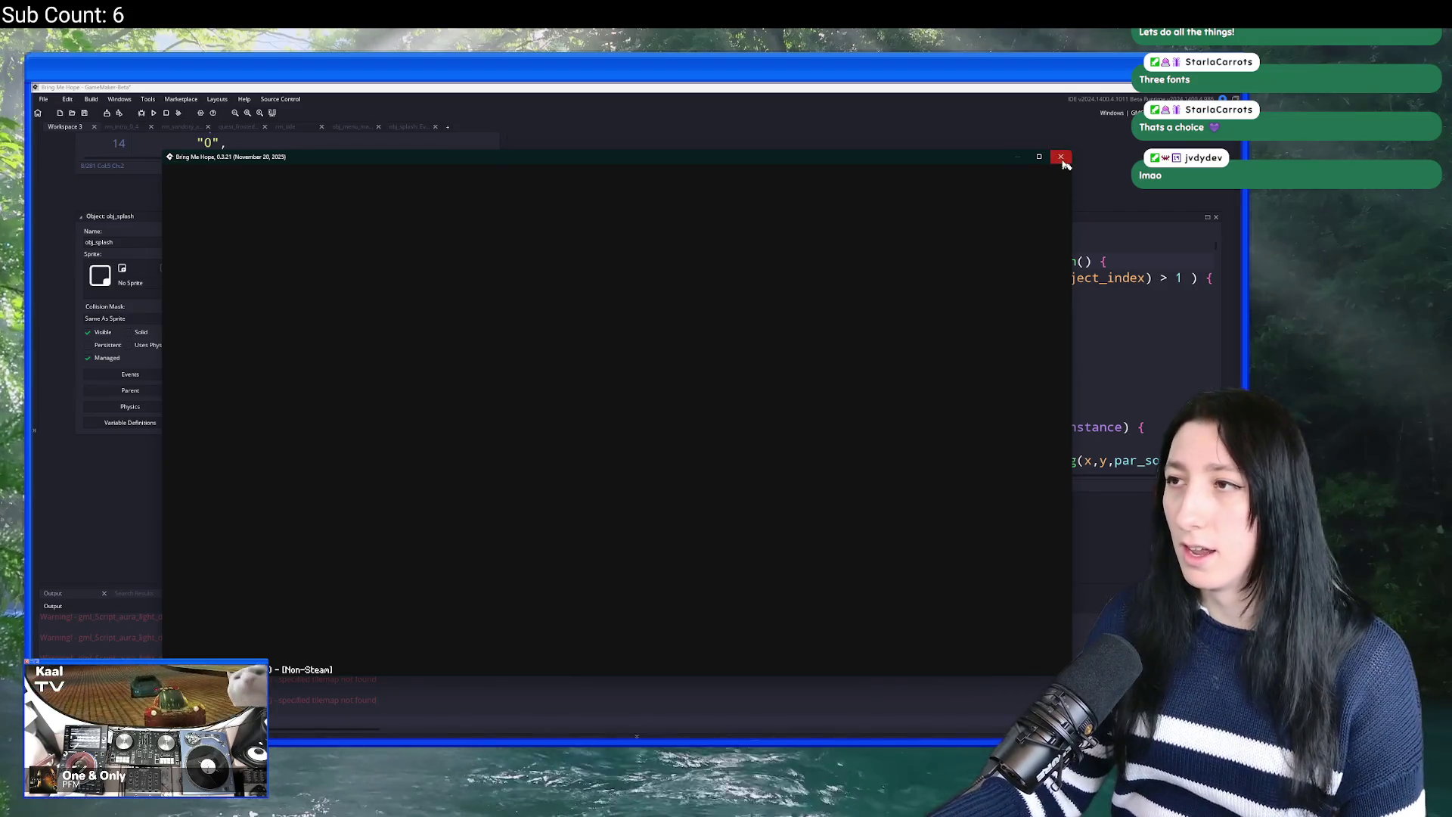
# Step: Close the game and open obj_splash's Draw GUI End event code
pyautogui.click(1062, 159)
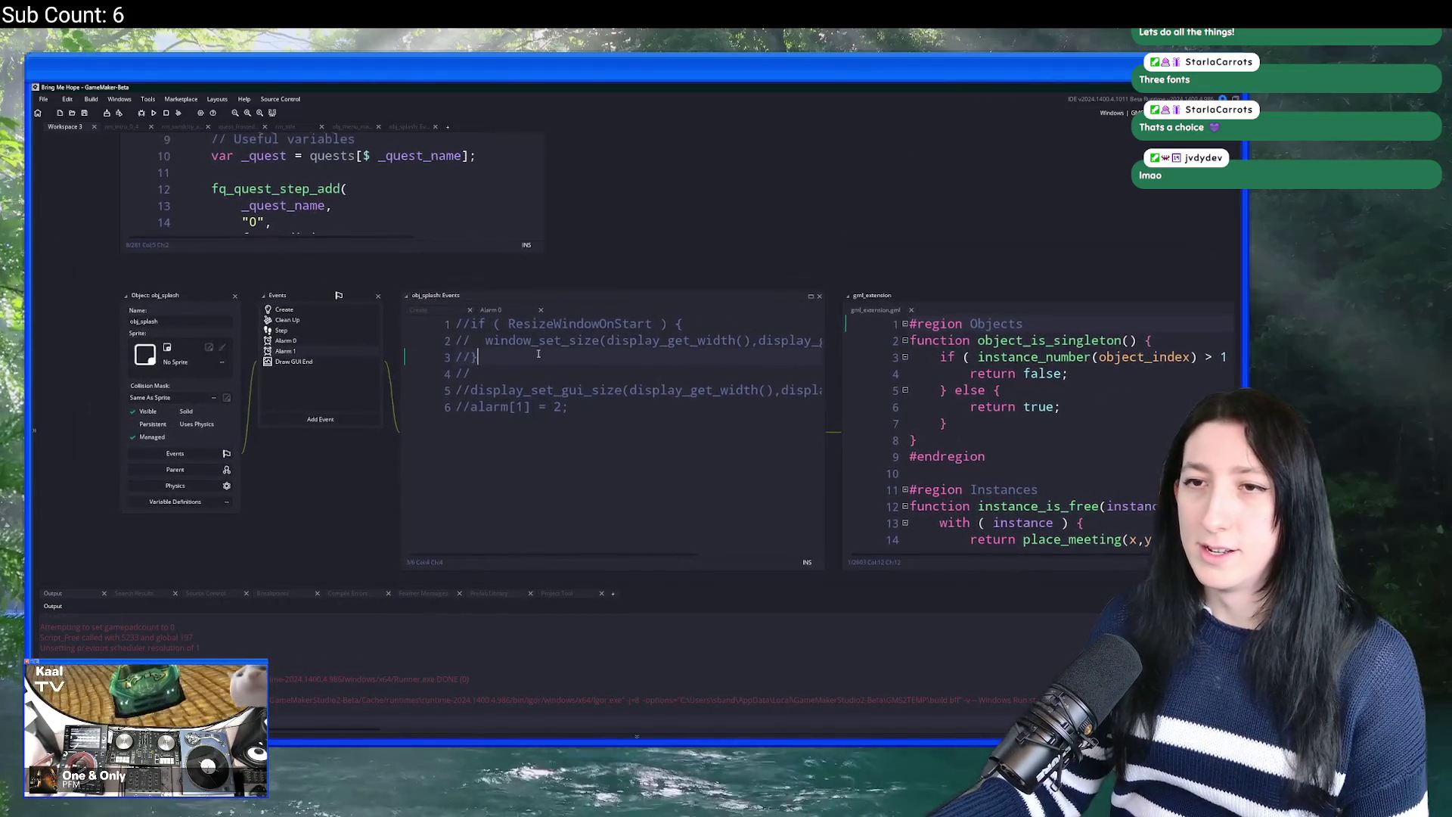
pyautogui.click(355, 312)
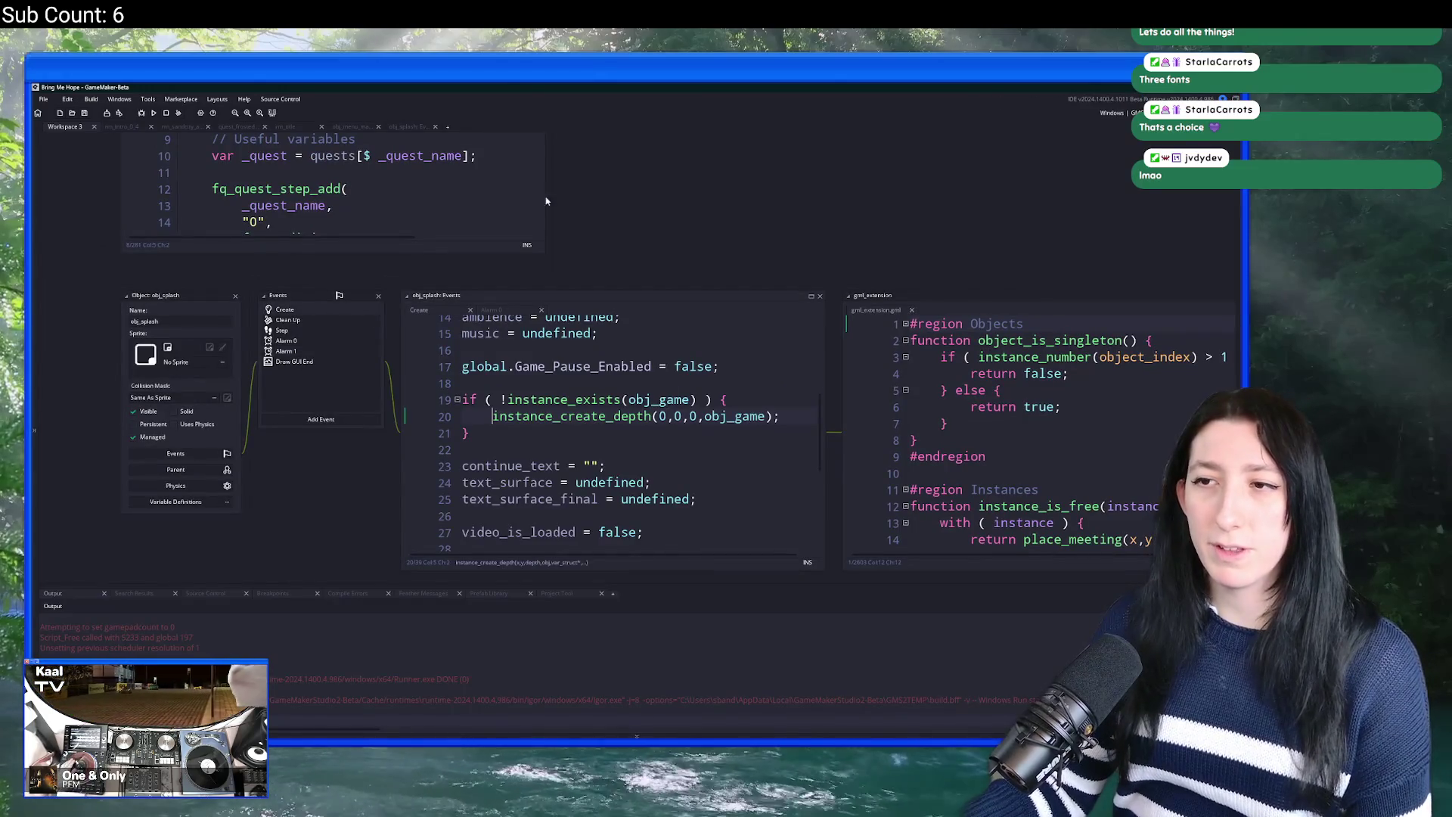
pyautogui.click(811, 296)
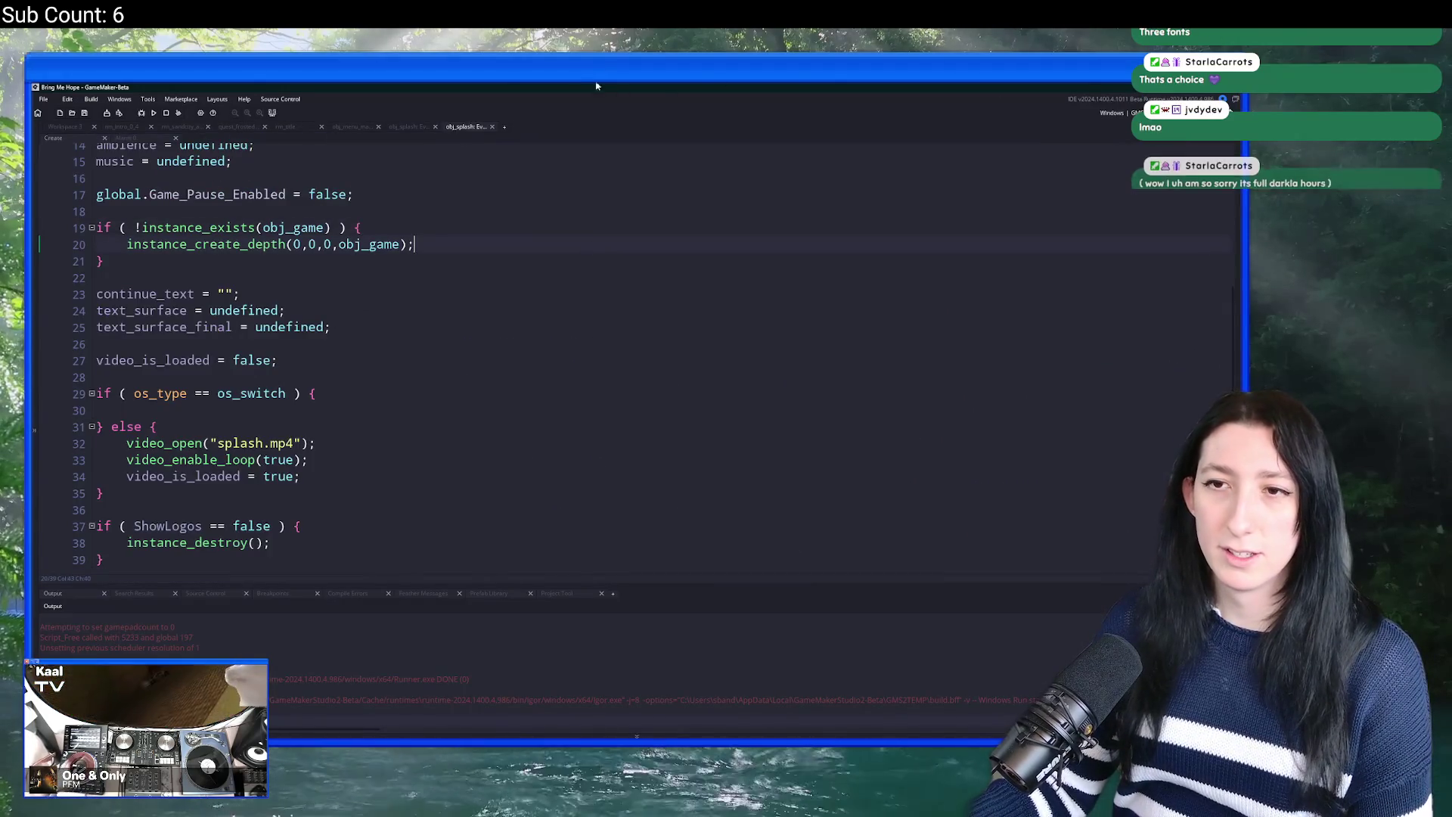
pyautogui.scroll(5, 442, 435)
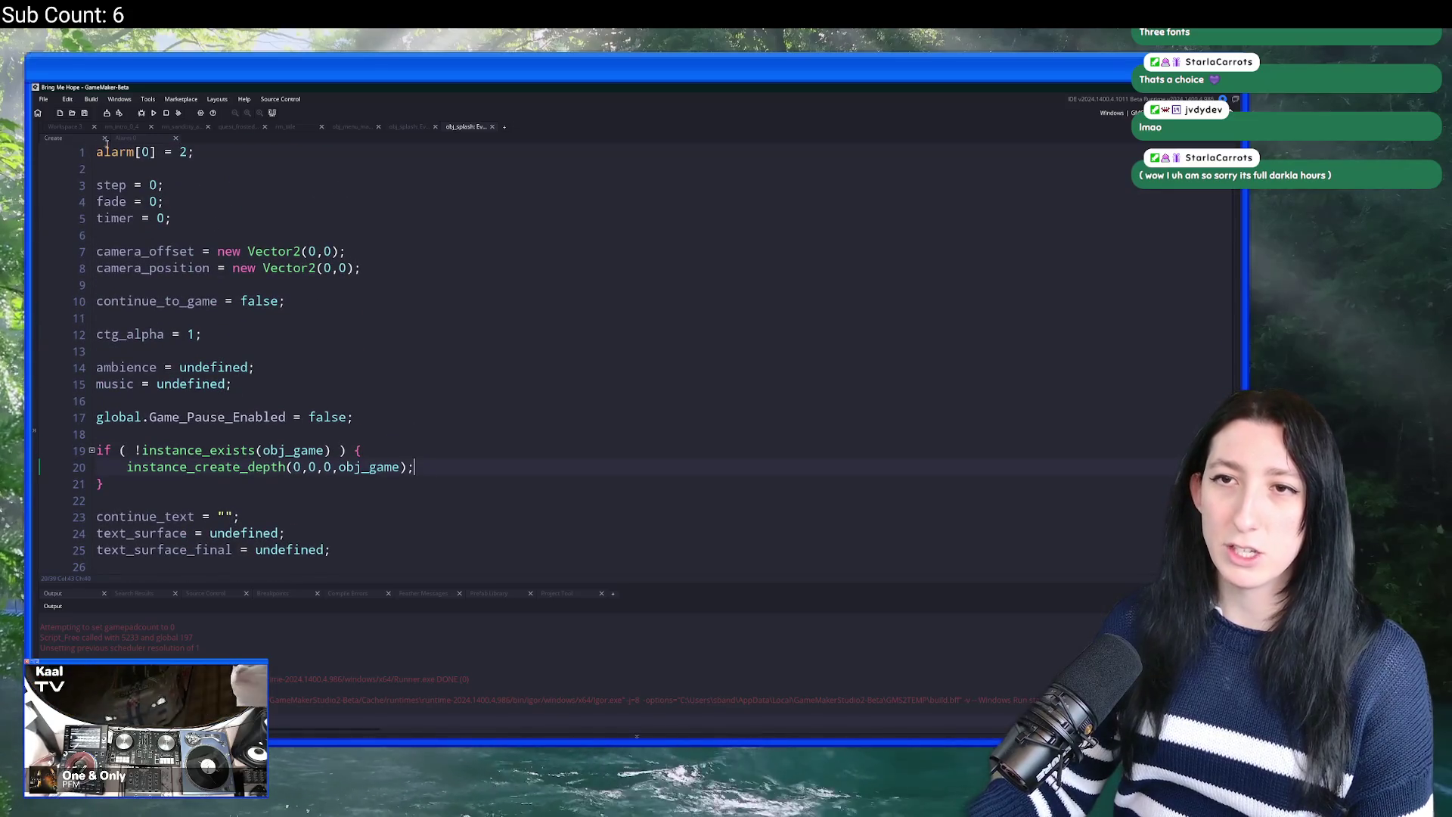
pyautogui.hotkey('ctrl', 'Tab')
pyautogui.doubleClick(291, 361)
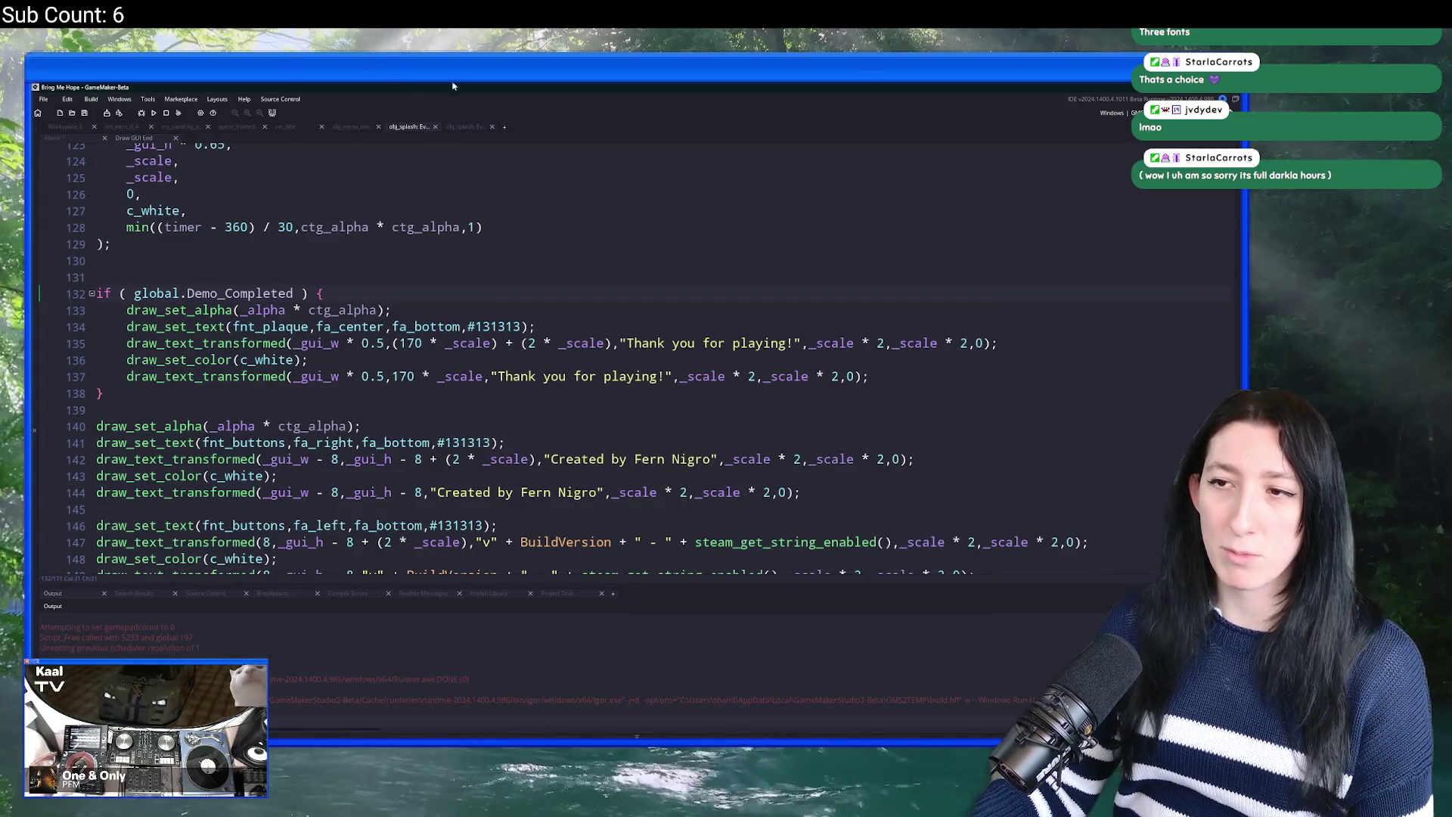
pyautogui.scroll(-5, 522, 449)
pyautogui.scroll(20, 521, 450)
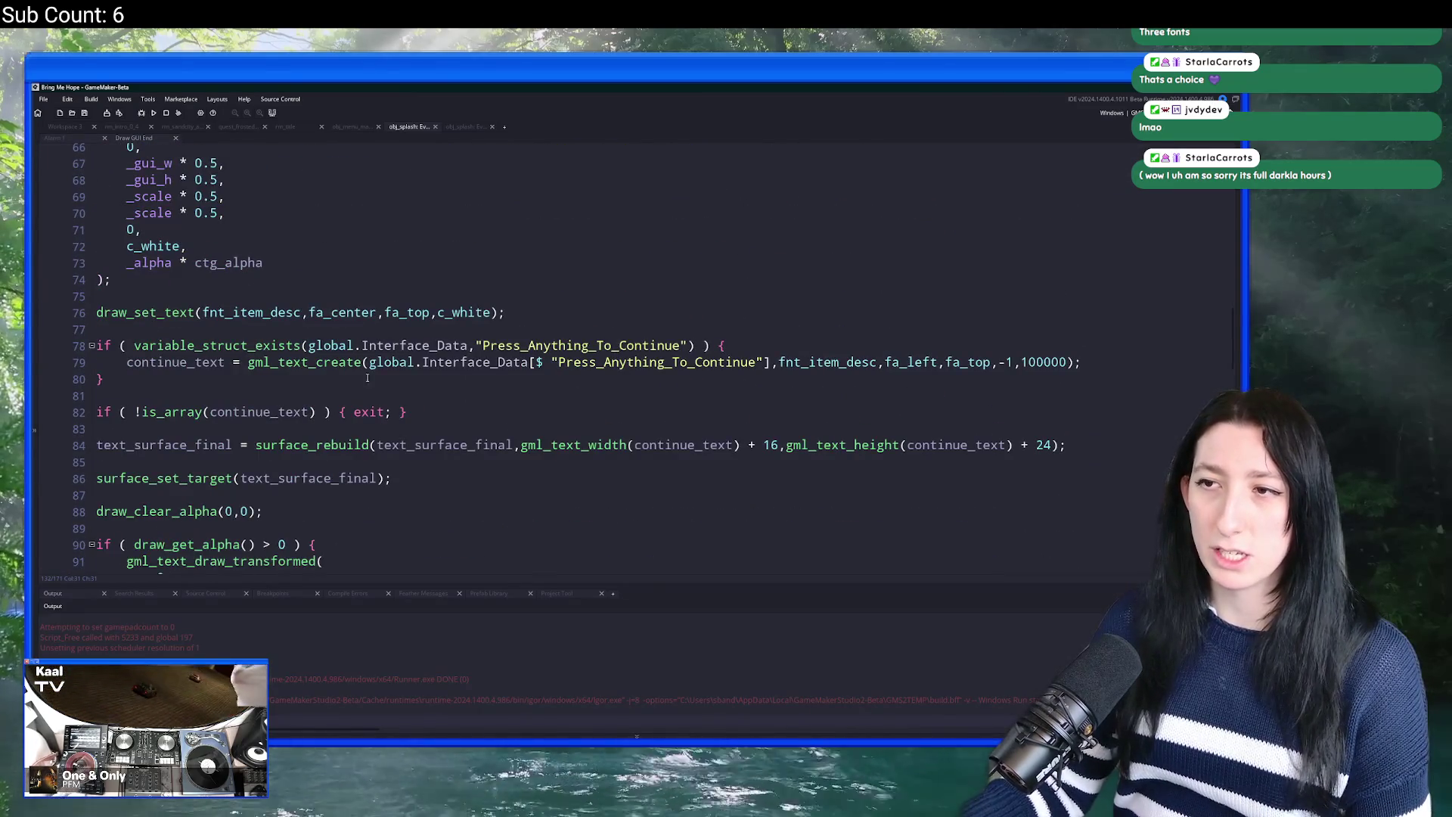
# Step: Insert an if ( global.Demo_Completed ) { } block above the continue-text code
pyautogui.click(496, 328)
pyautogui.press('Return')
pyautogui.write('if ( globaol')
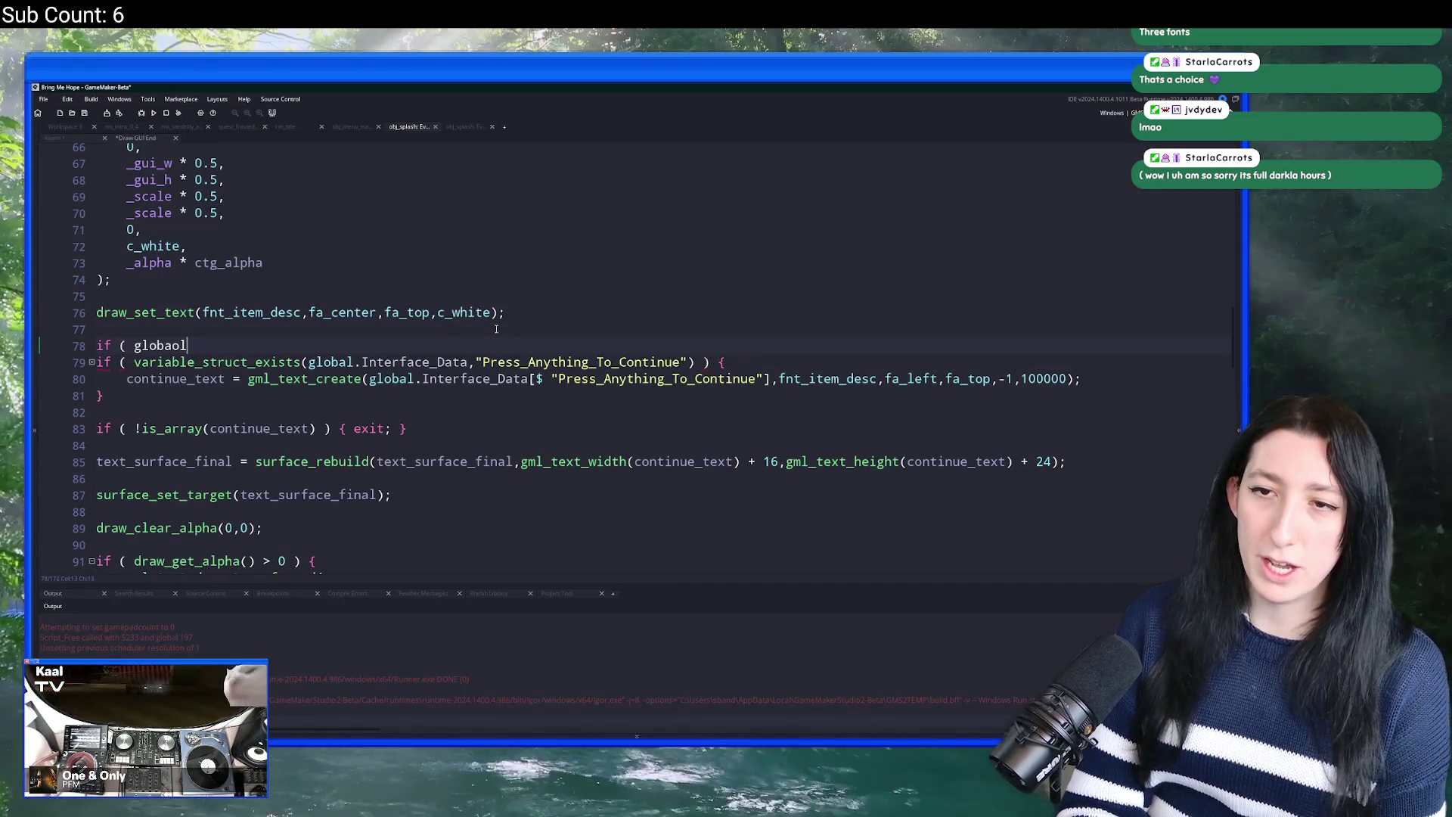
pyautogui.press('BackSpace')
pyautogui.press('BackSpace')
pyautogui.write('l.Demo_Completed )')
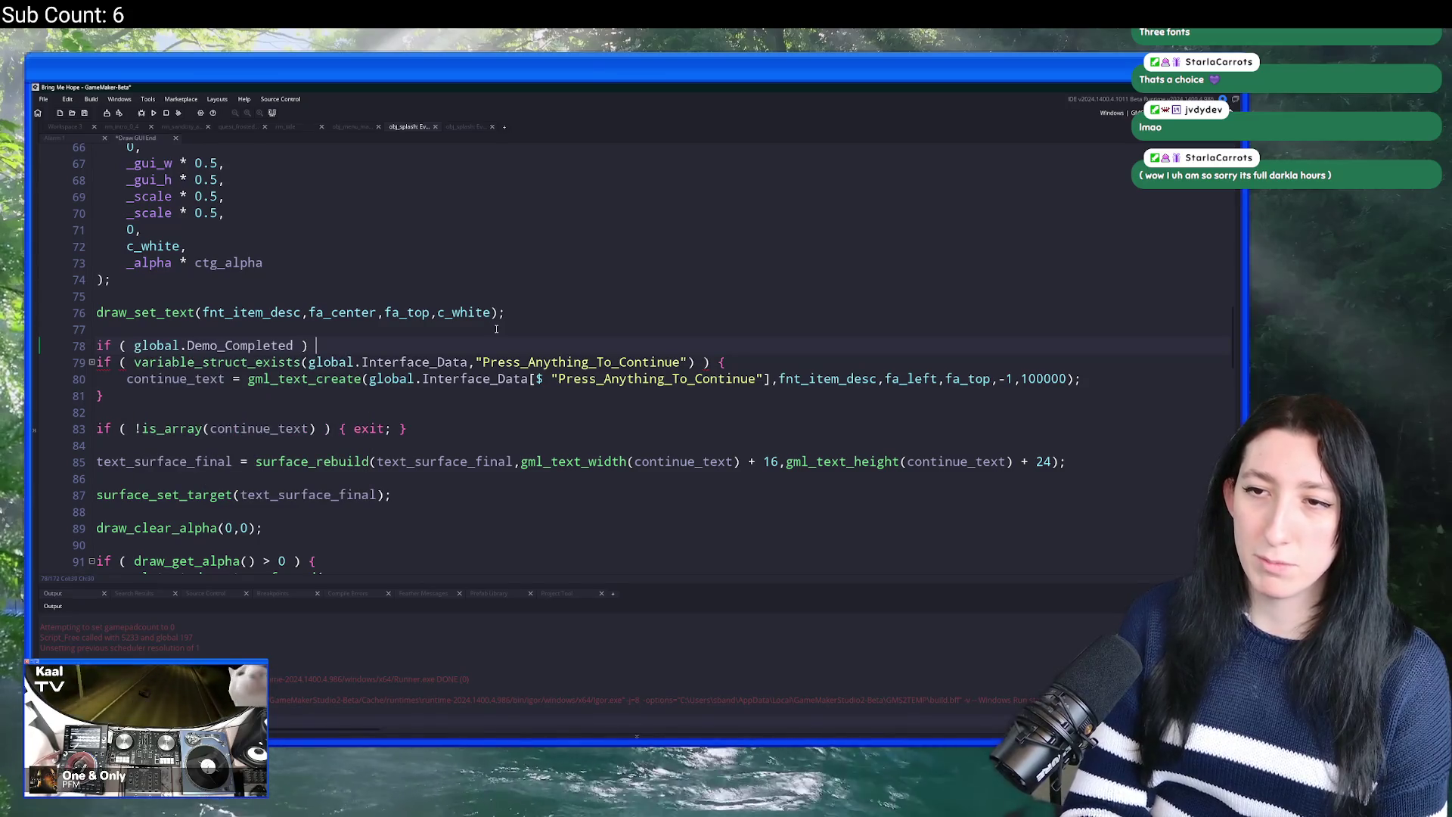
pyautogui.press('Return')
pyautogui.press('Return')
pyautogui.write('} else {')
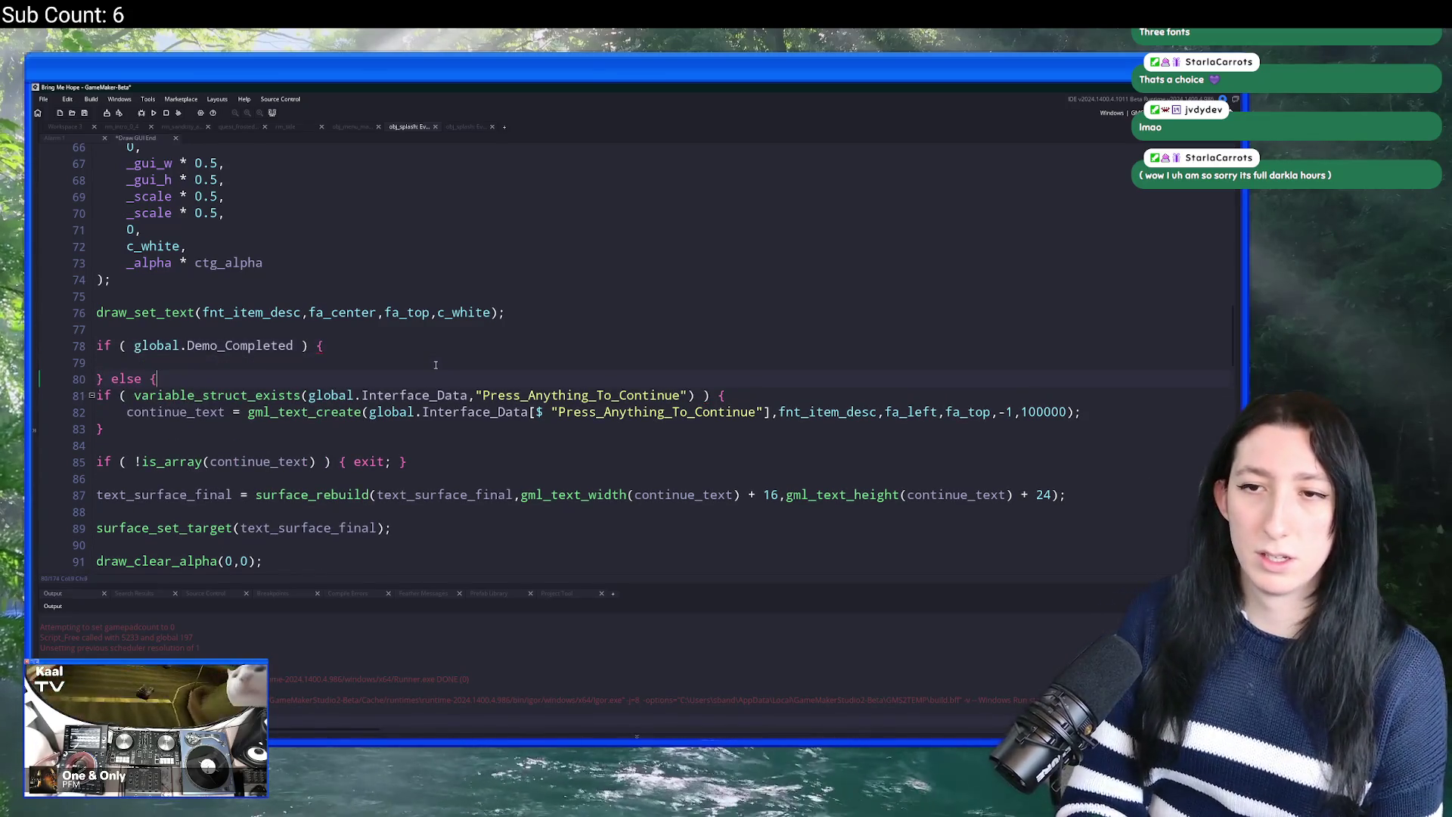
# Step: Indent the old continue-text code into the else branch and select its continue_text assignment
pyautogui.click(137, 426)
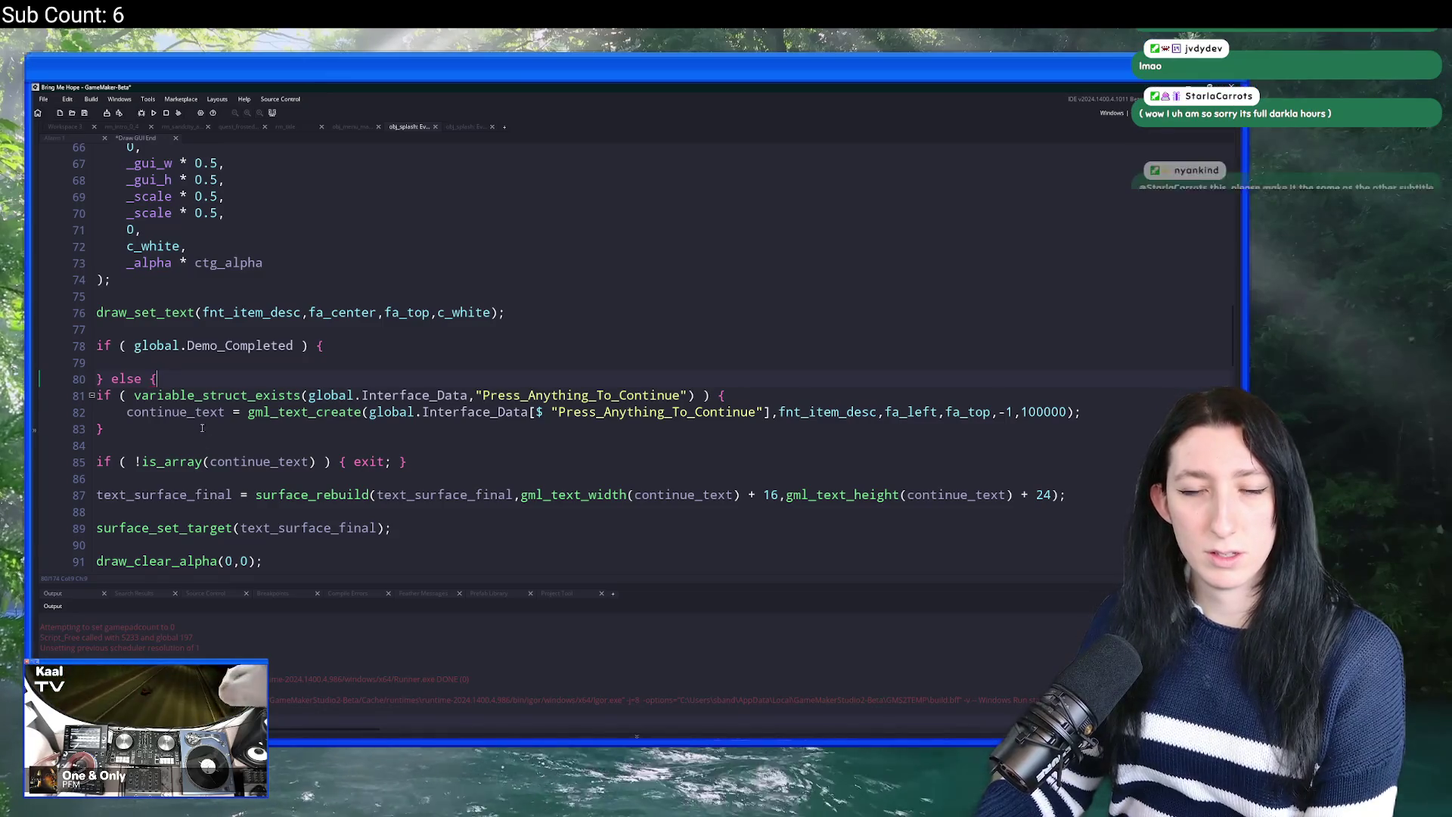
pyautogui.press('Return')
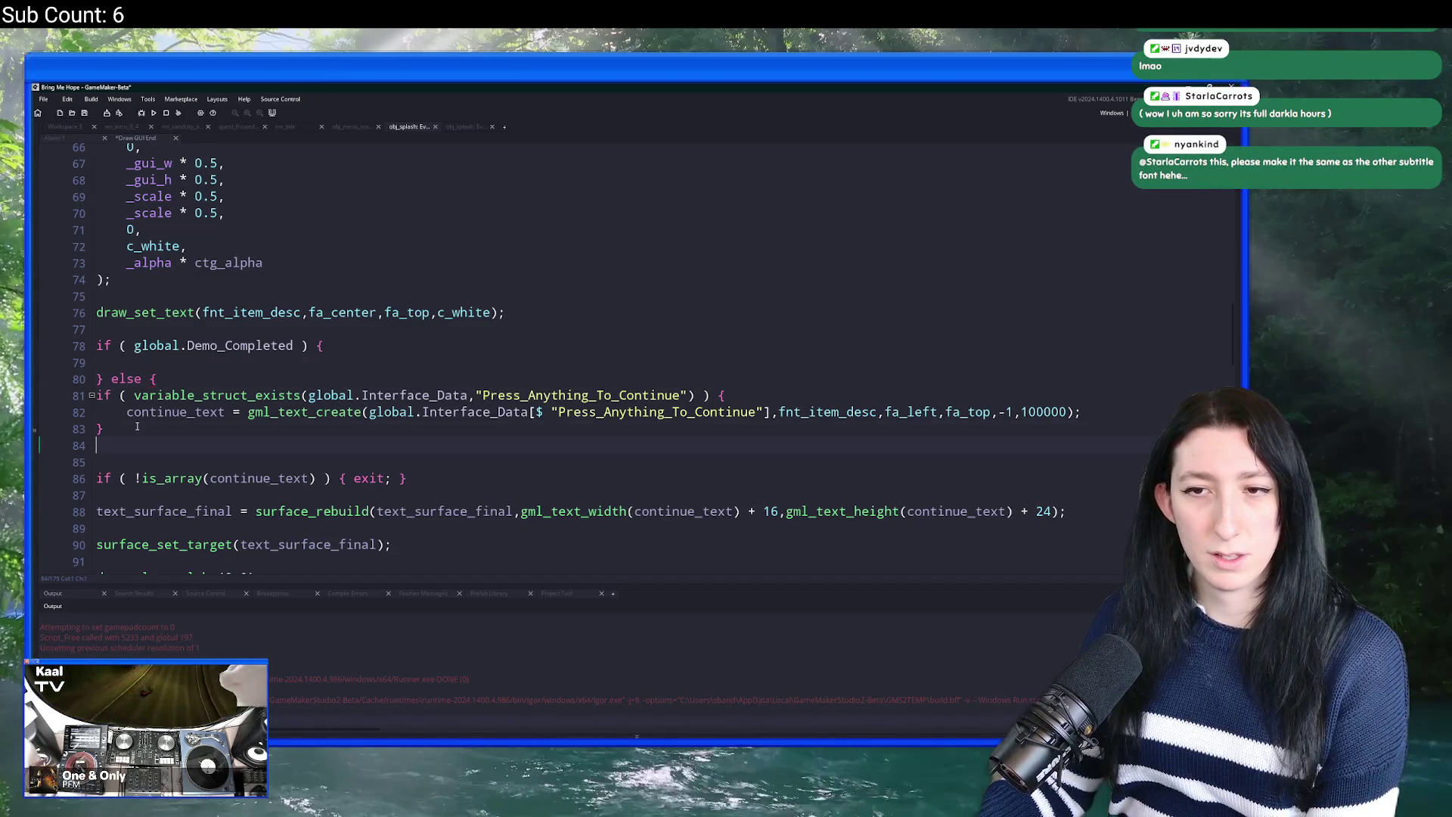
pyautogui.write('}')
pyautogui.moveTo(137, 426); pyautogui.dragTo(125, 400)
pyautogui.press('Tab')
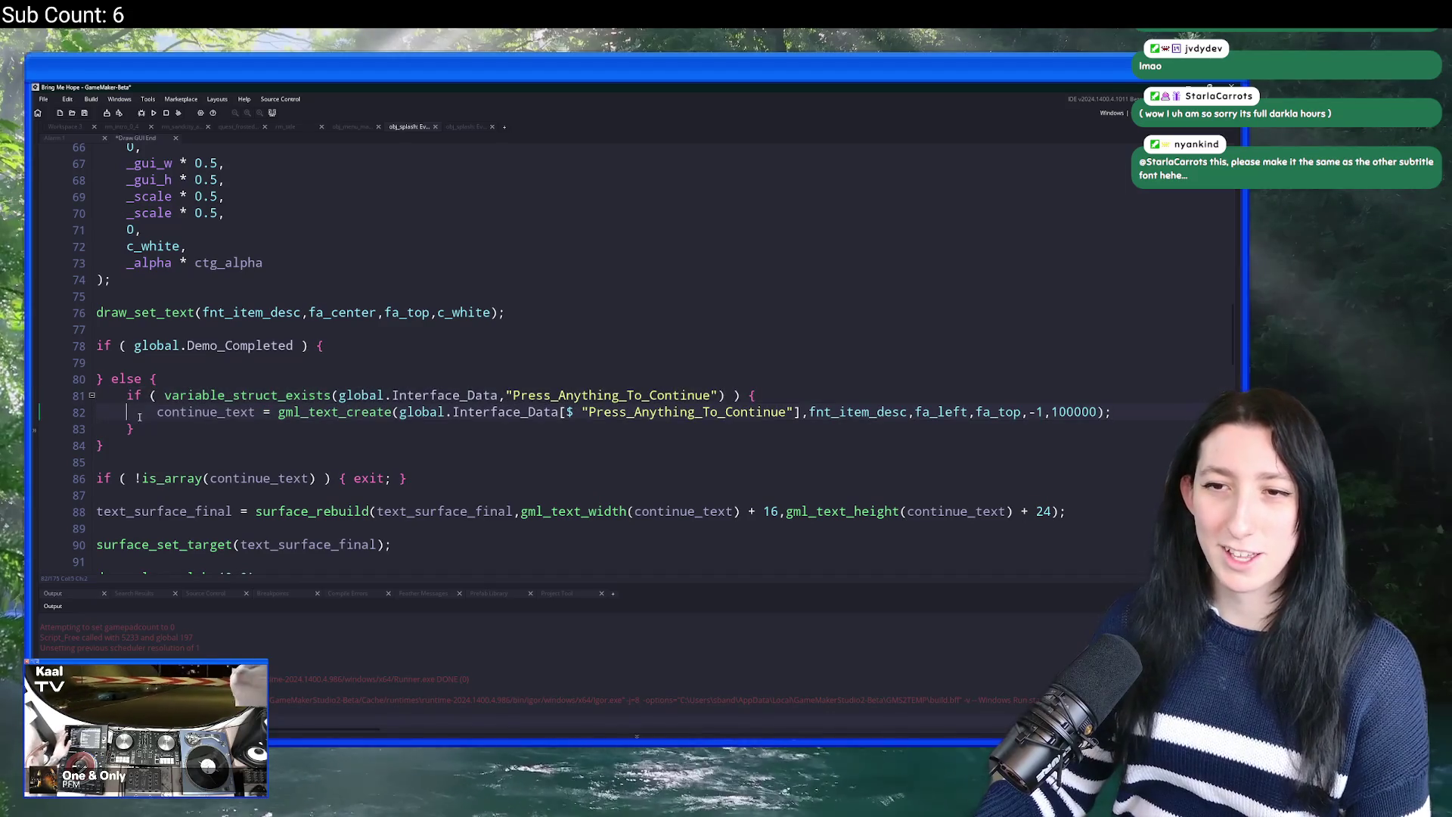
pyautogui.hotkey('shift', 'Up')
pyautogui.moveTo(155, 412); pyautogui.dragTo(1113, 410)
pyautogui.hotkey('ctrl', 'c')
# Step: Paste the continue_text assignment into the Demo_Completed branch with an empty string "" as text
pyautogui.click(483, 366)
pyautogui.hotkey('ctrl', 'v')
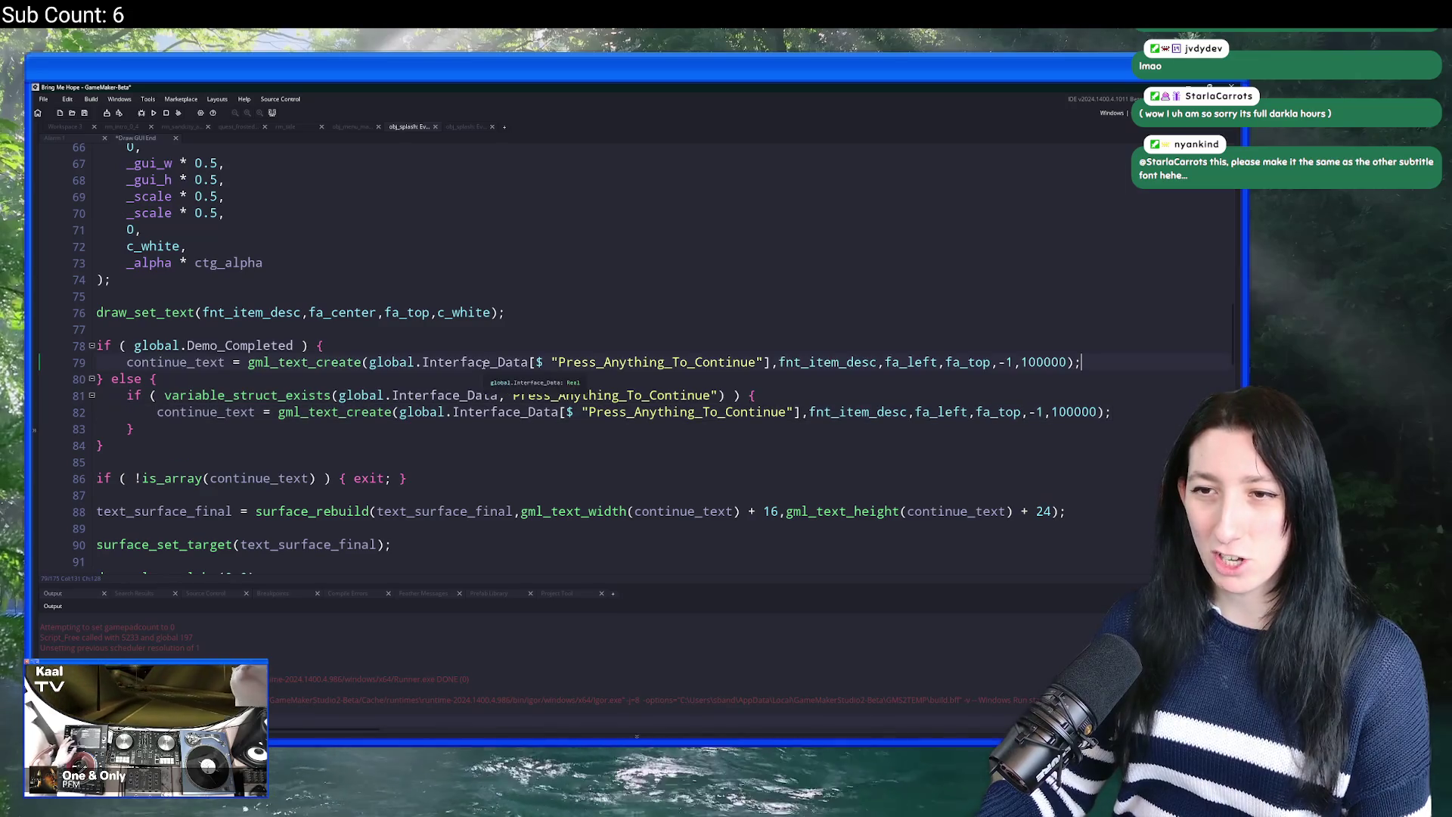
pyautogui.click(366, 362)
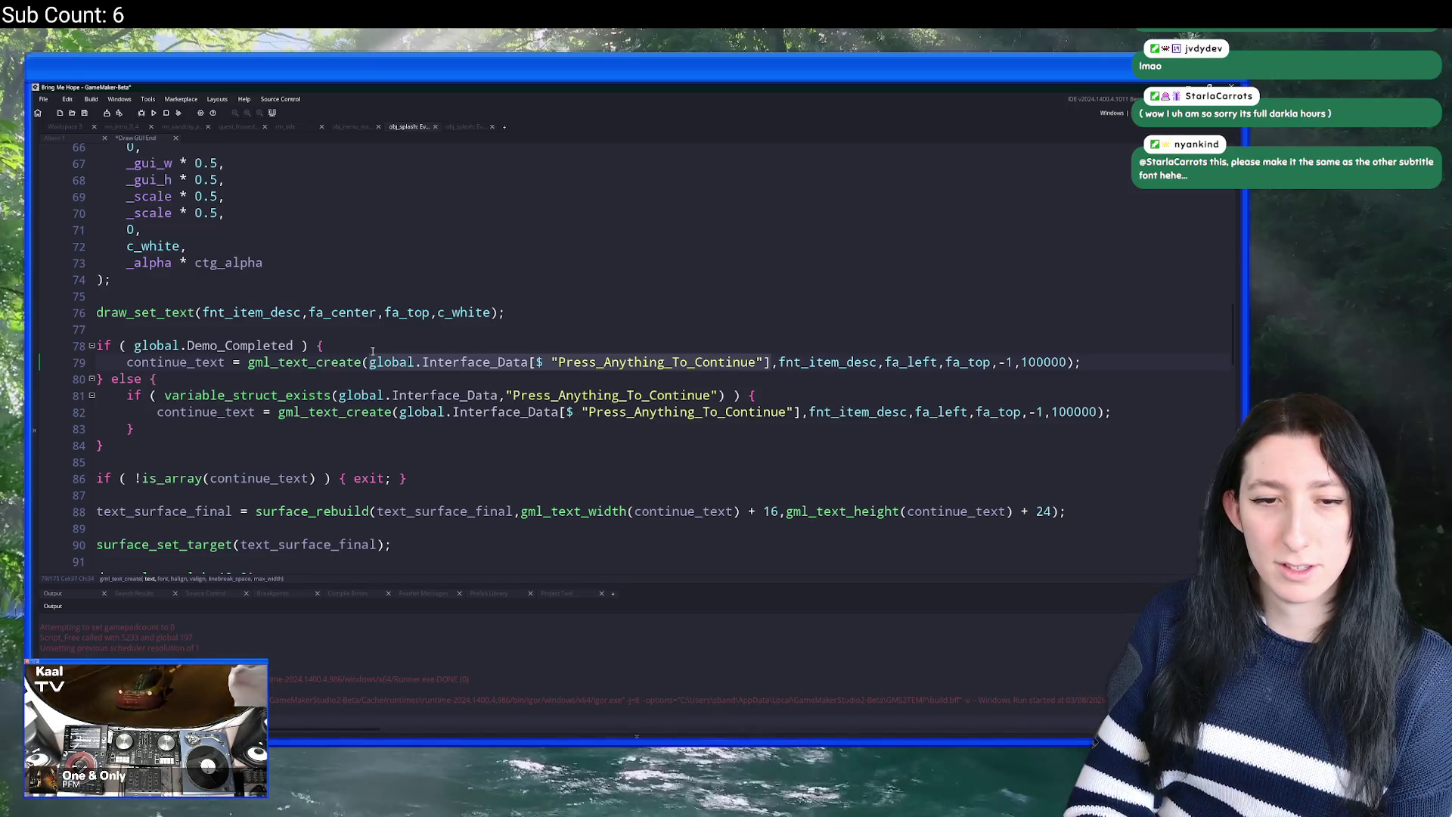
pyautogui.hotkey('ctrl', 'shift', 'Right')
pyautogui.hotkey('ctrl', 'shift', 'Right')
pyautogui.hotkey('ctrl', 'shift', 'Right')
pyautogui.write('""')
pyautogui.press('Return')
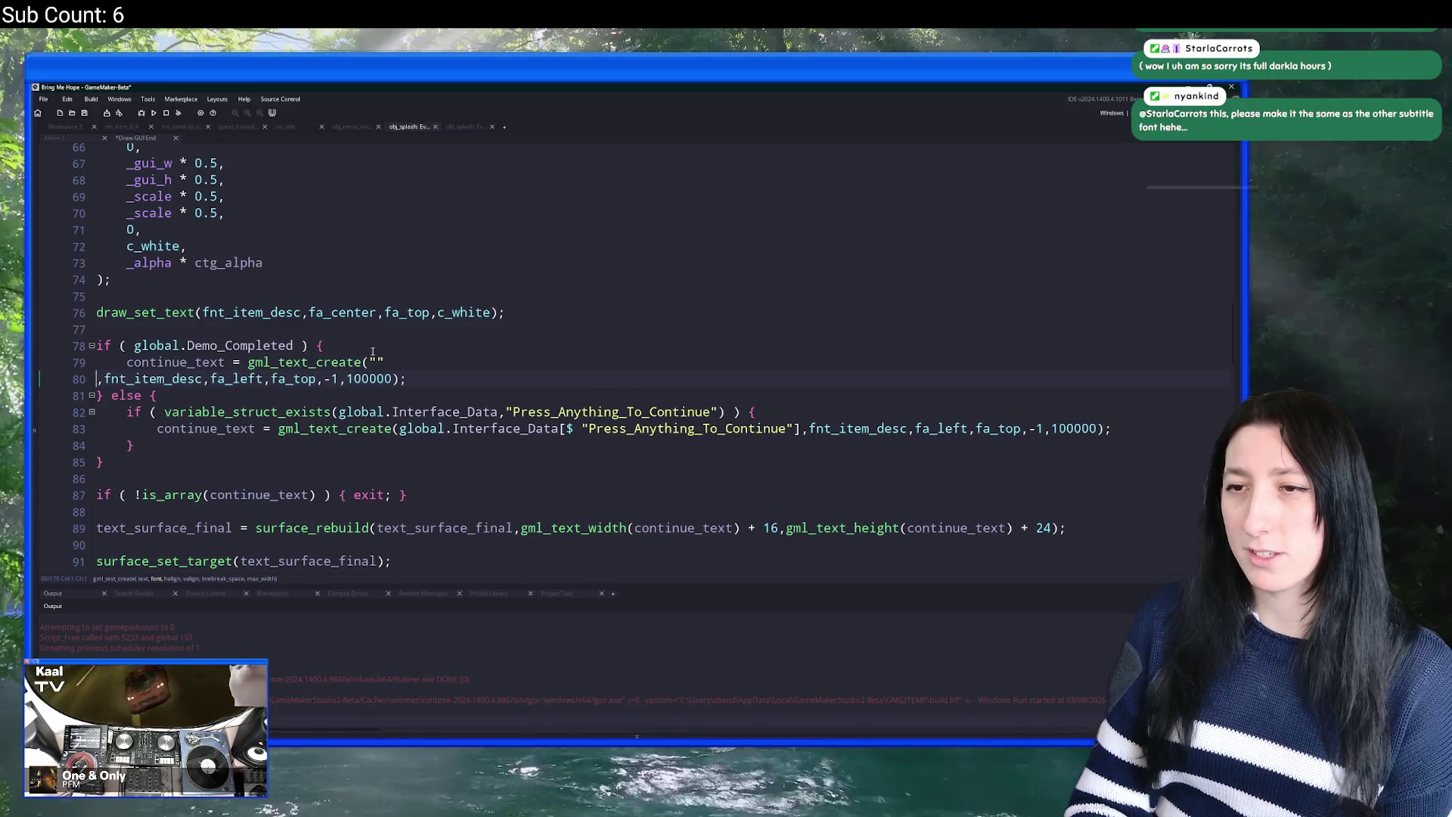